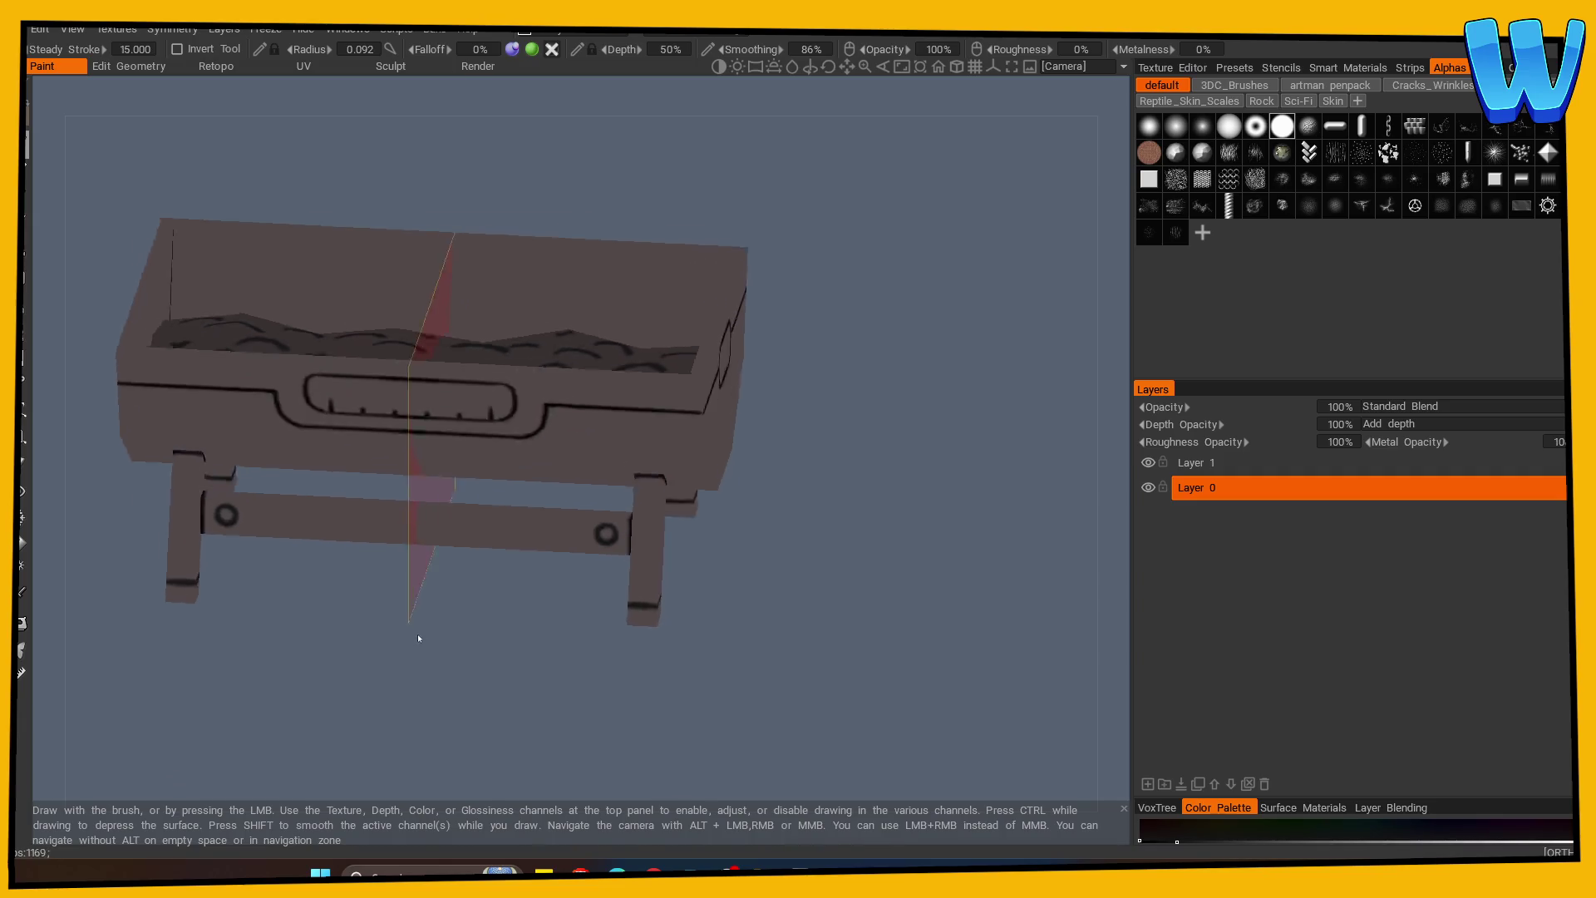
Sample the brazier's grey-brown body colour and confirm it in the Color Palette.
click(22, 599)
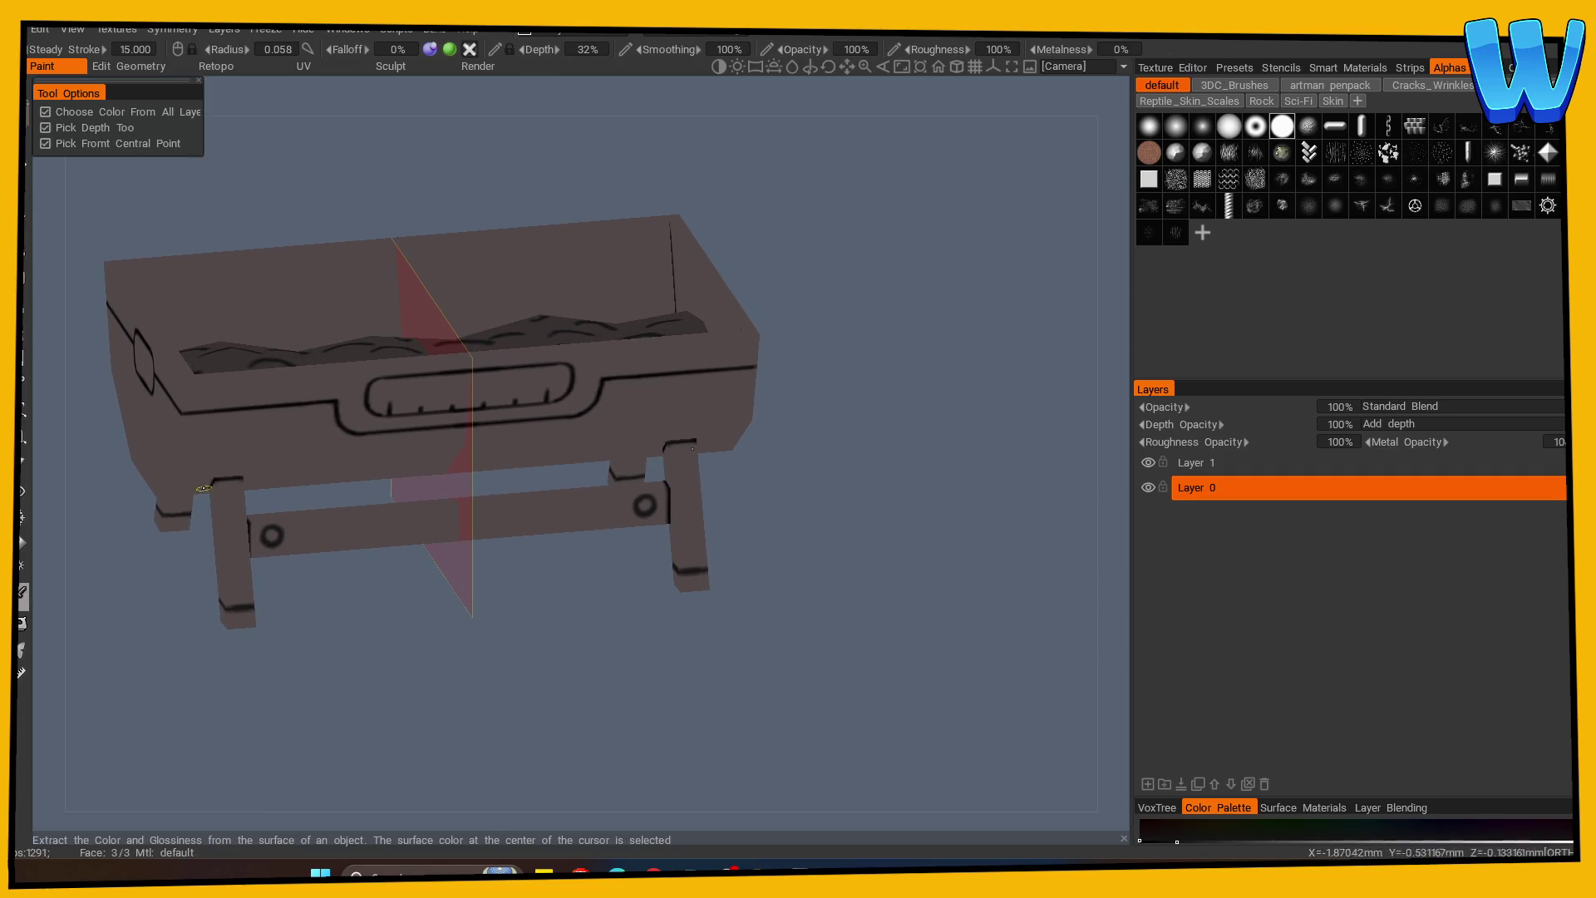
click(521, 486)
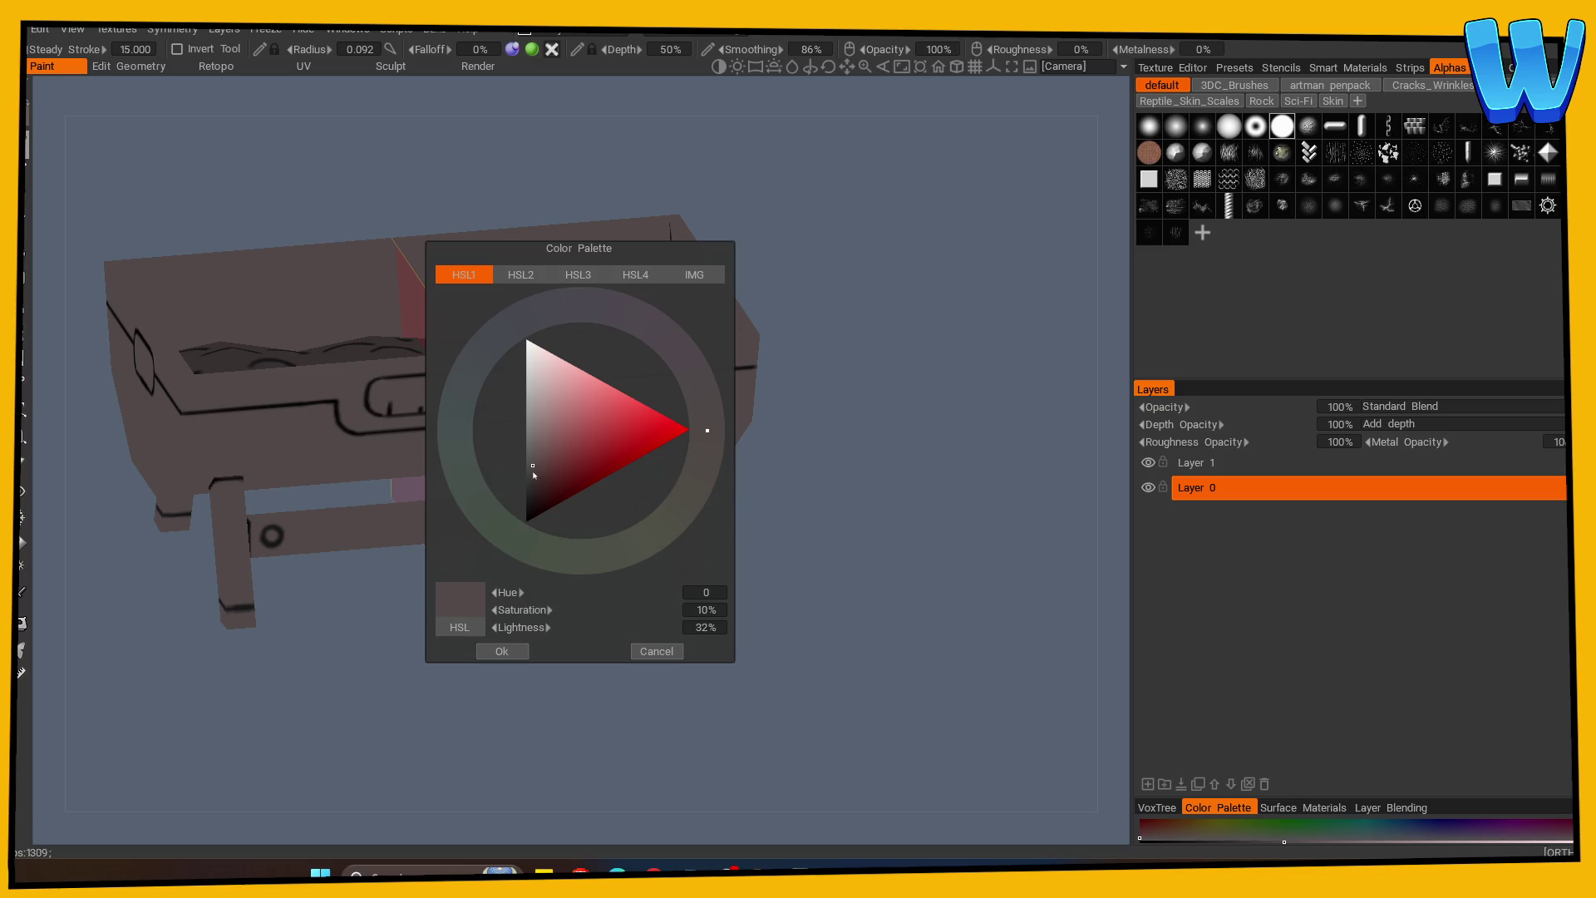
click(501, 651)
Paint mirrored darker shading strokes on the lower front panel and, in Bottom view, the underside.
mouse_move(477, 698)
mouse_down()
mouse_move(478, 627)
mouse_move(294, 433)
mouse_move(308, 428)
mouse_move(178, 400)
mouse_up()
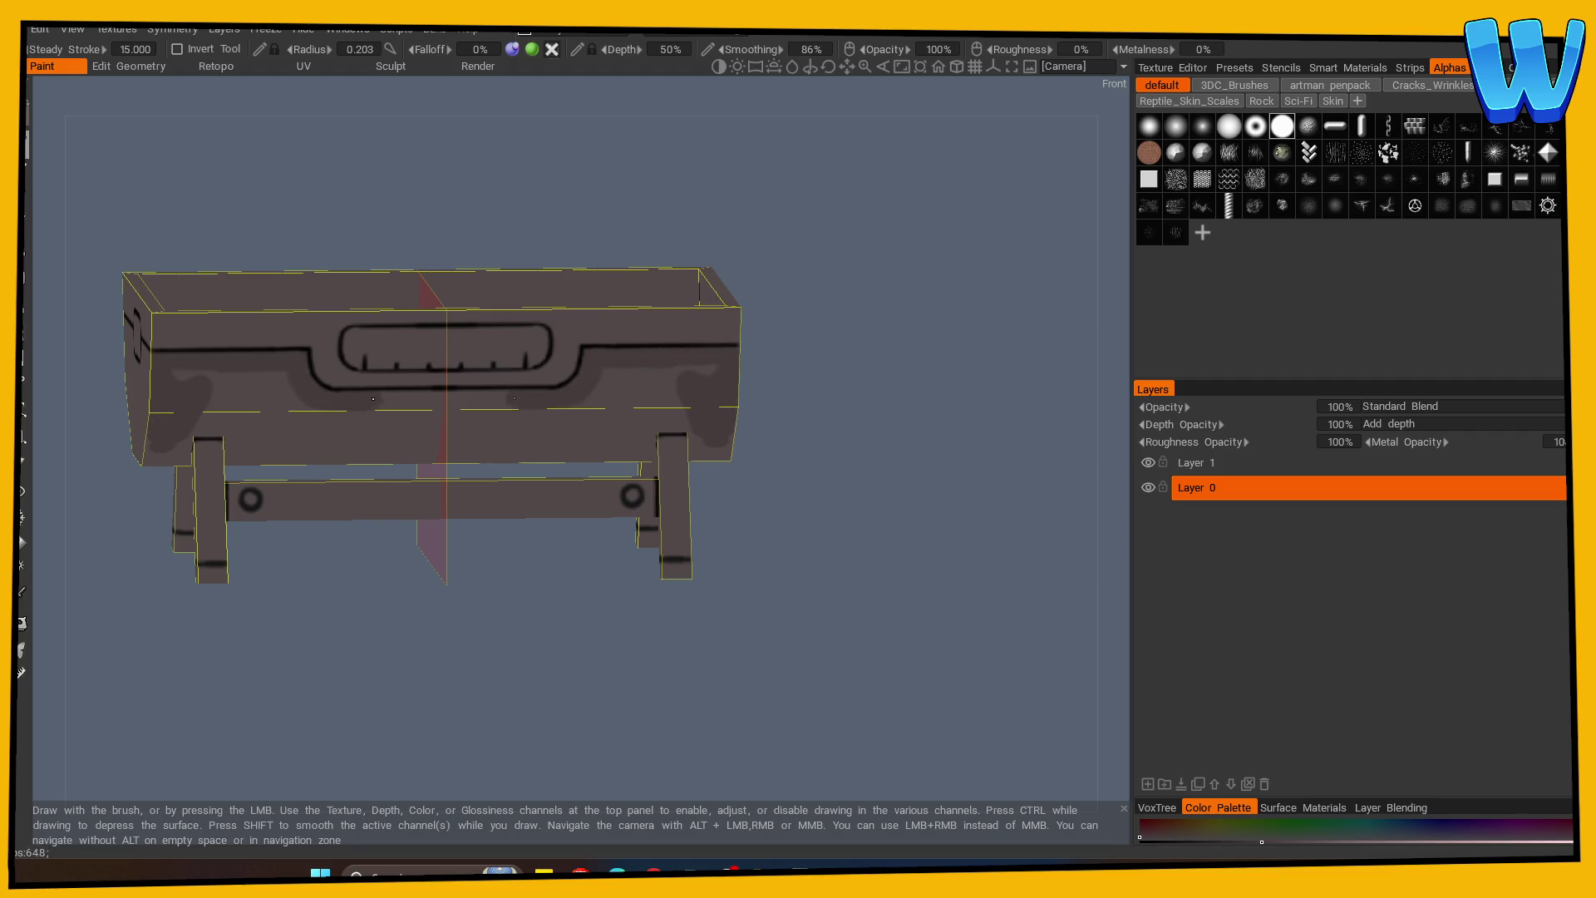
mouse_move(416, 402)
mouse_down()
mouse_move(349, 437)
mouse_move(189, 420)
mouse_up()
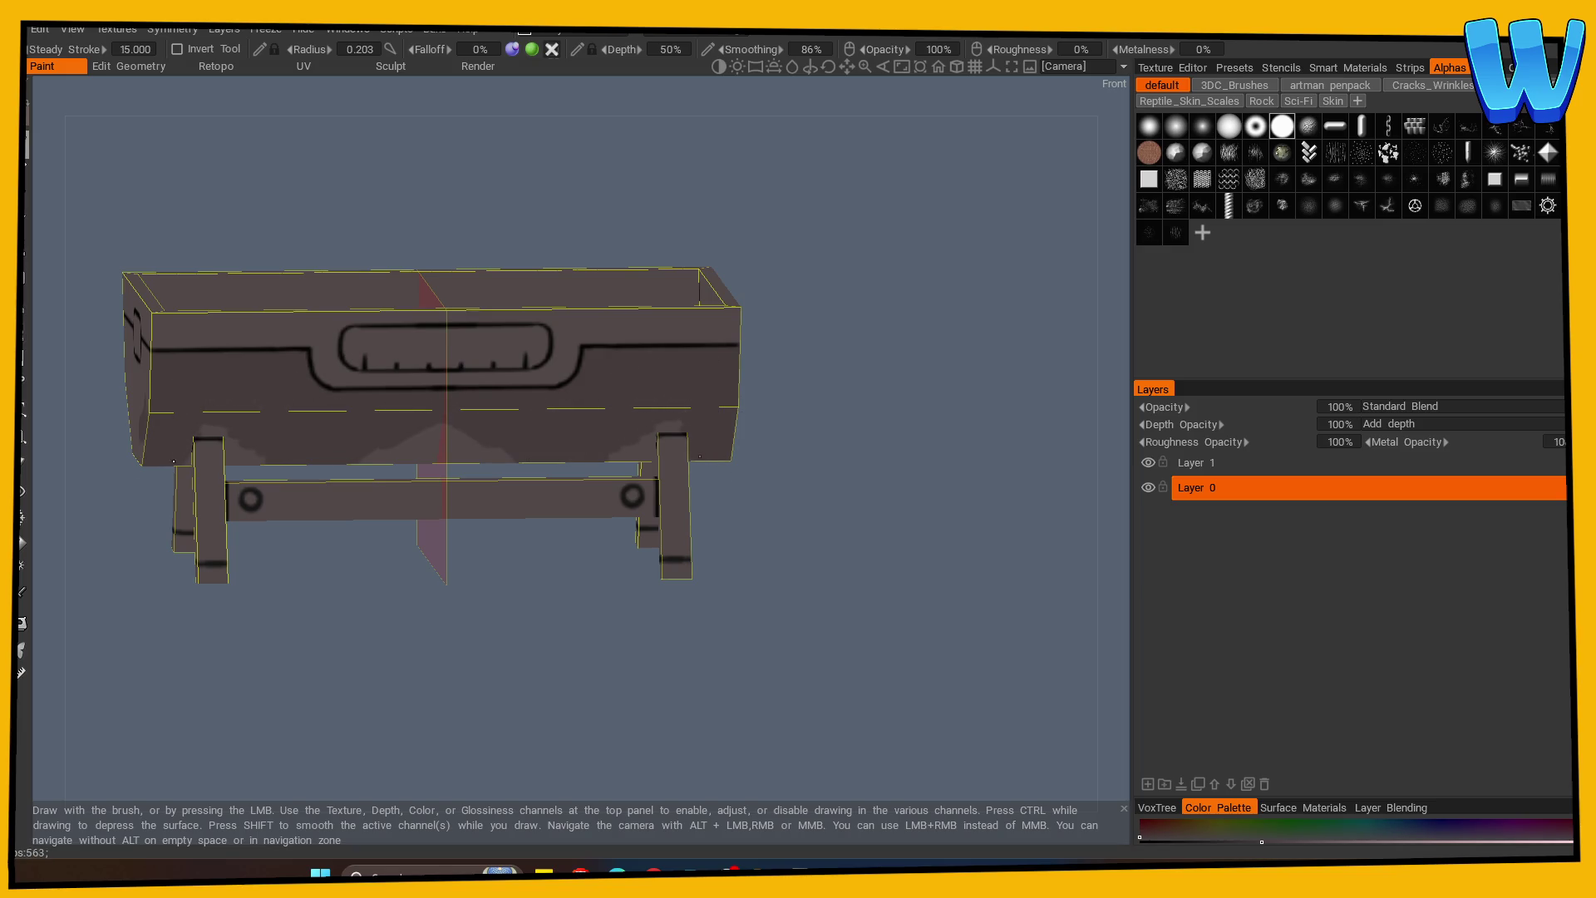
mouse_move(229, 459)
mouse_down()
mouse_move(371, 577)
mouse_move(309, 430)
mouse_up()
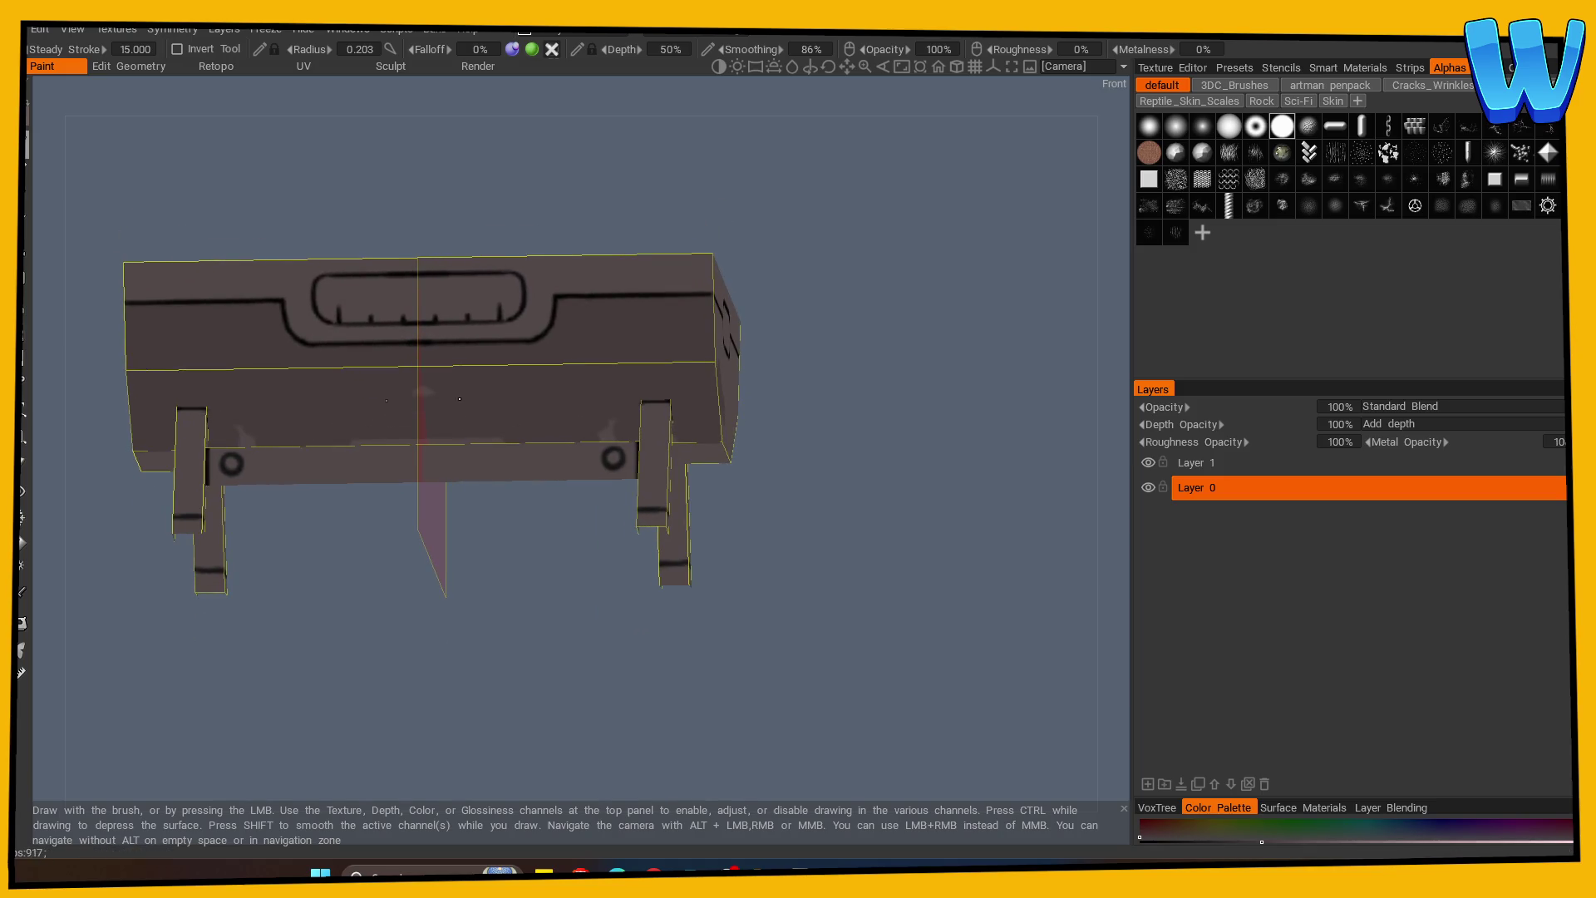
key(KP_2)
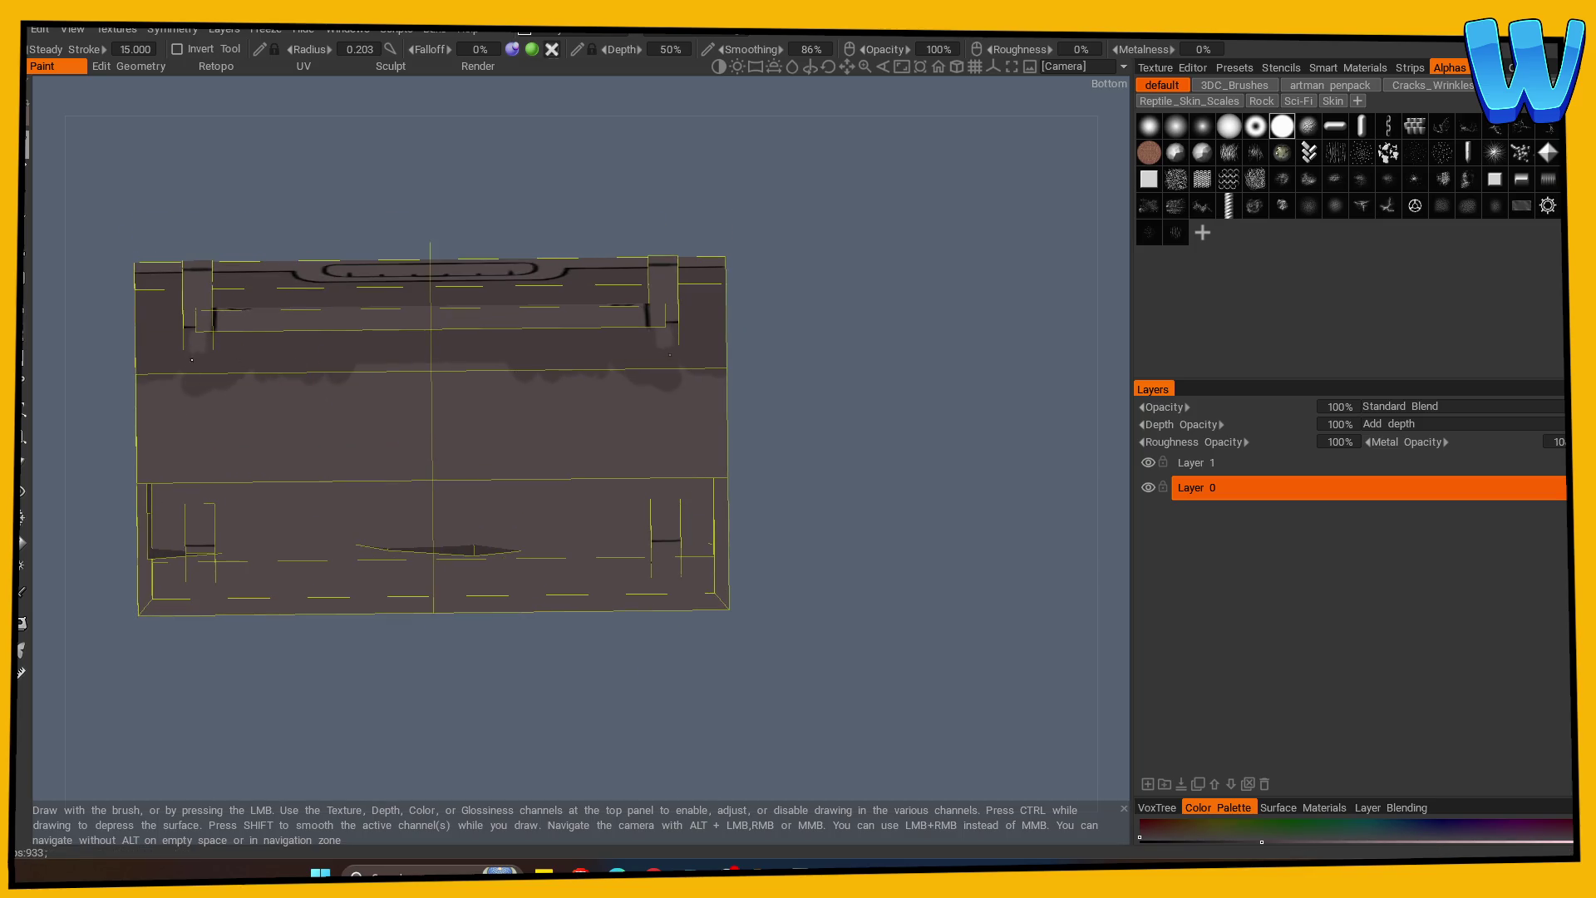
mouse_move(619, 353)
mouse_down()
mouse_move(499, 391)
mouse_move(466, 416)
mouse_move(449, 462)
mouse_up()
In Left view, paint a dark shadow stroke on the end panel below the handle slot.
mouse_move(149, 427)
mouse_down()
mouse_move(777, 503)
mouse_move(445, 480)
mouse_up()
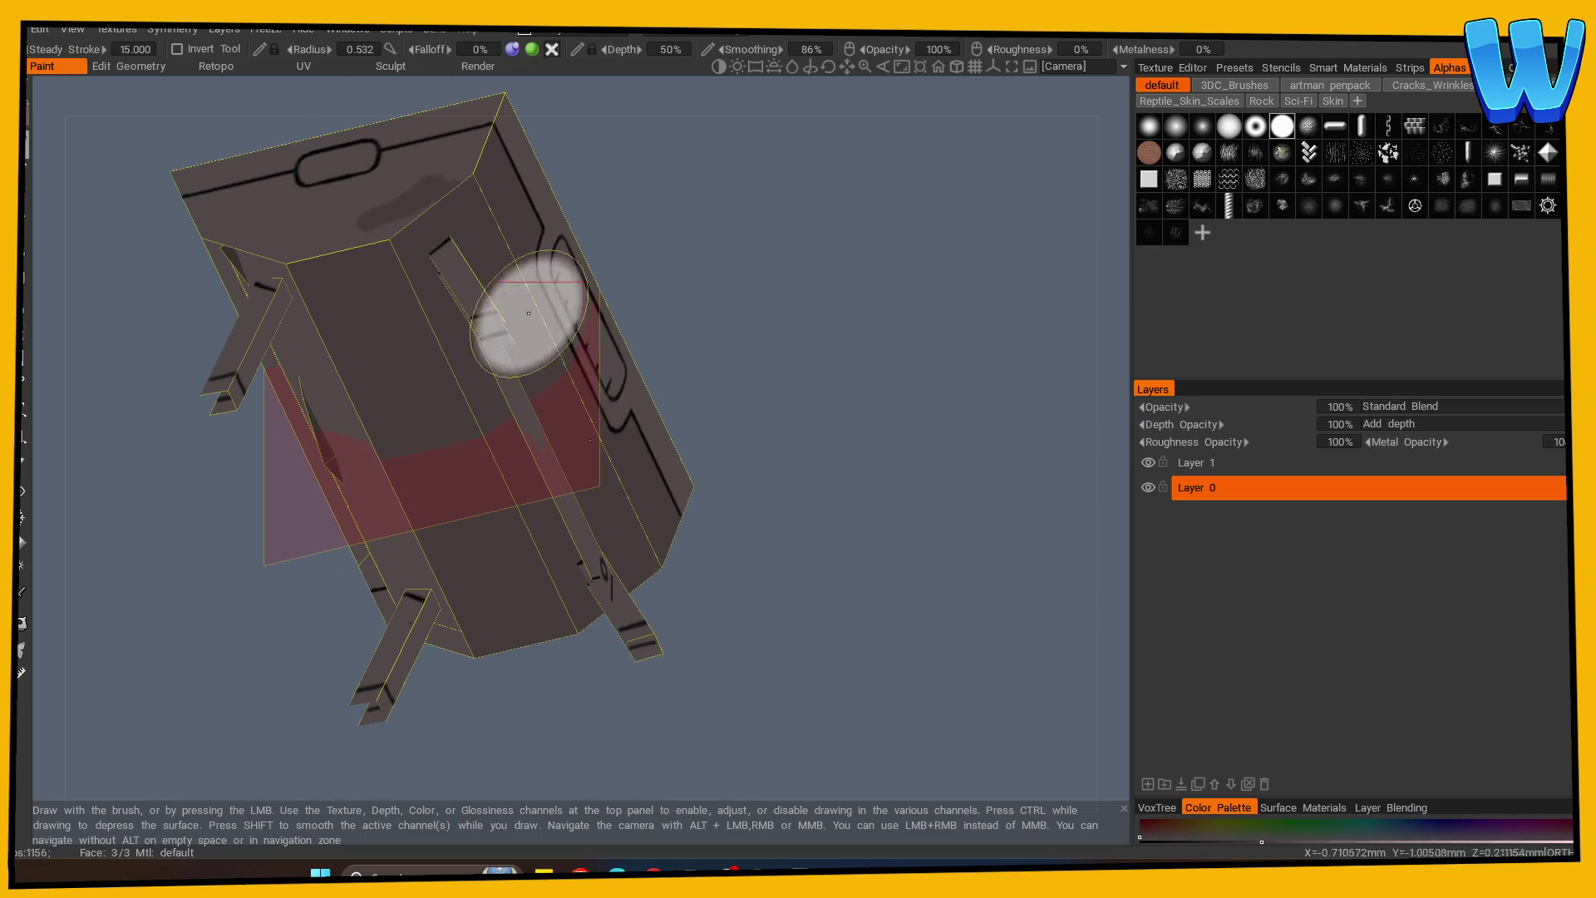
key(KP_4)
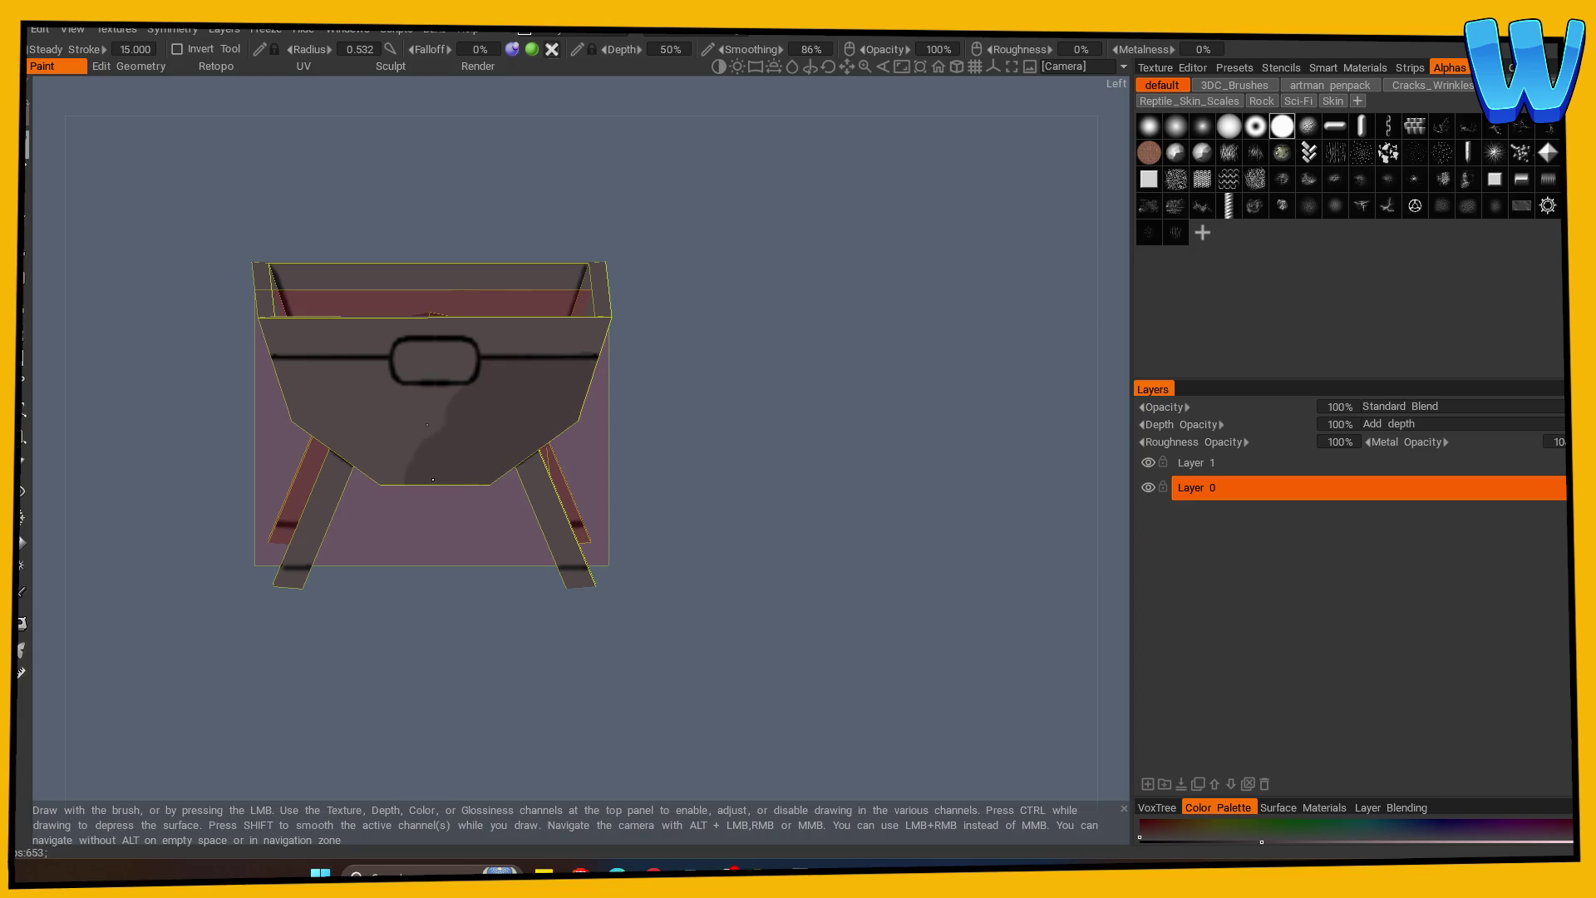
drag(363, 453, 291, 390)
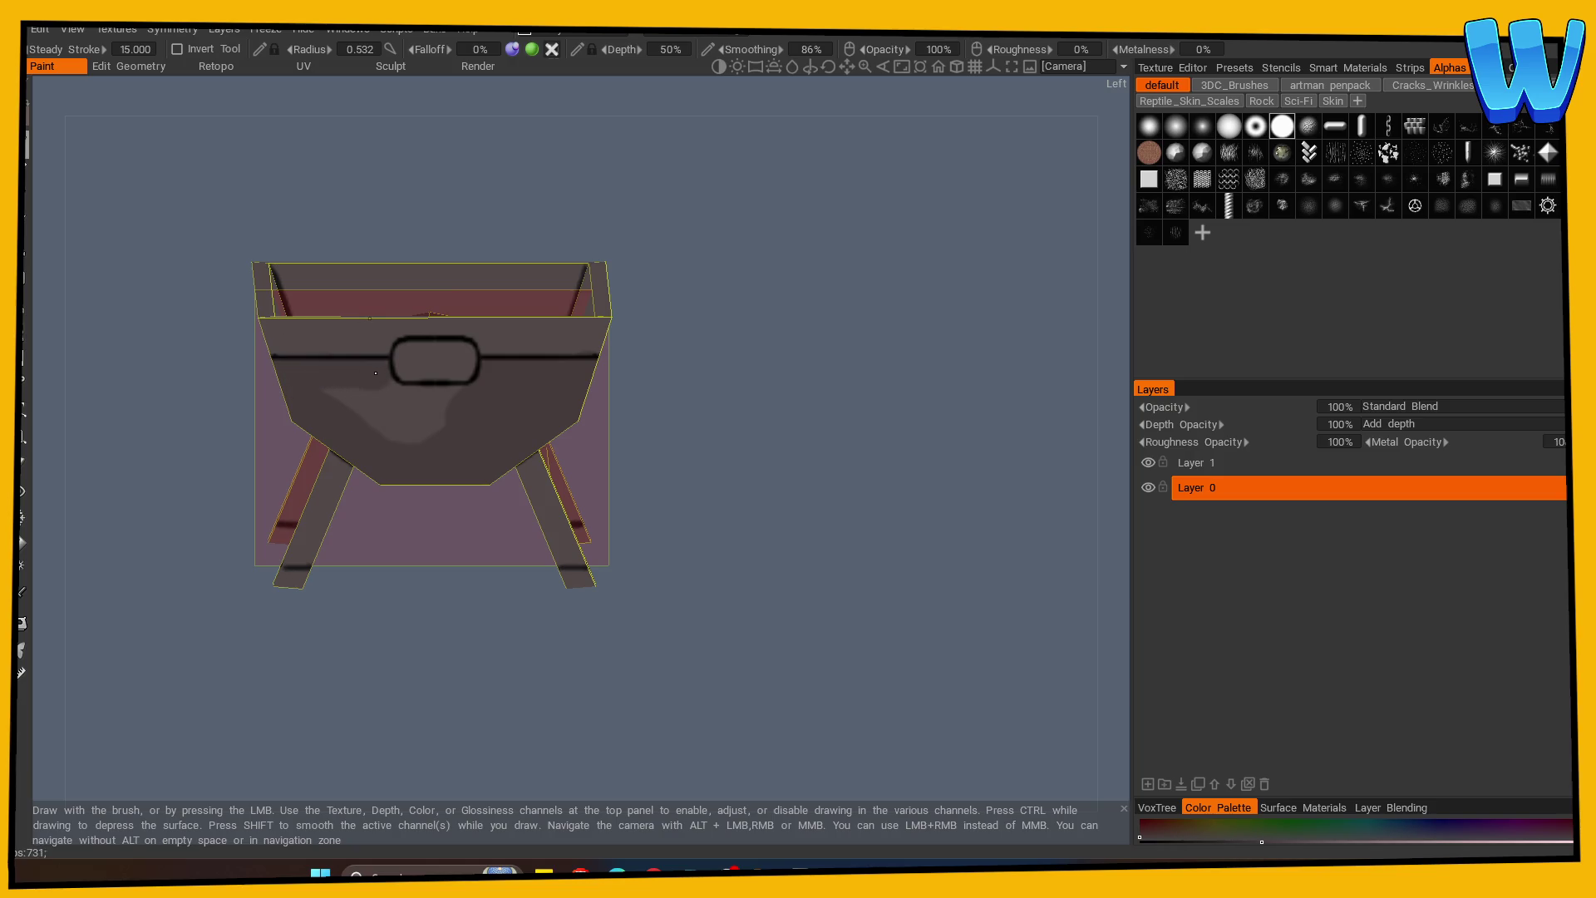
Halve the brush size and orbit back to face the trough's front.
mouse_move(380, 425)
mouse_down()
mouse_move(552, 613)
mouse_move(636, 536)
mouse_move(456, 591)
mouse_move(565, 602)
mouse_move(606, 577)
mouse_move(632, 602)
mouse_move(681, 576)
mouse_move(837, 567)
mouse_move(698, 634)
mouse_up()
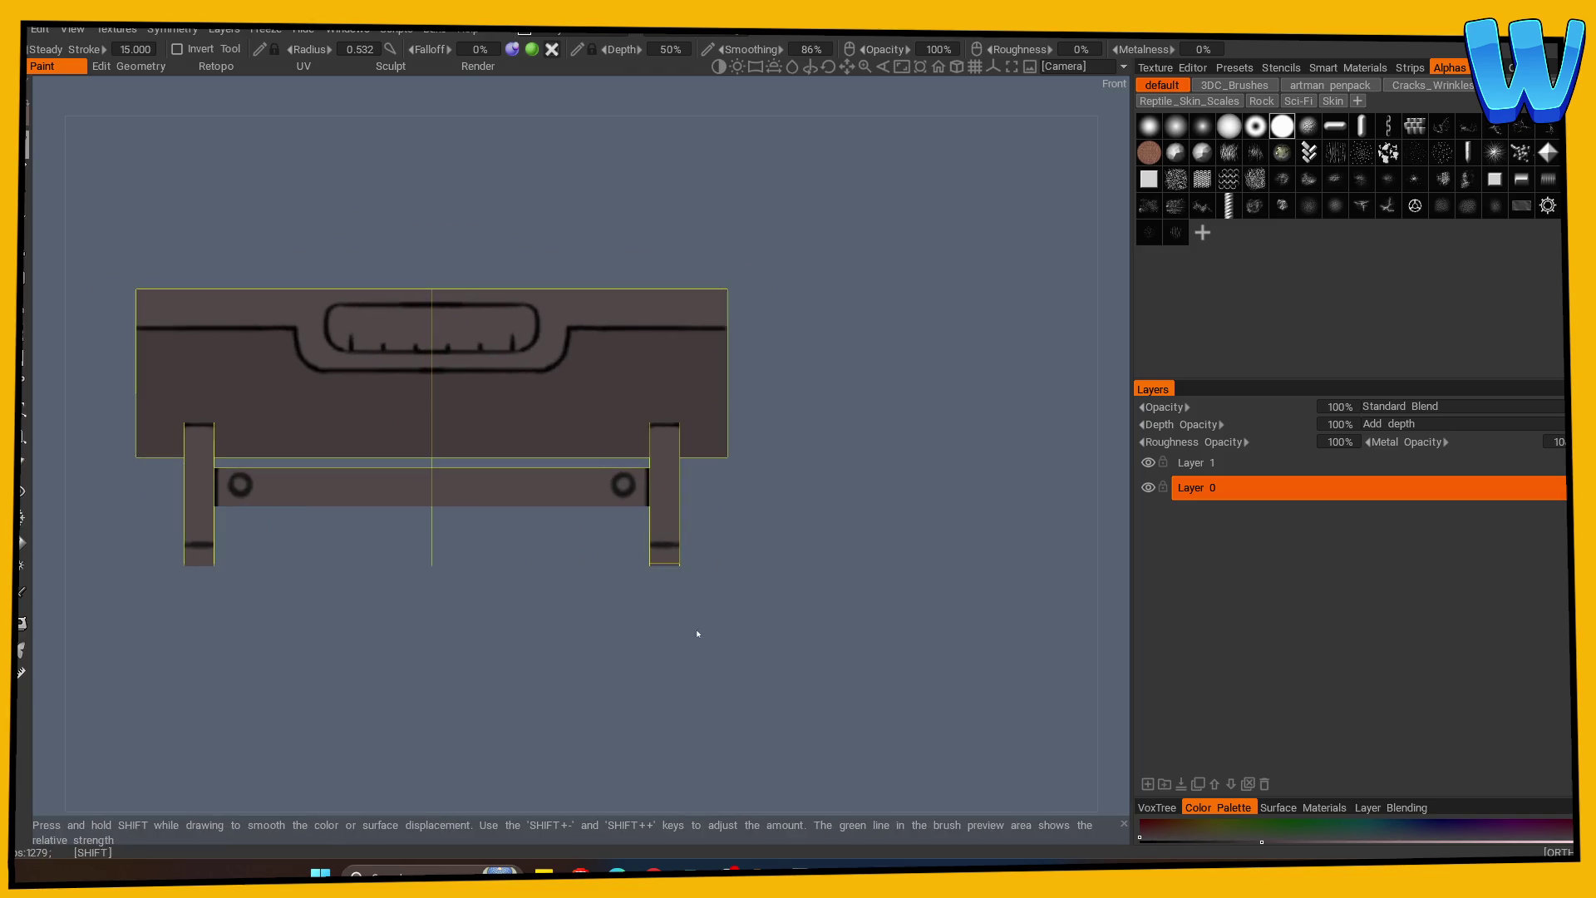
mouse_move(421, 635)
mouse_down()
mouse_move(360, 620)
mouse_move(369, 651)
mouse_up()
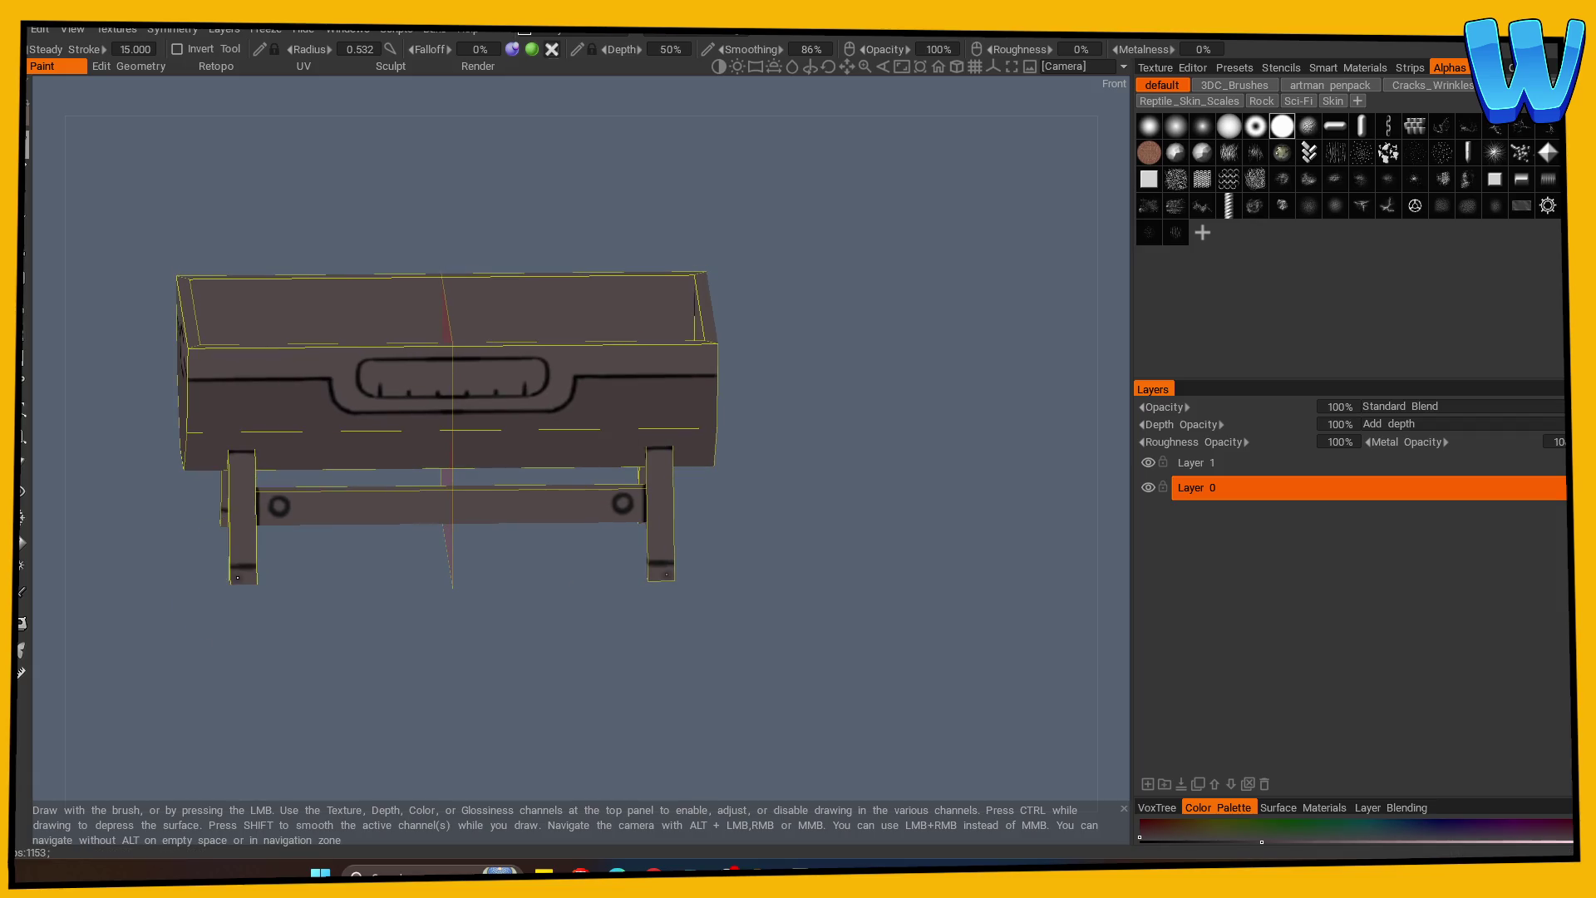
key(bracketleft)
key(bracketleft)
key(bracketleft)
mouse_move(262, 622)
mouse_down()
mouse_move(445, 605)
mouse_move(452, 652)
mouse_move(252, 580)
mouse_up()
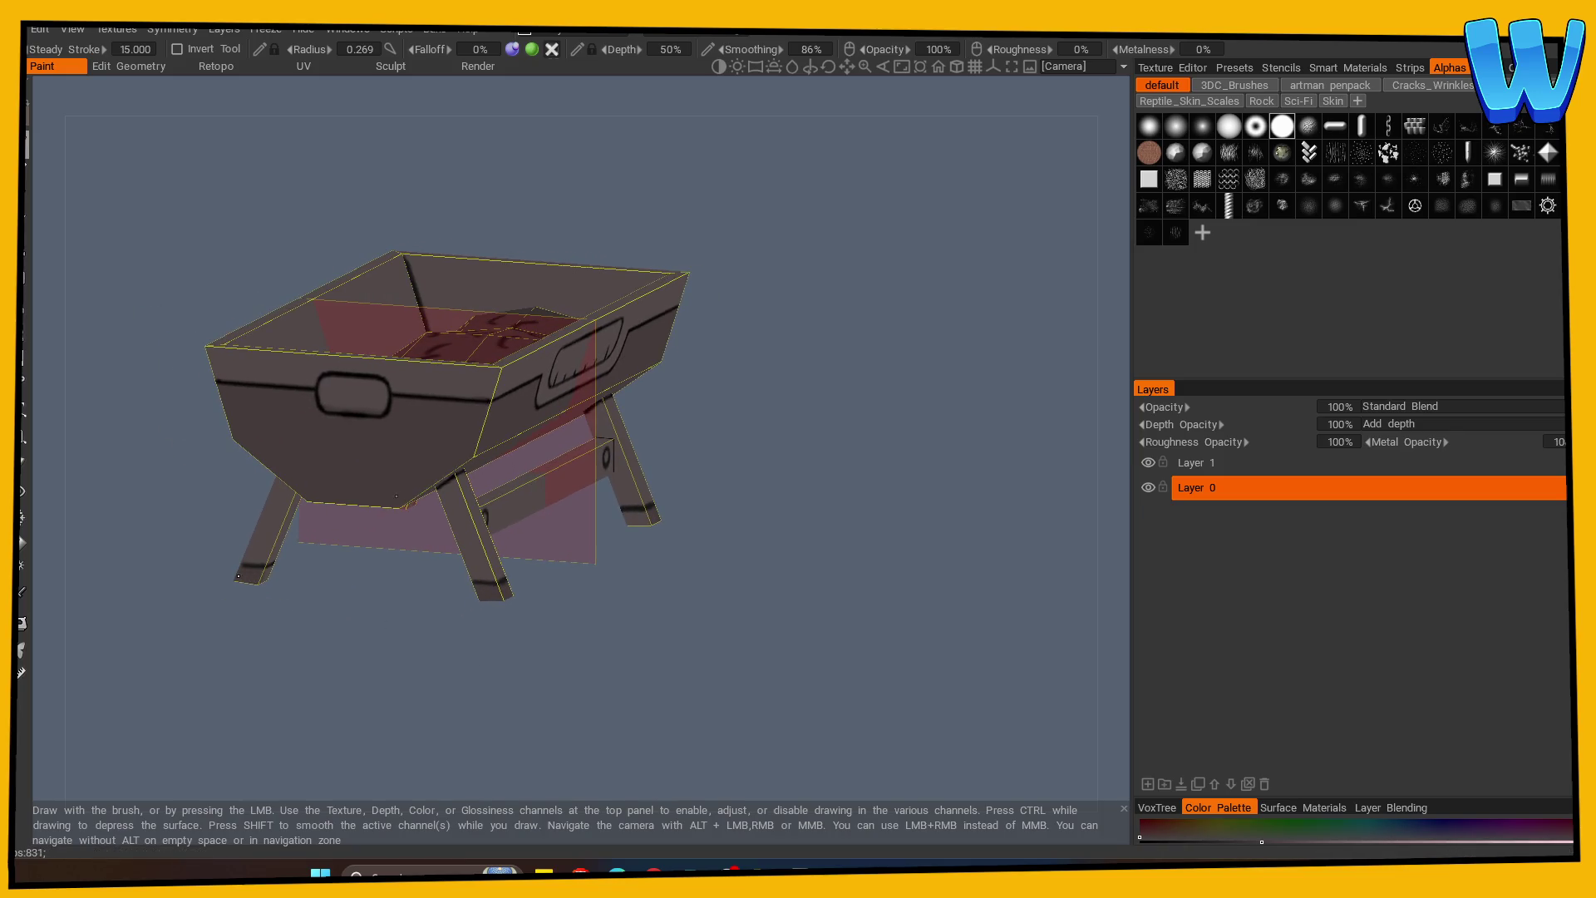
mouse_move(627, 577)
mouse_down()
mouse_move(314, 634)
mouse_move(342, 638)
mouse_move(423, 554)
mouse_move(417, 542)
mouse_up()
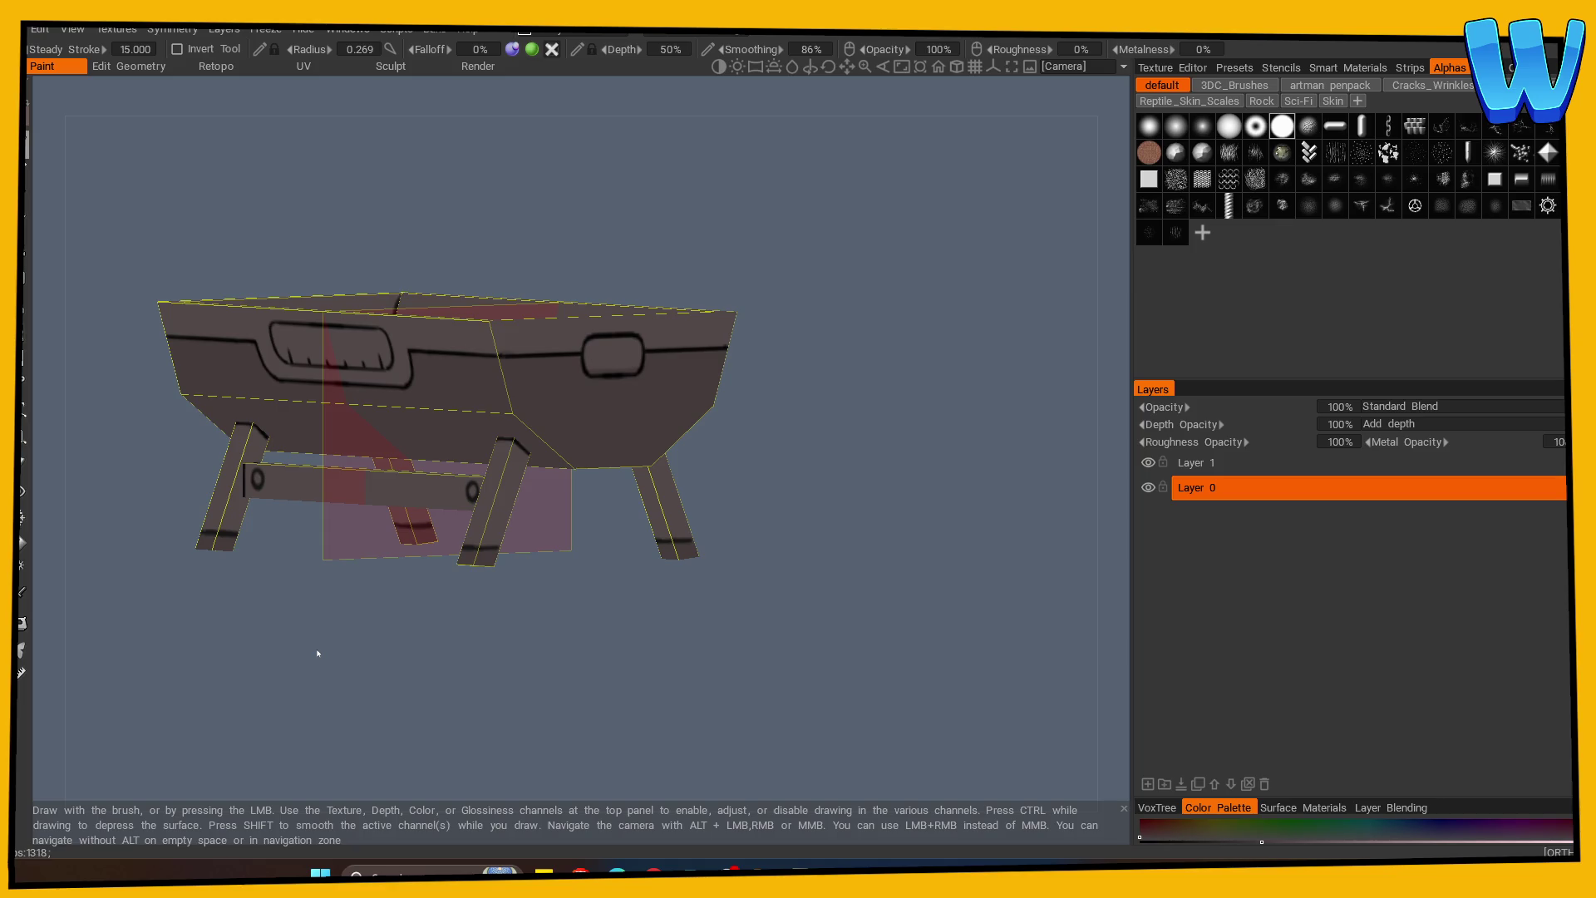
mouse_move(317, 653)
mouse_down()
mouse_move(414, 681)
mouse_move(432, 656)
mouse_move(289, 595)
mouse_up()
Fill the front handle slot with a lighter grey, painted symmetrically.
key(v)
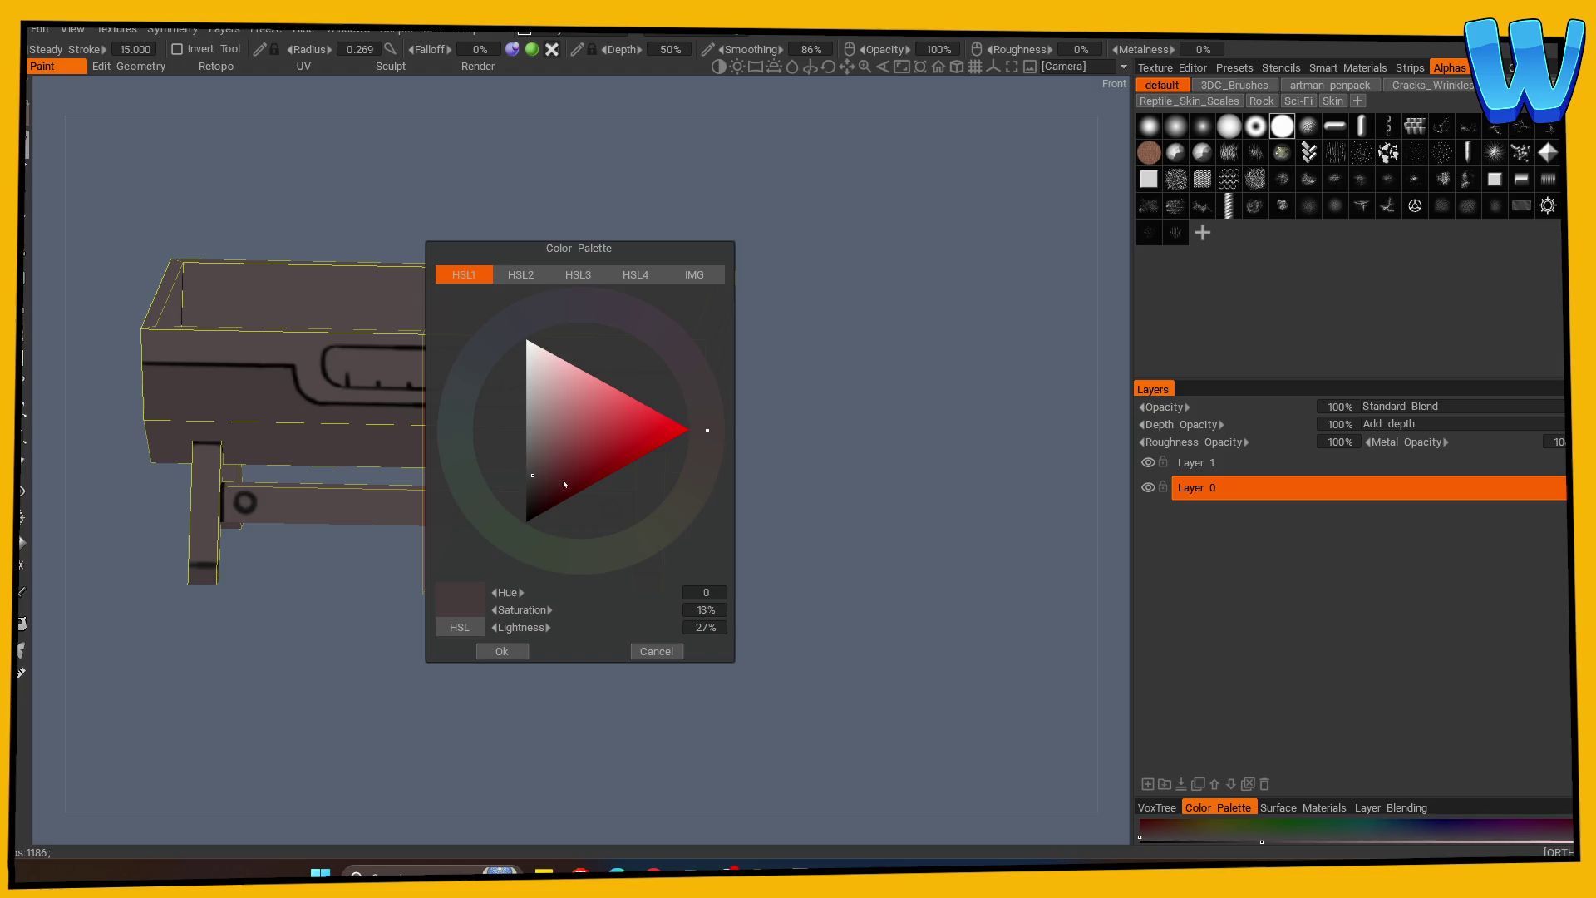
click(501, 651)
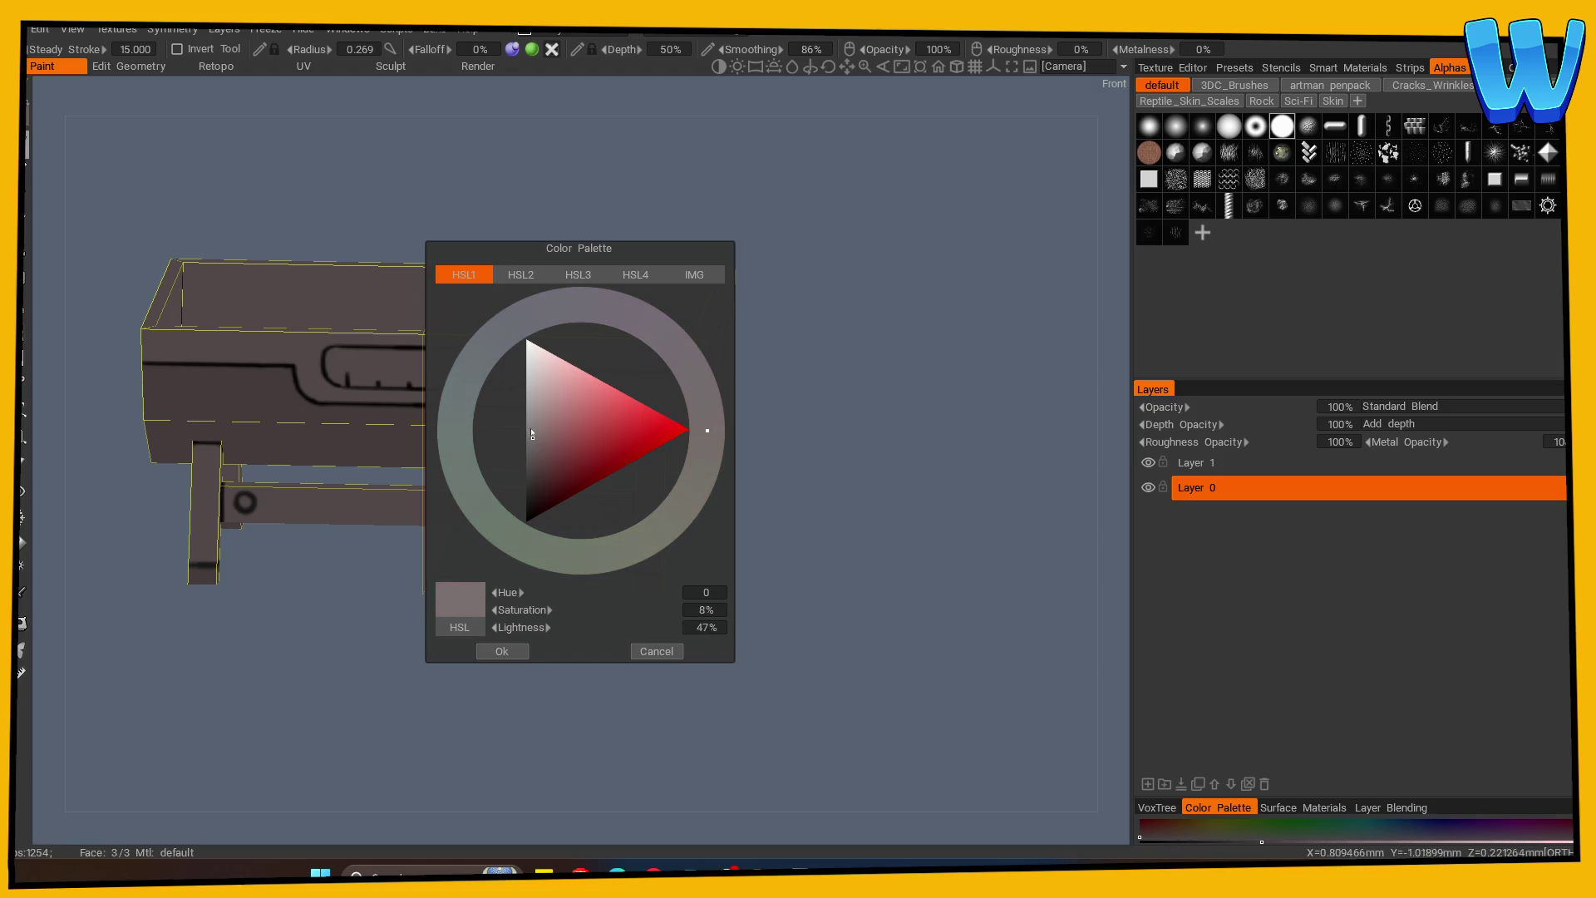
drag(474, 609, 523, 611)
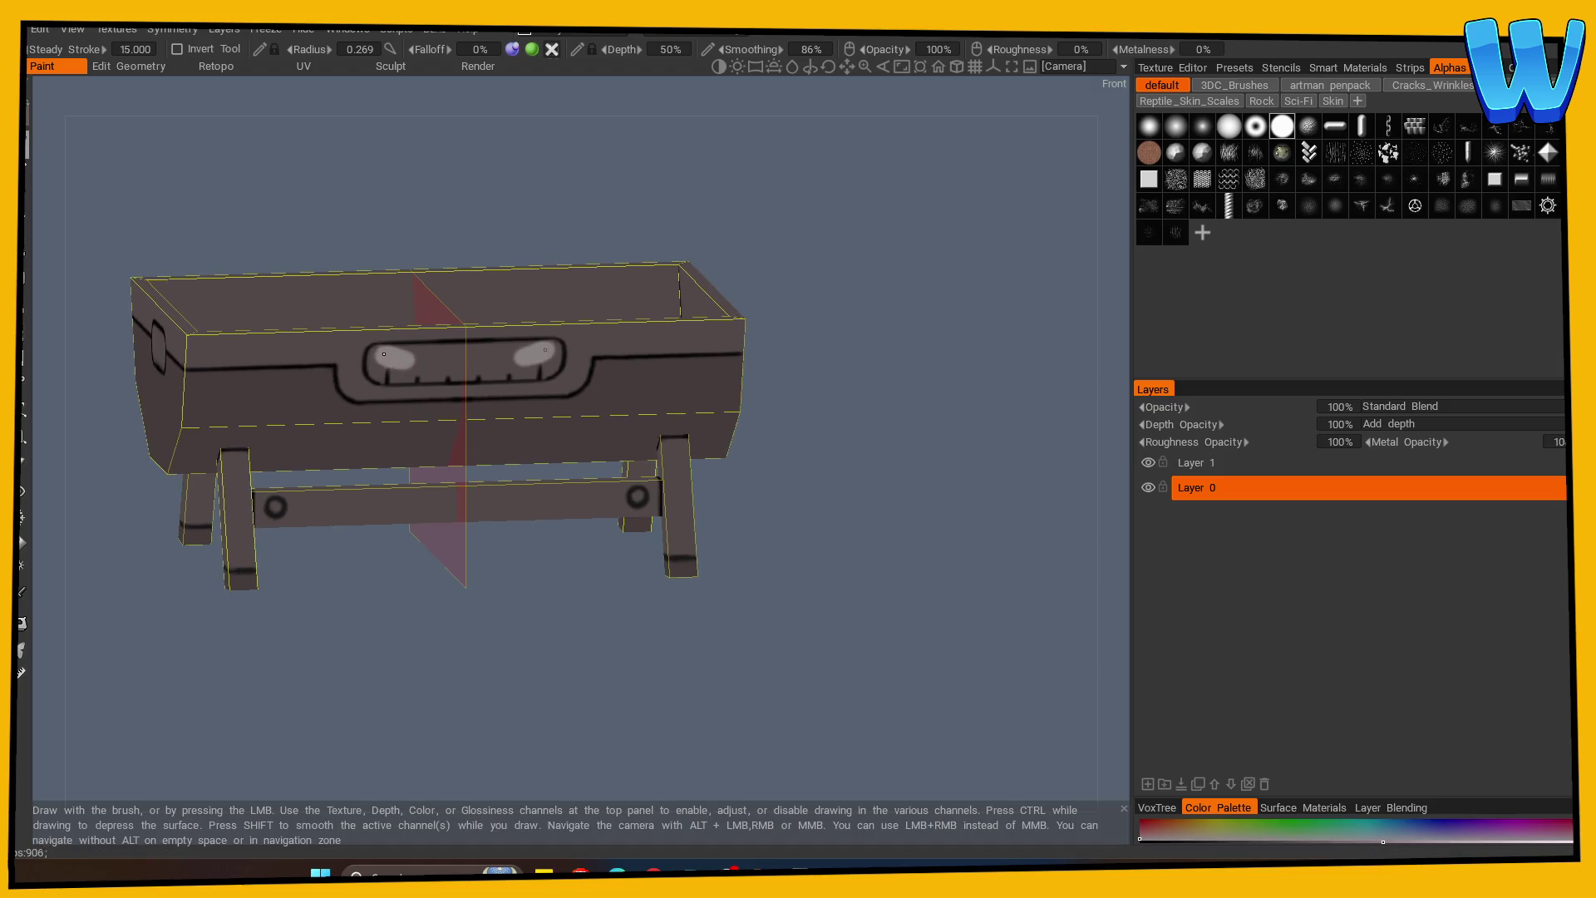
drag(548, 366, 479, 366)
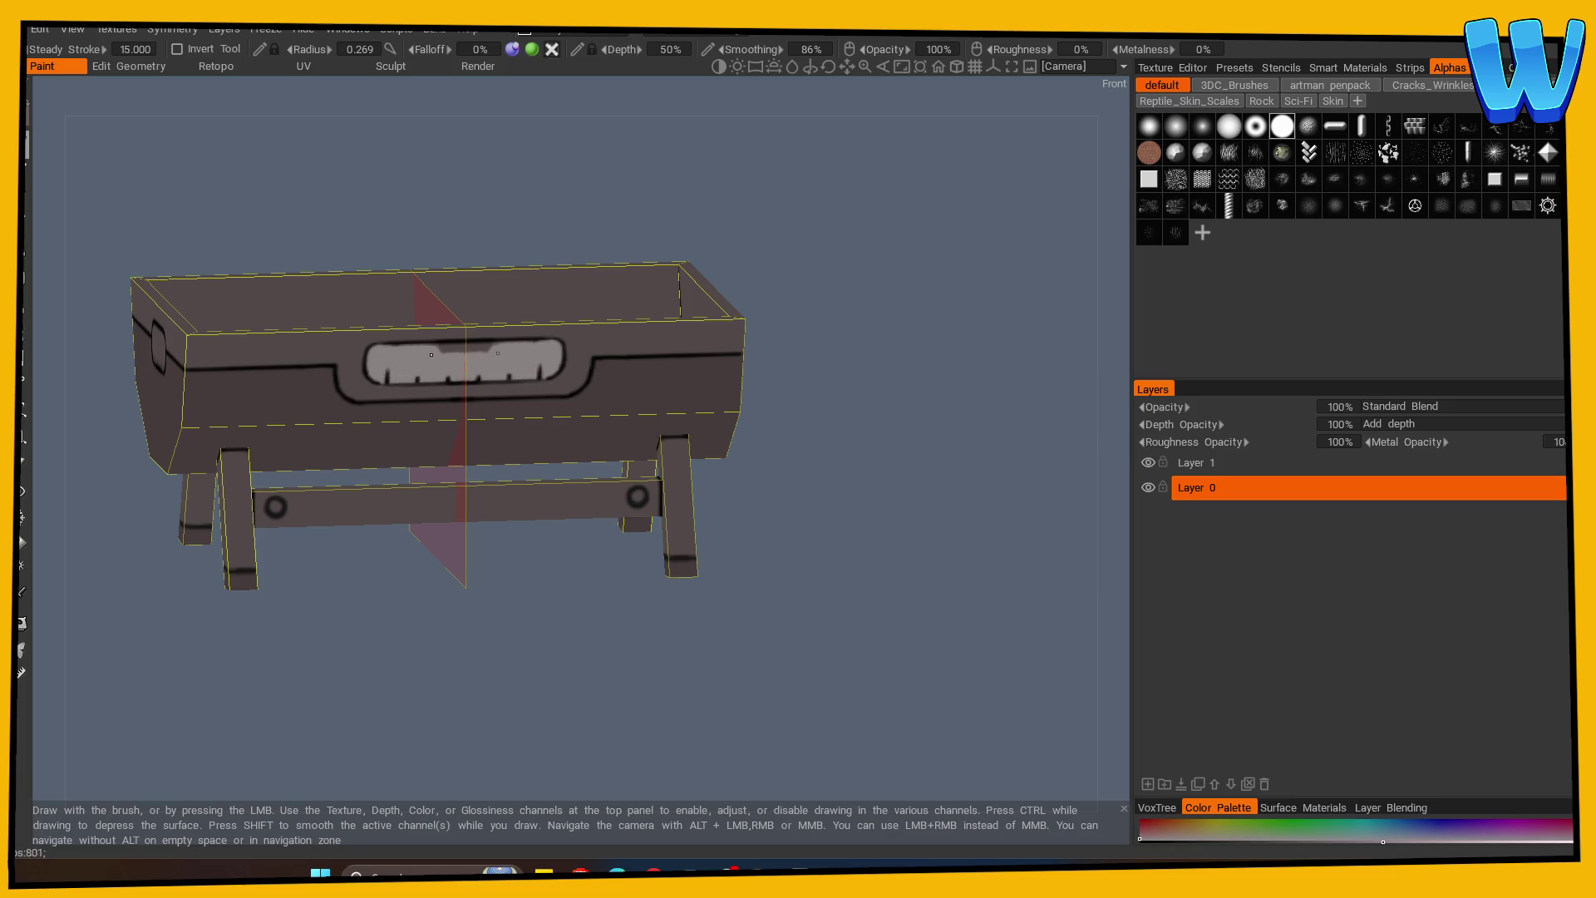
mouse_move(350, 541)
mouse_down()
mouse_move(341, 680)
mouse_move(346, 613)
mouse_move(204, 604)
mouse_up()
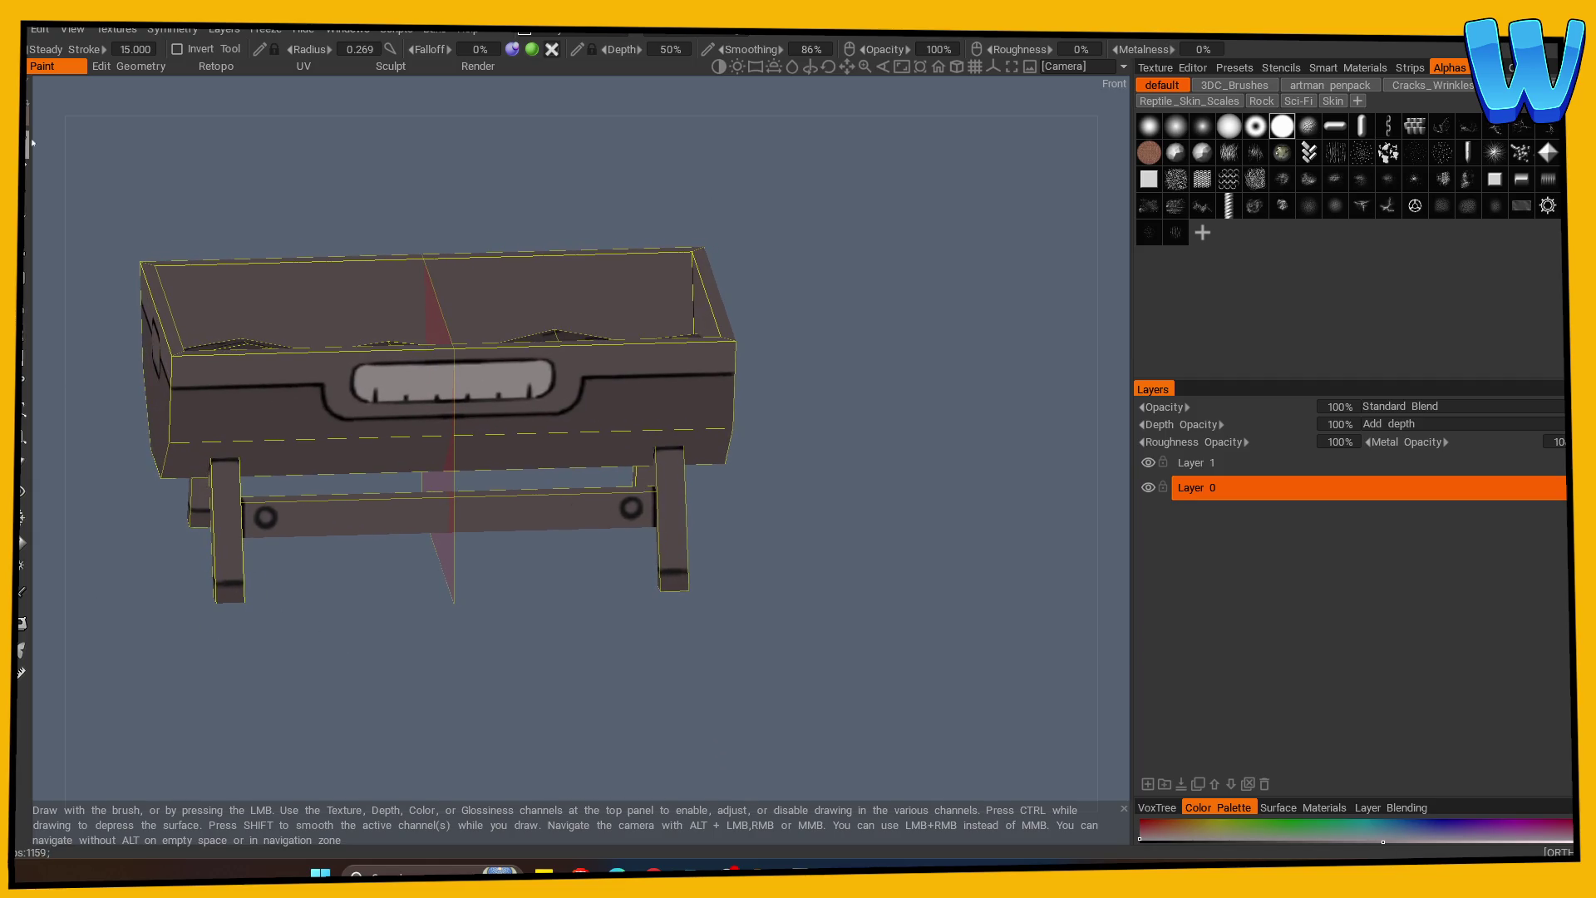
Pick a dark colour and dab it into both crossbar bolt holes.
drag(698, 428, 499, 573)
key(Return)
click(266, 517)
mouse_move(296, 557)
mouse_down()
mouse_move(627, 691)
mouse_move(415, 436)
mouse_up()
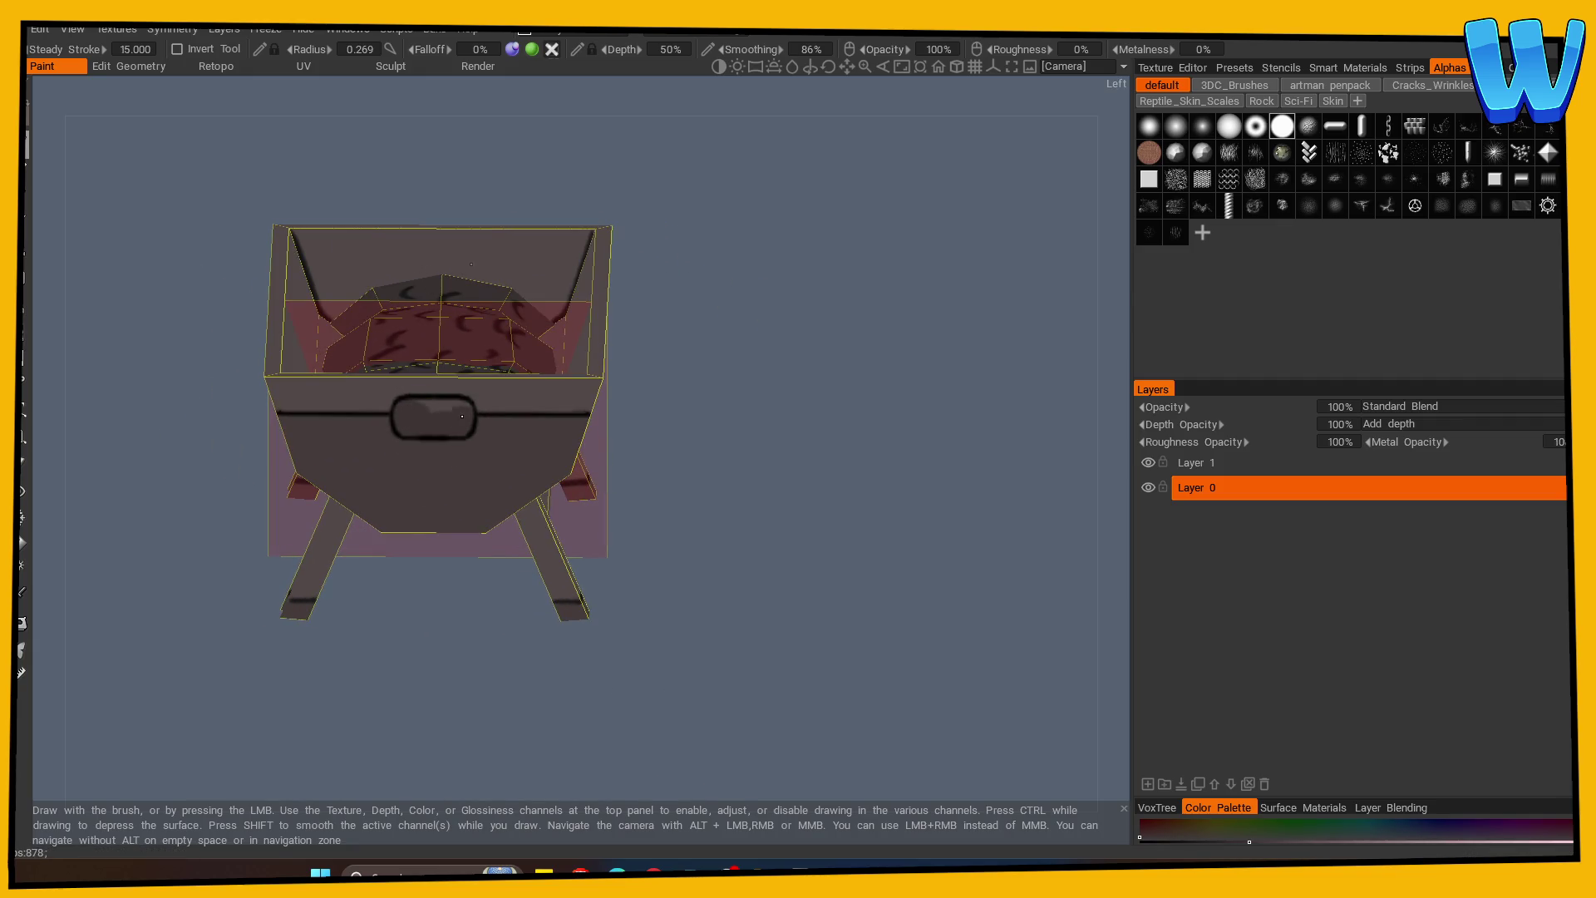
Reconfirm the paint colour and orbit to an angled view of the grill.
key(v)
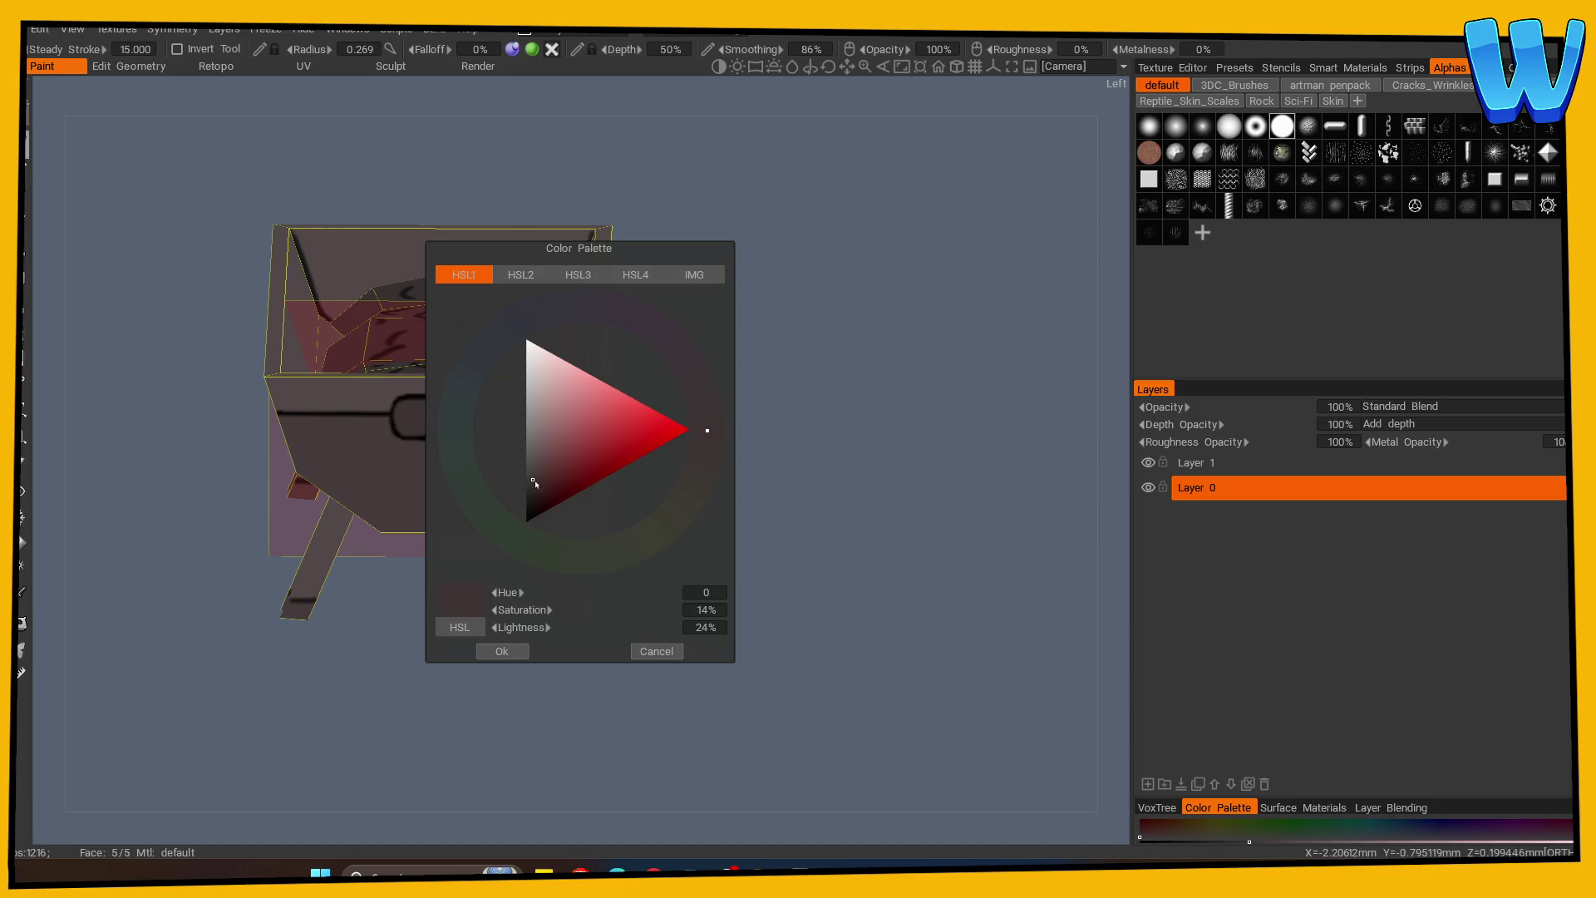
click(502, 651)
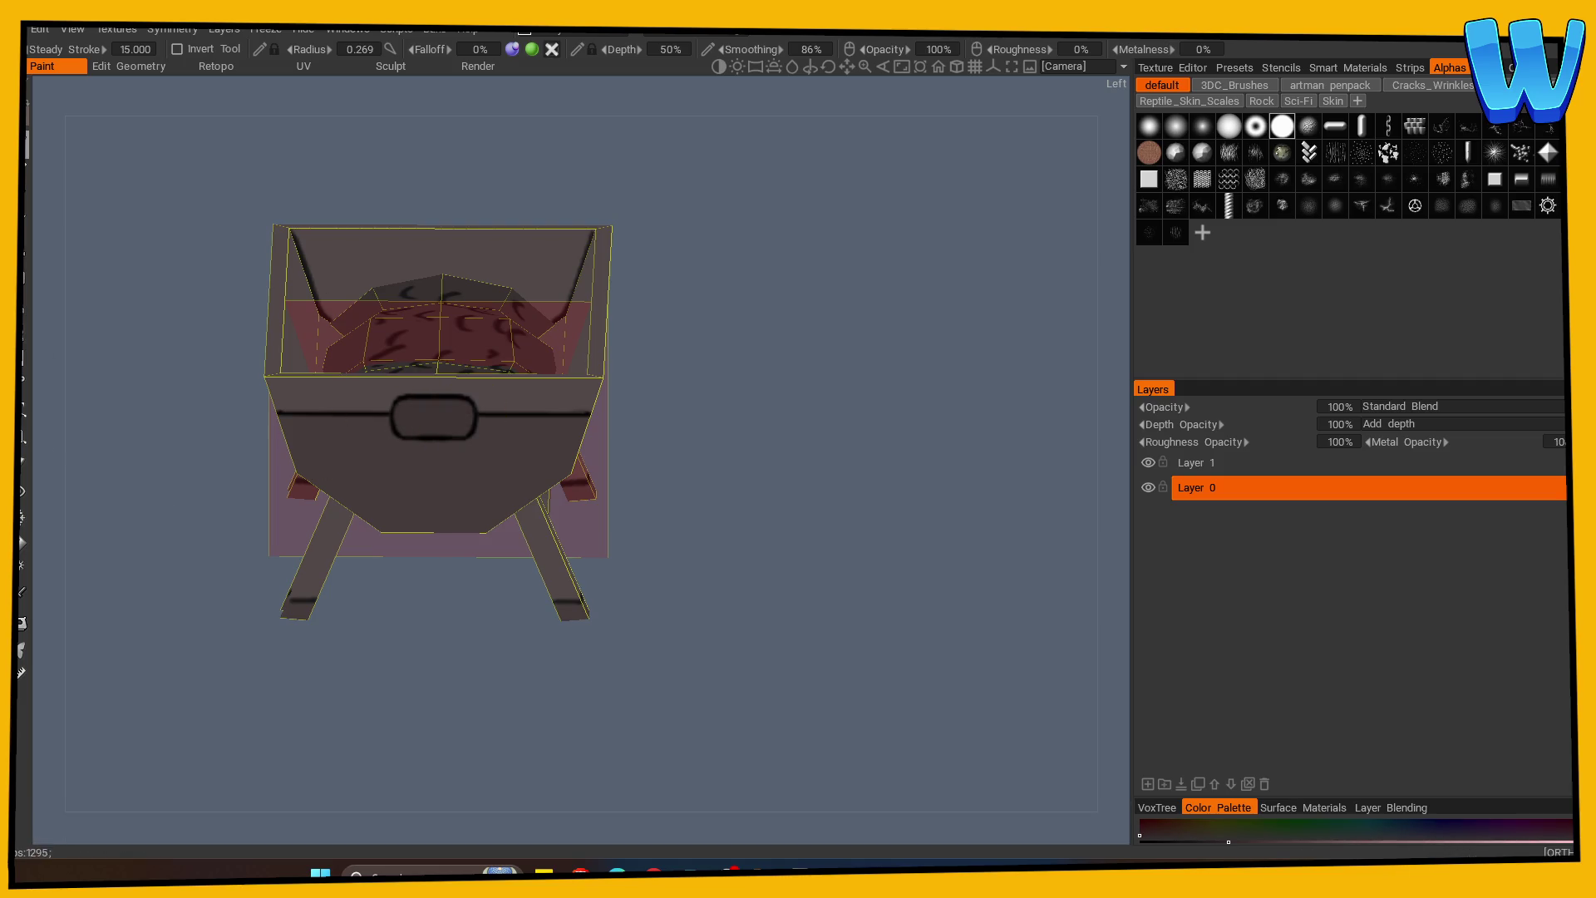
key(v)
click(499, 649)
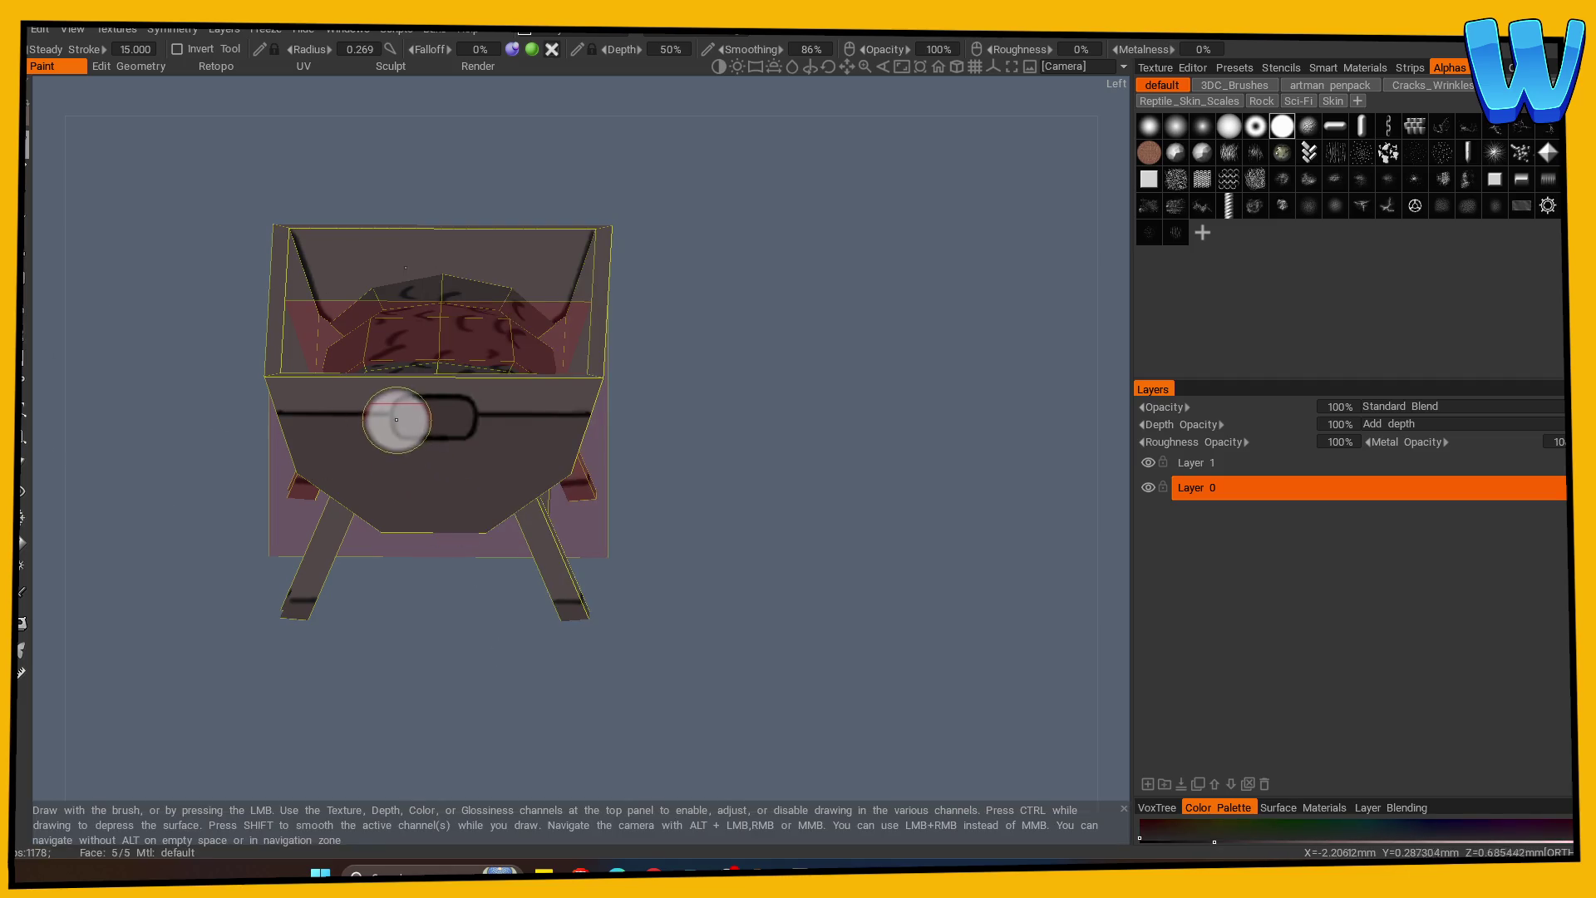
scroll(499, 463, down, 3)
mouse_move(421, 642)
mouse_down()
mouse_move(278, 688)
mouse_move(533, 665)
mouse_move(777, 670)
mouse_up()
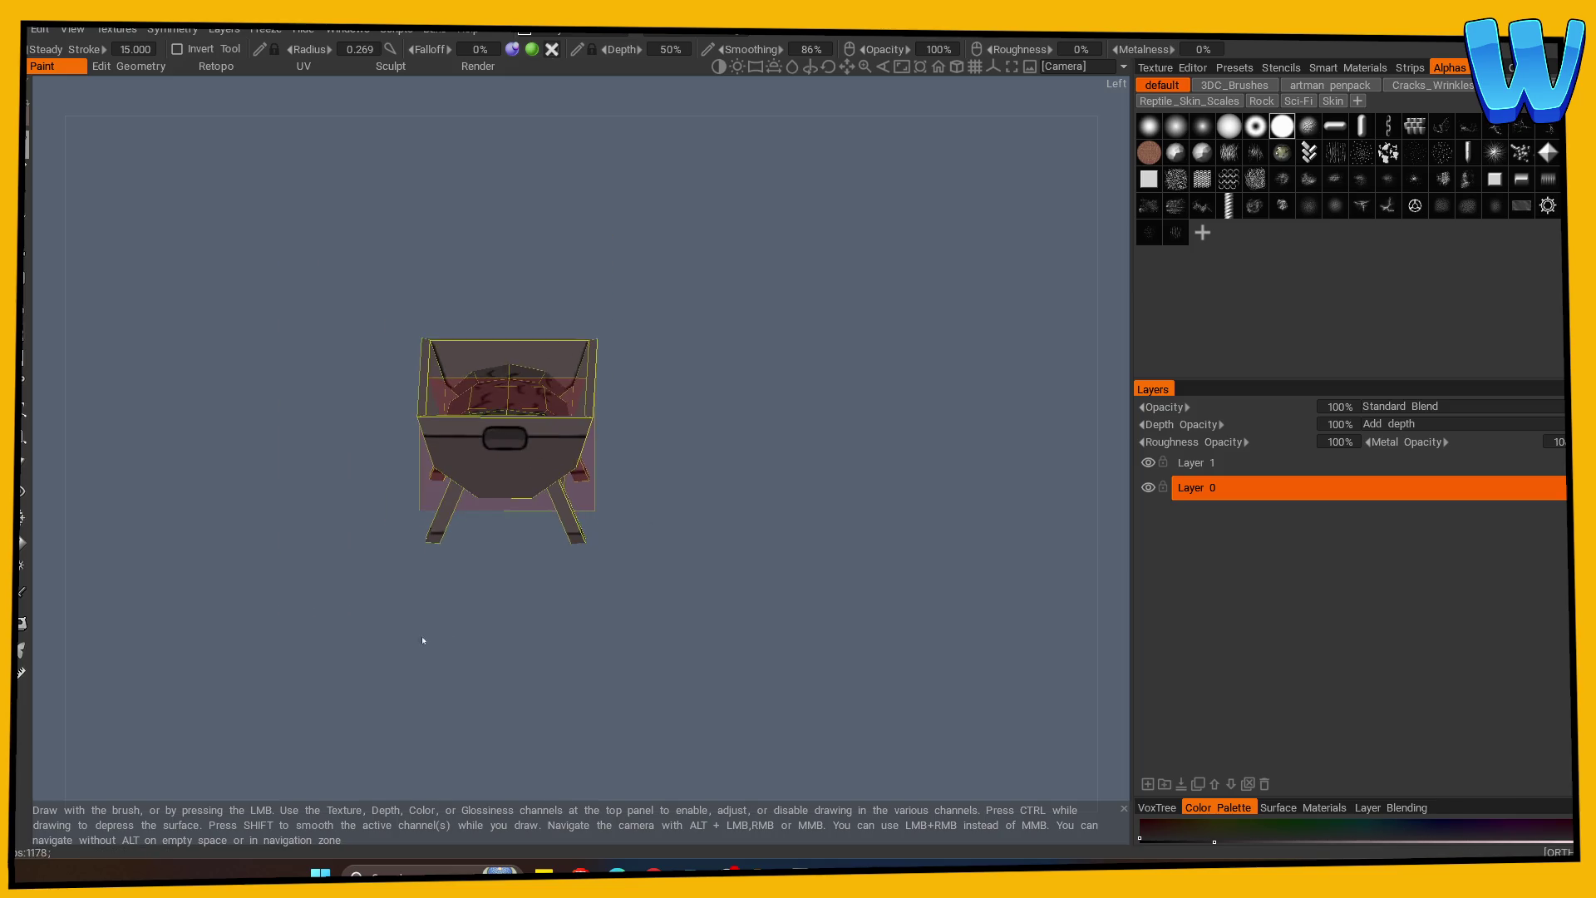
scroll(669, 766, up, 3)
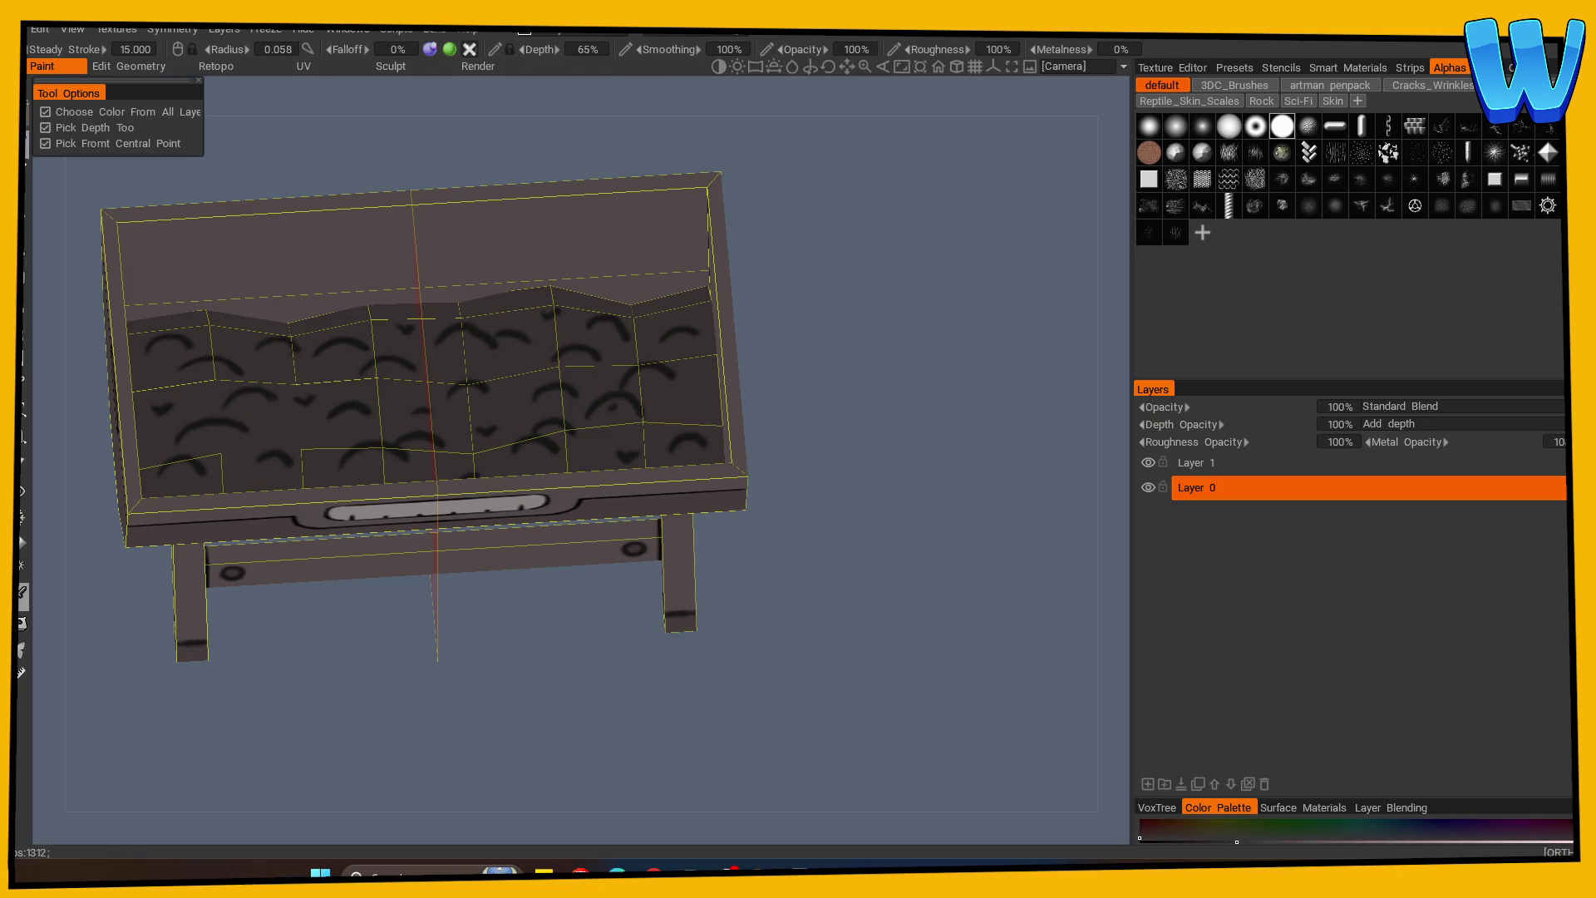
Pick a bright saturated orange and paint glow patches across the coal bed.
click(27, 290)
click(629, 433)
drag(706, 431, 698, 478)
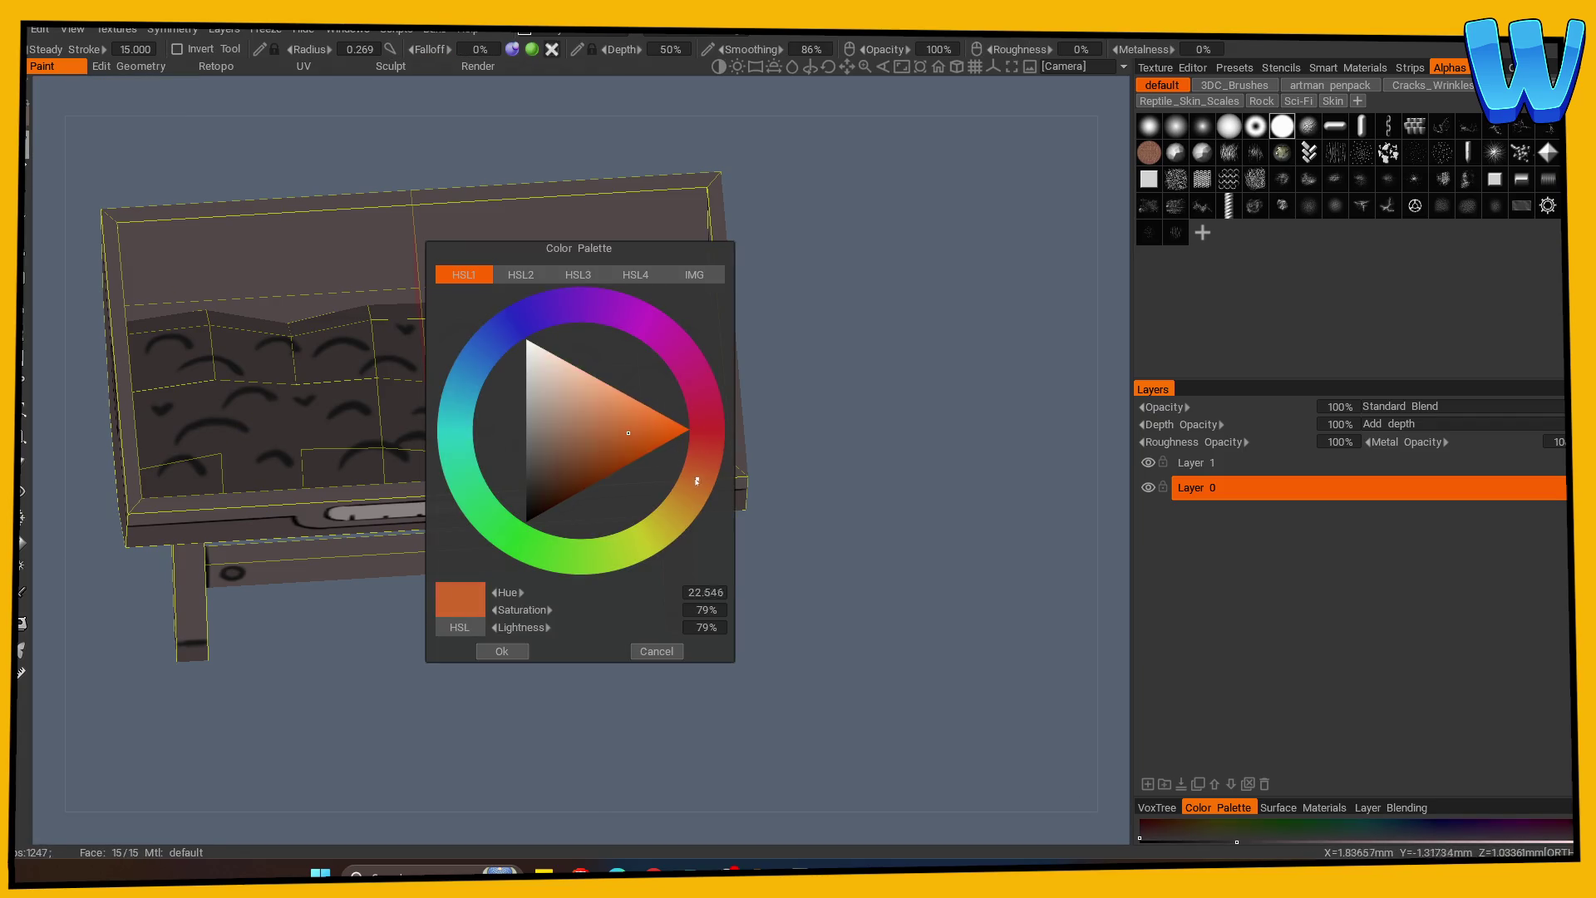
click(501, 651)
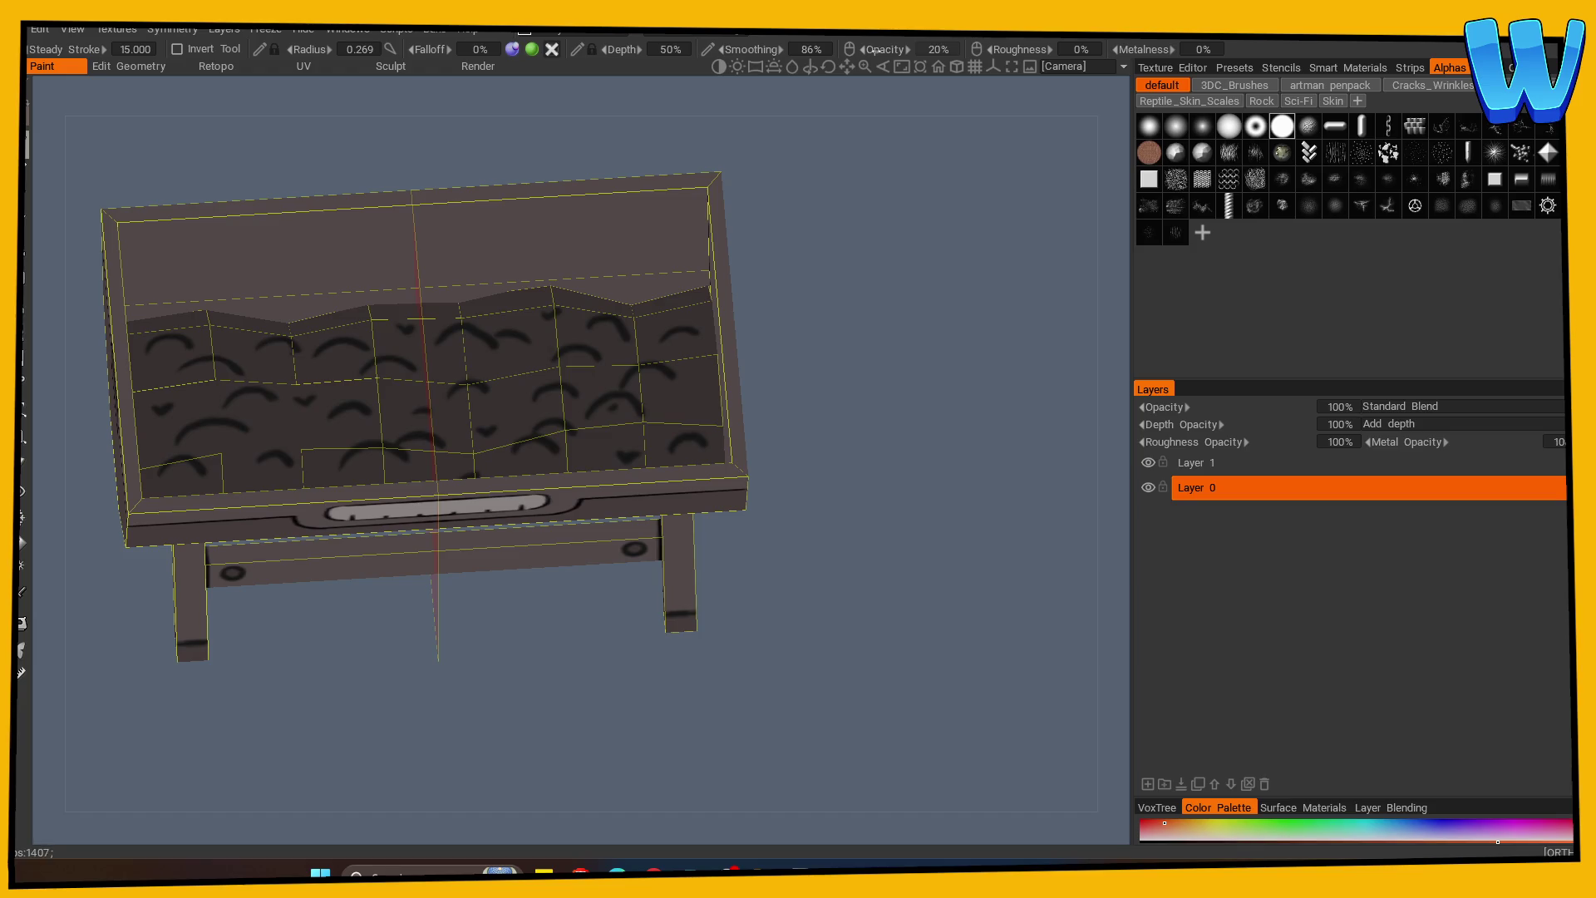
mouse_move(827, 271)
mouse_down()
mouse_move(848, 446)
mouse_move(553, 470)
mouse_up()
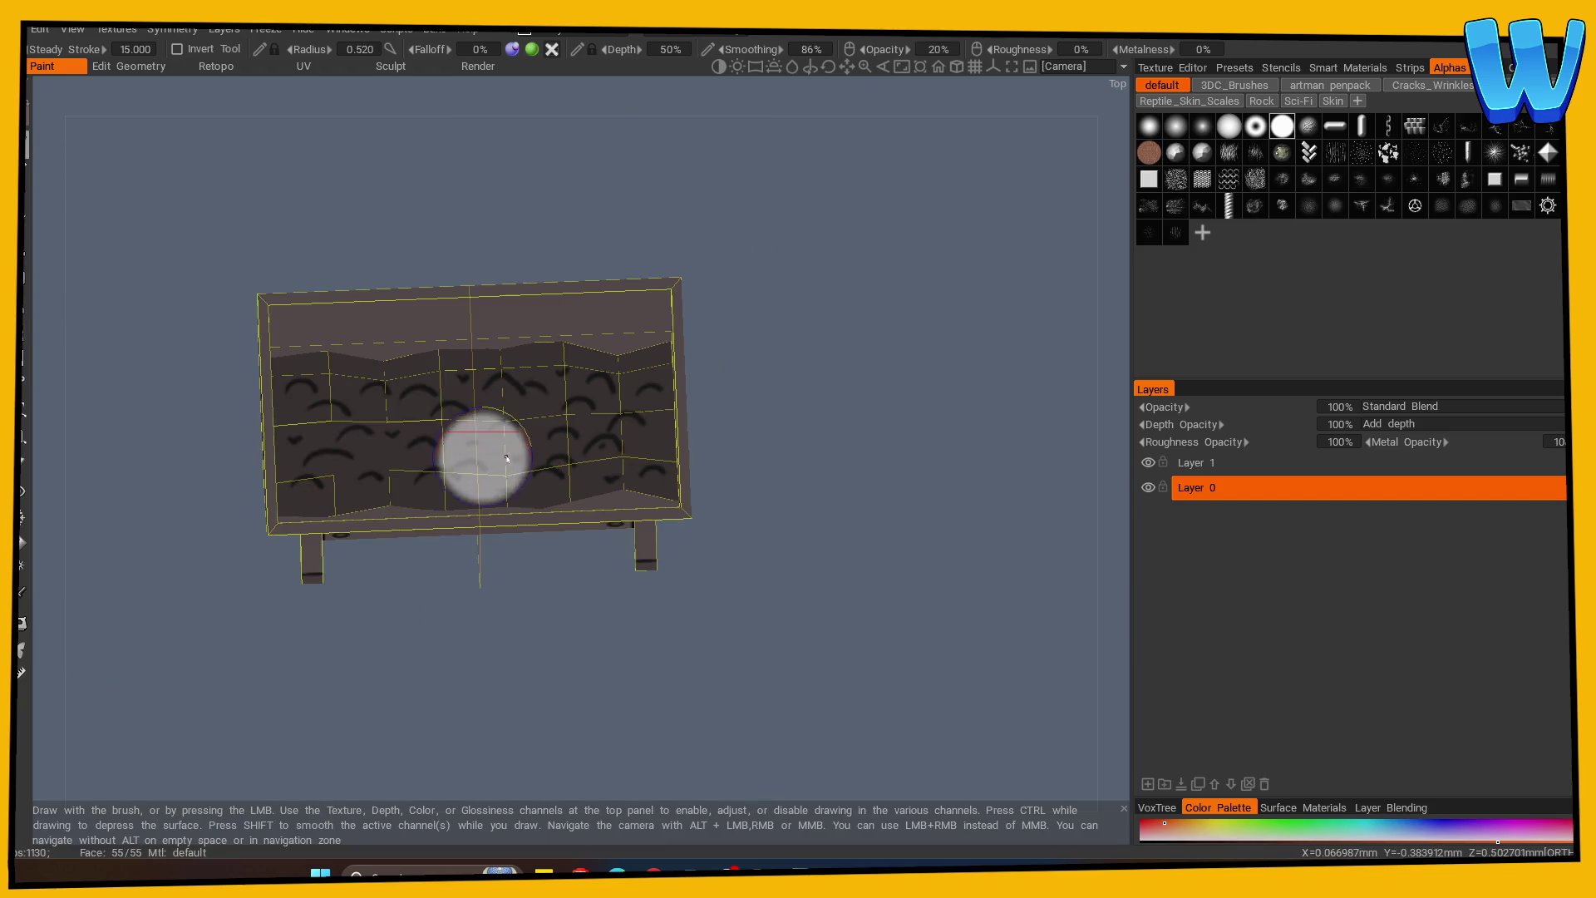
mouse_move(369, 425)
mouse_down()
mouse_move(328, 421)
mouse_move(339, 433)
mouse_up()
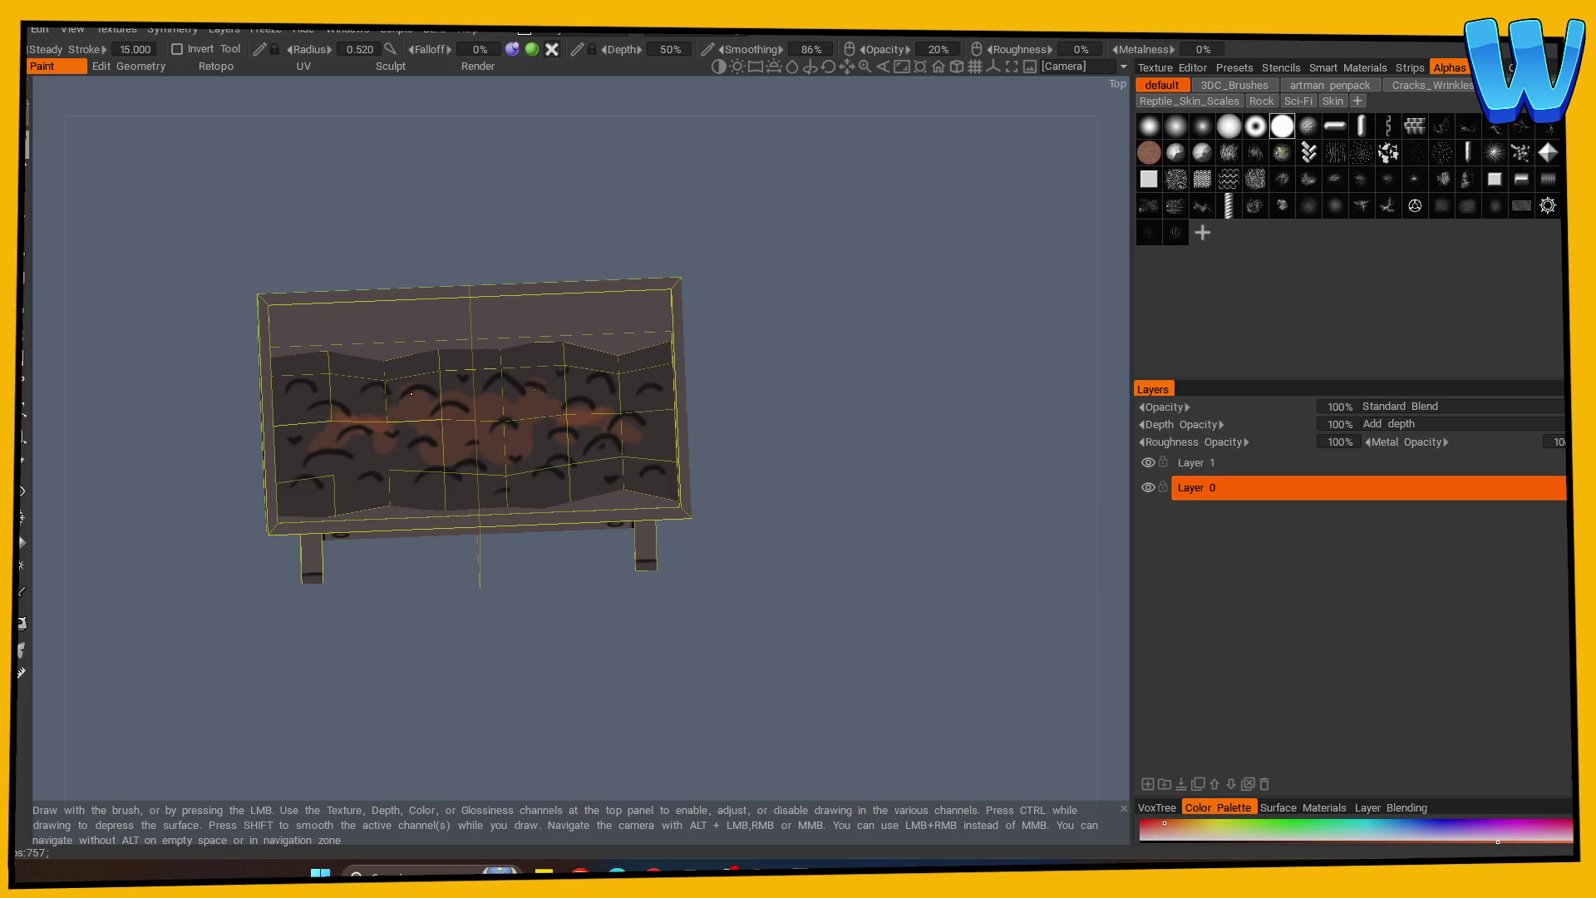
drag(326, 407, 377, 450)
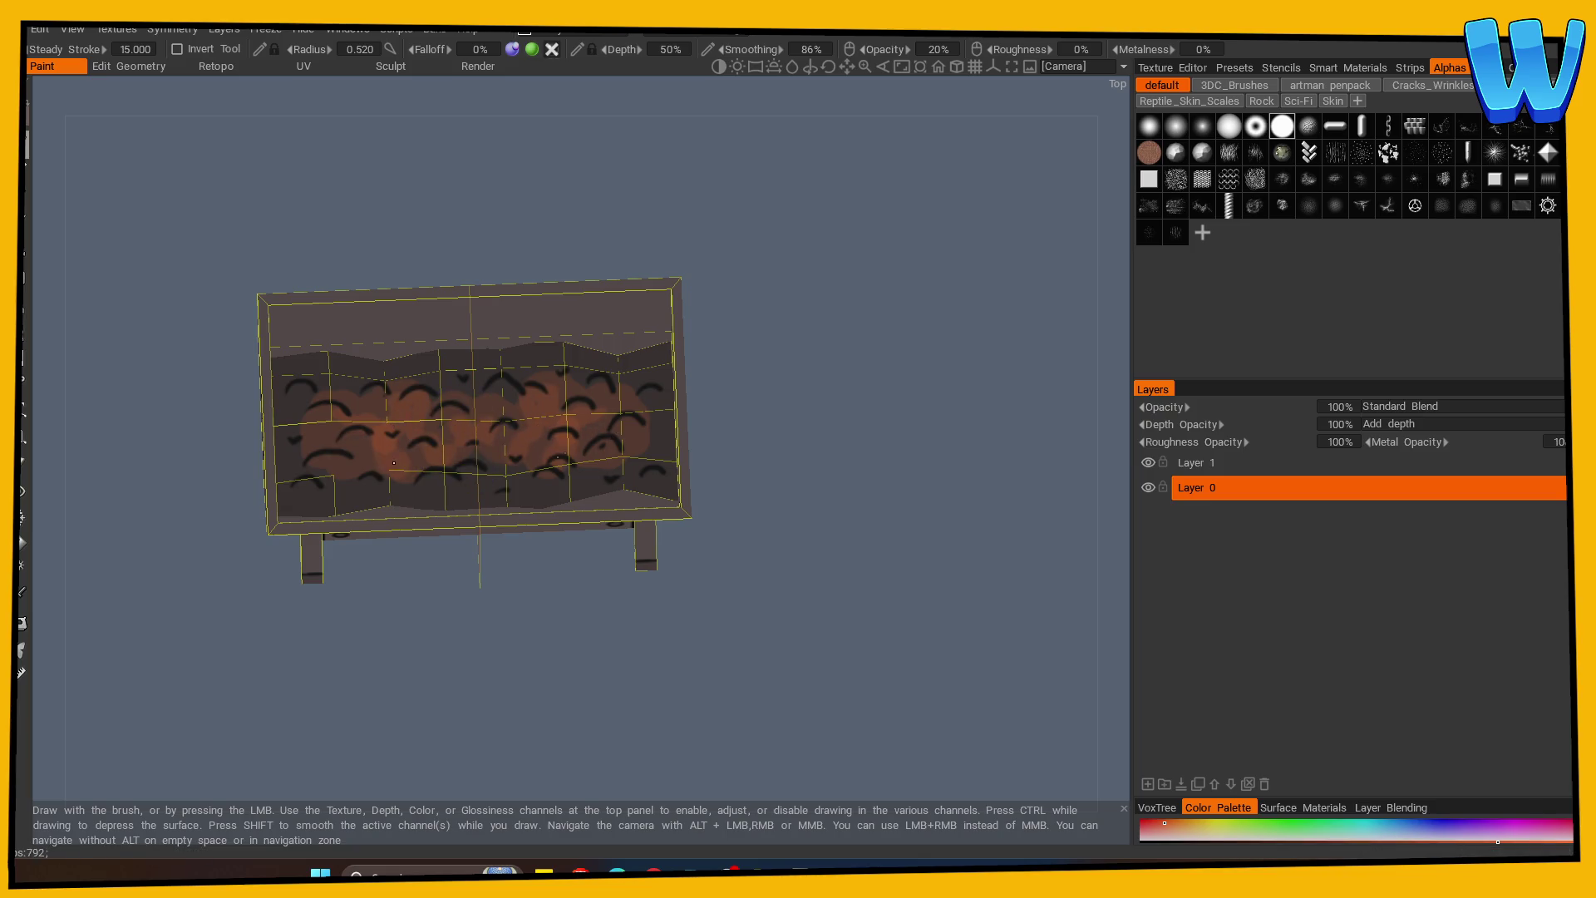
mouse_move(862, 570)
mouse_down()
mouse_move(613, 527)
mouse_move(915, 570)
mouse_move(803, 694)
mouse_up()
At 9% opacity with a soft alpha, paint faint orange glow; then raise Lightness to 99%.
drag(939, 49, 901, 85)
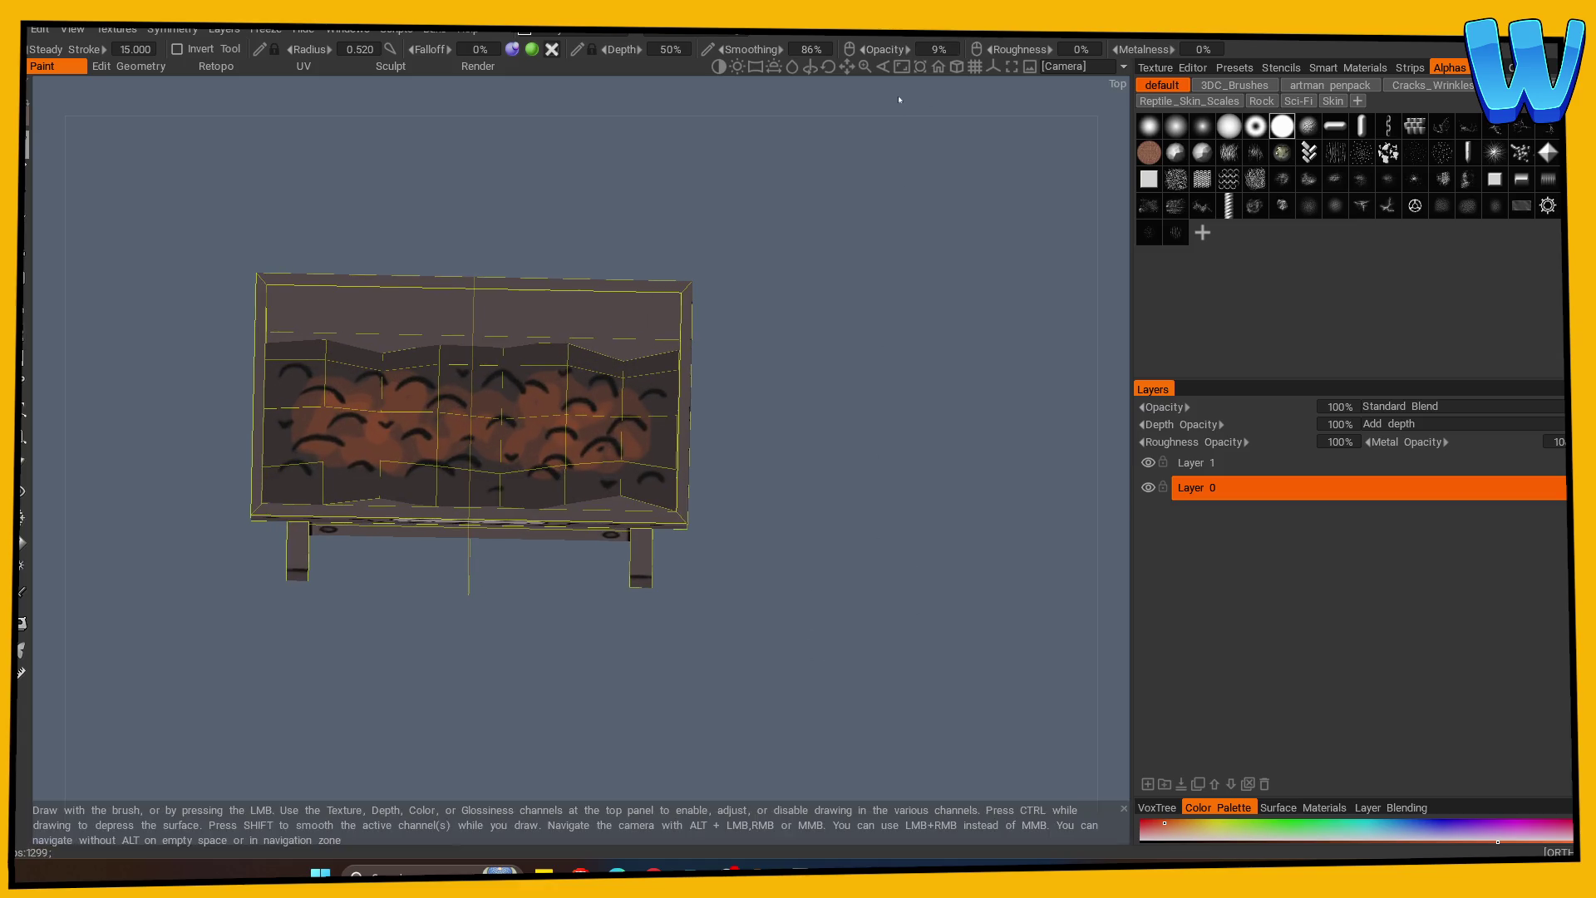
drag(832, 499, 864, 532)
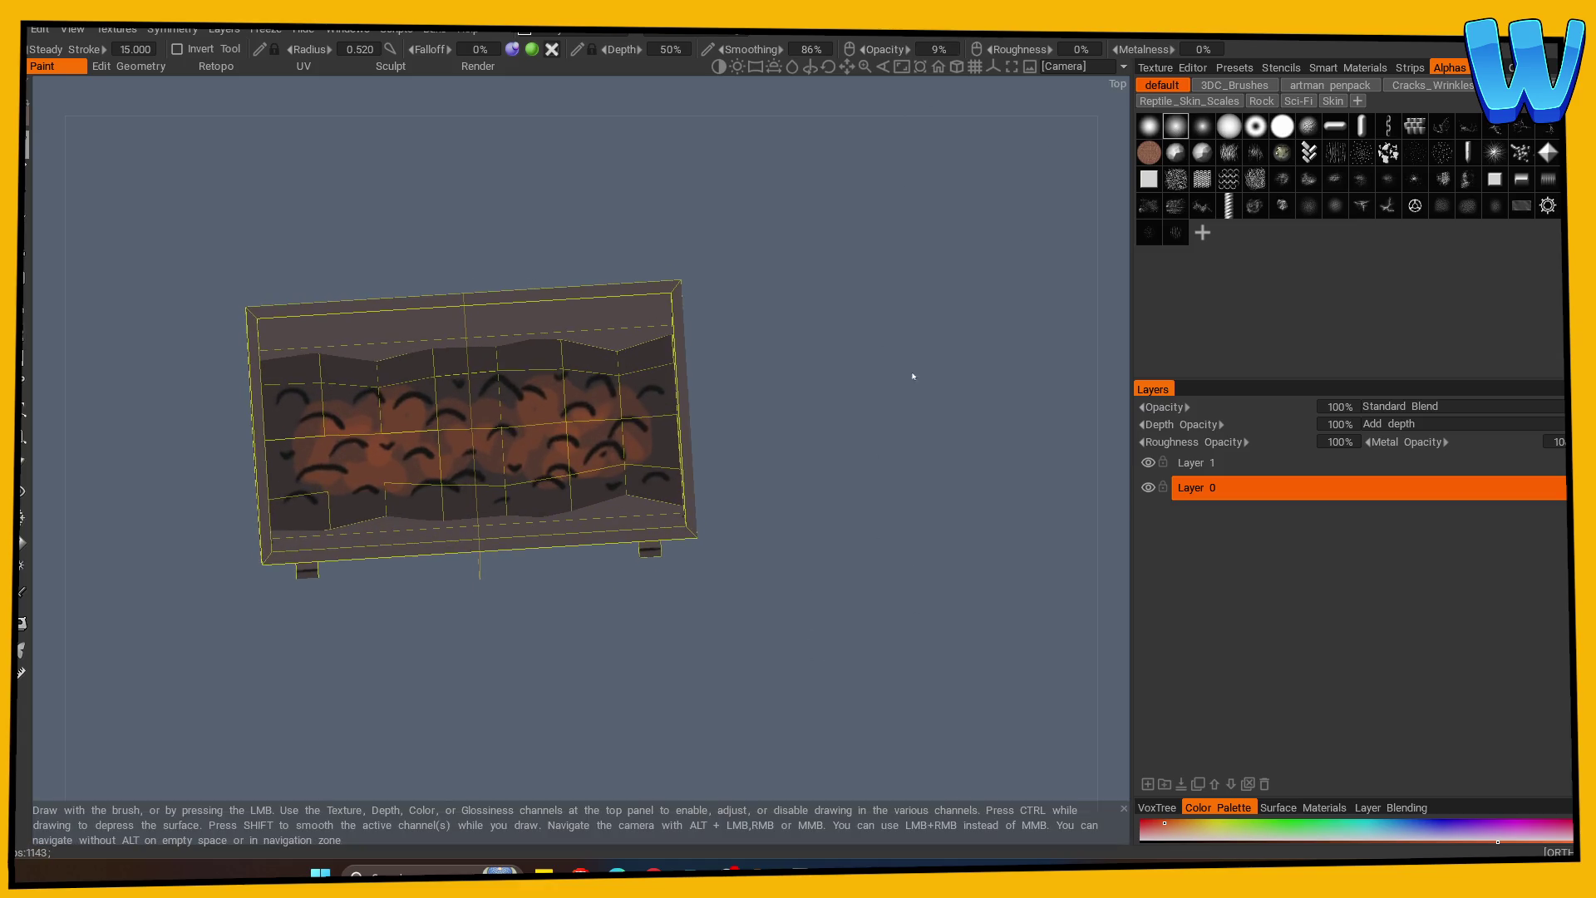
click(1202, 126)
drag(331, 422, 314, 452)
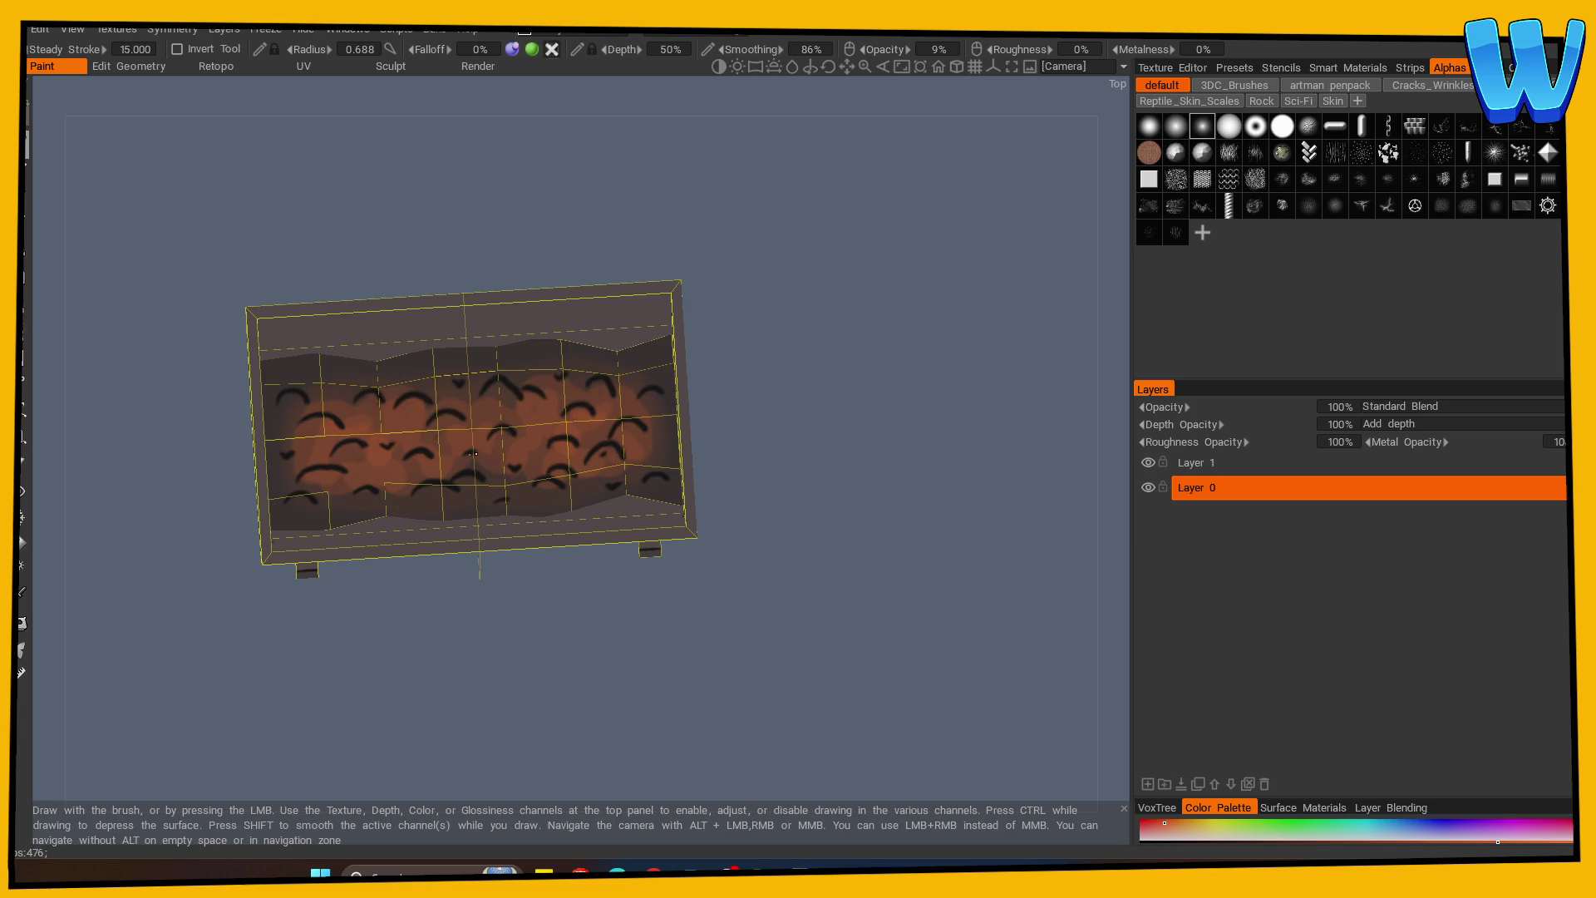
drag(544, 435, 606, 356)
mouse_move(310, 409)
mouse_down()
mouse_move(641, 427)
mouse_move(649, 455)
mouse_up()
key(c)
click(654, 411)
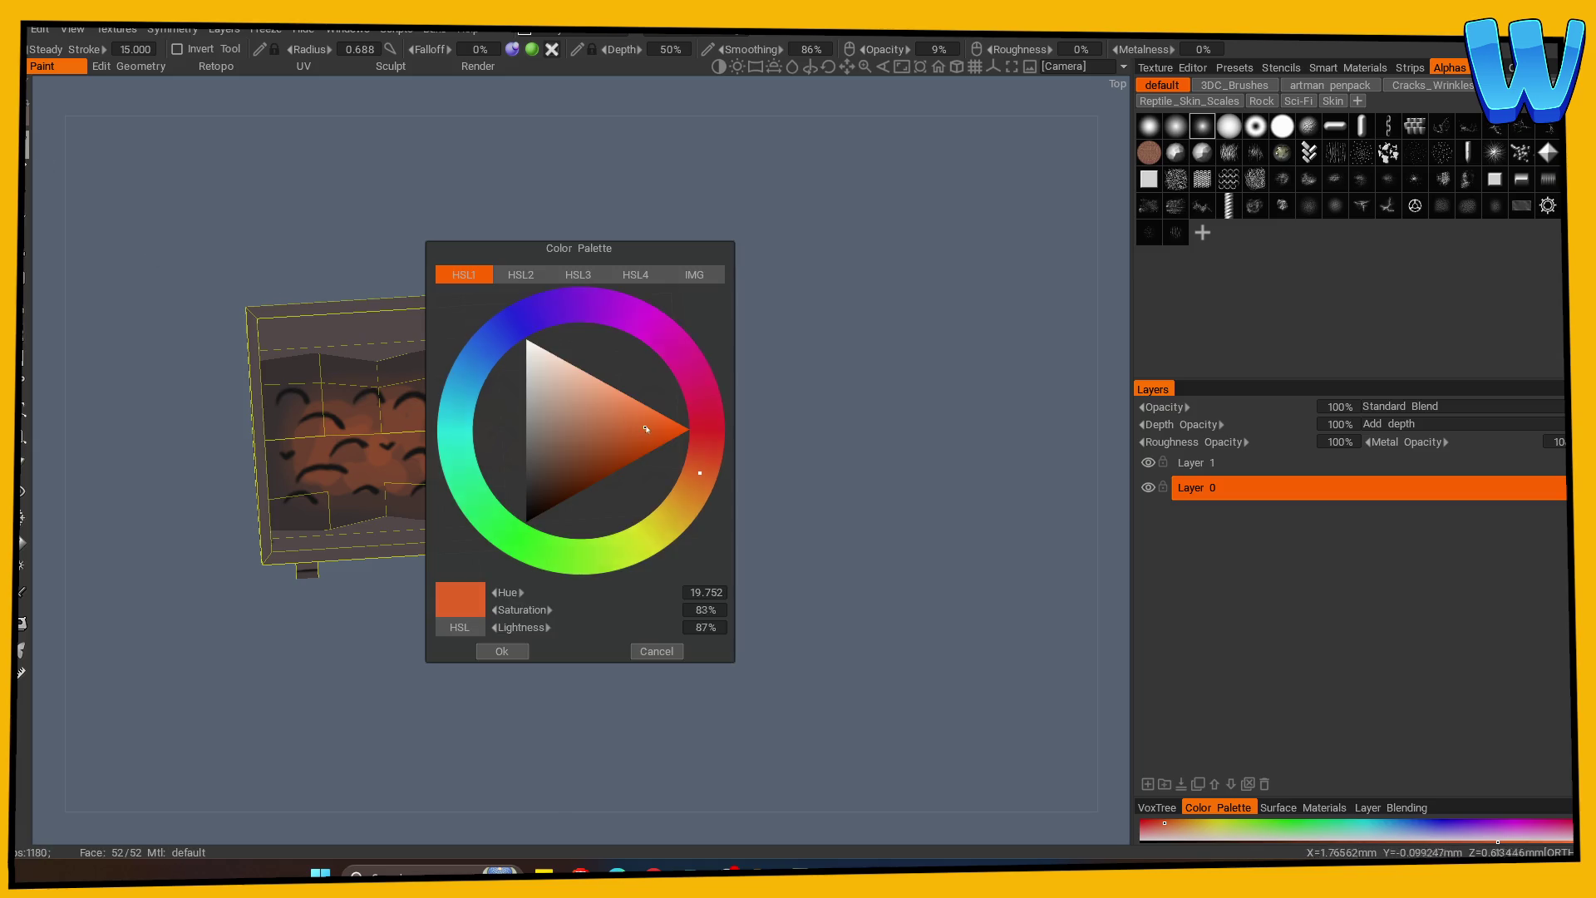
Confirm the bright orange and switch to the hard solid-circle brush alpha.
click(507, 652)
click(1282, 125)
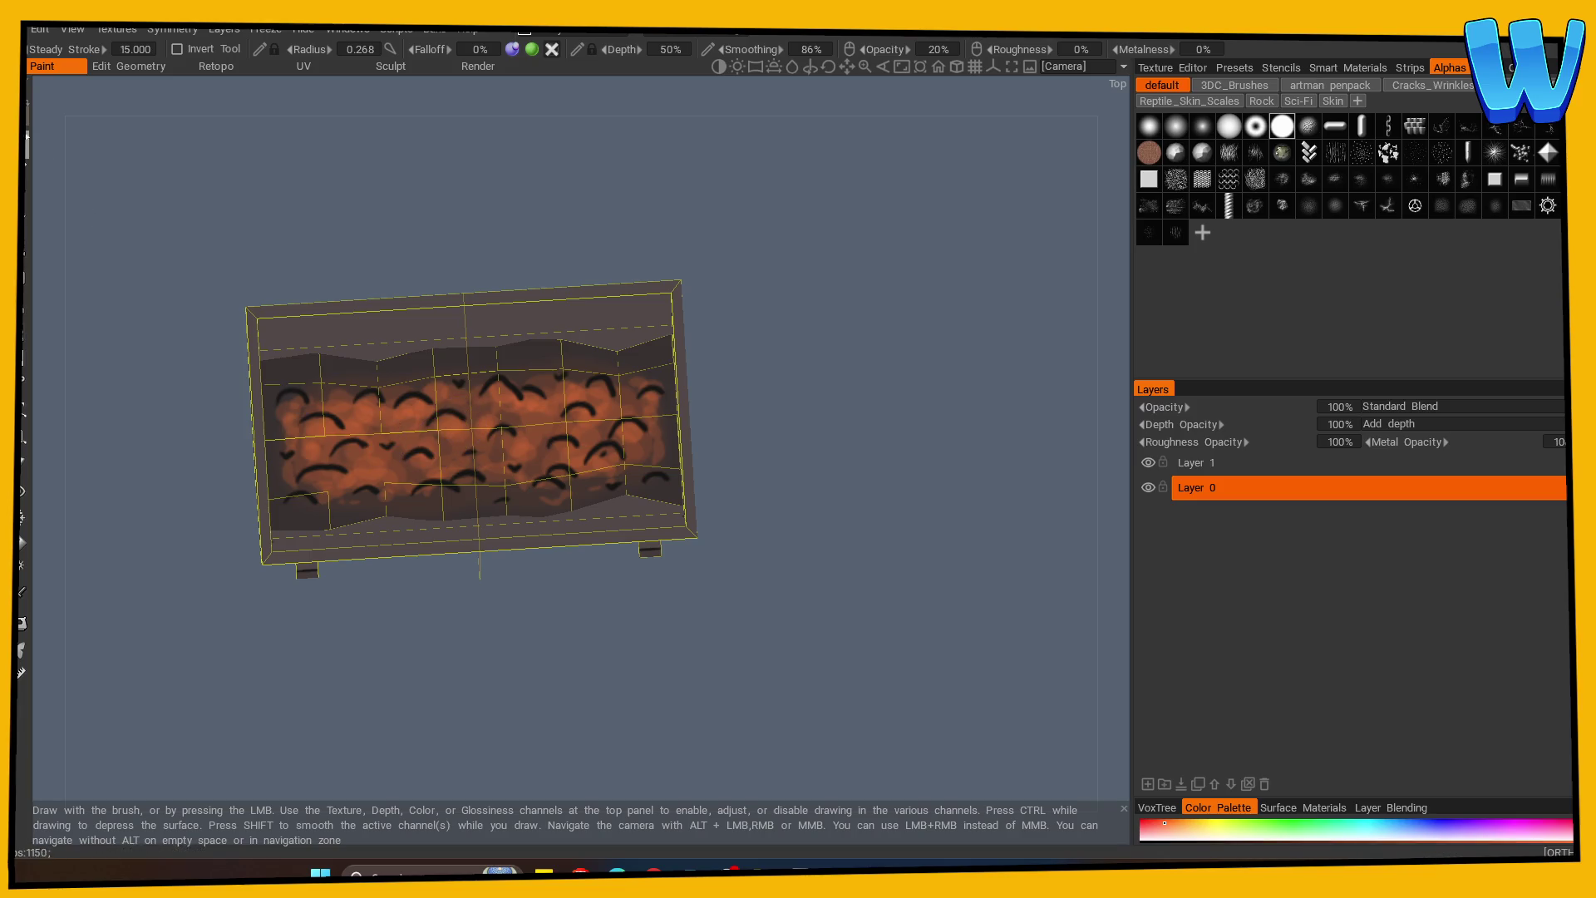
Pick a lighter peach-orange, raise opacity to 36%, and dab highlights on the coals.
key(c)
click(687, 493)
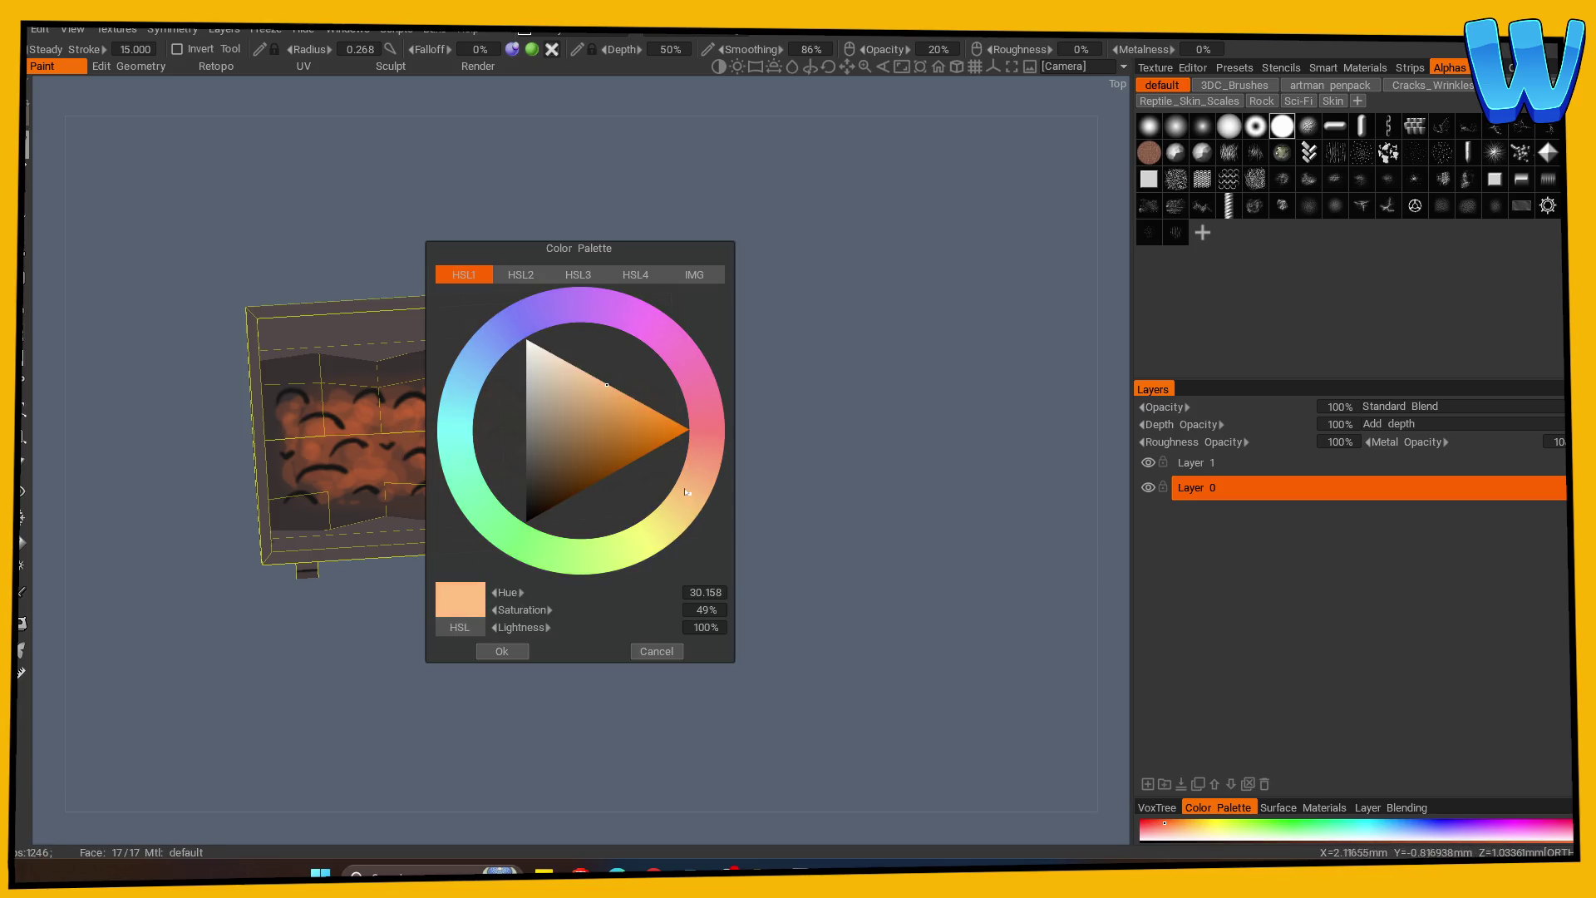
click(618, 395)
click(497, 650)
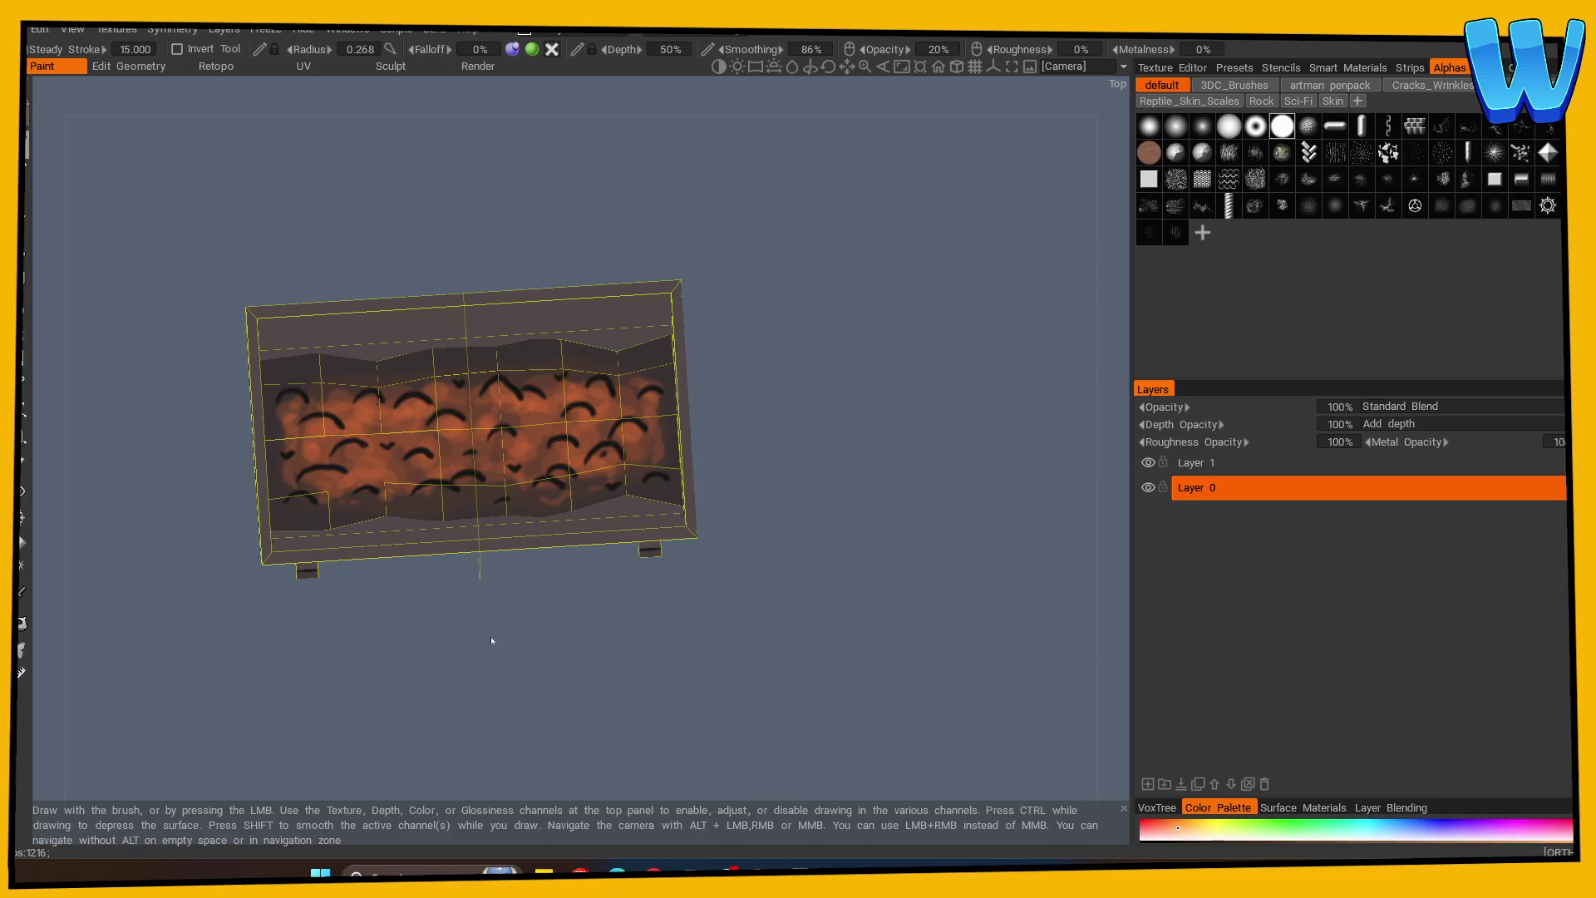
drag(931, 49, 944, 49)
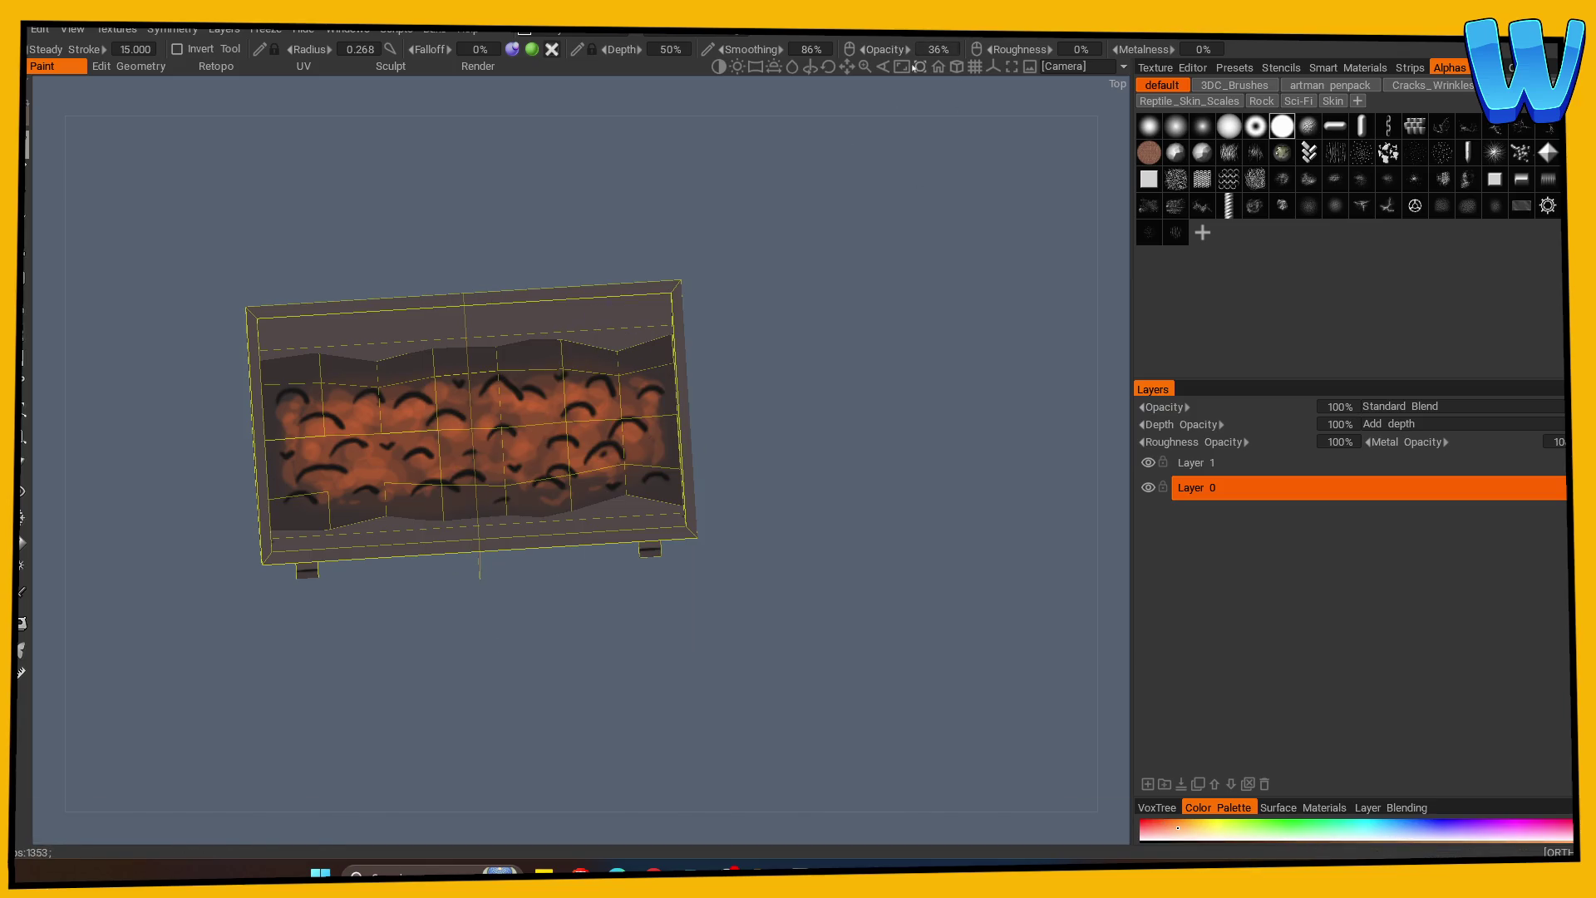
mouse_move(470, 421)
mouse_down()
mouse_move(410, 403)
mouse_move(351, 447)
mouse_up()
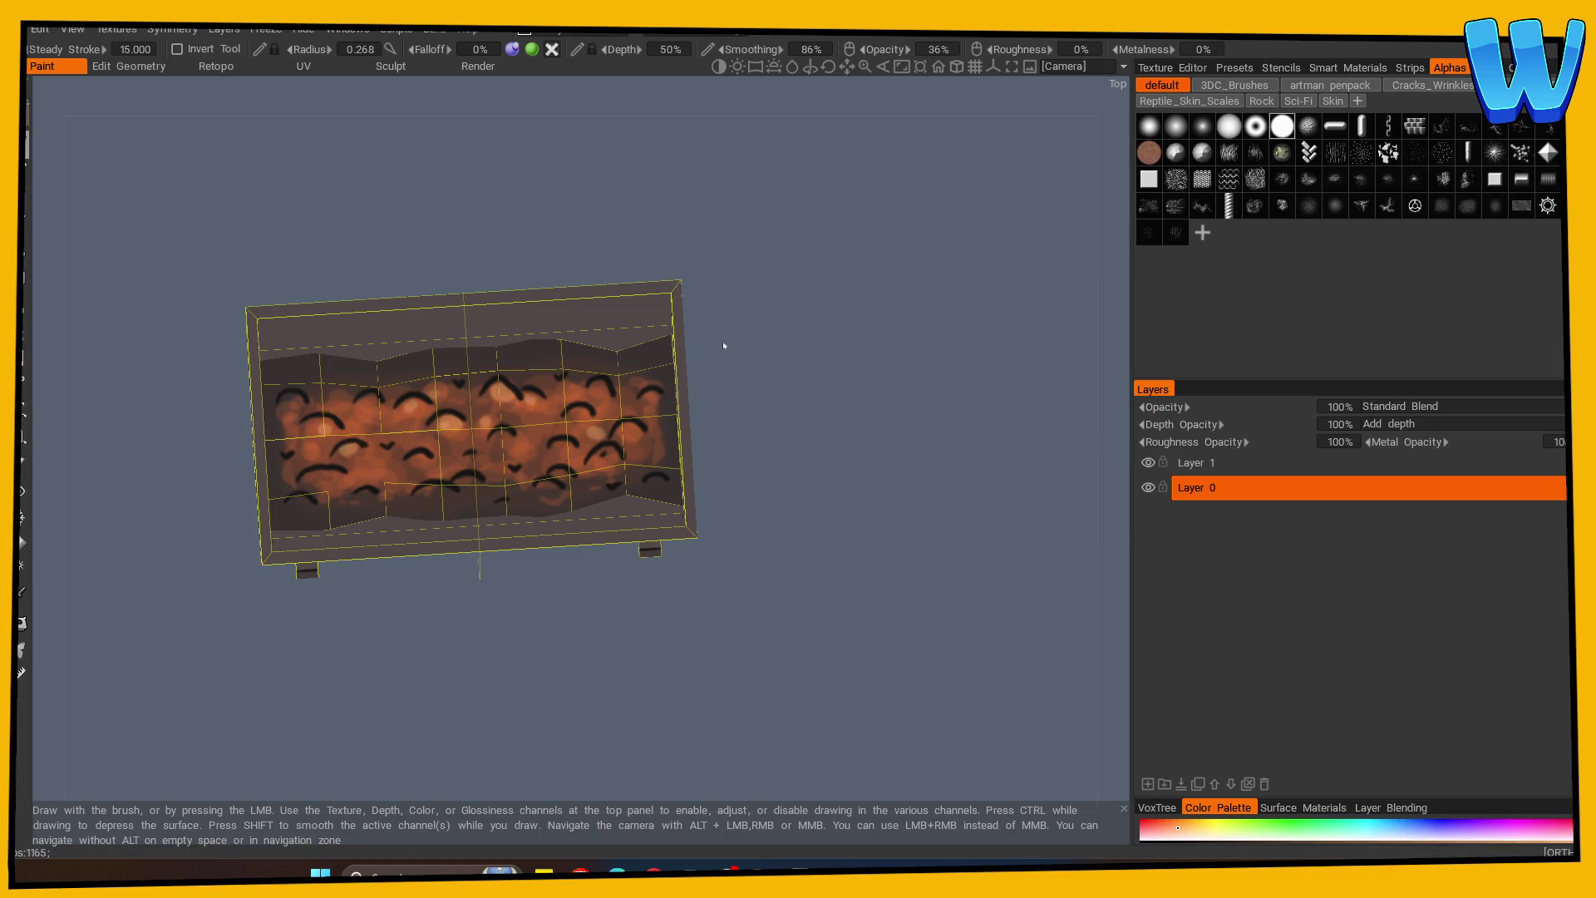
Turn off symmetry and add orange highlight dabs along the lower coals.
key(s)
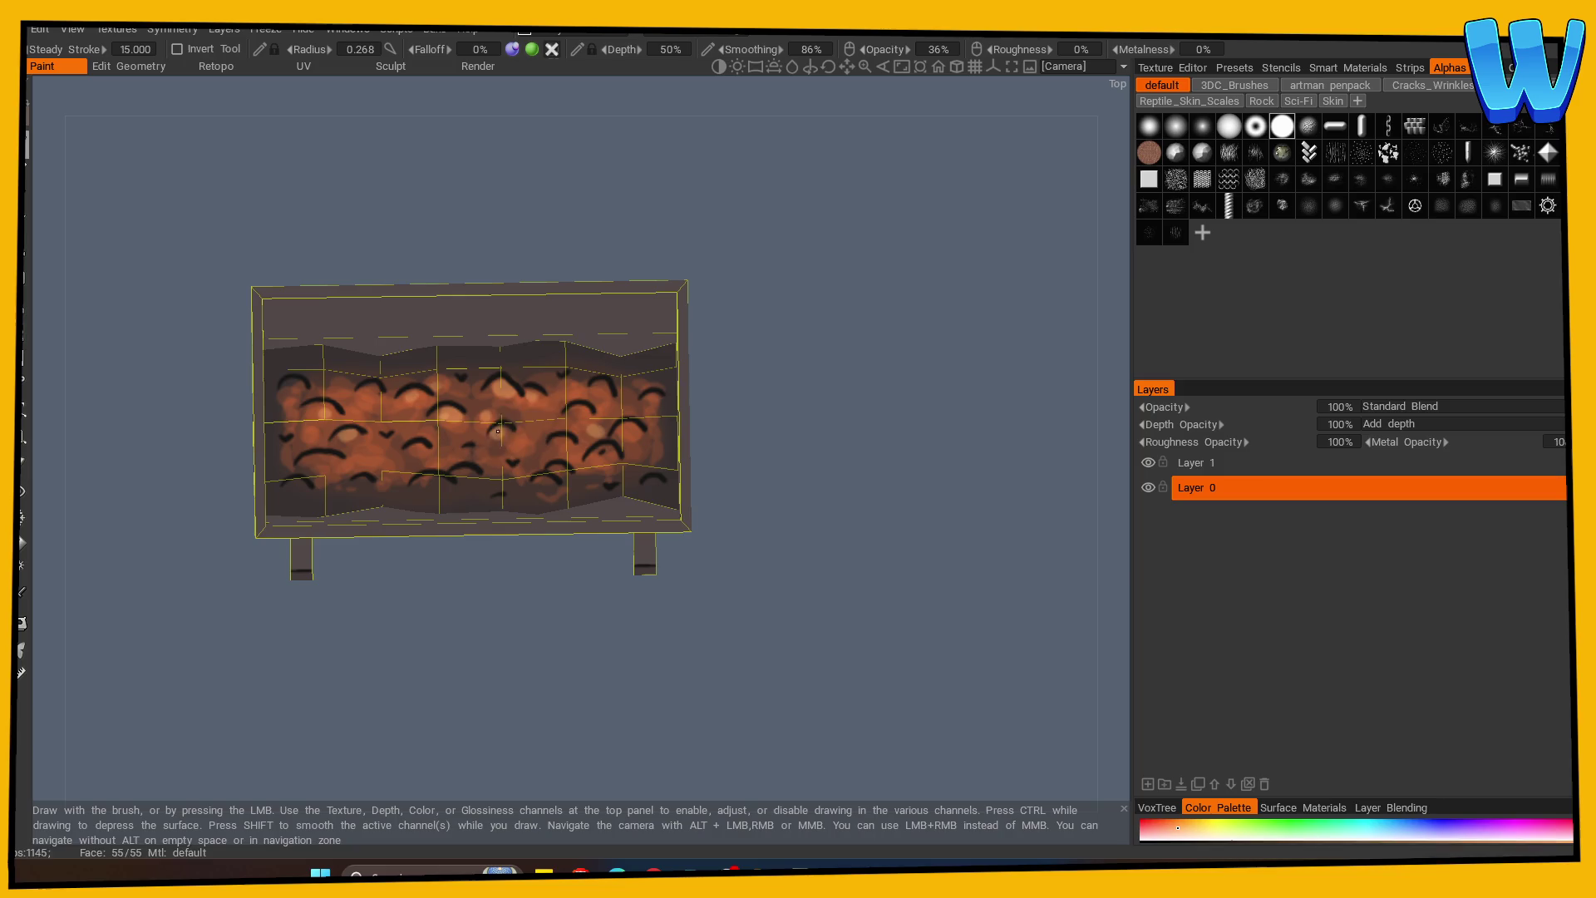
mouse_move(472, 586)
mouse_down()
mouse_move(627, 608)
mouse_move(784, 559)
mouse_move(771, 591)
mouse_up()
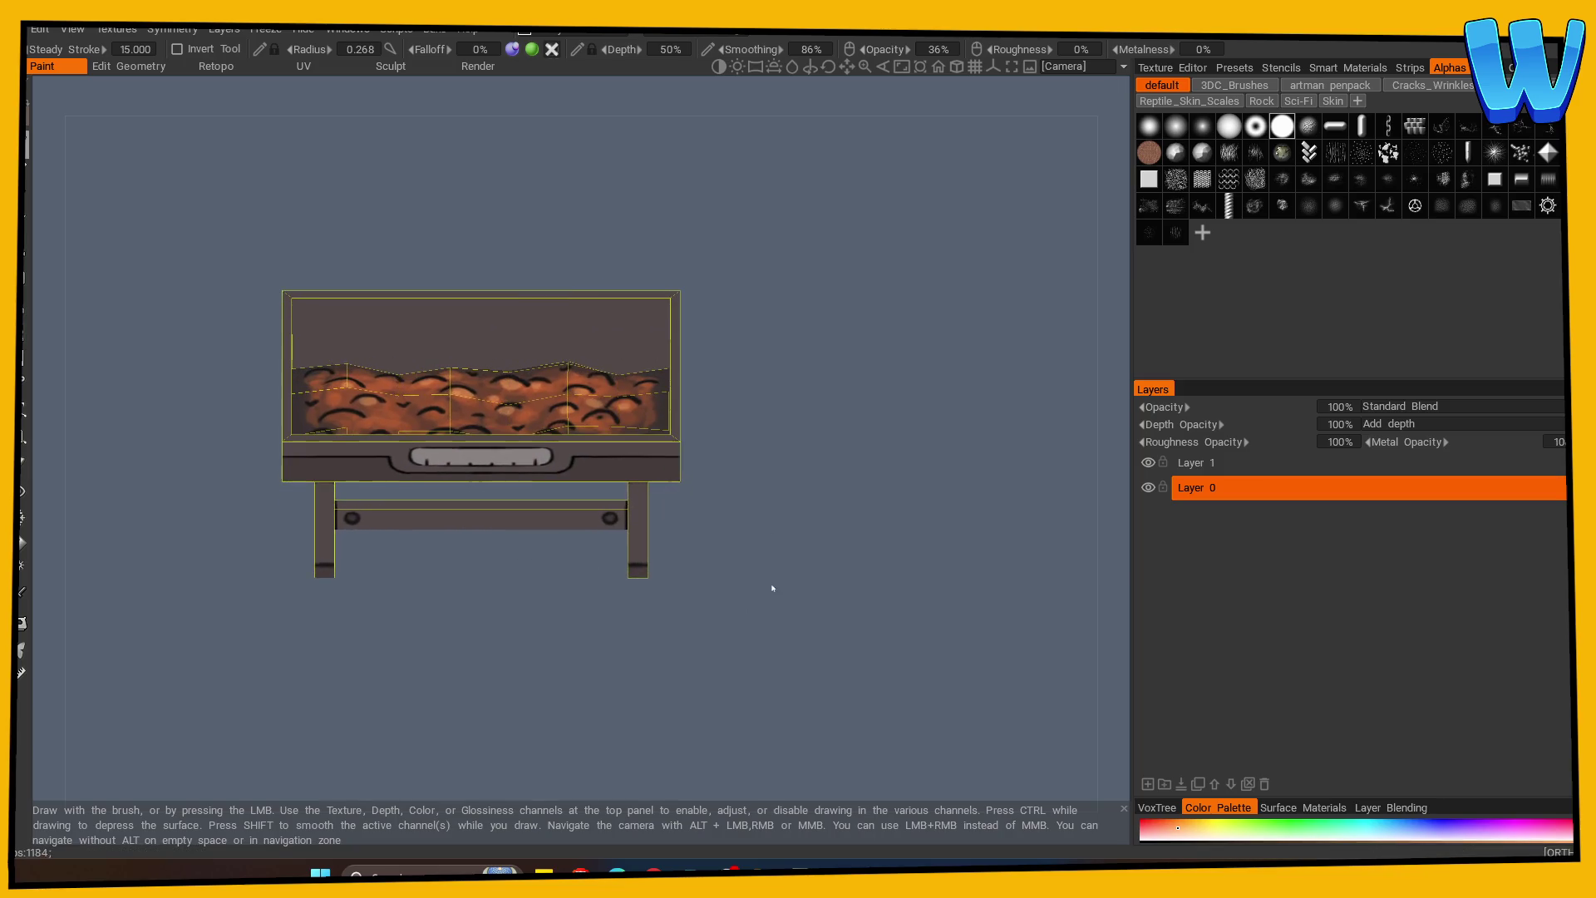
mouse_move(756, 533)
mouse_down()
mouse_move(798, 303)
mouse_move(788, 382)
mouse_move(848, 488)
mouse_up()
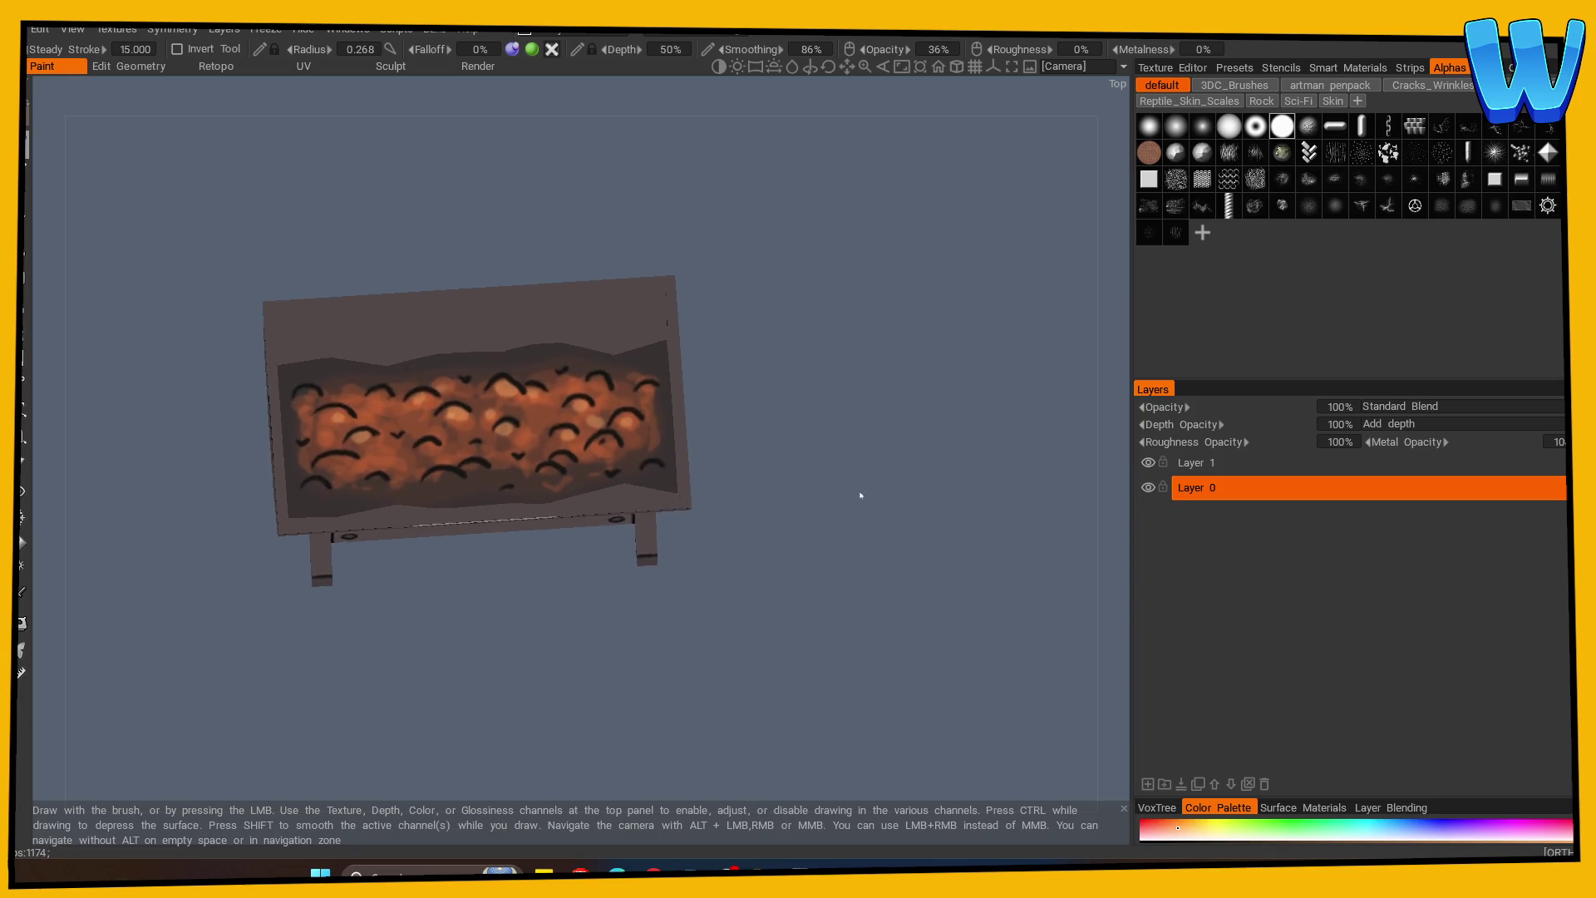
click(21, 623)
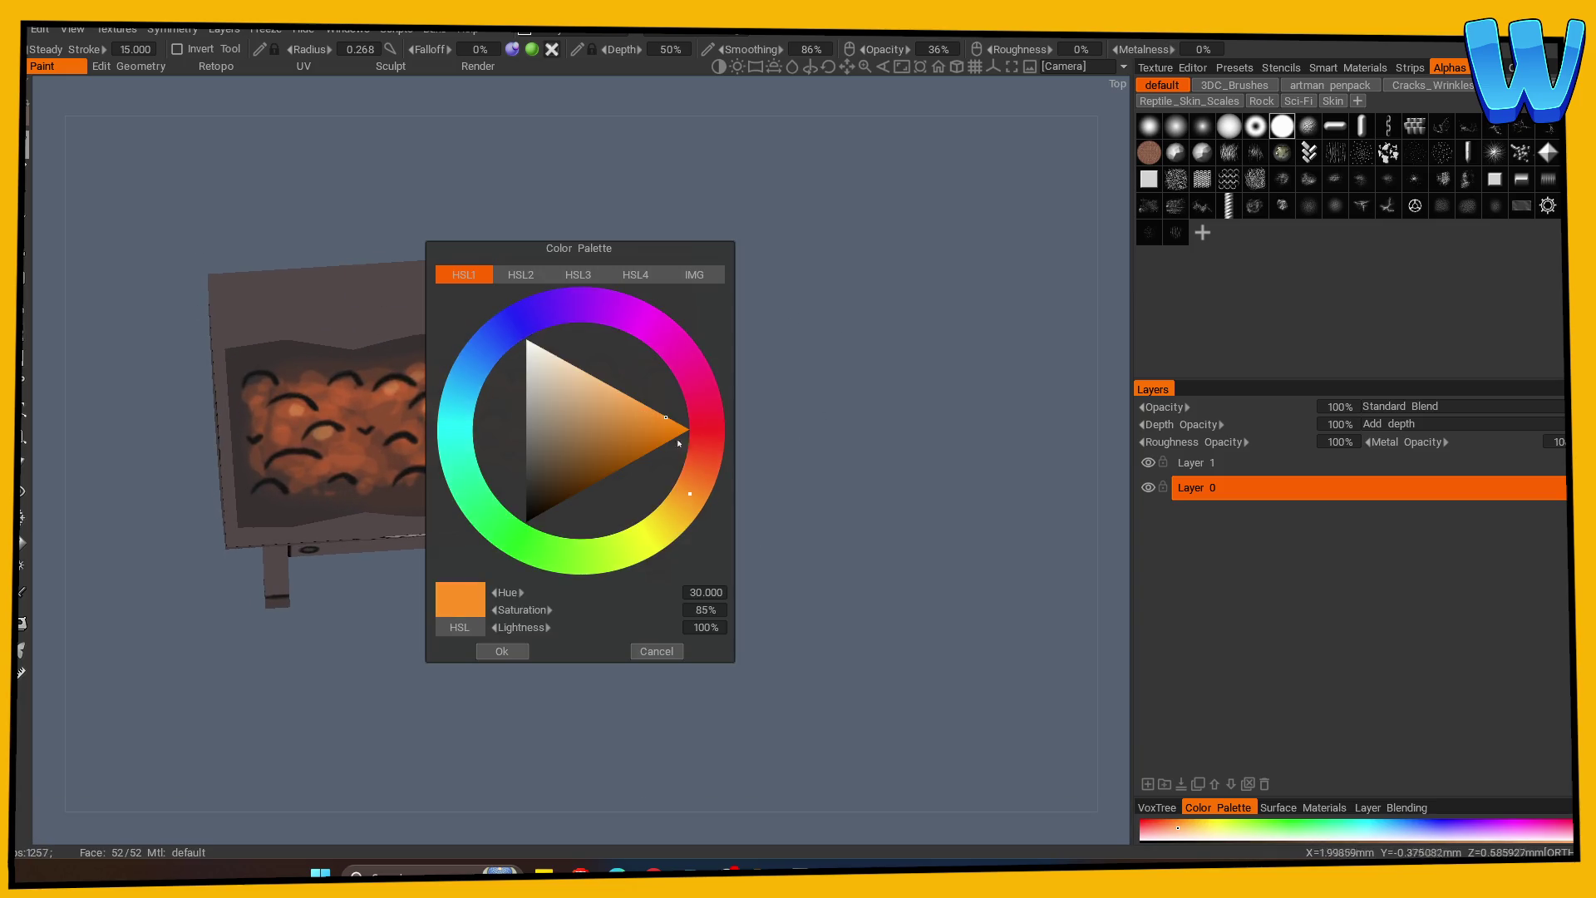
click(502, 651)
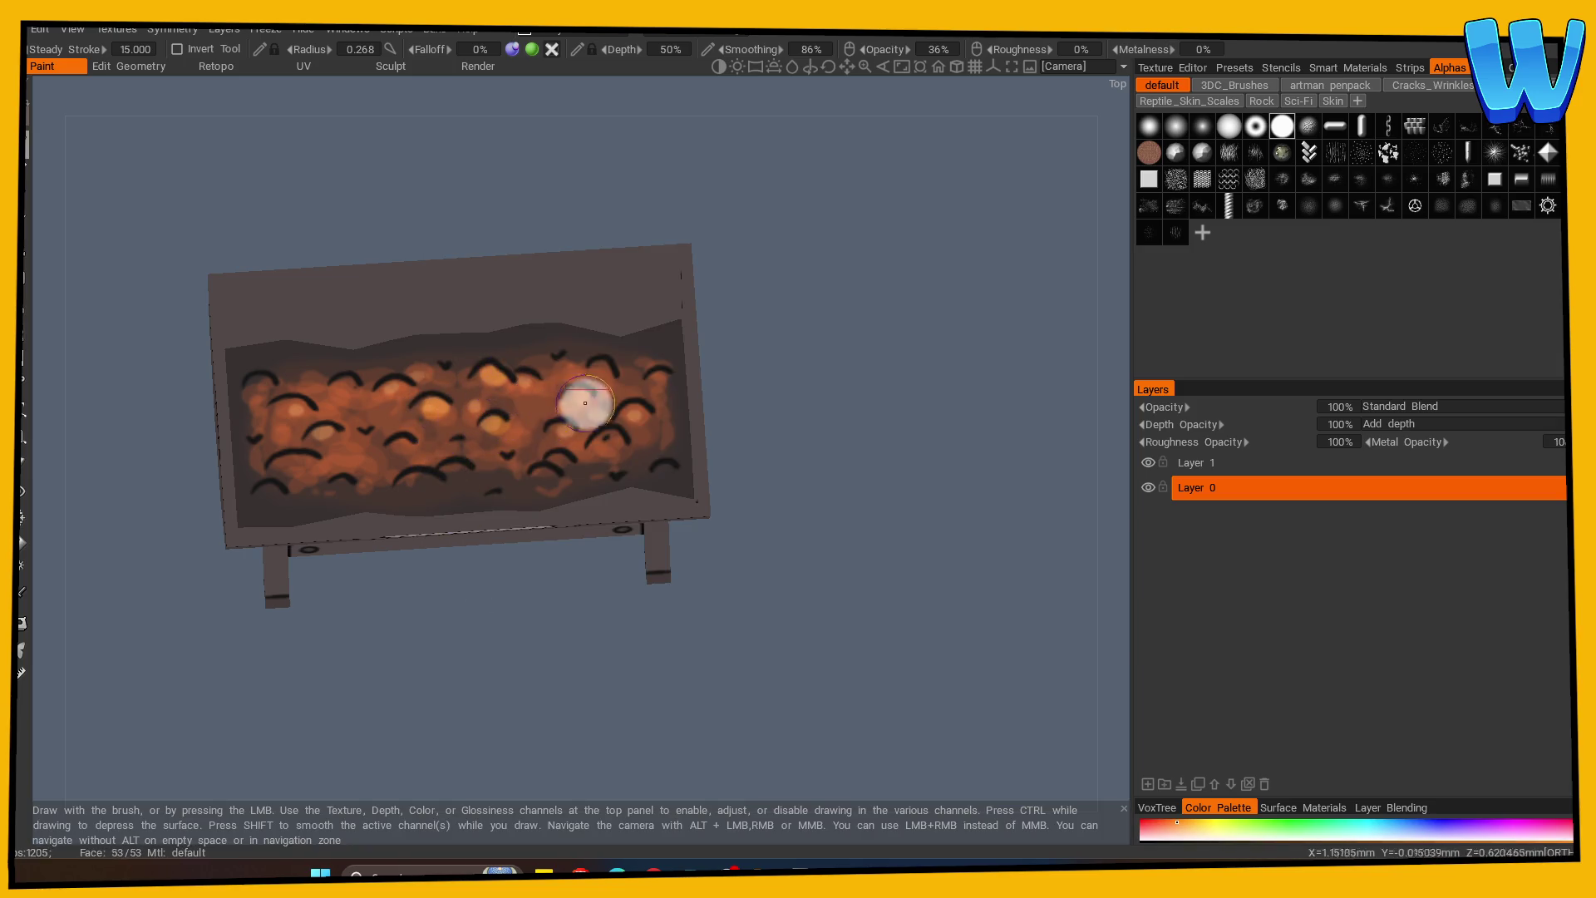
mouse_move(480, 471)
mouse_down()
mouse_move(287, 457)
mouse_move(374, 446)
mouse_up()
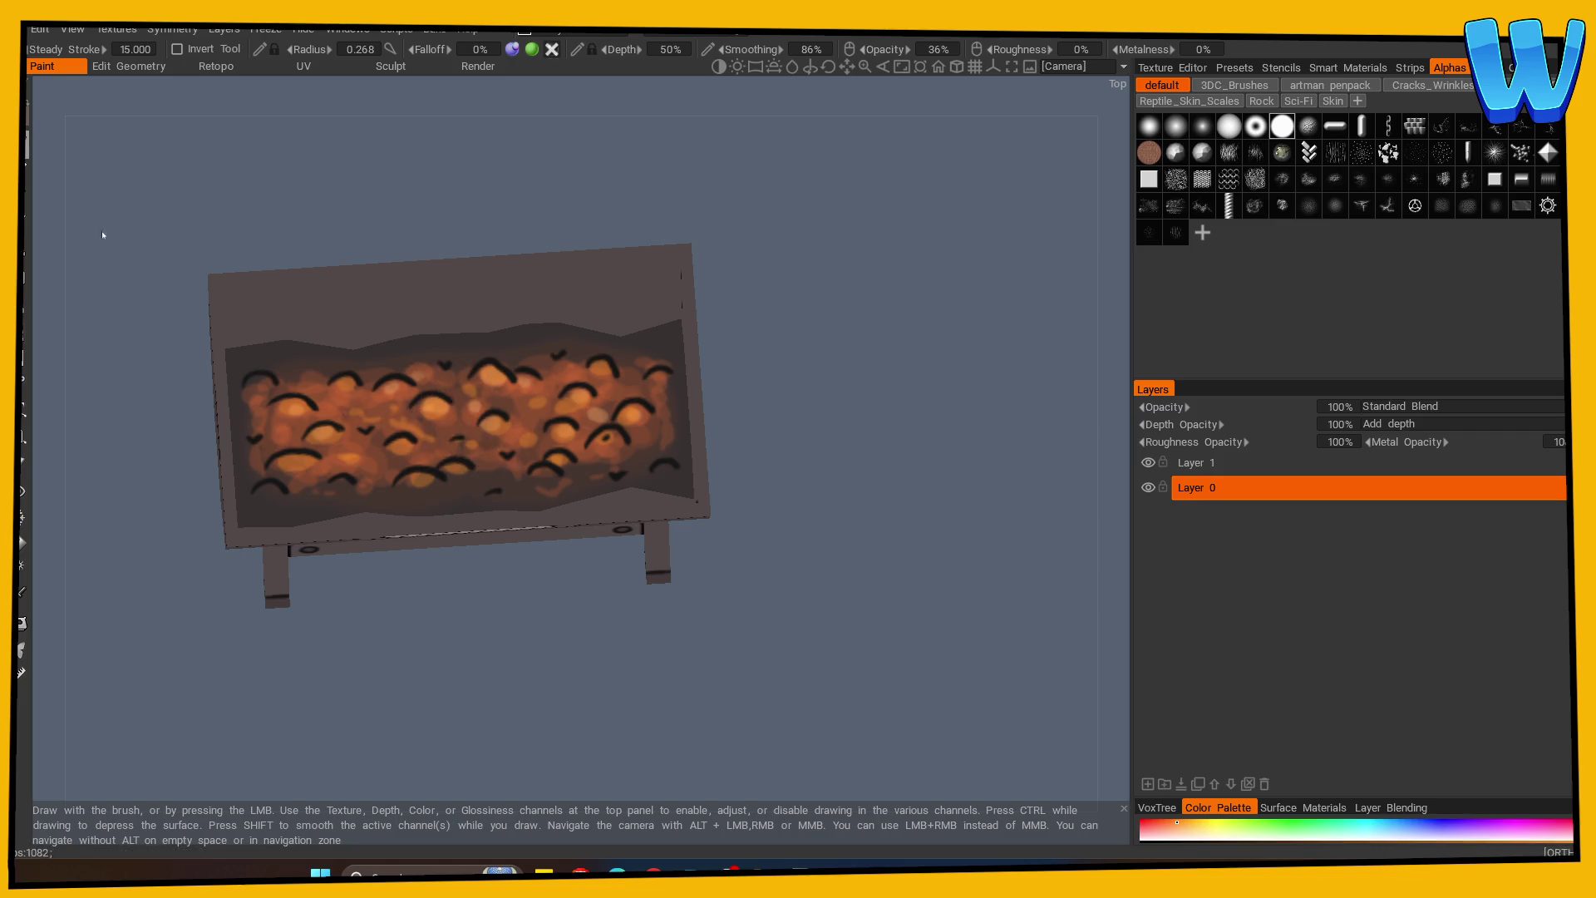
Pick a pale yellow and dab a highlight onto a coal.
key(c)
drag(691, 497, 678, 520)
drag(632, 415, 598, 391)
click(501, 651)
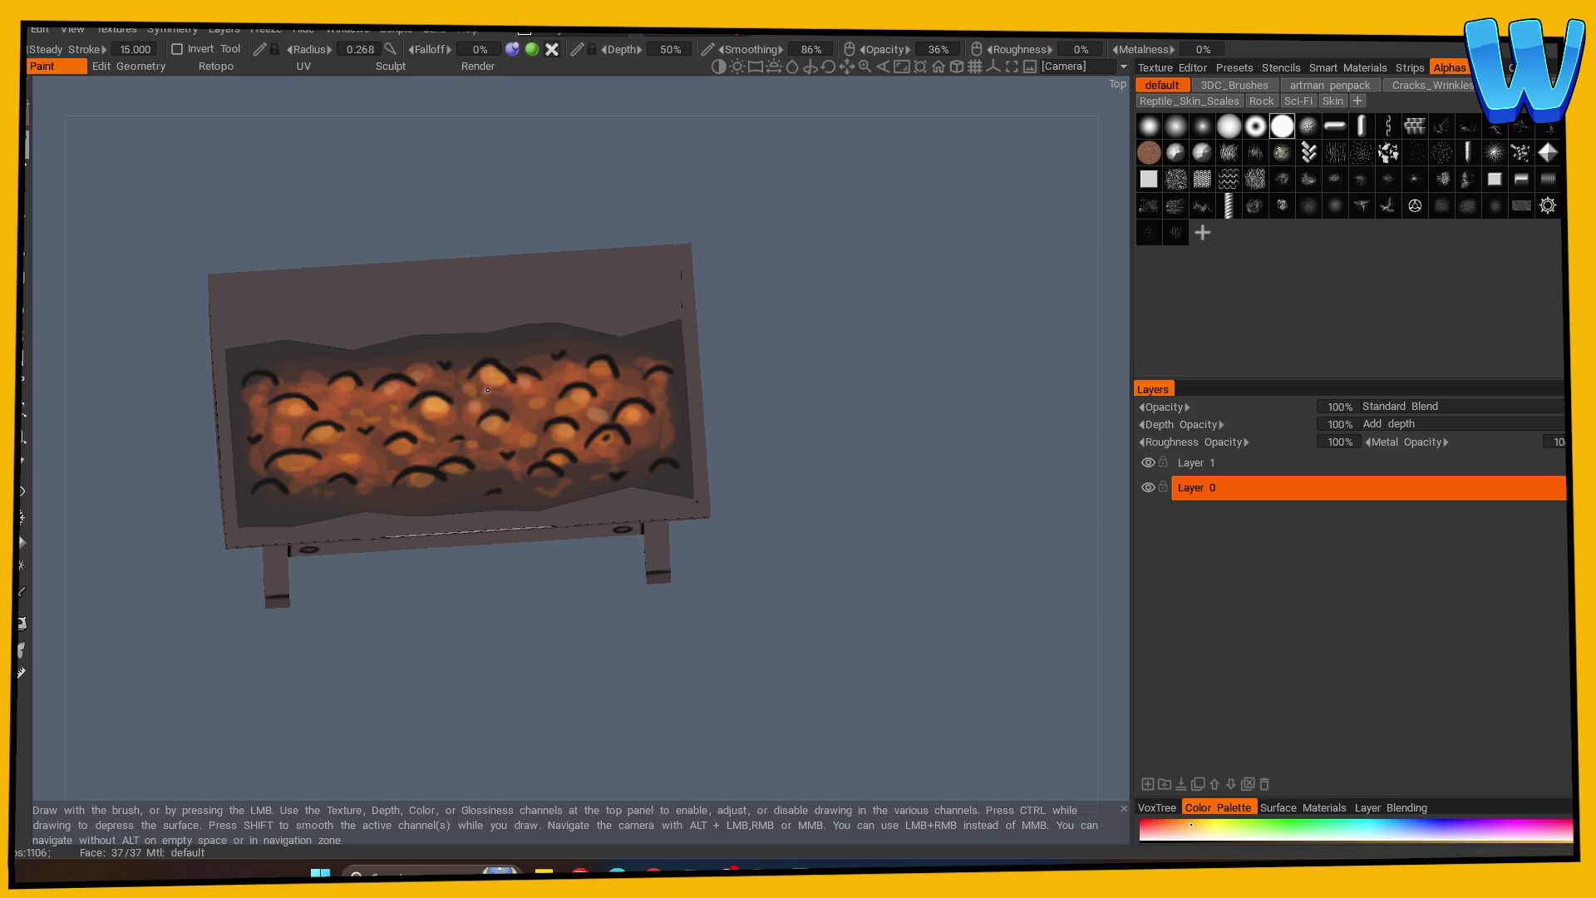
click(348, 484)
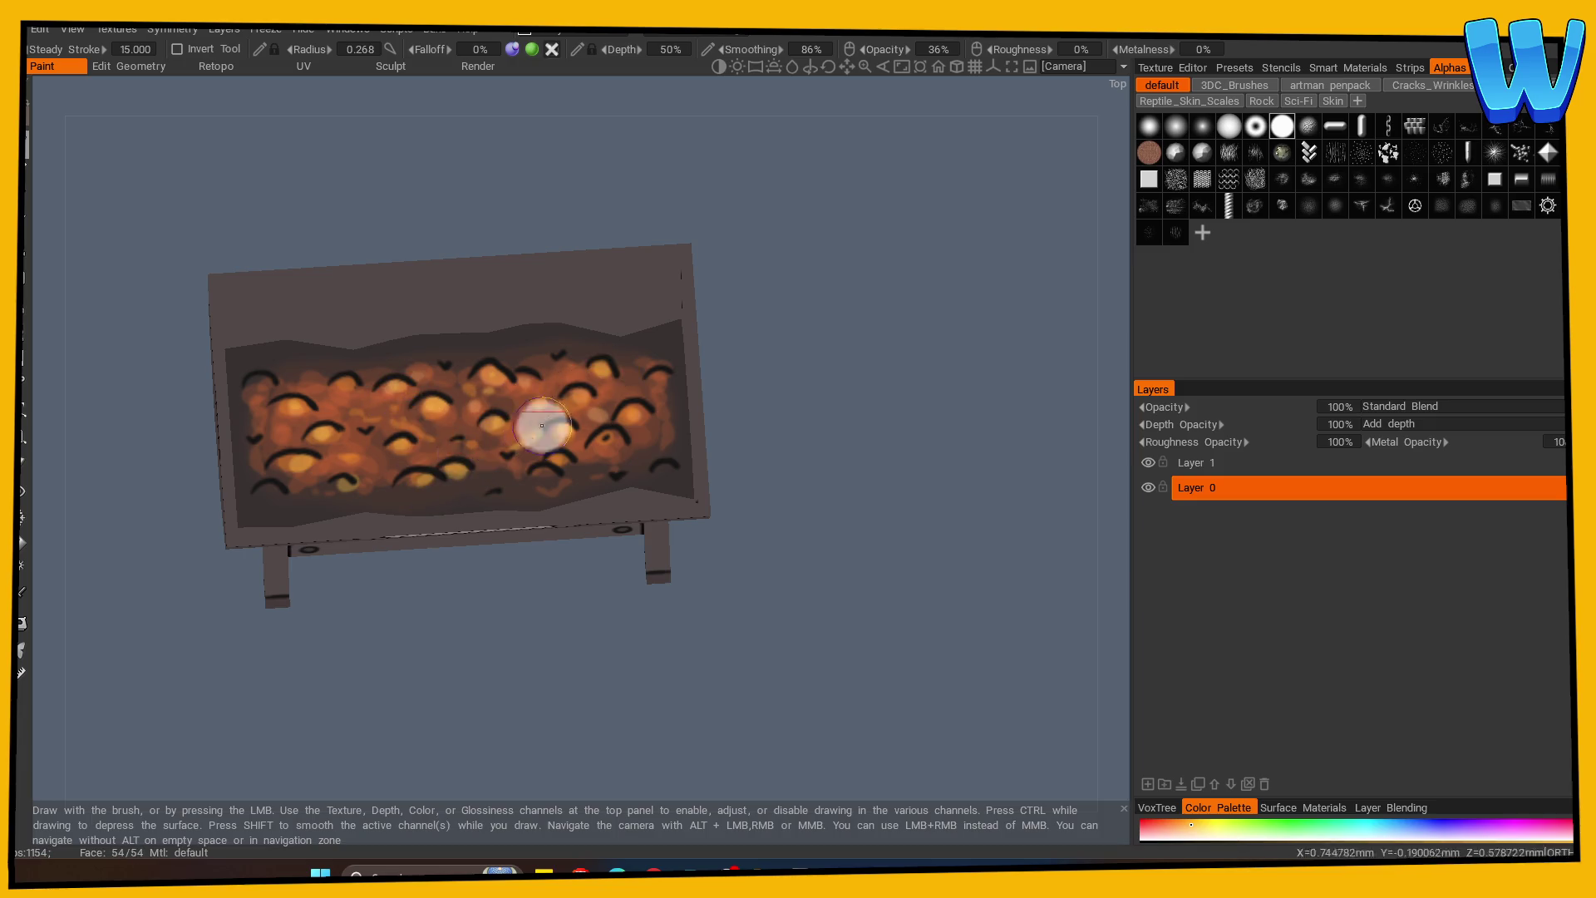
Return to the front view, zoom in, and lower brush opacity to 23%.
key(KP_1)
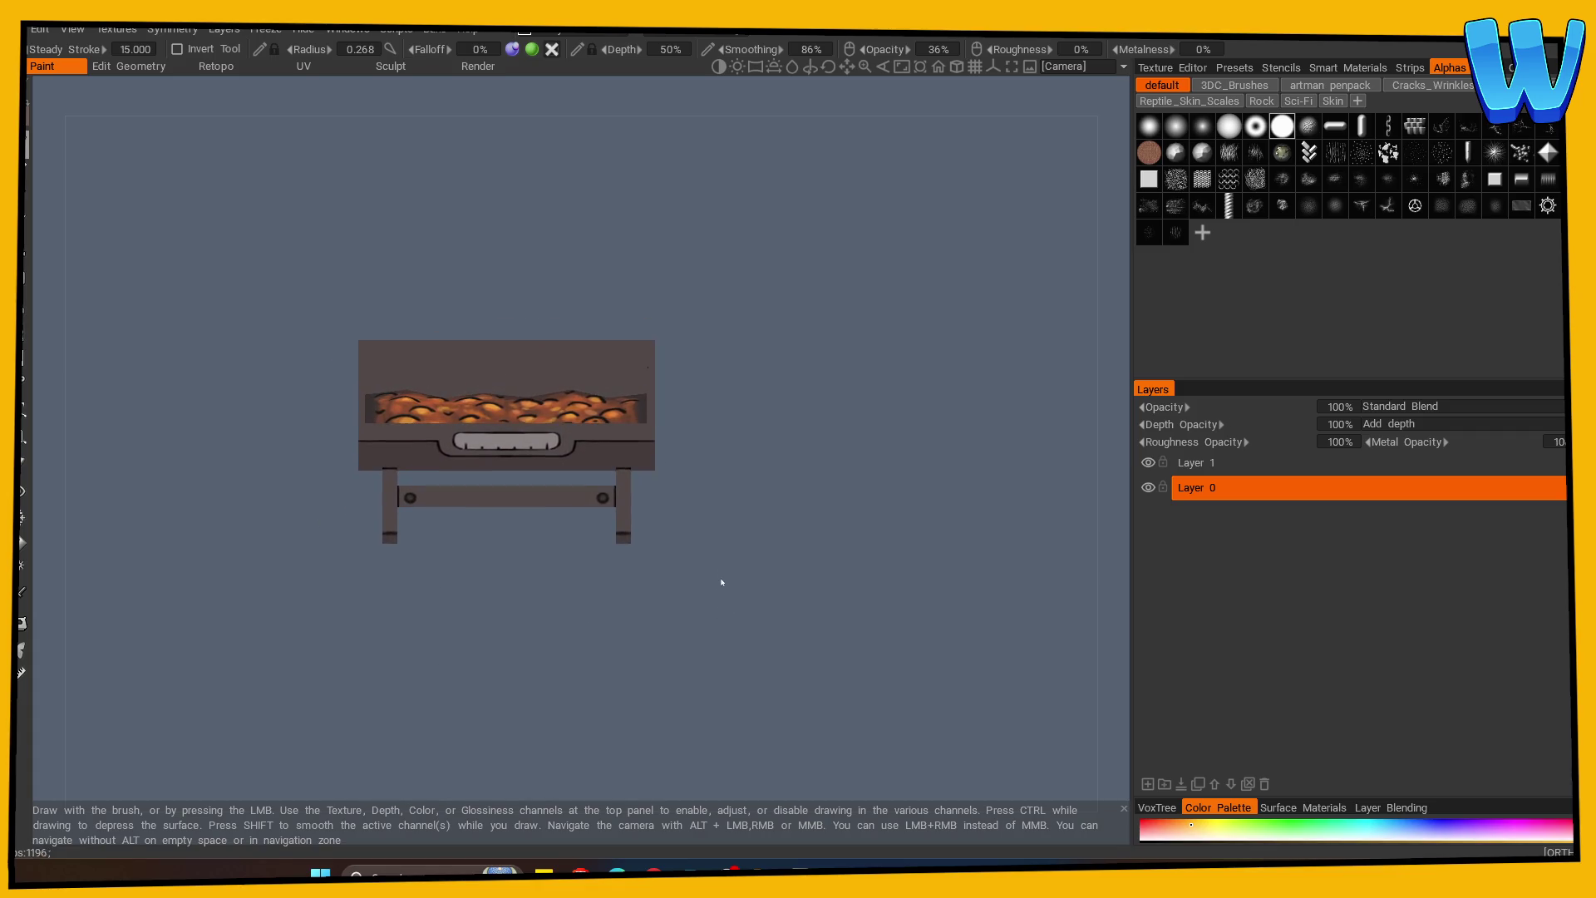
scroll(720, 580, up, 2)
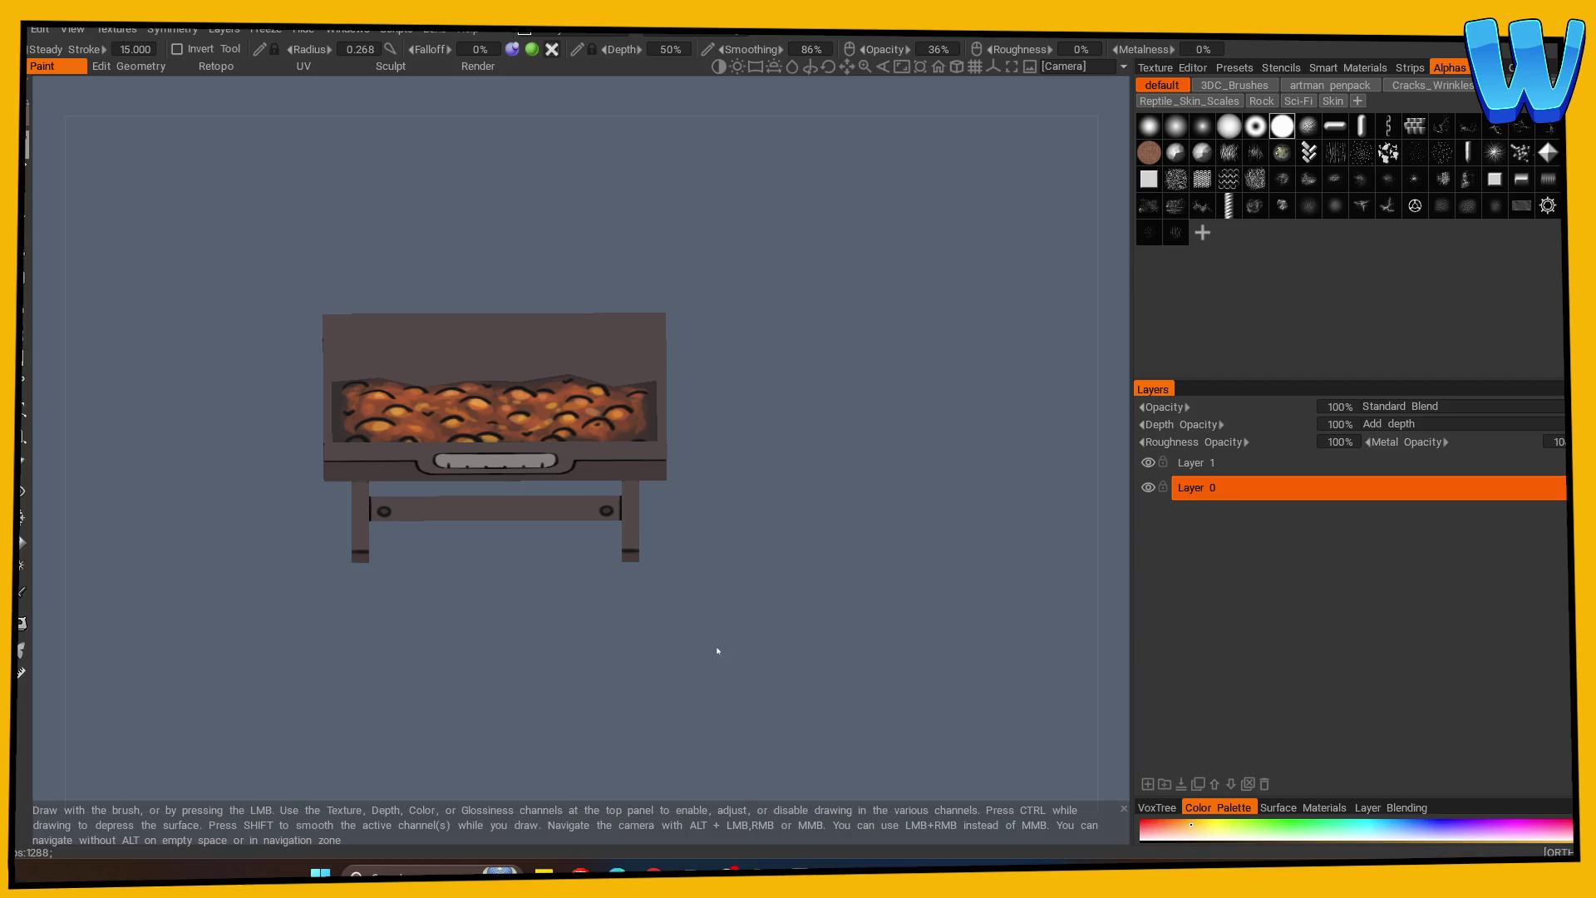
scroll(830, 499, up, 2)
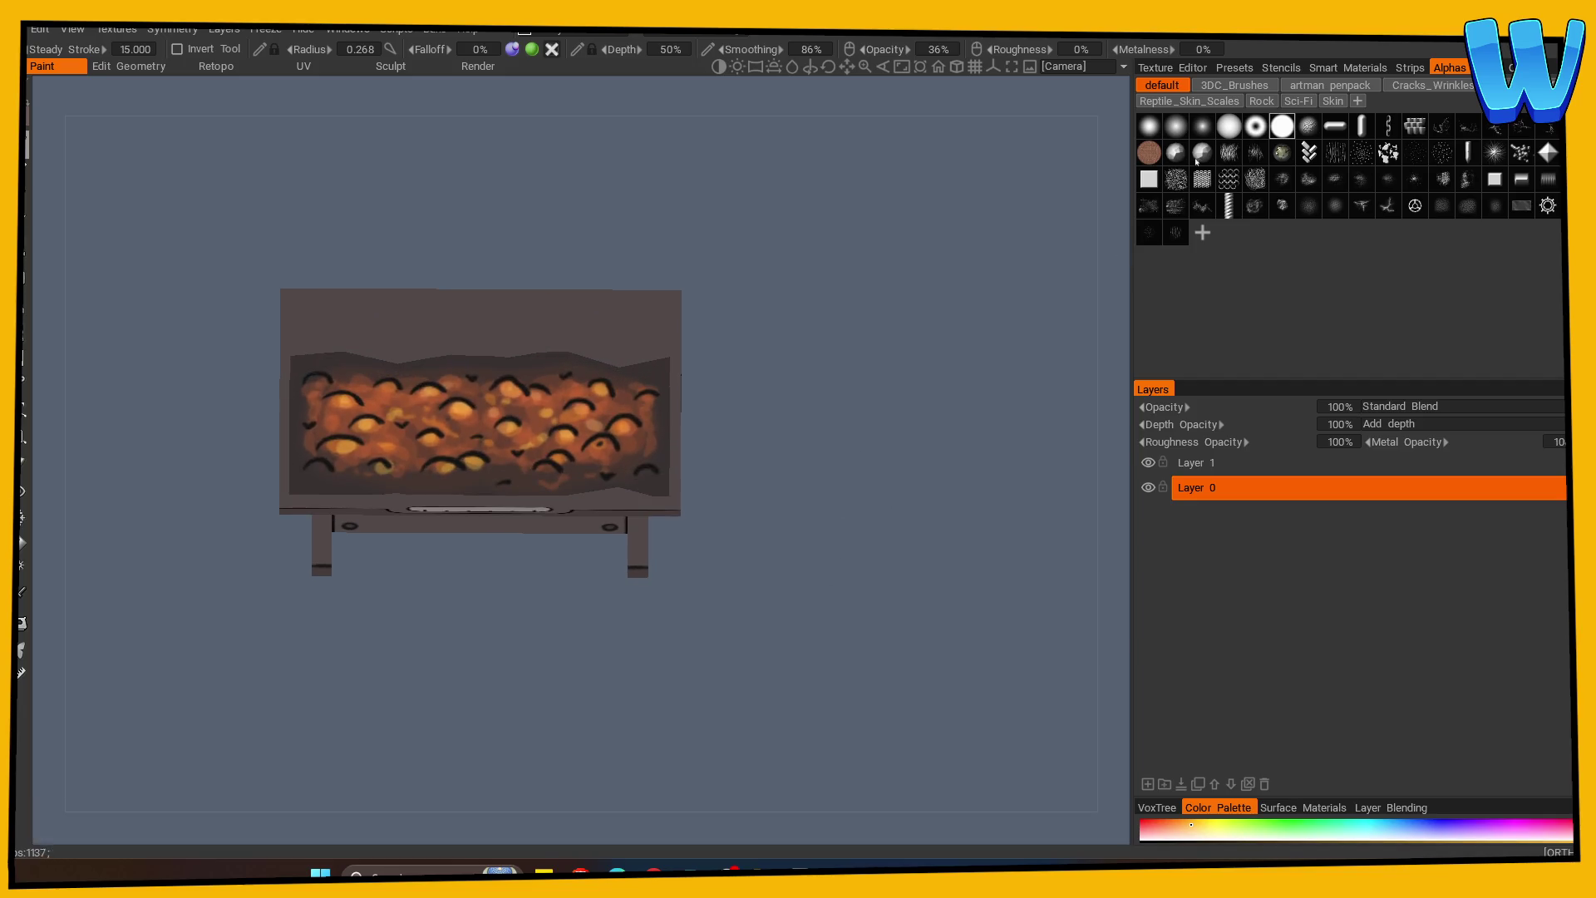
drag(934, 48, 859, 100)
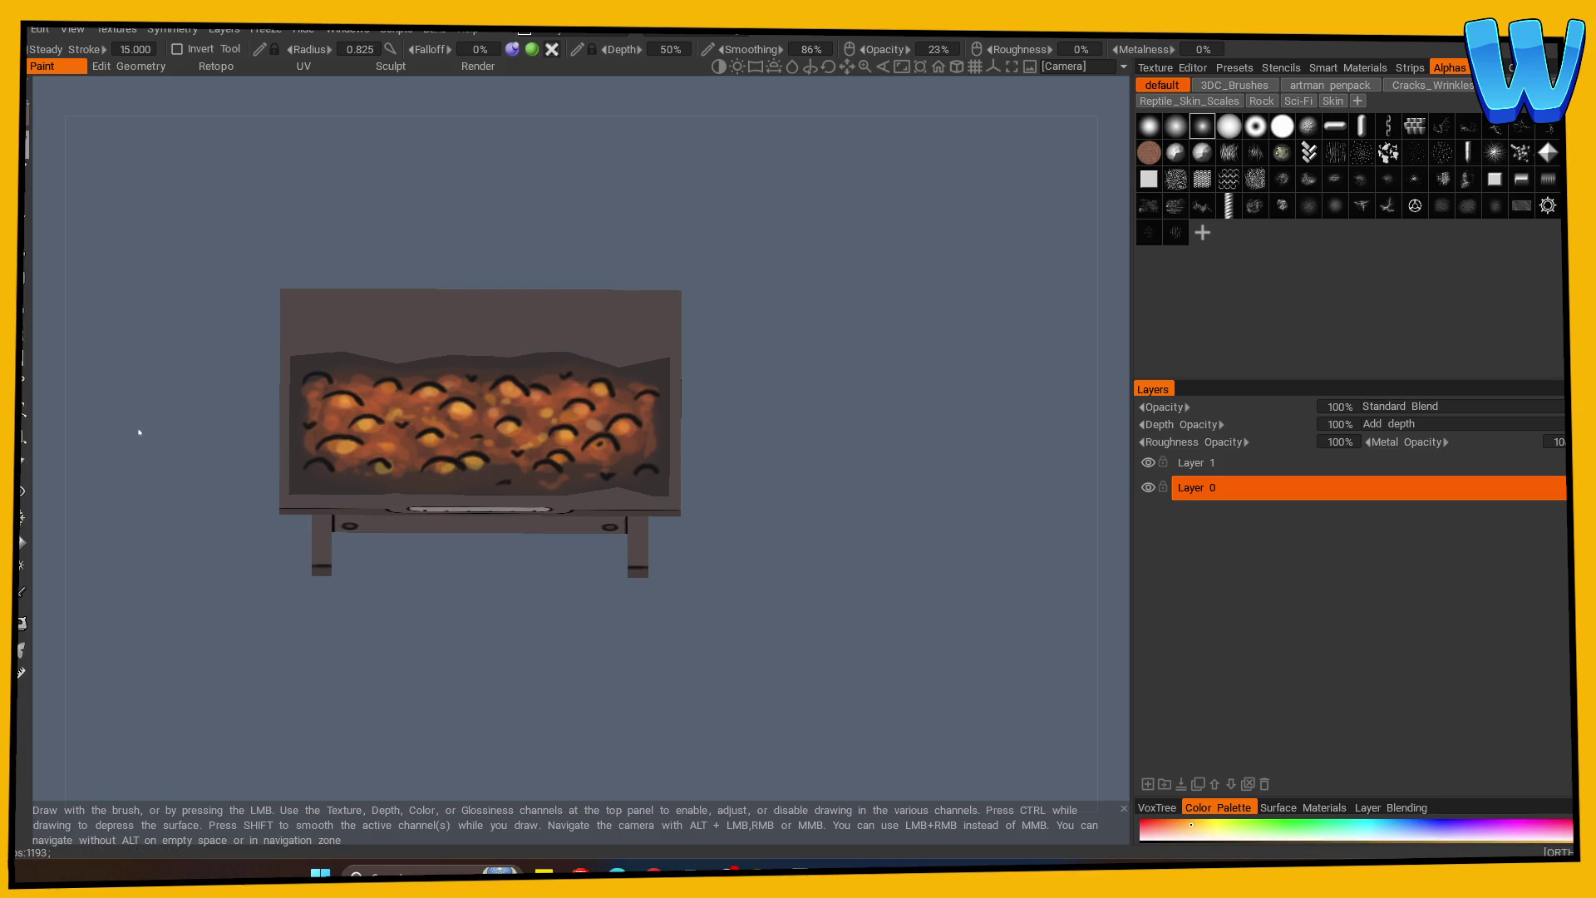
Pick a fully saturated red-orange (Hue 20.7) and brighten the coals with strokes.
key(c)
click(697, 483)
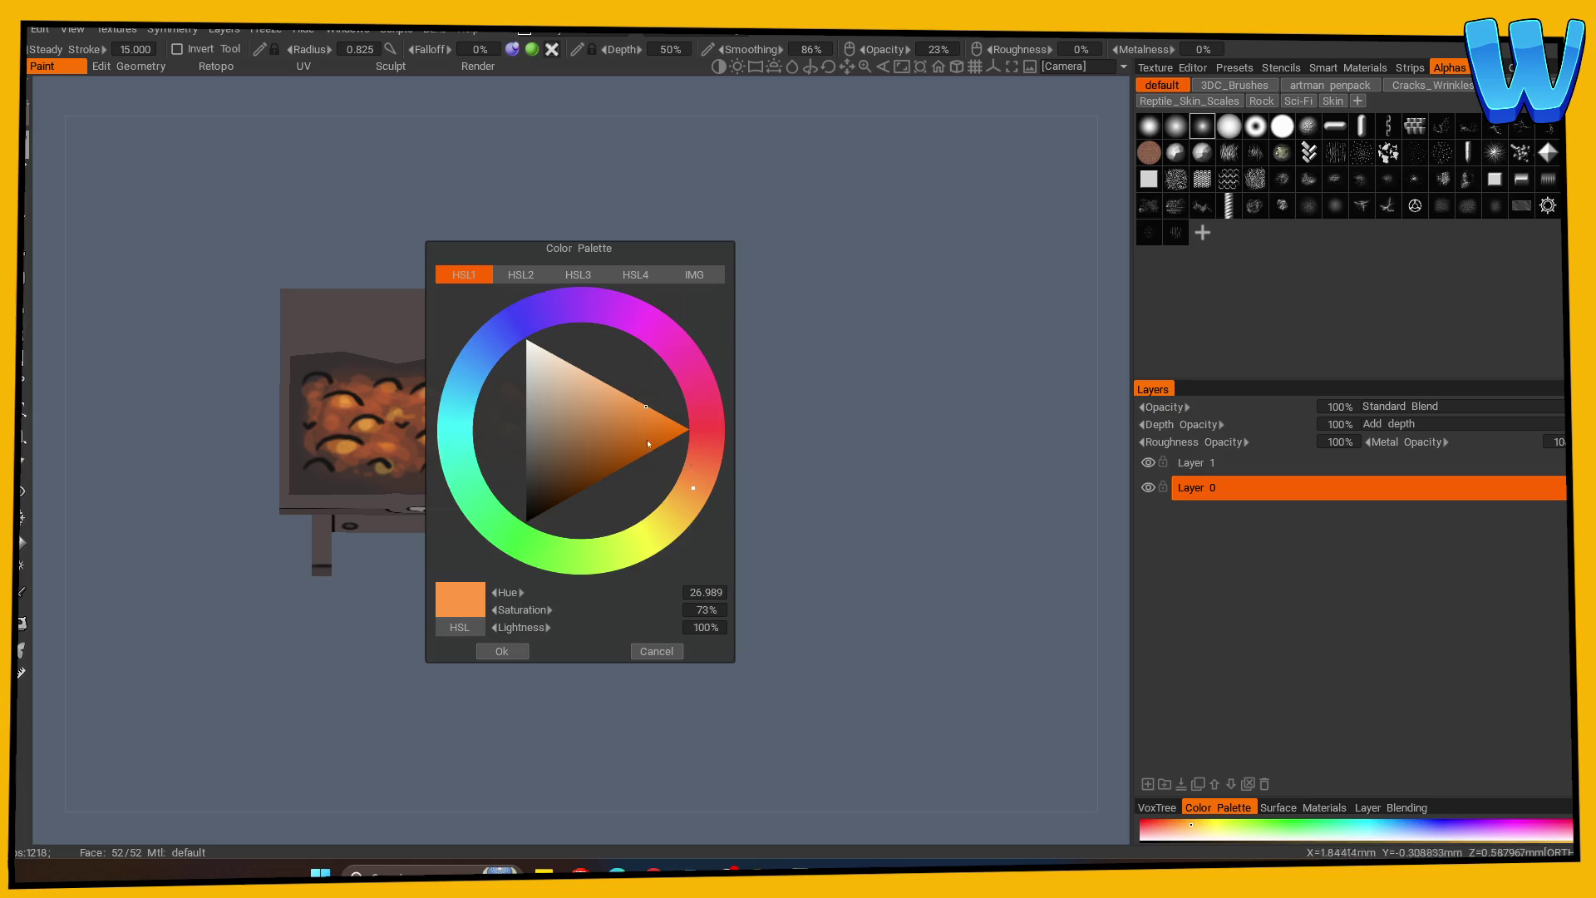
click(683, 433)
click(701, 474)
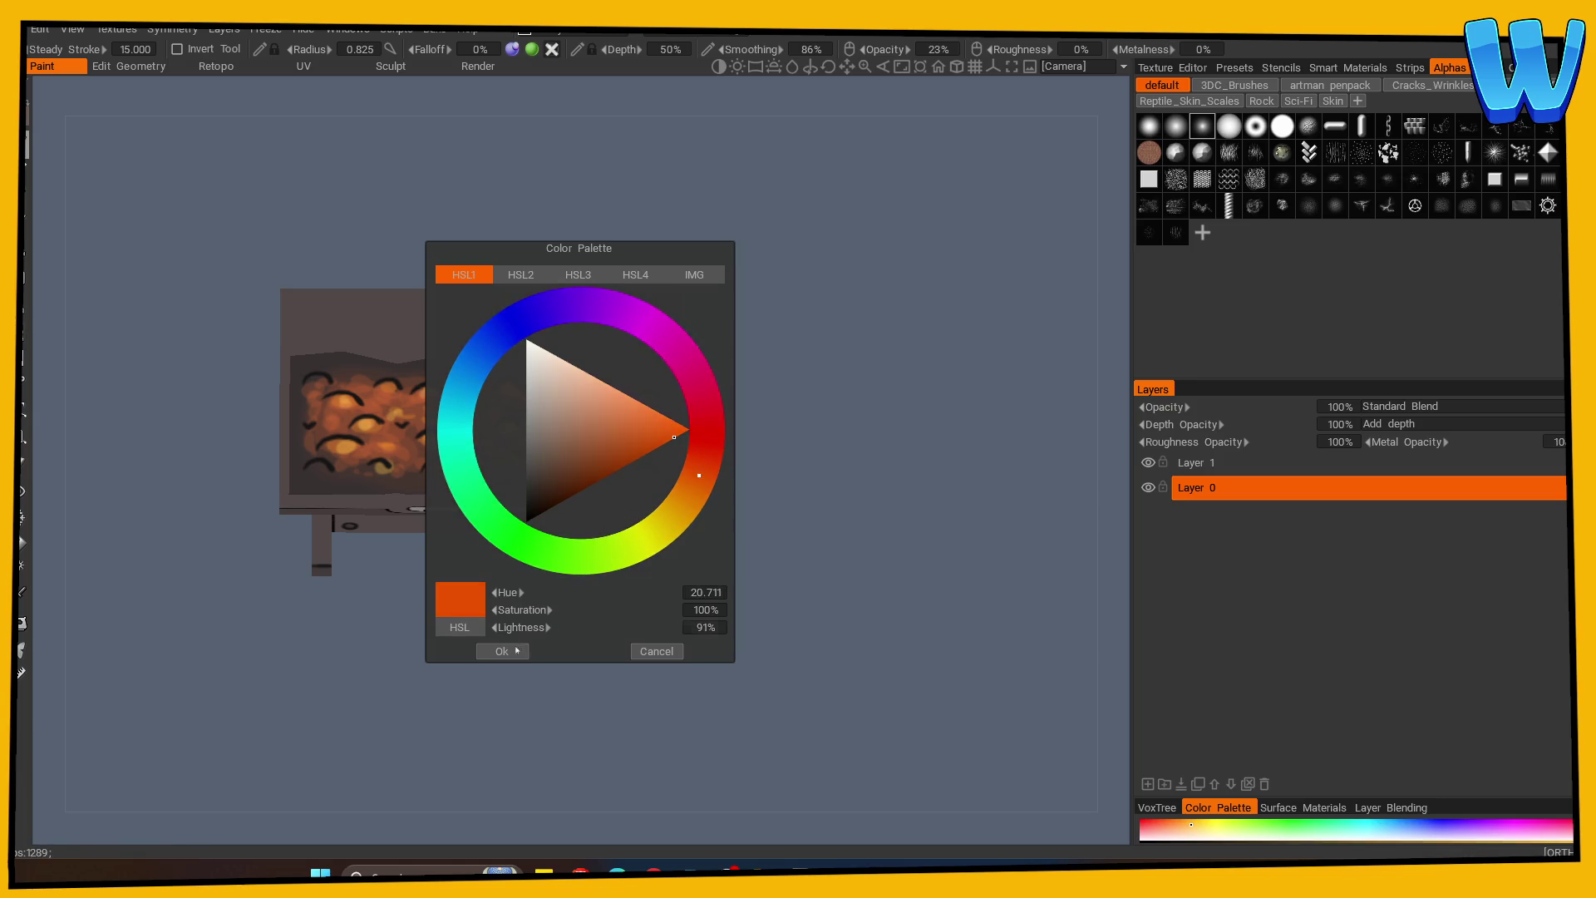
click(514, 650)
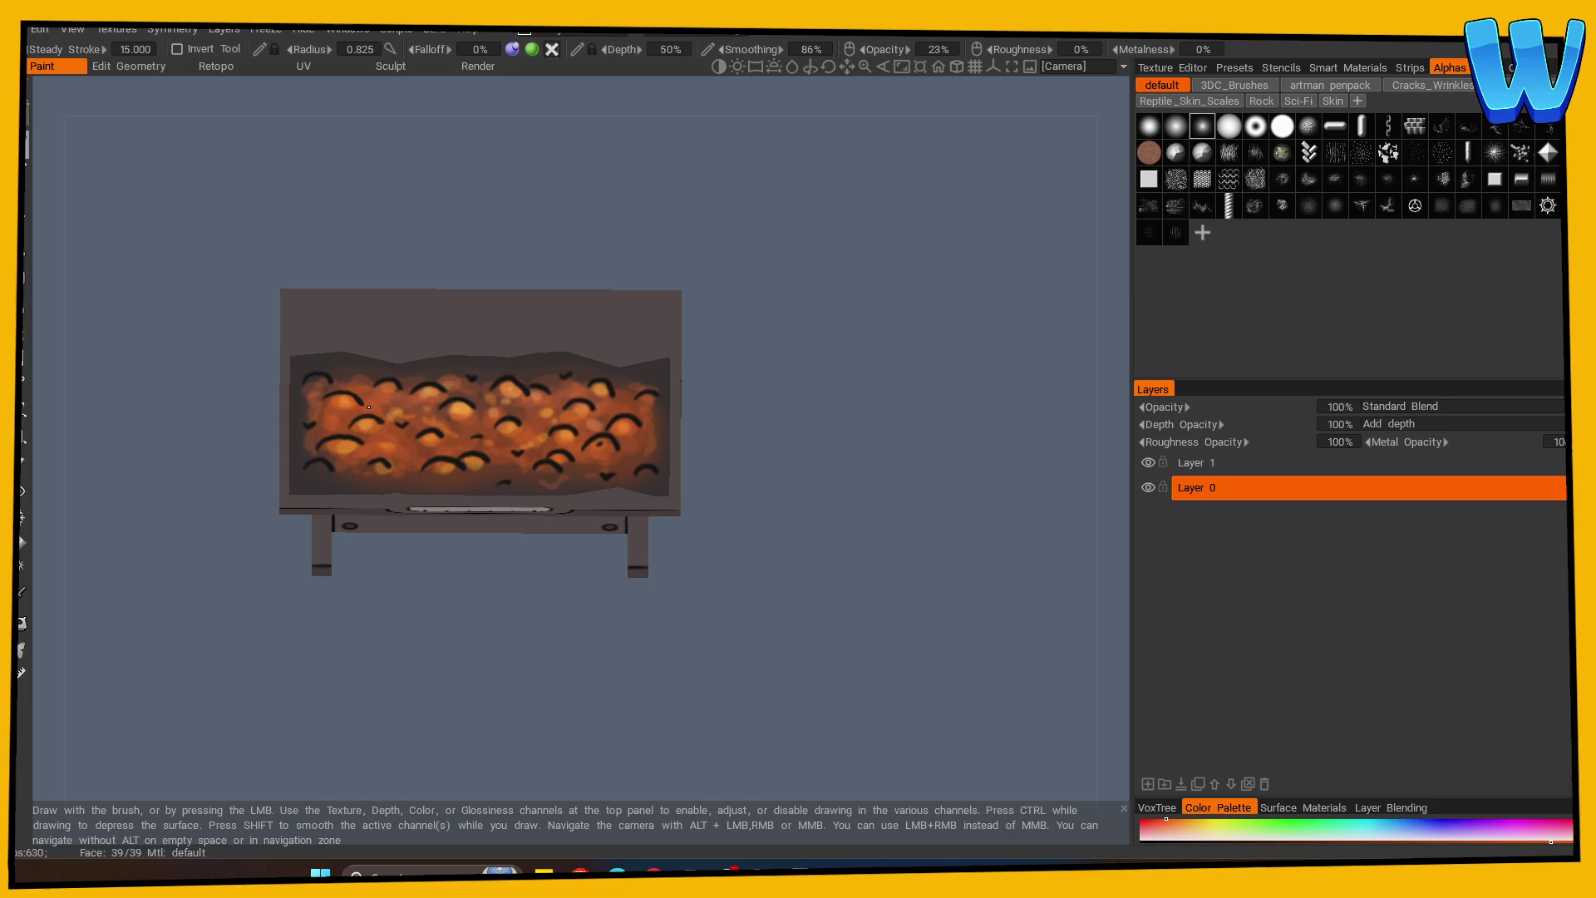
mouse_move(616, 409)
mouse_down()
mouse_move(571, 463)
mouse_move(552, 422)
mouse_move(582, 399)
mouse_move(588, 418)
mouse_move(542, 444)
mouse_up()
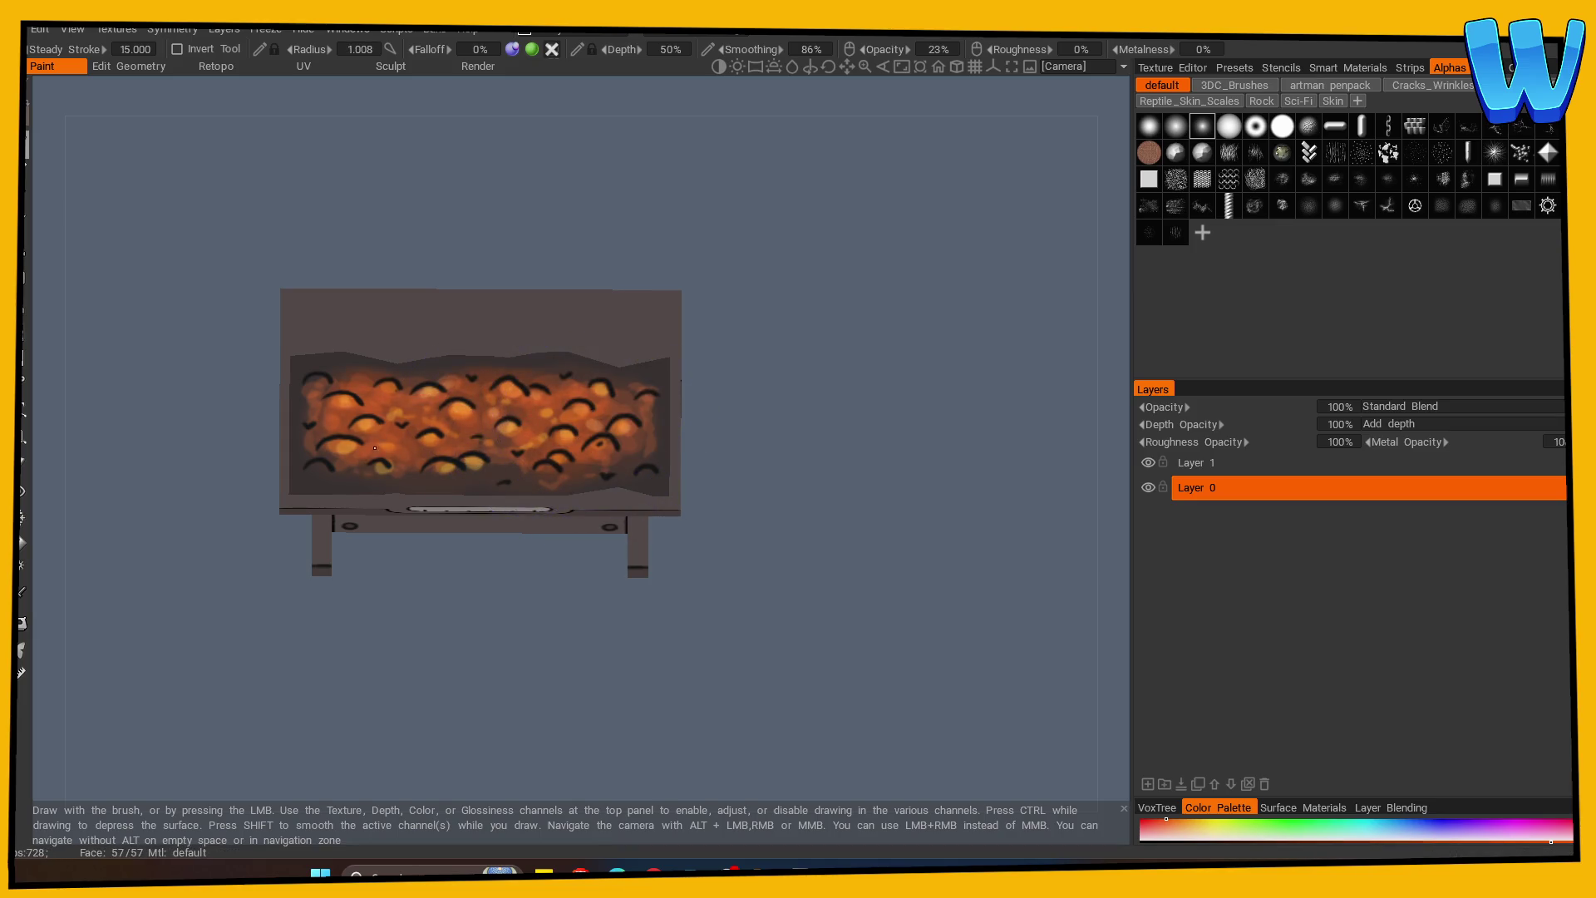
At 8% opacity, wash red-orange over the middle and left coals, then add a new layer.
drag(938, 49, 838, 96)
mouse_move(591, 440)
mouse_down()
mouse_move(574, 420)
mouse_move(399, 432)
mouse_move(360, 453)
mouse_move(397, 430)
mouse_move(525, 416)
mouse_move(524, 439)
mouse_up()
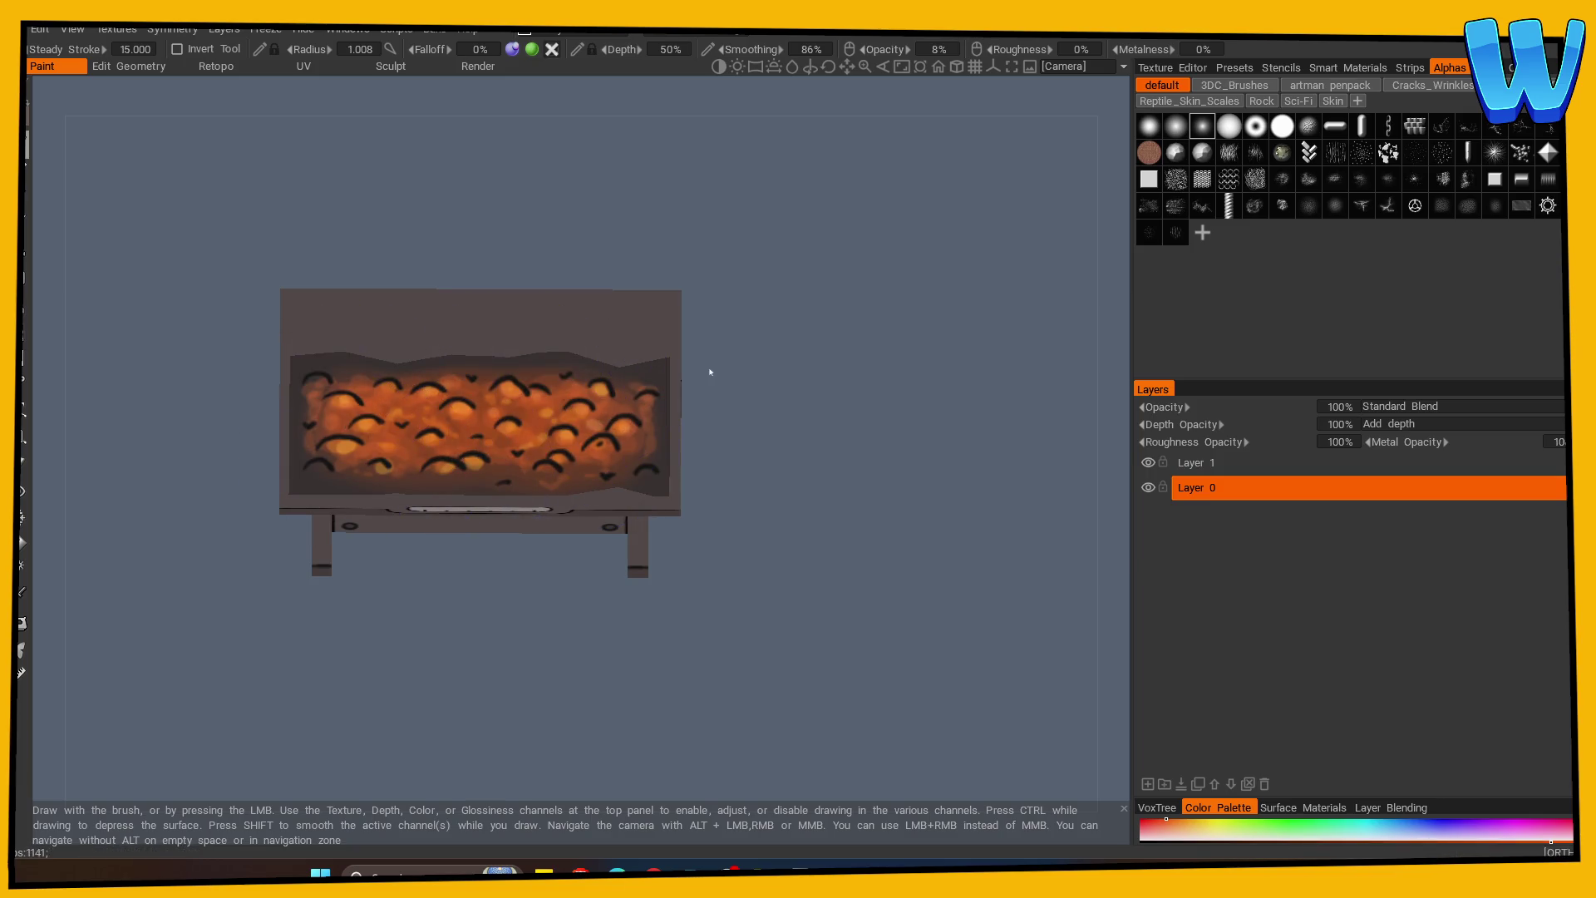
click(1147, 784)
Set Layer 2's blending to ColorDodge and pick a golden yellow-orange paint colour.
click(1413, 405)
click(1413, 493)
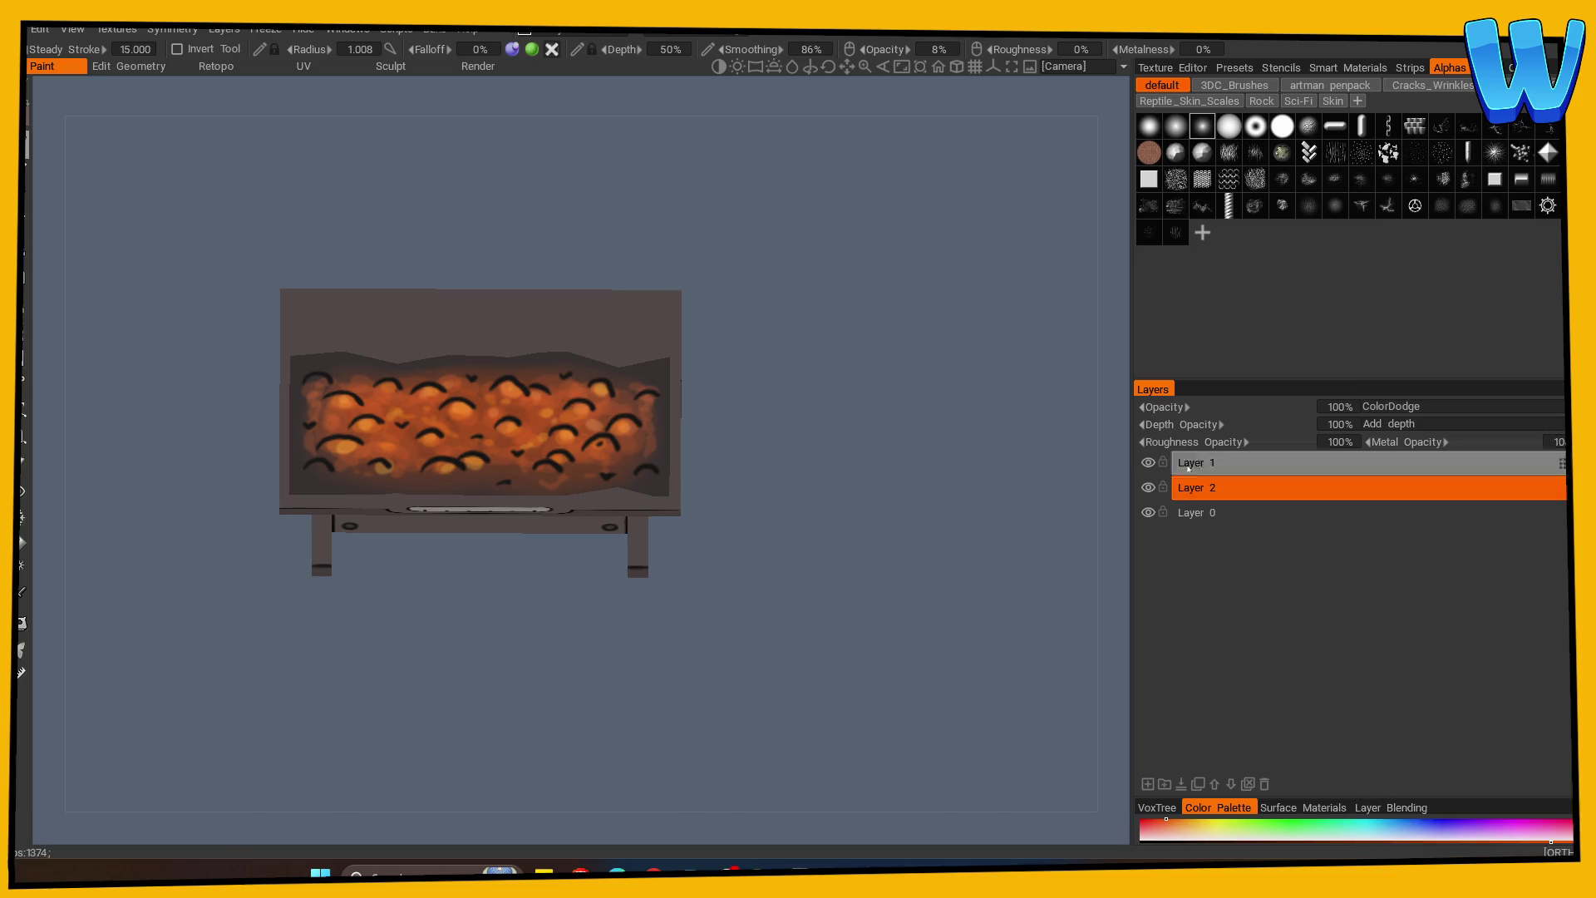
key(v)
drag(699, 475, 677, 511)
click(501, 651)
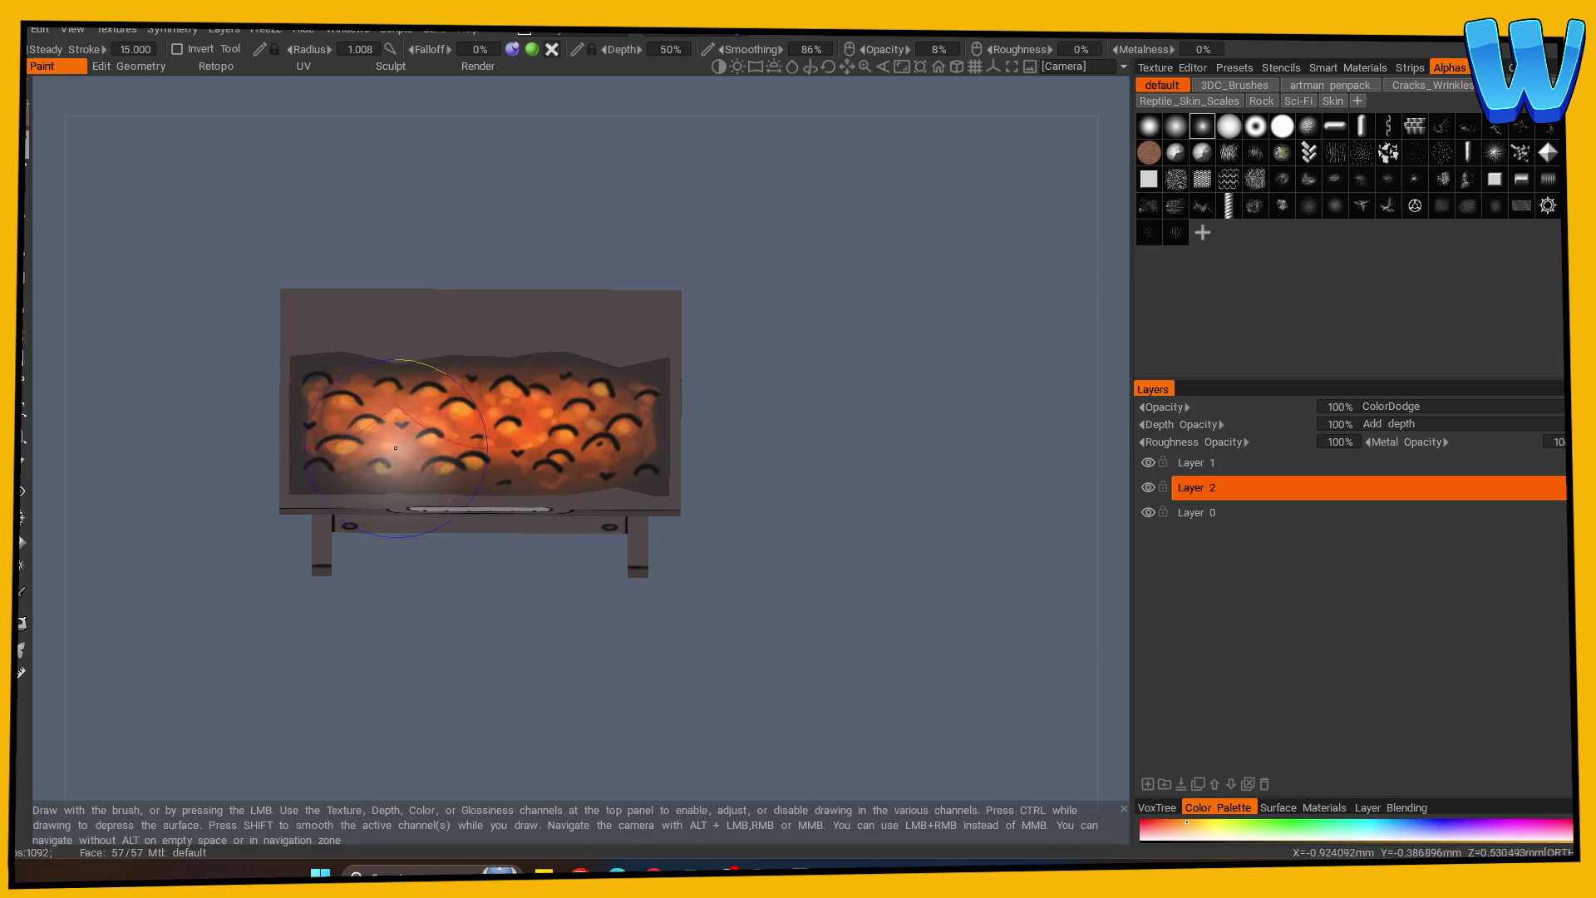
Show the wireframe overlay and open the Color Palette.
scroll(260, 645, down, 5)
scroll(862, 659, up, 3)
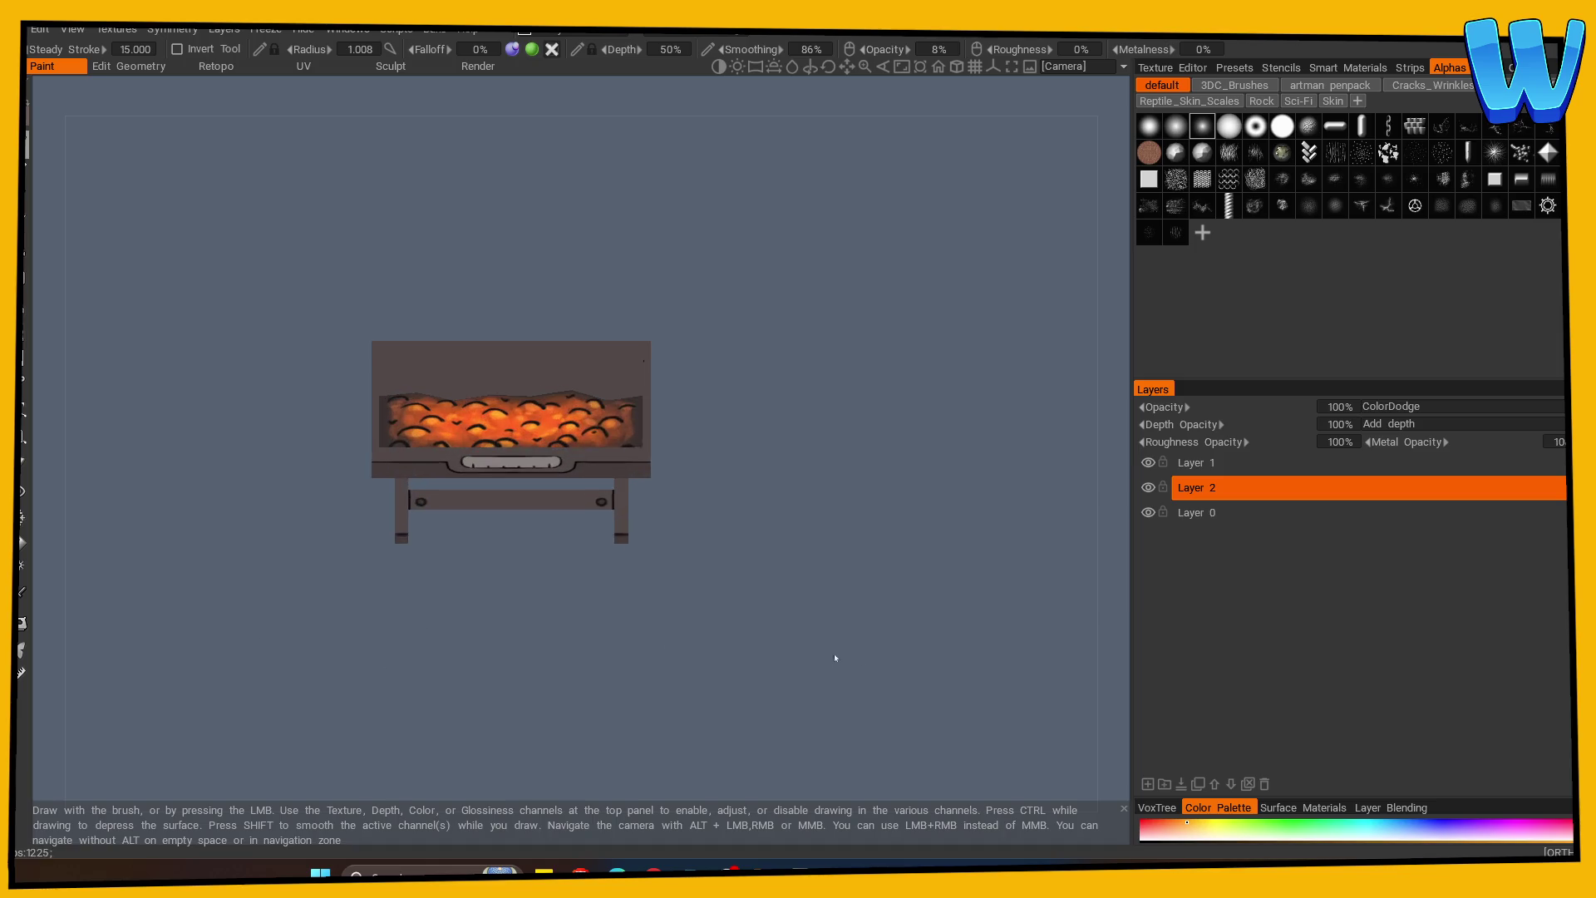
scroll(862, 659, up, 2)
key(w)
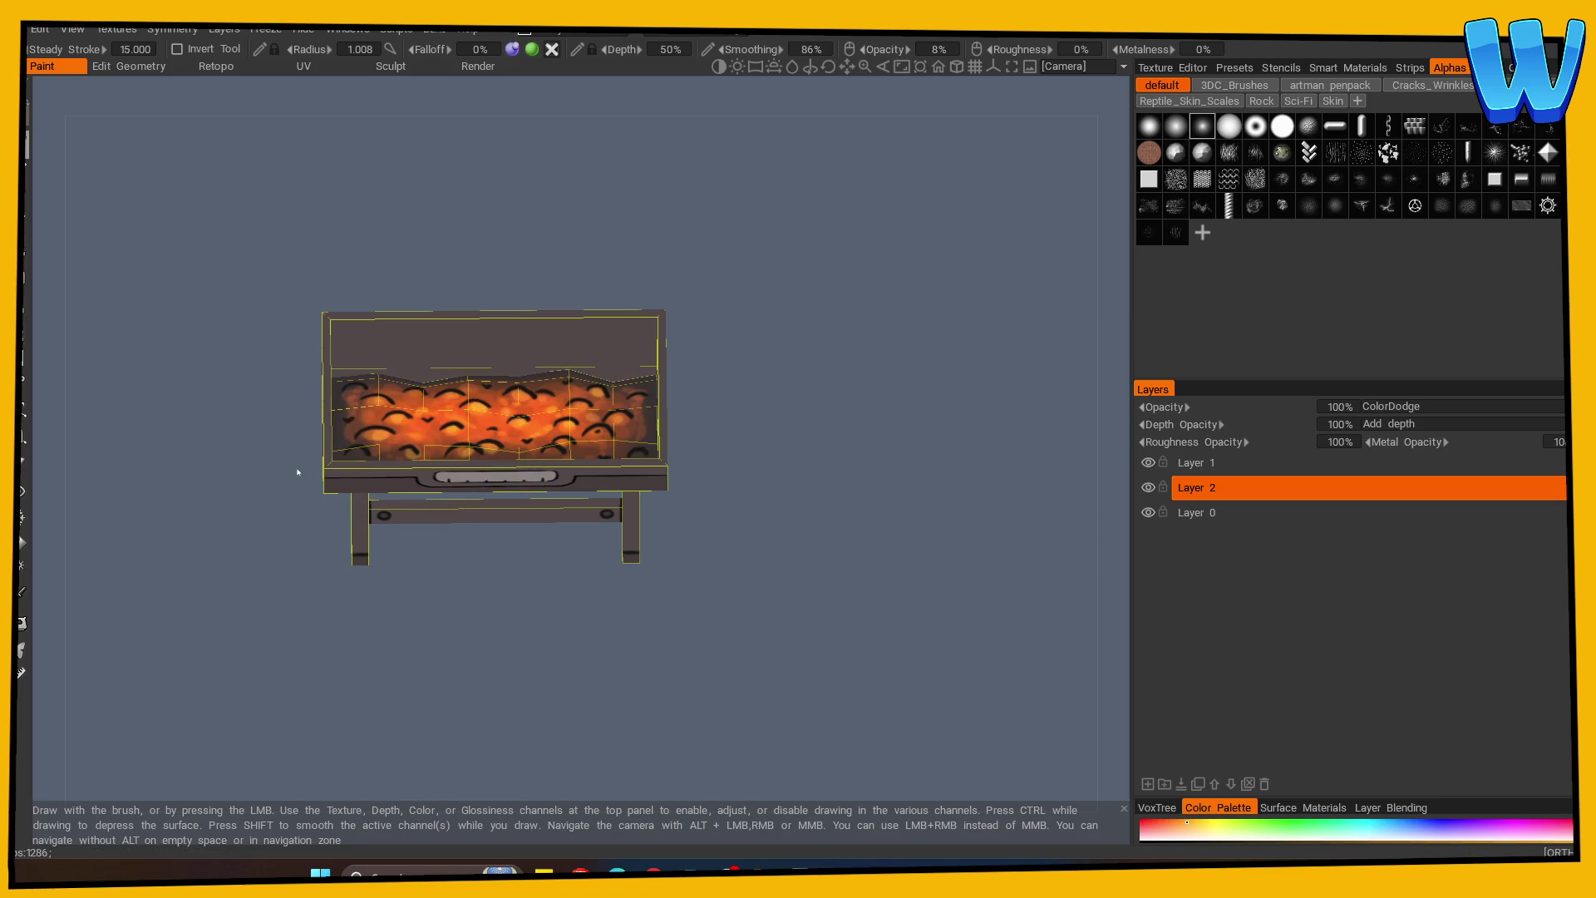
click(25, 252)
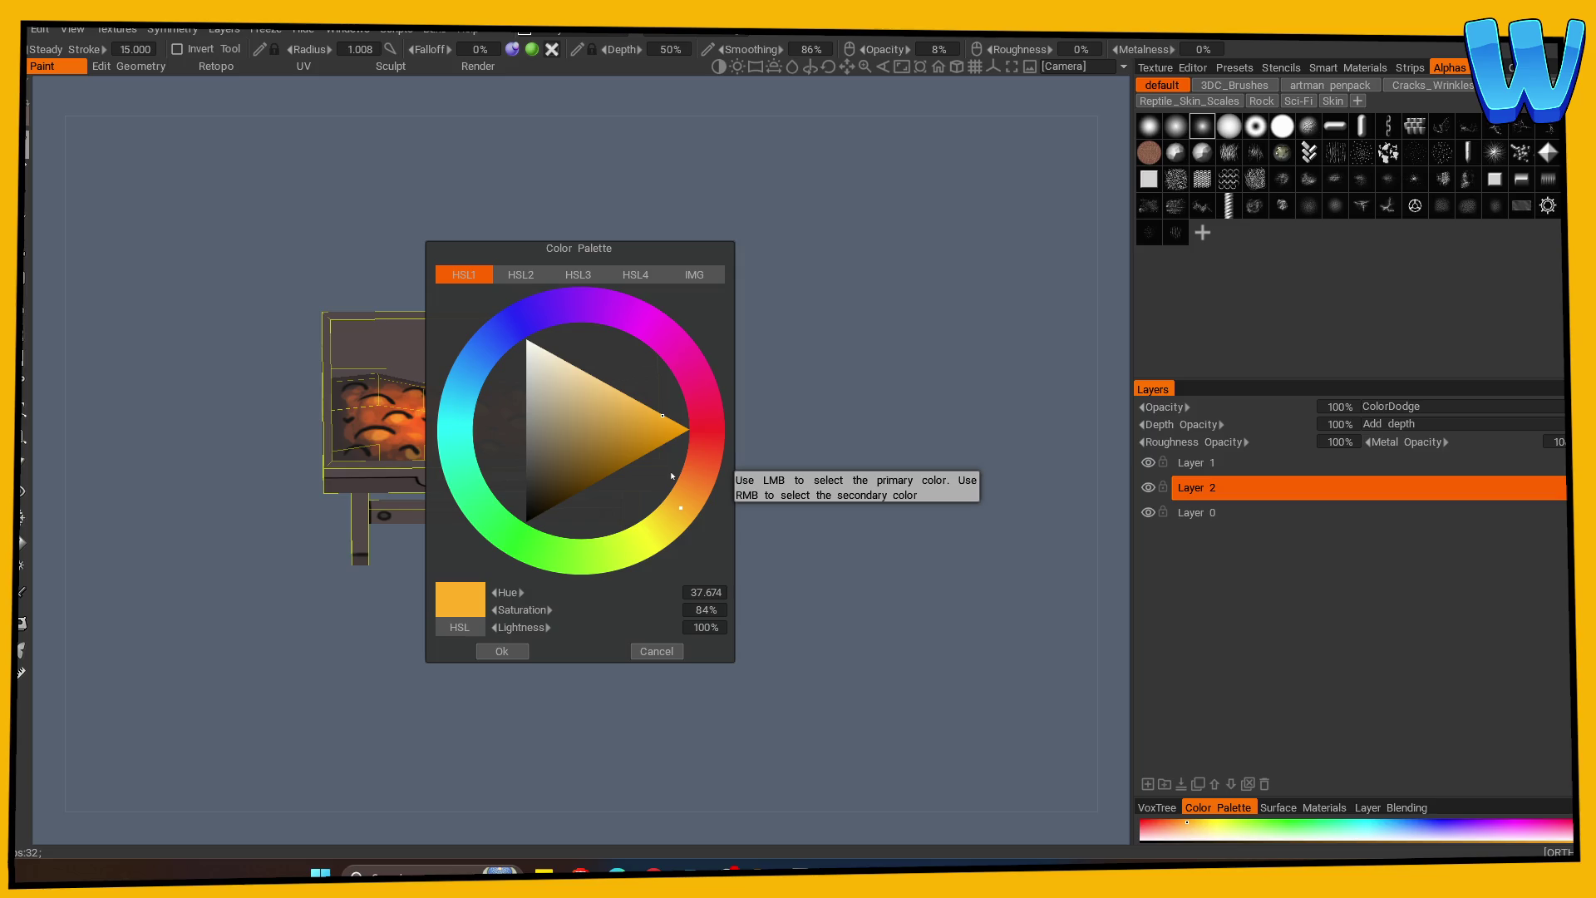
Pick red-orange and paint a faint glow on the inner wall above the lava.
click(695, 476)
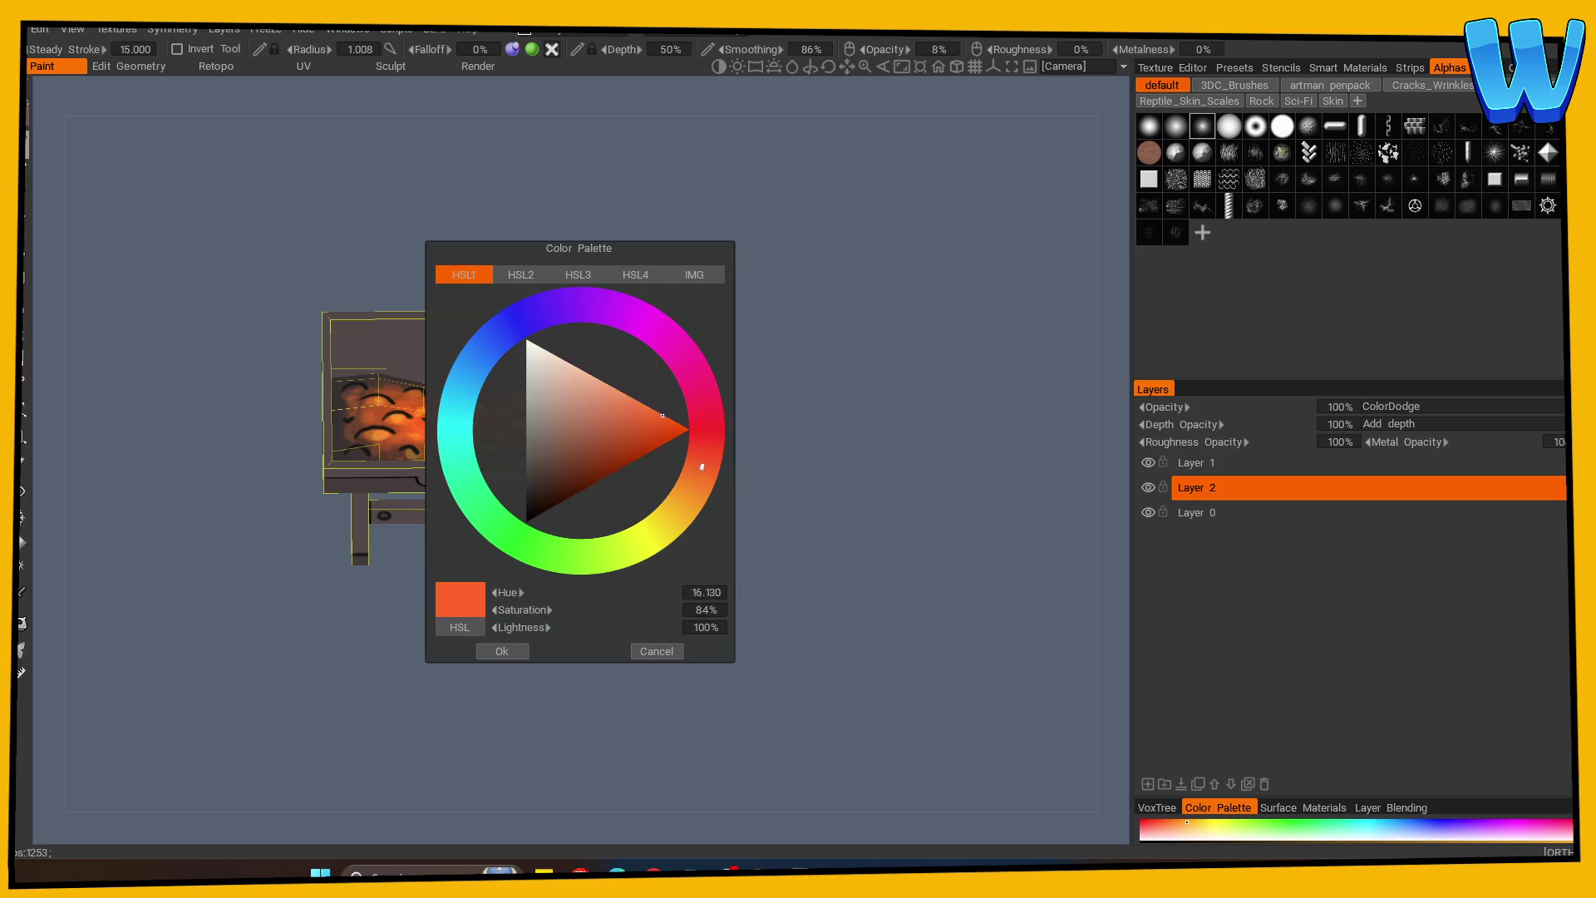
click(501, 651)
scroll(534, 637, up, 3)
mouse_move(745, 652)
mouse_down()
mouse_move(830, 727)
mouse_move(598, 540)
mouse_up()
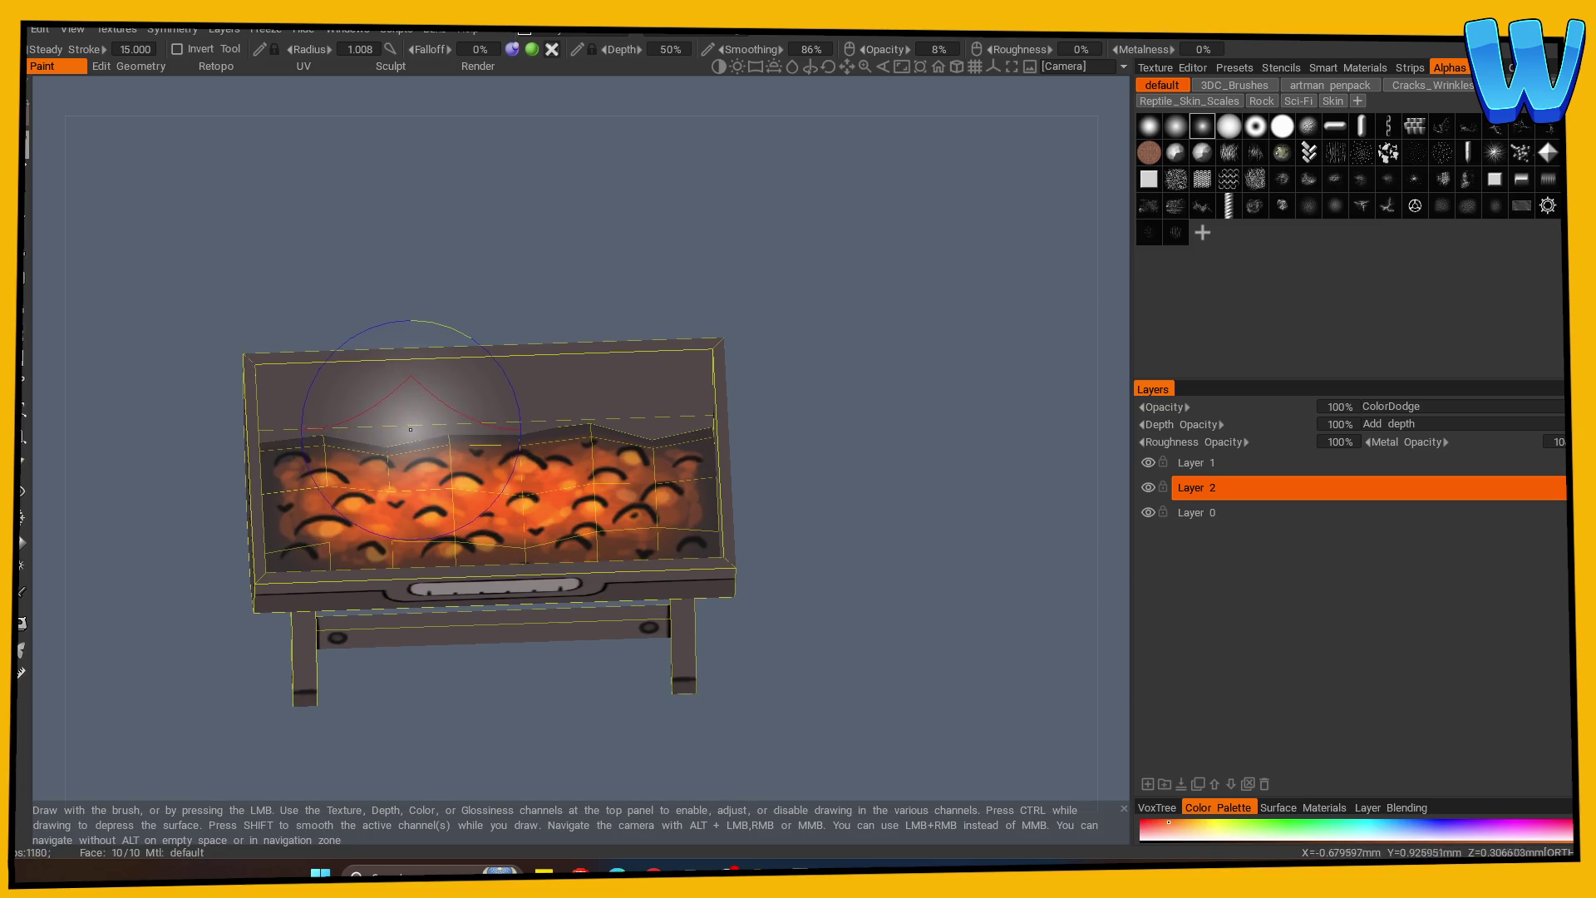
mouse_move(411, 429)
mouse_down()
mouse_move(346, 377)
mouse_move(389, 430)
mouse_up()
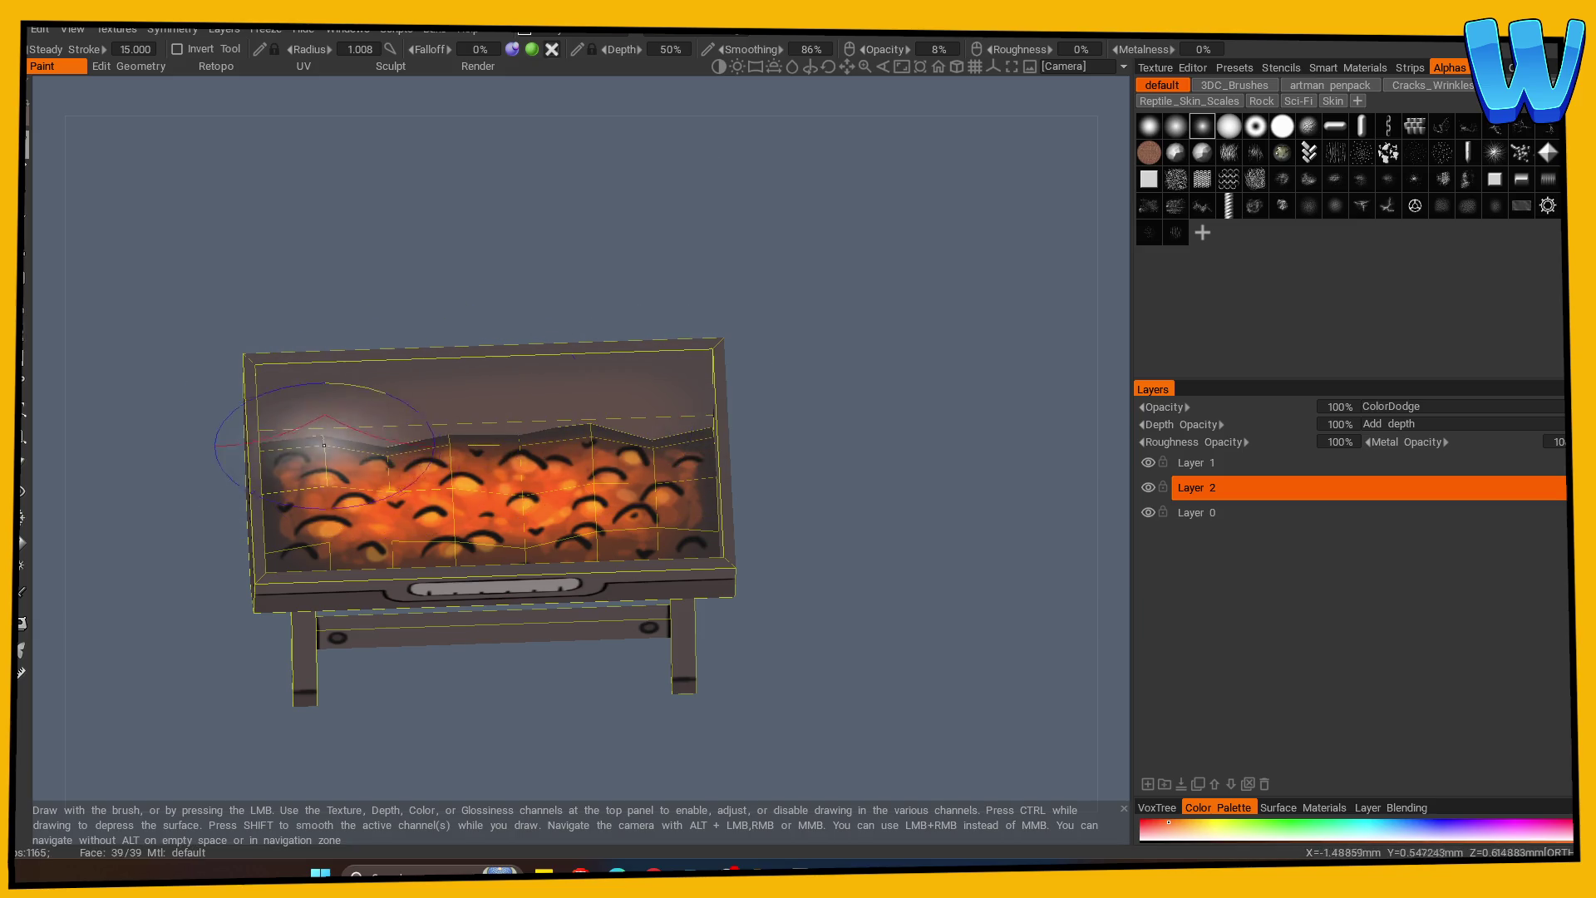
Enlarge the brush to radius 1.429 and switch the paint colour to yellow-orange.
mouse_move(650, 418)
mouse_down()
mouse_move(909, 541)
mouse_move(930, 490)
mouse_up()
scroll(817, 566, down, 2)
drag(817, 566, 815, 607)
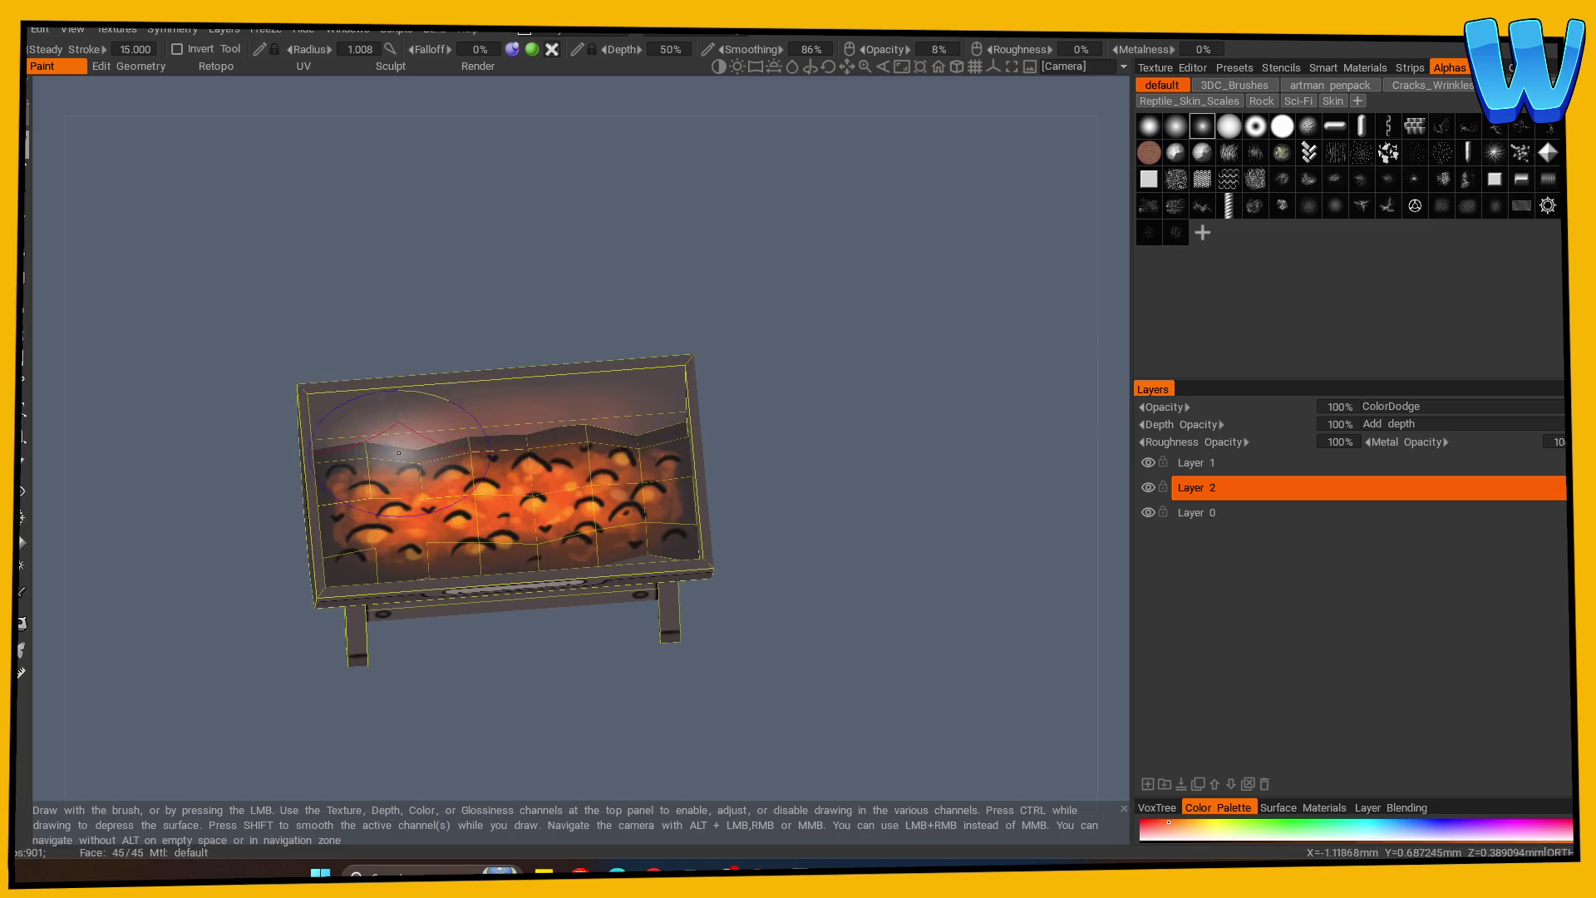
mouse_move(798, 574)
mouse_down()
mouse_move(815, 584)
mouse_move(855, 542)
mouse_up()
scroll(534, 611, down, 3)
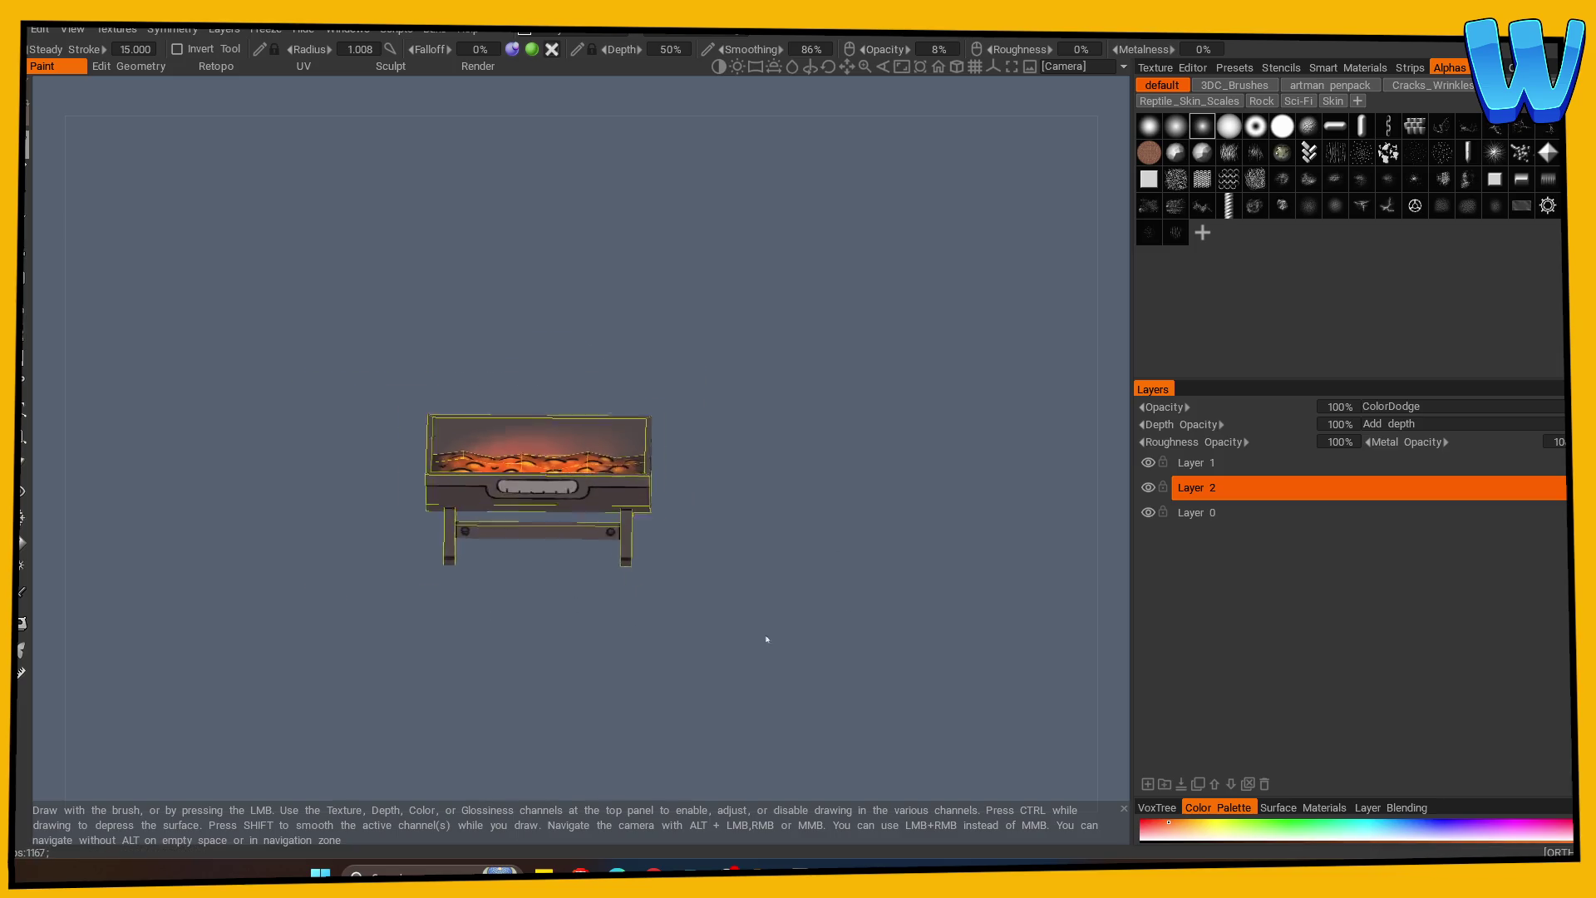
scroll(740, 640, up, 3)
key(bracketright)
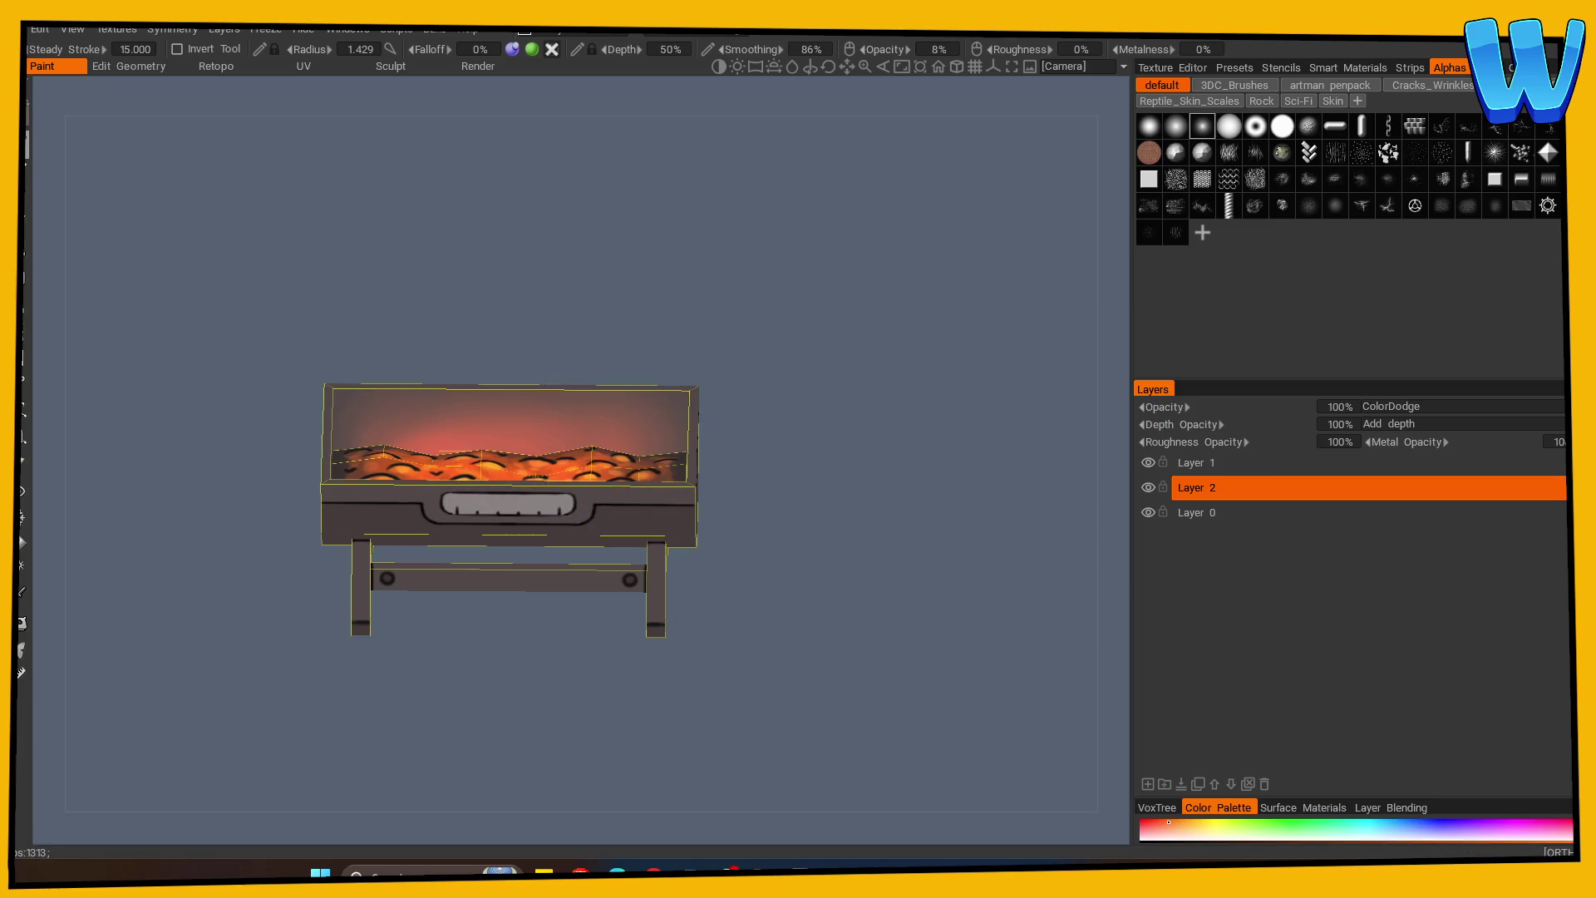
key(v)
drag(695, 507, 678, 521)
click(501, 651)
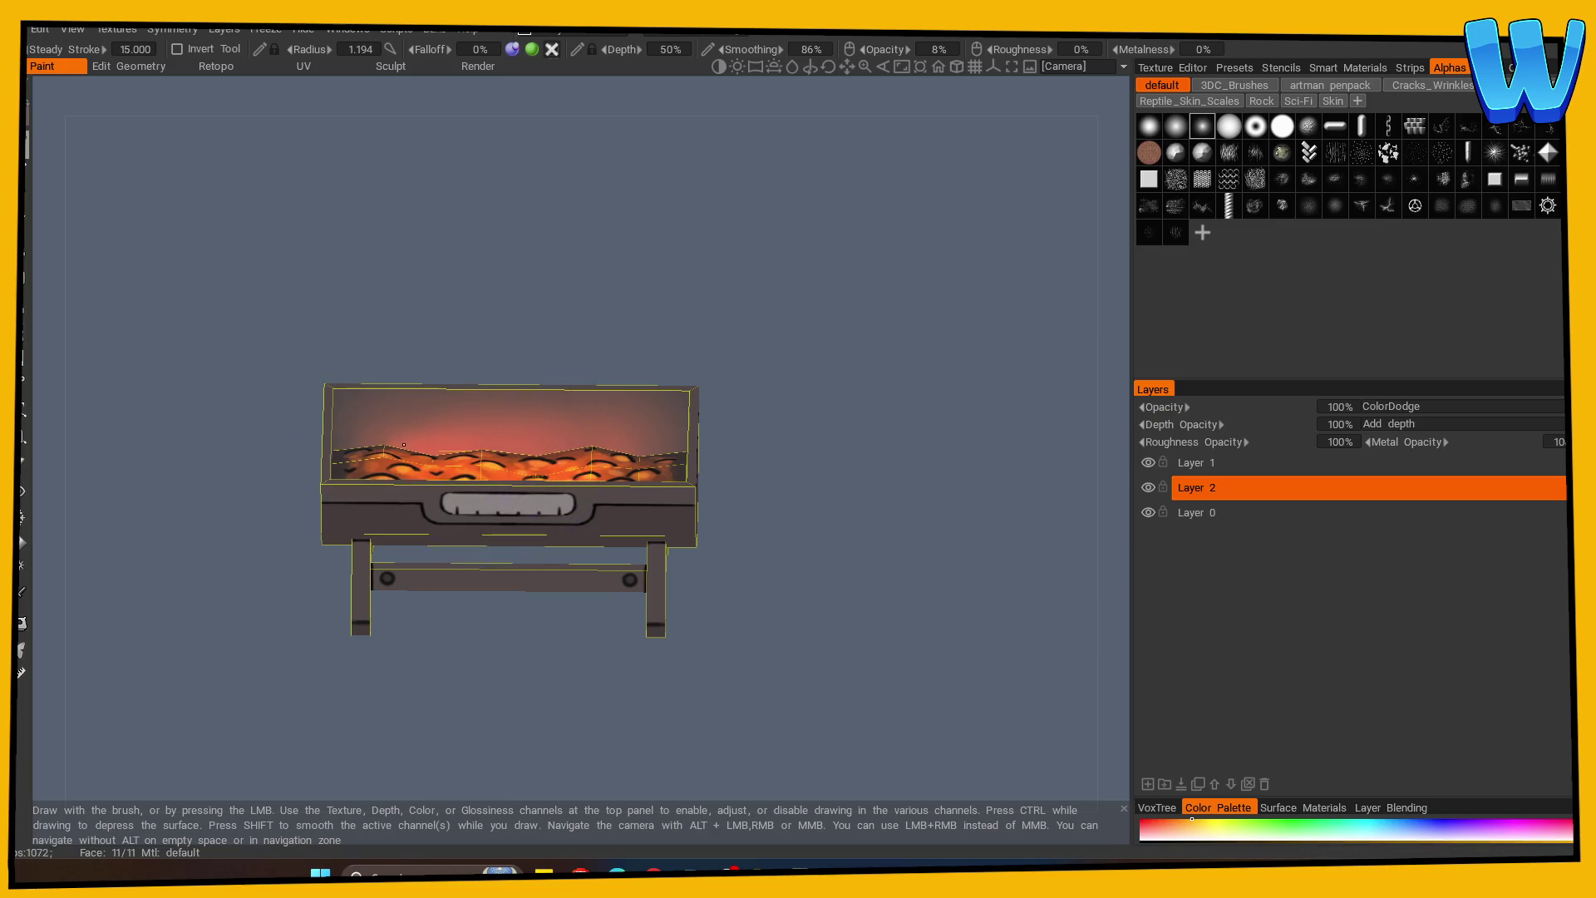
Inspect the glow from front and angled views, then hide Layer 0 to view it alone.
mouse_move(773, 555)
mouse_down()
mouse_move(788, 611)
mouse_move(676, 534)
mouse_up()
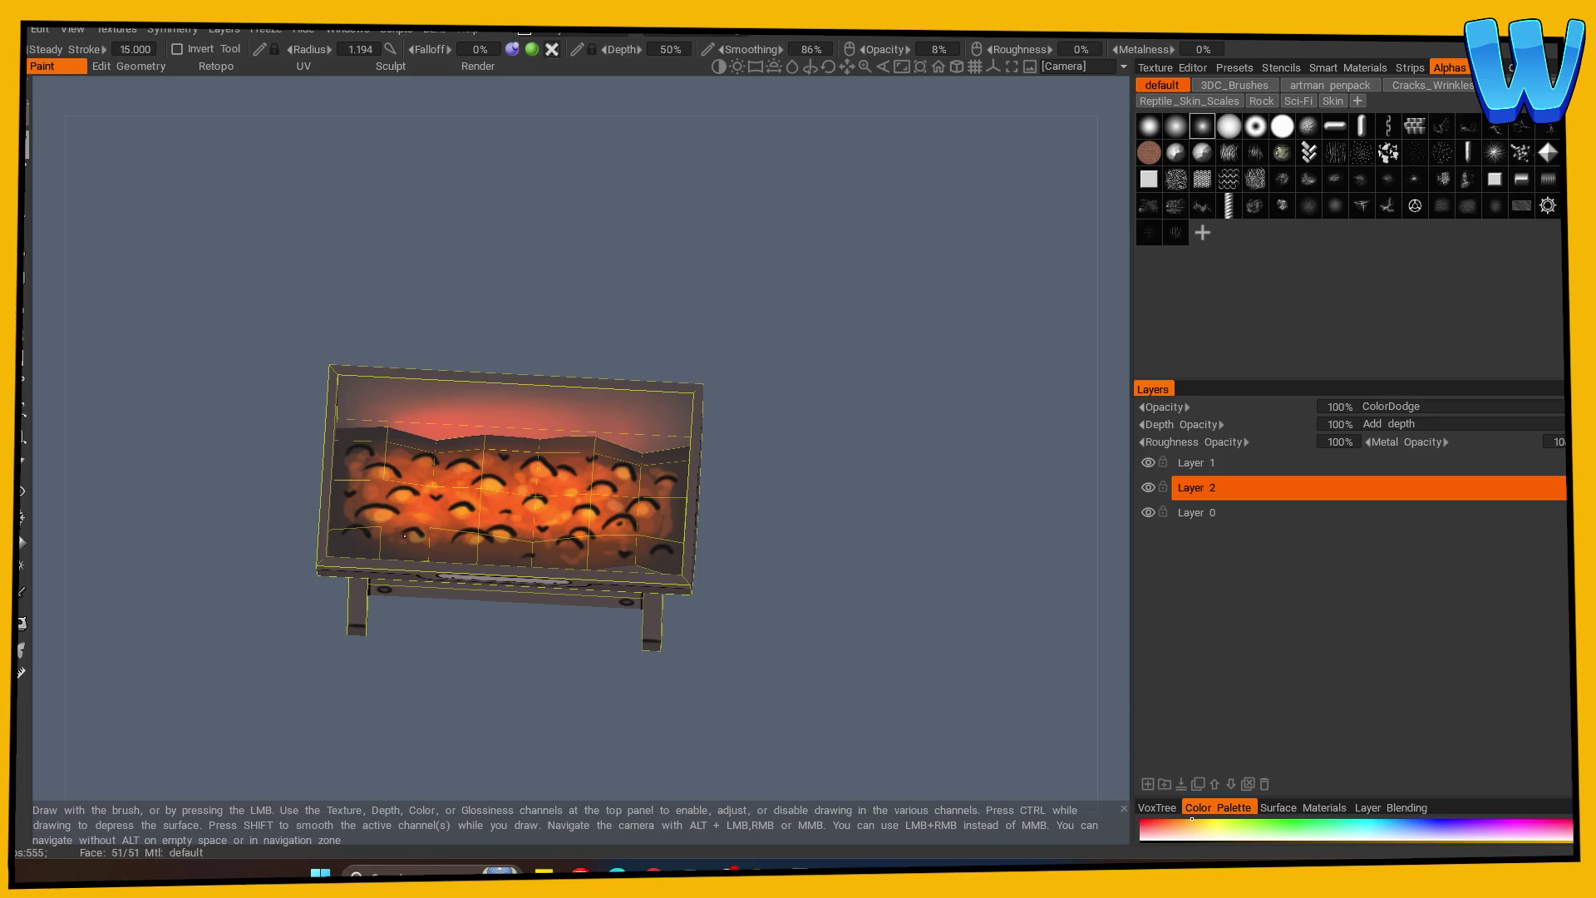
key(KP_1)
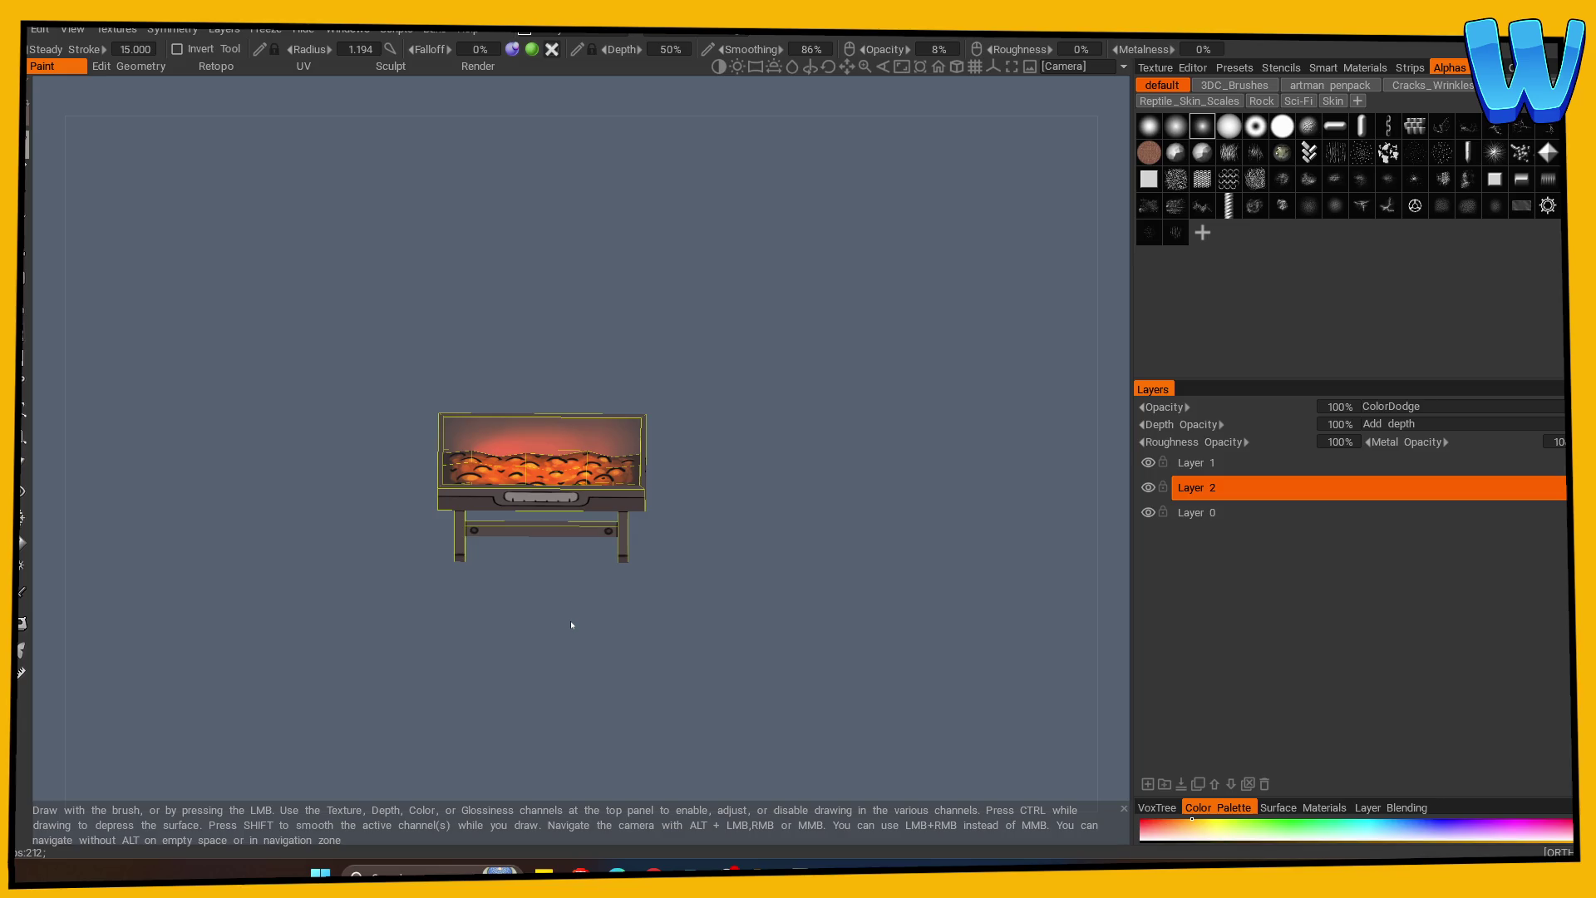
scroll(716, 594, up, 4)
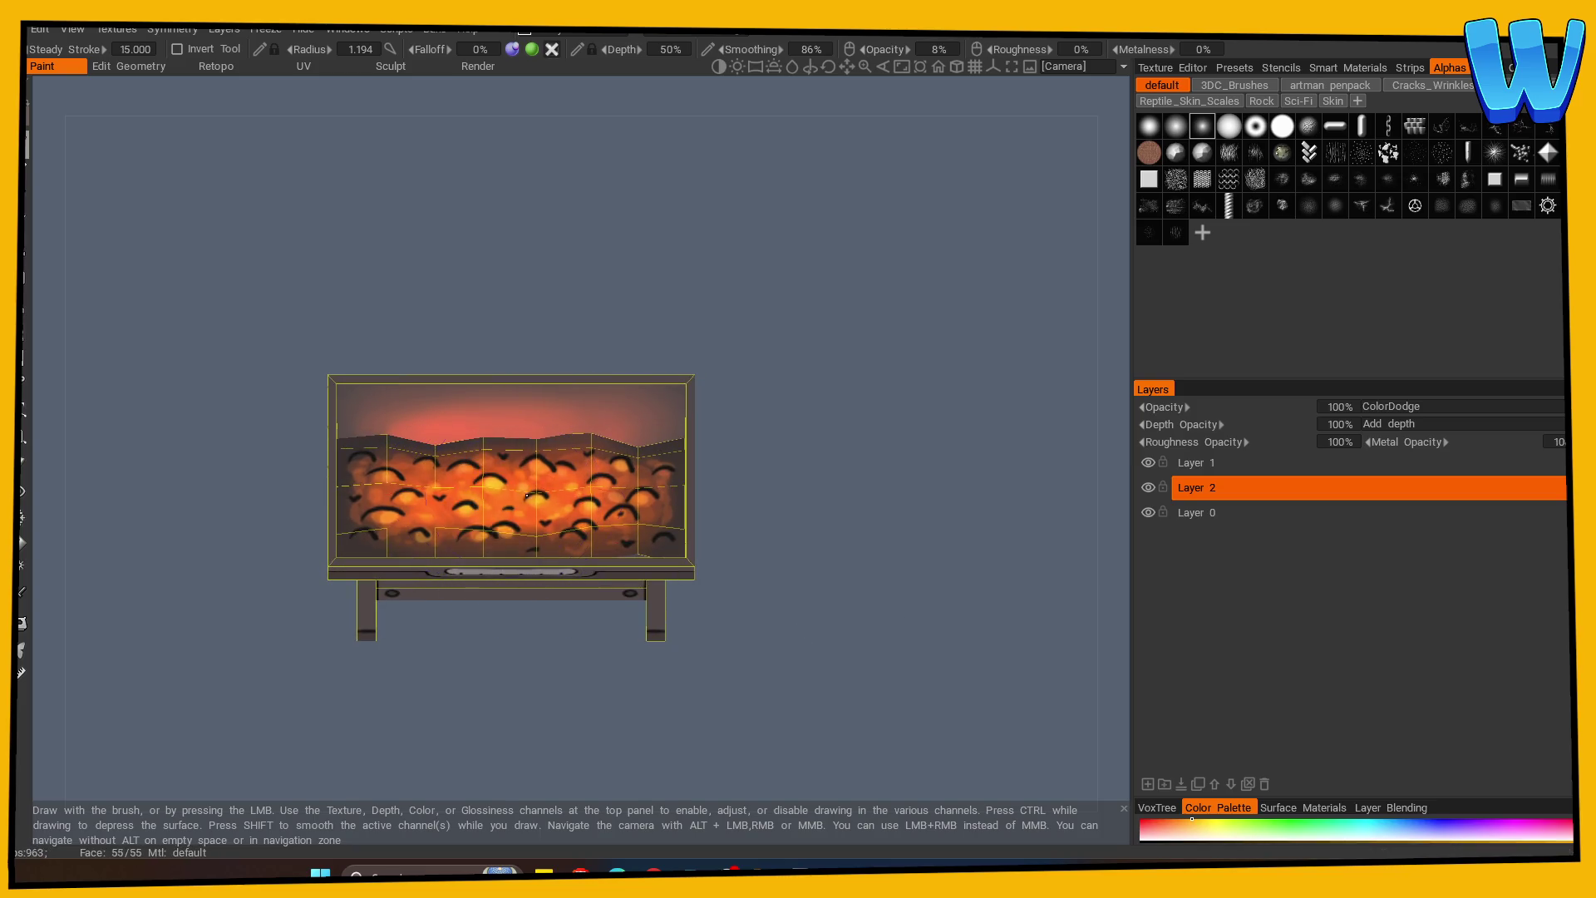
scroll(901, 627, down, 4)
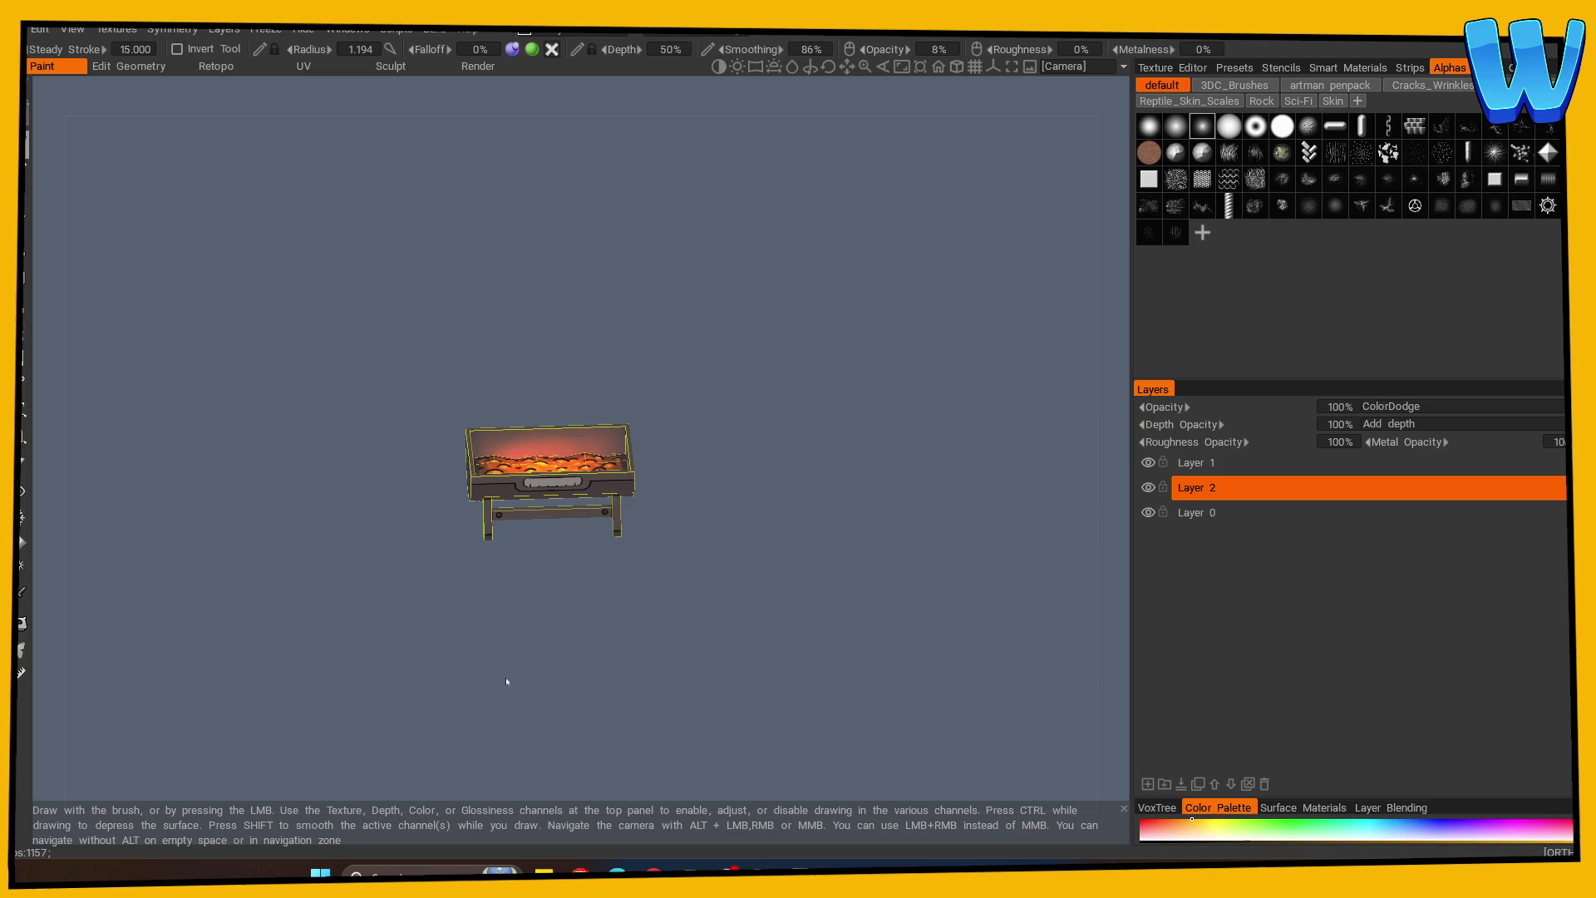
scroll(773, 672, up, 3)
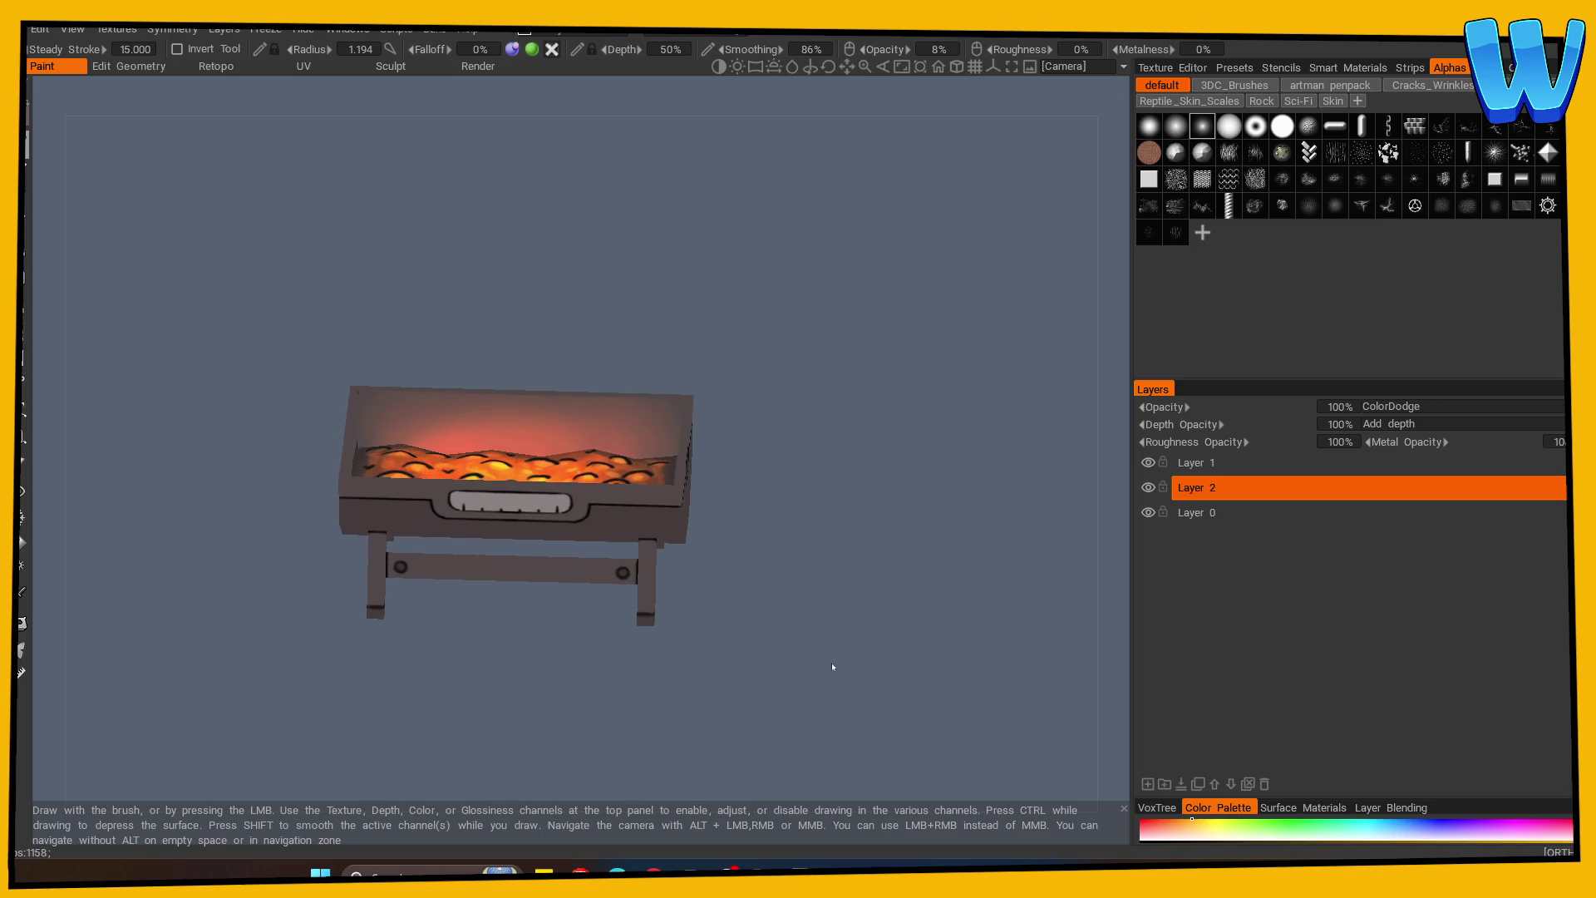
scroll(648, 665, down, 4)
scroll(791, 673, up, 5)
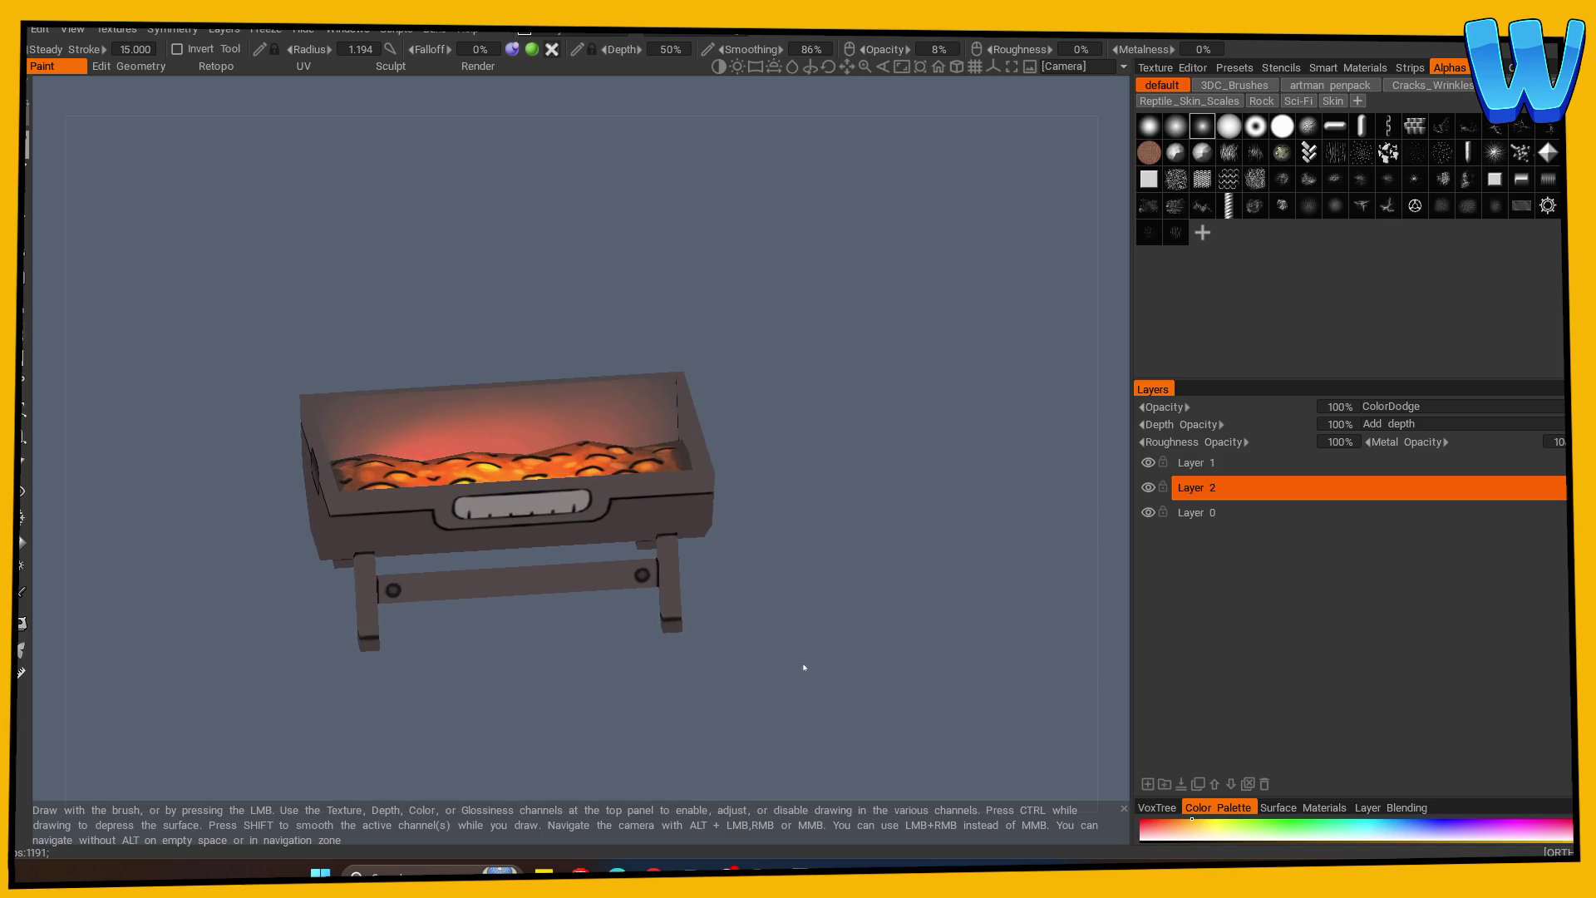
mouse_move(789, 690)
mouse_down()
mouse_move(666, 676)
mouse_move(616, 710)
mouse_move(713, 710)
mouse_move(570, 709)
mouse_move(641, 698)
mouse_up()
scroll(828, 693, up, 3)
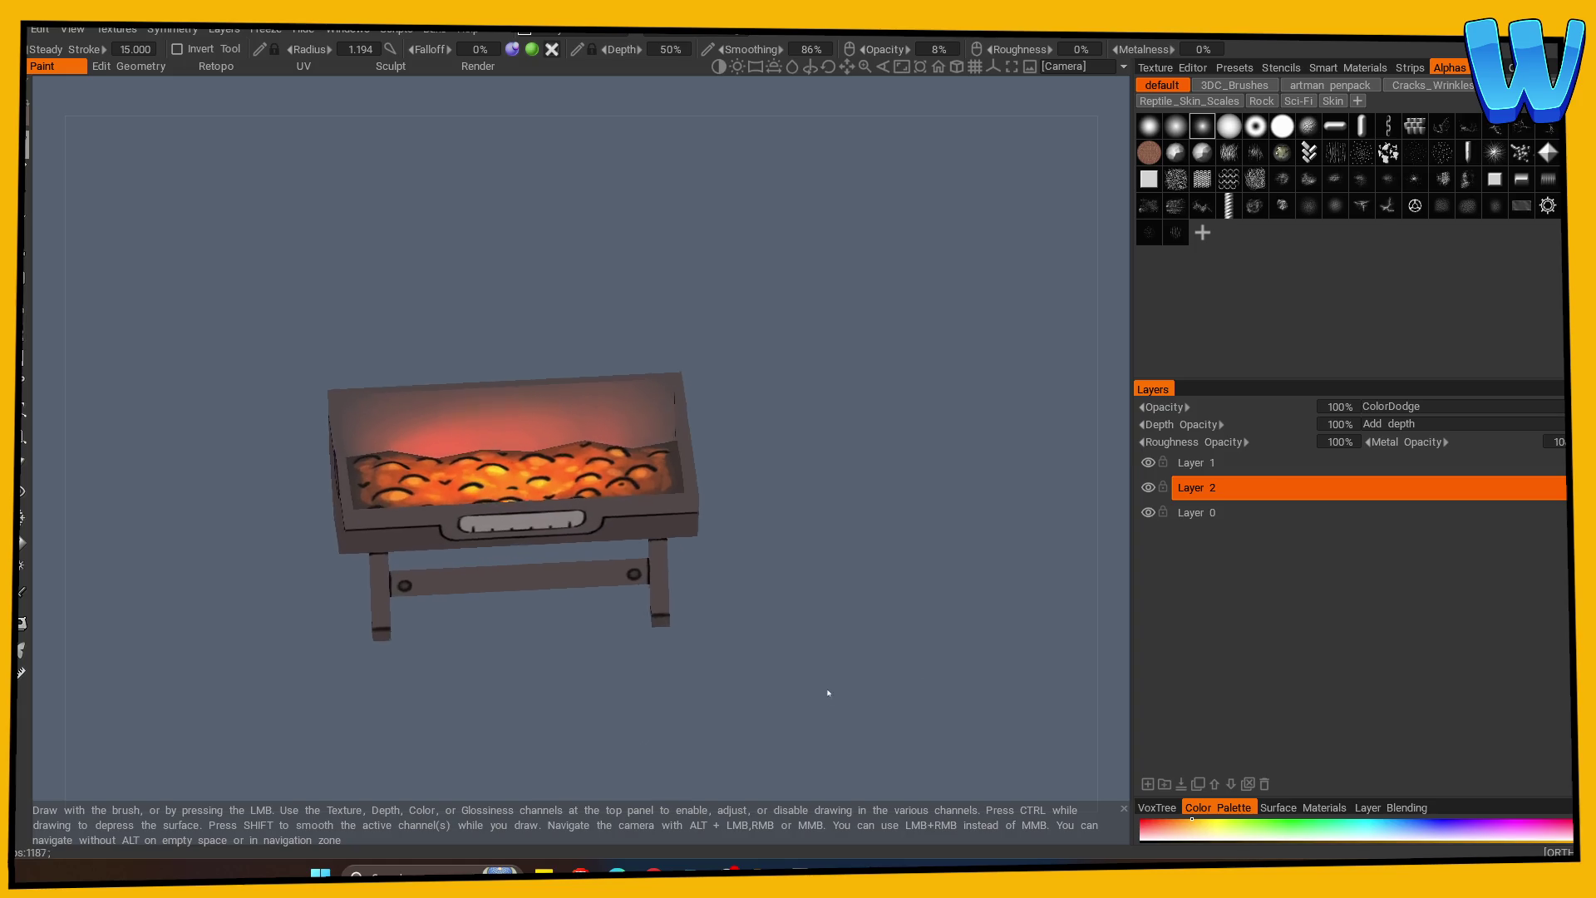
drag(828, 693, 919, 567)
click(1148, 511)
Show Layer 0 again and set a new paint colour in the Color Palette.
click(1148, 511)
click(707, 442)
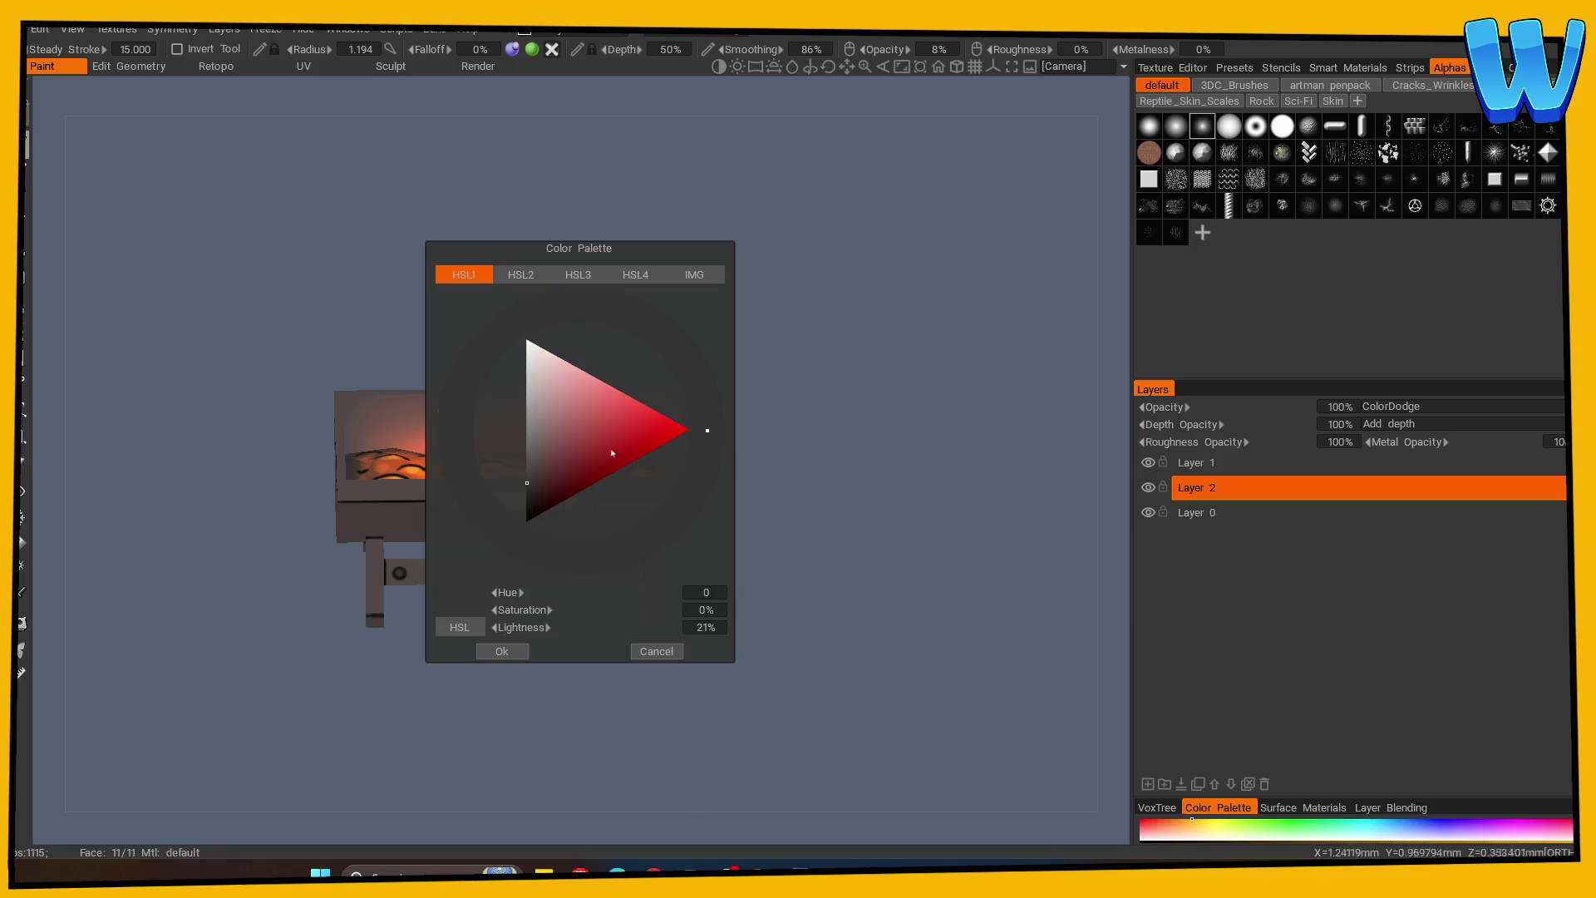
click(29, 119)
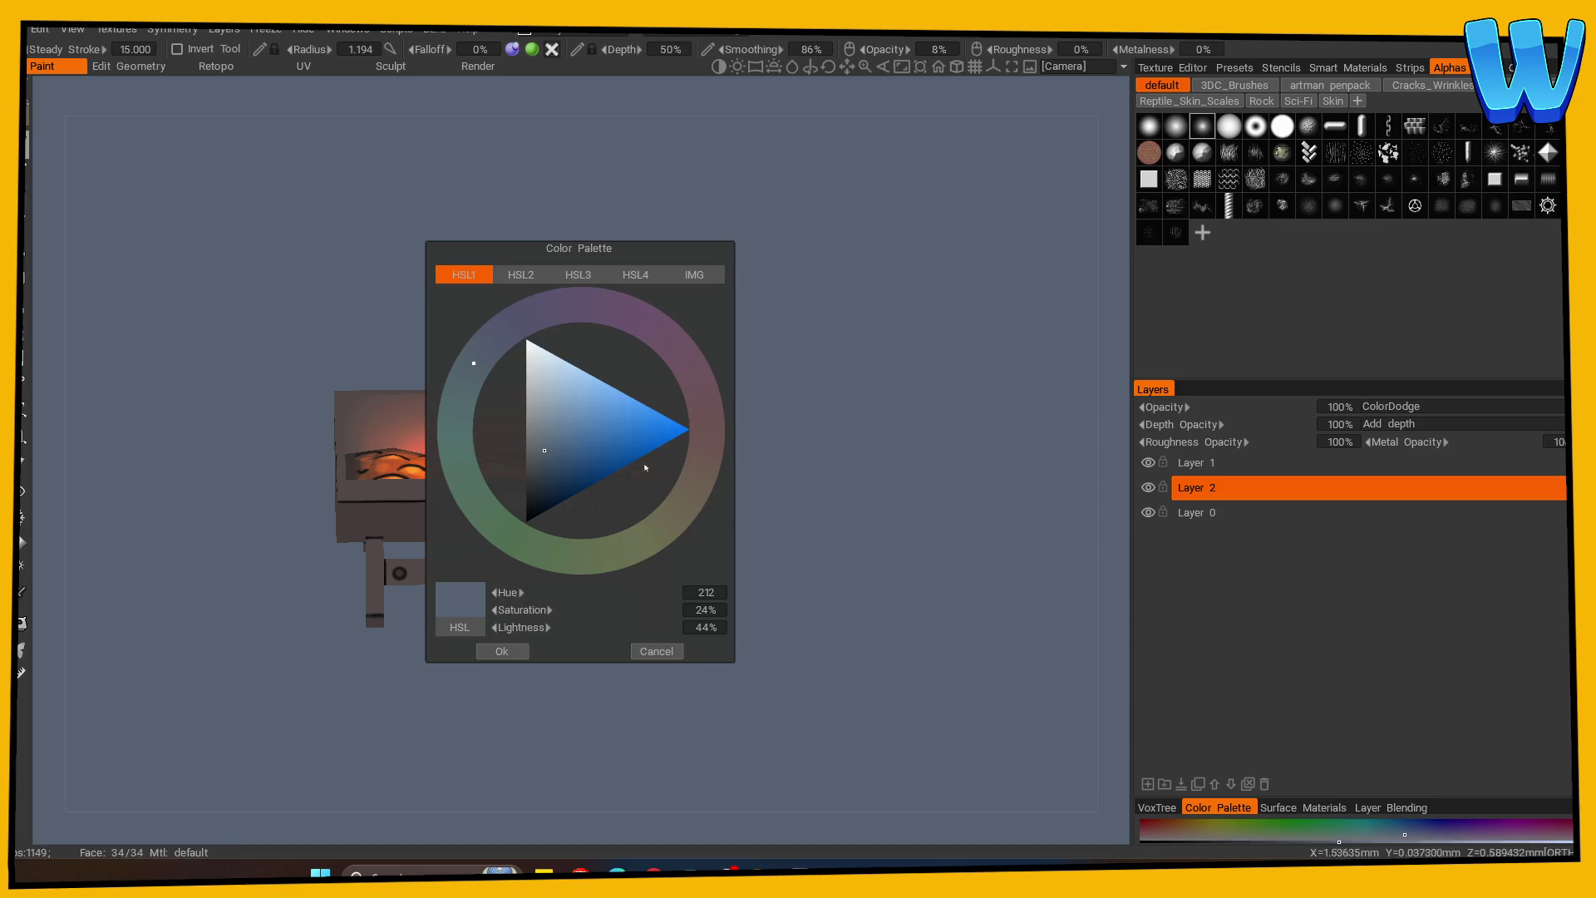
click(702, 435)
click(499, 650)
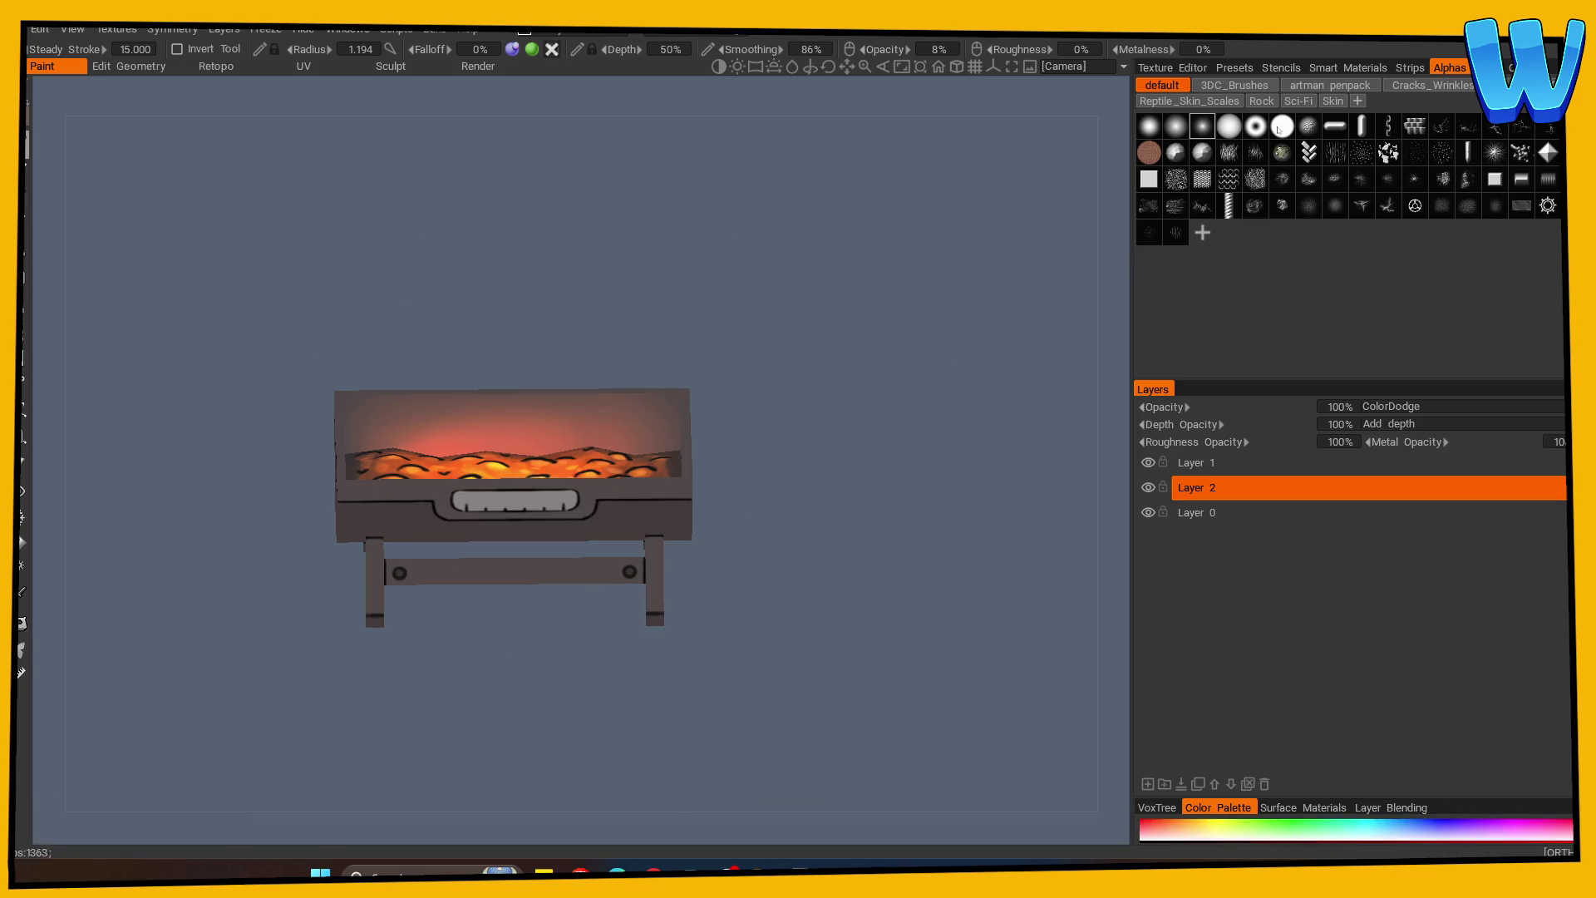
Zoom onto the gauge window in Front ortho view with brush radius 0.134.
scroll(990, 491, up, 5)
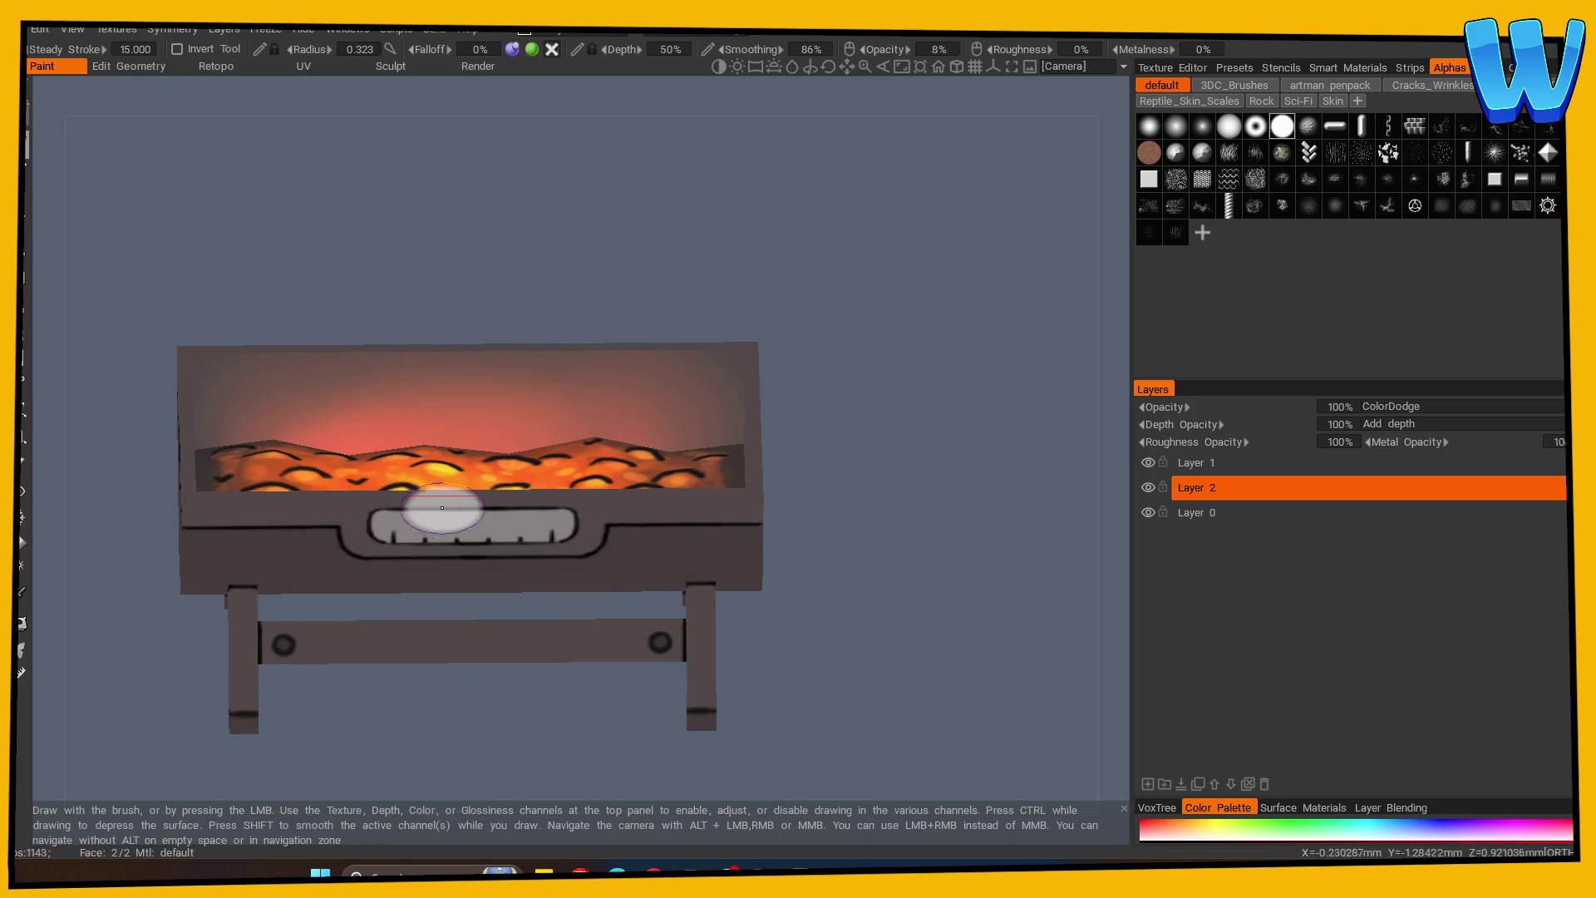
key(KP_1)
key(bracketright)
key(bracketright)
key(bracketright)
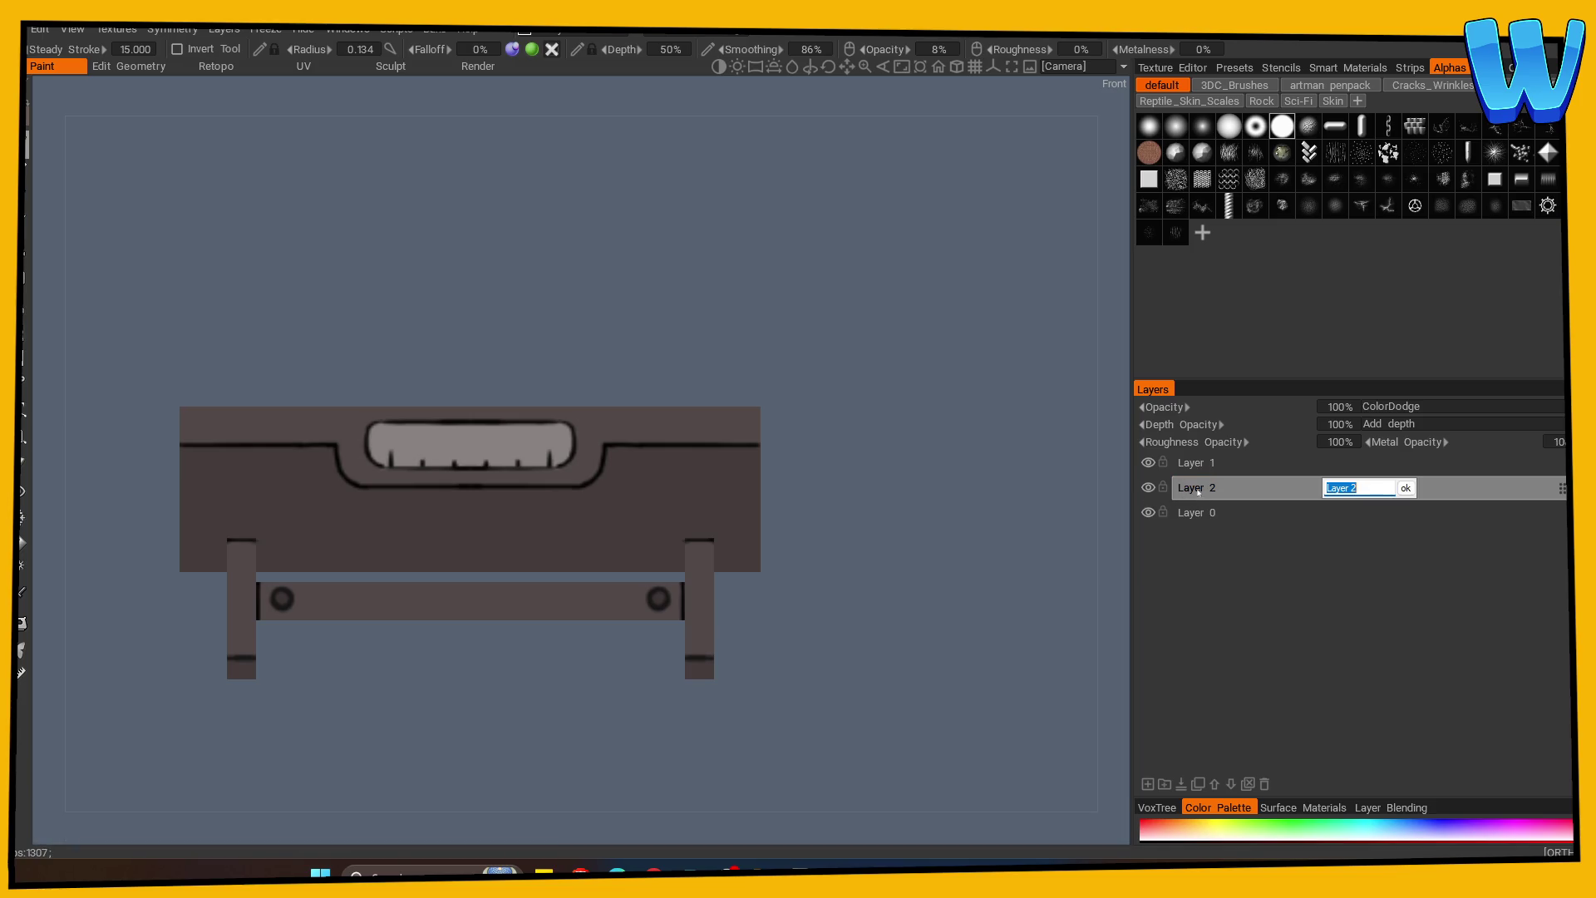
Rename the glow layer to gLOW, add Layer 3 above it, and make Layer 0 active.
text(gLOW)
key(Return)
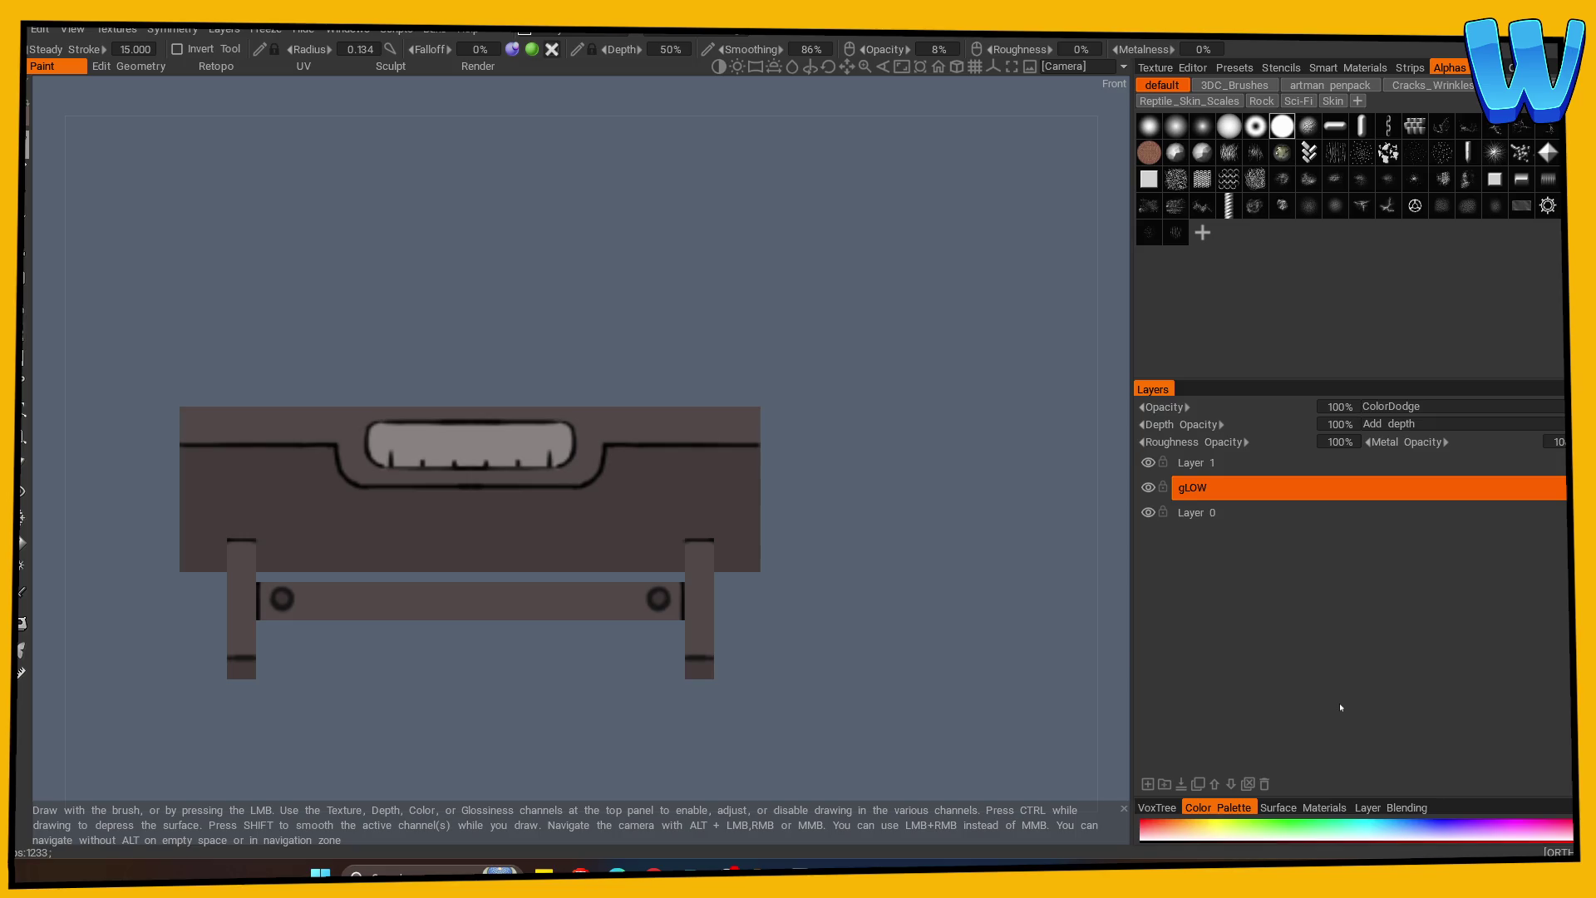
click(1147, 784)
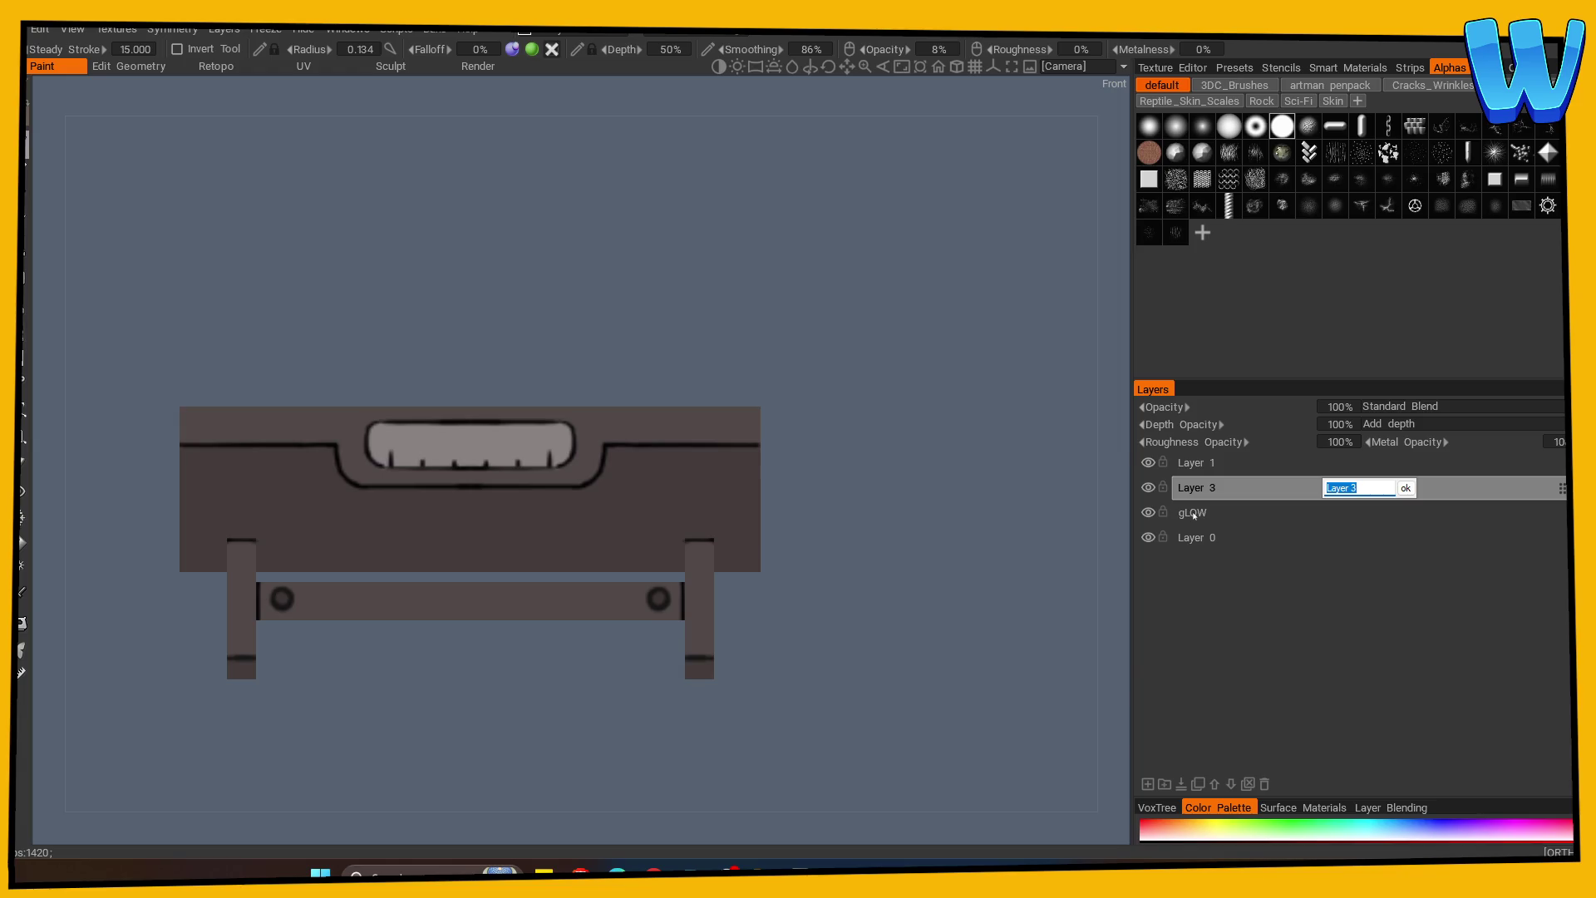
key(Return)
click(1200, 536)
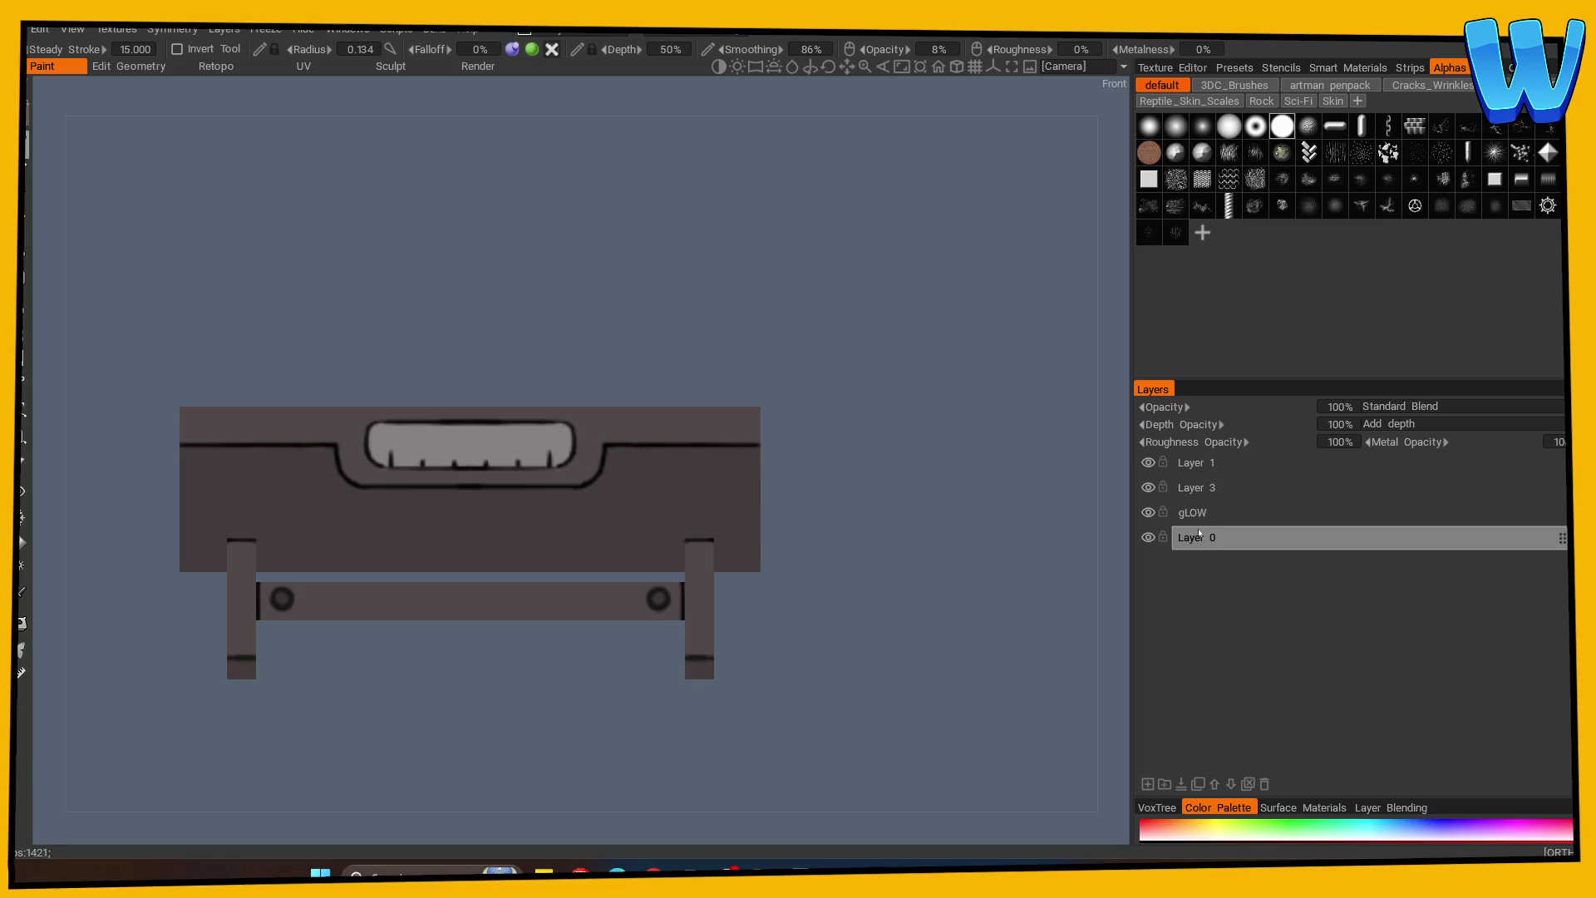
Set brush opacity to 100% and paint a red needle mark in the gauge window on Layer 0.
click(1148, 537)
click(1148, 537)
mouse_move(502, 463)
mouse_down()
mouse_move(499, 444)
mouse_move(500, 463)
mouse_up()
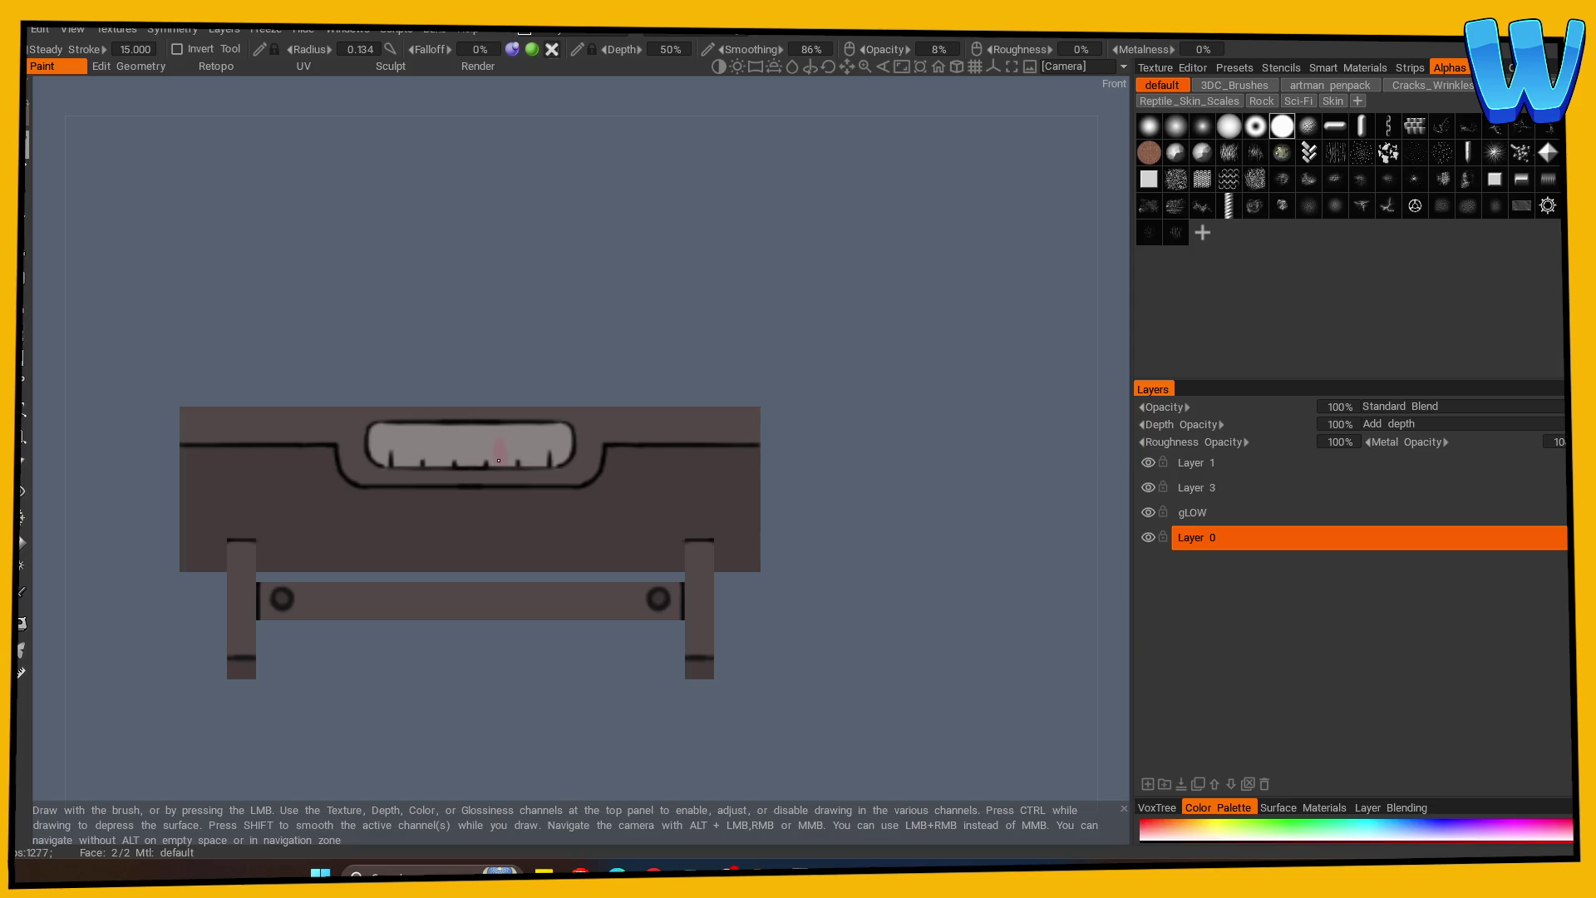
click(937, 50)
text(100)
key(Return)
drag(502, 456, 500, 453)
Orbit and zoom to view the lava-filled brazier from an angled top view.
mouse_move(794, 357)
mouse_down()
mouse_move(787, 403)
mouse_move(858, 436)
mouse_up()
scroll(858, 436, up, 5)
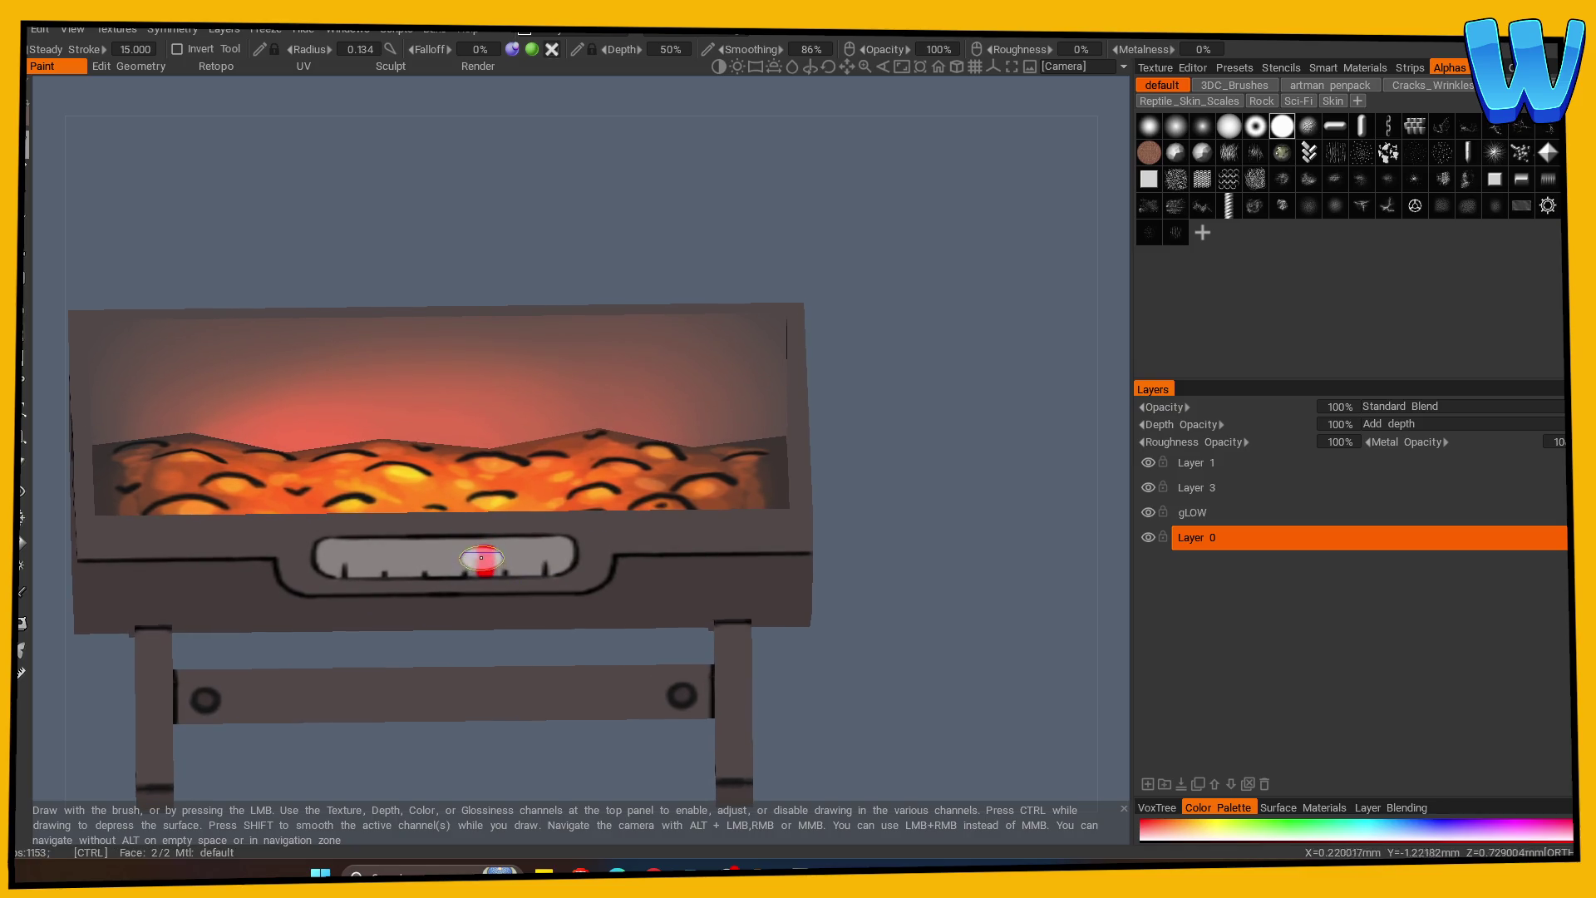
scroll(570, 716, down, 3)
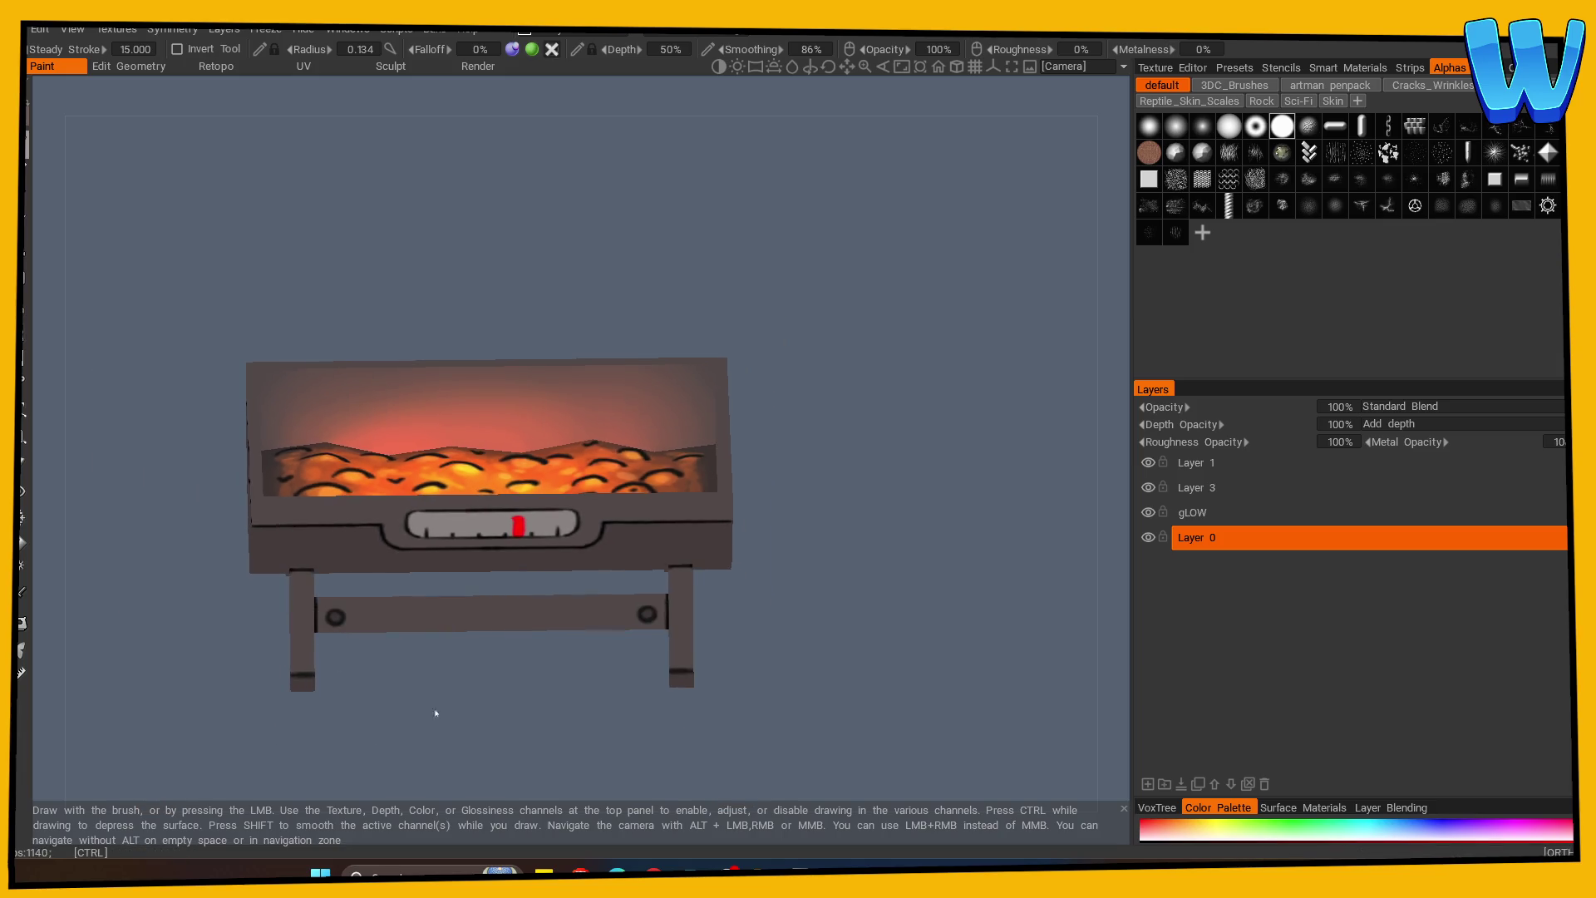
scroll(483, 701, up, 2)
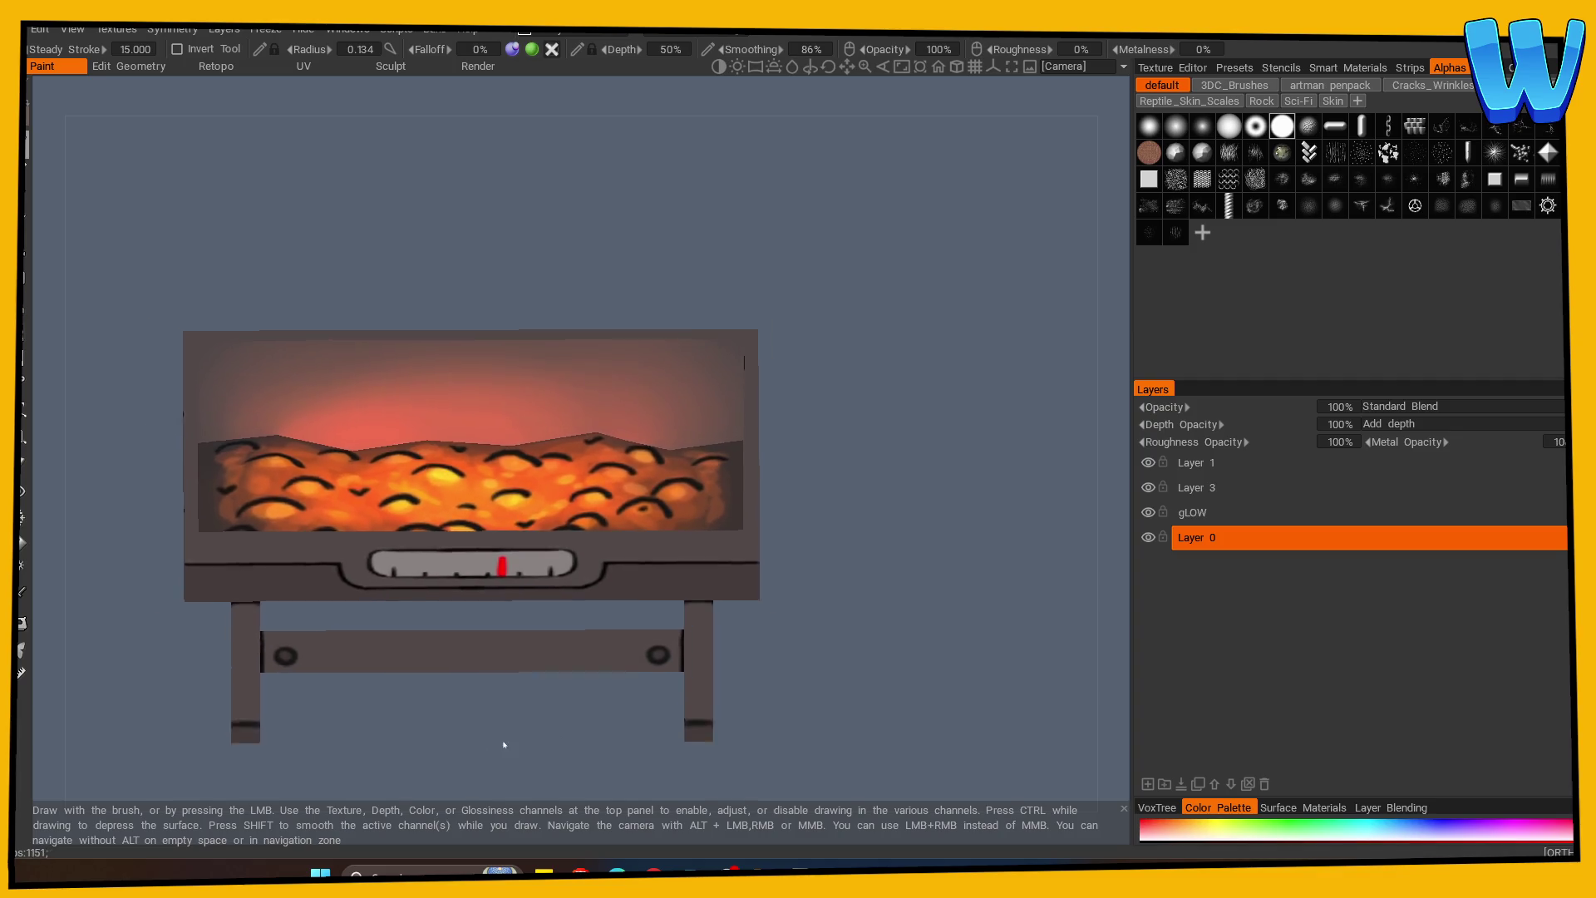
scroll(434, 737, down, 2)
scroll(434, 736, up, 1)
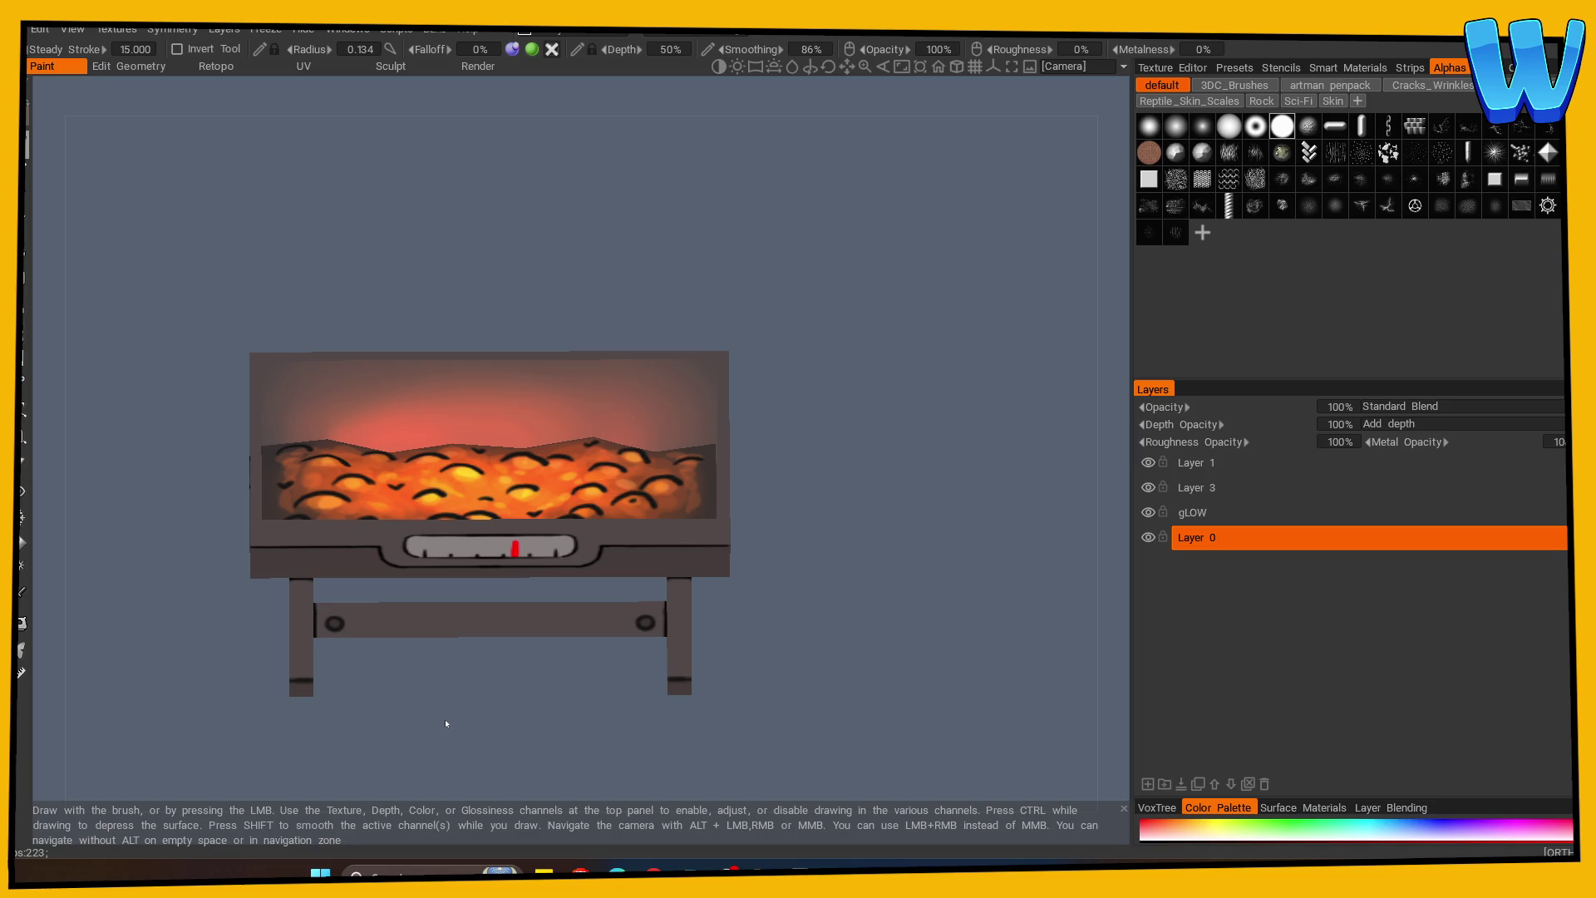
mouse_move(446, 724)
mouse_down()
mouse_move(887, 535)
mouse_move(856, 559)
mouse_move(830, 550)
mouse_up()
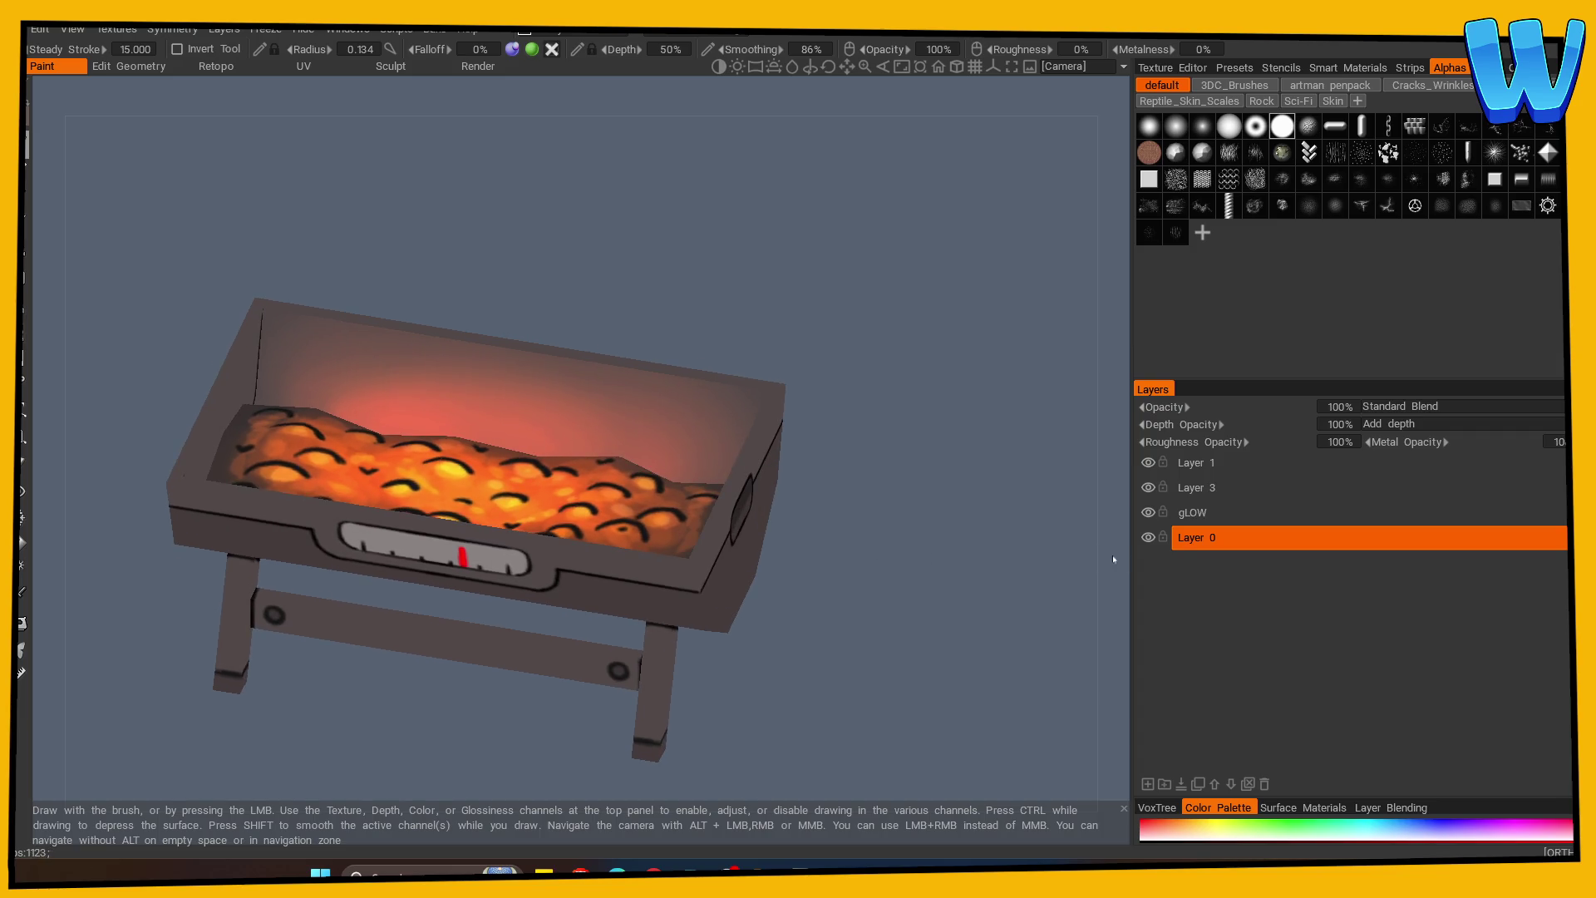
Add a new layer named s above gLOW and set its blend mode to Multiply.
click(1181, 522)
click(1147, 784)
click(1405, 513)
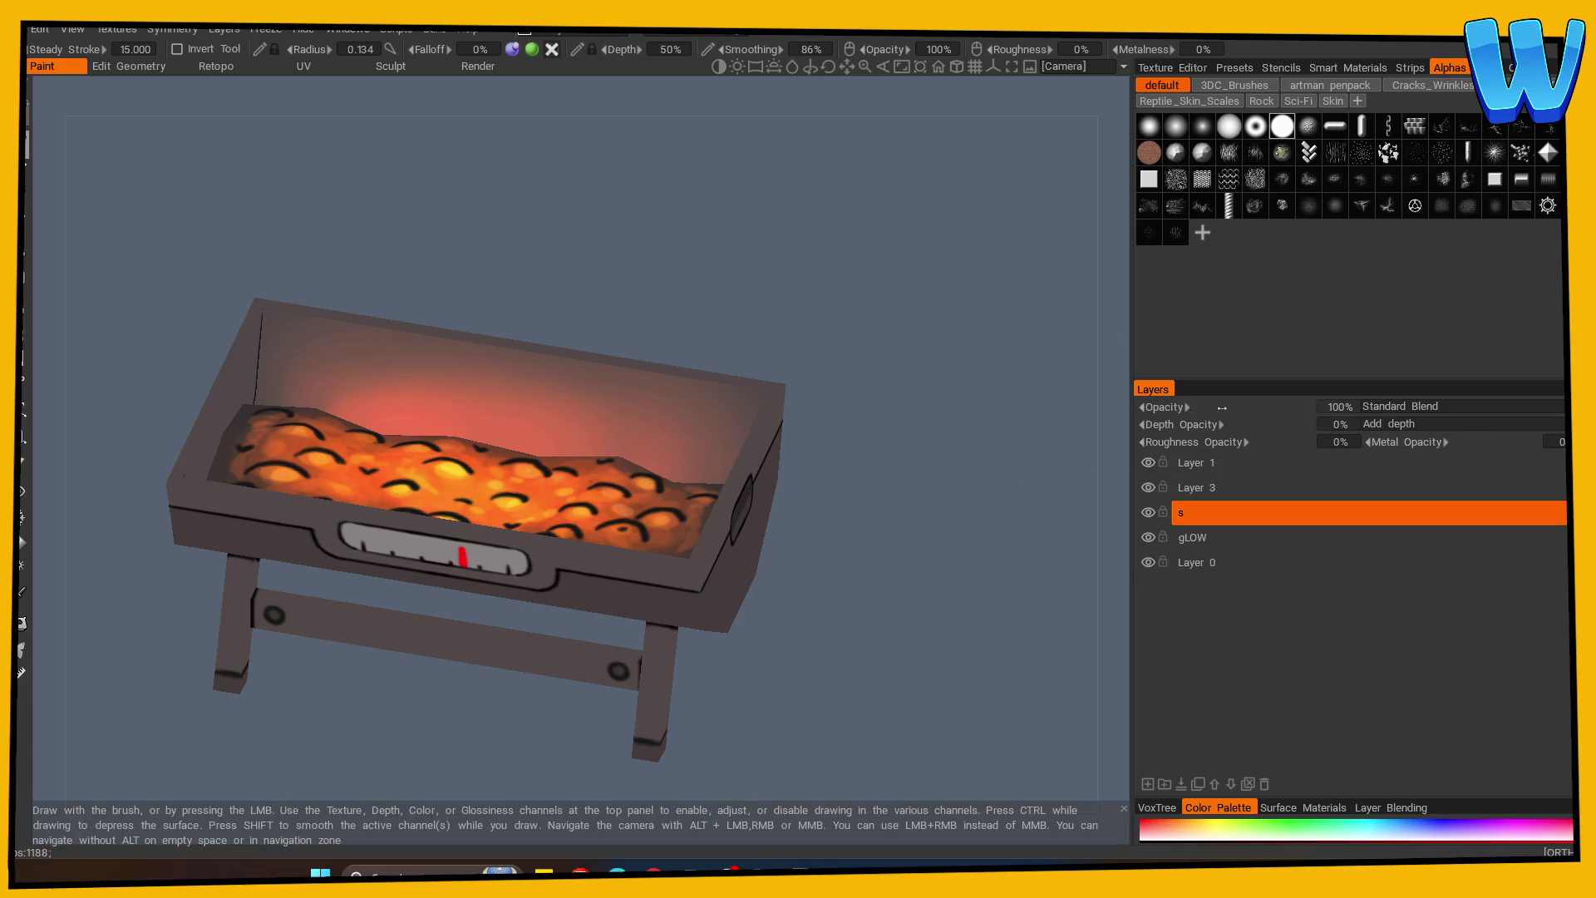
click(1413, 406)
click(1406, 422)
Pick a near-black paint colour from the palette for shading.
mouse_move(832, 541)
mouse_down()
mouse_move(882, 575)
mouse_move(848, 577)
mouse_move(830, 357)
mouse_move(851, 475)
mouse_up()
drag(849, 431, 806, 407)
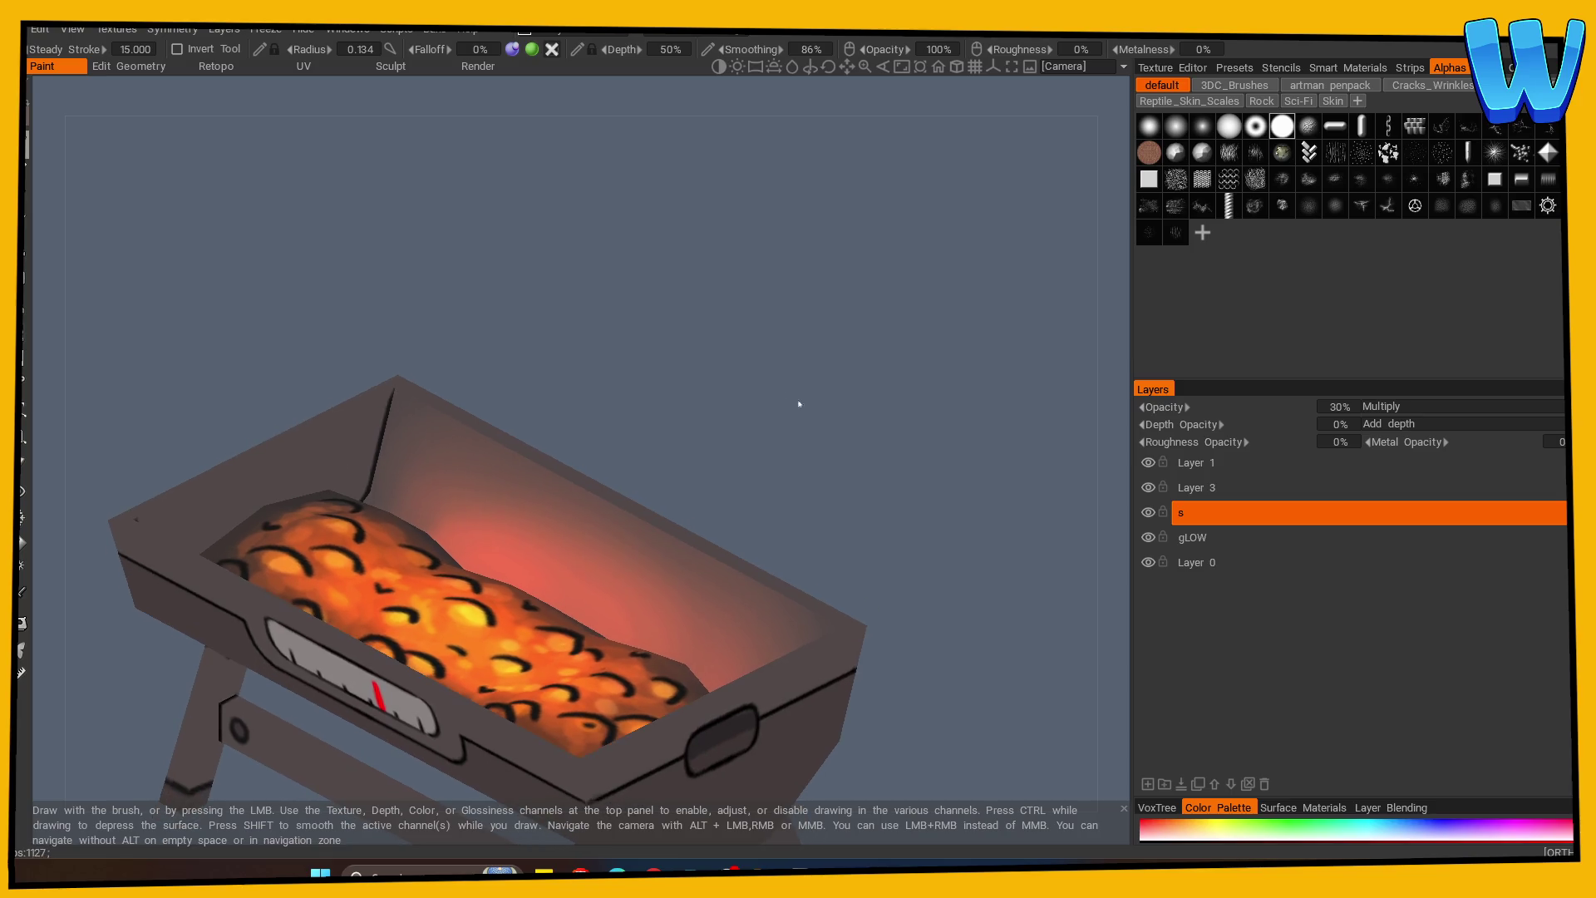
click(526, 499)
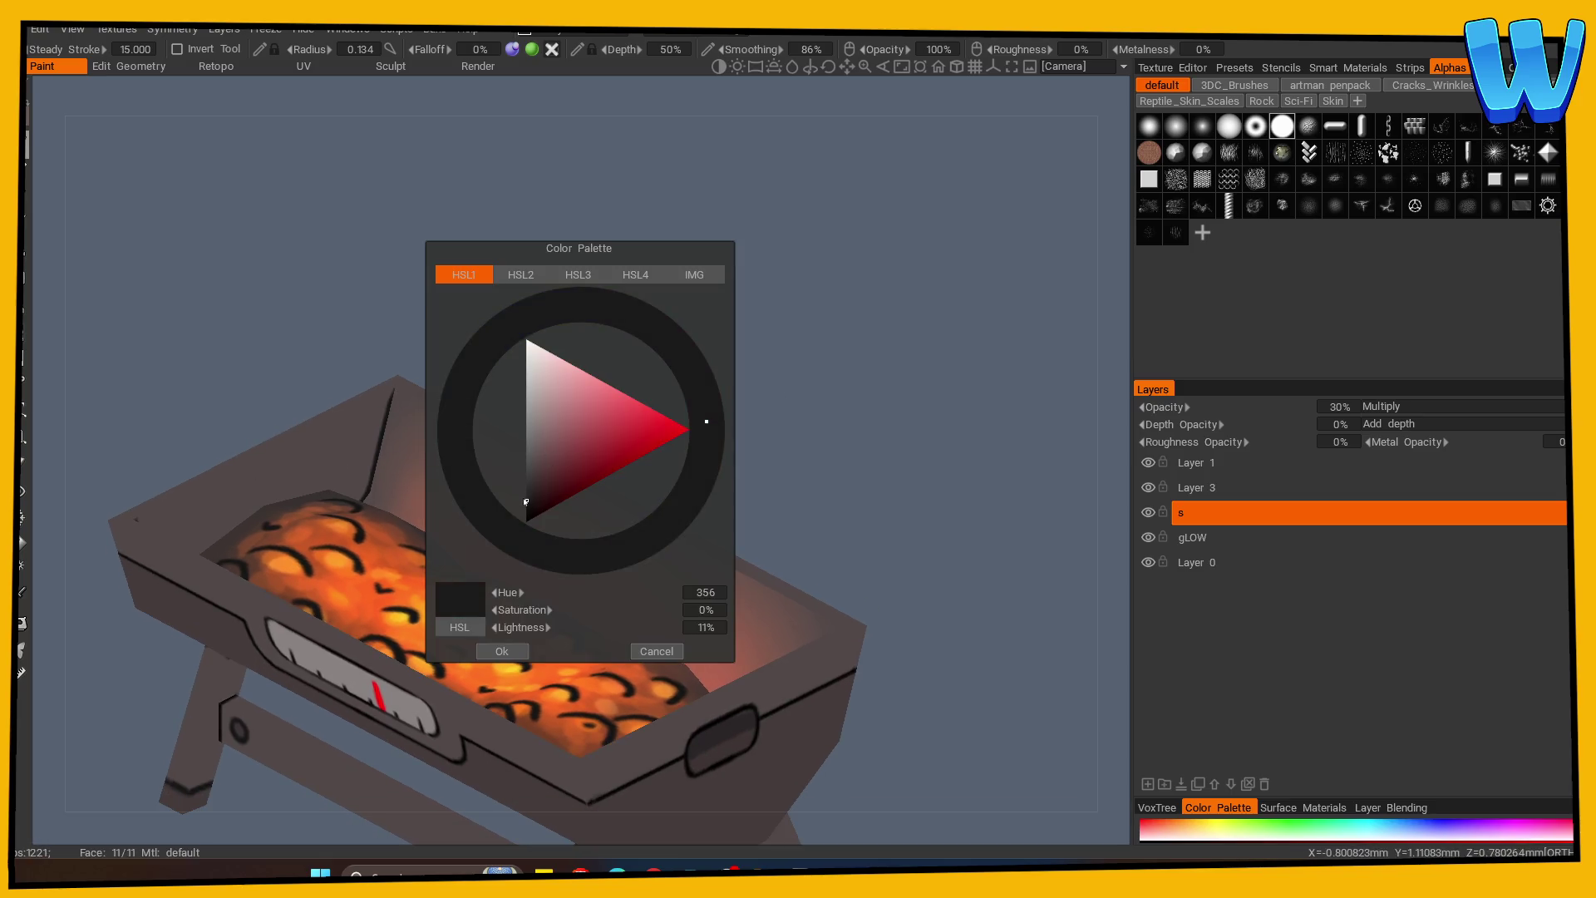
click(501, 651)
click(21, 593)
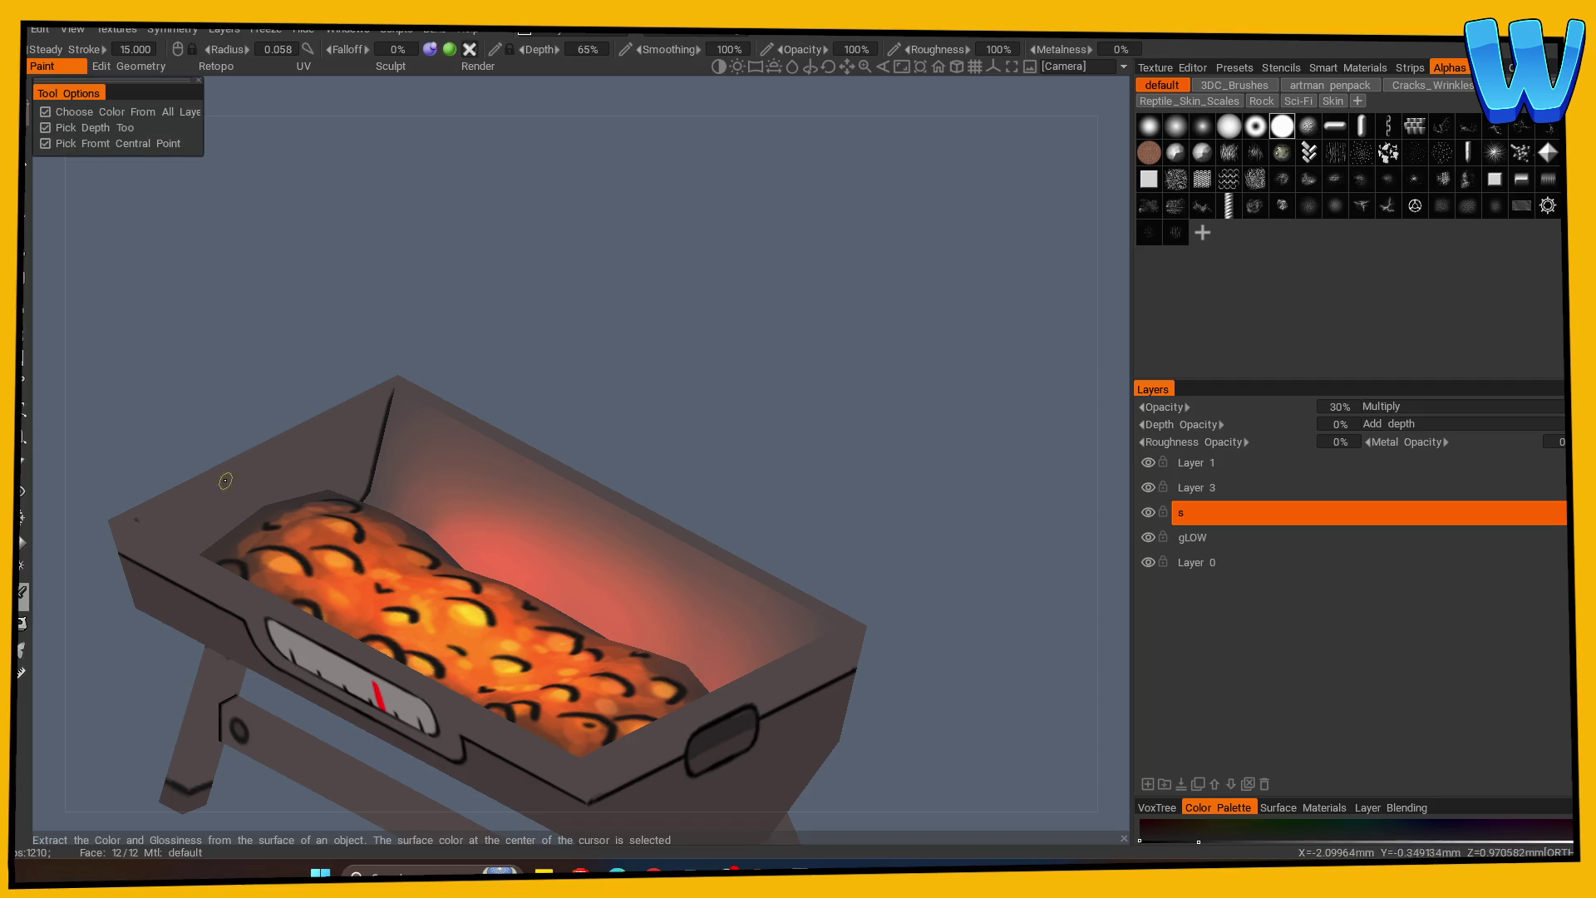
click(23, 158)
In Top view, paint dark shadow bands along the grill edges and raise layer opacity to 50%.
mouse_move(333, 249)
mouse_down()
mouse_move(659, 356)
mouse_move(482, 411)
mouse_move(491, 345)
mouse_move(476, 405)
mouse_move(680, 379)
mouse_move(657, 457)
mouse_move(689, 489)
mouse_up()
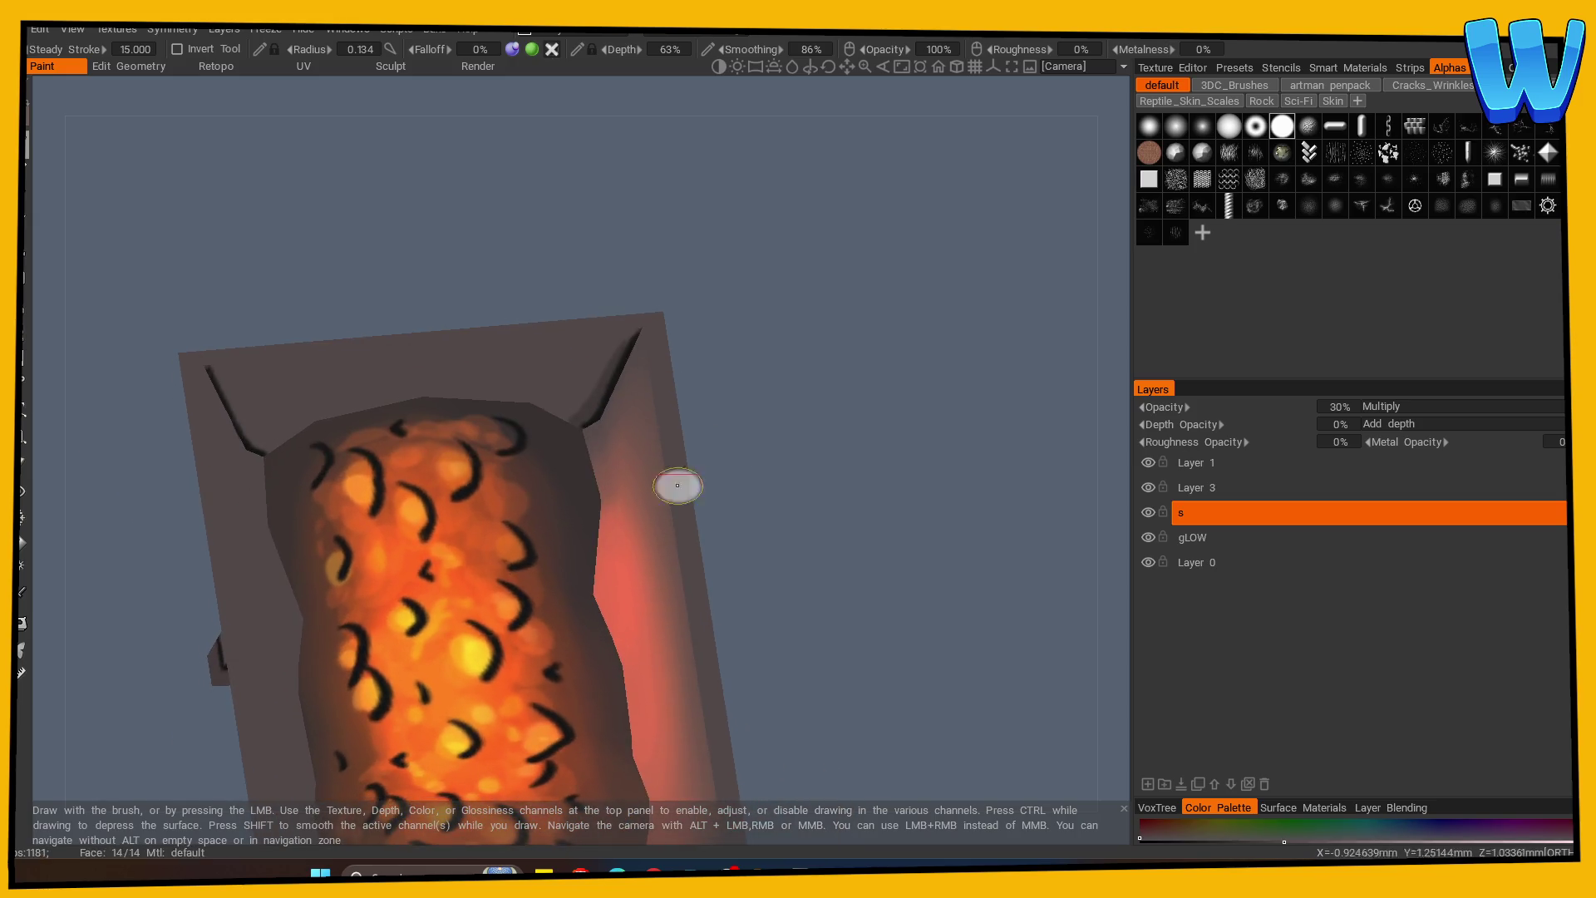
mouse_move(588, 421)
mouse_down()
mouse_move(935, 528)
mouse_move(931, 482)
mouse_move(831, 431)
mouse_move(831, 324)
mouse_move(875, 479)
mouse_move(854, 399)
mouse_up()
drag(599, 424, 839, 440)
drag(1242, 406, 1262, 402)
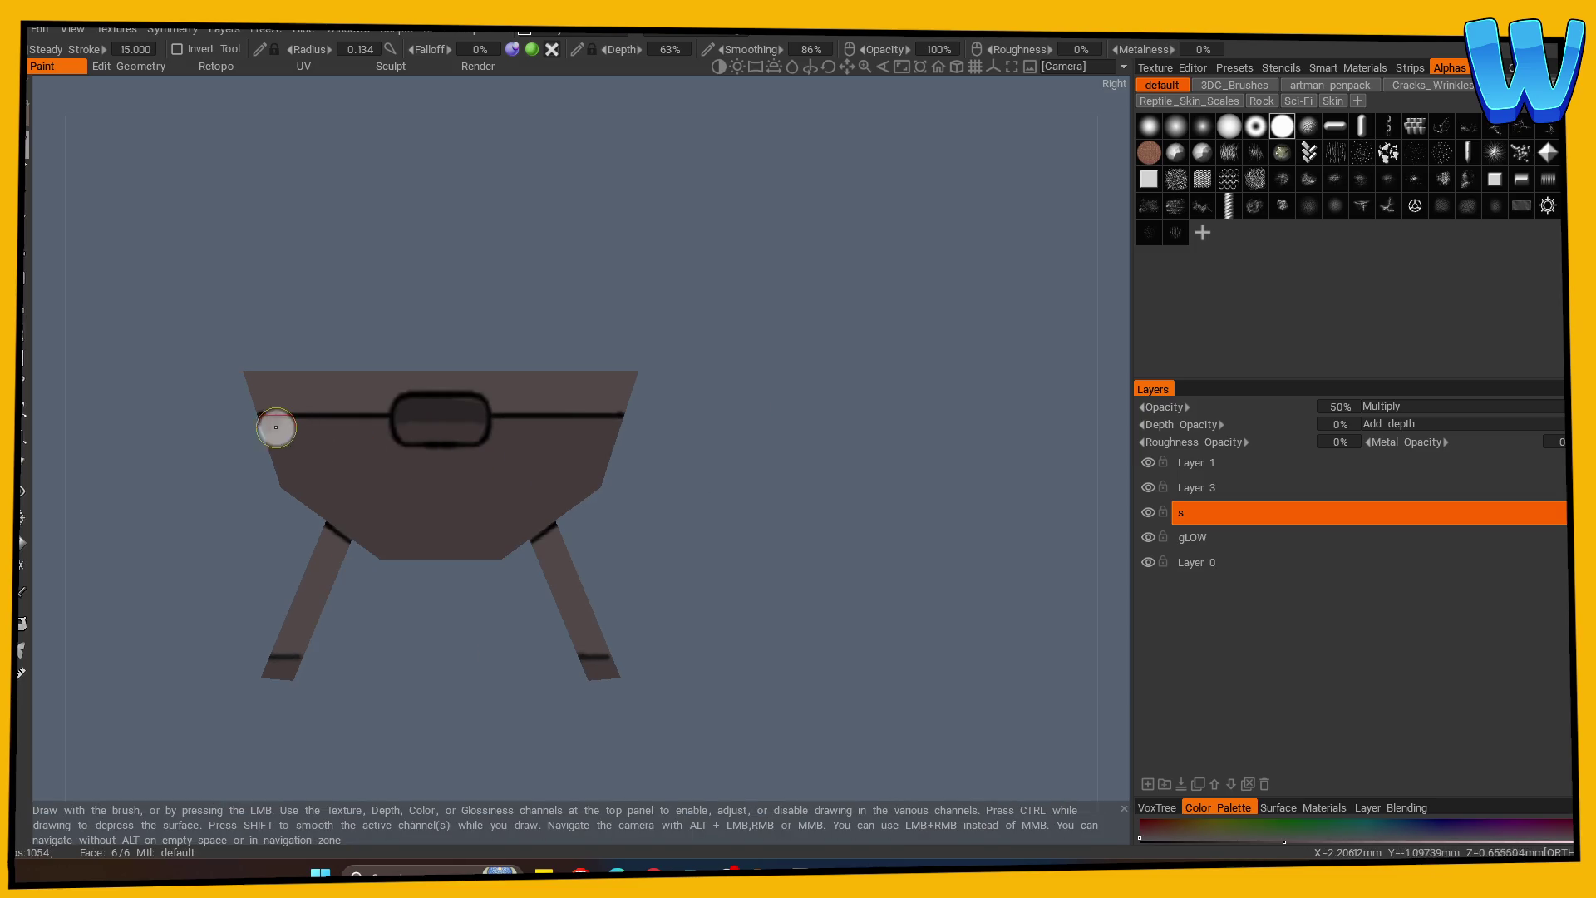
drag(276, 427, 326, 427)
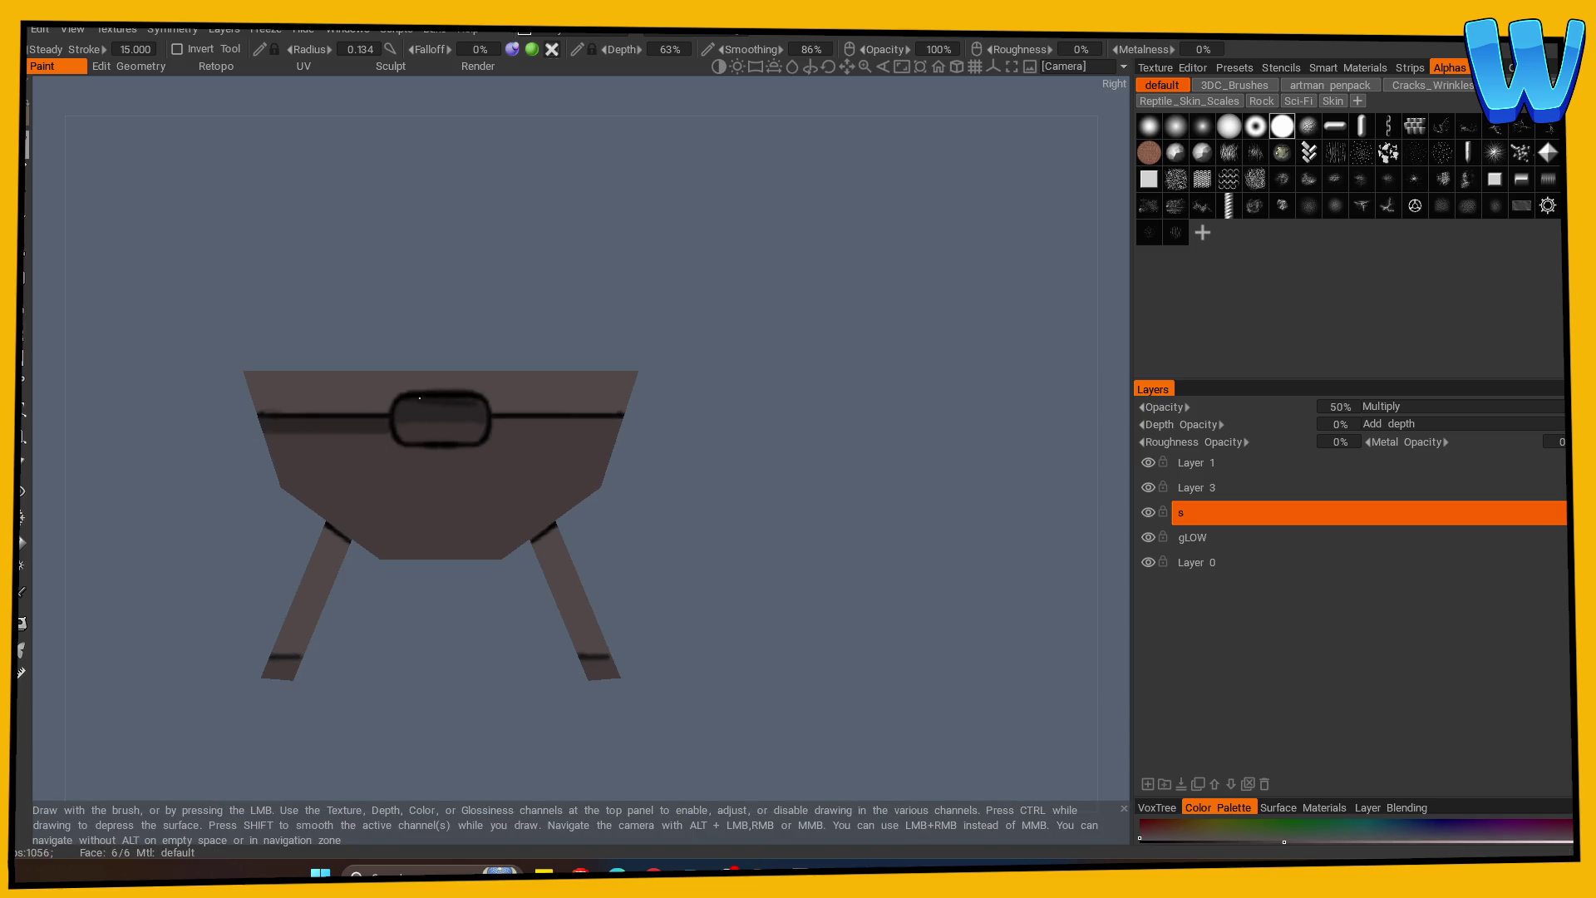
mouse_move(499, 418)
mouse_down()
mouse_move(623, 422)
mouse_move(938, 509)
mouse_up()
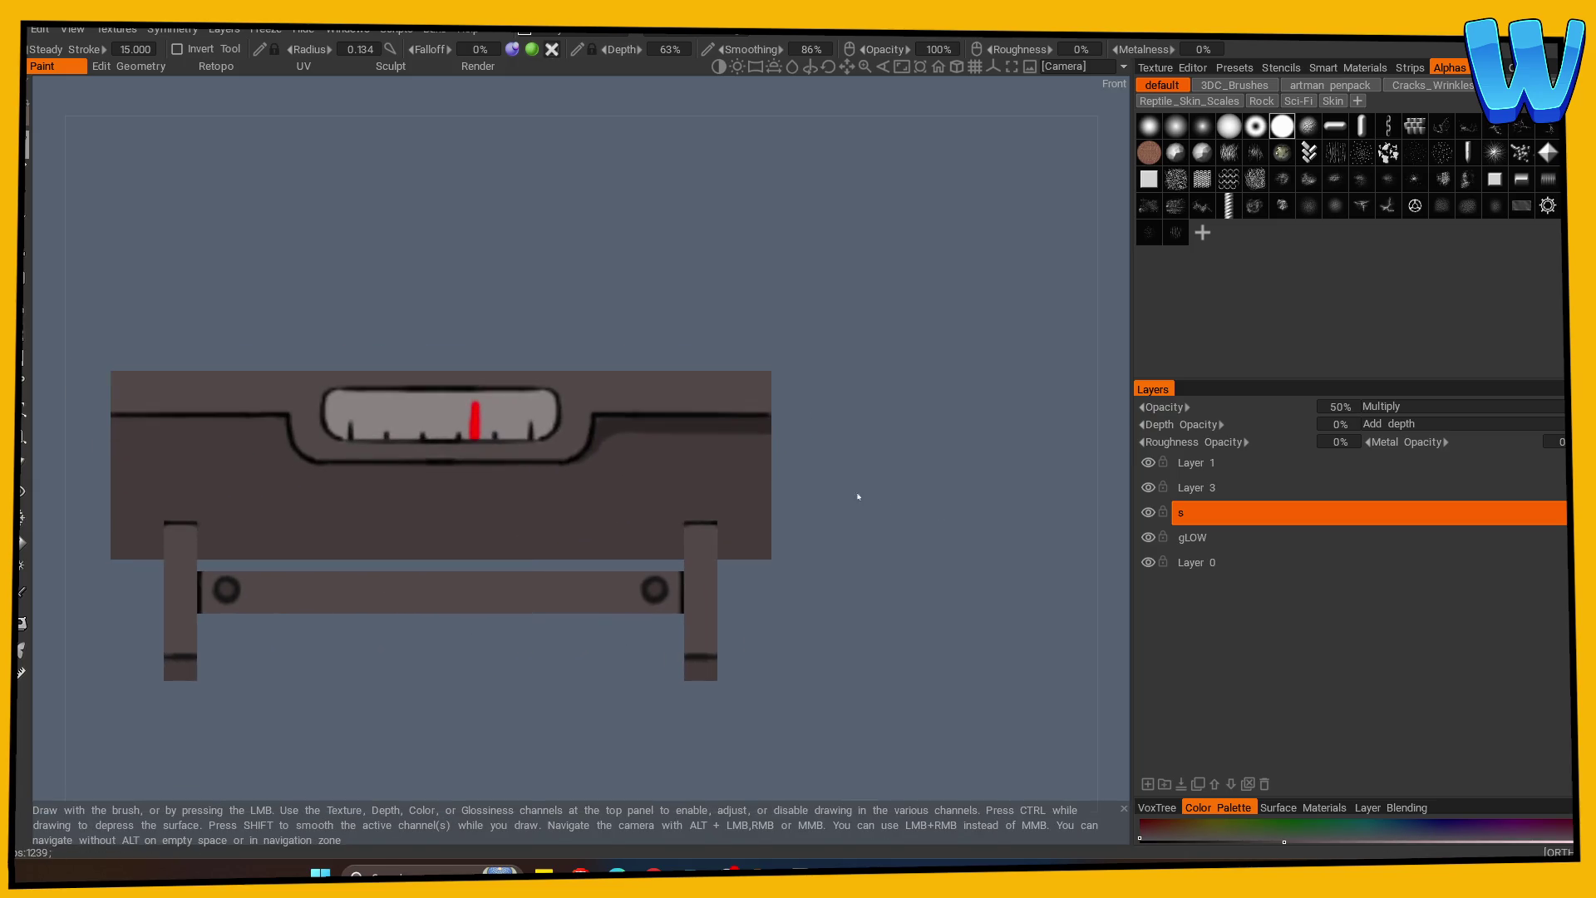
Enable X-axis symmetry and paint dark shading along the gauge recess edges in Front view.
key(s)
click(480, 404)
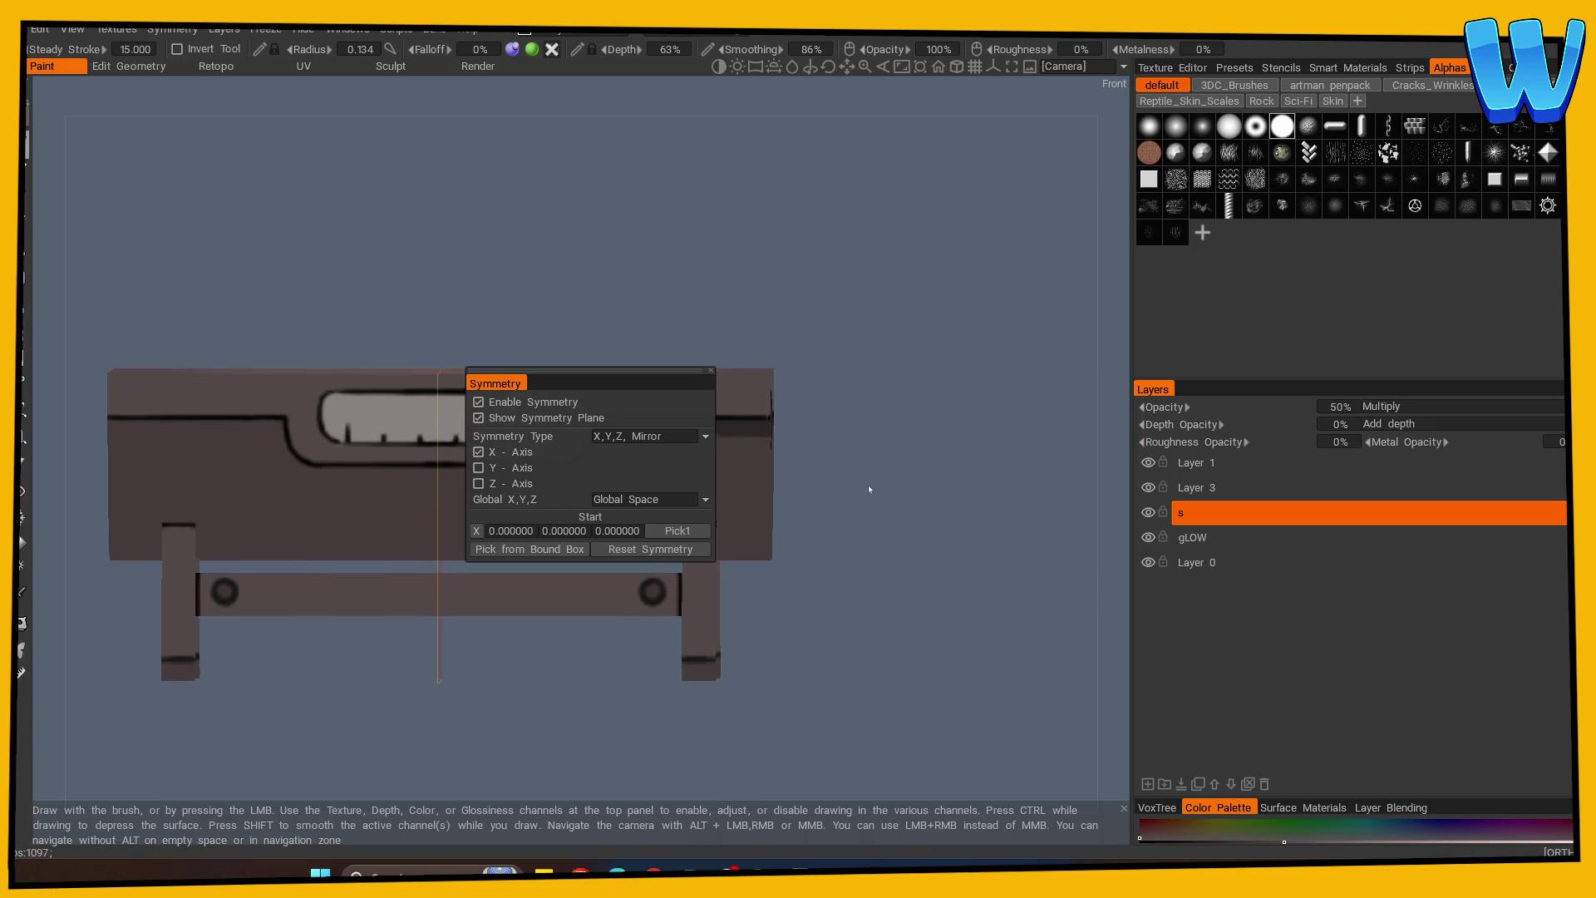
mouse_move(582, 446)
mouse_down()
mouse_move(574, 464)
mouse_move(467, 468)
mouse_up()
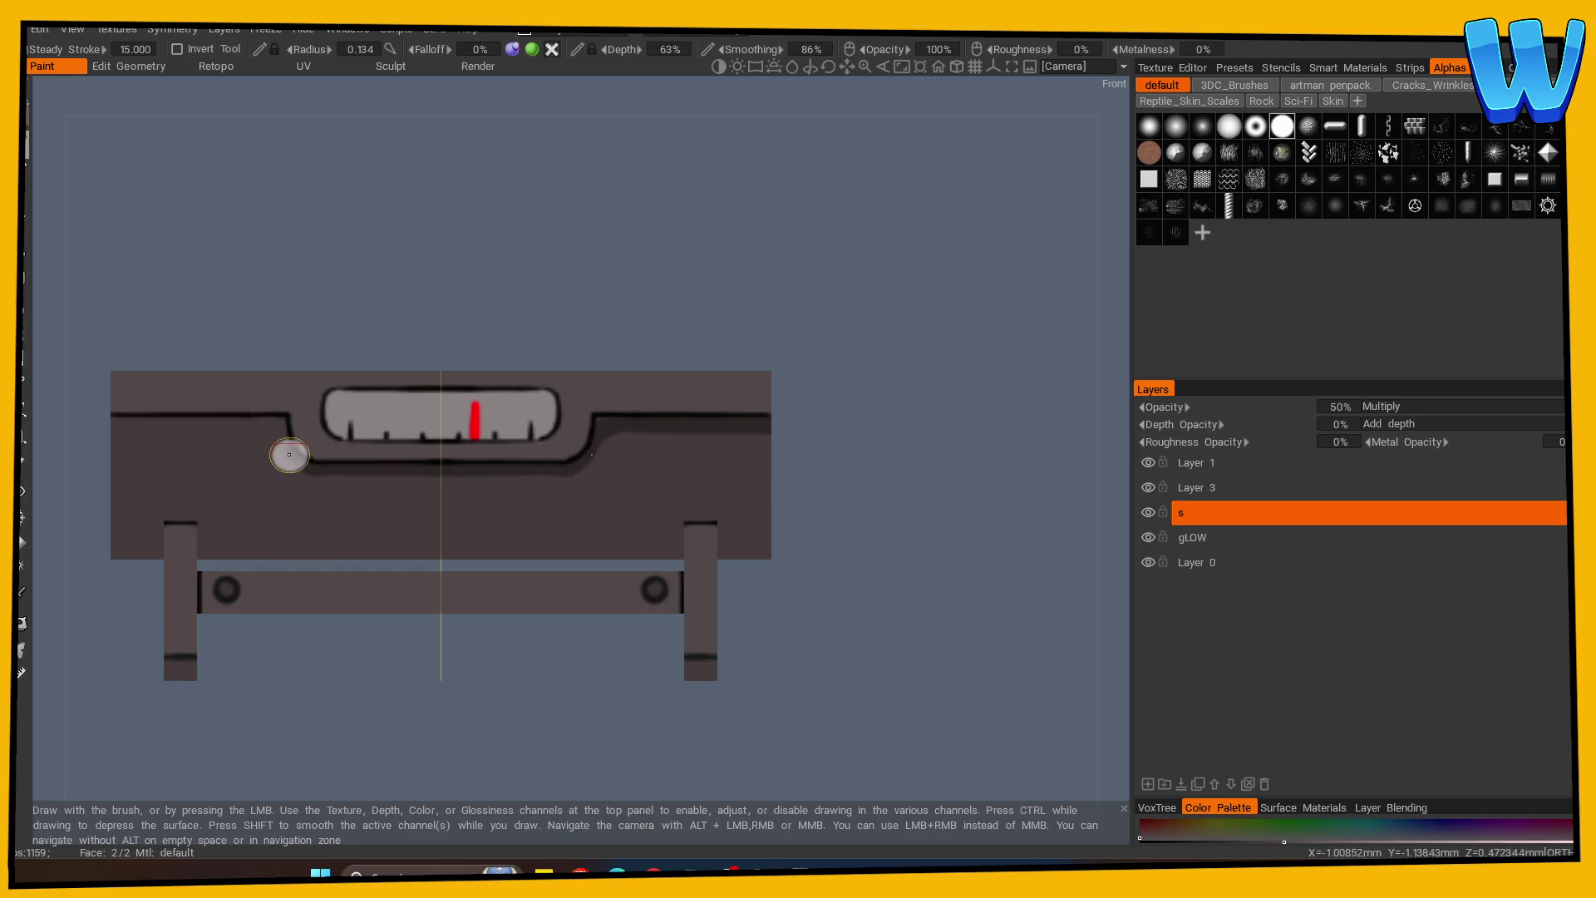
drag(305, 438, 244, 423)
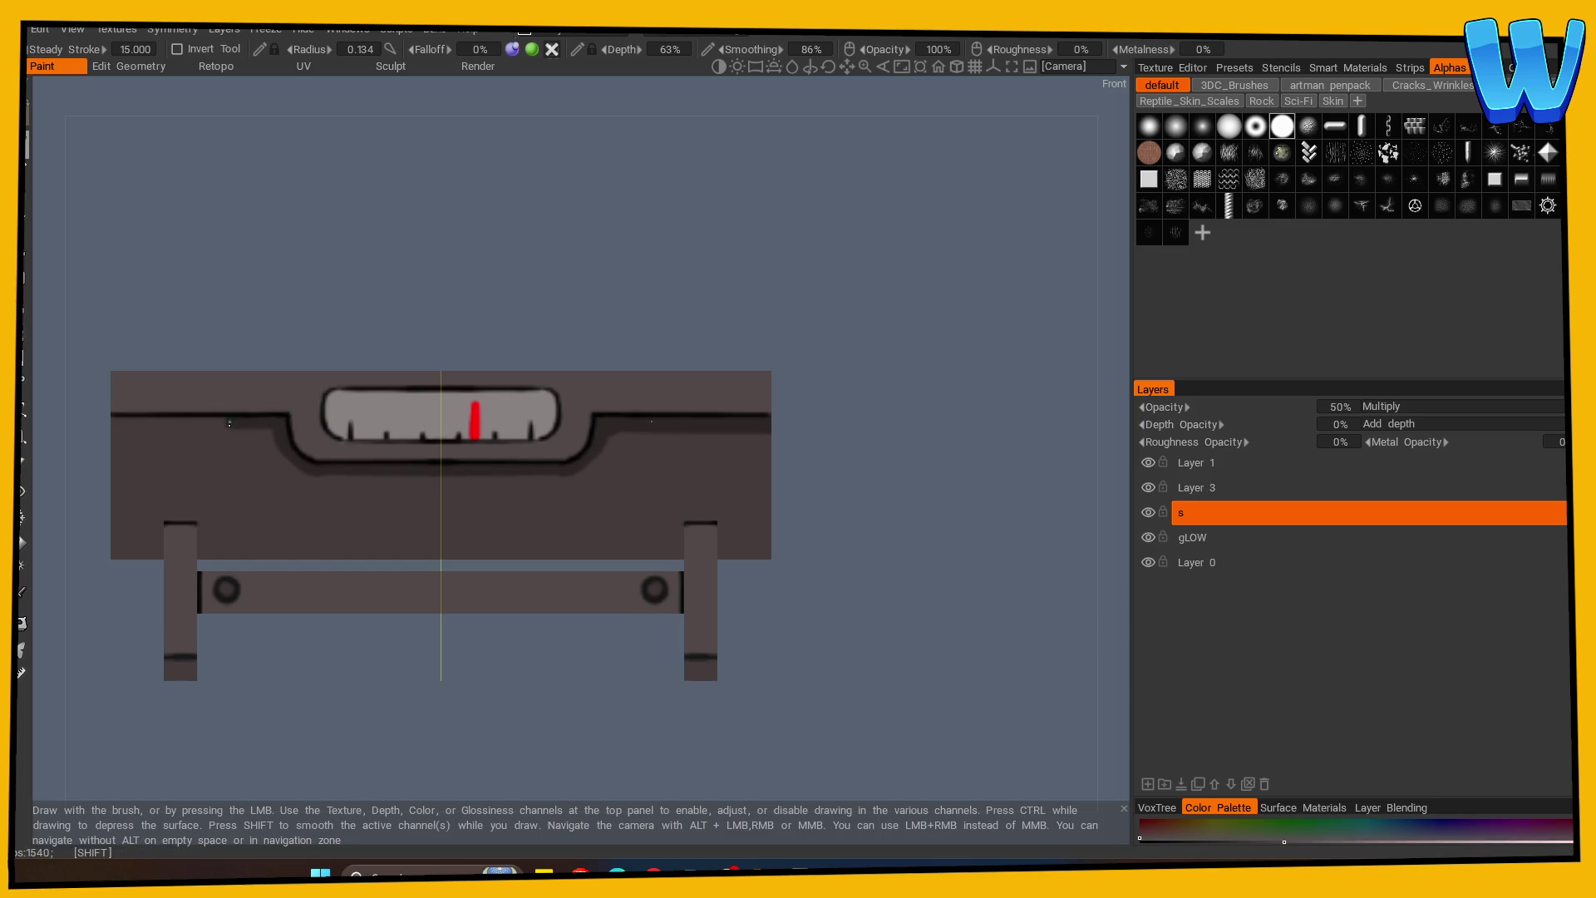
Smooth the shading along the recess's left groove and inspect the fire and grill underside.
drag(163, 725, 441, 659)
mouse_move(709, 431)
mouse_down()
mouse_move(748, 436)
mouse_move(737, 466)
mouse_up()
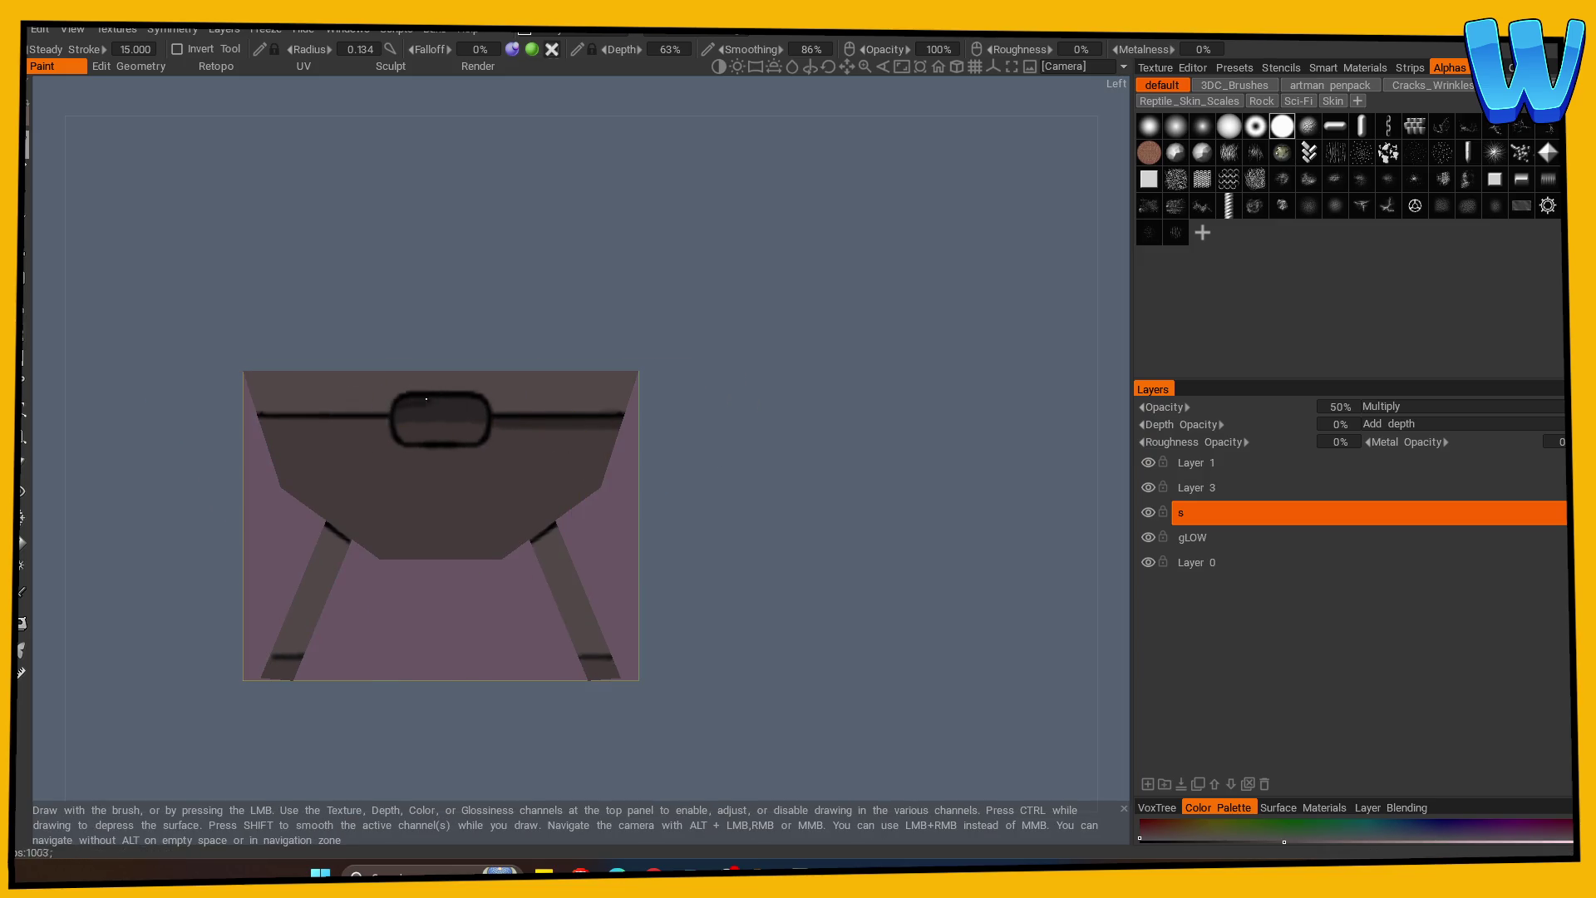
drag(381, 417, 272, 433)
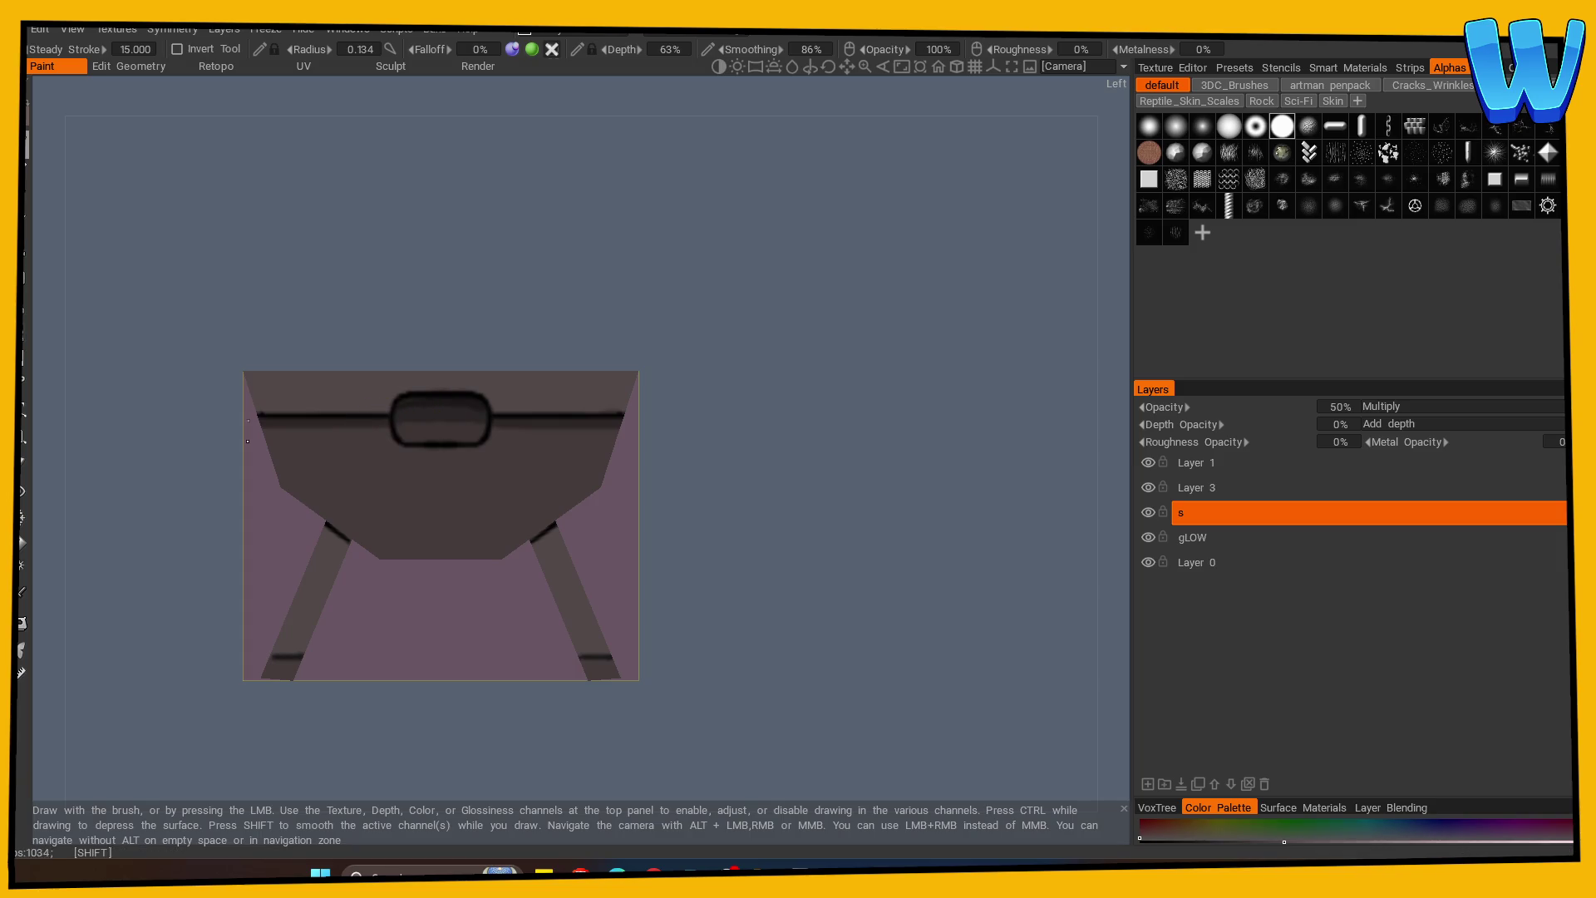
drag(741, 590, 499, 587)
mouse_move(310, 616)
mouse_down()
mouse_move(331, 764)
mouse_move(336, 699)
mouse_move(200, 592)
mouse_up()
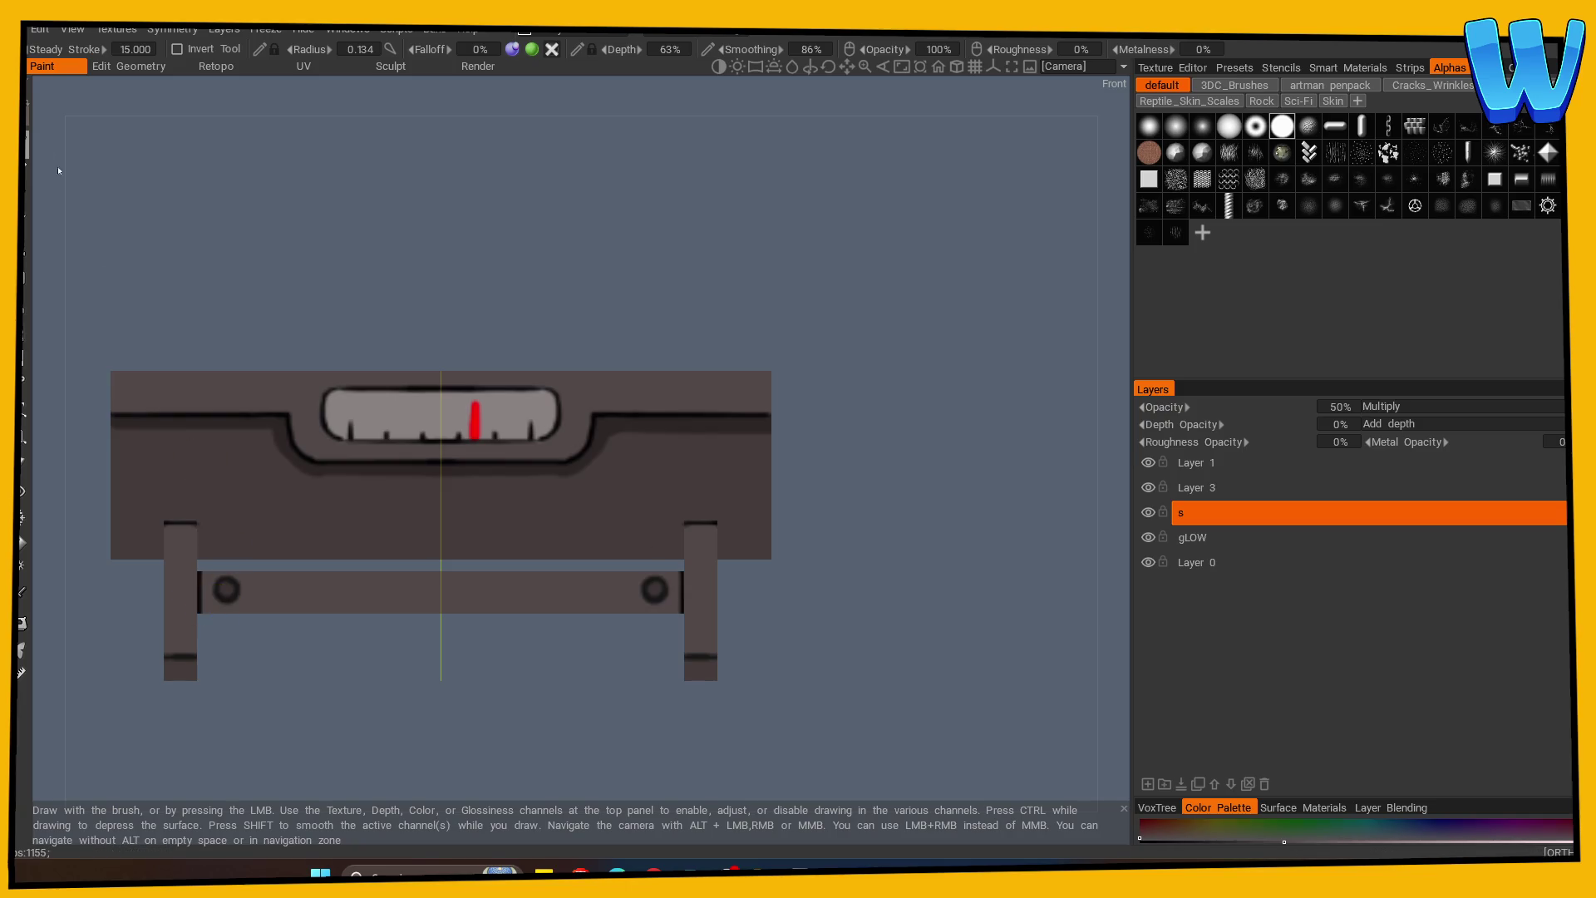
mouse_move(411, 268)
mouse_down()
mouse_move(377, 275)
mouse_move(609, 335)
mouse_move(563, 217)
mouse_up()
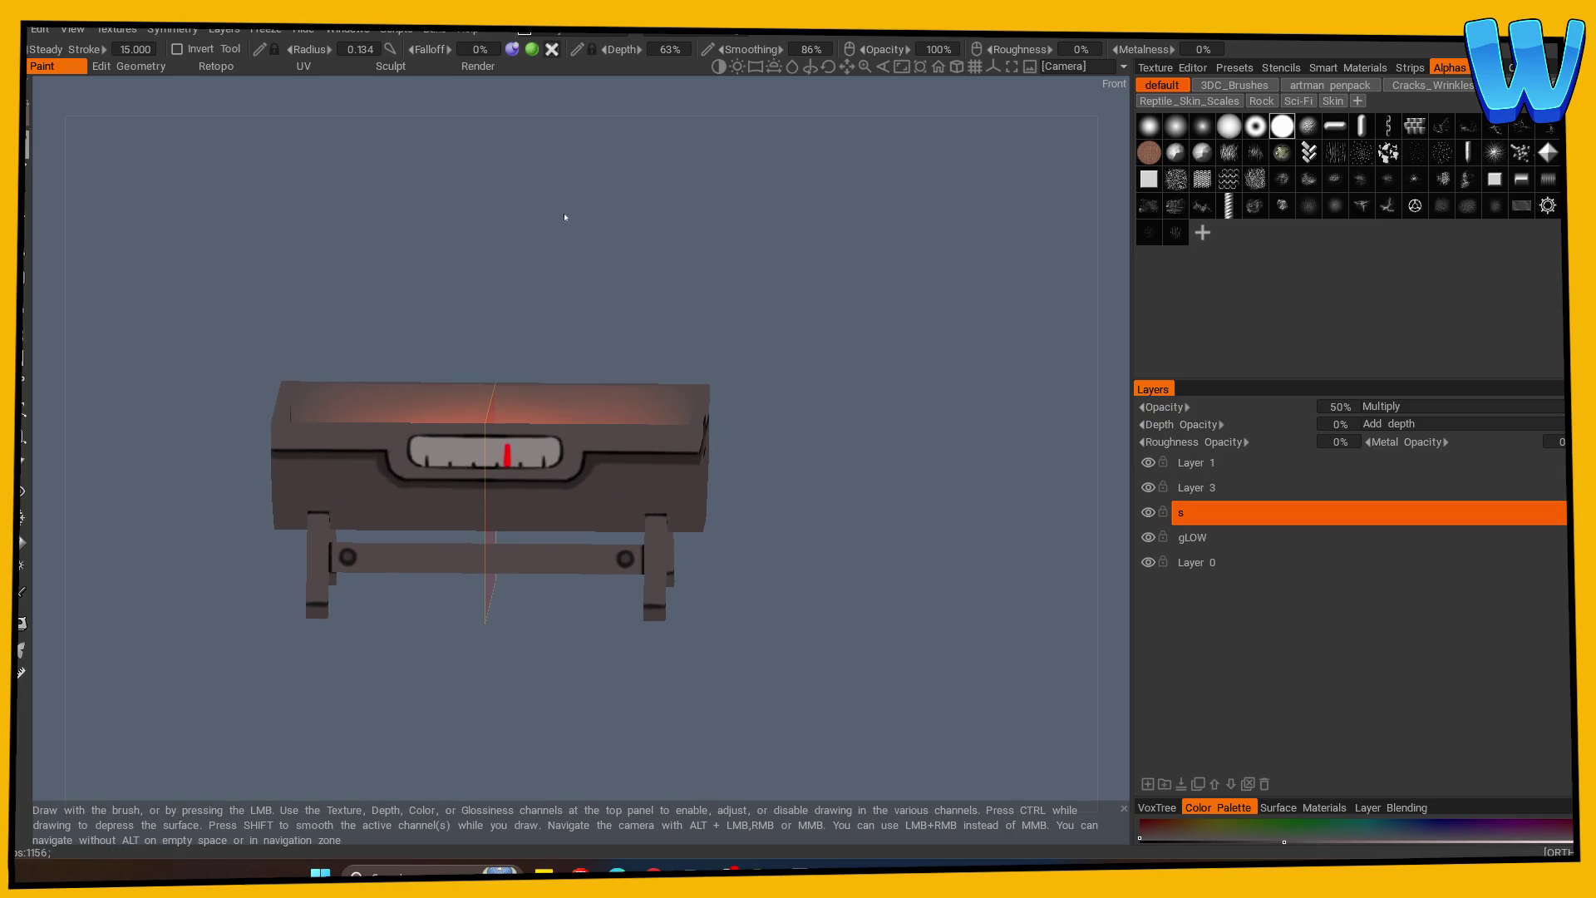
mouse_move(420, 663)
mouse_down()
mouse_move(409, 526)
mouse_move(421, 727)
mouse_up()
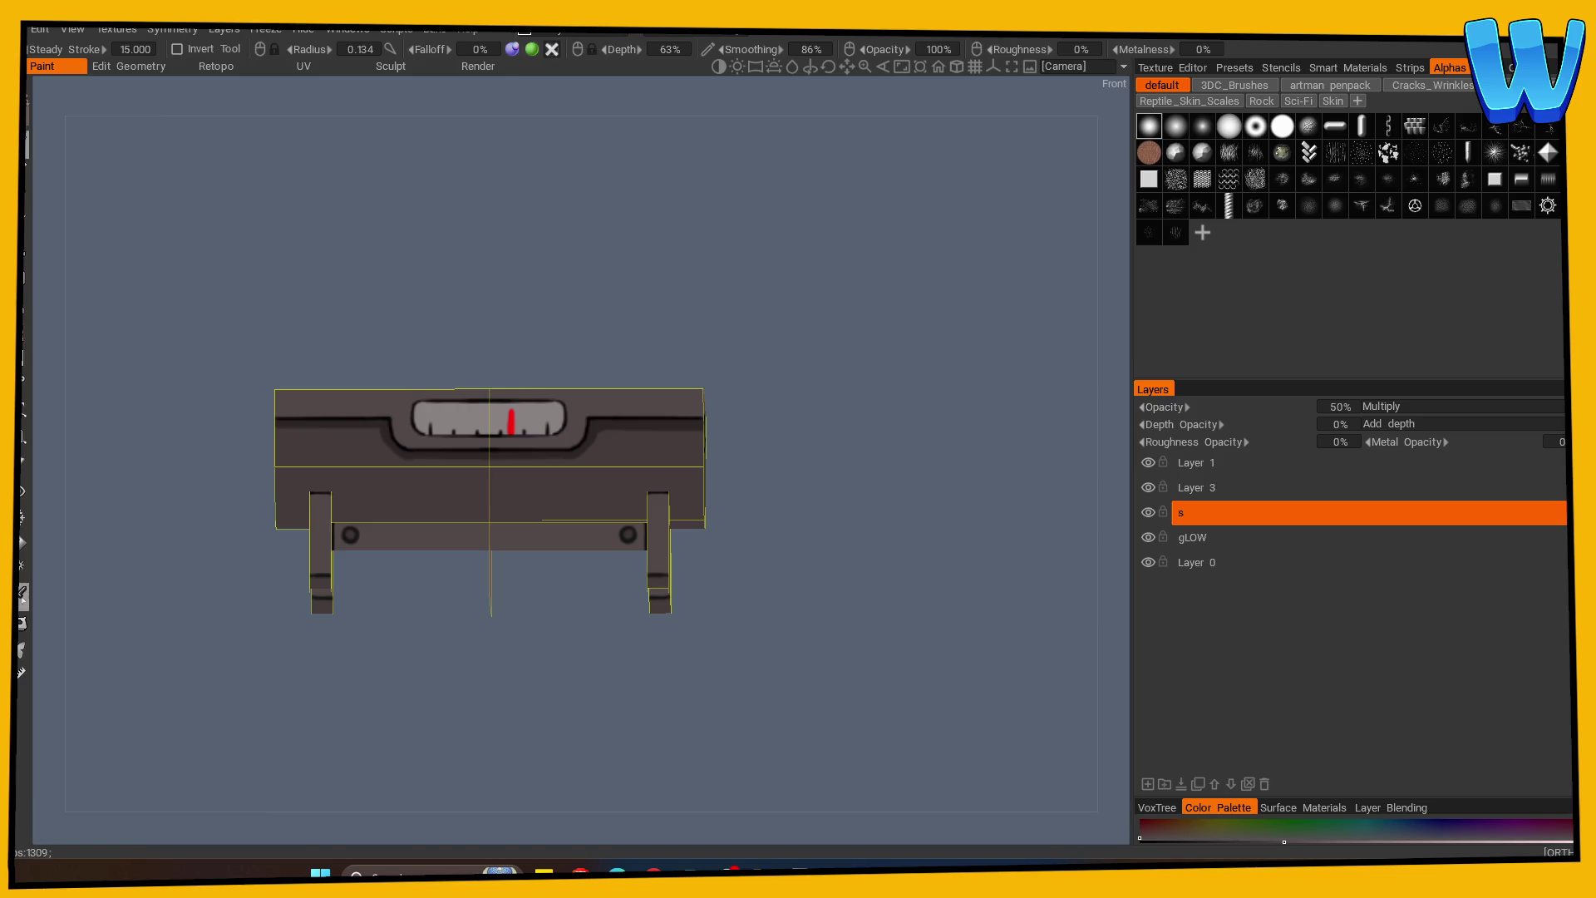
Set the brush to the round white circle alpha with radius 0.102 and 0% depth.
click(22, 593)
click(26, 143)
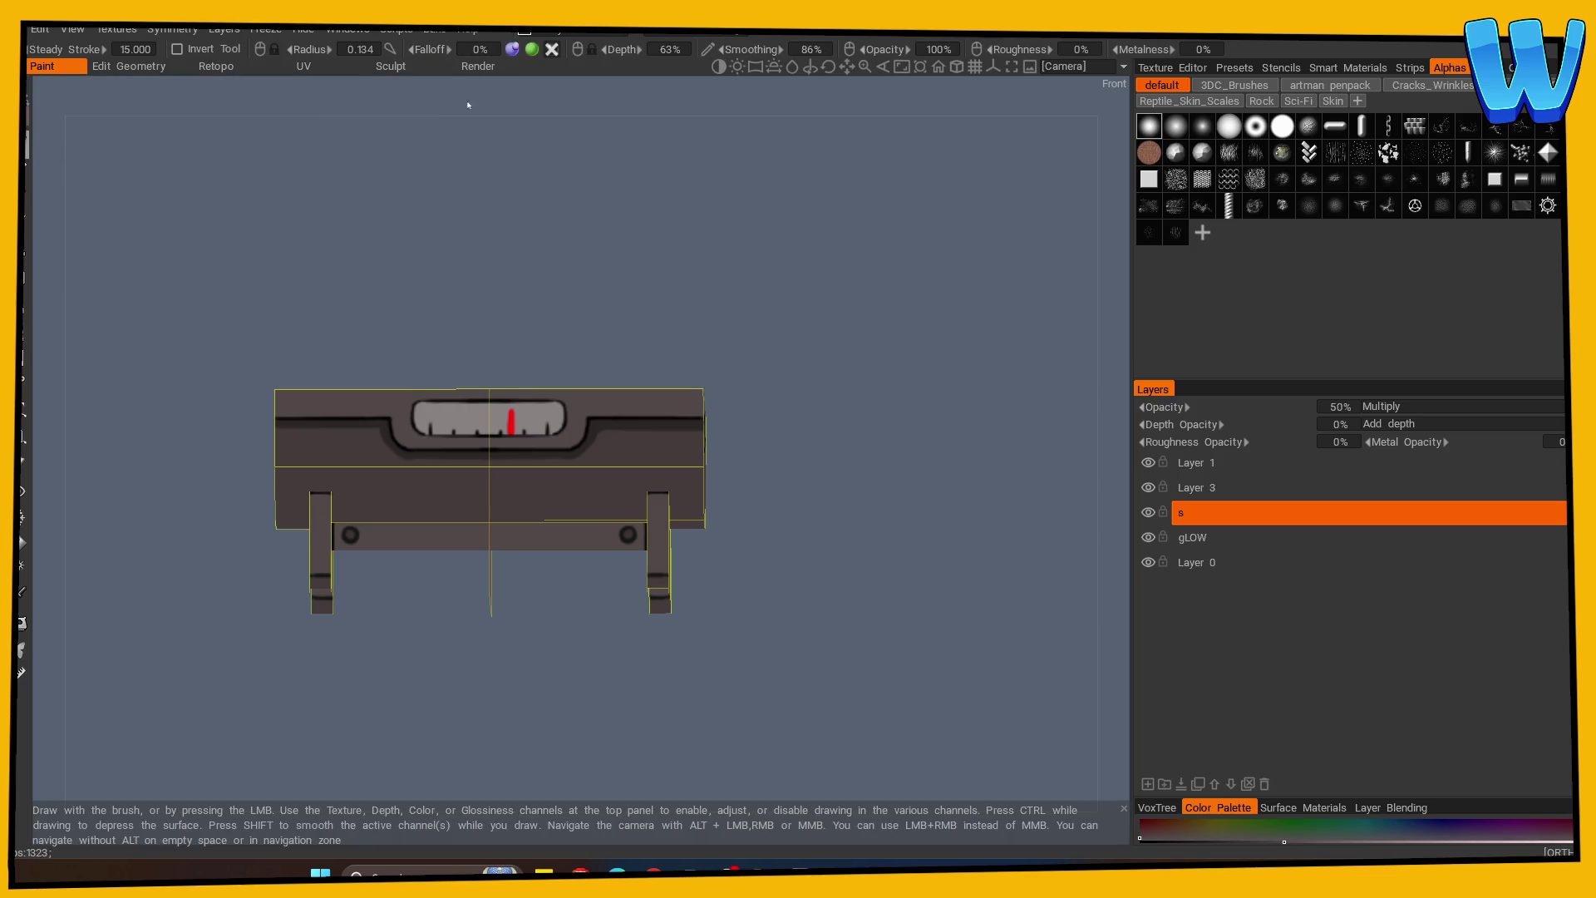
mouse_move(385, 612)
mouse_down()
mouse_move(471, 597)
mouse_move(496, 677)
mouse_move(527, 698)
mouse_move(453, 699)
mouse_move(436, 718)
mouse_move(609, 706)
mouse_move(718, 677)
mouse_up()
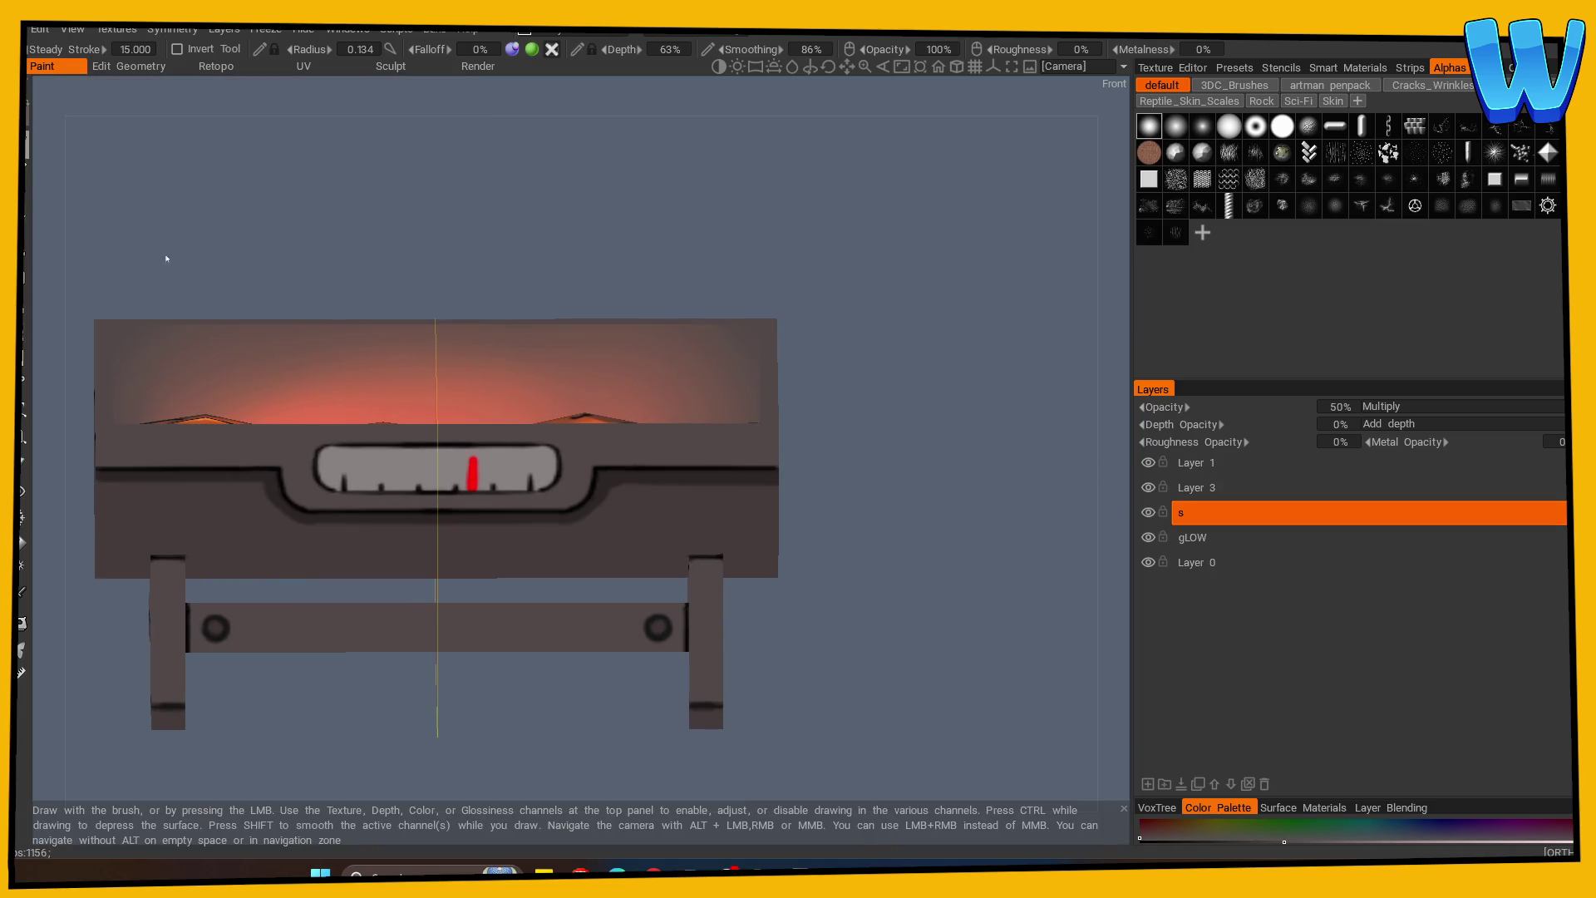
drag(763, 427, 440, 461)
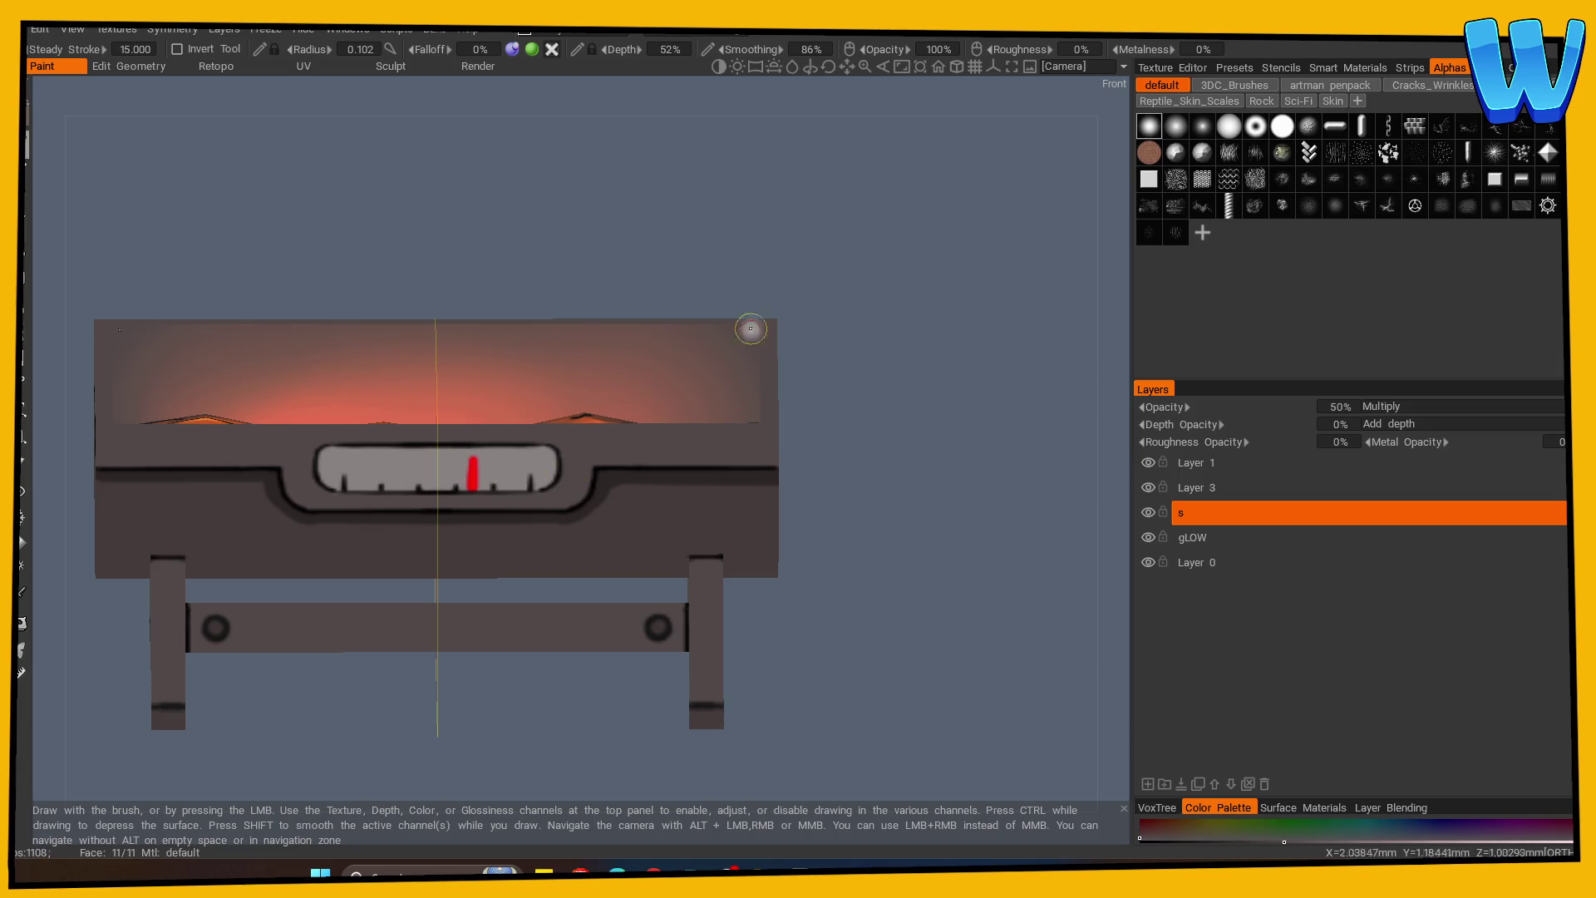
click(1256, 125)
click(1283, 126)
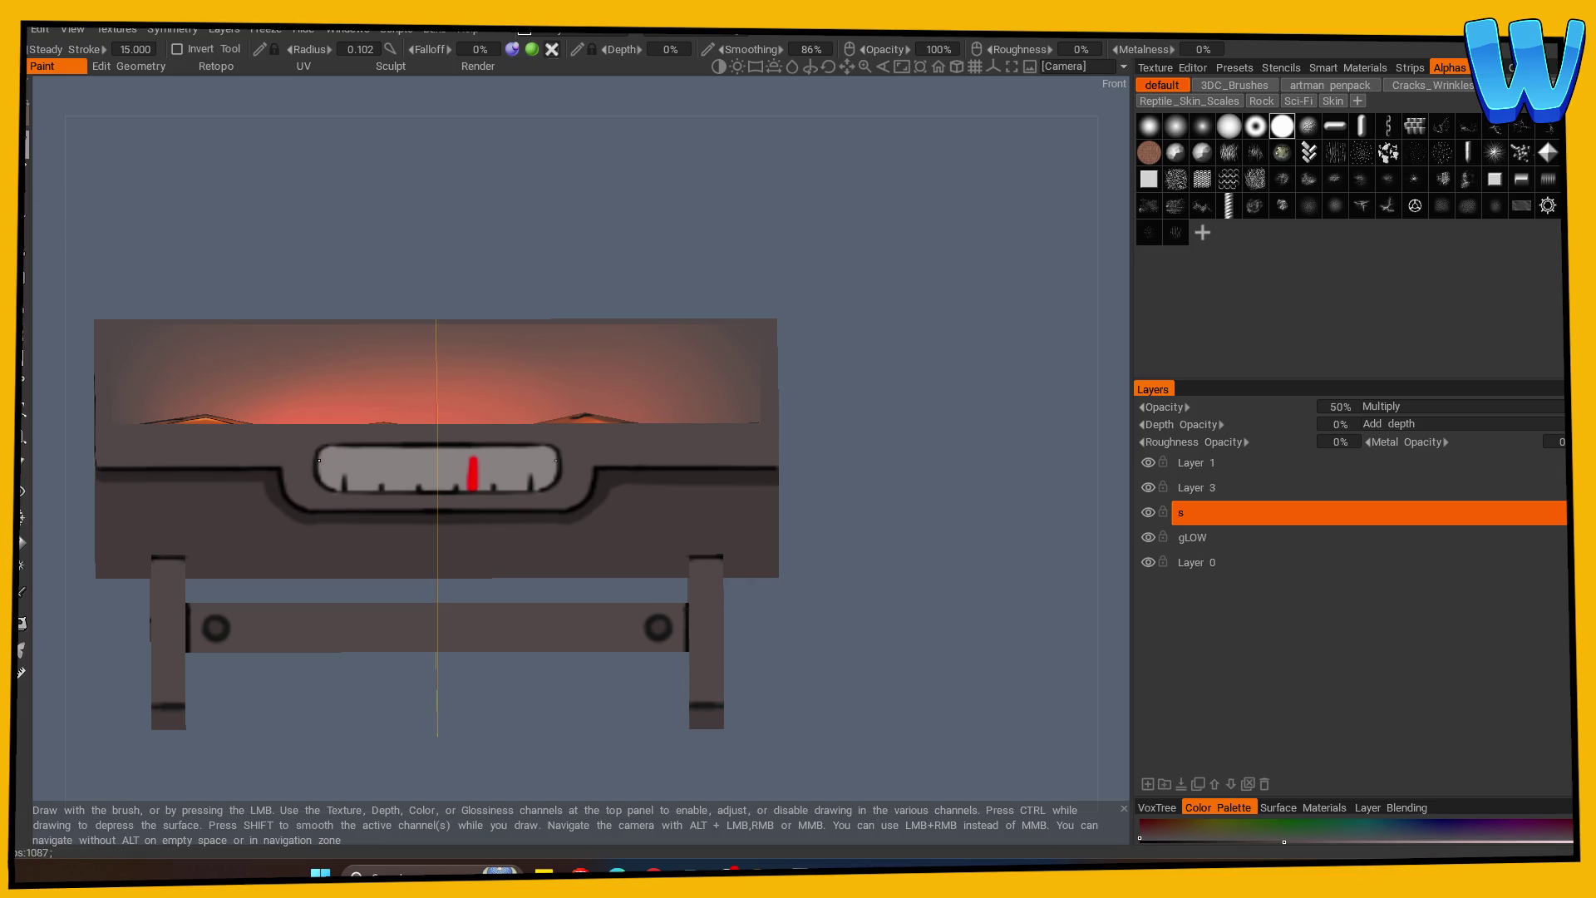
Smooth the dark tick marks along the gauge window's lower edge and add a new paint layer.
key(shift)
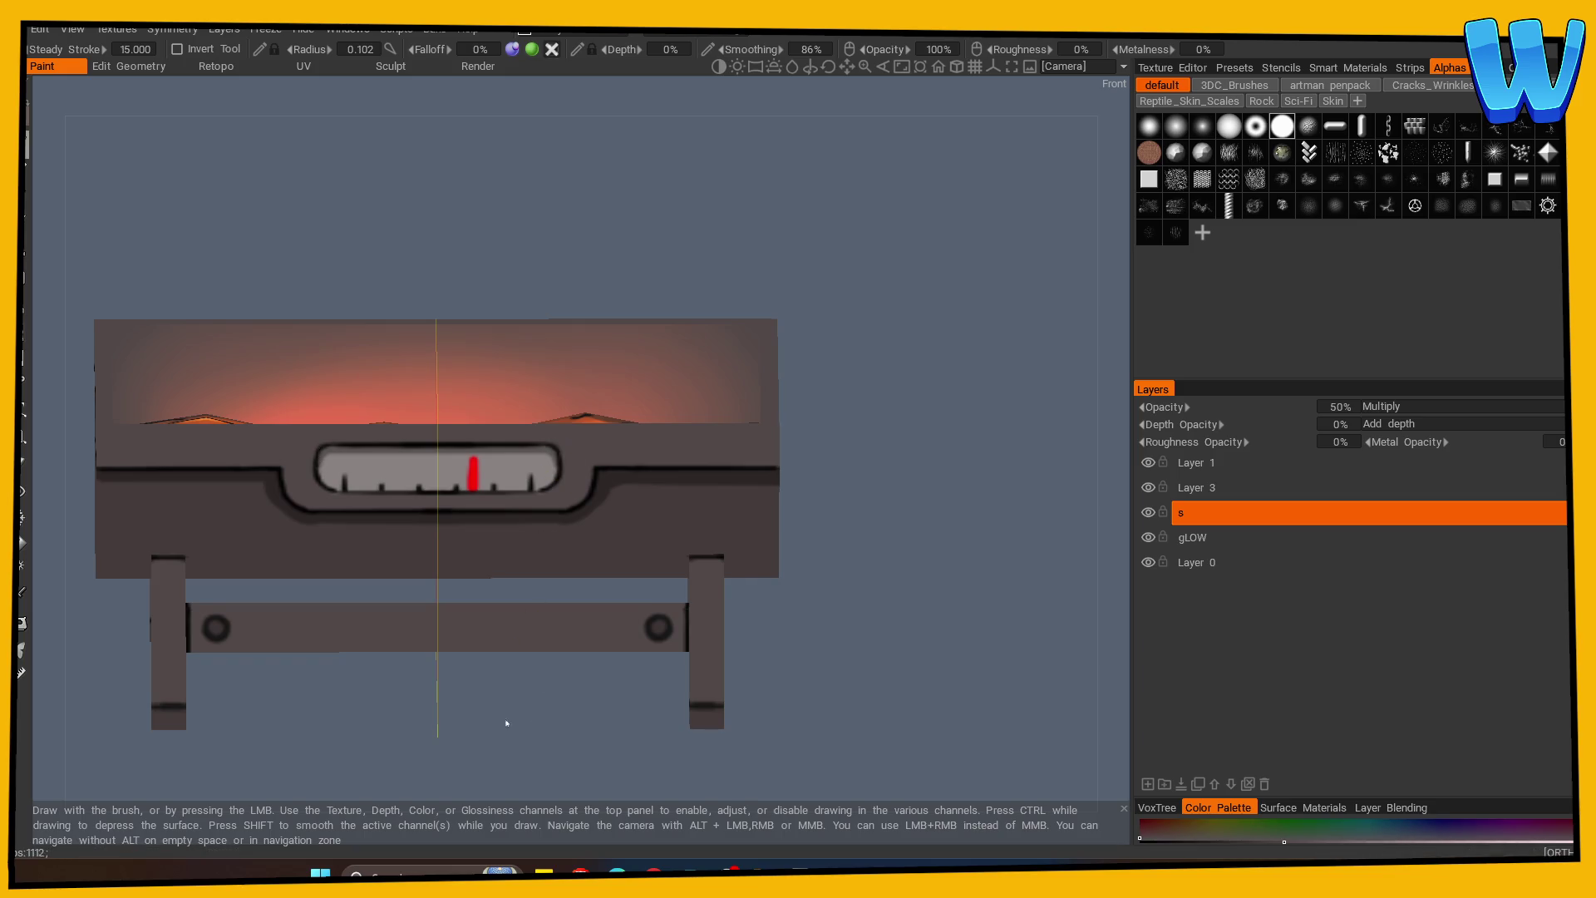
scroll(521, 718, down, 1)
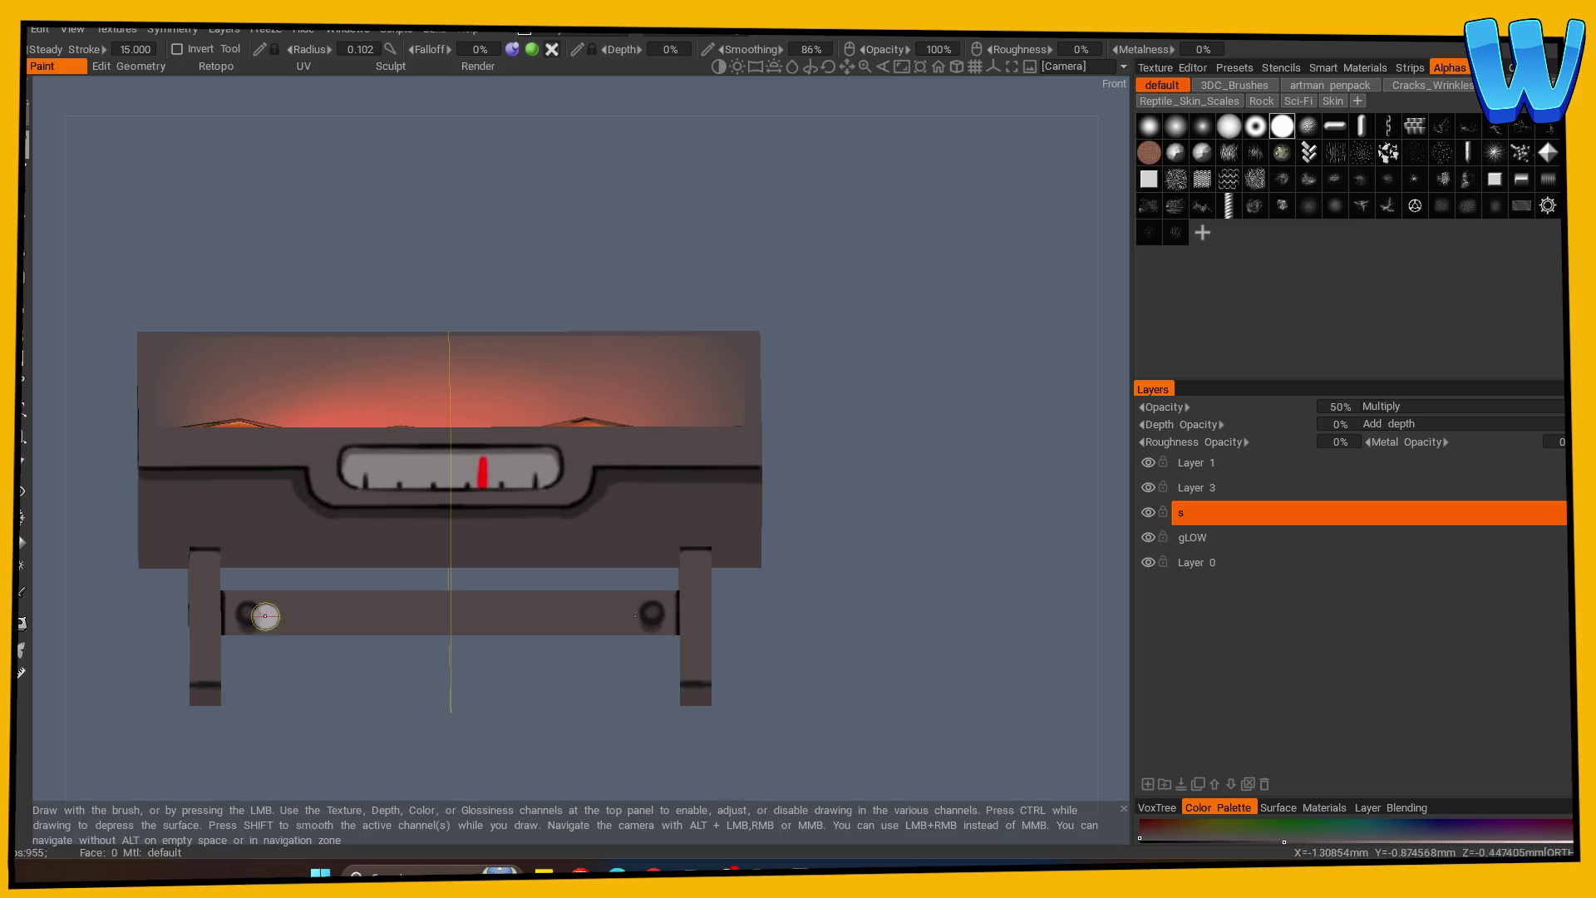
mouse_move(250, 698)
mouse_down()
mouse_move(733, 711)
mouse_move(394, 738)
mouse_move(565, 690)
mouse_up()
click(1149, 784)
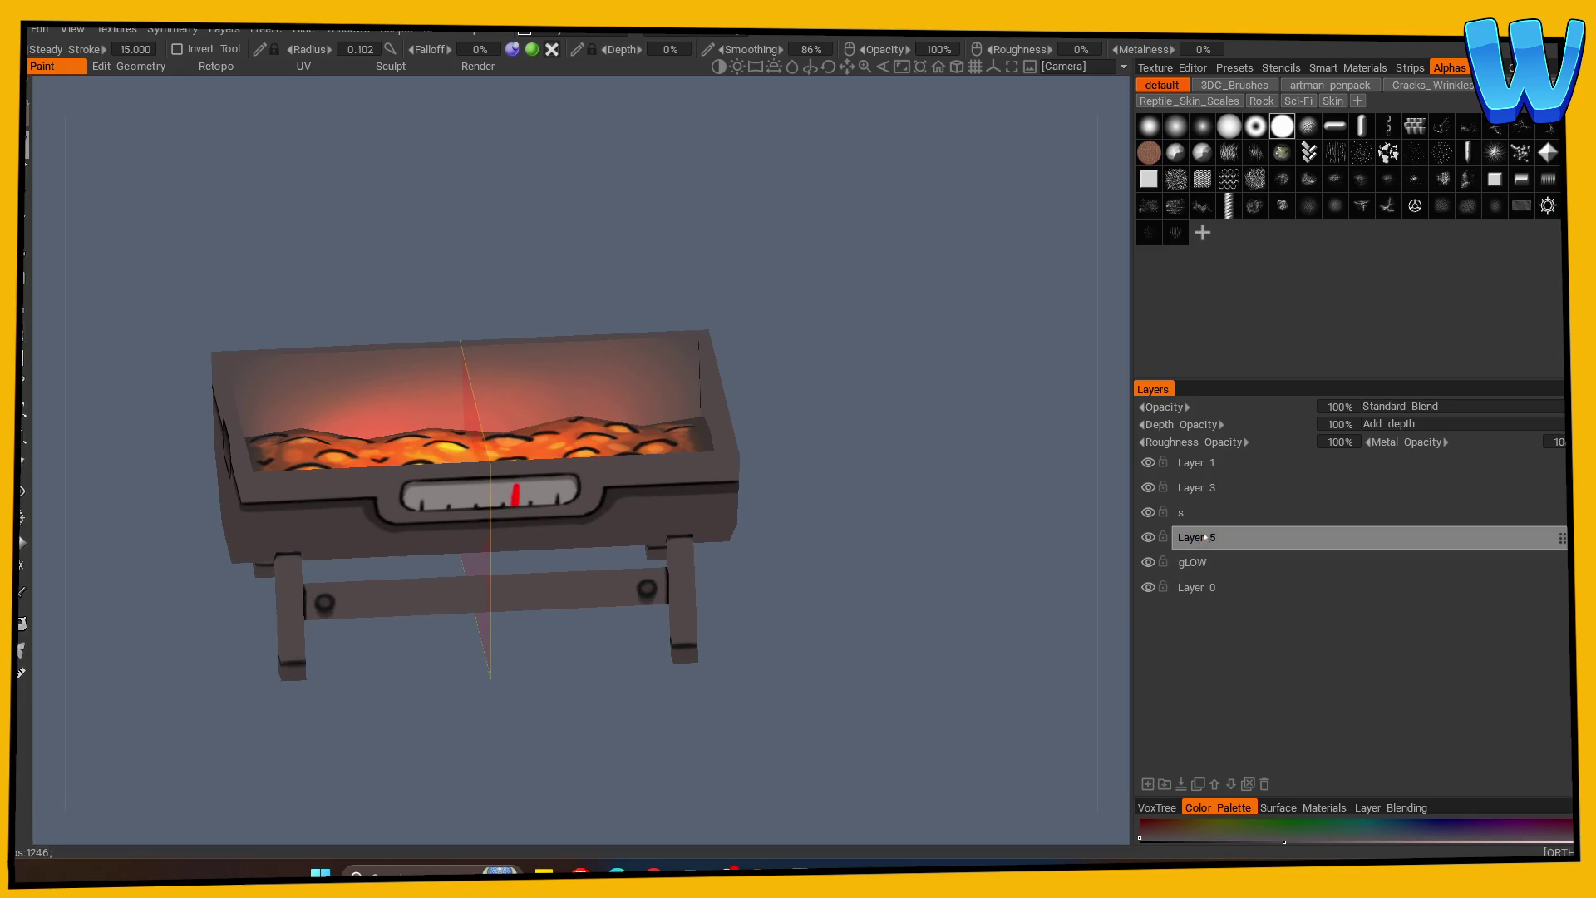
Rename the new layer to l and lower its opacity to 46%, then zoom in on the brazier front.
double_click(1205, 537)
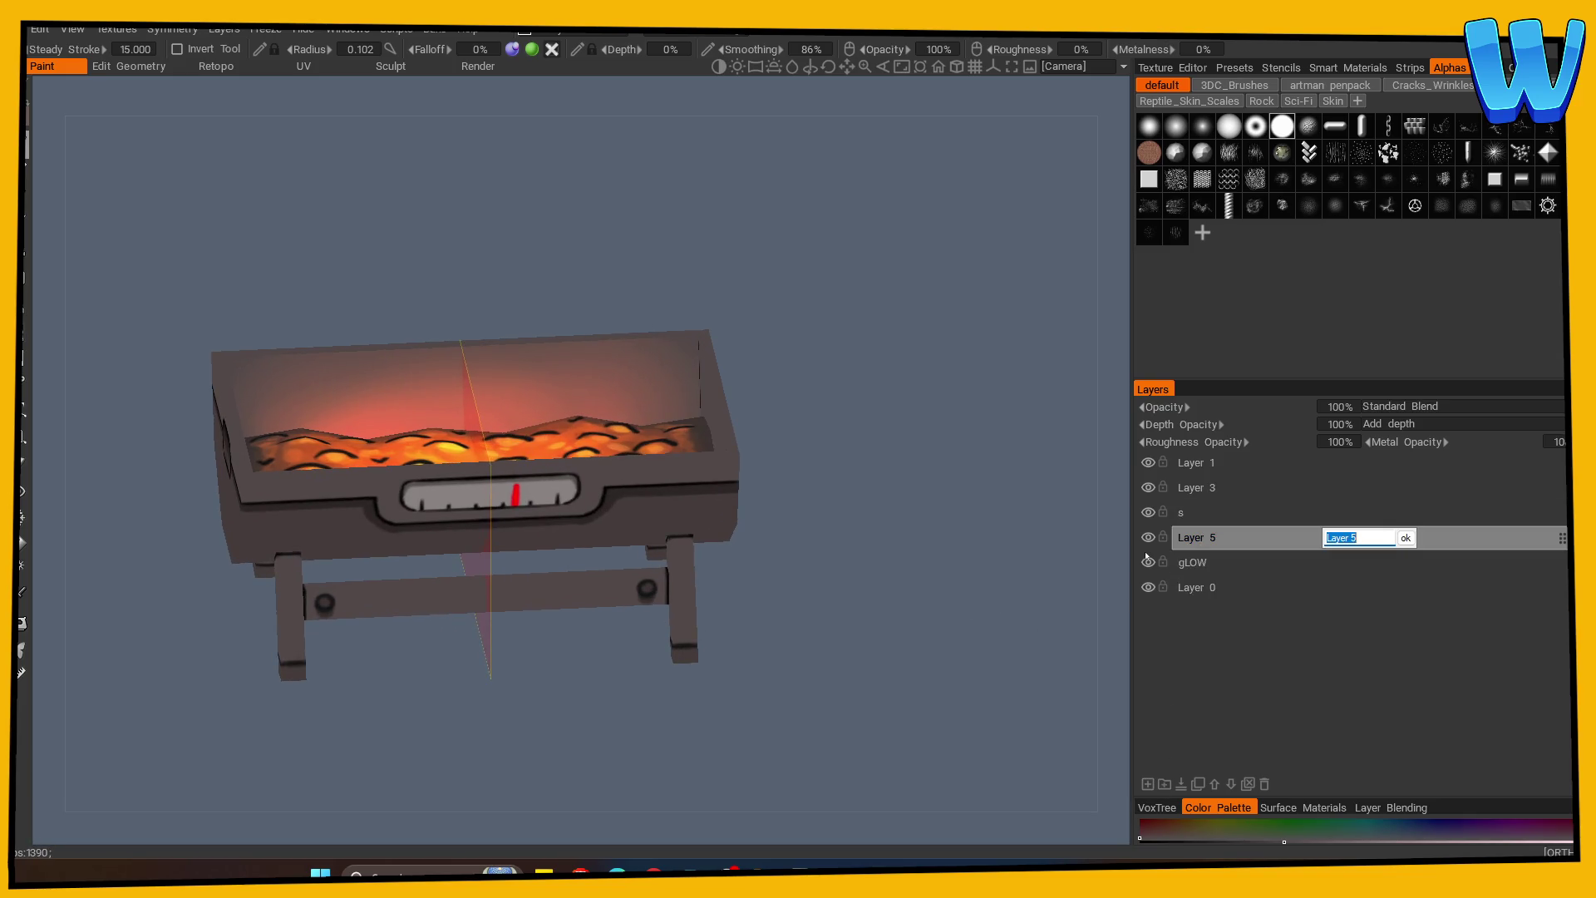
text(l)
key(Return)
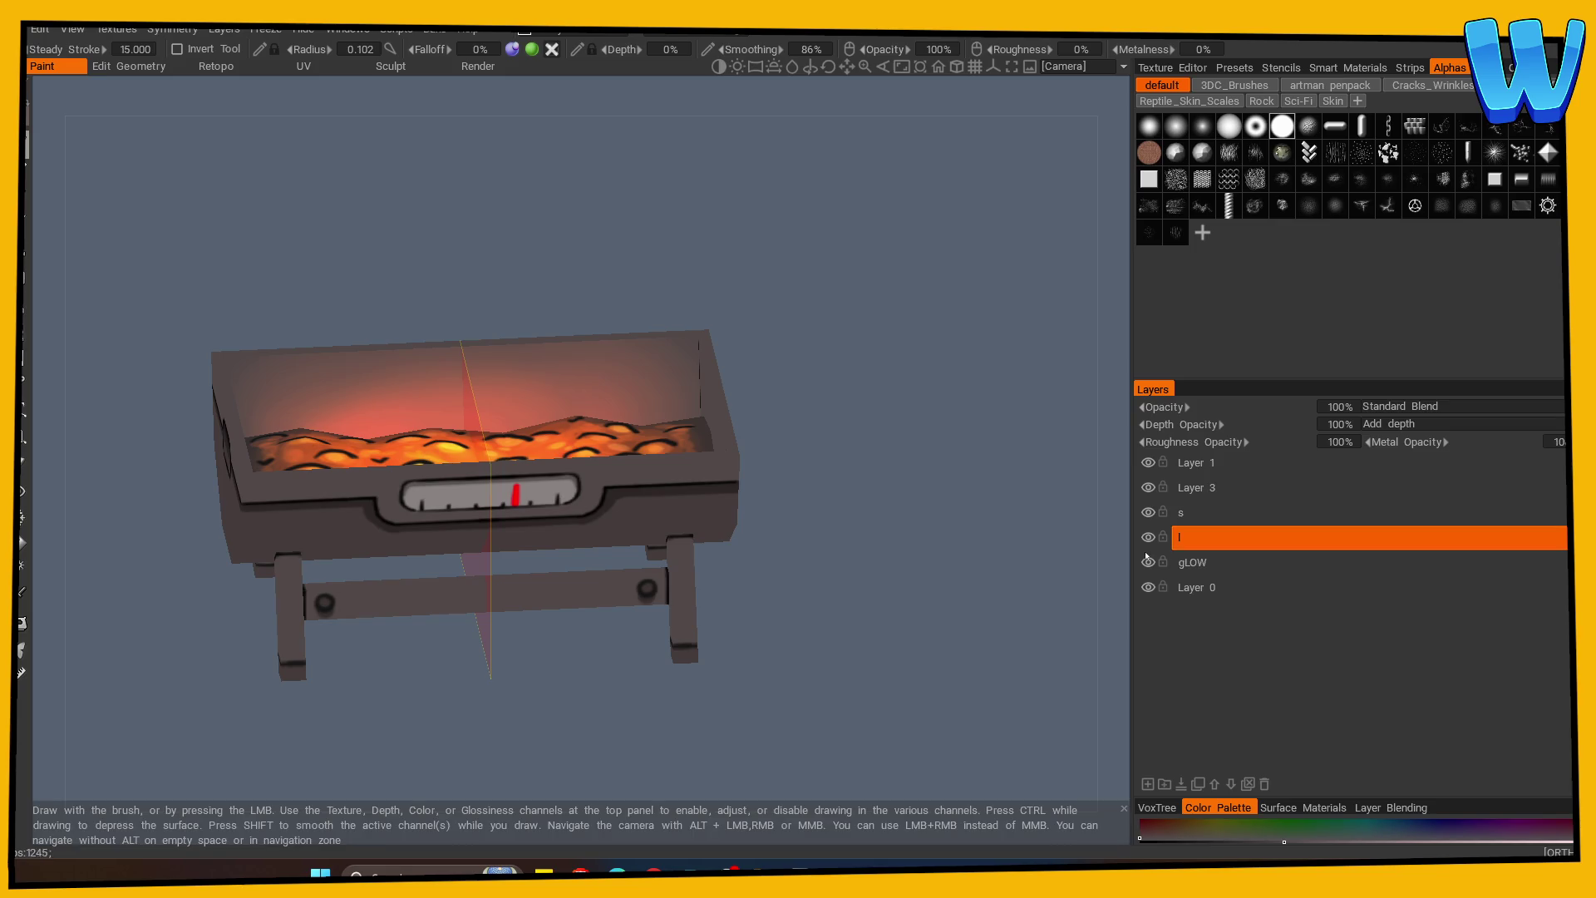
drag(1413, 443, 1387, 443)
drag(815, 524, 790, 541)
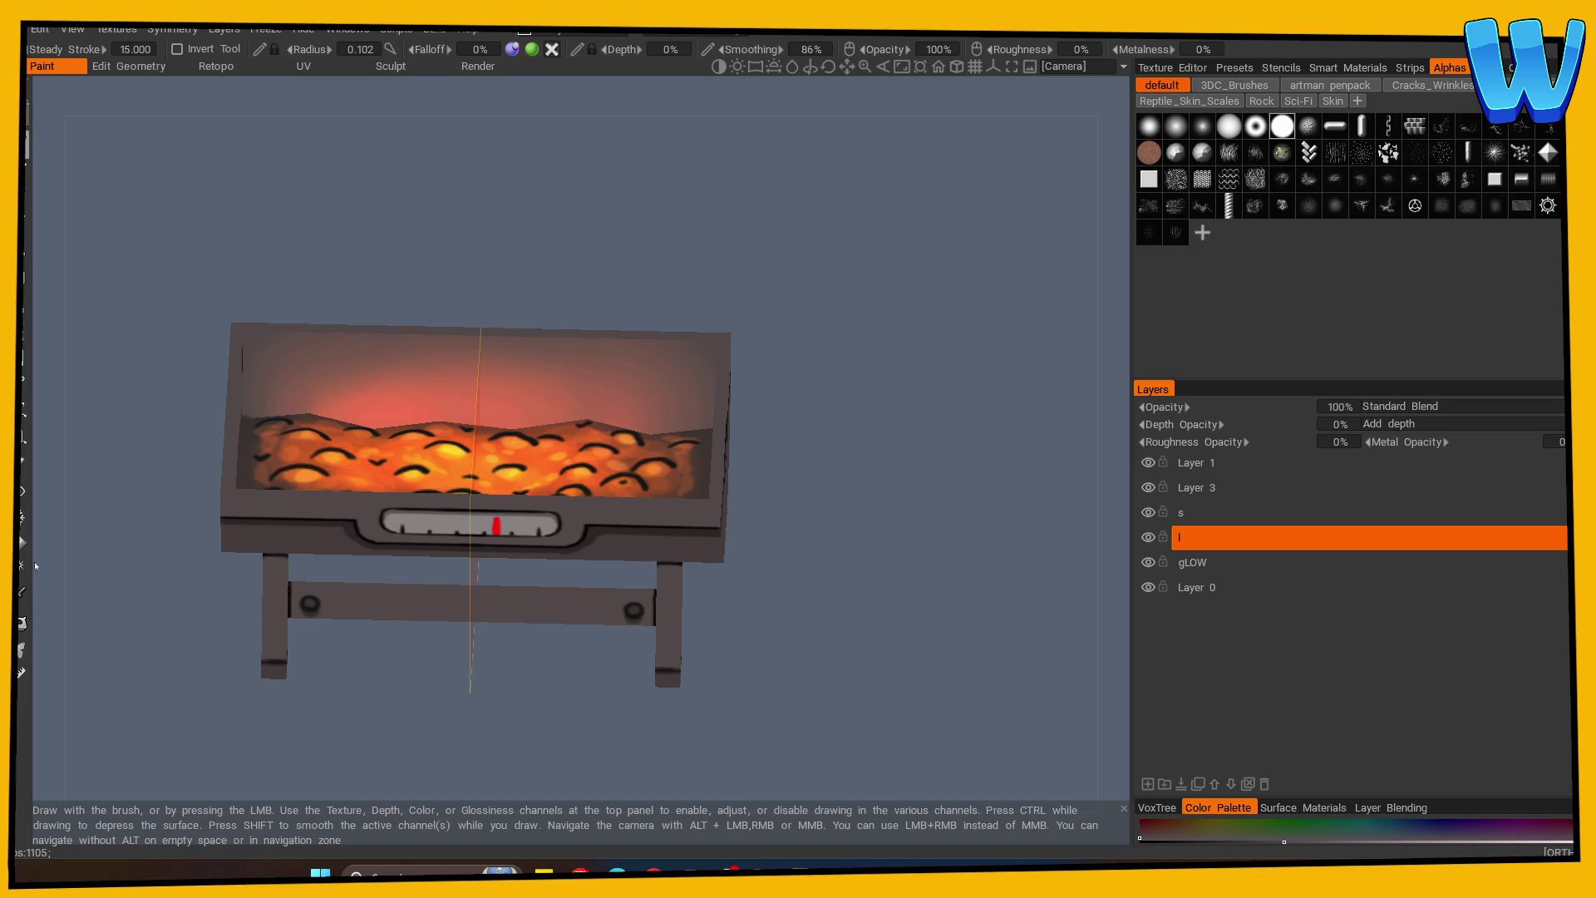
click(23, 593)
key(b)
drag(178, 599, 188, 586)
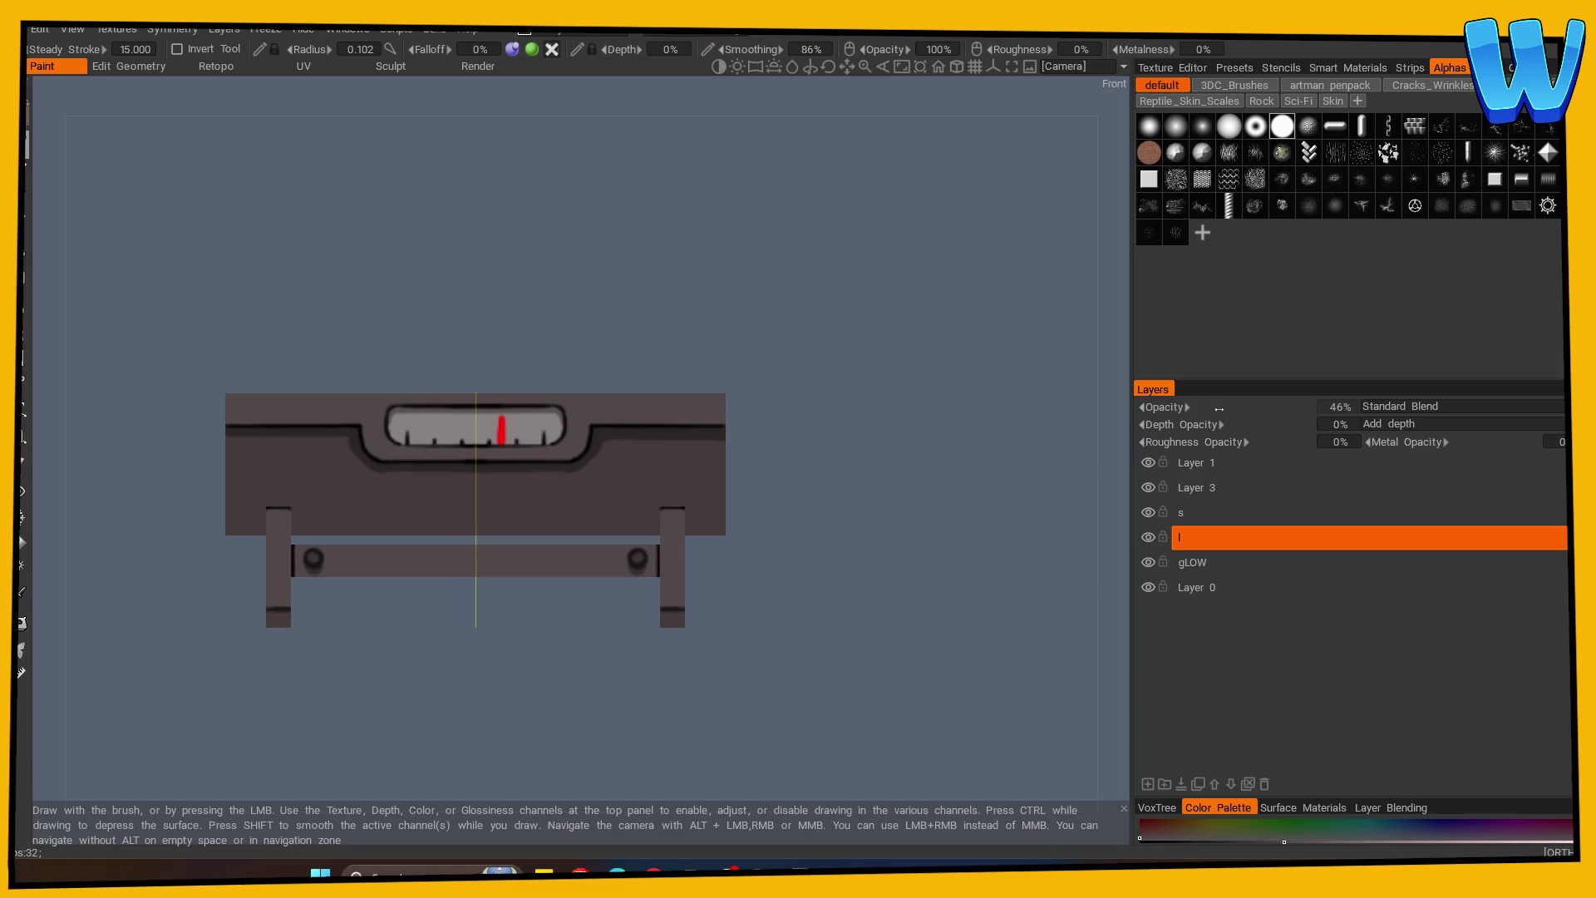
drag(823, 546, 747, 503)
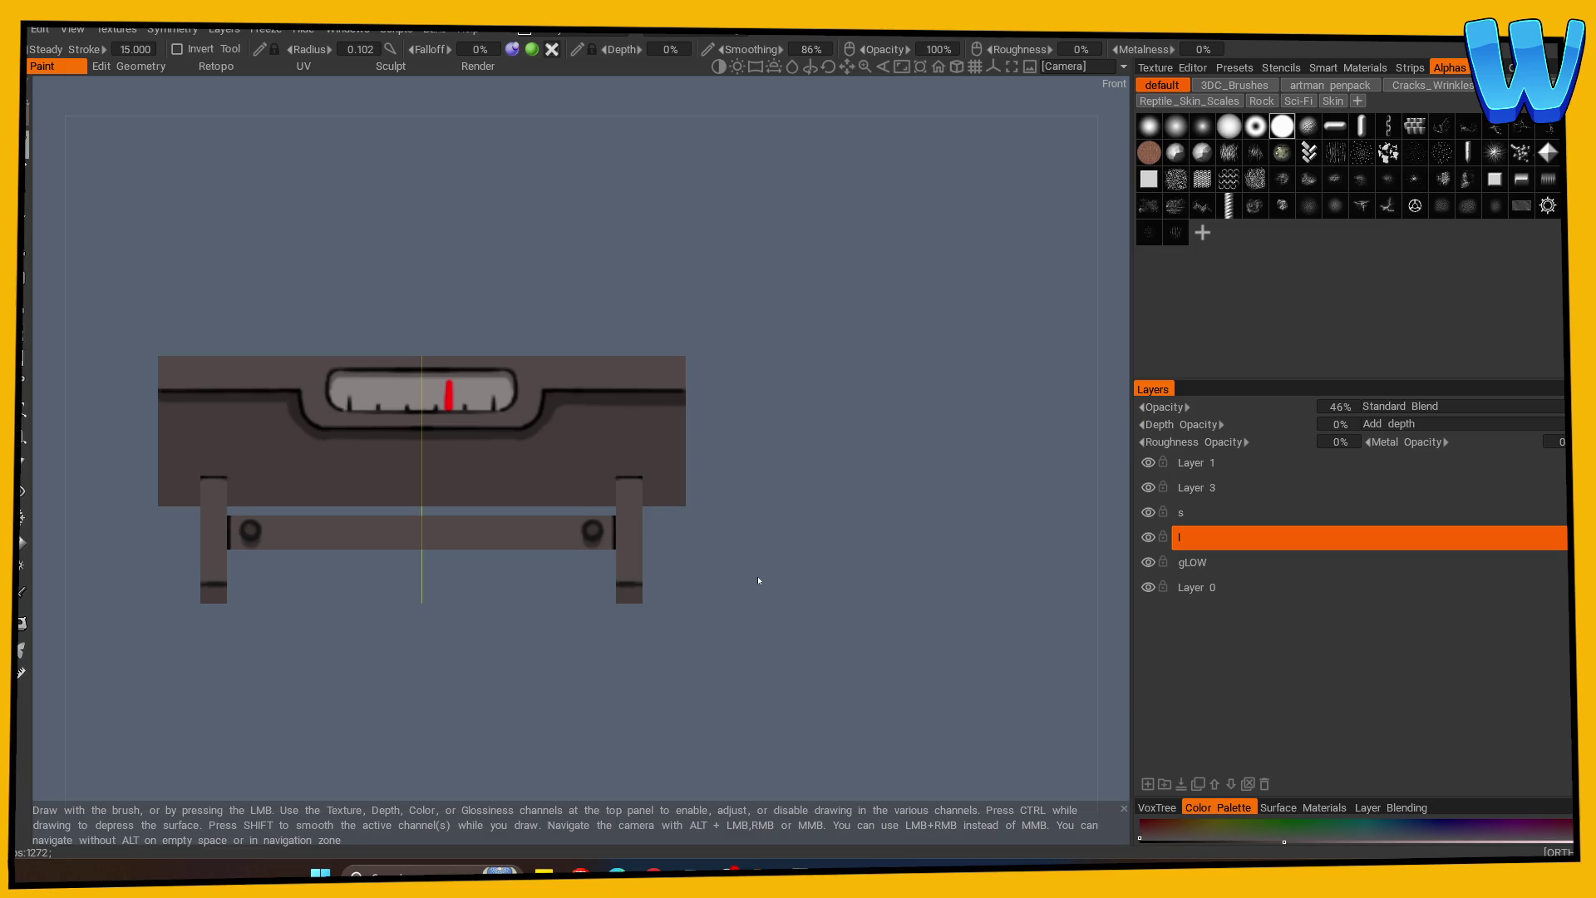
Select layer l, toggle its visibility, and view the grill's top in perspective.
click(1147, 538)
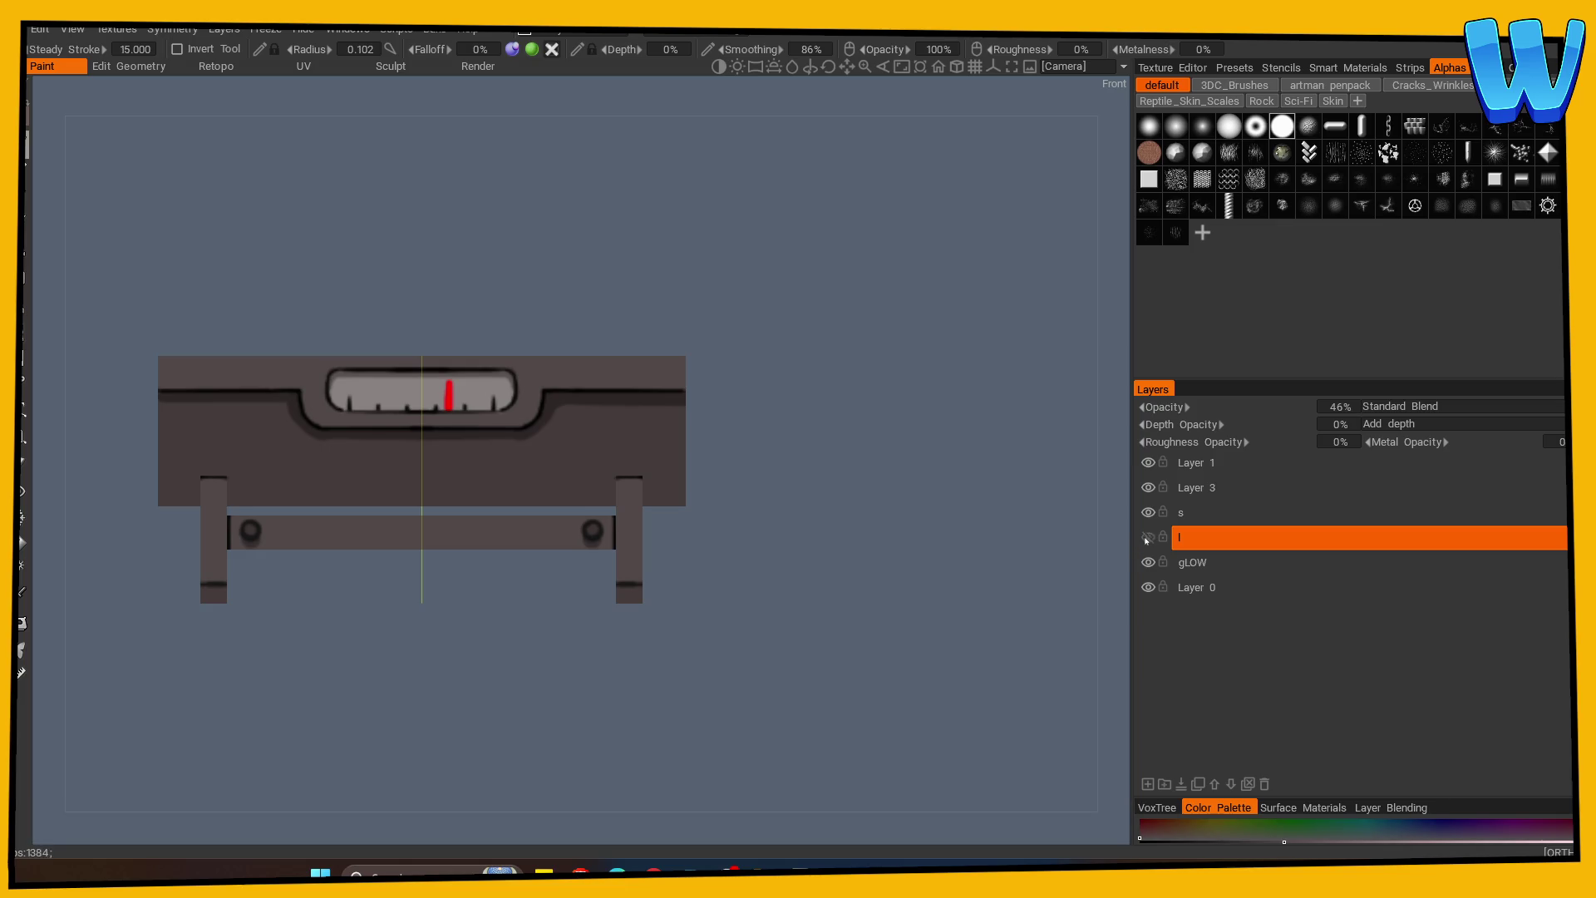
click(1191, 542)
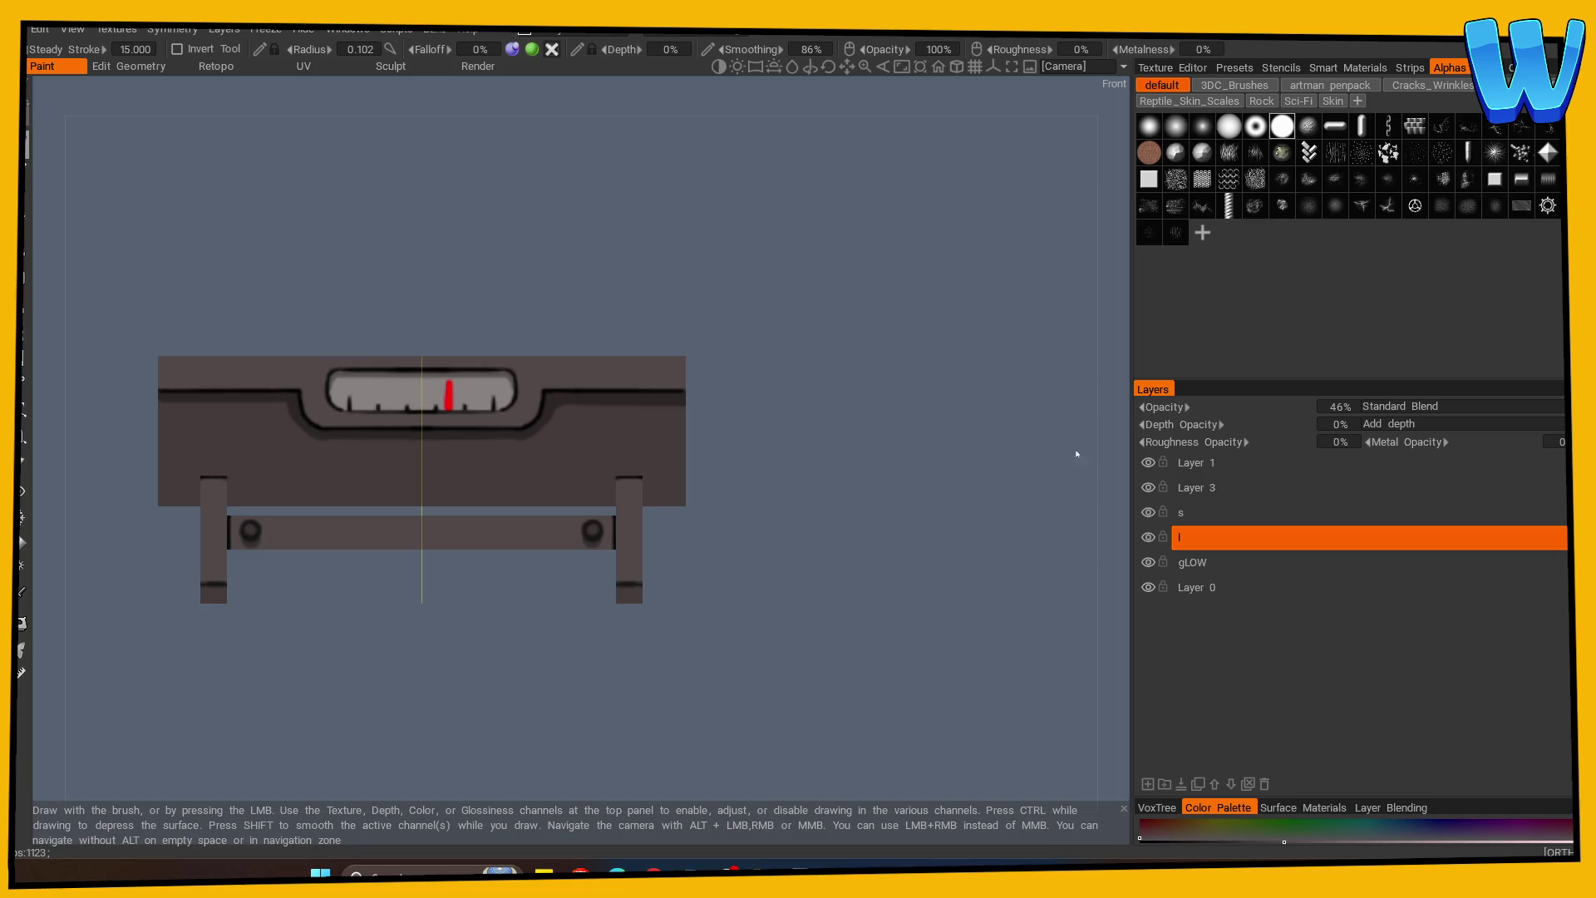
mouse_move(804, 472)
mouse_down()
mouse_move(777, 634)
mouse_move(731, 588)
mouse_move(790, 522)
mouse_move(786, 346)
mouse_up()
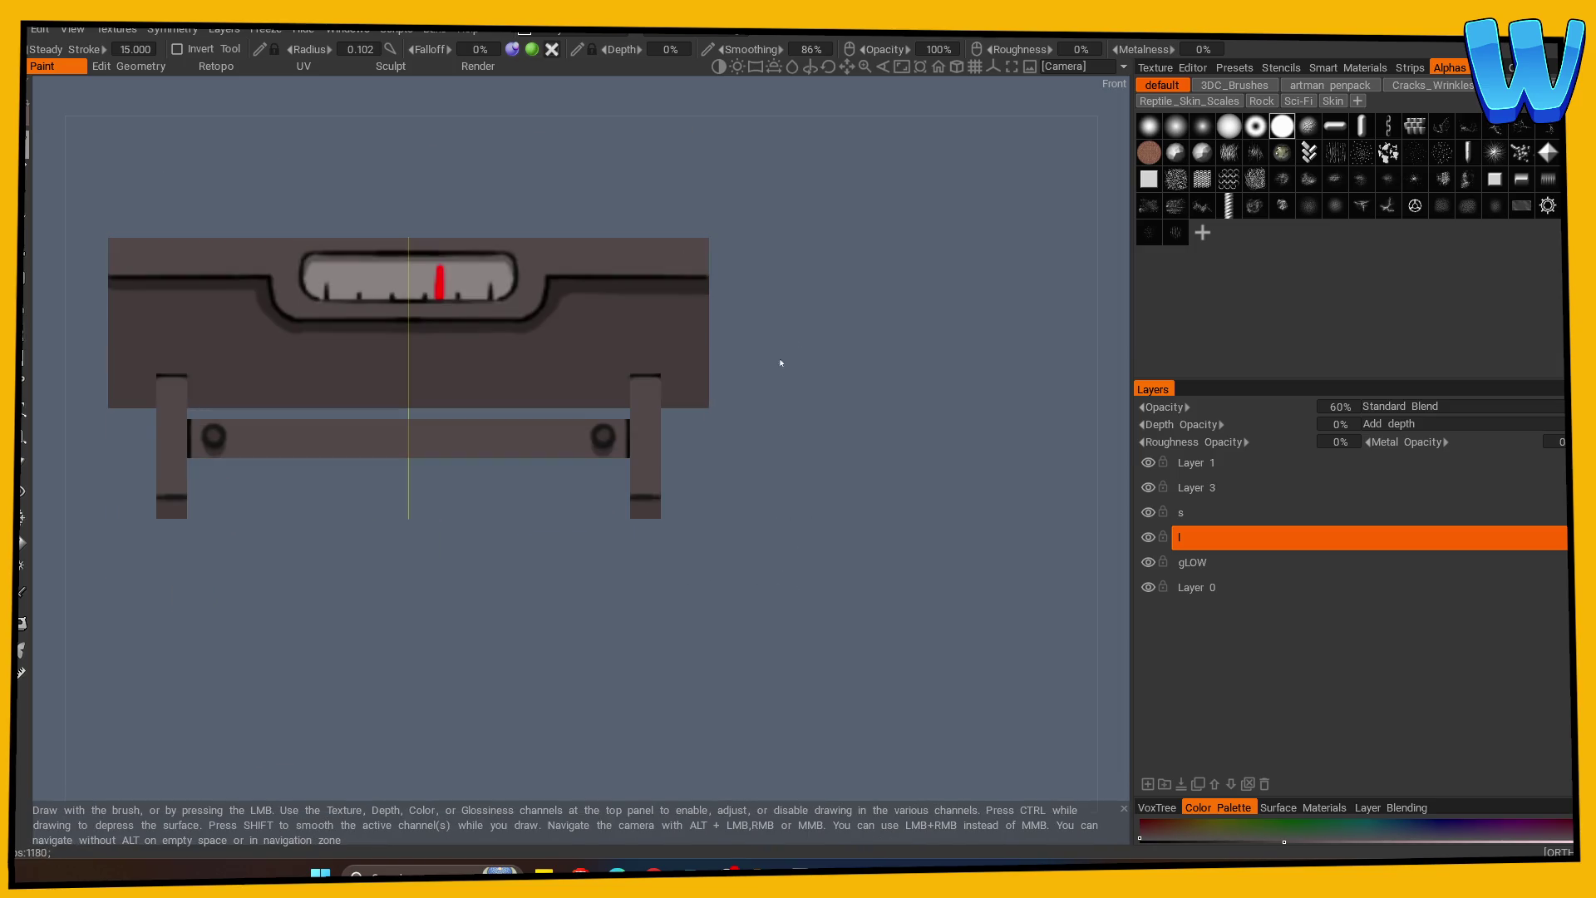
scroll(825, 618, up, 2)
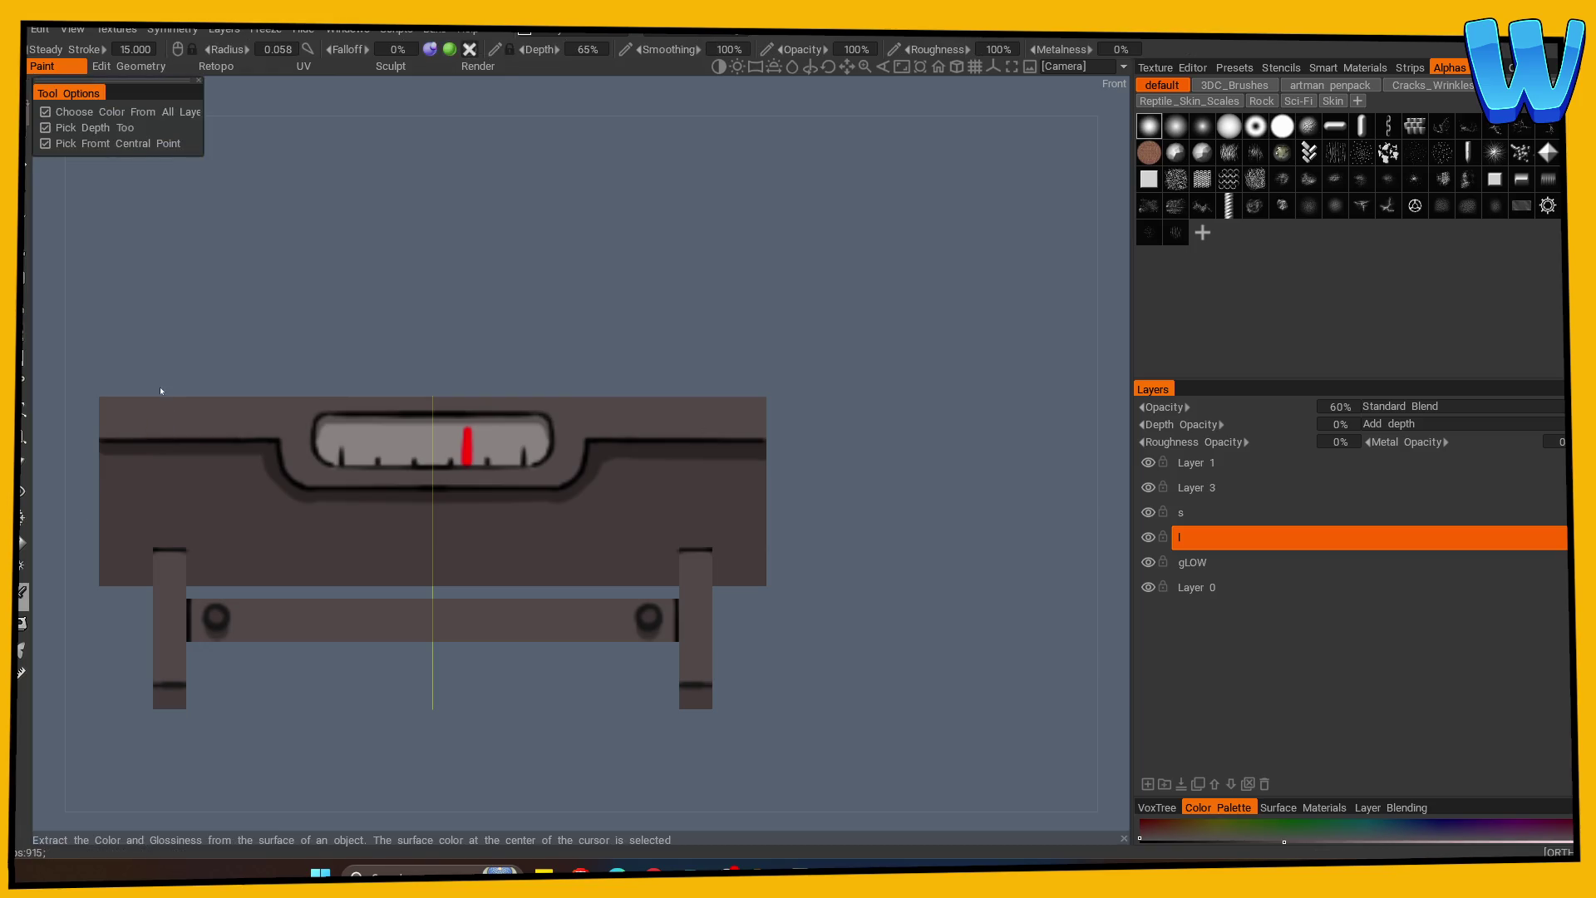
key(shift)
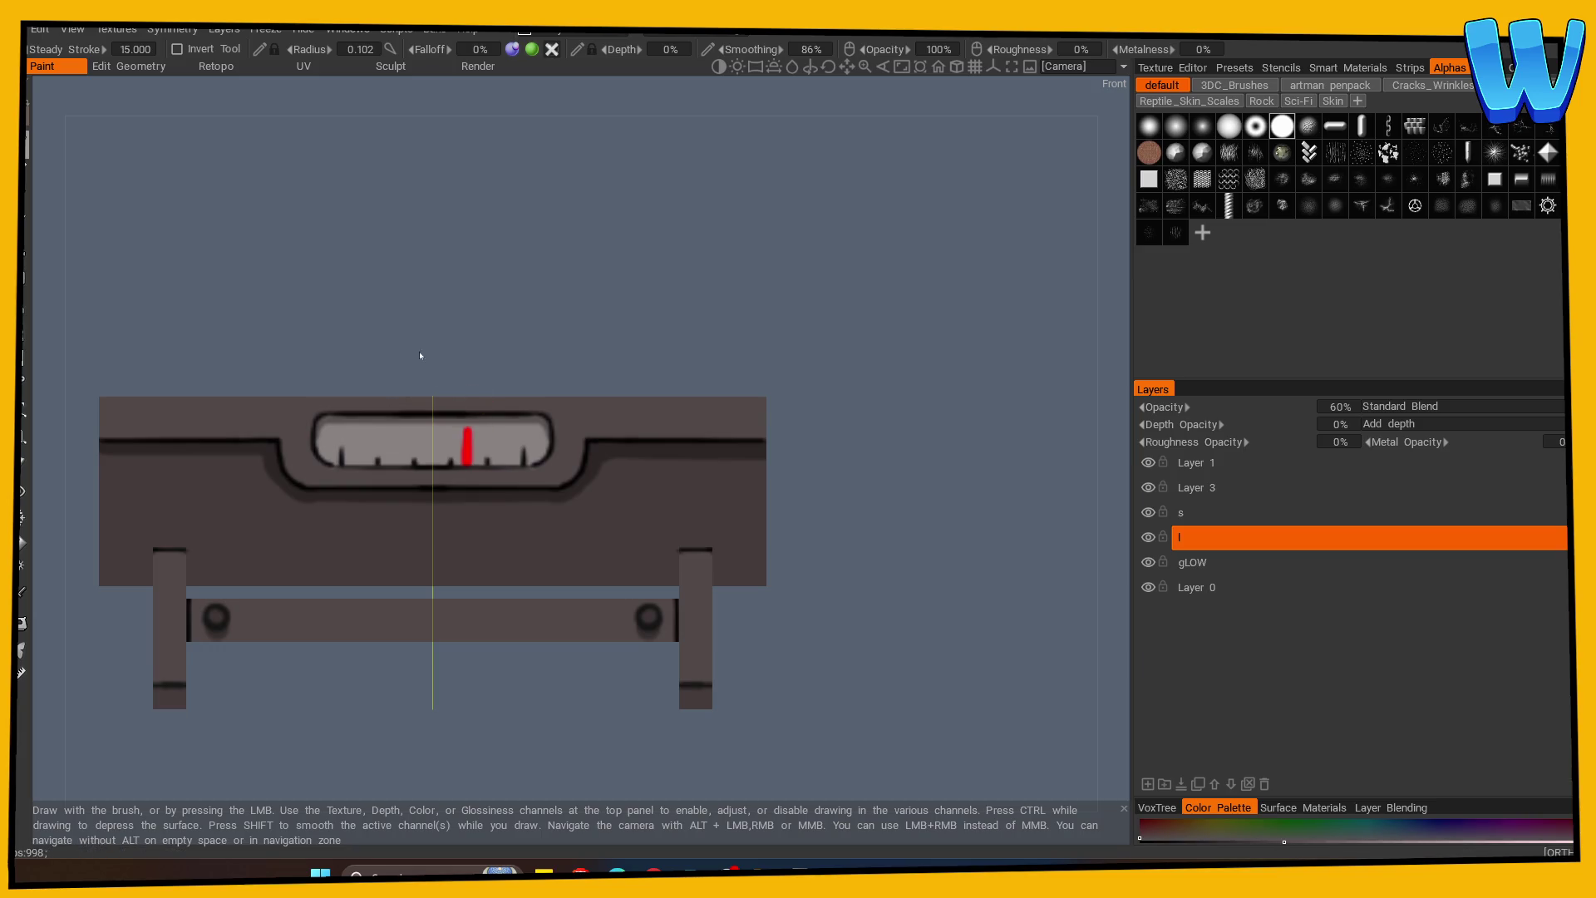
key(KP_5)
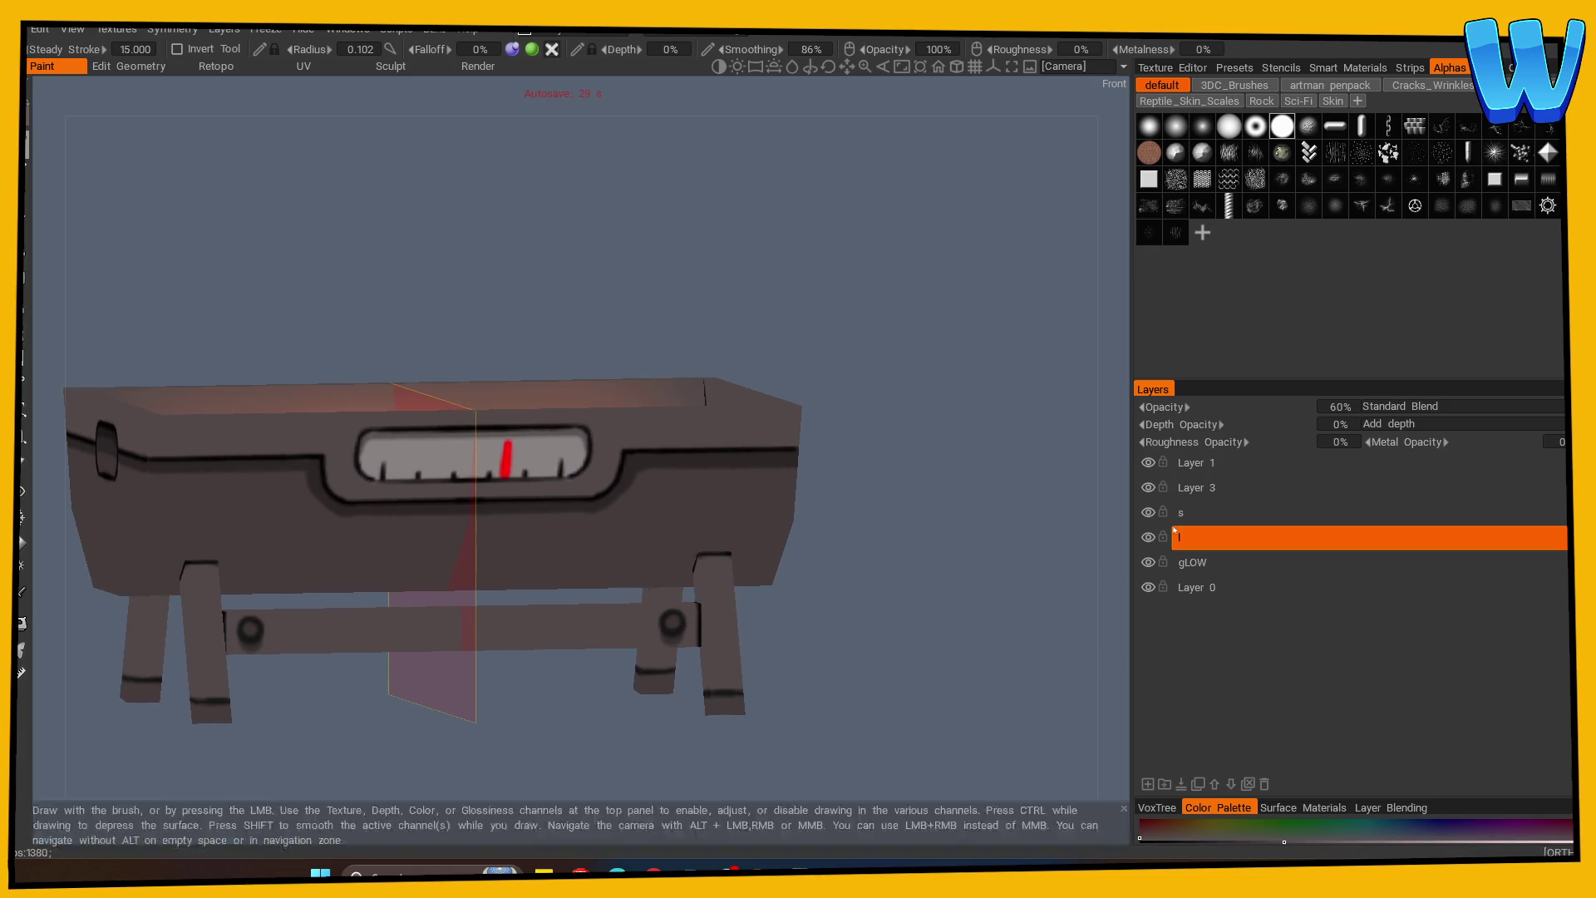
click(1403, 407)
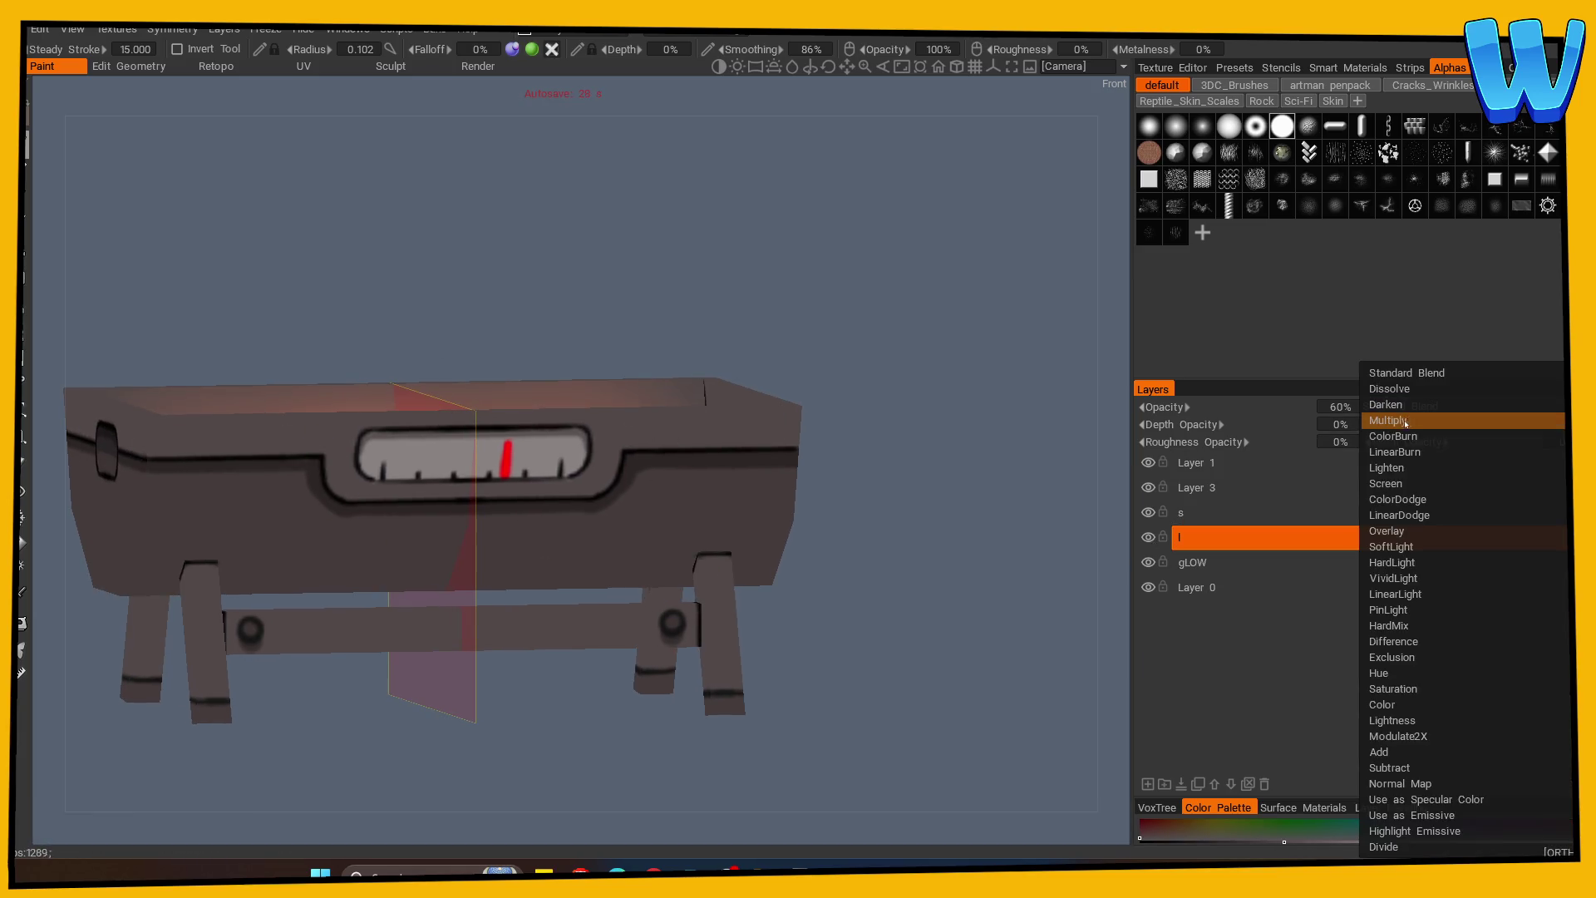
Set layer l's blend mode to Screen and review the grill from front, left and top views.
click(1397, 483)
key(KP_5)
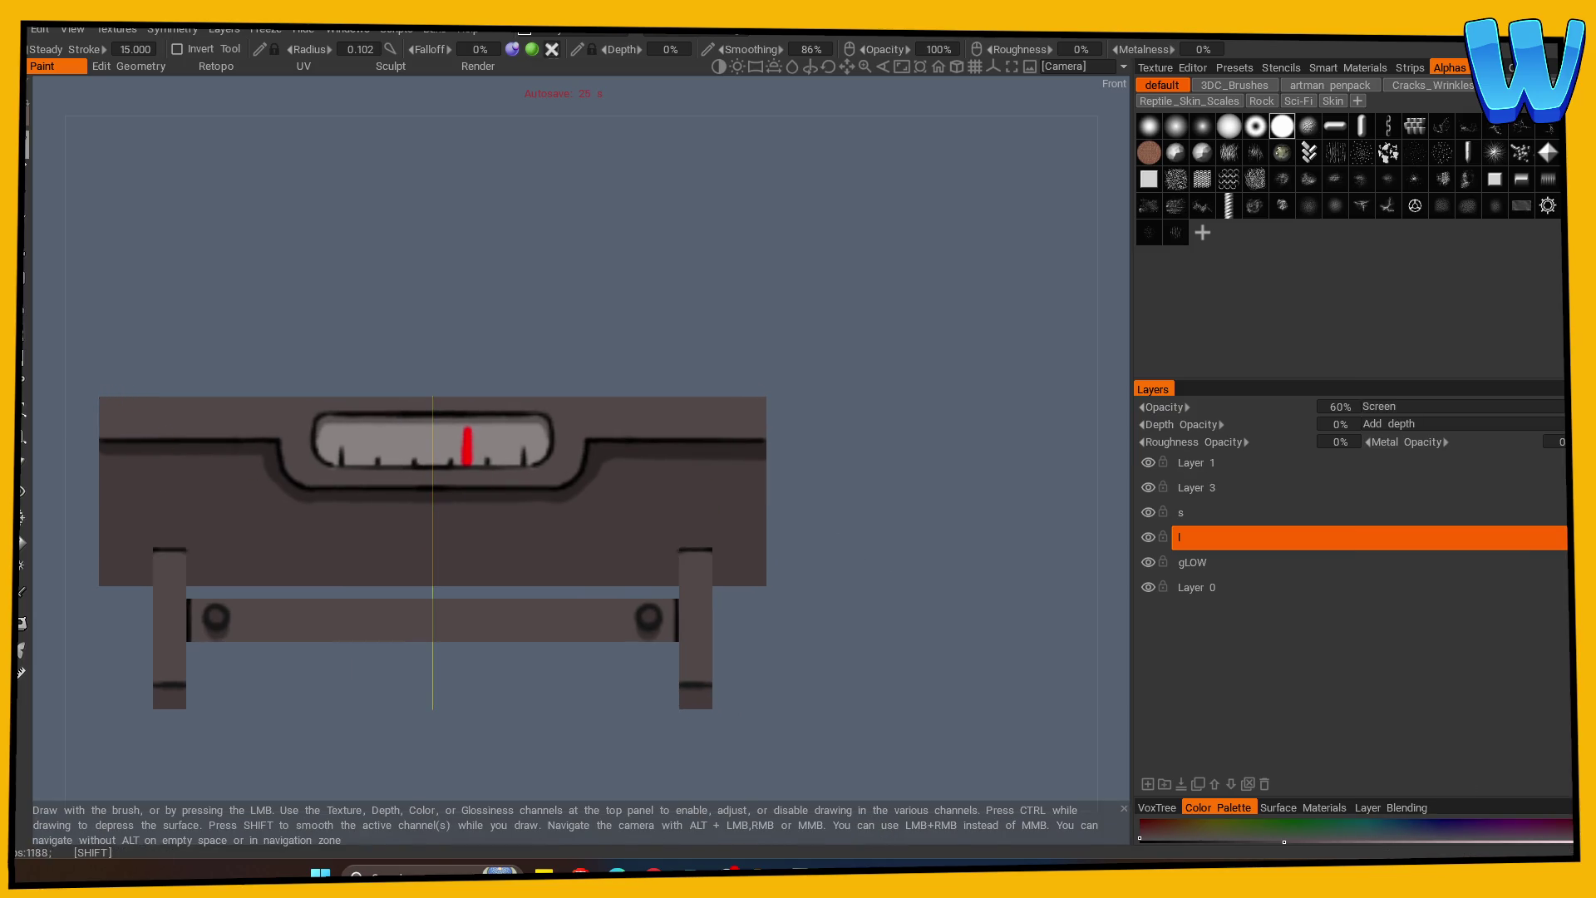
key(ctrl+KP_3)
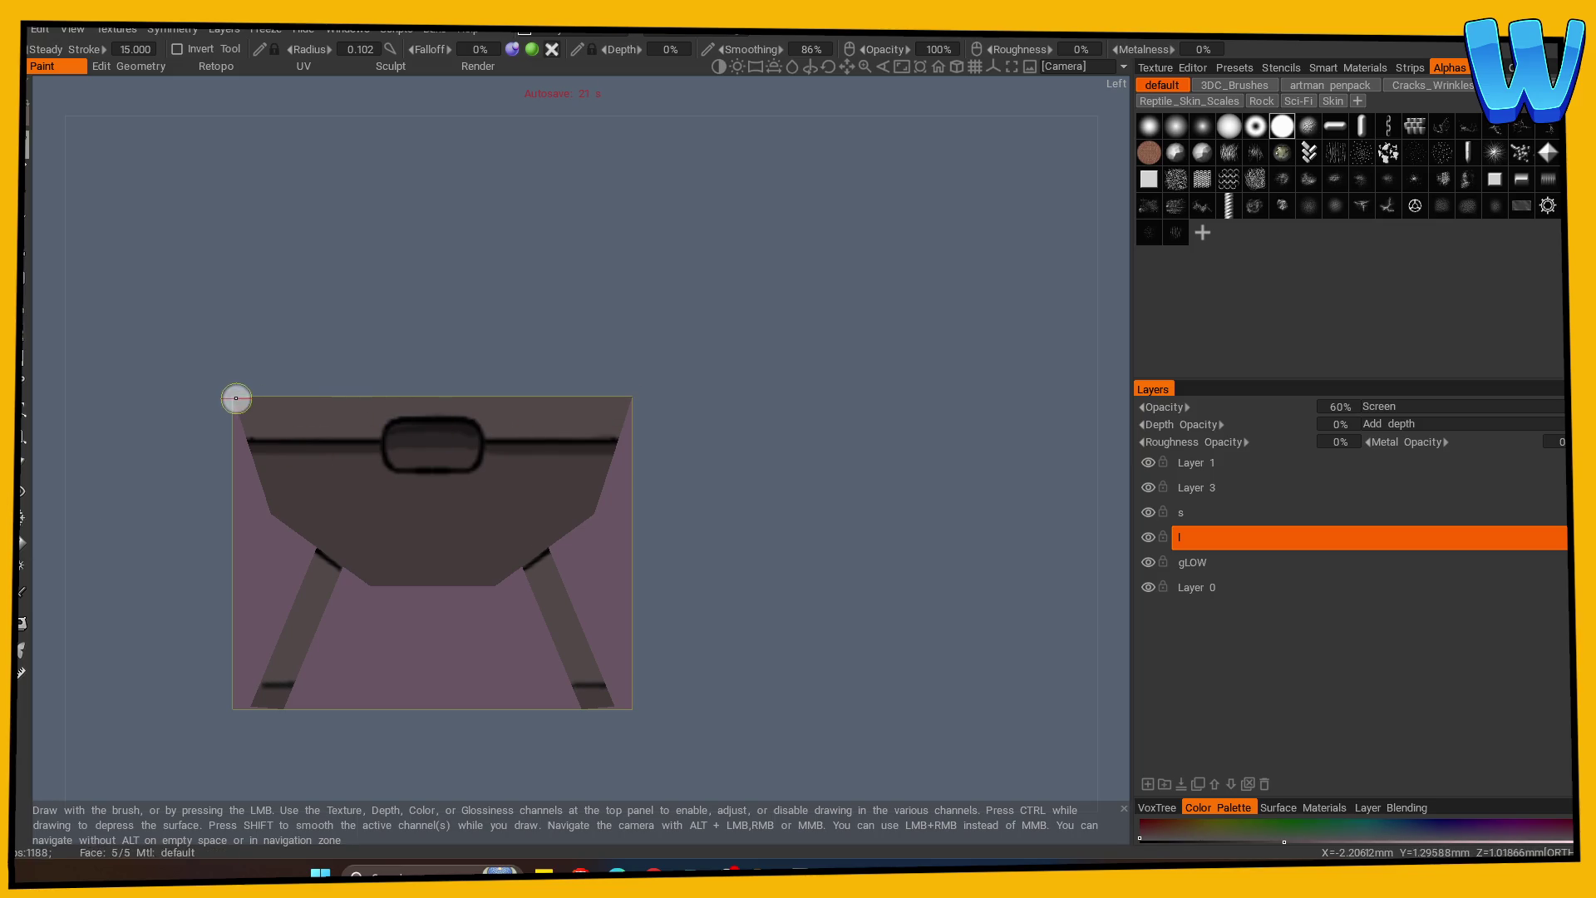
mouse_move(755, 420)
mouse_down()
mouse_move(786, 496)
mouse_move(413, 463)
mouse_move(920, 606)
mouse_up()
mouse_move(813, 570)
mouse_down()
mouse_move(845, 560)
mouse_move(865, 438)
mouse_move(834, 513)
mouse_up()
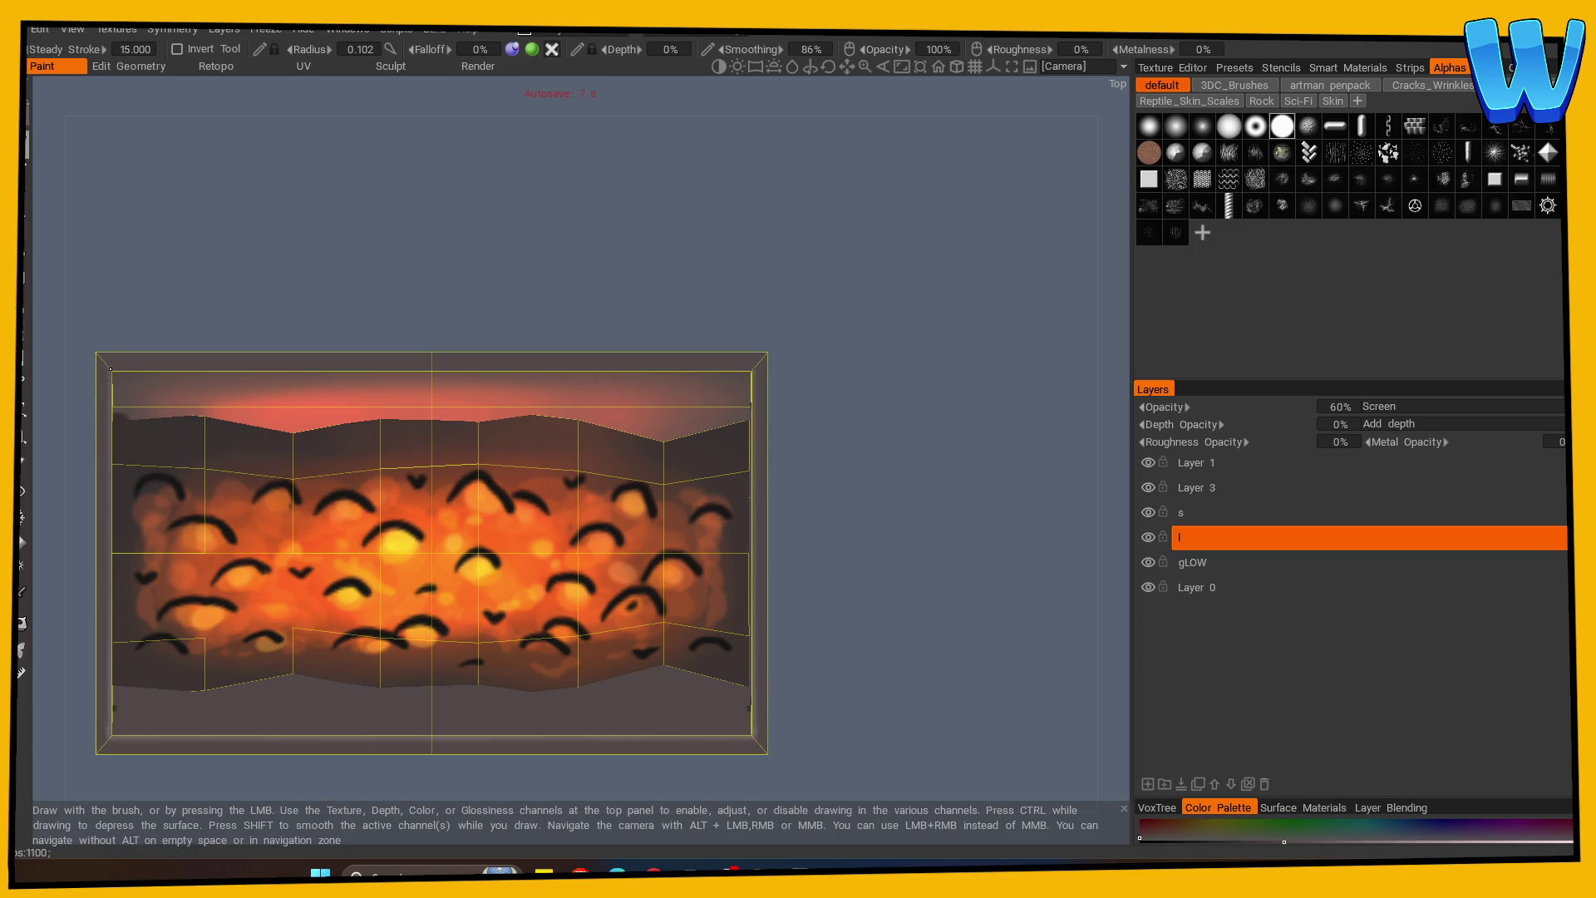
mouse_move(790, 369)
mouse_down()
mouse_move(855, 371)
mouse_move(903, 491)
mouse_move(919, 474)
mouse_move(862, 481)
mouse_up()
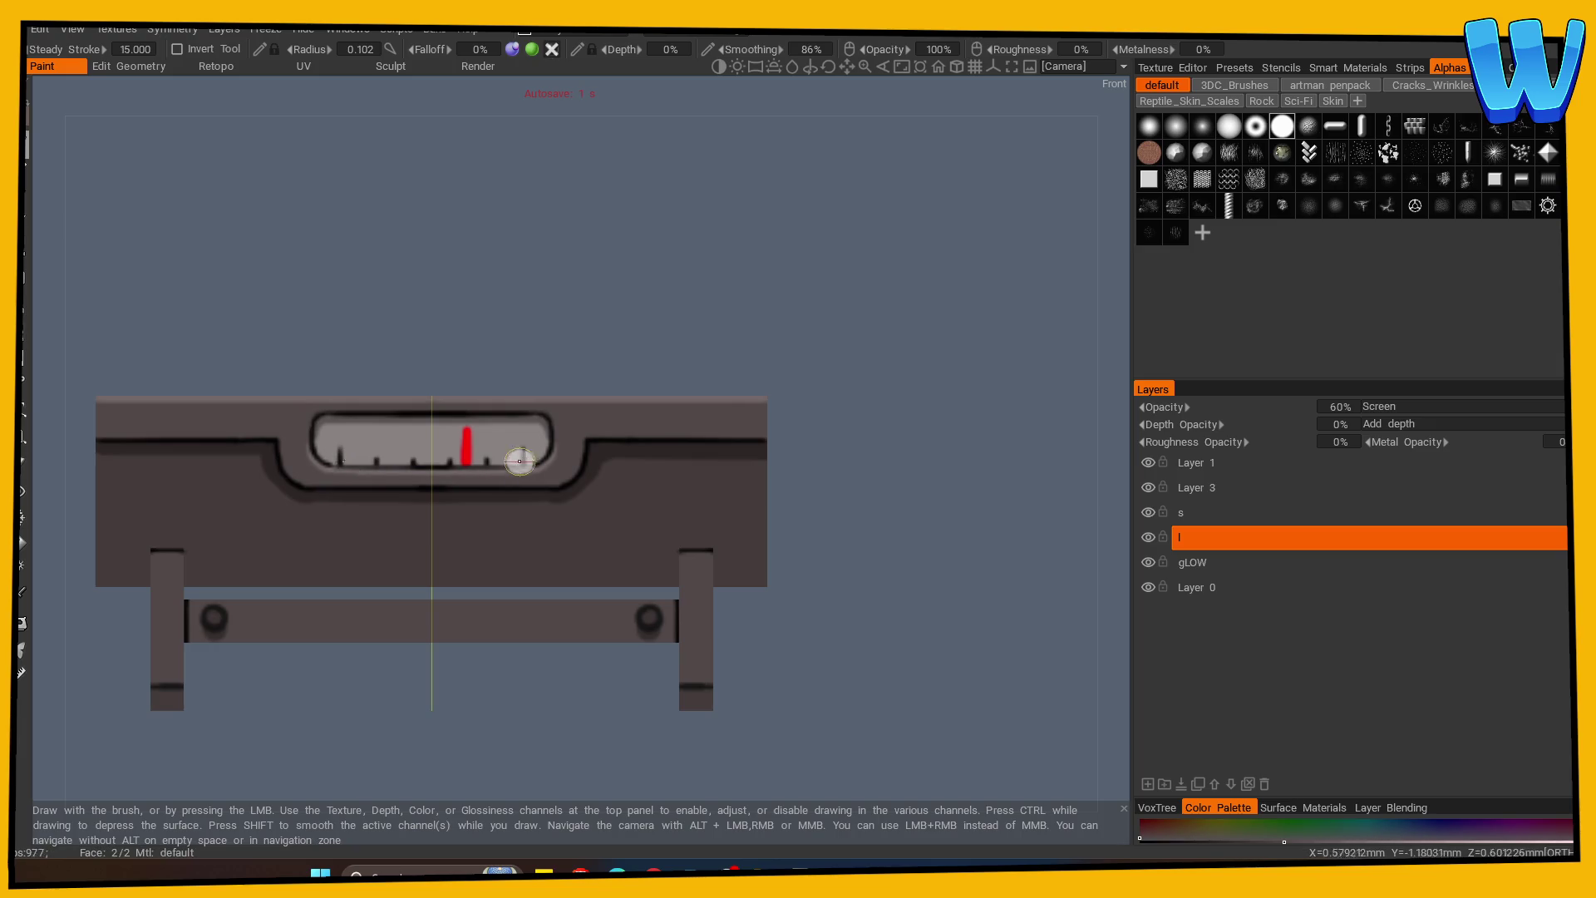
mouse_move(477, 446)
mouse_down()
mouse_move(367, 702)
mouse_move(389, 713)
mouse_move(475, 536)
mouse_up()
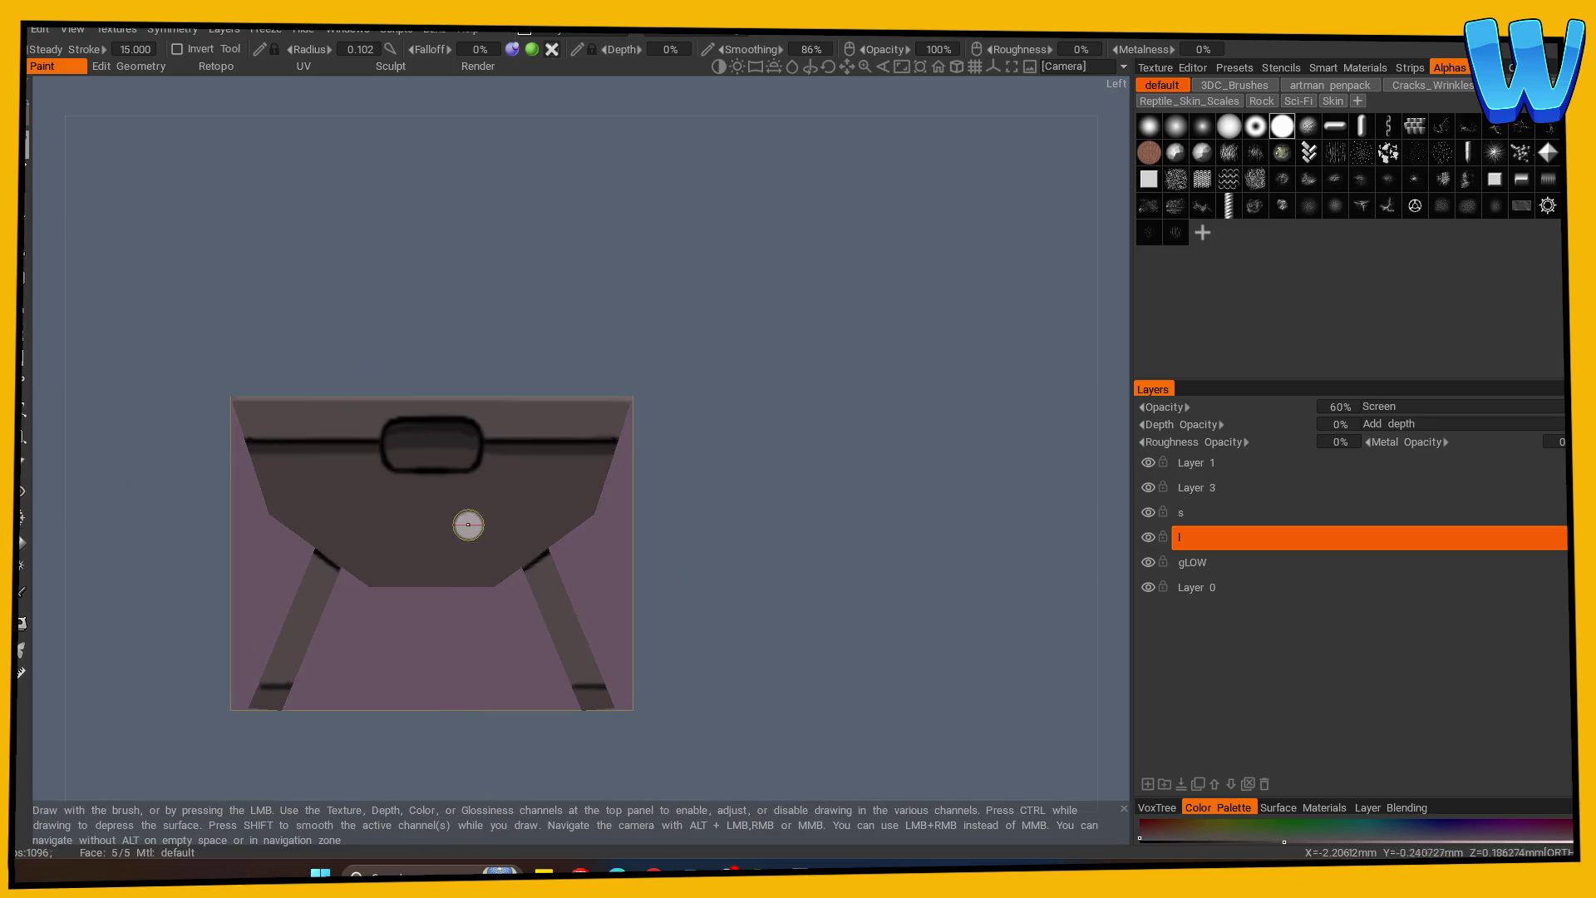
mouse_move(695, 510)
mouse_down()
mouse_move(713, 552)
mouse_move(407, 482)
mouse_up()
mouse_move(690, 527)
mouse_down()
mouse_move(759, 534)
mouse_move(380, 469)
mouse_up()
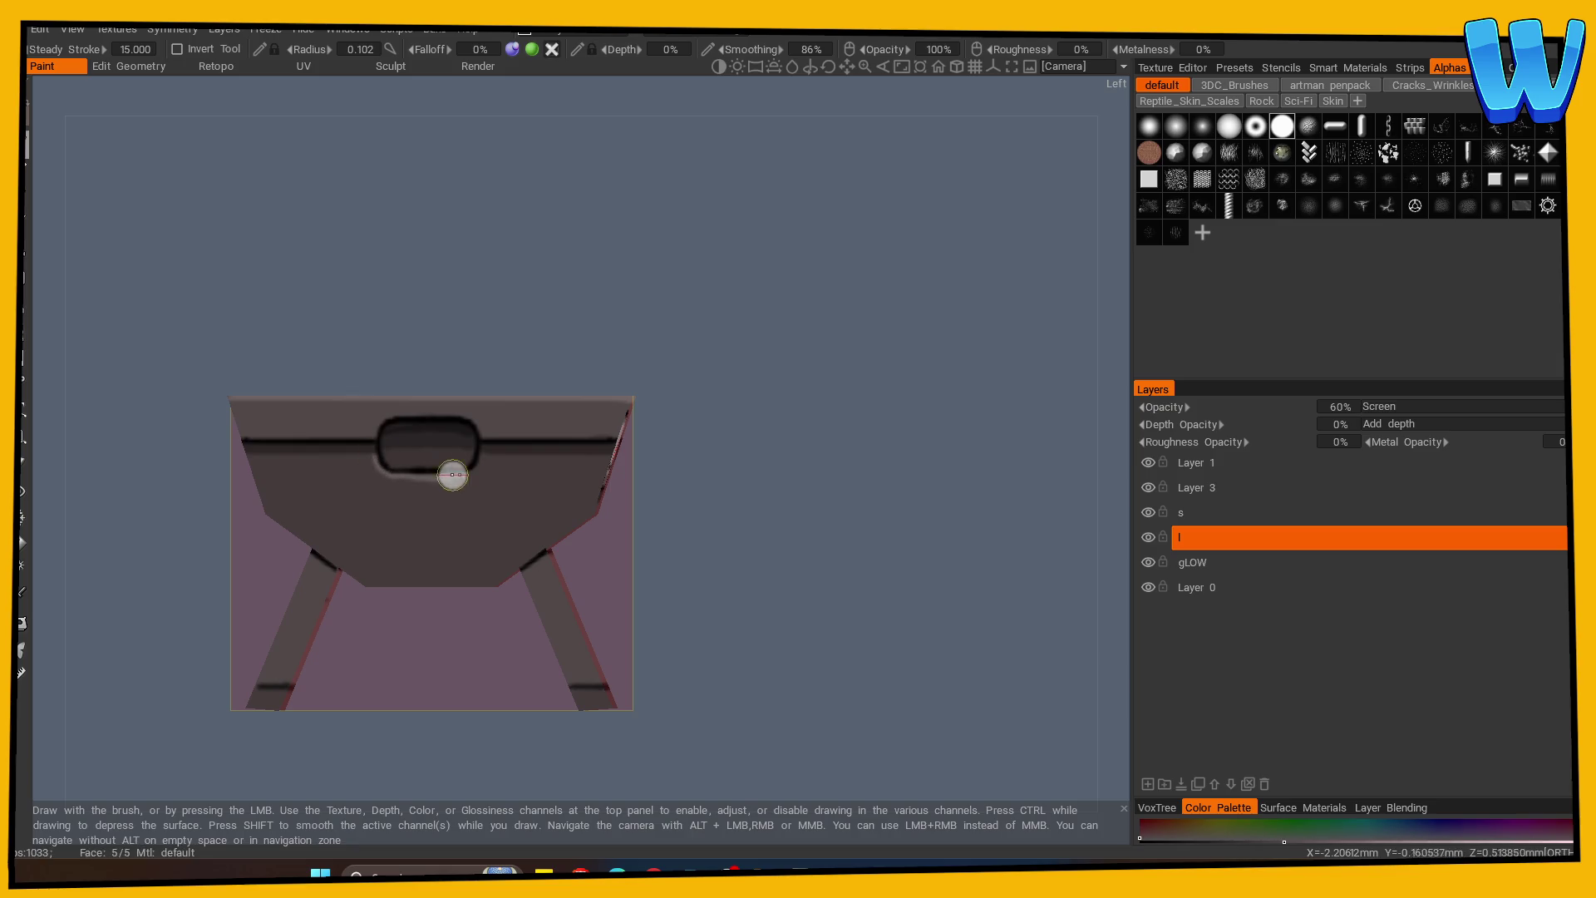
drag(732, 562, 582, 557)
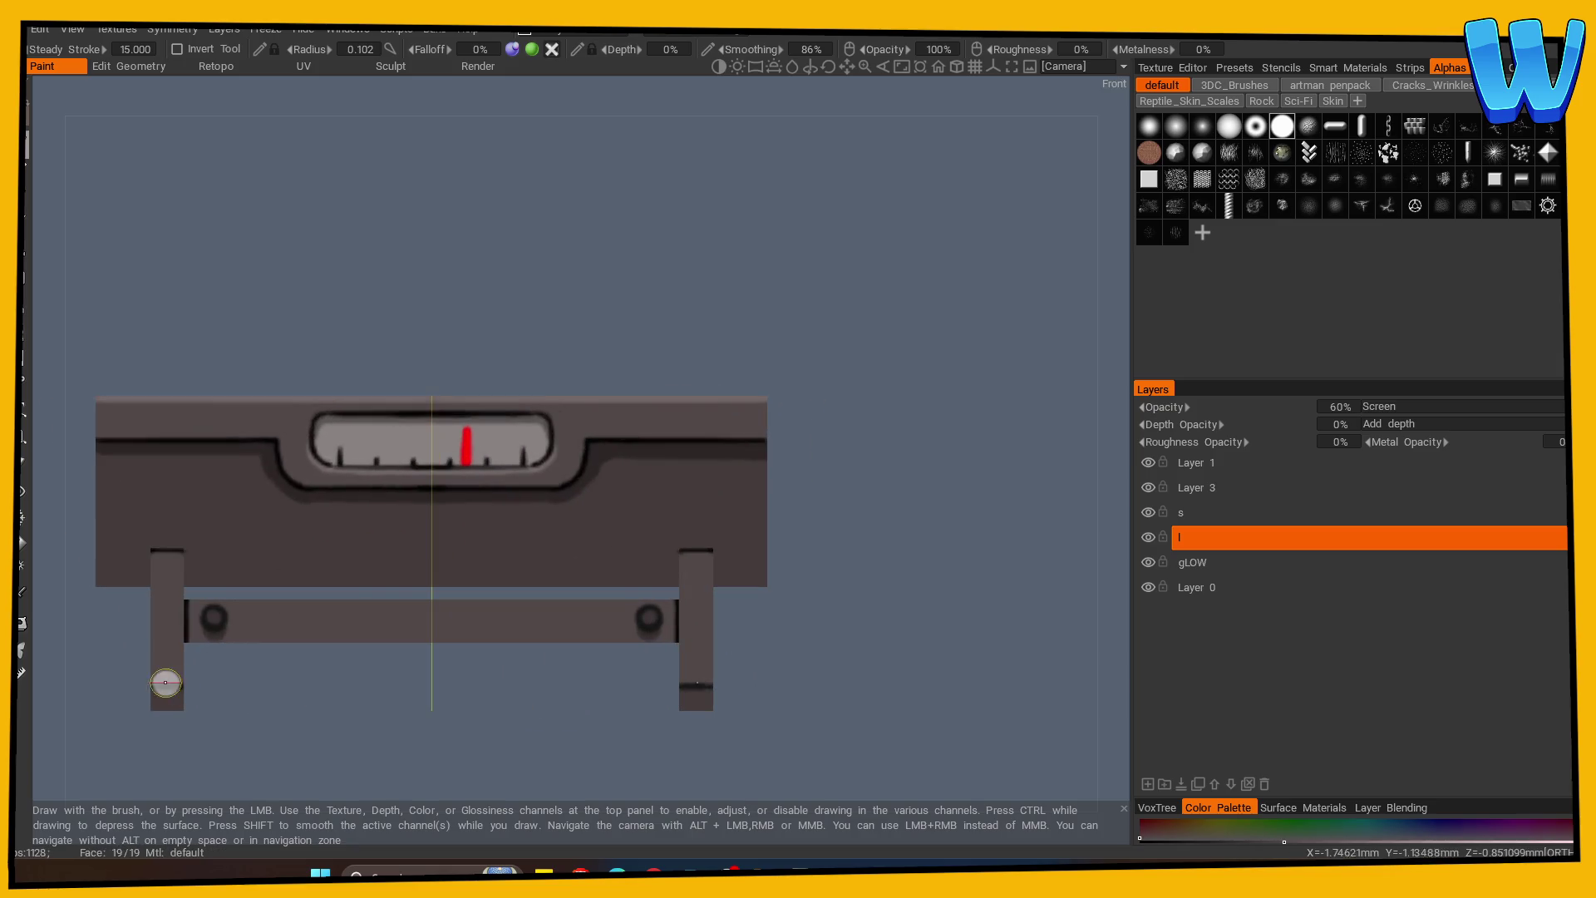
Paint light highlights along the crossbar's top edge and the legs' outer edges.
drag(190, 602, 417, 604)
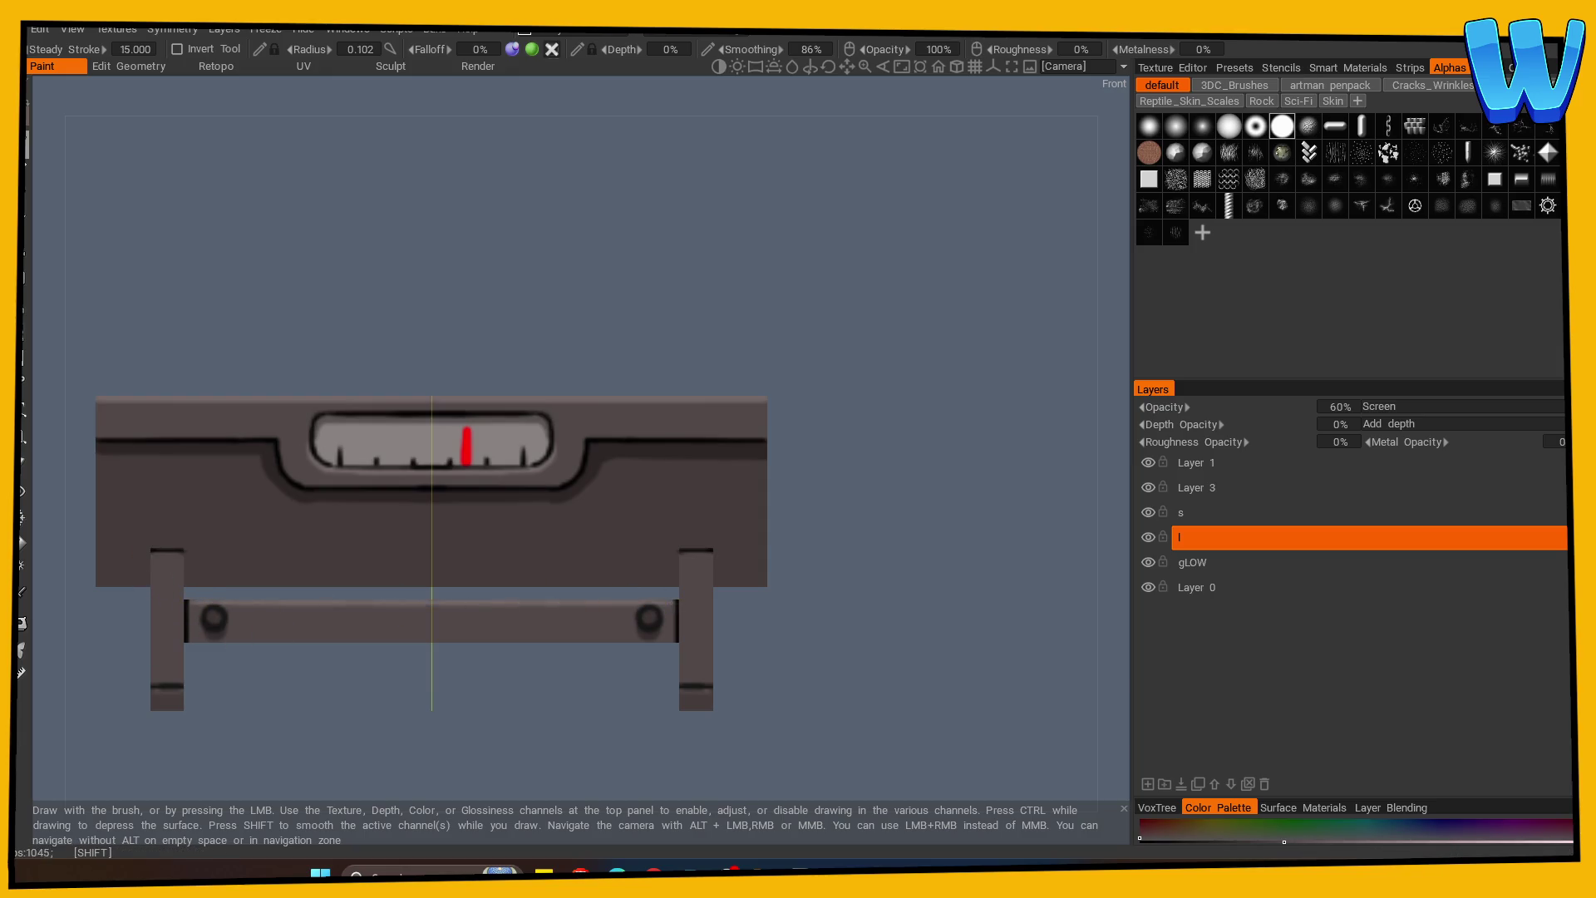
drag(150, 558, 152, 678)
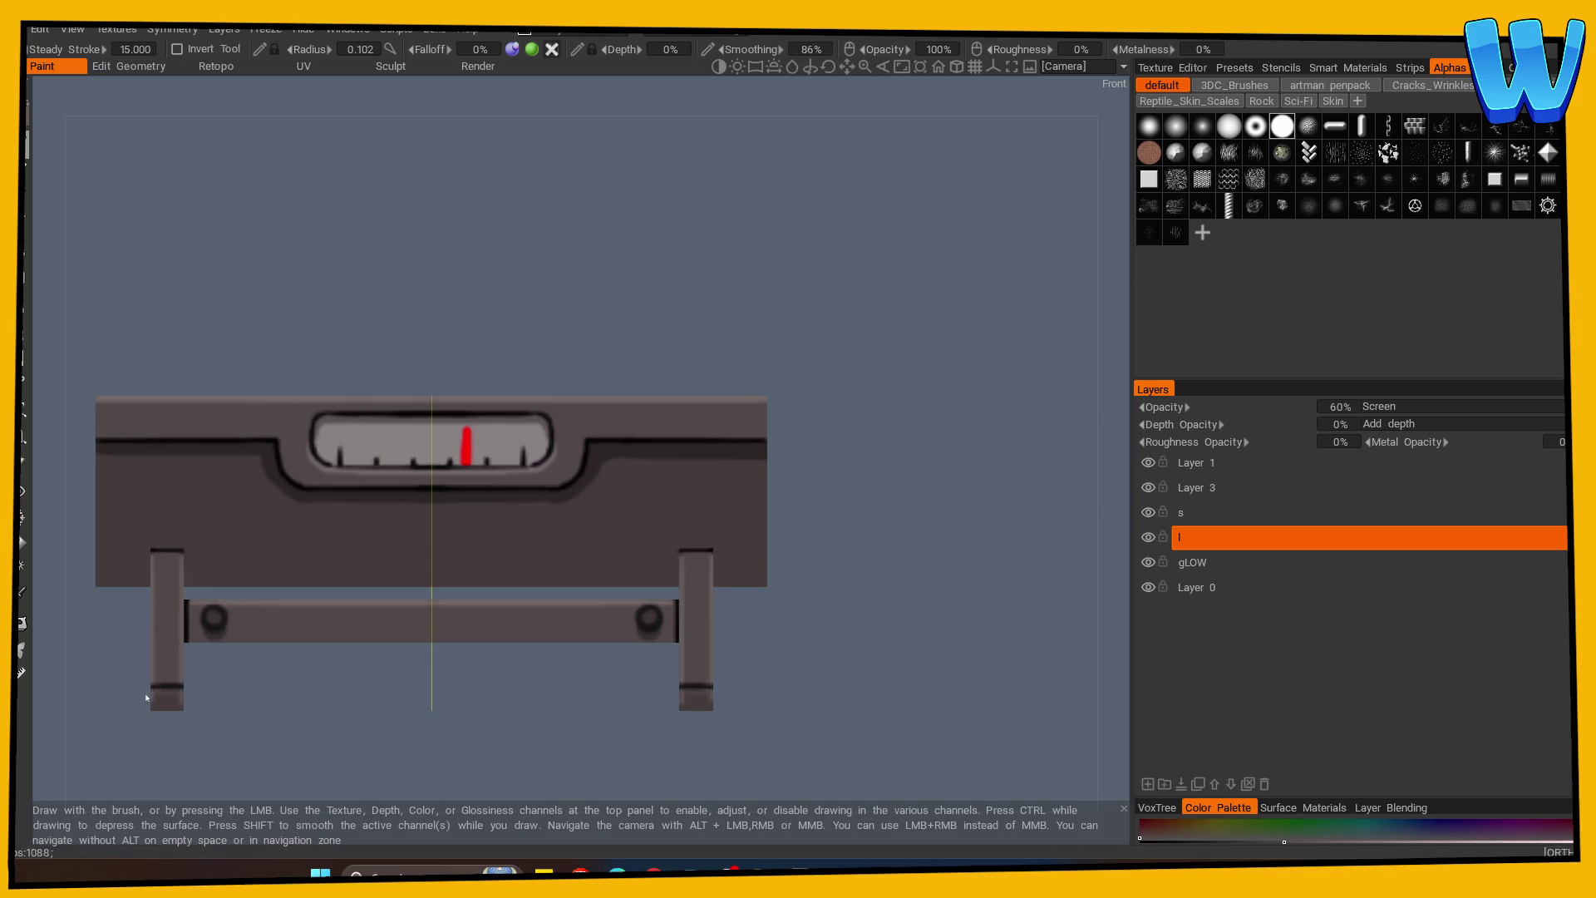
mouse_move(274, 713)
mouse_down()
mouse_move(447, 727)
mouse_move(210, 637)
mouse_up()
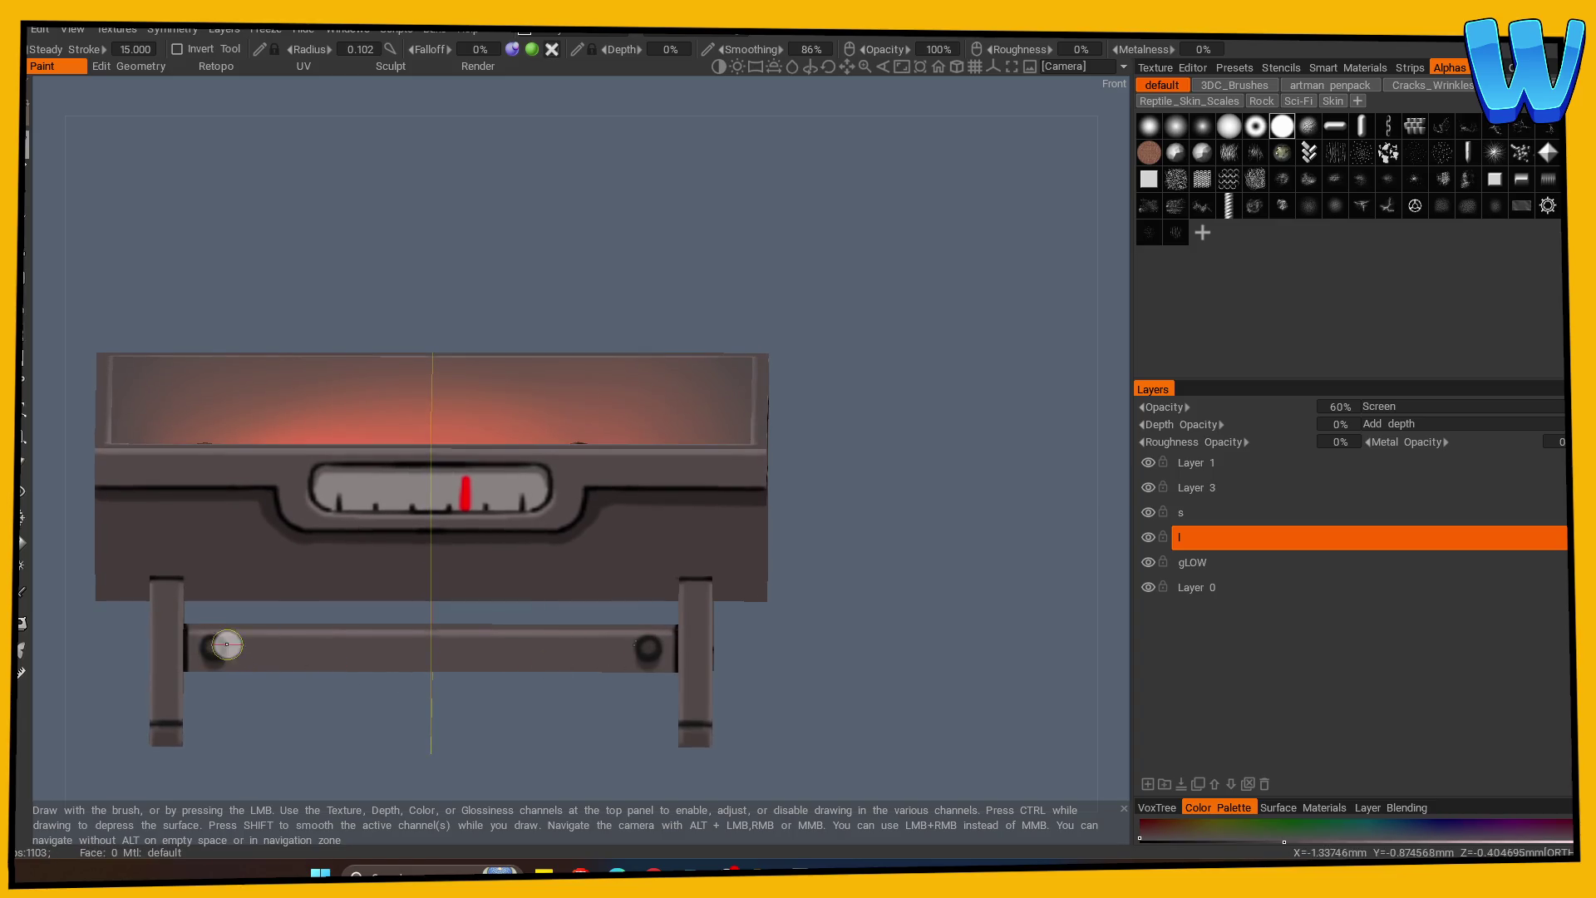
mouse_move(320, 728)
mouse_down()
mouse_move(337, 776)
mouse_move(528, 766)
mouse_move(316, 779)
mouse_up()
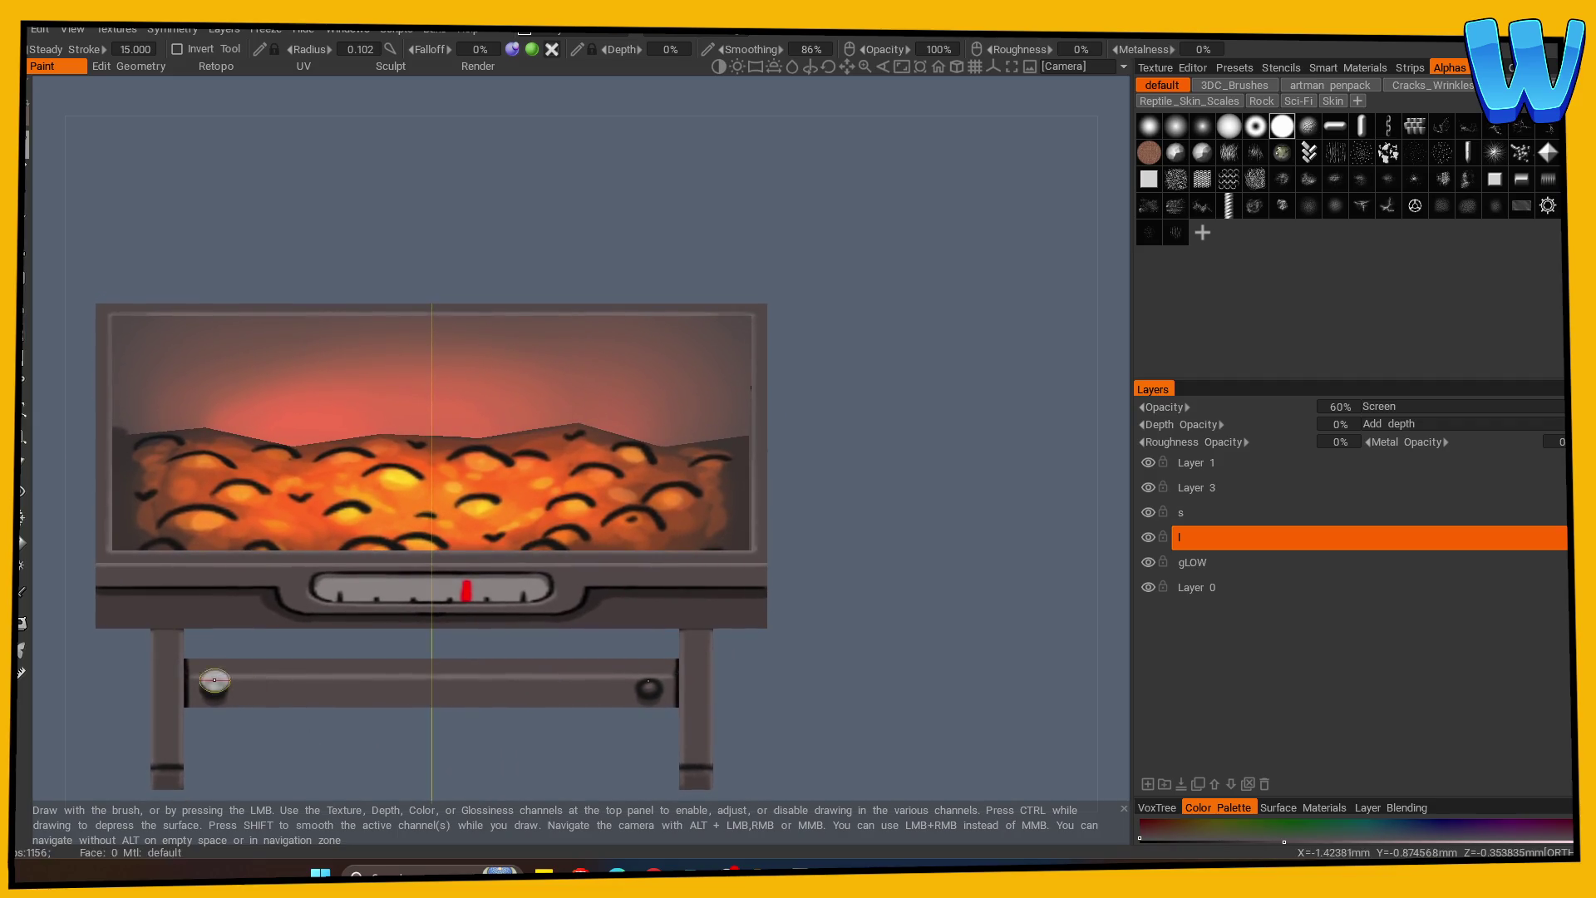
drag(838, 691, 337, 597)
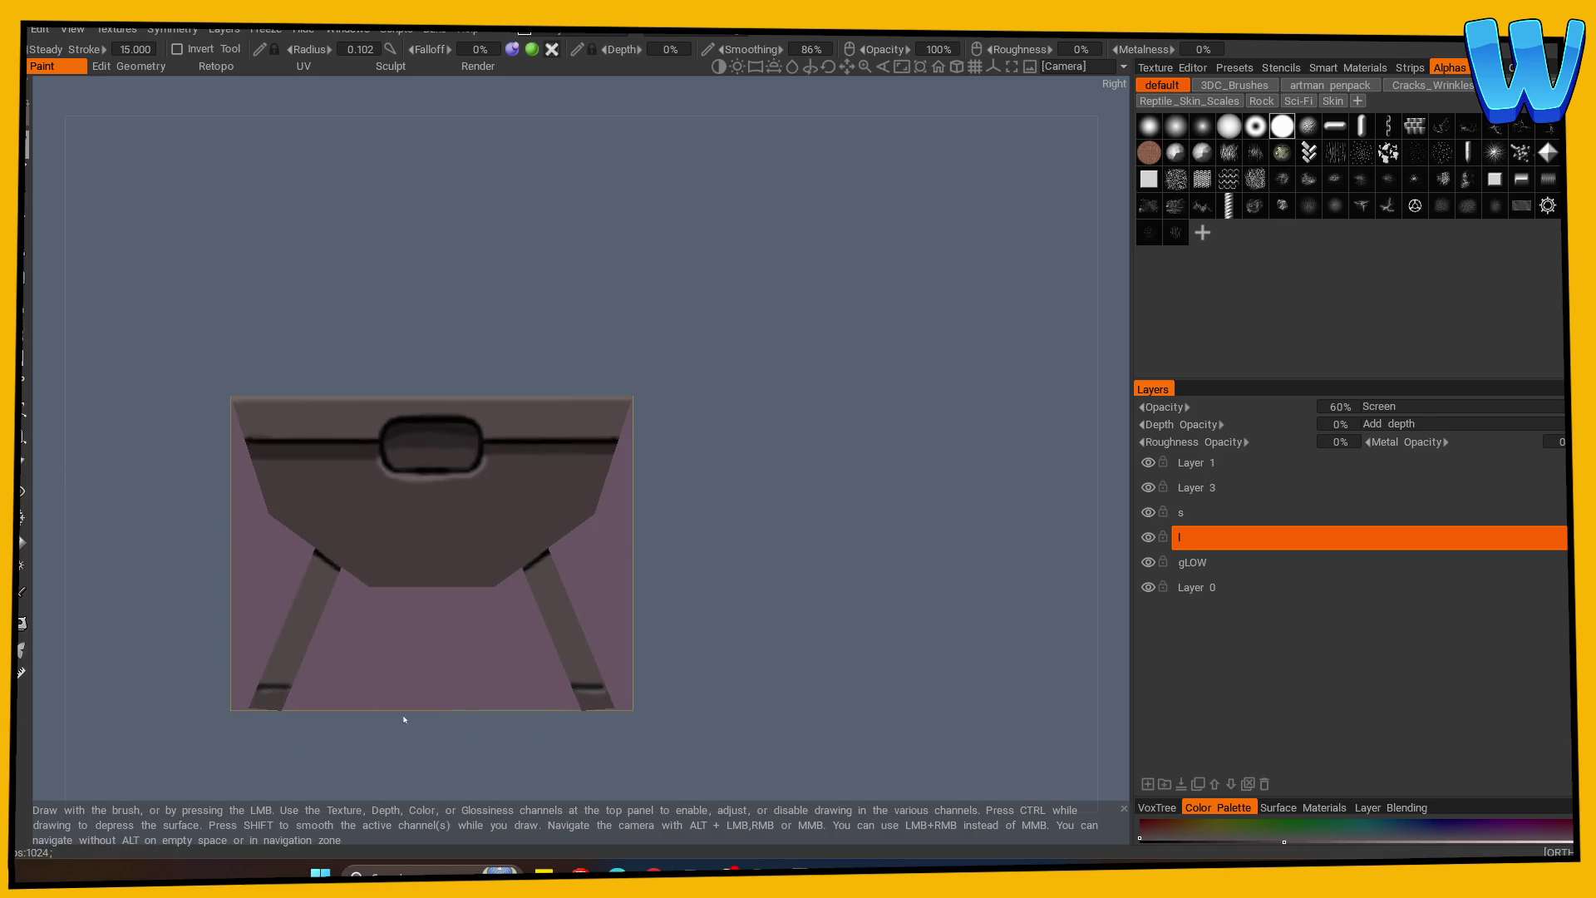
drag(397, 717, 535, 715)
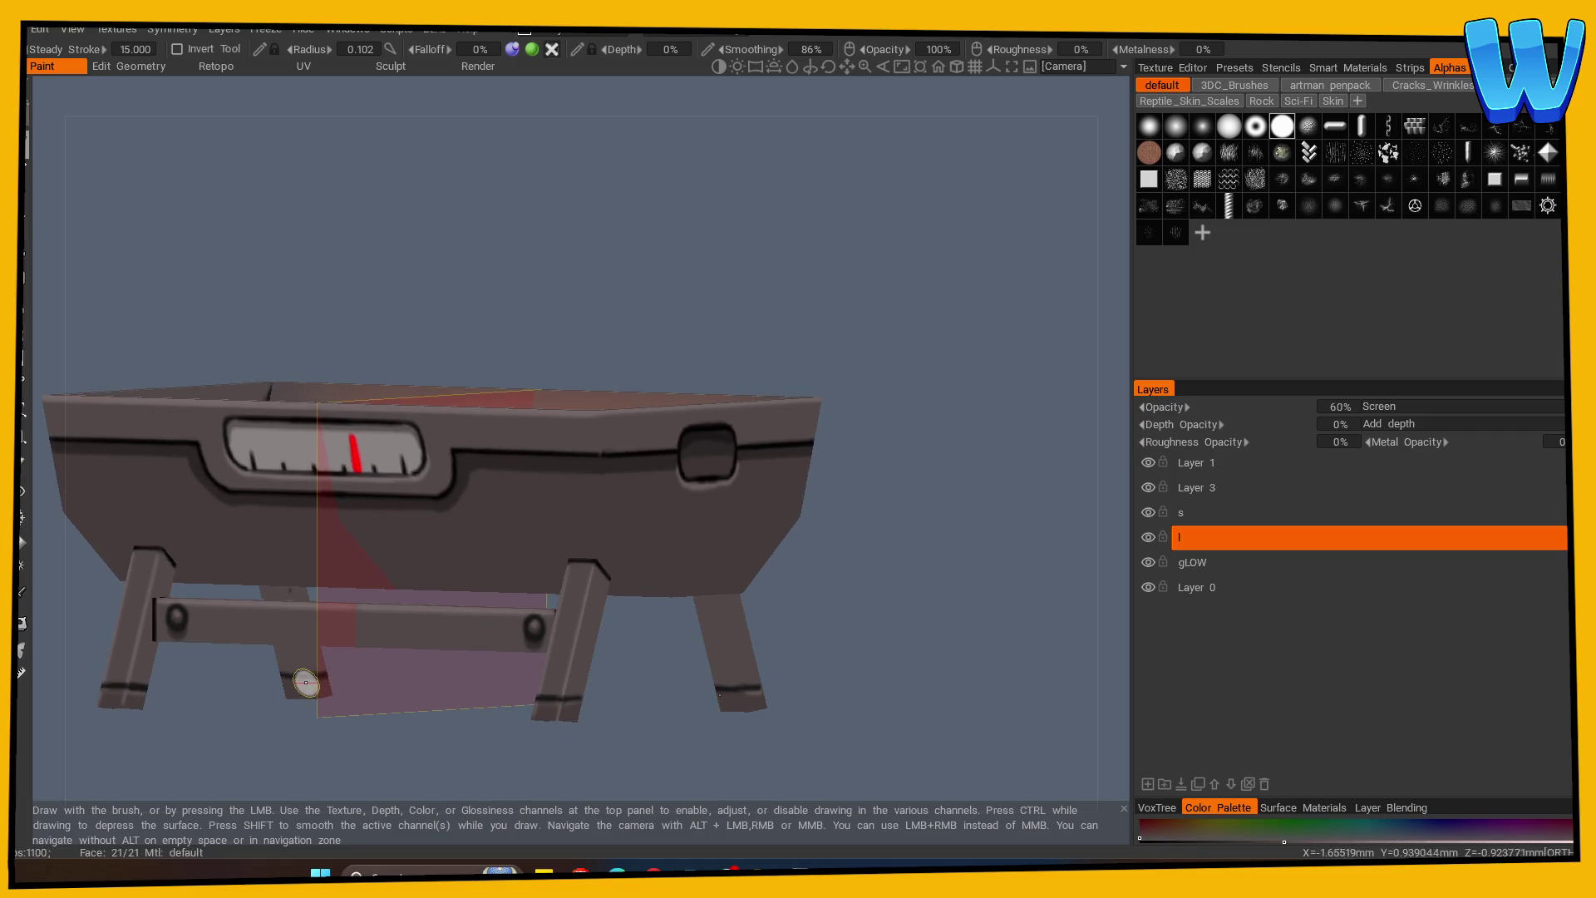
mouse_move(352, 677)
mouse_down()
mouse_move(360, 741)
mouse_move(463, 739)
mouse_up()
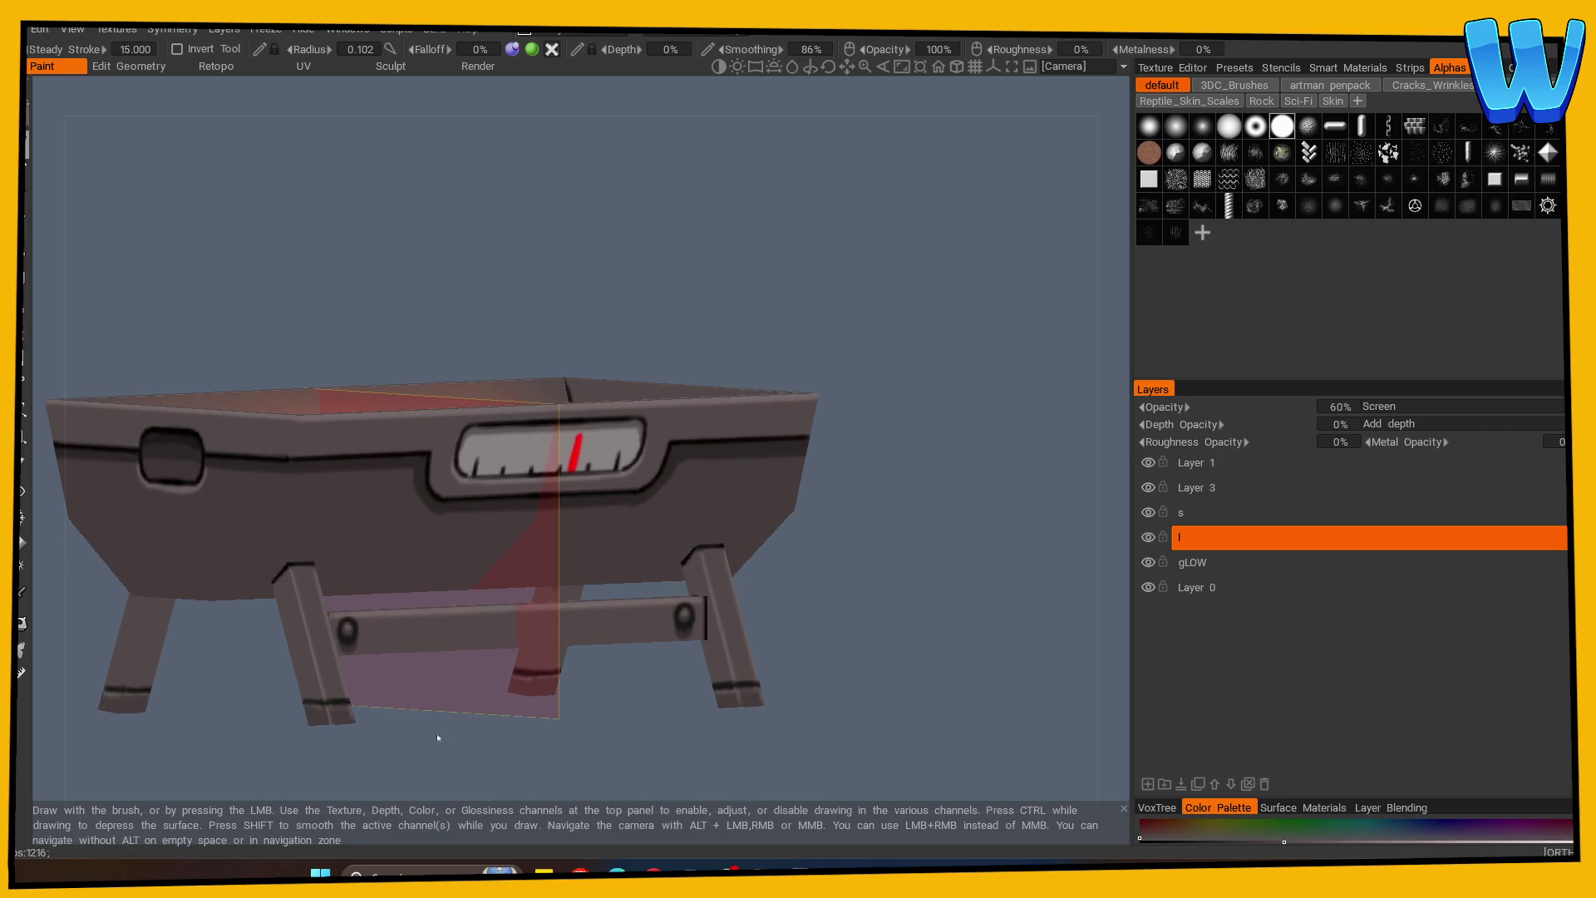
click(1247, 512)
Name the new layer Ds, set it to Multiply blending at 20% opacity.
click(1149, 784)
double_click(1197, 512)
text(Ds)
click(1405, 513)
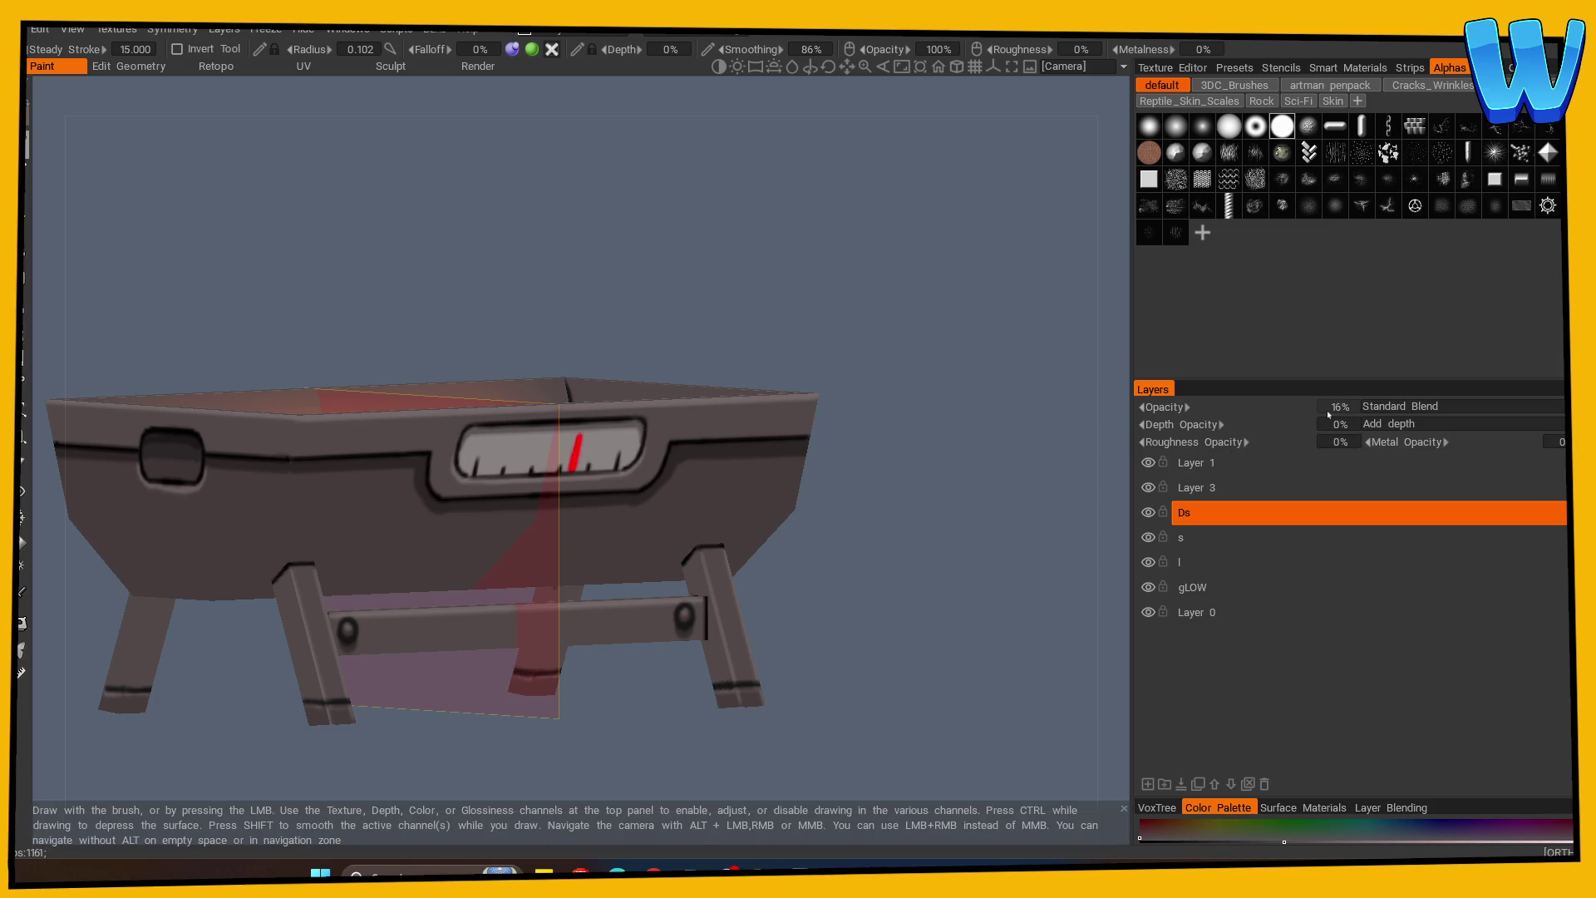
click(1399, 408)
click(1399, 422)
click(1399, 411)
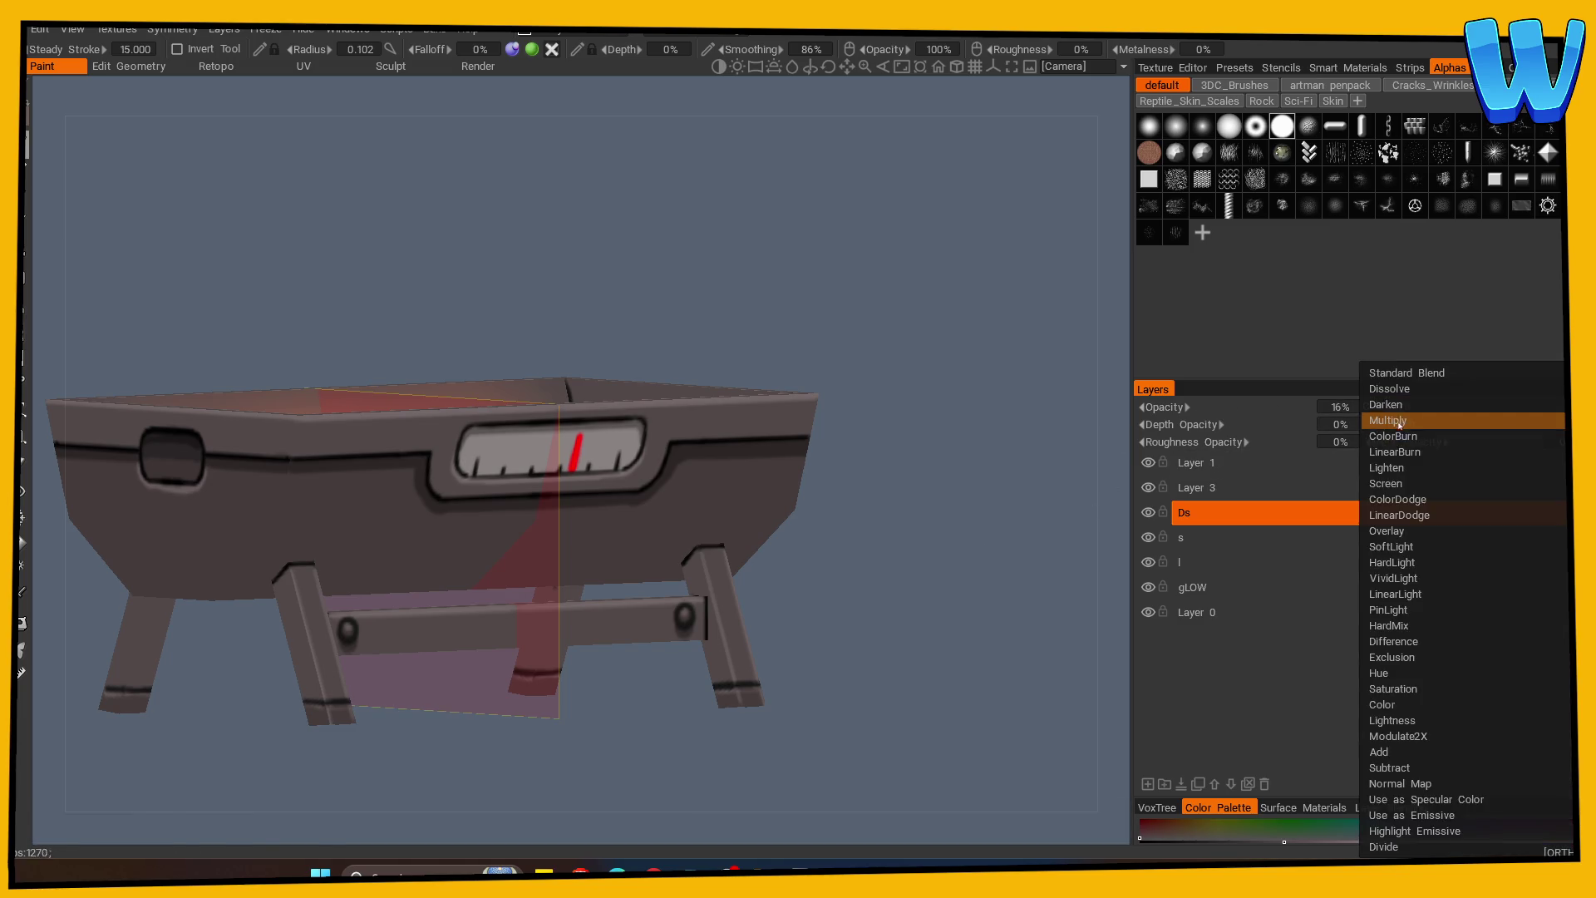
click(1399, 421)
drag(1280, 406, 1292, 405)
Orbit back to a straight front view and make layer l the active paint layer.
drag(863, 539, 143, 178)
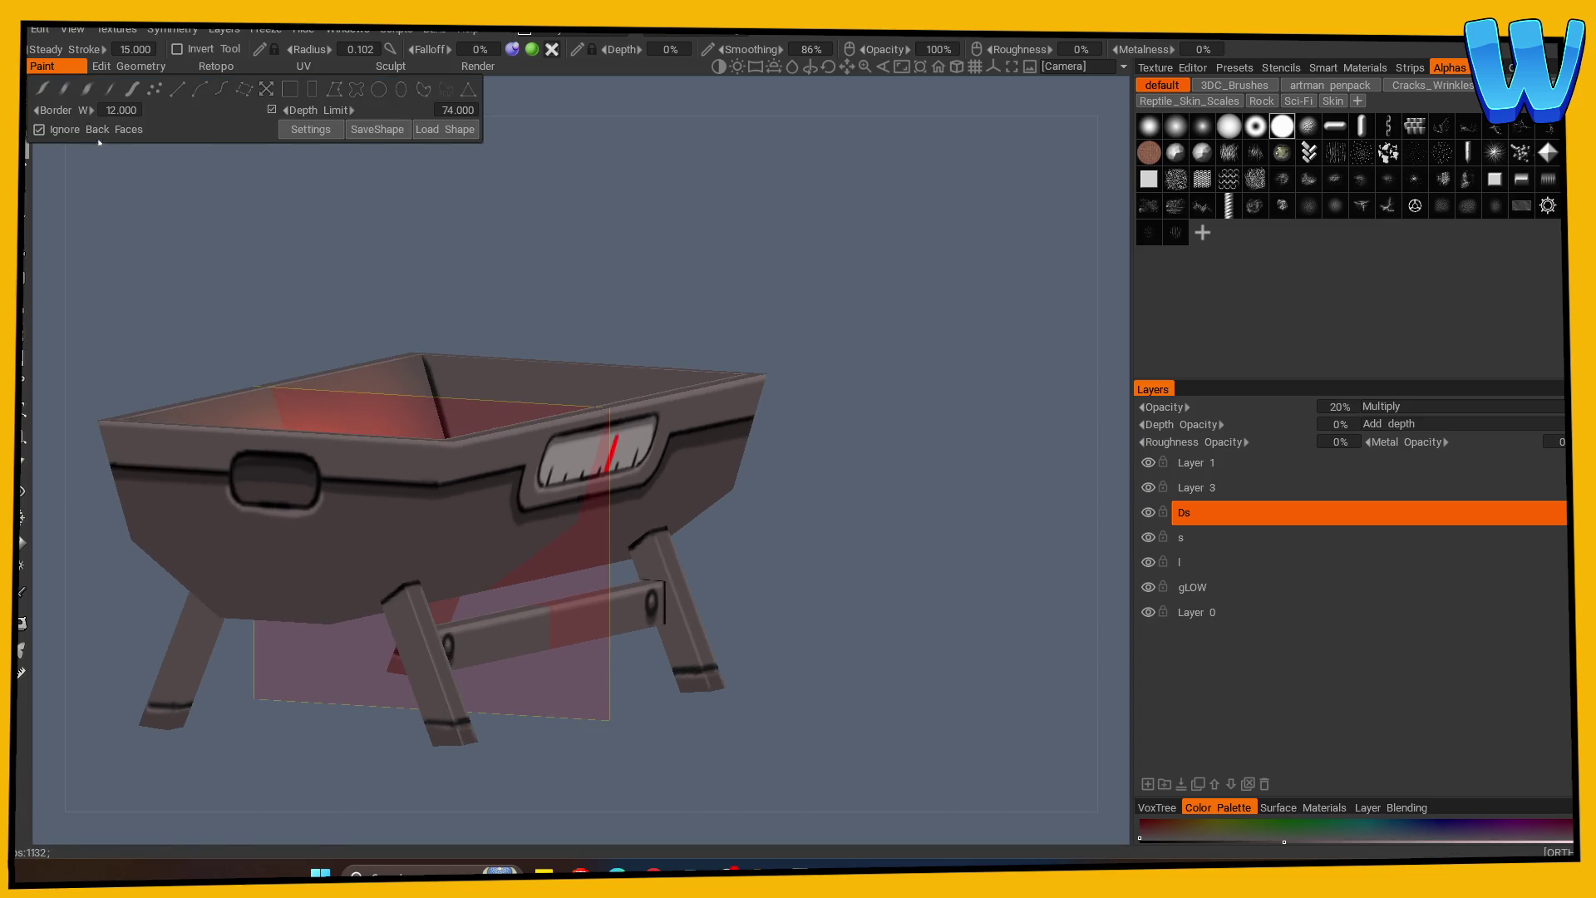
mouse_move(844, 377)
mouse_down()
mouse_move(474, 748)
mouse_move(474, 777)
mouse_move(466, 732)
mouse_move(374, 673)
mouse_move(488, 695)
mouse_move(468, 710)
mouse_move(507, 725)
mouse_up()
mouse_move(261, 752)
mouse_down()
mouse_move(321, 701)
mouse_move(474, 731)
mouse_move(526, 721)
mouse_move(444, 723)
mouse_up()
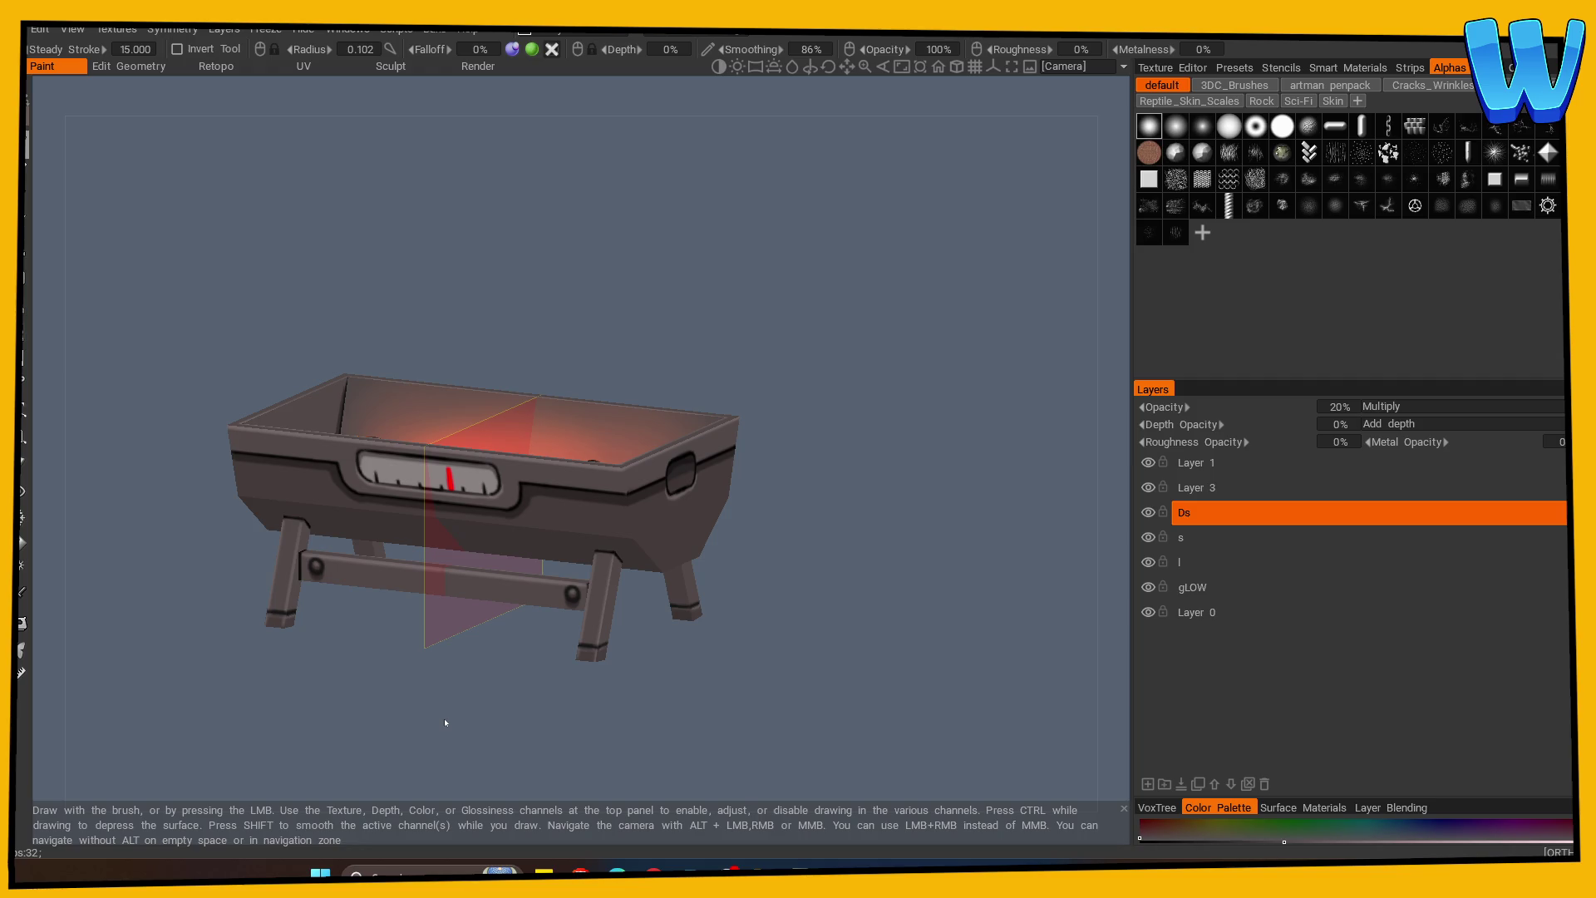
mouse_move(445, 722)
mouse_down()
mouse_move(802, 535)
mouse_move(812, 497)
mouse_up()
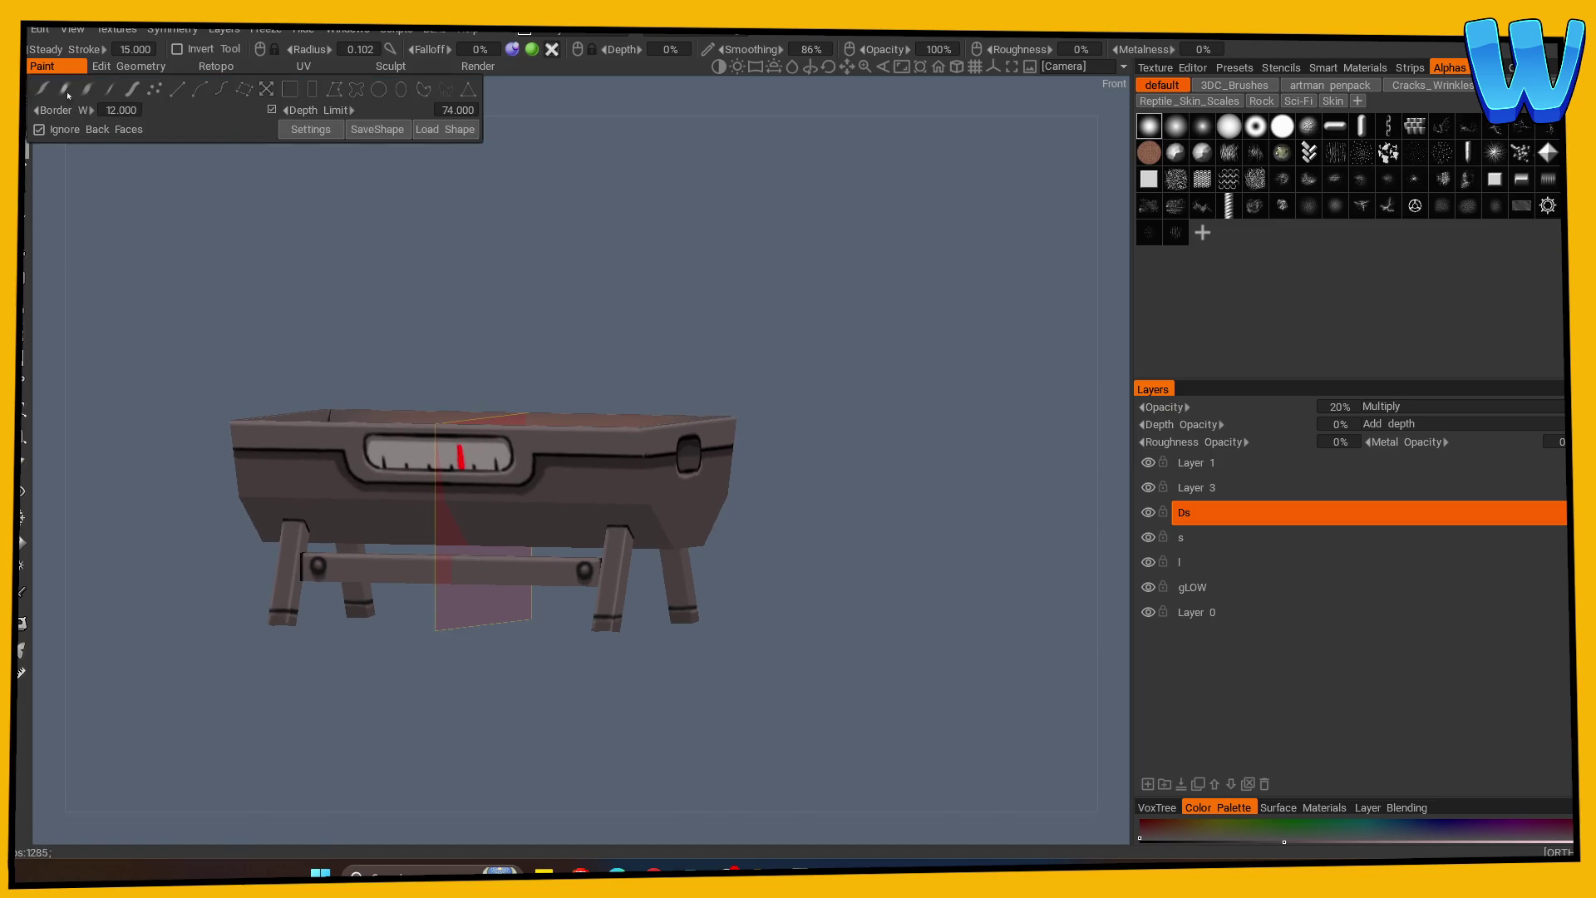
drag(906, 507, 959, 515)
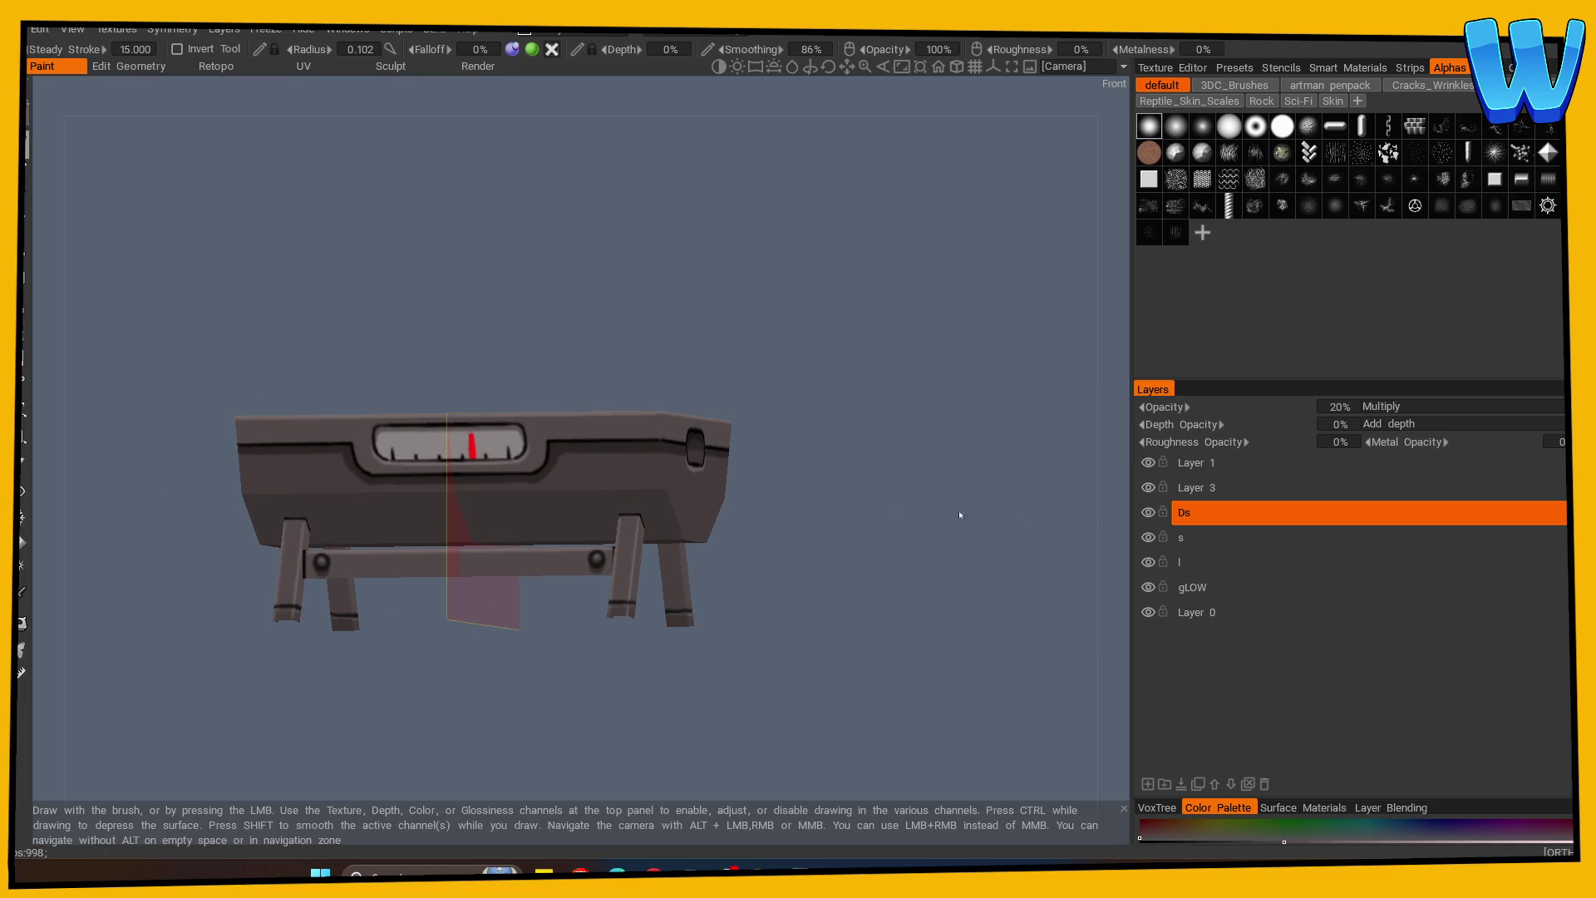
click(1180, 562)
scroll(269, 604, up, 1)
click(163, 420)
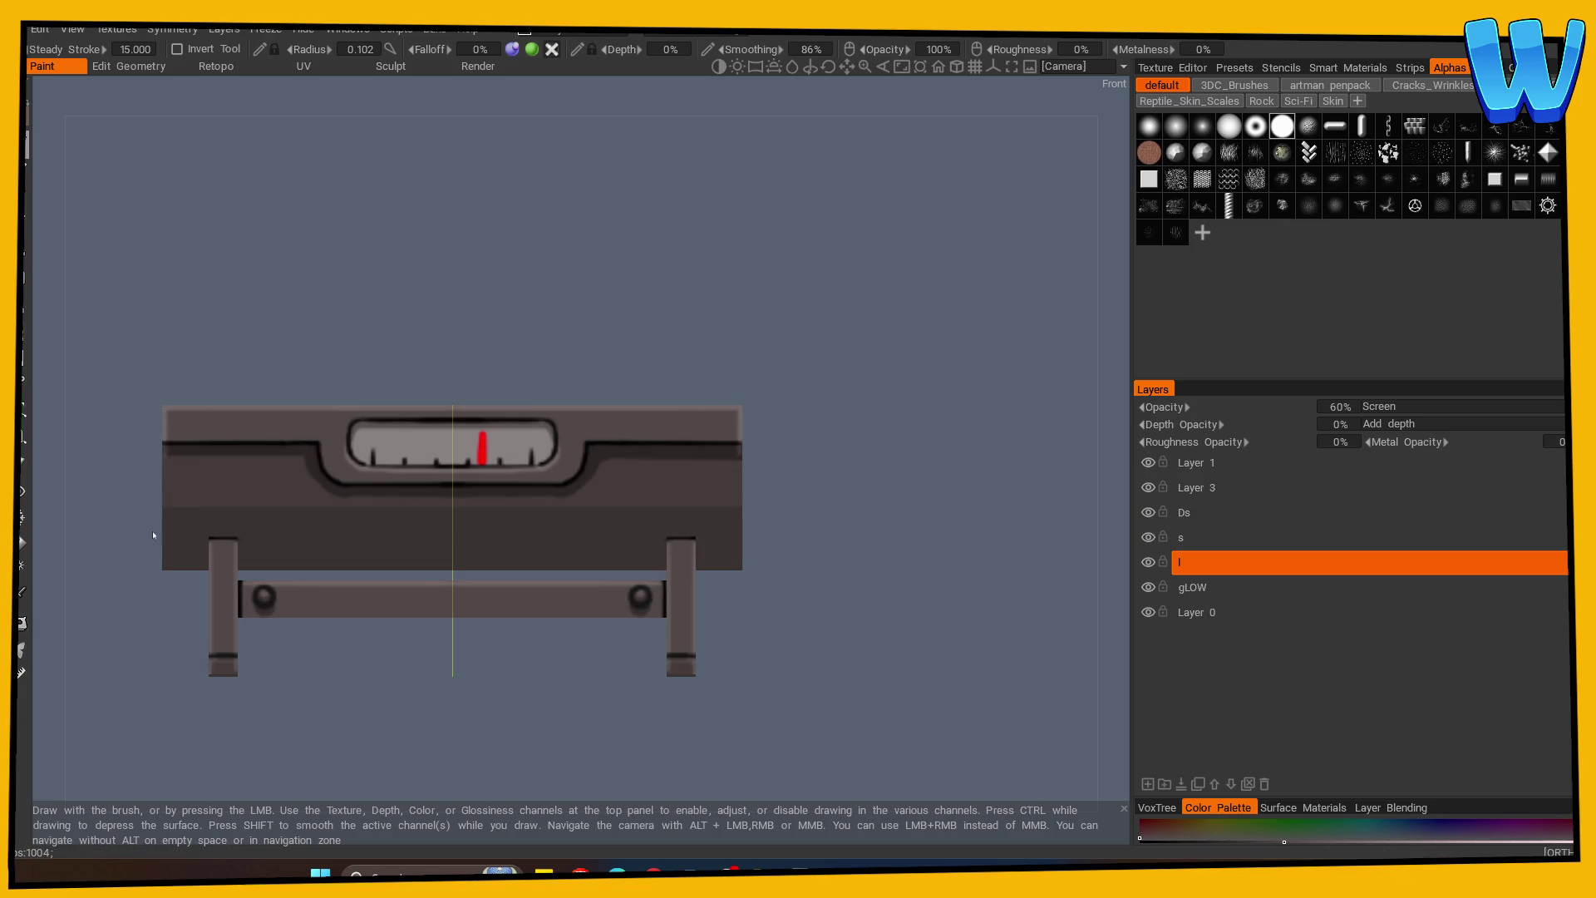
Turn off symmetry painting in the Symmetry settings.
mouse_move(824, 556)
mouse_down()
mouse_move(905, 558)
mouse_move(489, 493)
mouse_up()
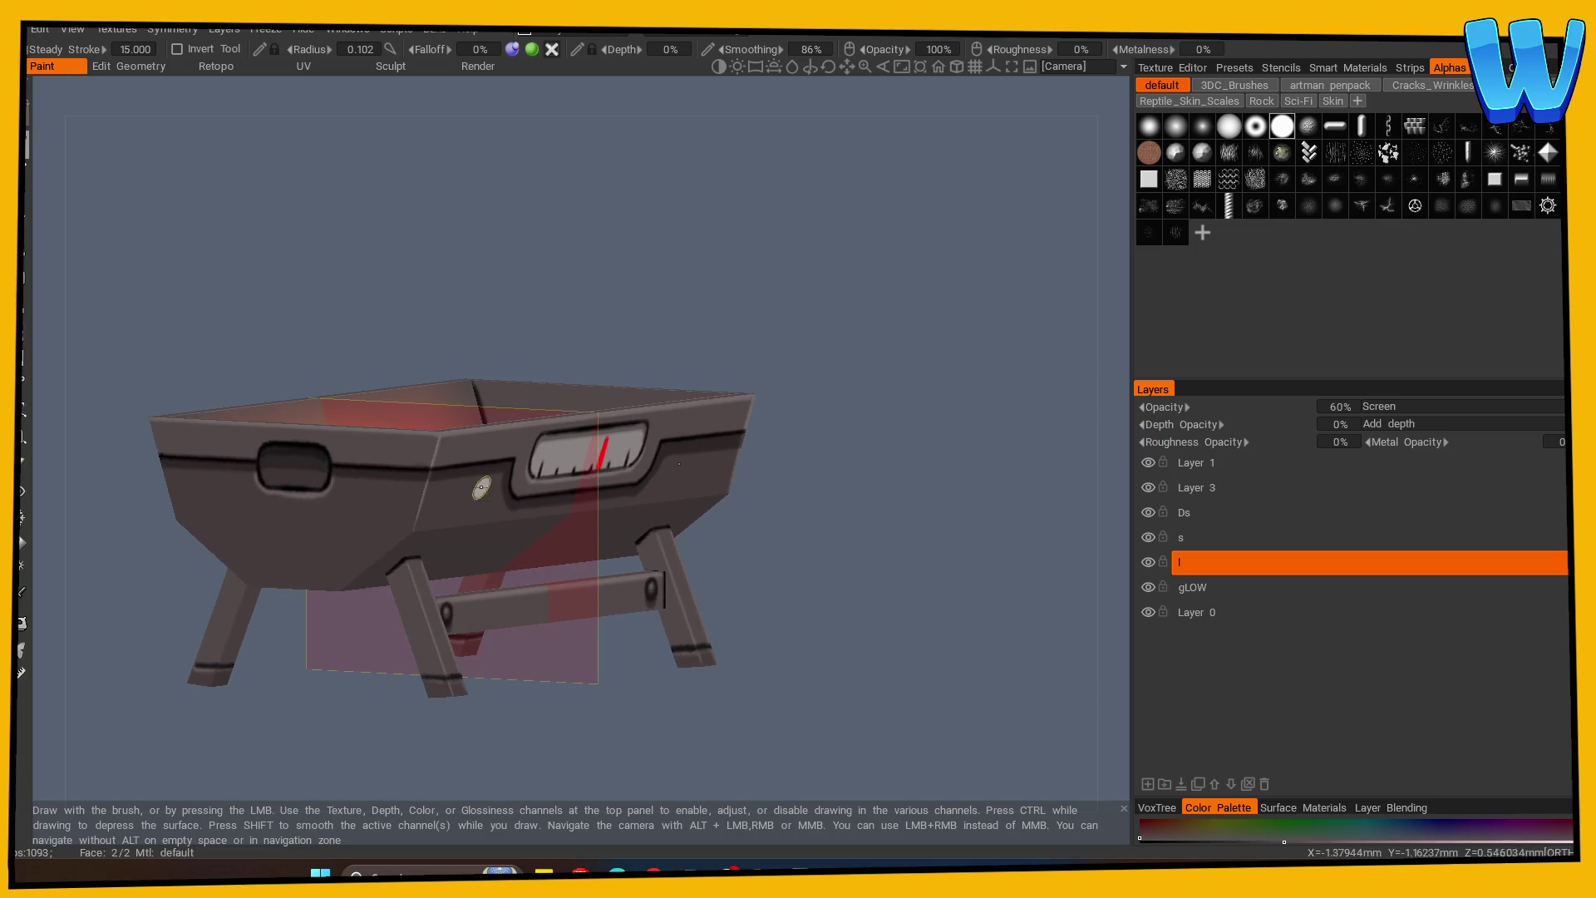
key(ctrl+KP_3)
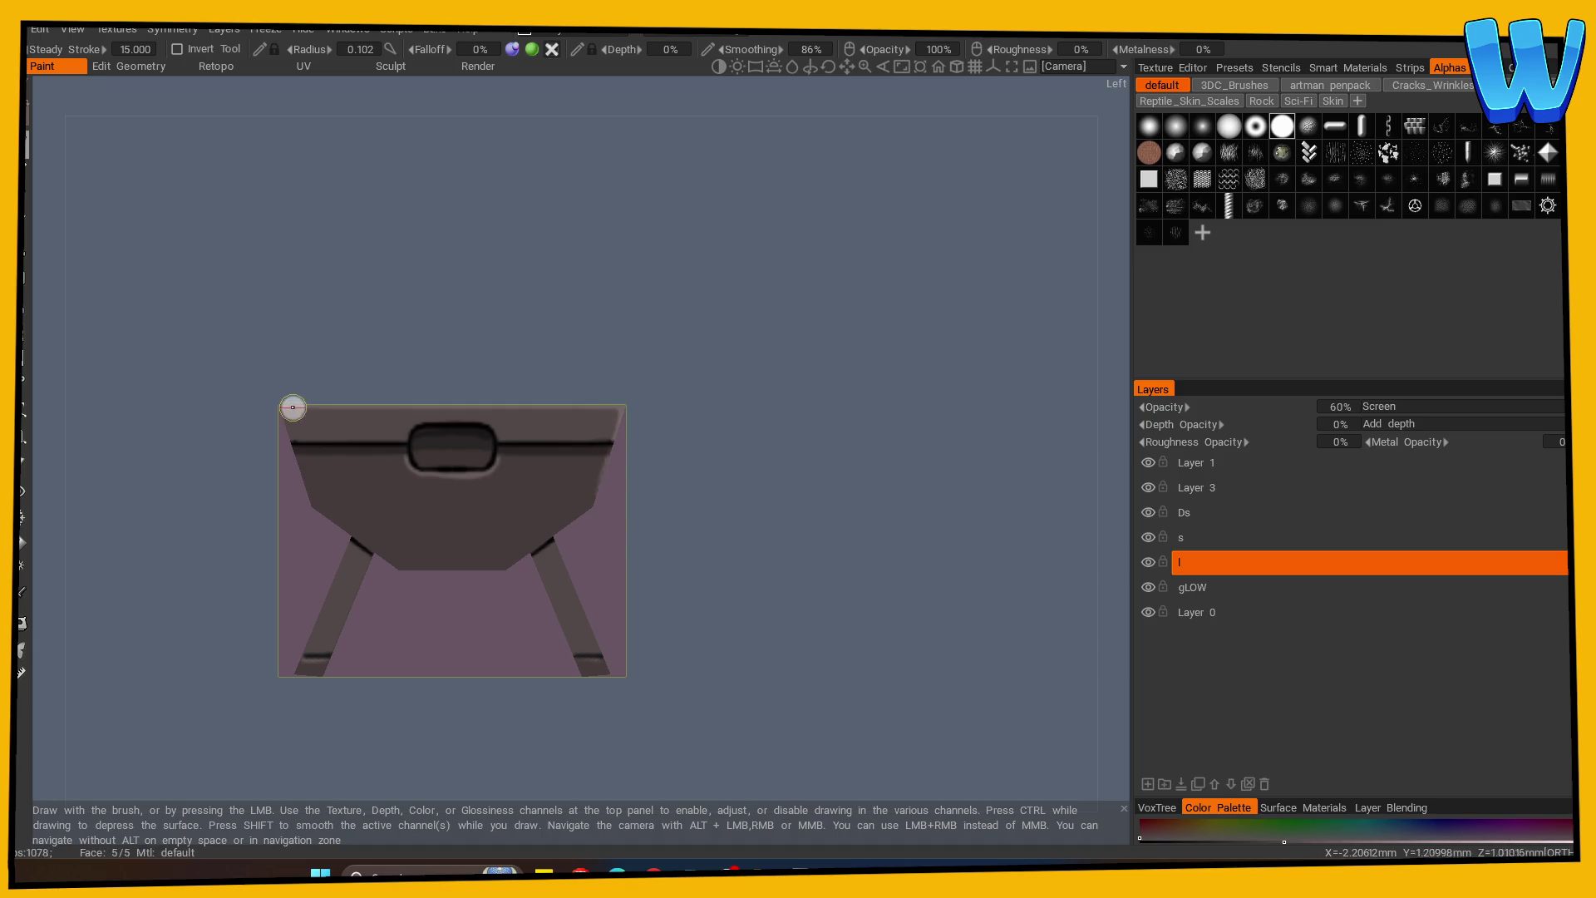
key(KP_1)
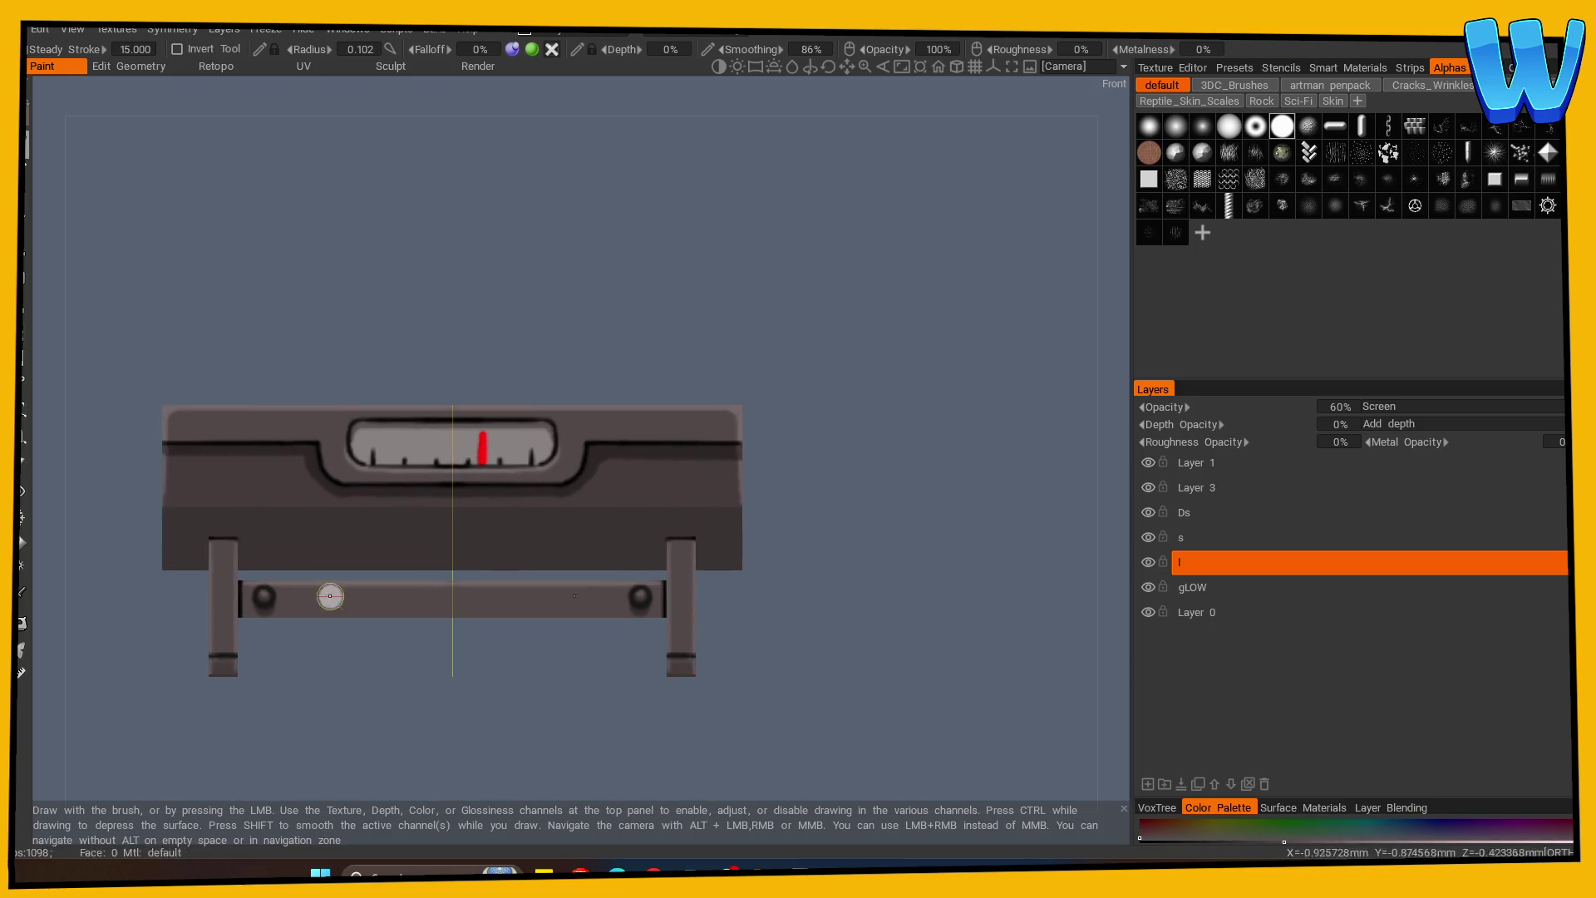
key(s)
click(438, 394)
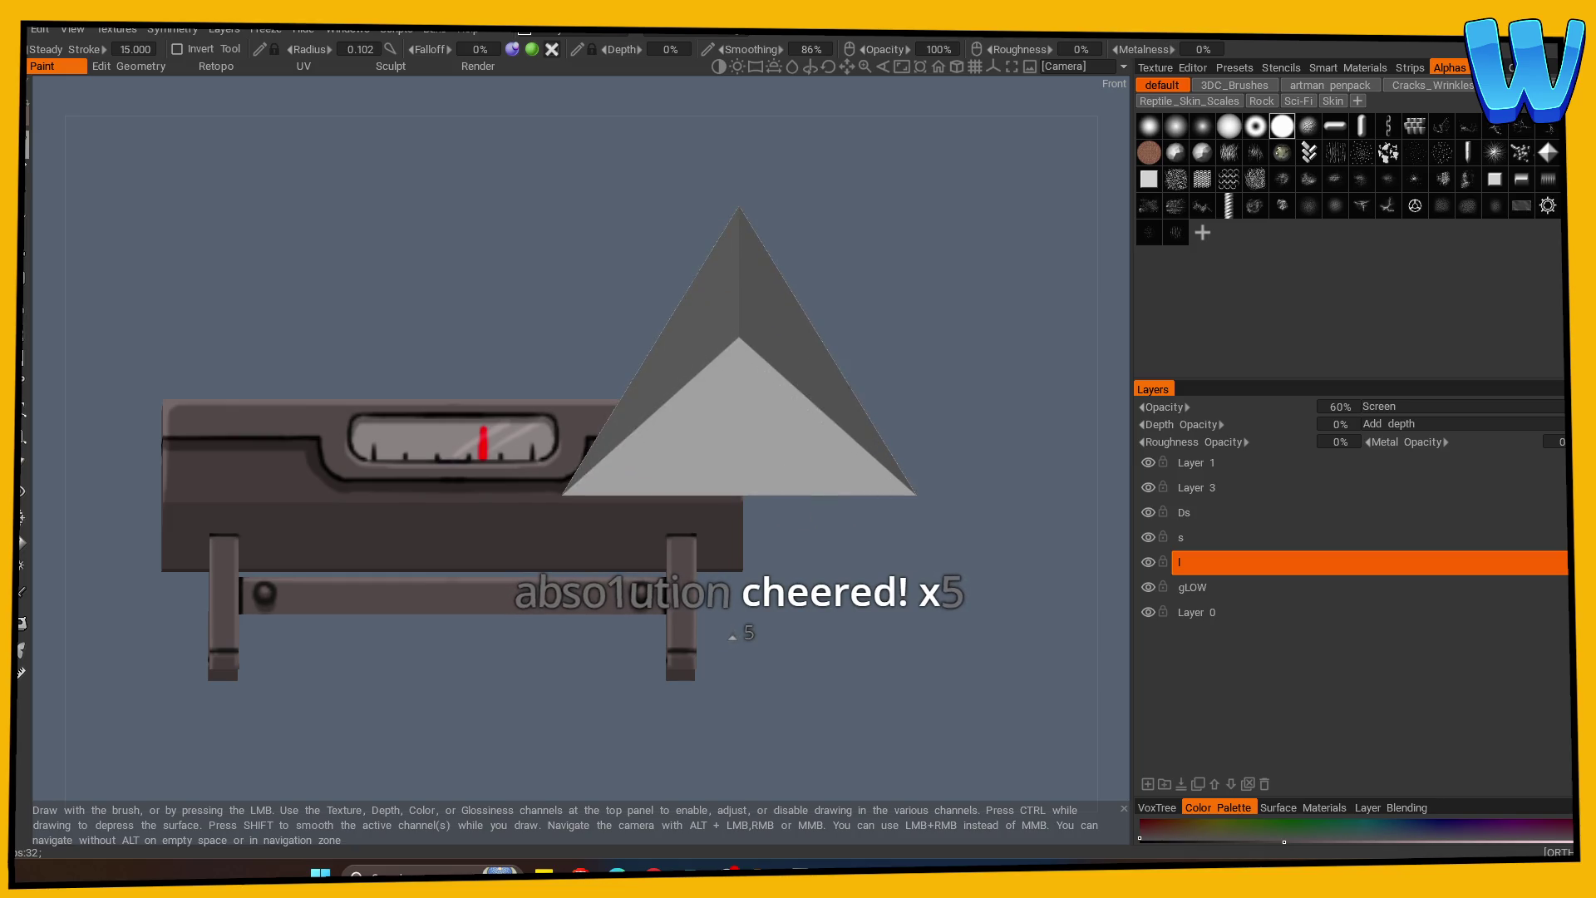
Save the painted grill scene under the name bbQ.
drag(731, 636, 852, 630)
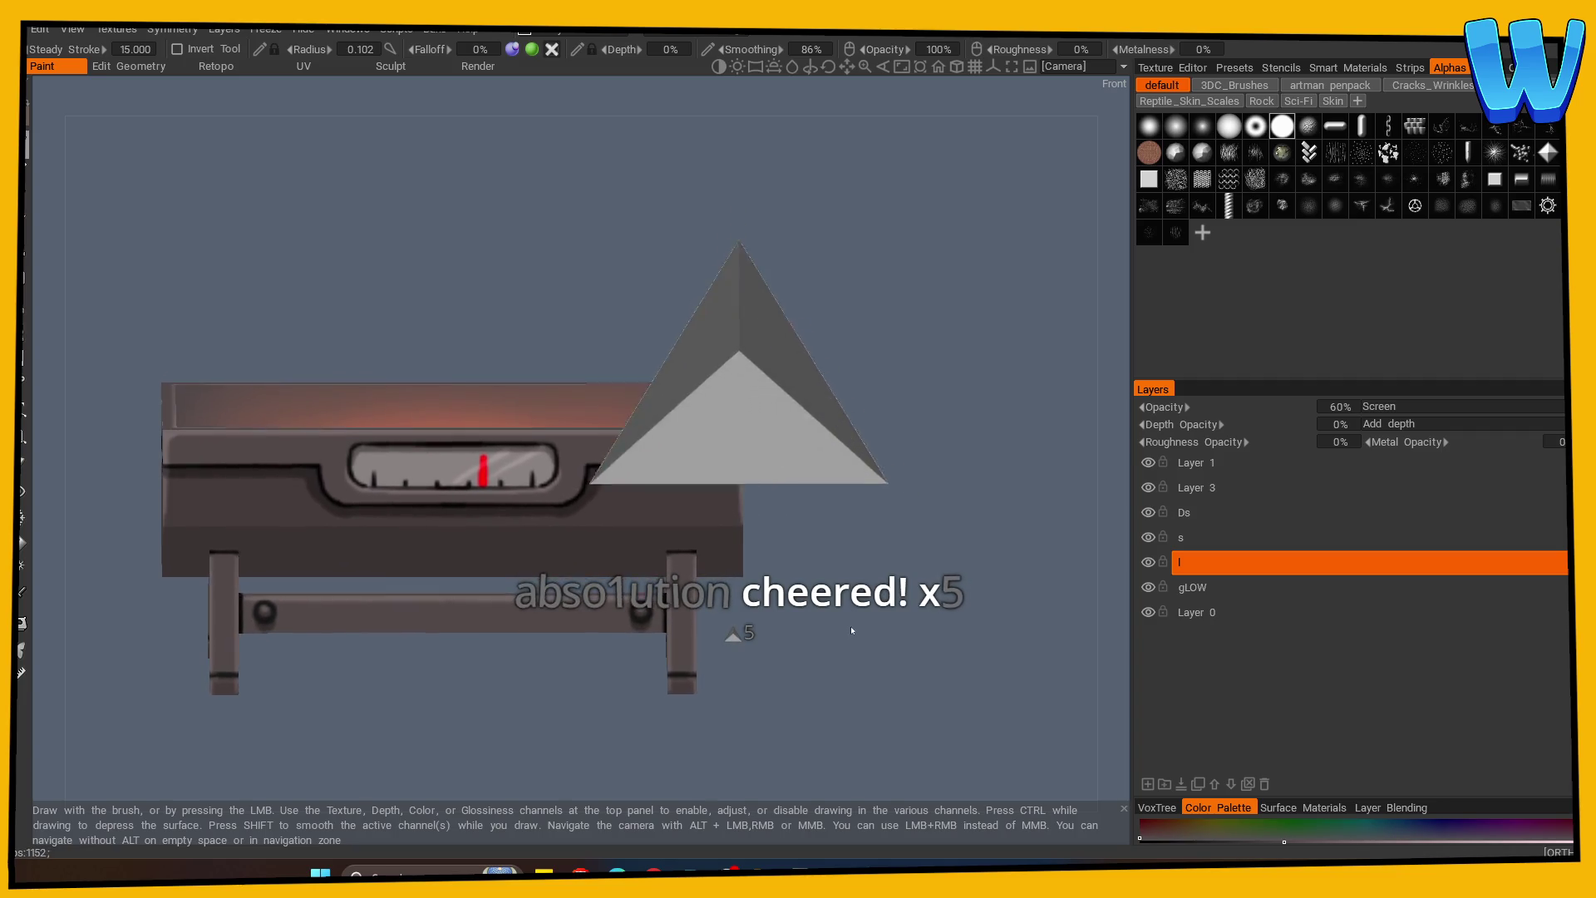
drag(837, 559, 823, 509)
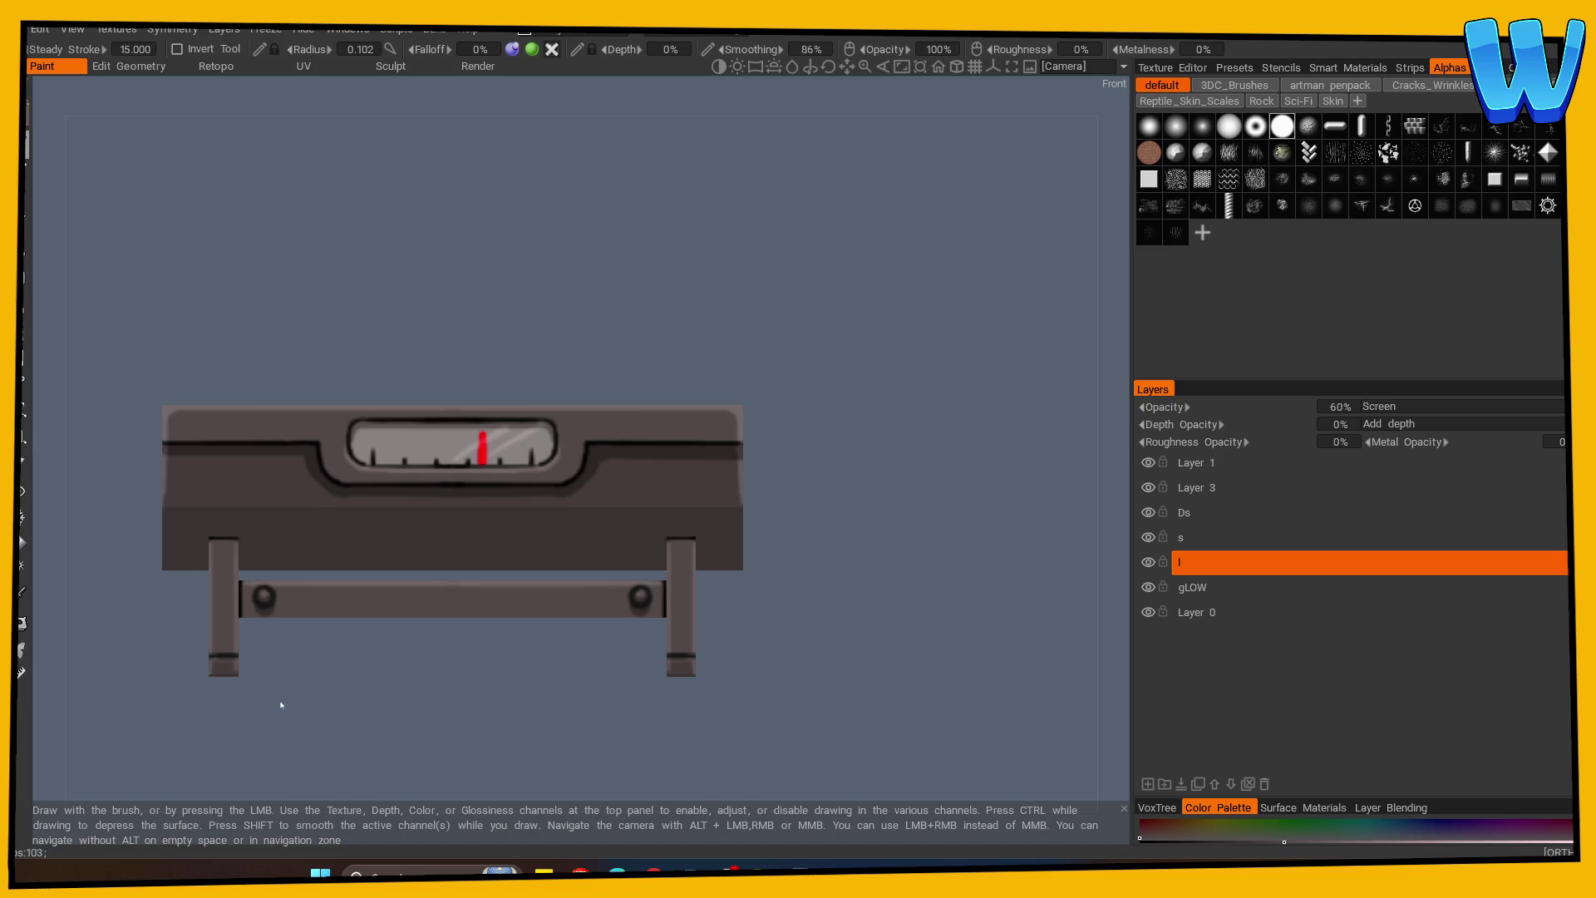
mouse_move(338, 690)
mouse_down()
mouse_move(332, 760)
mouse_move(670, 680)
mouse_up()
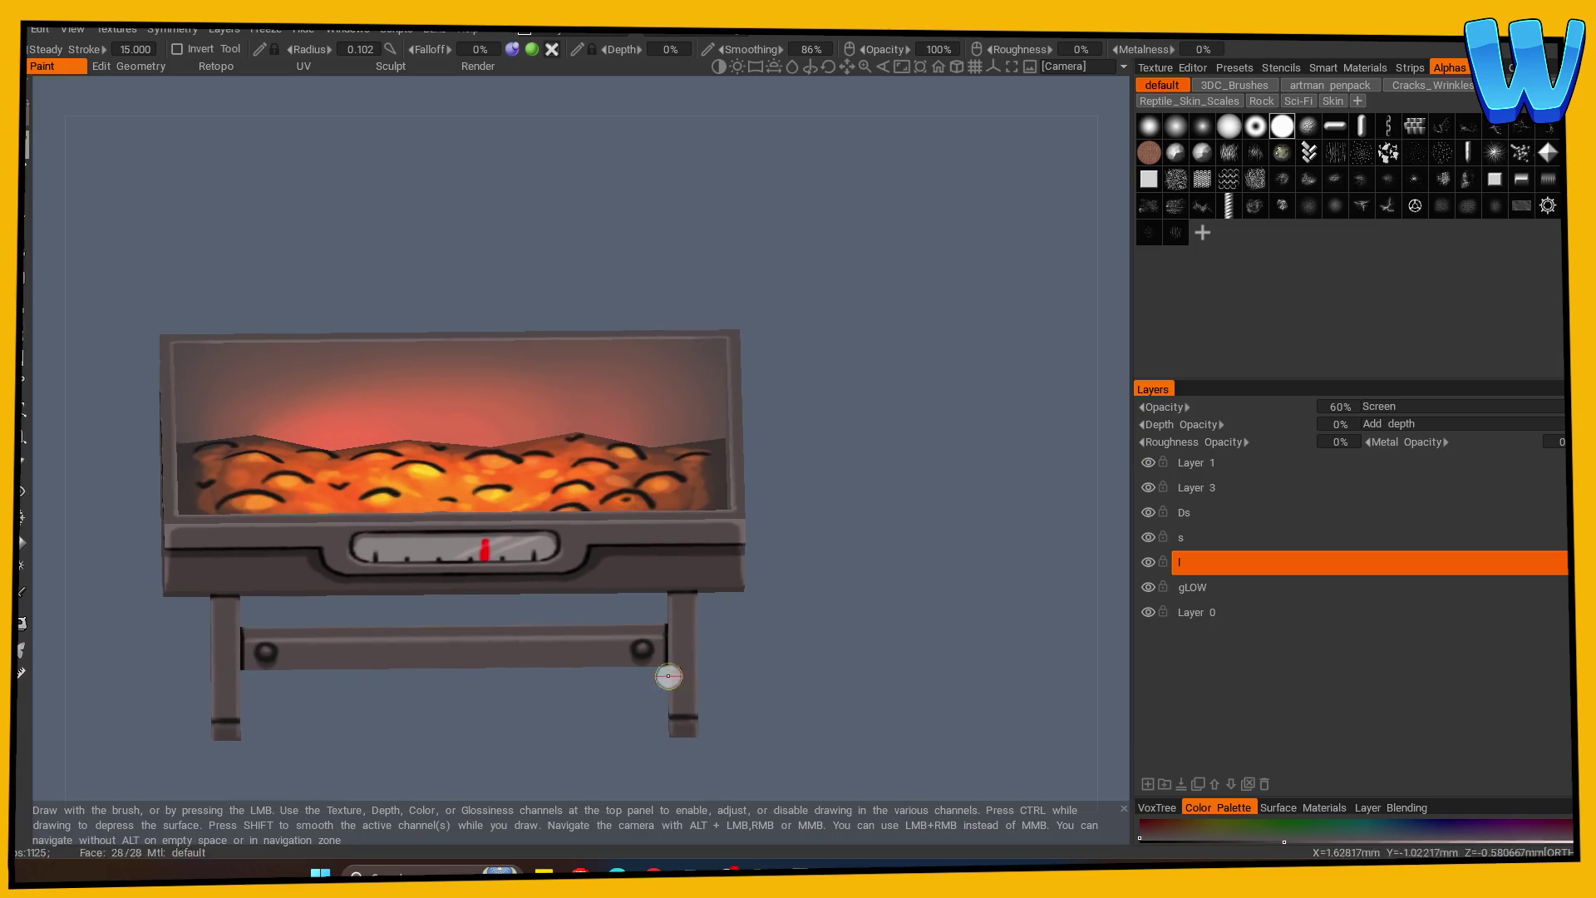
mouse_move(847, 665)
mouse_down()
mouse_move(516, 727)
mouse_move(456, 766)
mouse_move(698, 702)
mouse_up()
key(ctrl+s)
key(Escape)
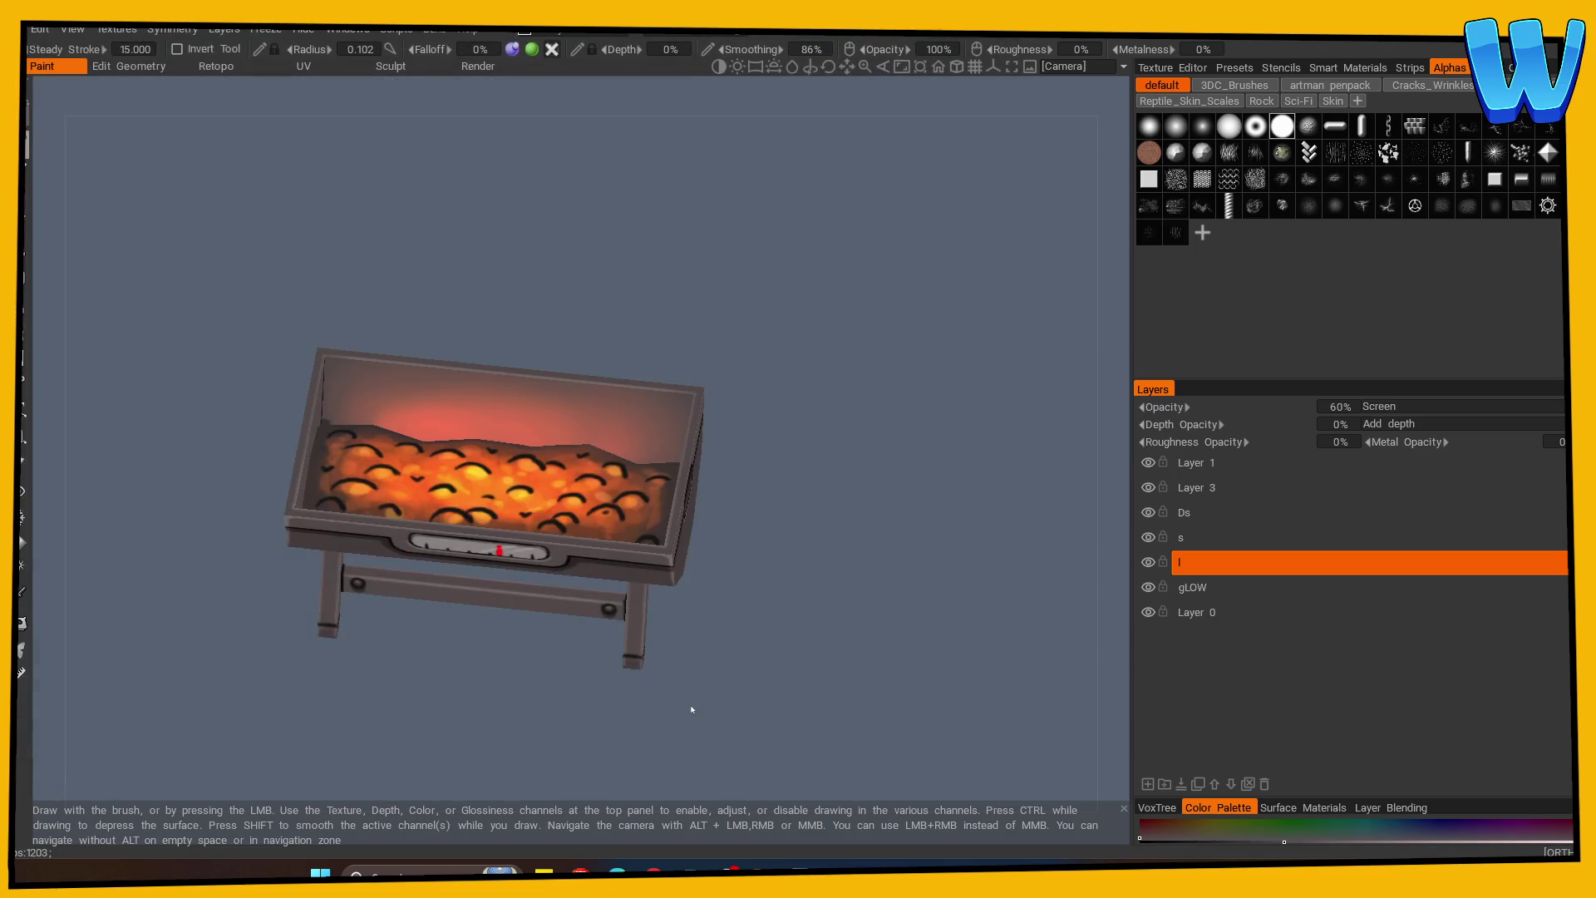
key(ctrl+s)
text(bbQ)
key(Return)
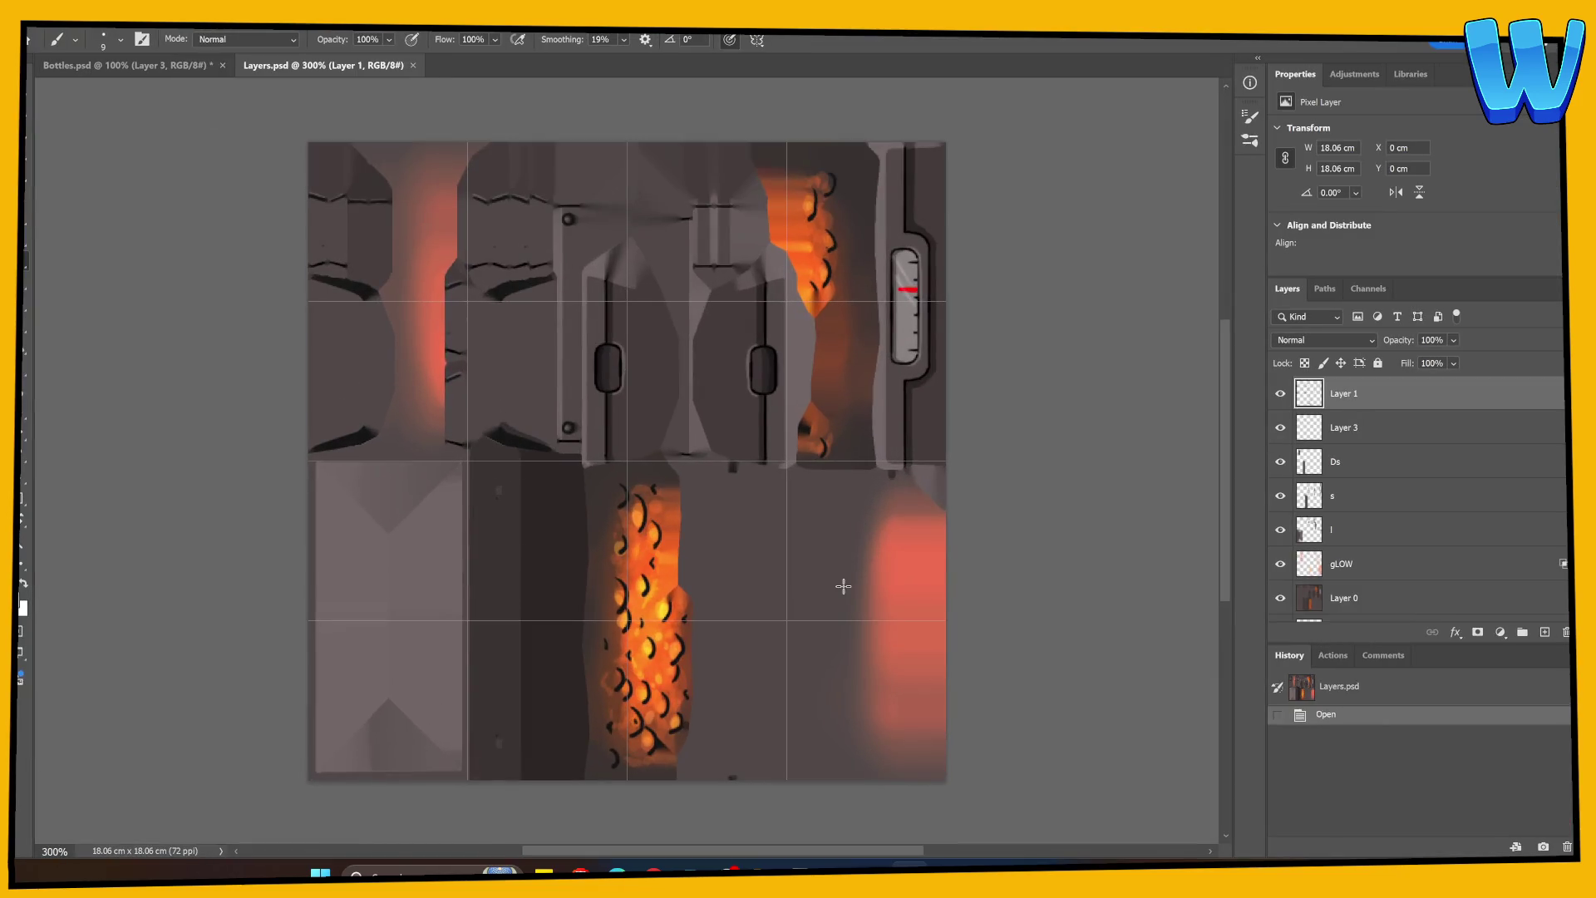
Add a new empty layer above Layer 1, checking Layer 1's strokes by toggling visibility.
click(1322, 606)
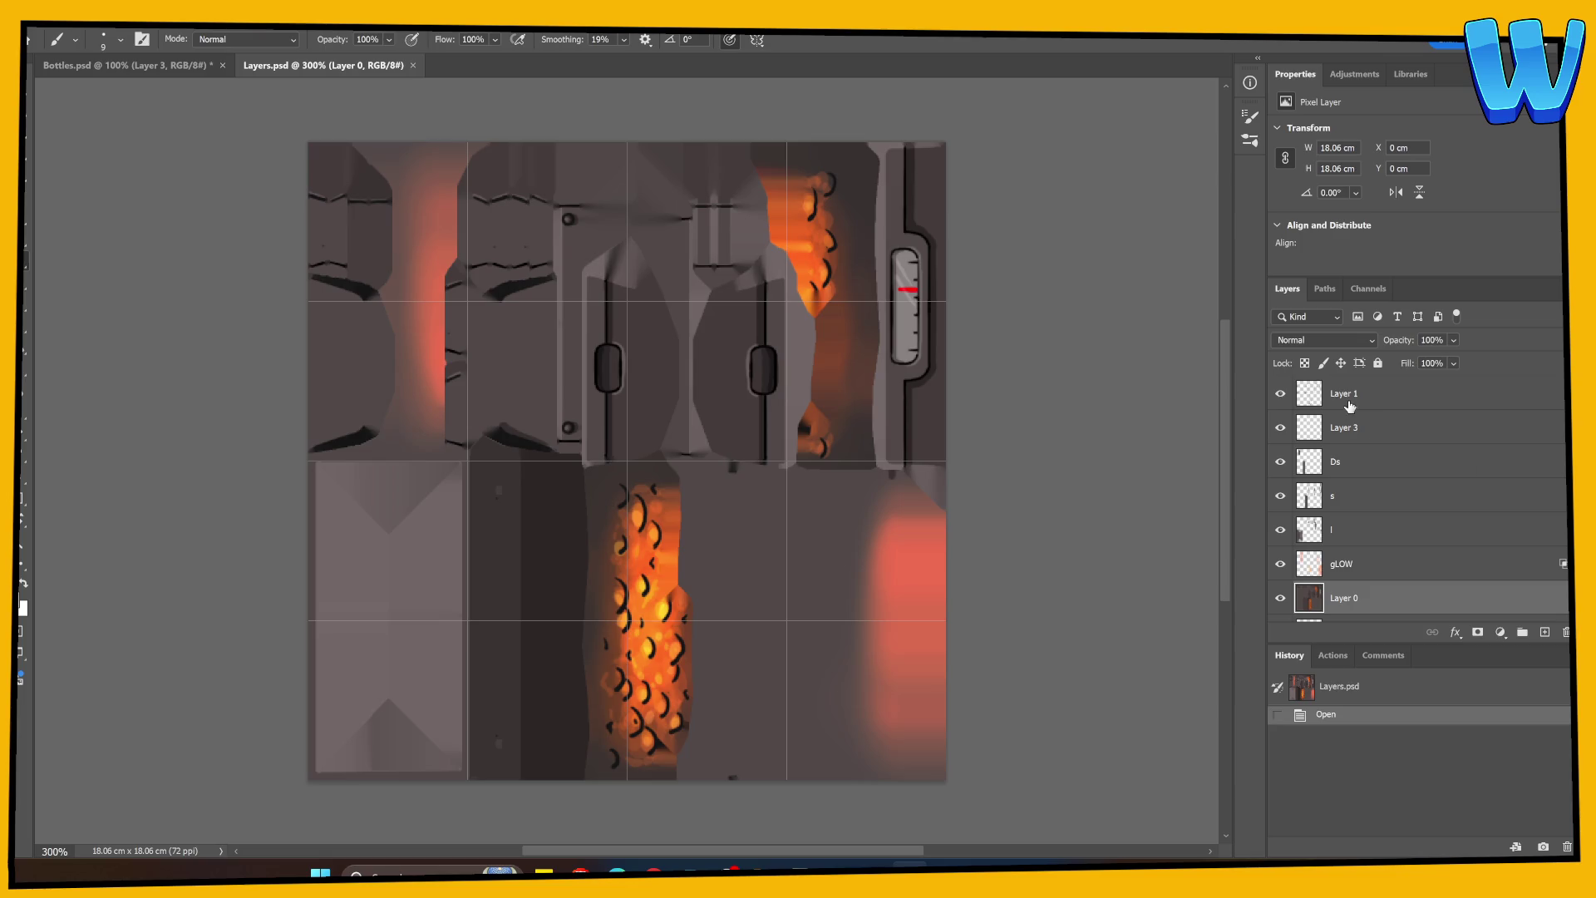
click(1349, 406)
click(1280, 393)
click(1280, 393)
click(1280, 393)
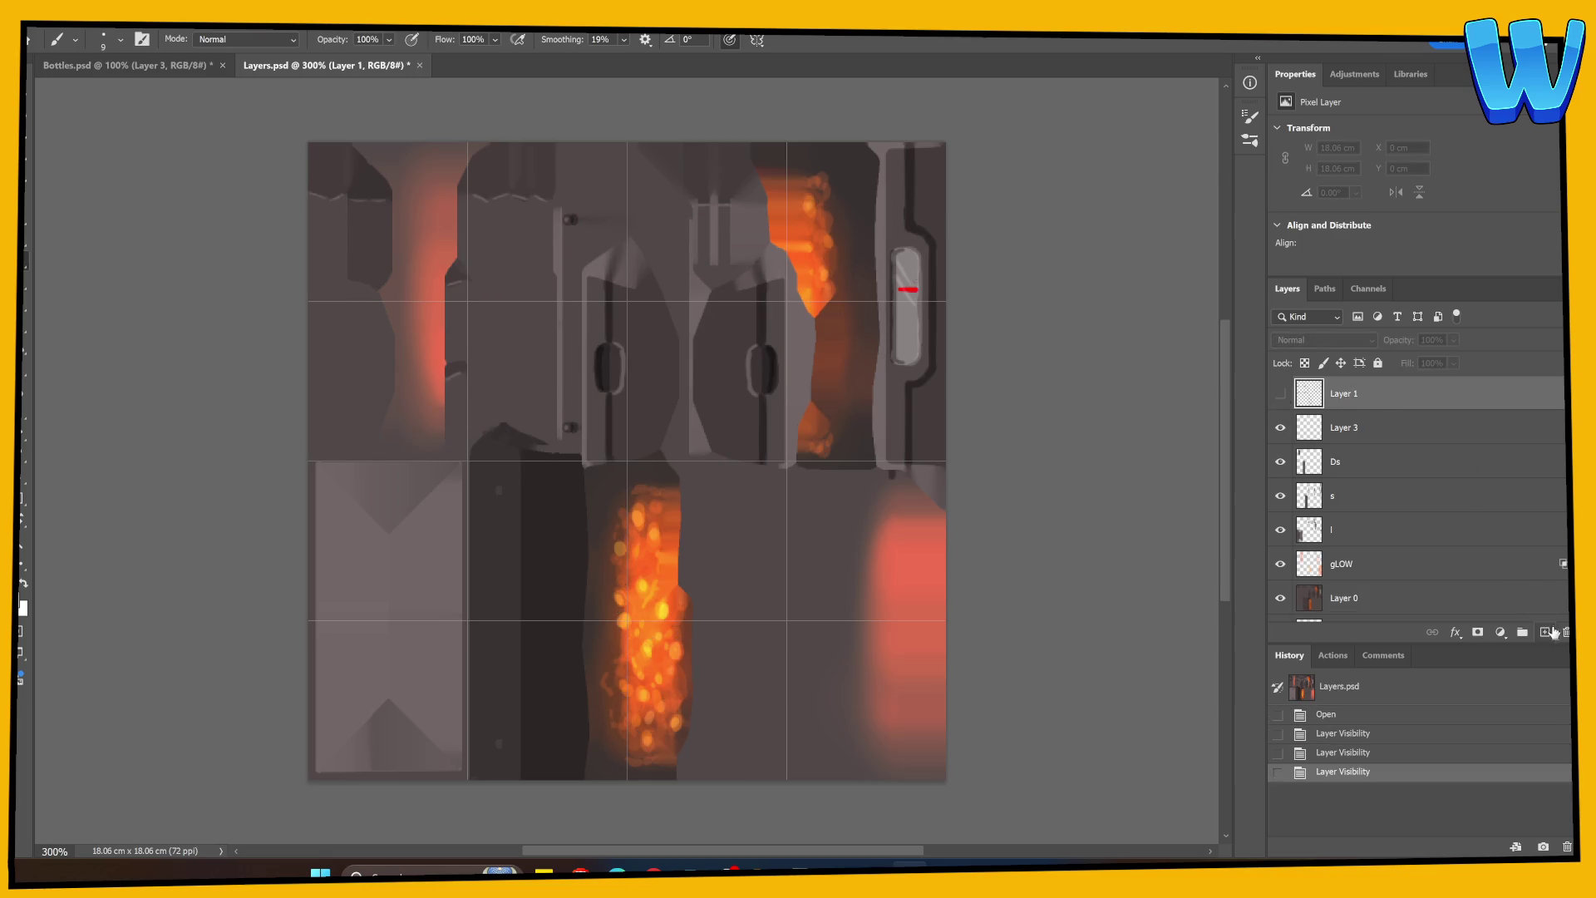
click(1548, 632)
click(1280, 427)
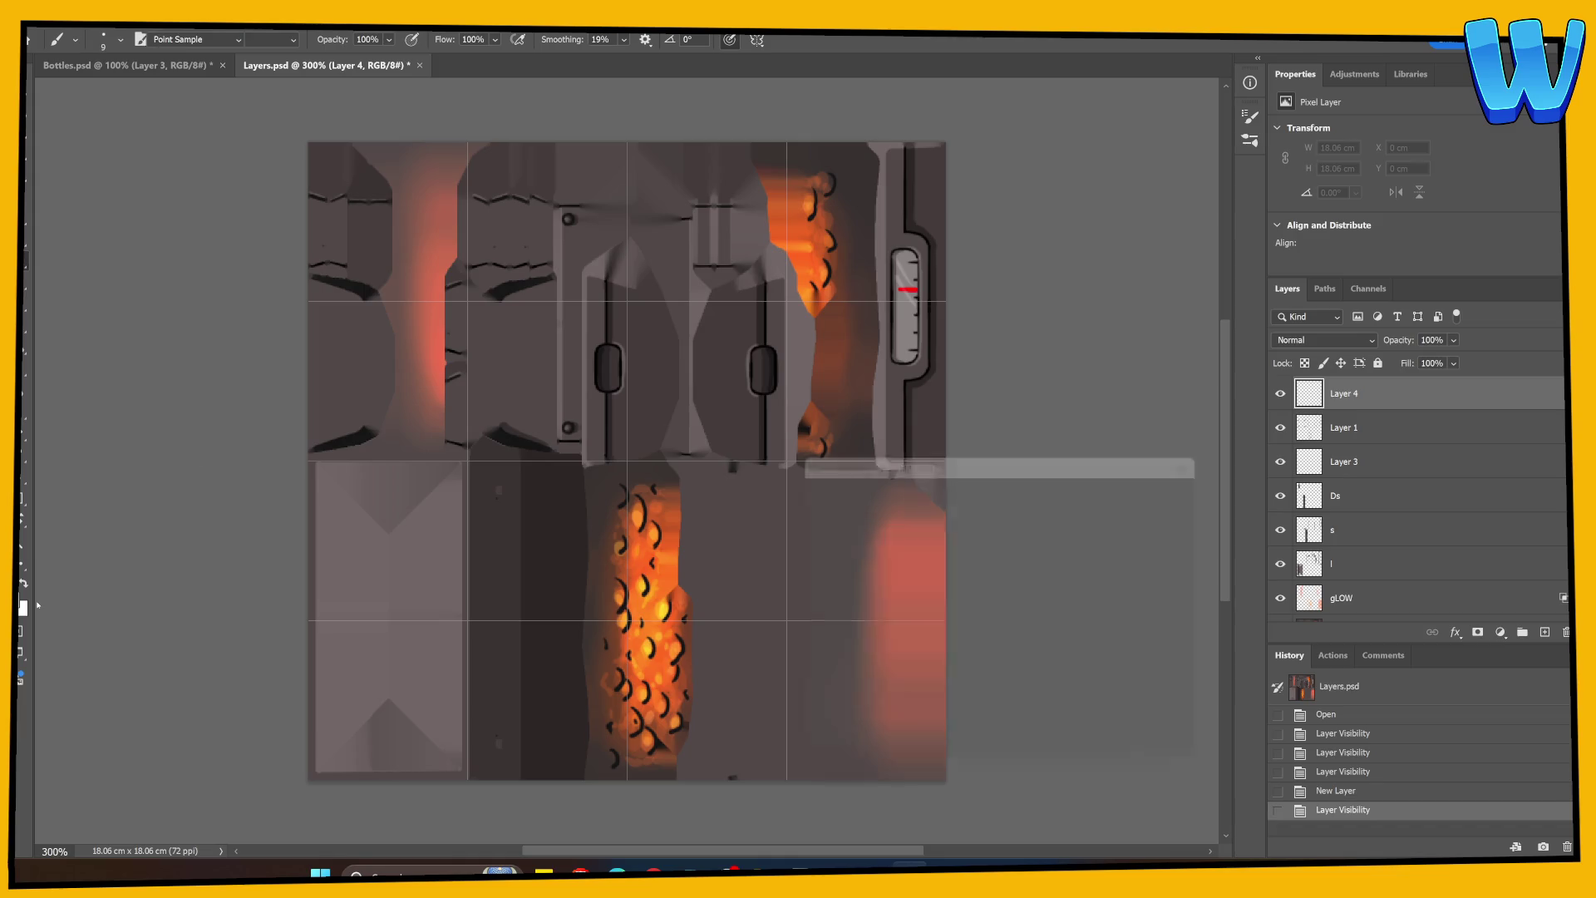
Sample the dark colour #2d2626 from the canvas as the foreground colour.
click(22, 606)
click(542, 554)
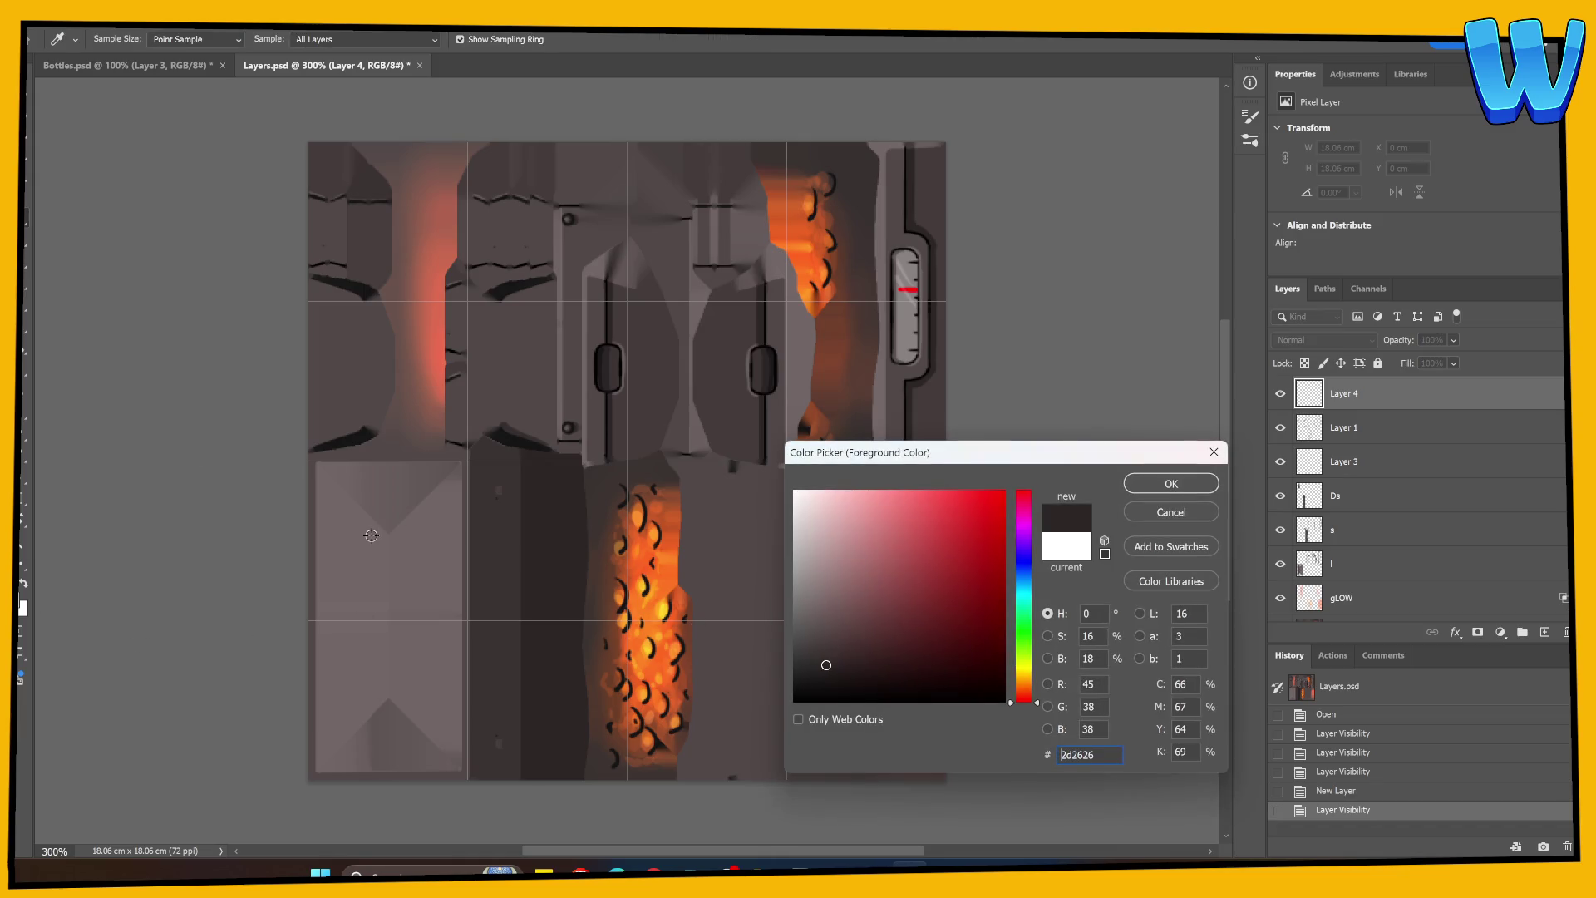
key(alt)
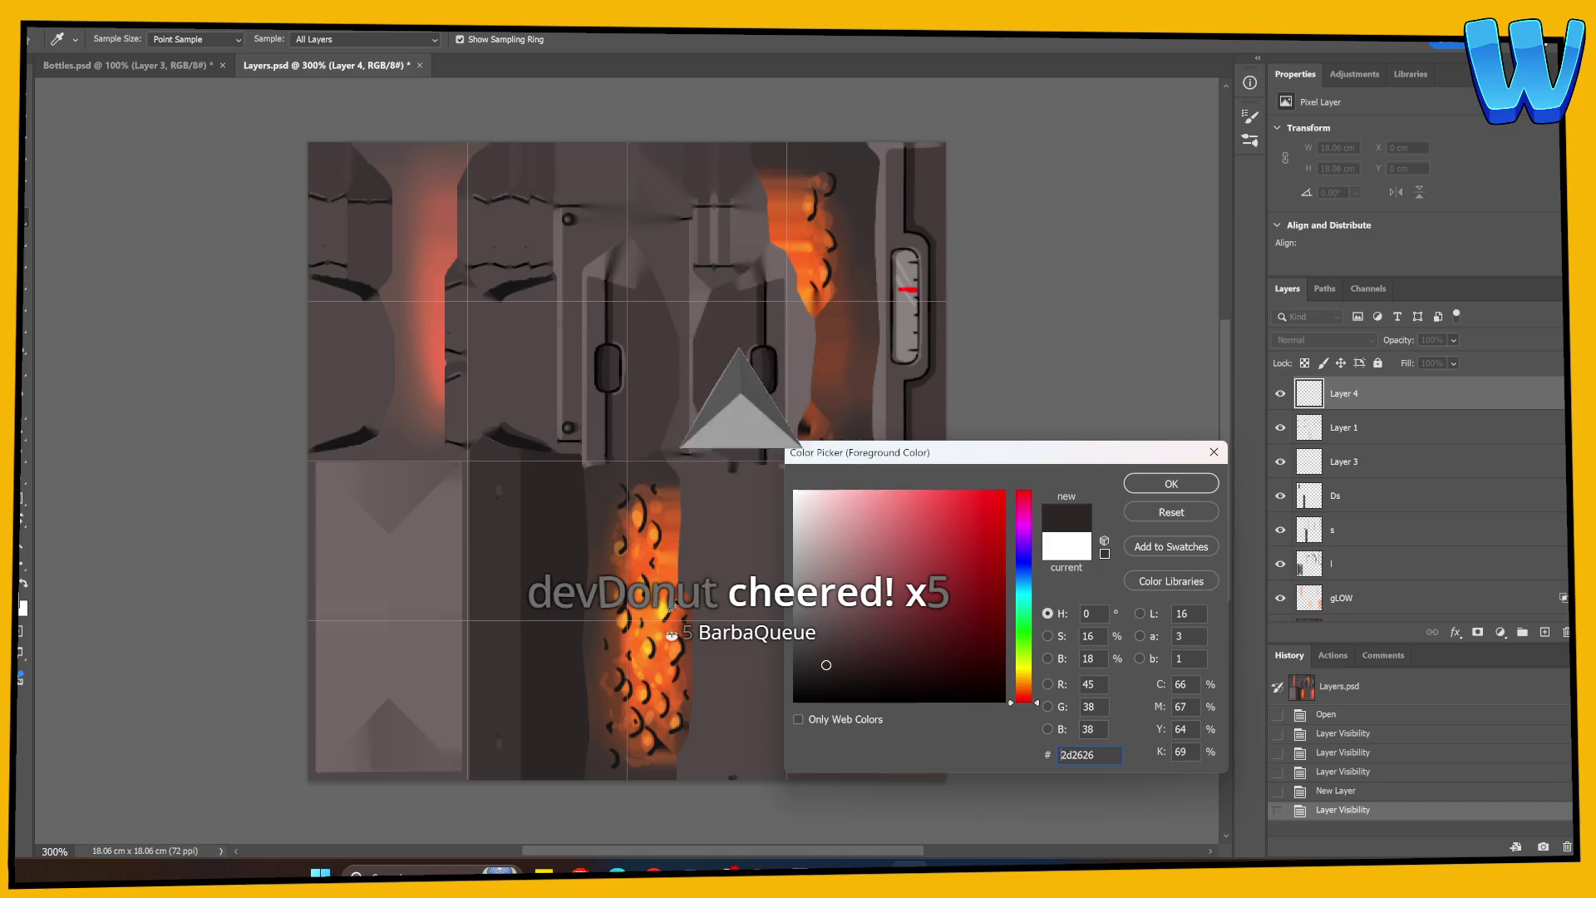
click(1180, 482)
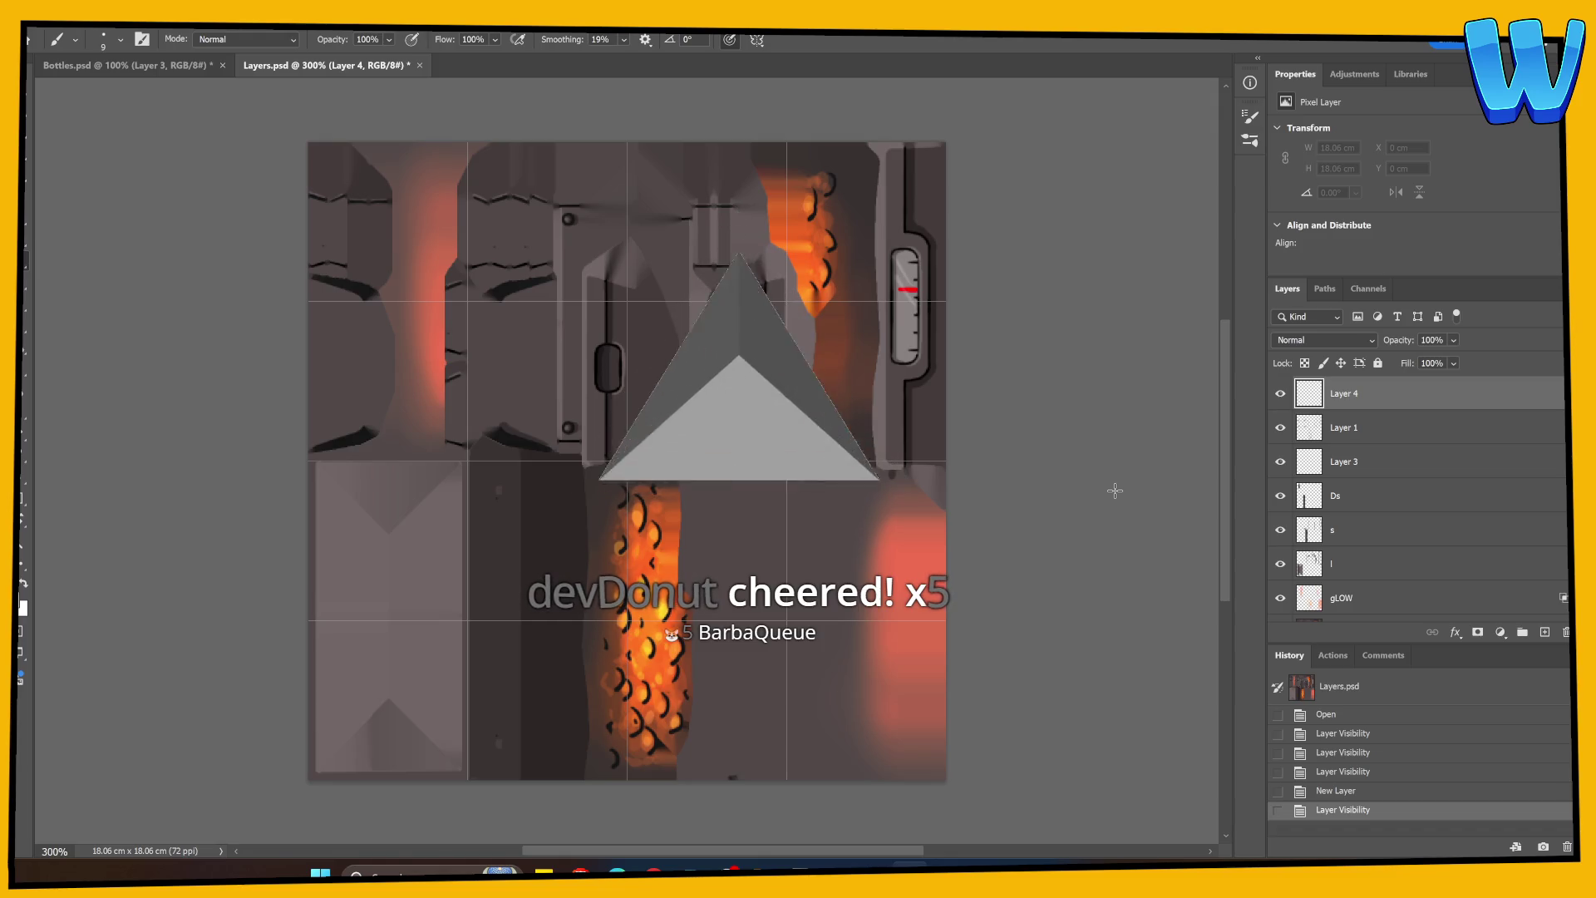
Bucket-fill the new Layer 4 with #2d2626, clipped to Layer 1.
click(996, 399)
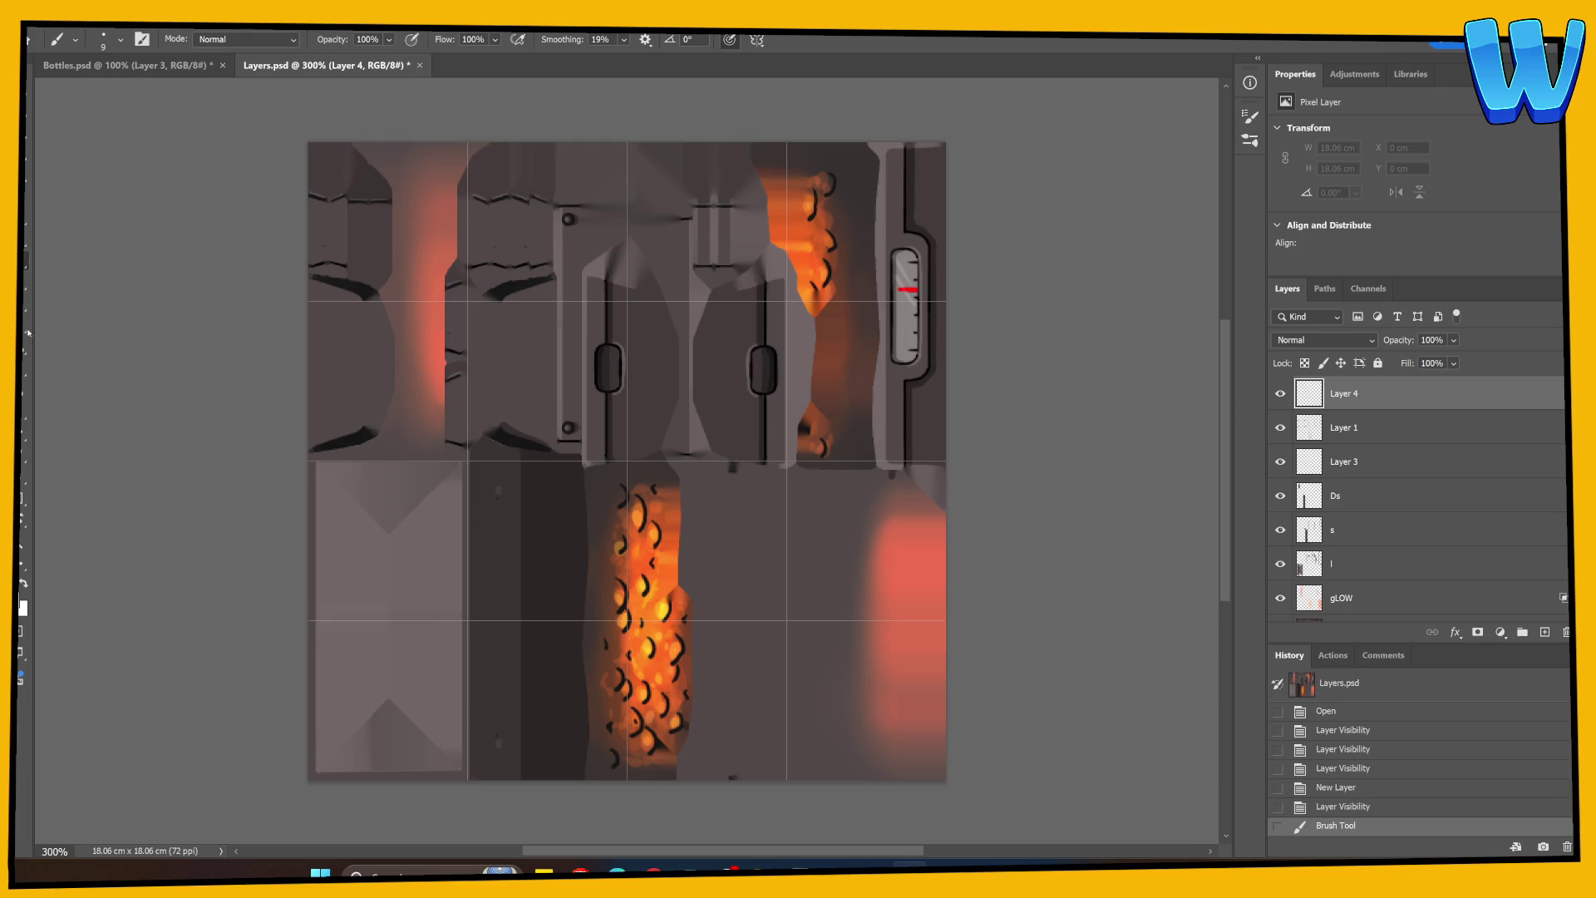
key(g)
click(418, 474)
alt+click(1362, 408)
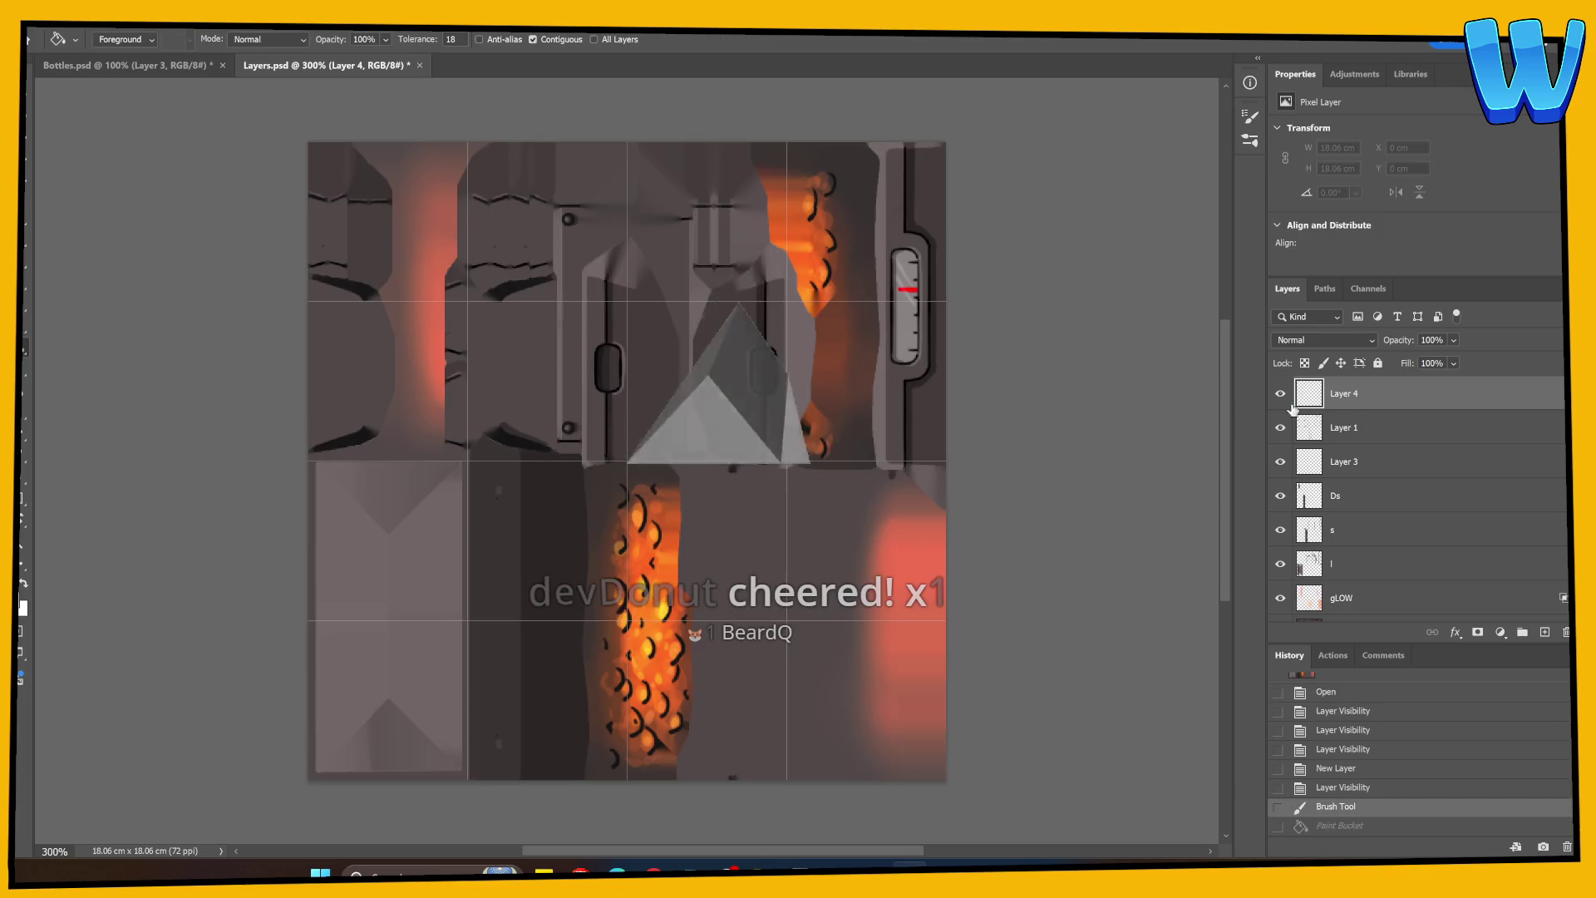
click(587, 507)
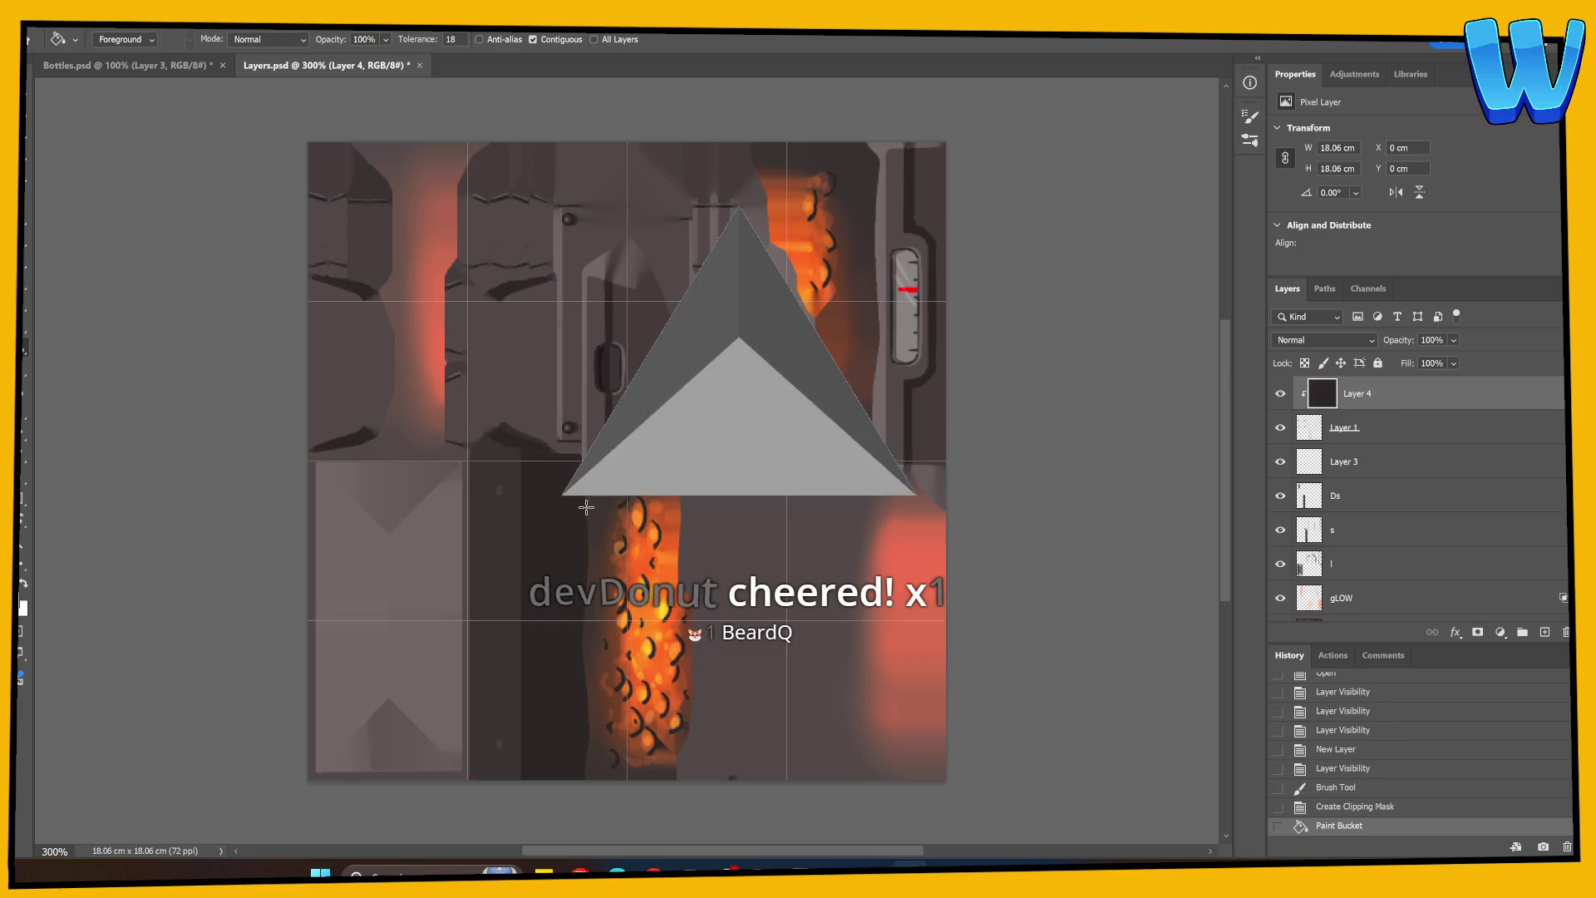
key(ctrl+z)
click(22, 605)
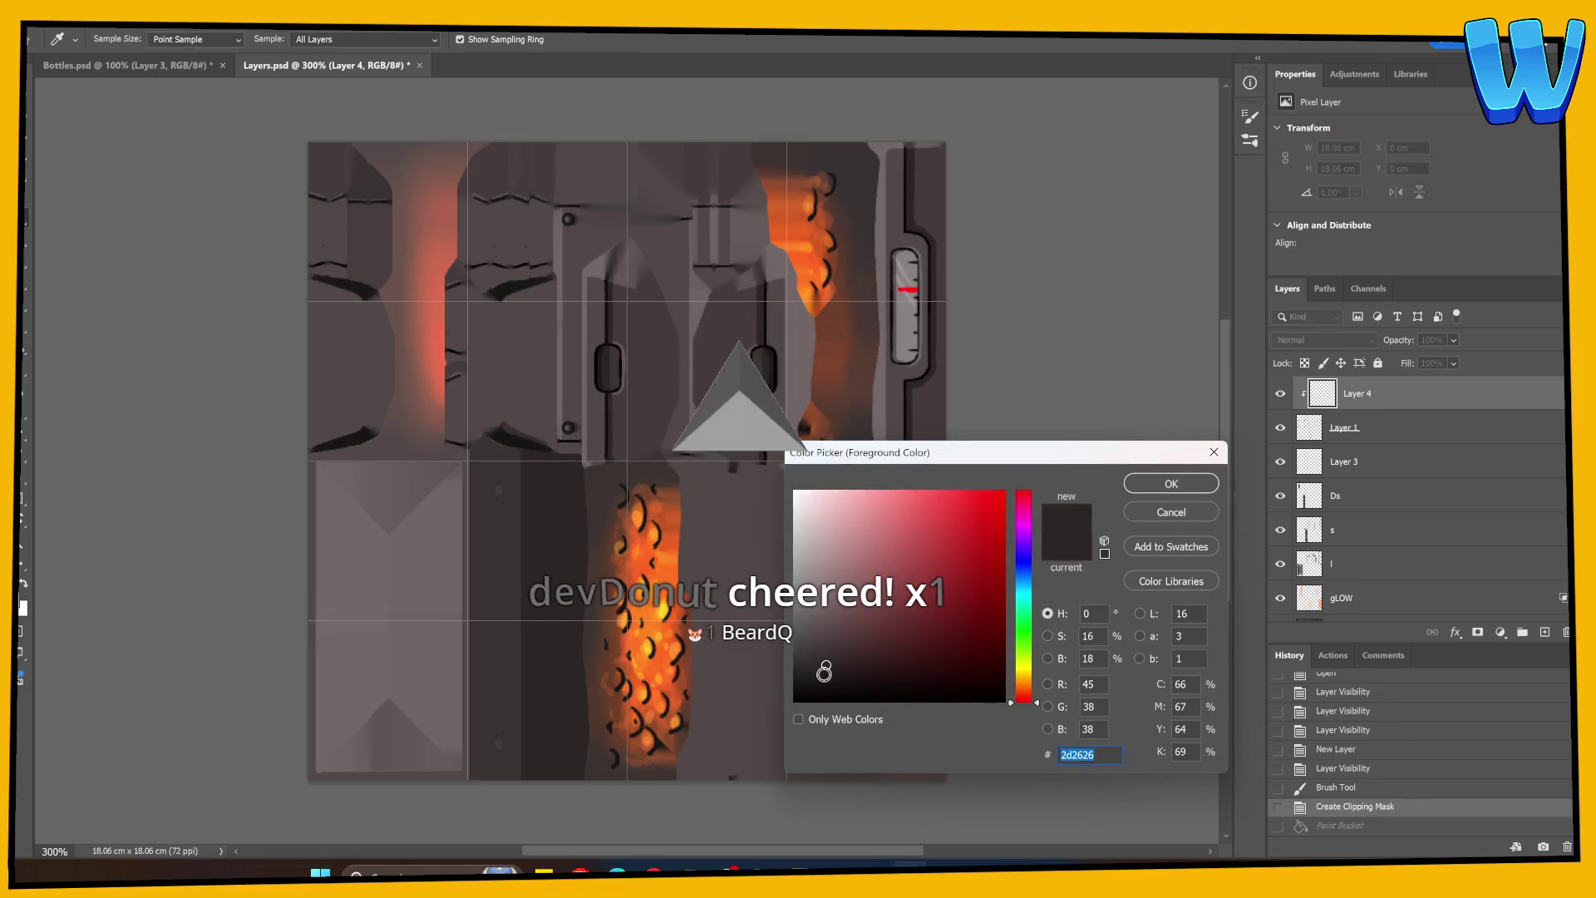
click(1172, 484)
click(807, 538)
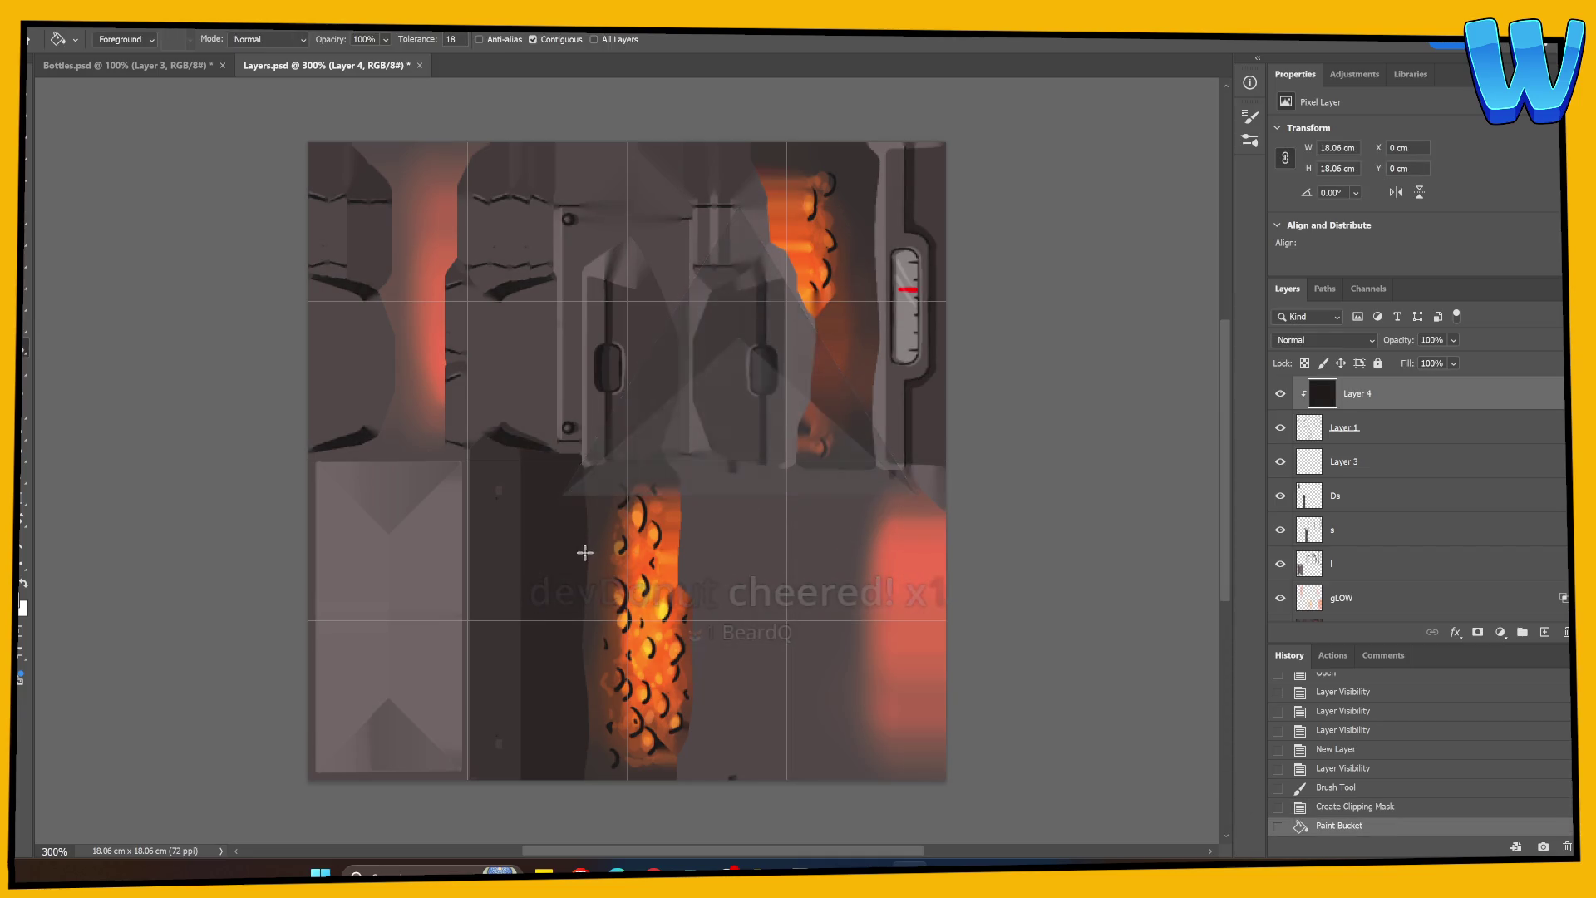
Merge the dark-filled Layer 4 down into Layer 1.
key(b)
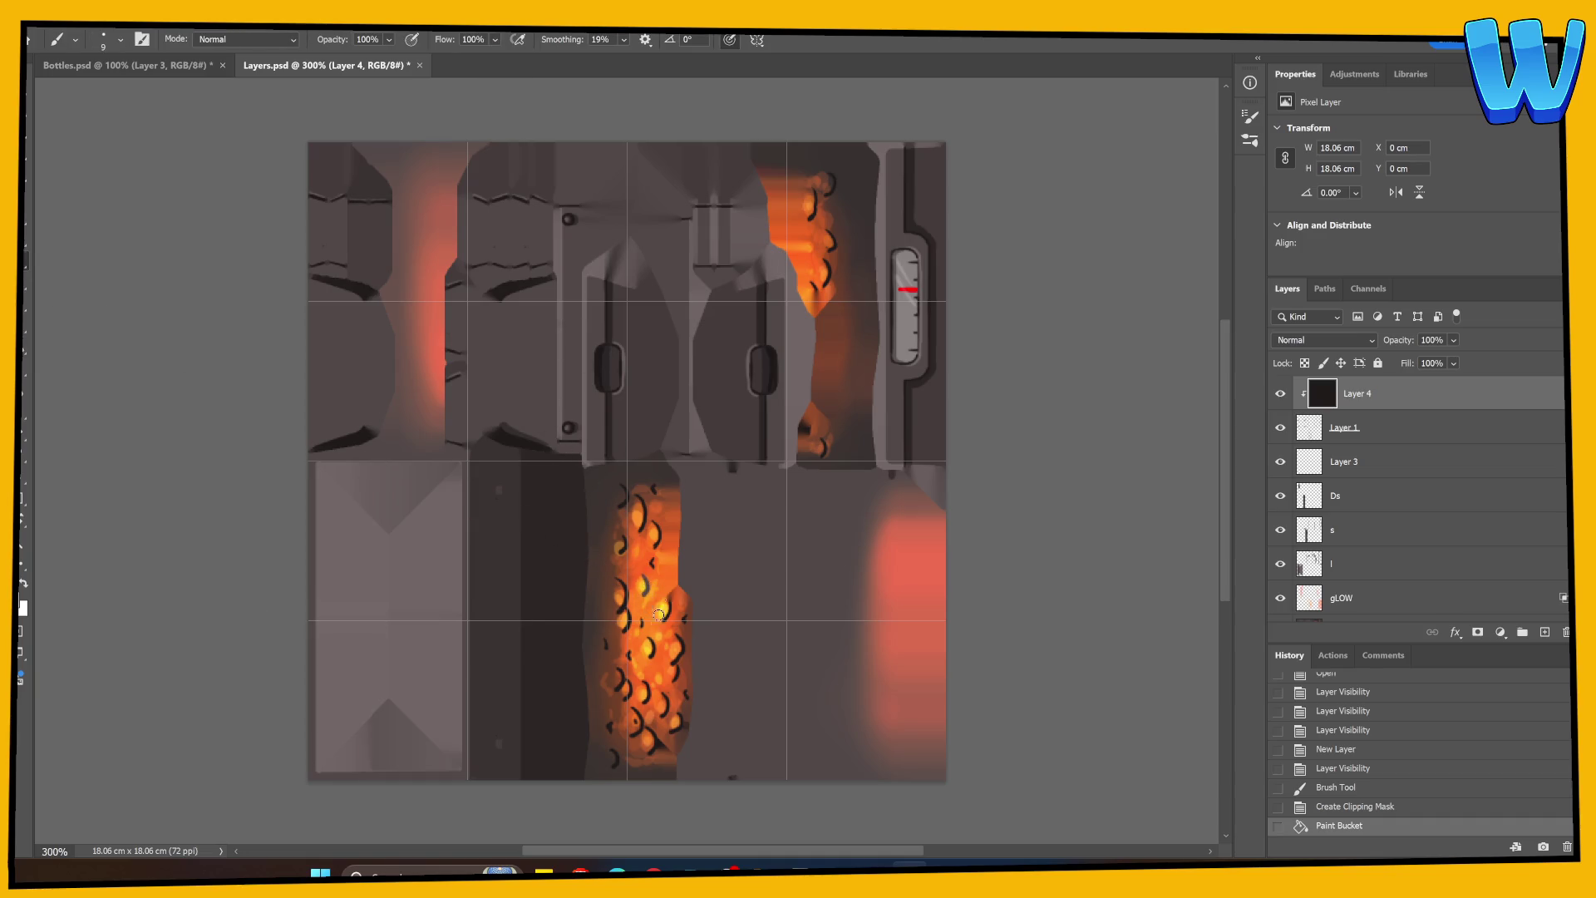
click(657, 623)
key(ctrl+z)
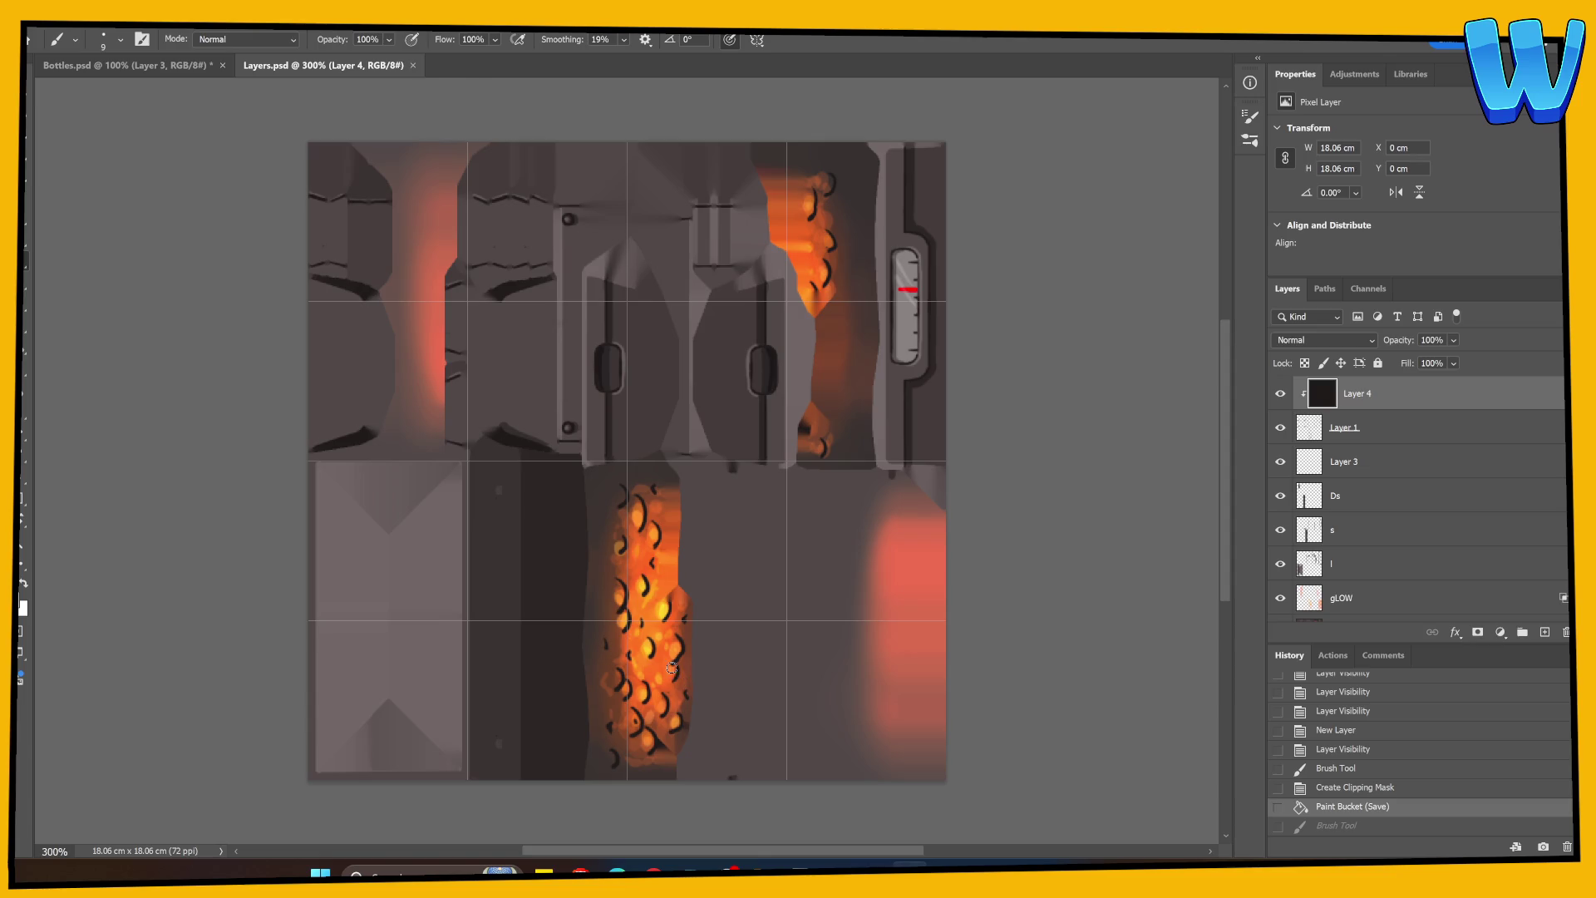
right_click(1411, 420)
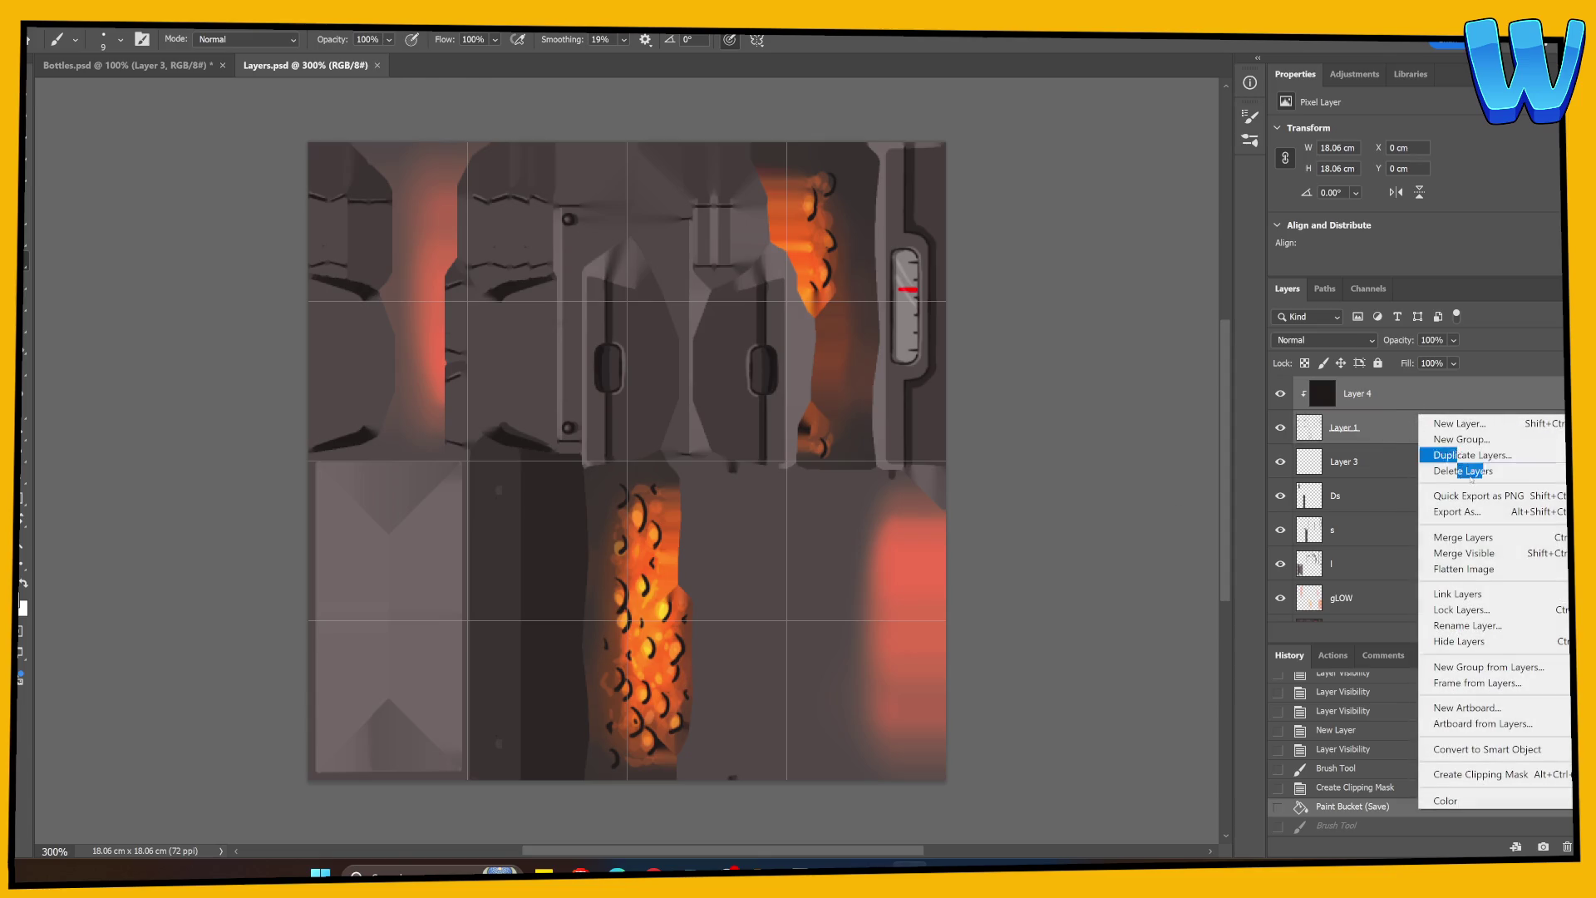
click(1463, 537)
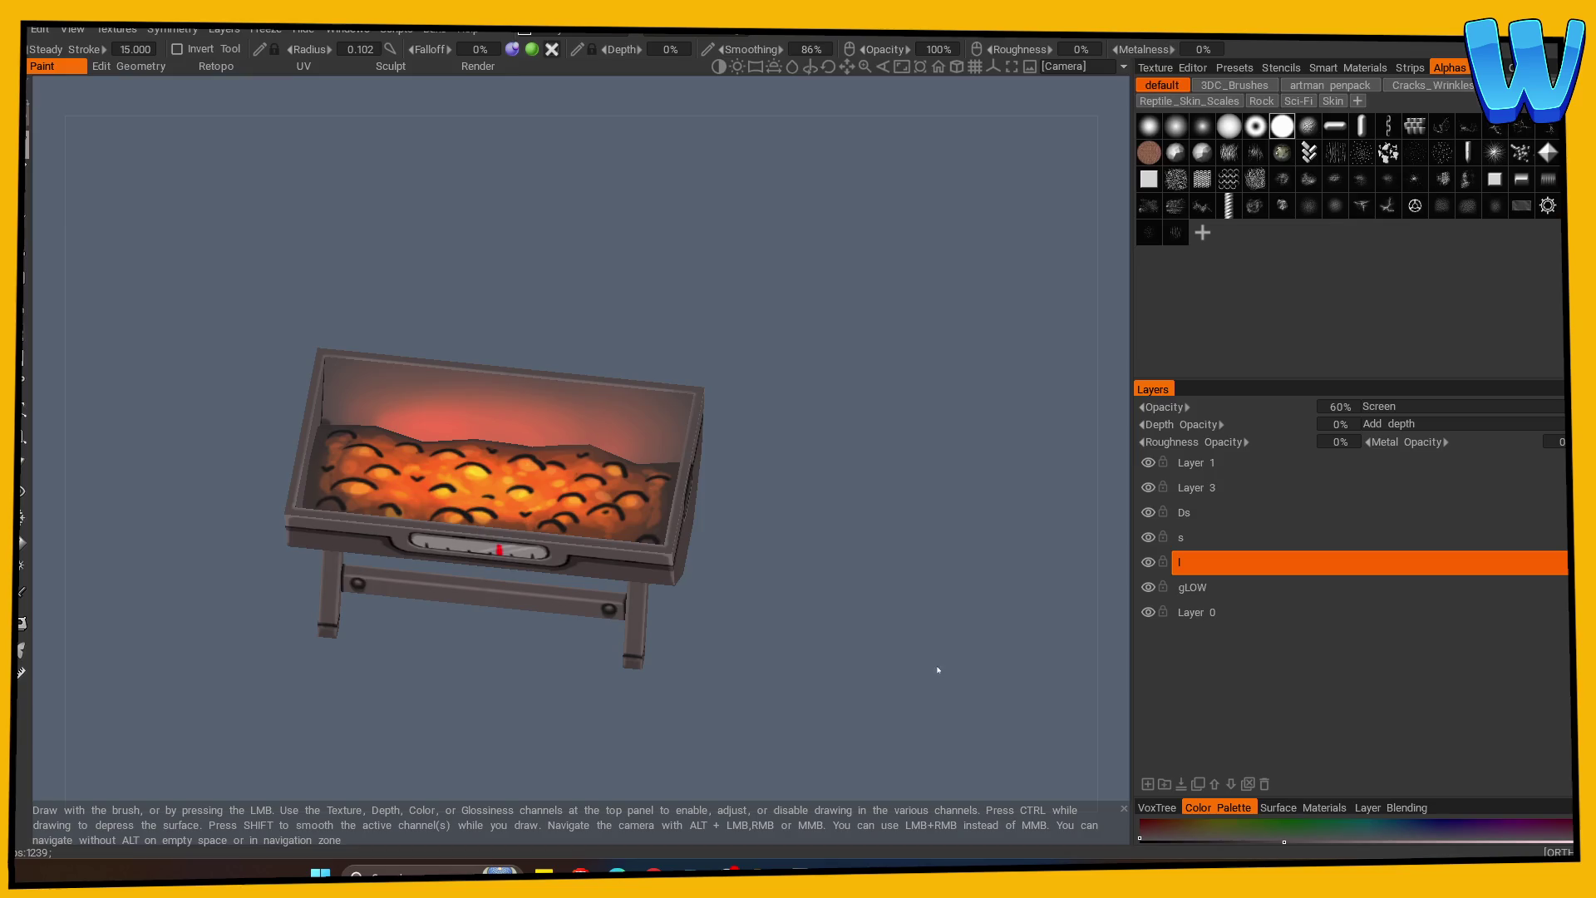
Save the merged texture in Photoshop, then return to 3DCoat and inspect the updated brazier.
mouse_move(938, 670)
mouse_down()
mouse_move(634, 670)
mouse_move(649, 624)
mouse_move(711, 643)
mouse_up()
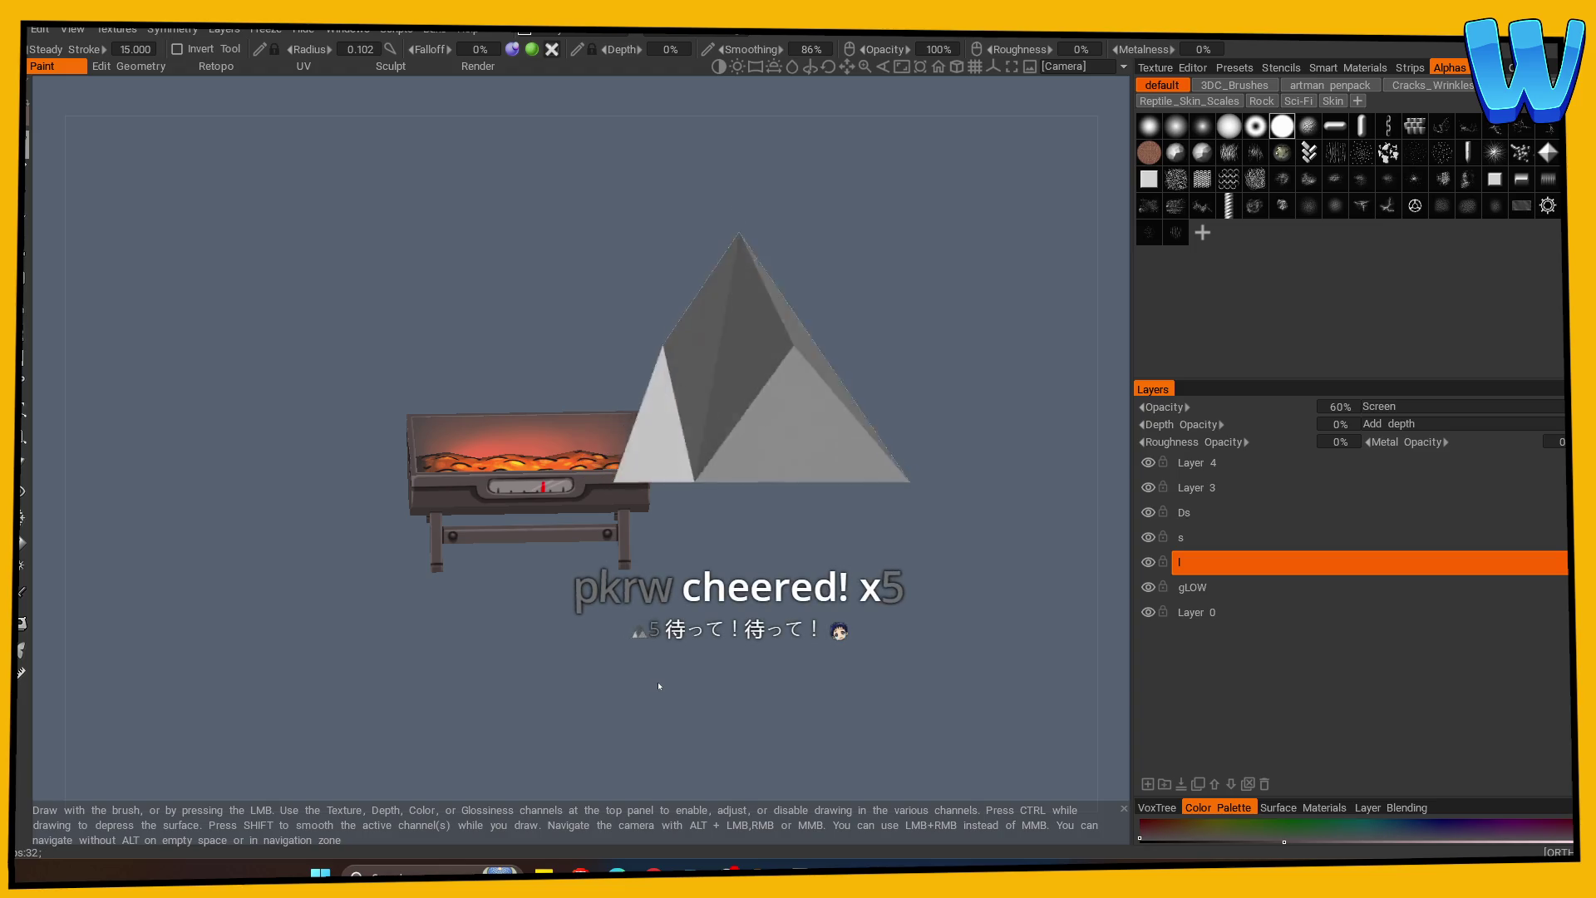
key(alt+Tab)
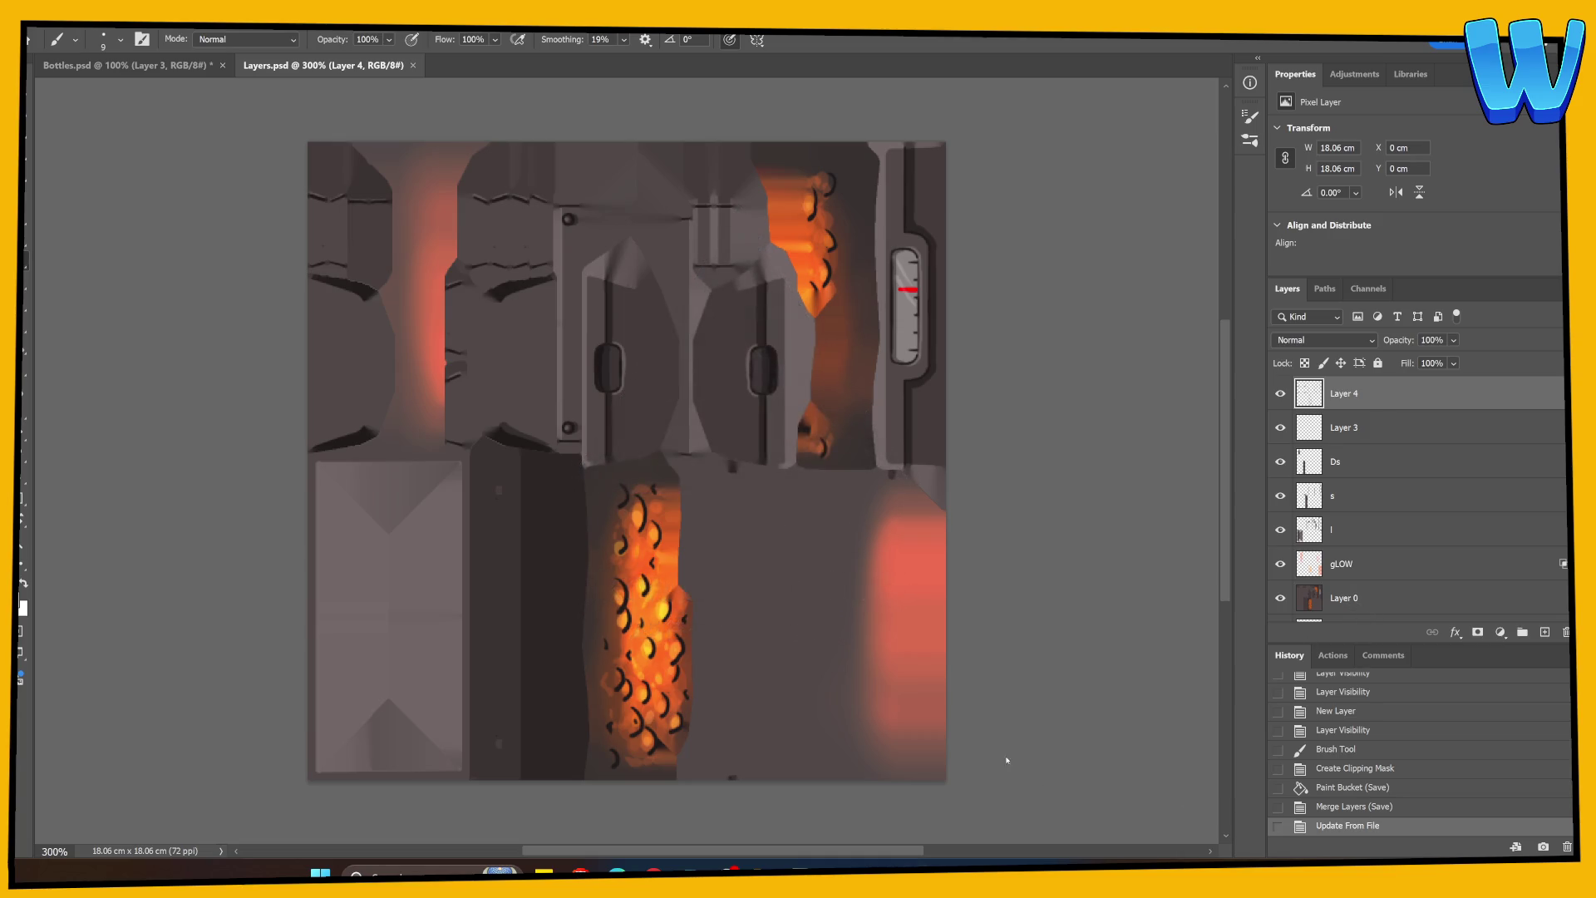
key(alt+Tab)
scroll(551, 691, up, 2)
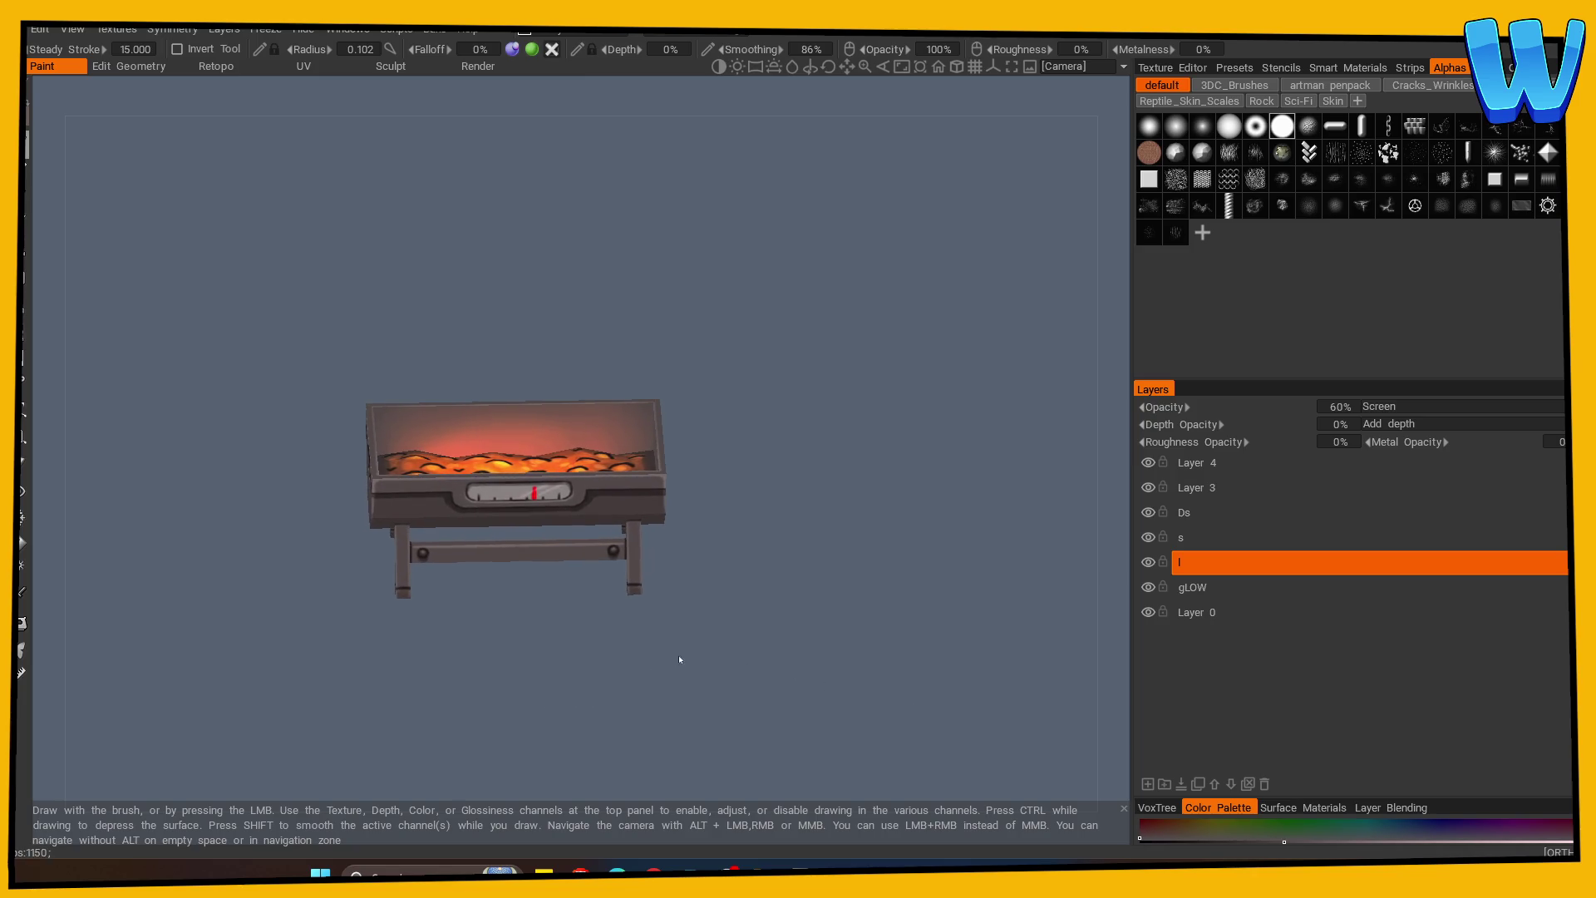
mouse_move(417, 728)
mouse_down()
mouse_move(392, 720)
mouse_move(408, 674)
mouse_up()
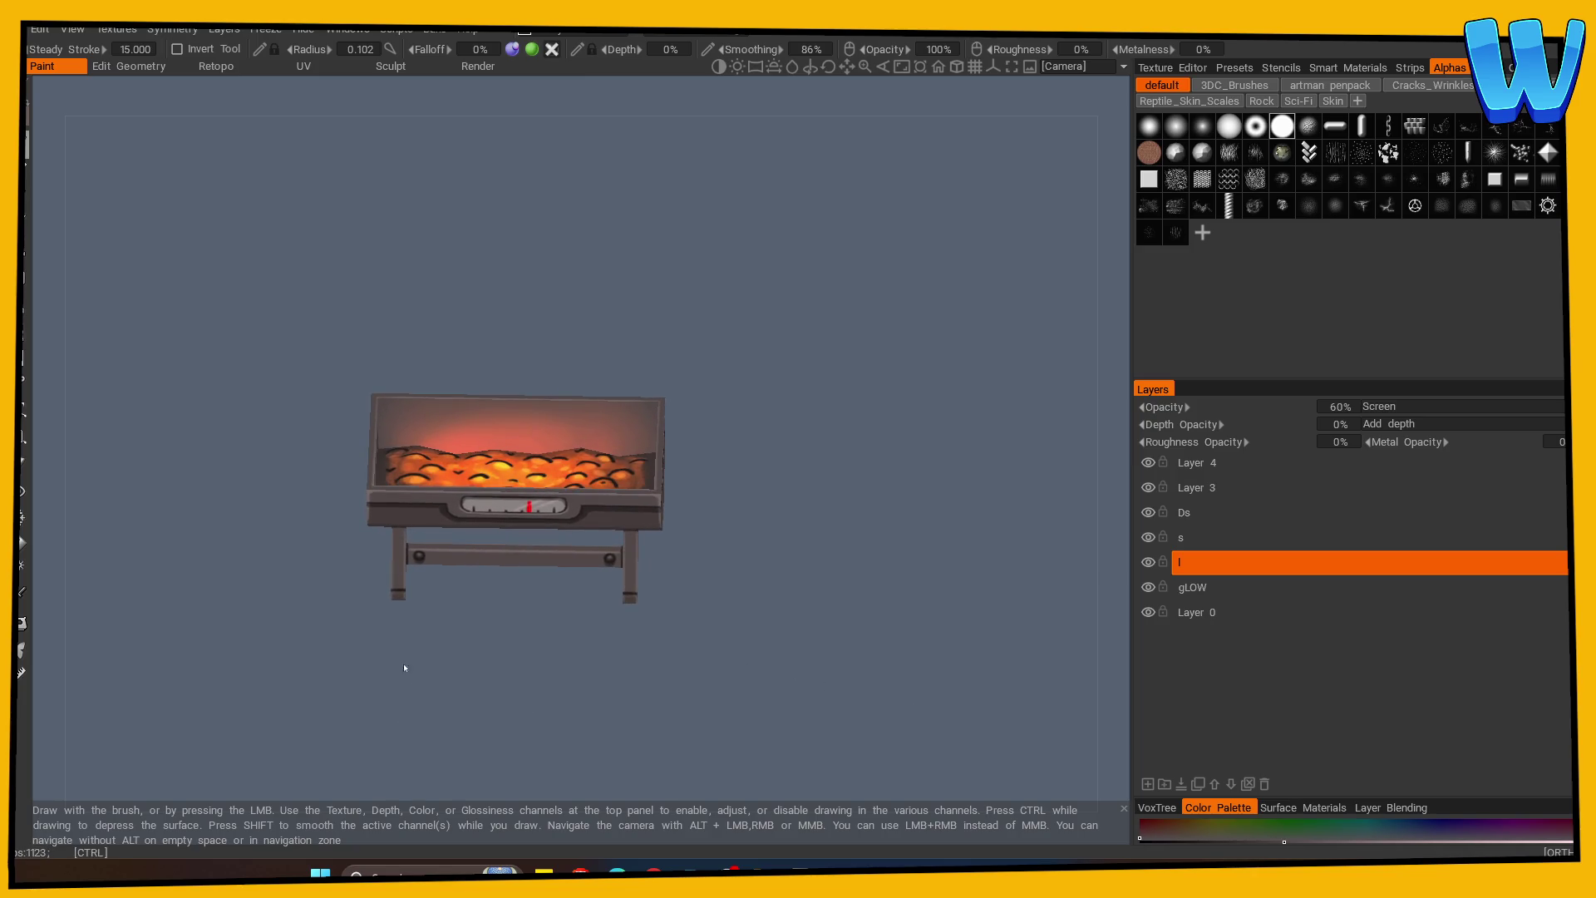
click(34, 31)
Export the grill's objects and textures with the texture prefix BBQ.
mouse_move(83, 241)
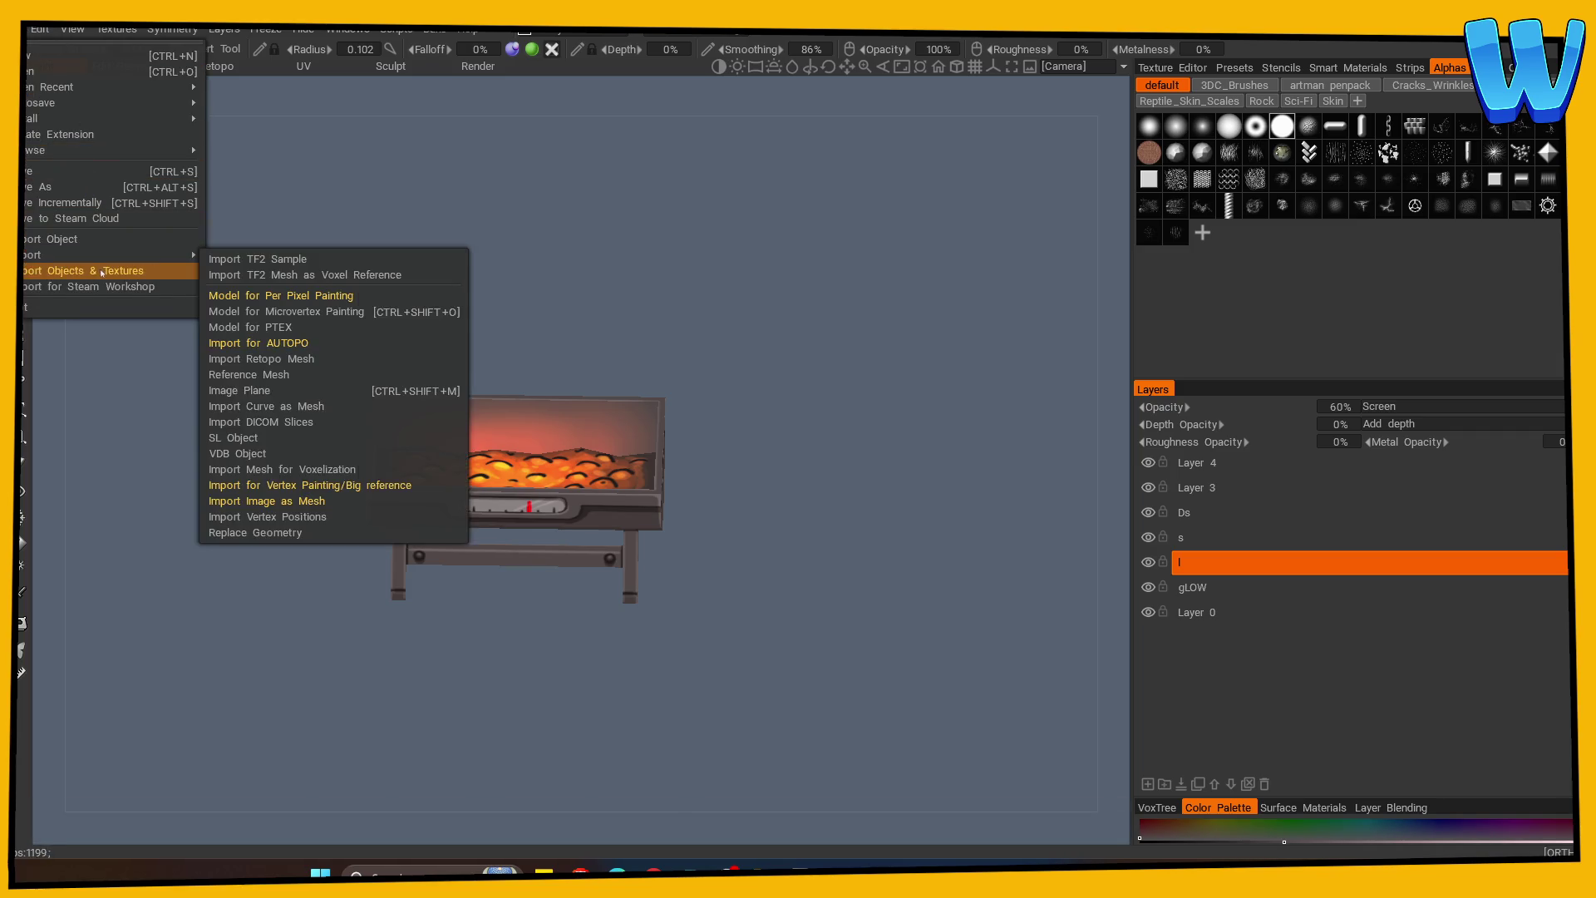
click(377, 505)
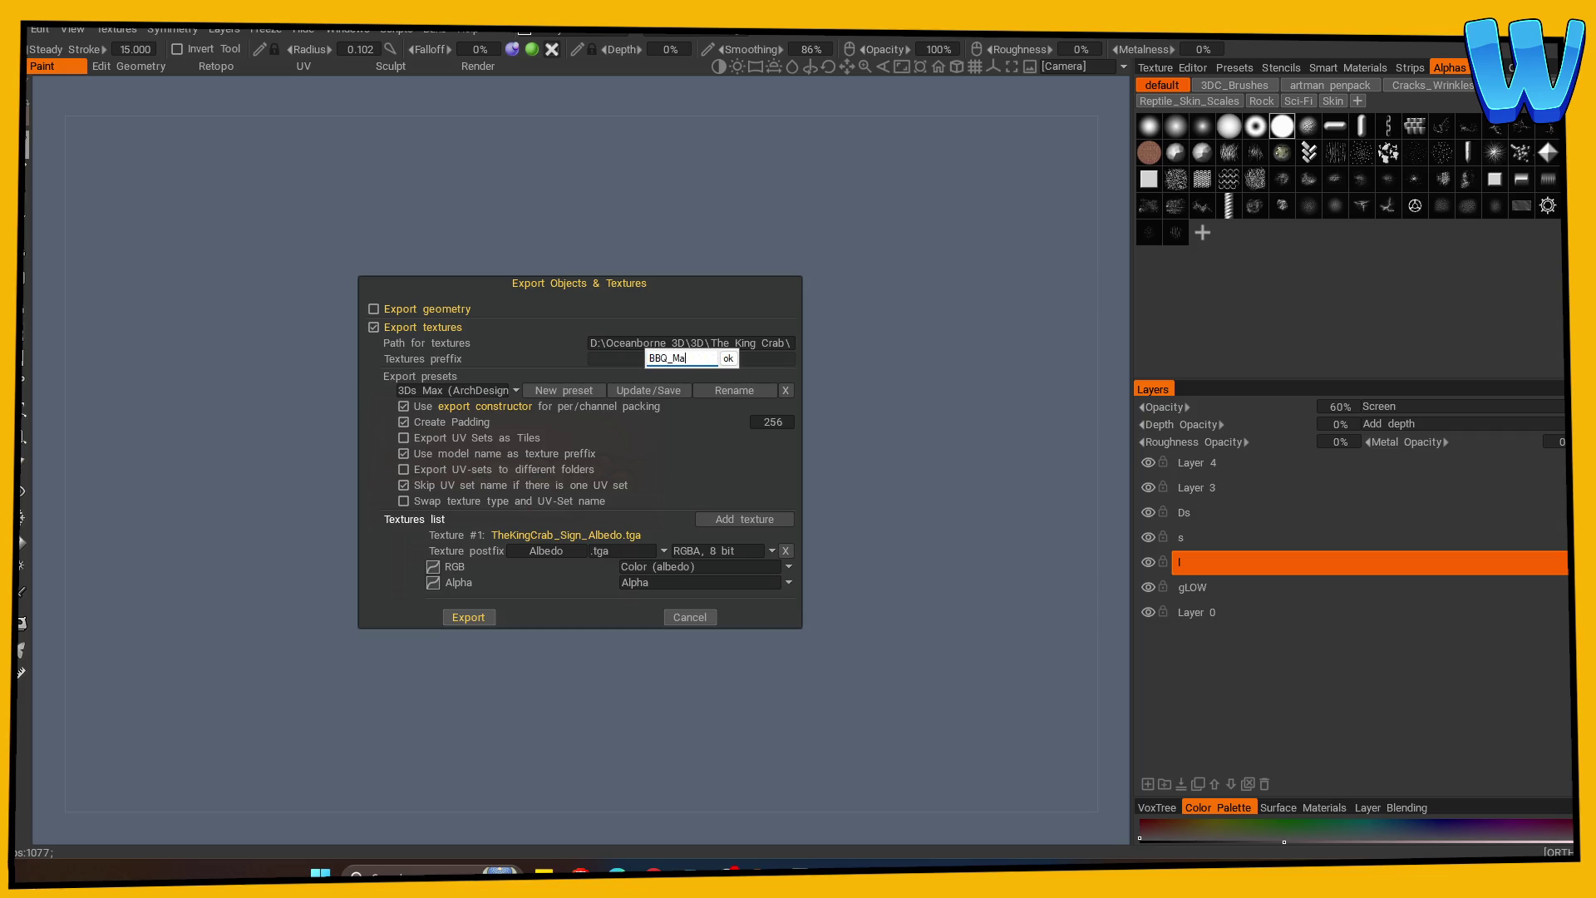
click(690, 617)
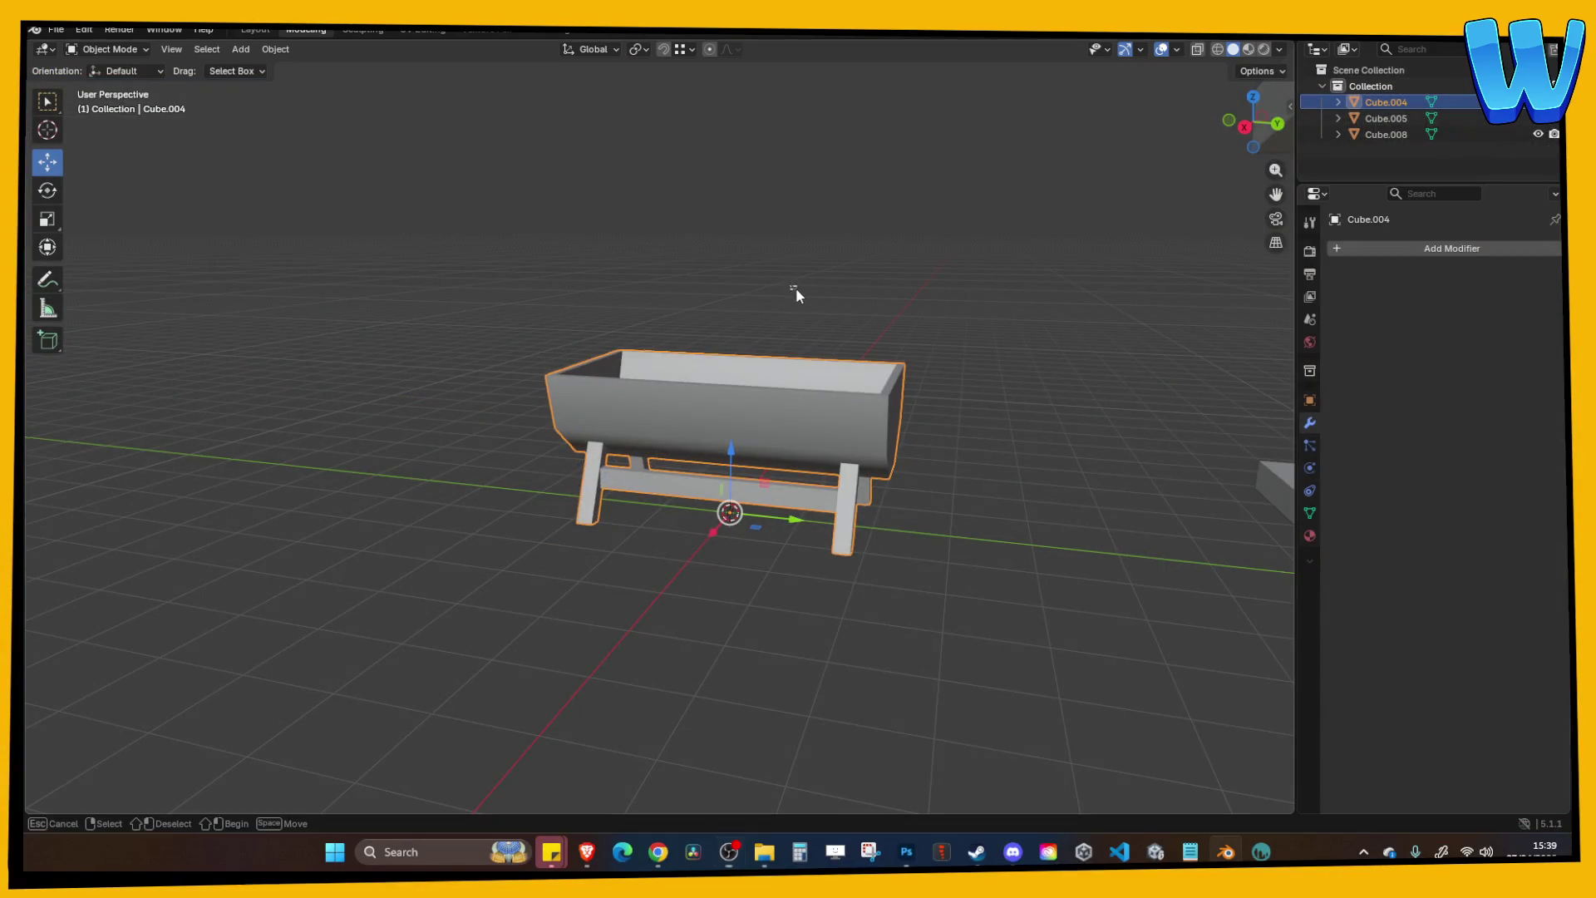
Load BBQ_Main_Albedo.tga into the UV editor for the grill mesh.
click(796, 287)
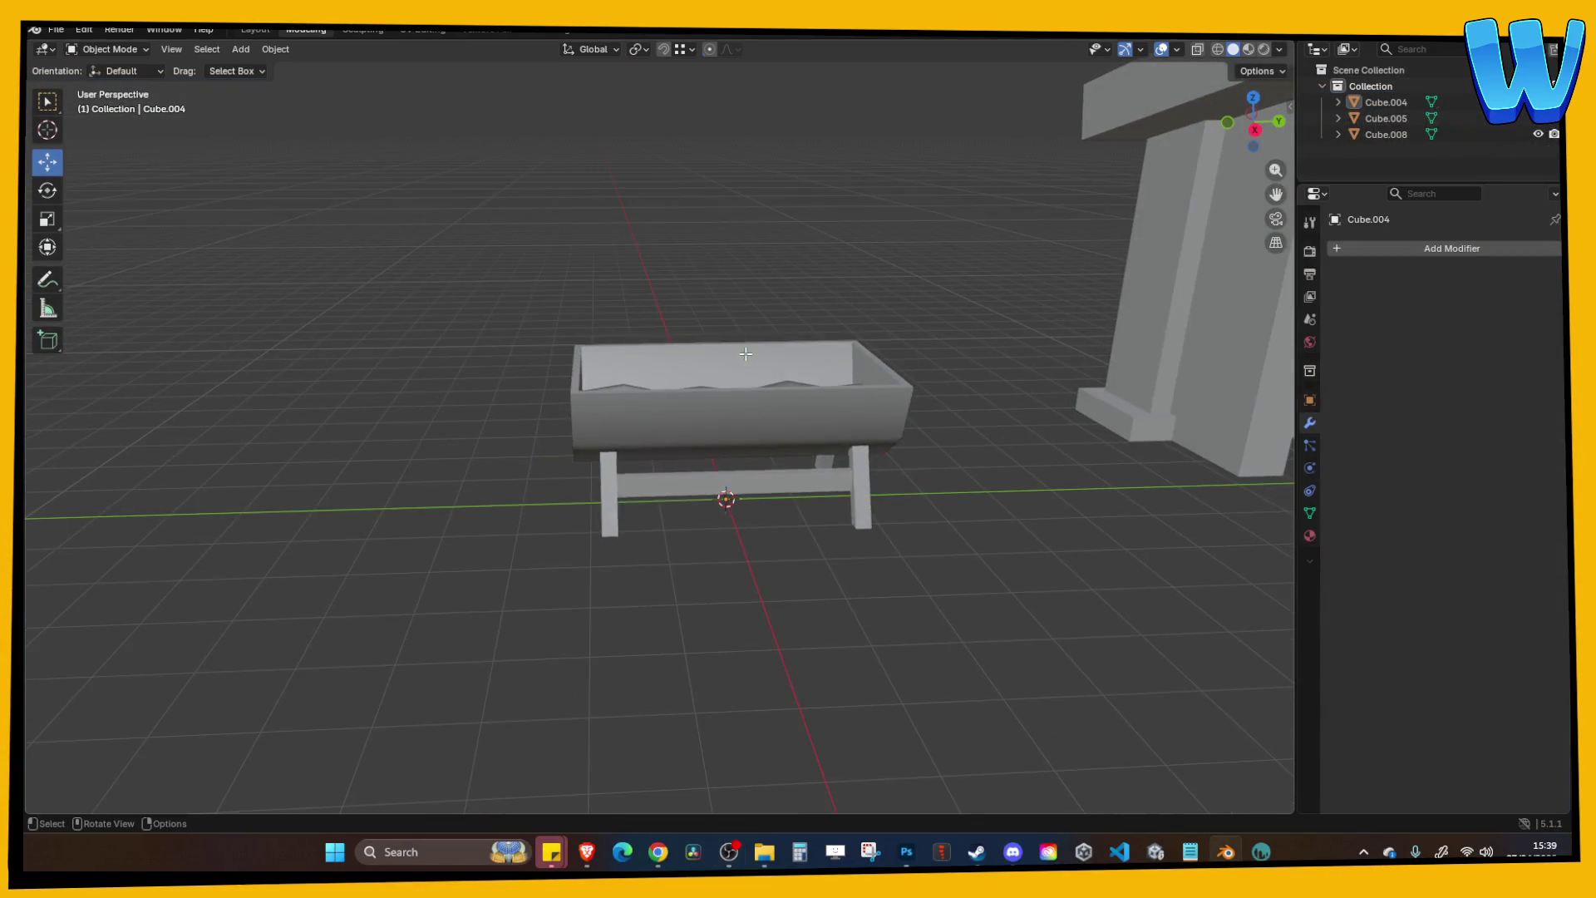
key(Tab)
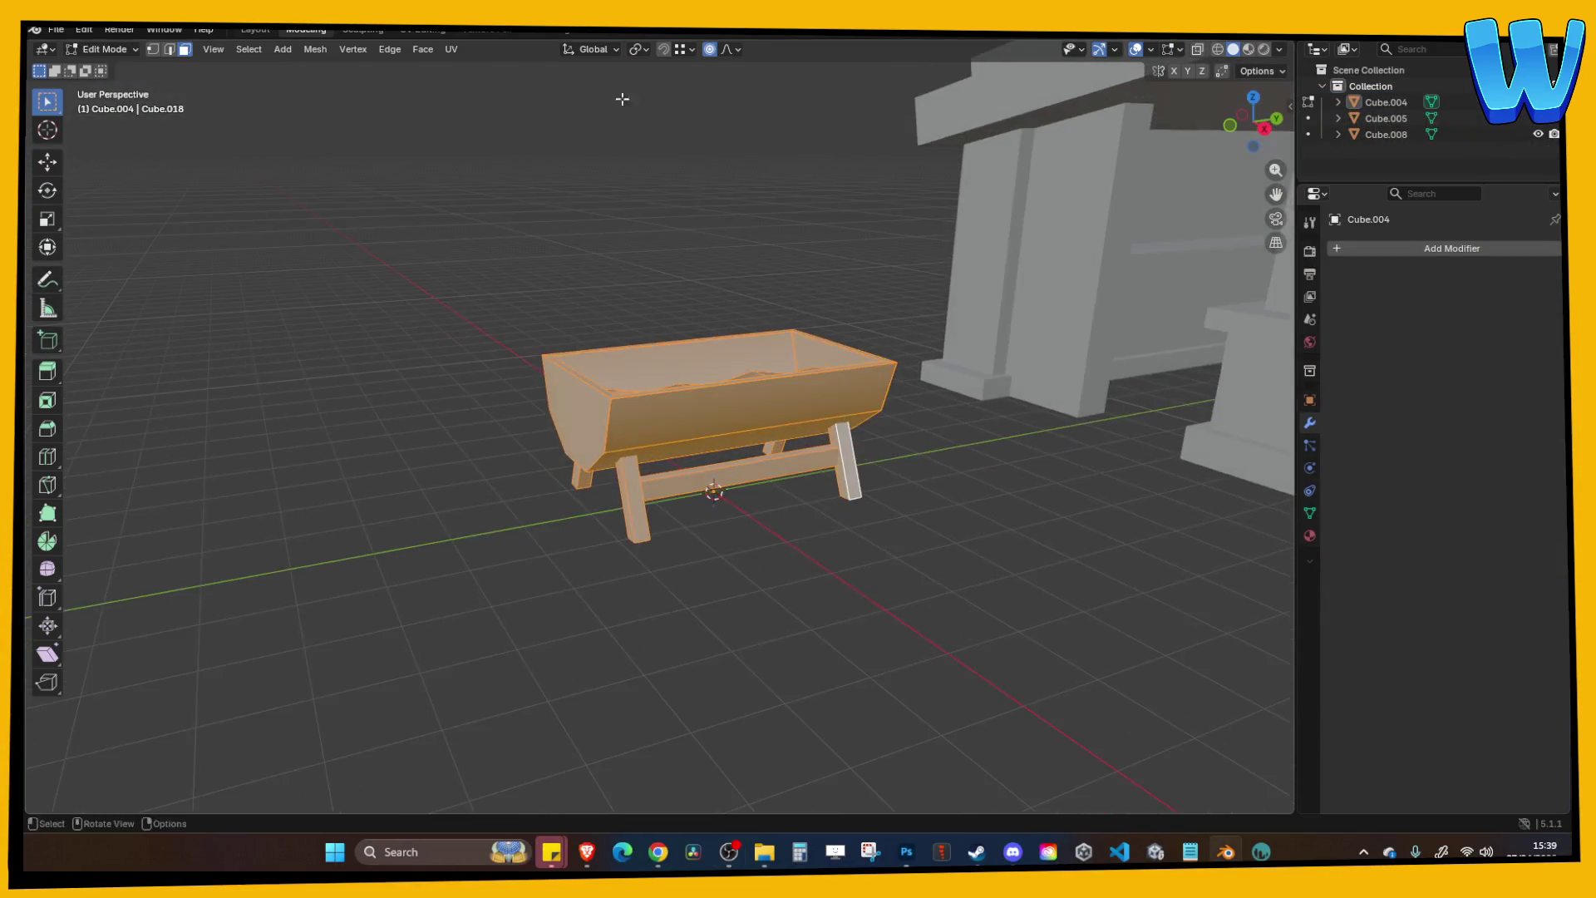
click(408, 32)
click(557, 51)
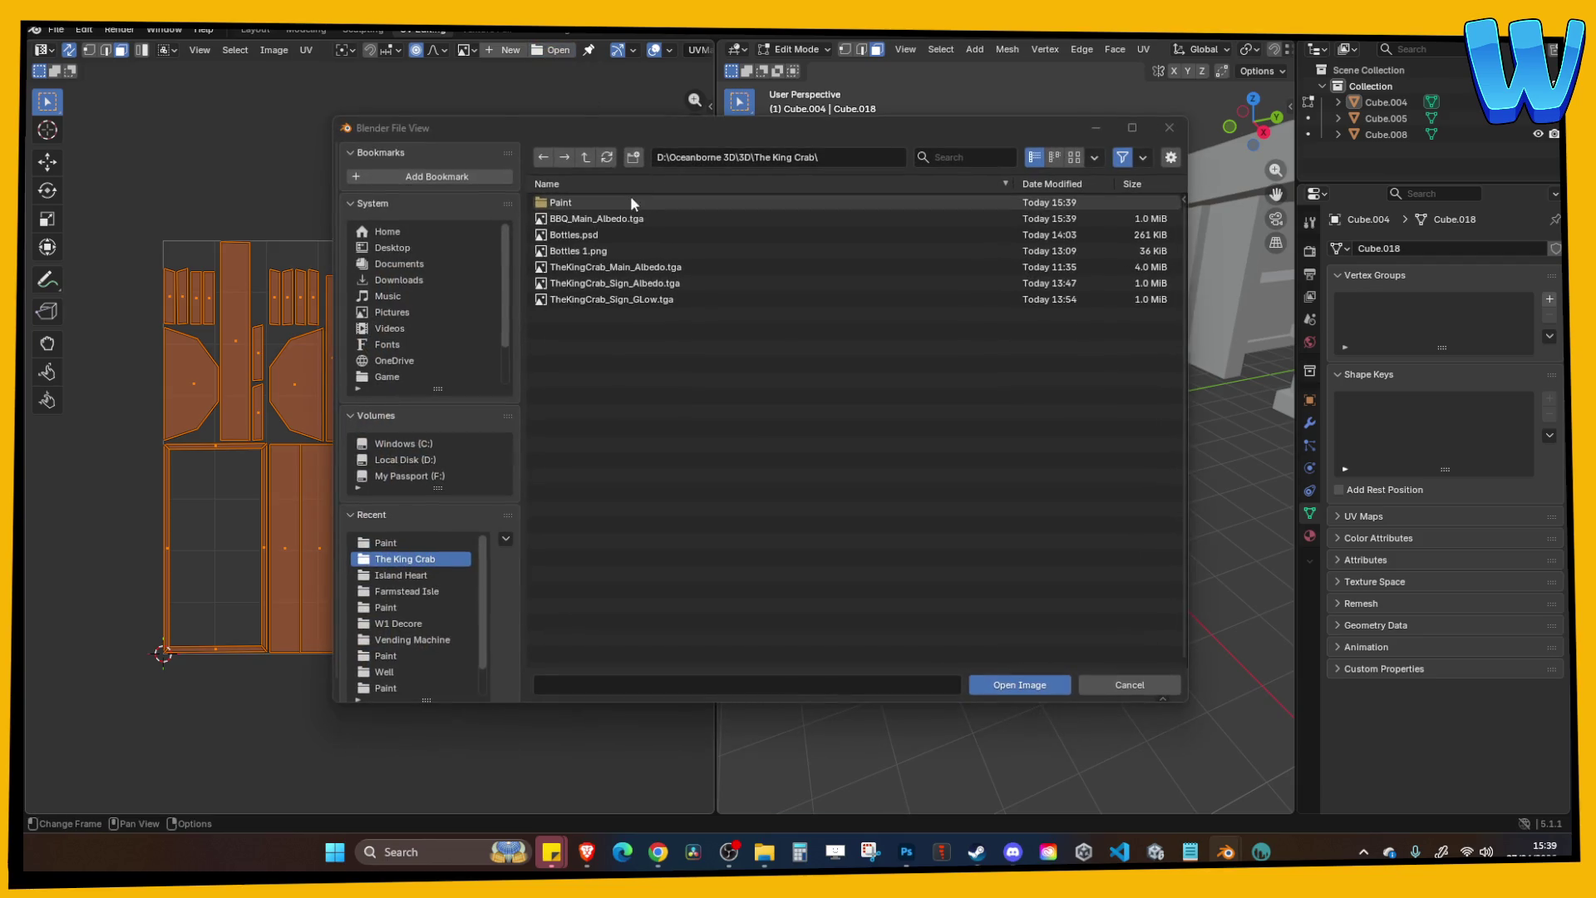
click(592, 250)
click(591, 235)
double_click(597, 219)
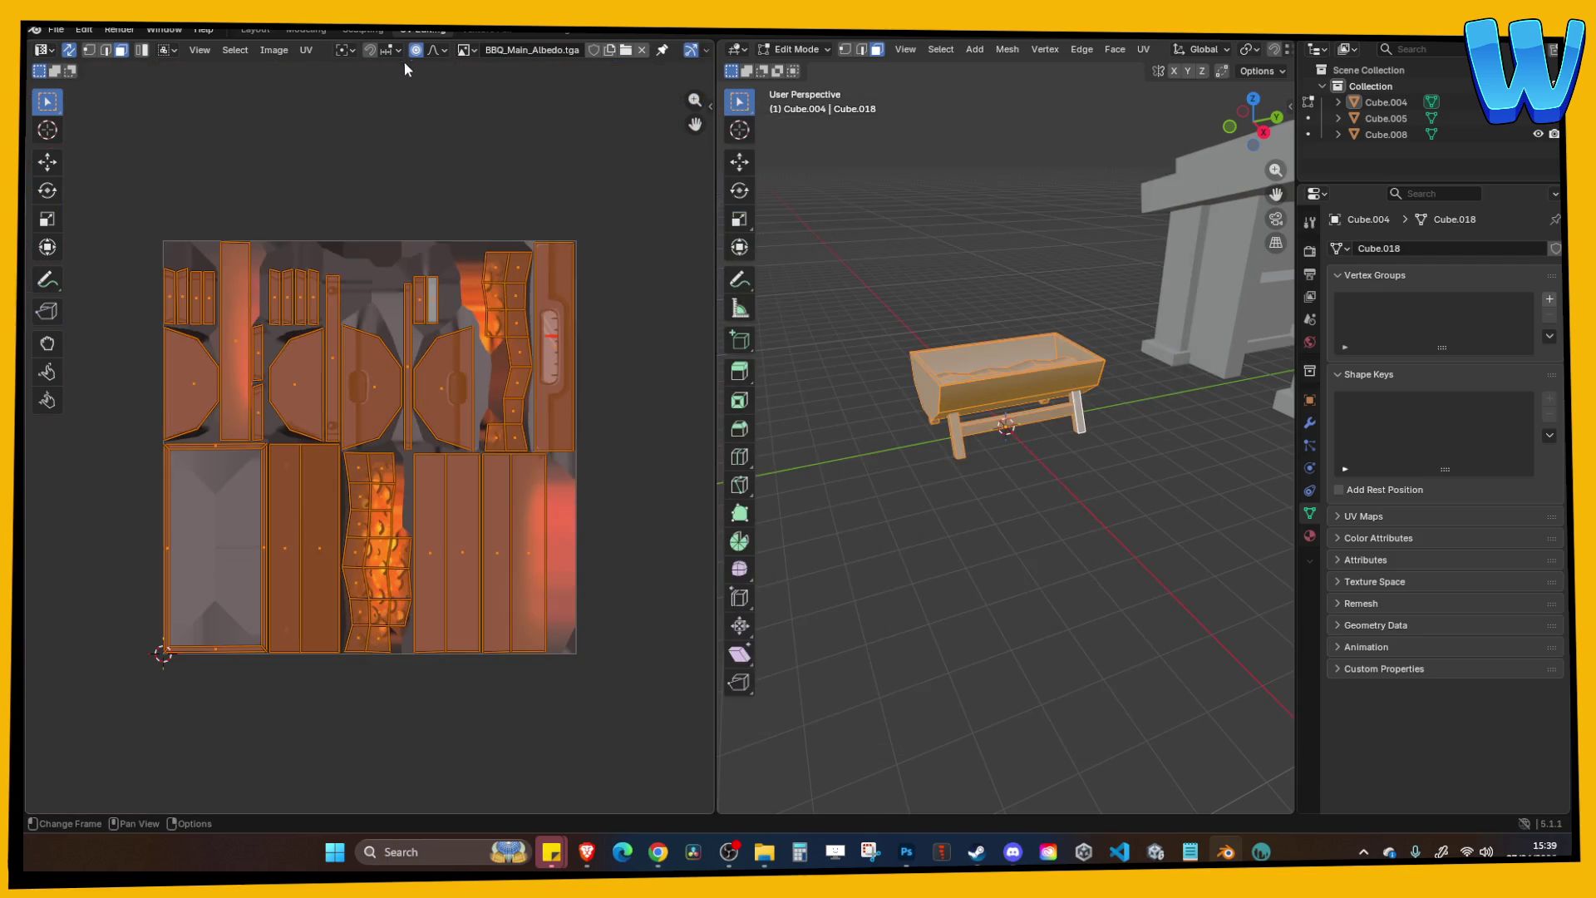
click(306, 30)
key(Tab)
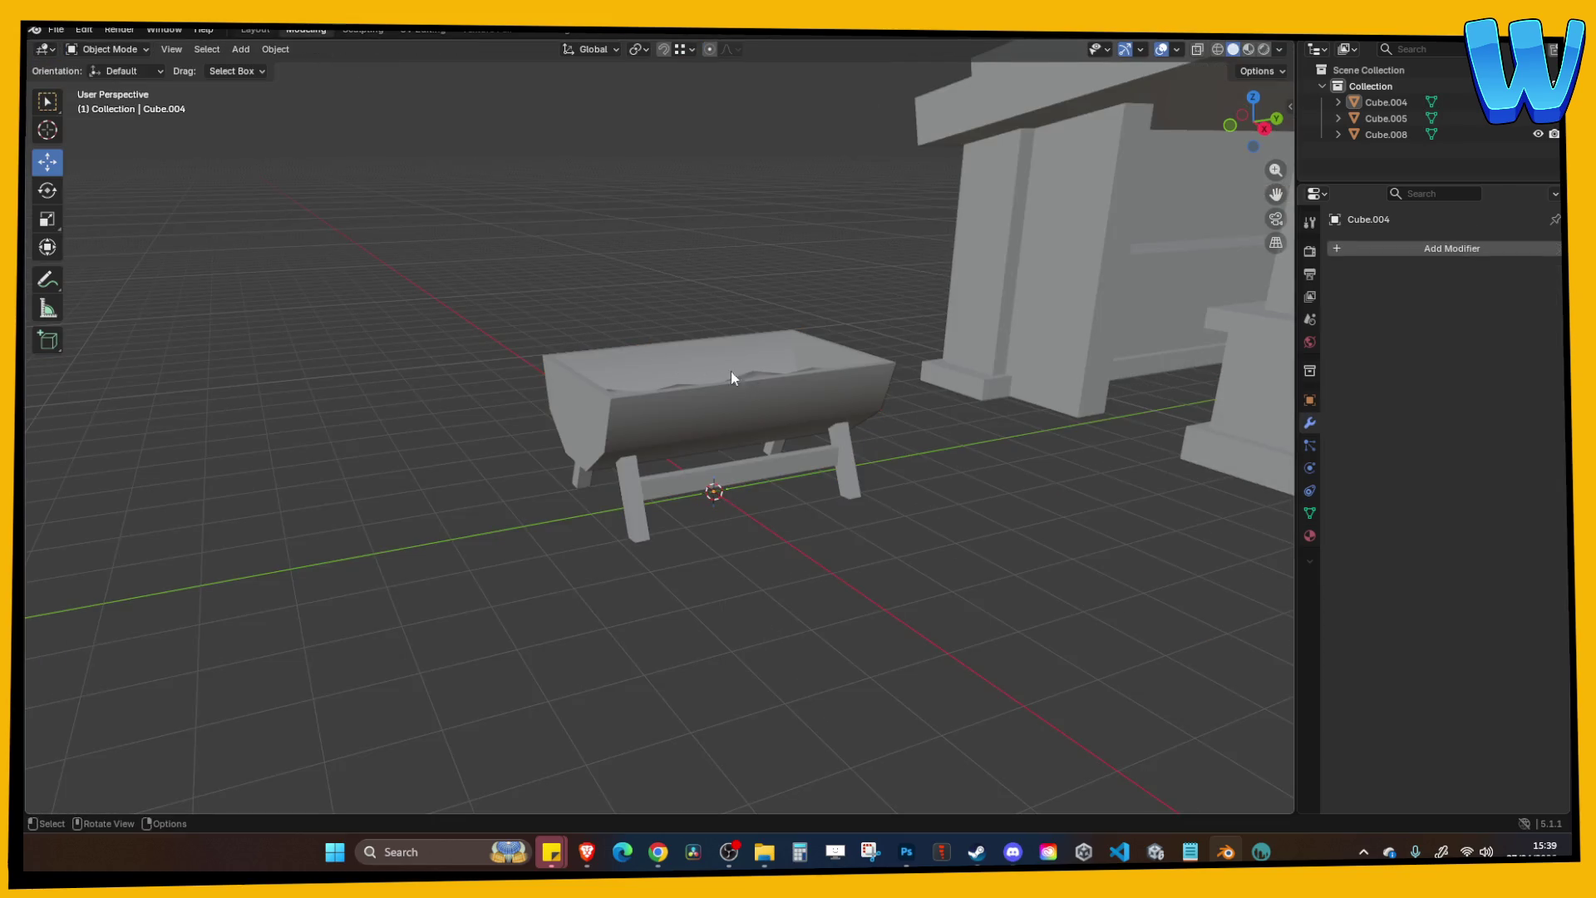
Give the grill a new material 'BBQ' with BBQ_Main_Albedo.tga as its Base Color image texture.
click(763, 383)
click(1309, 535)
click(1379, 317)
double_click(1397, 317)
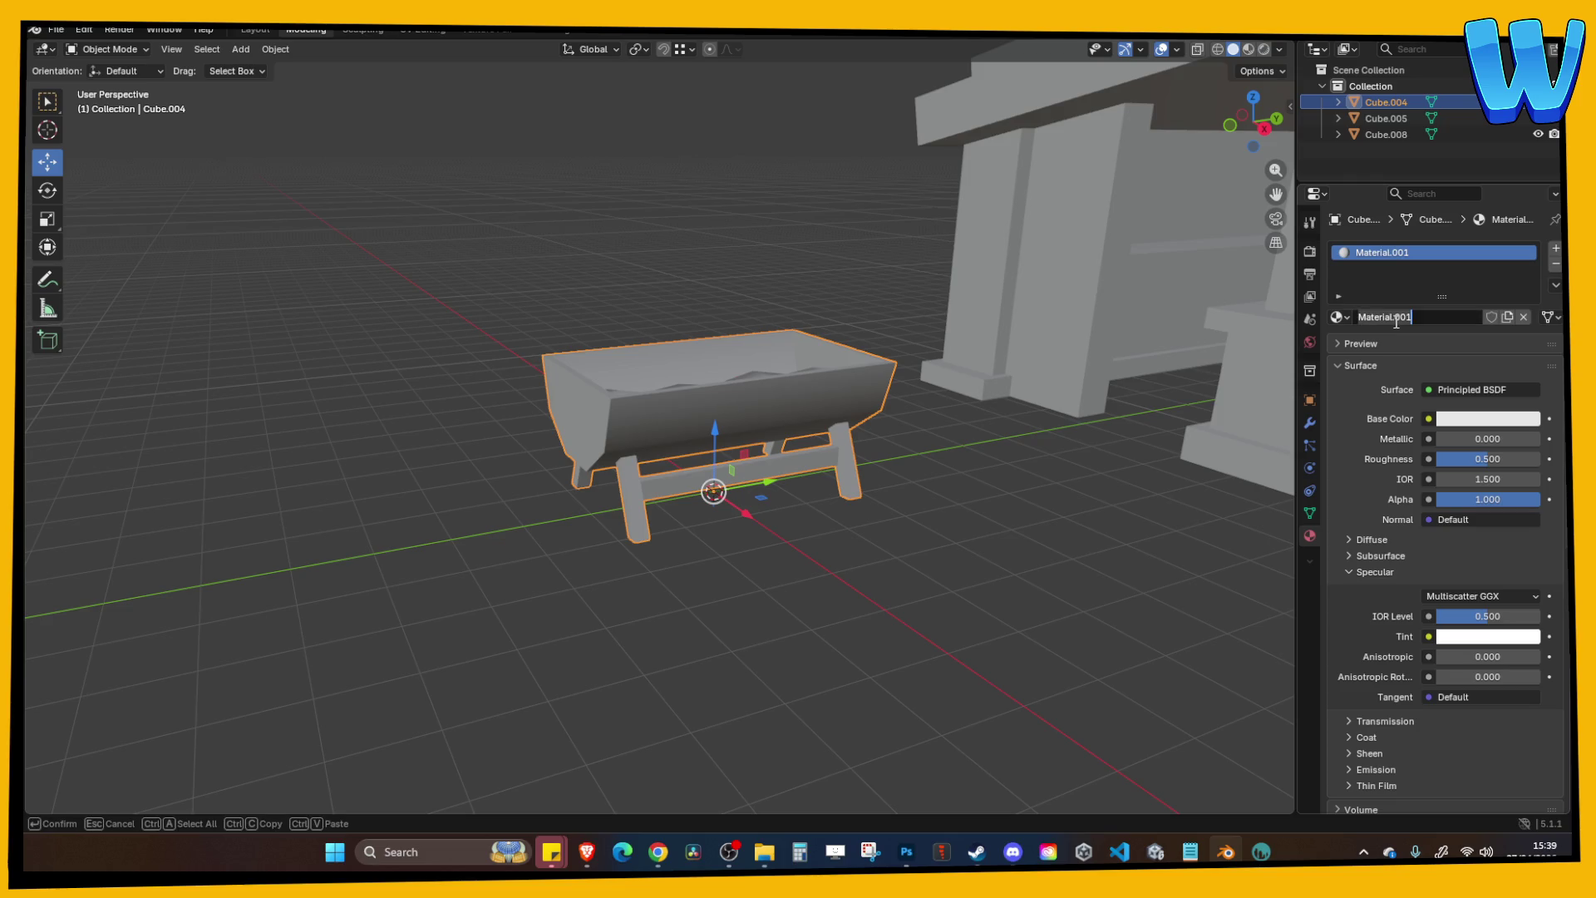
text(BBQ)
key(Return)
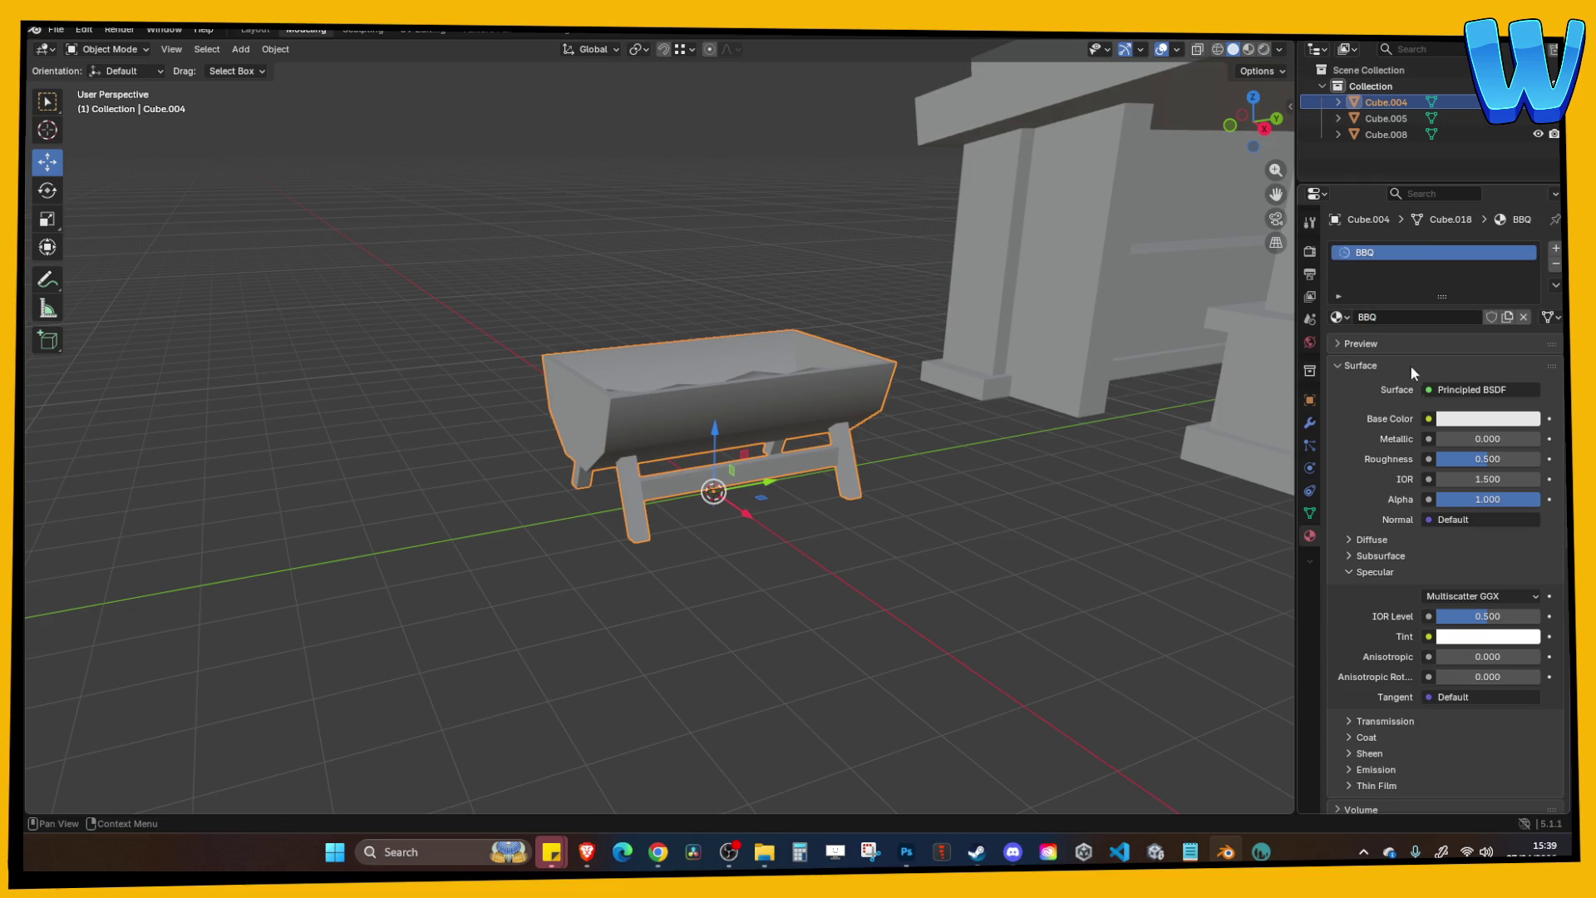
click(1429, 419)
click(1095, 530)
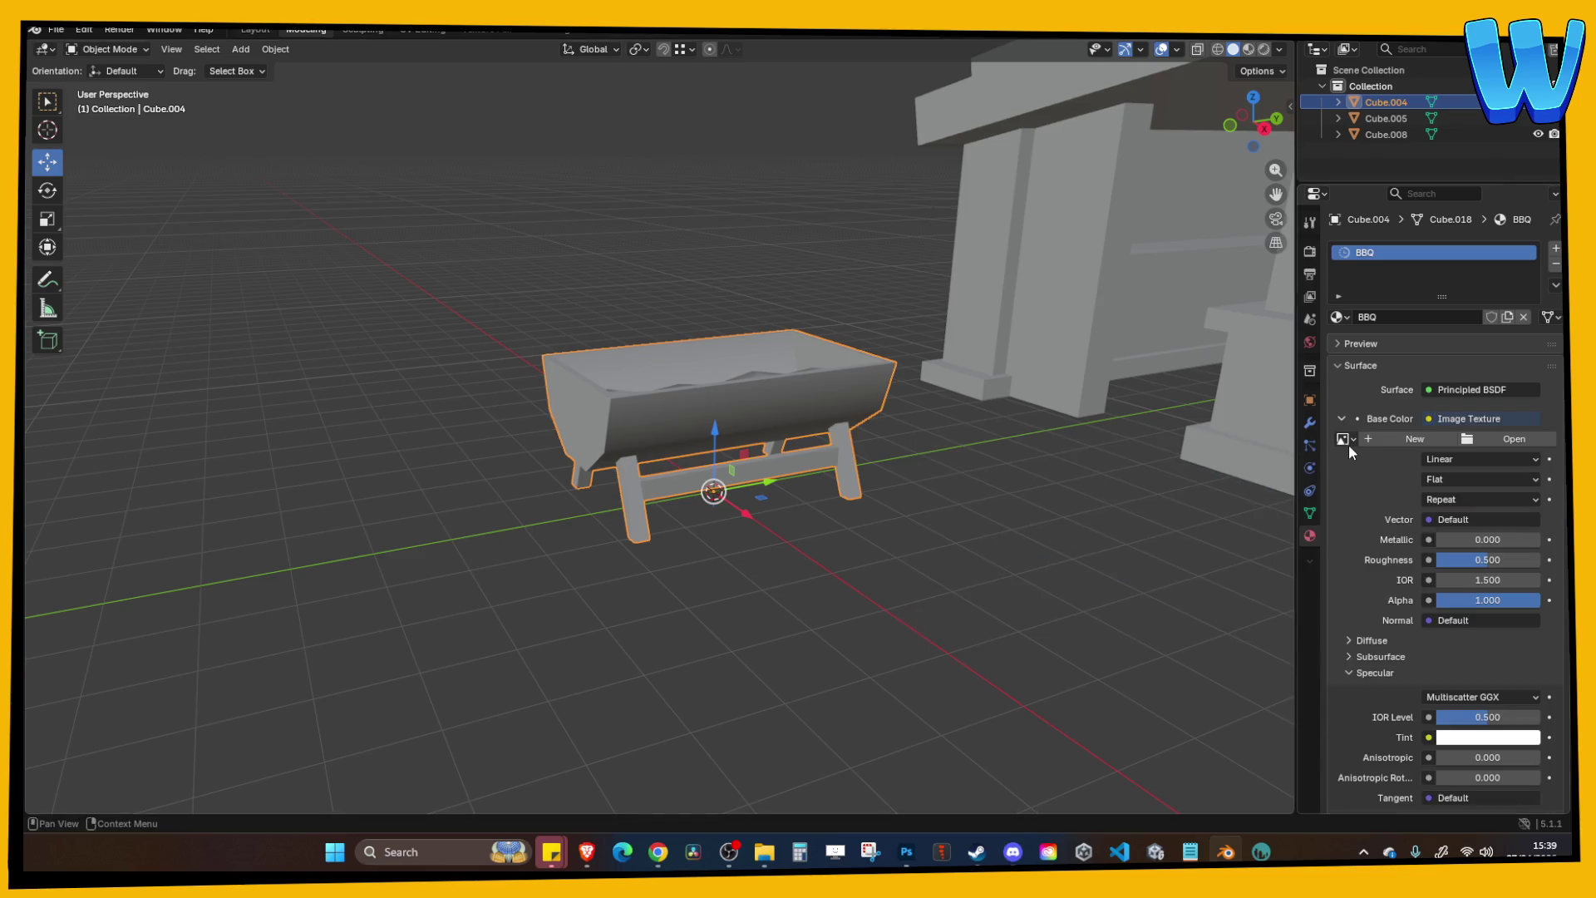
click(1347, 441)
click(1223, 476)
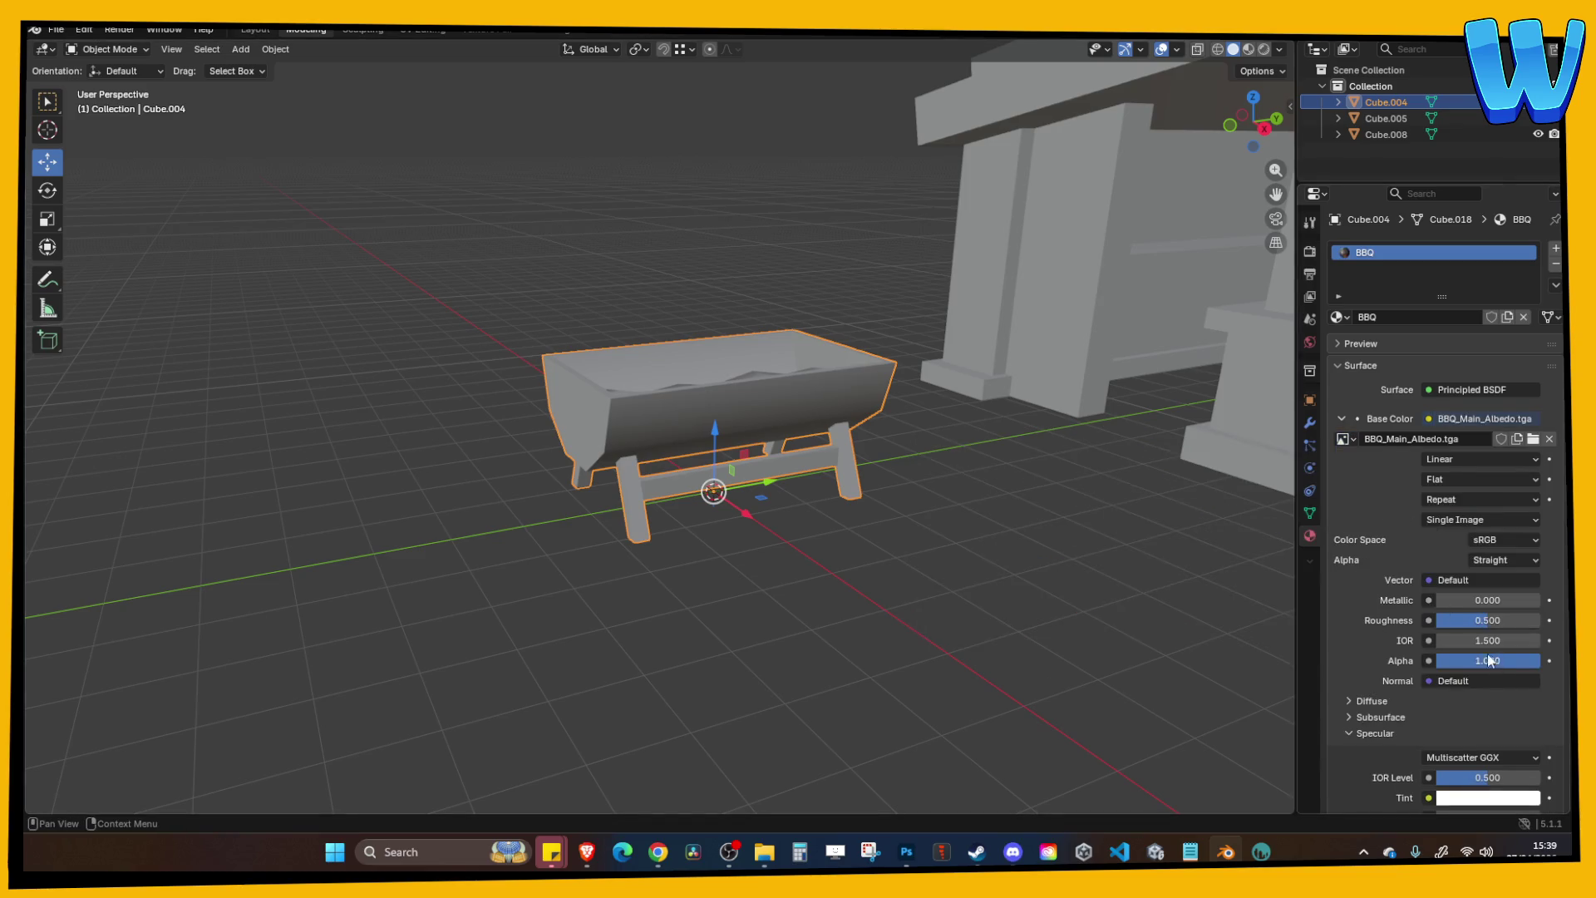
scroll(1397, 667, down, 6)
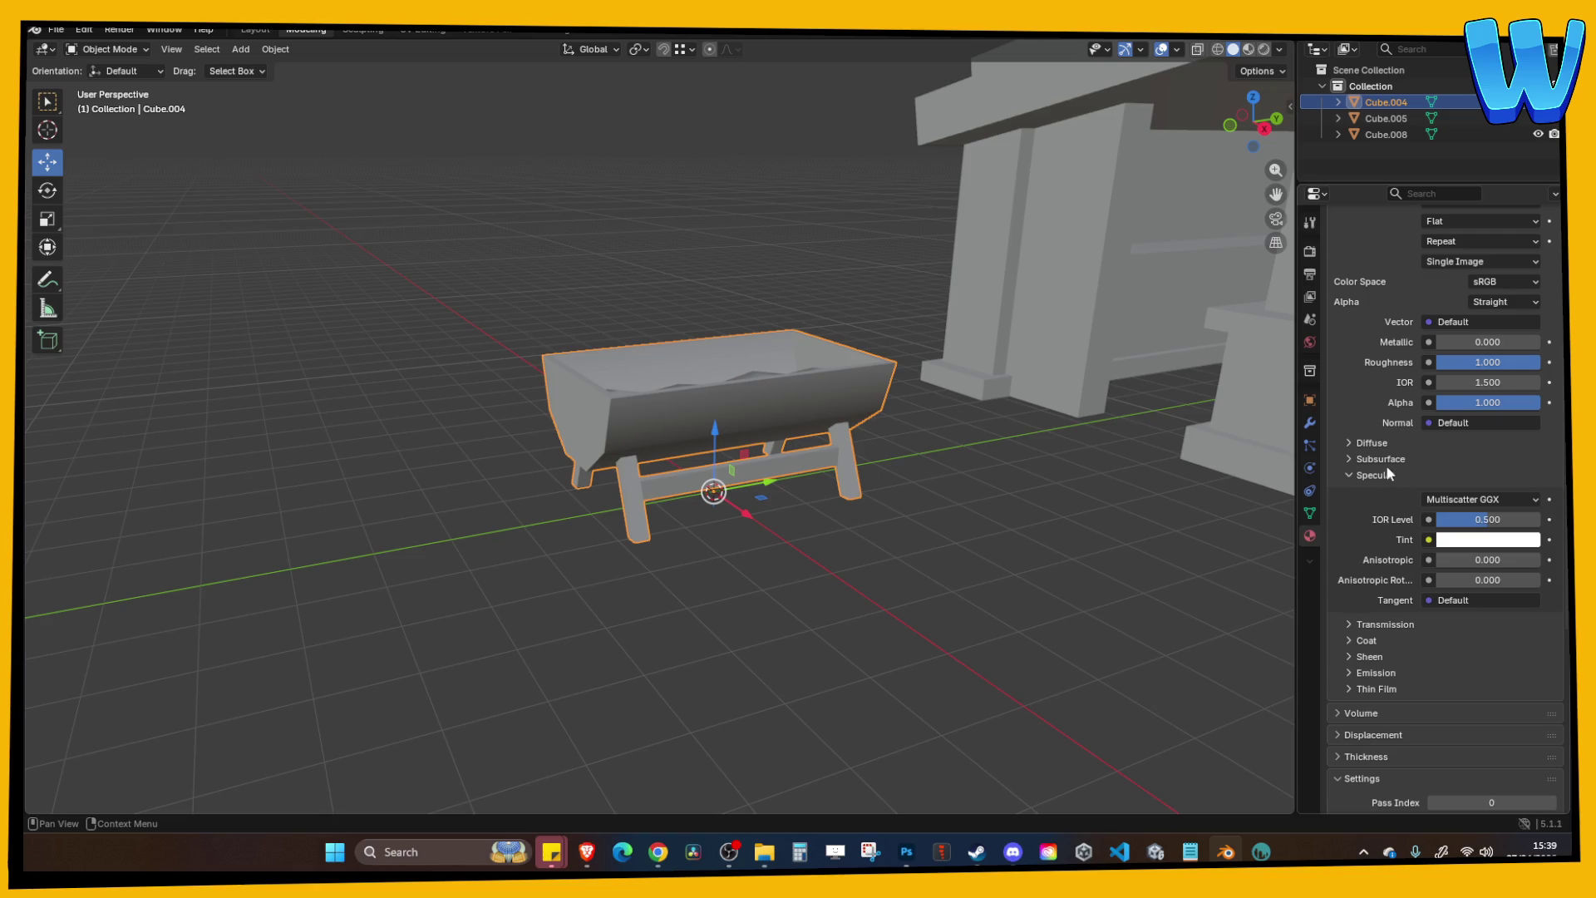
click(1249, 49)
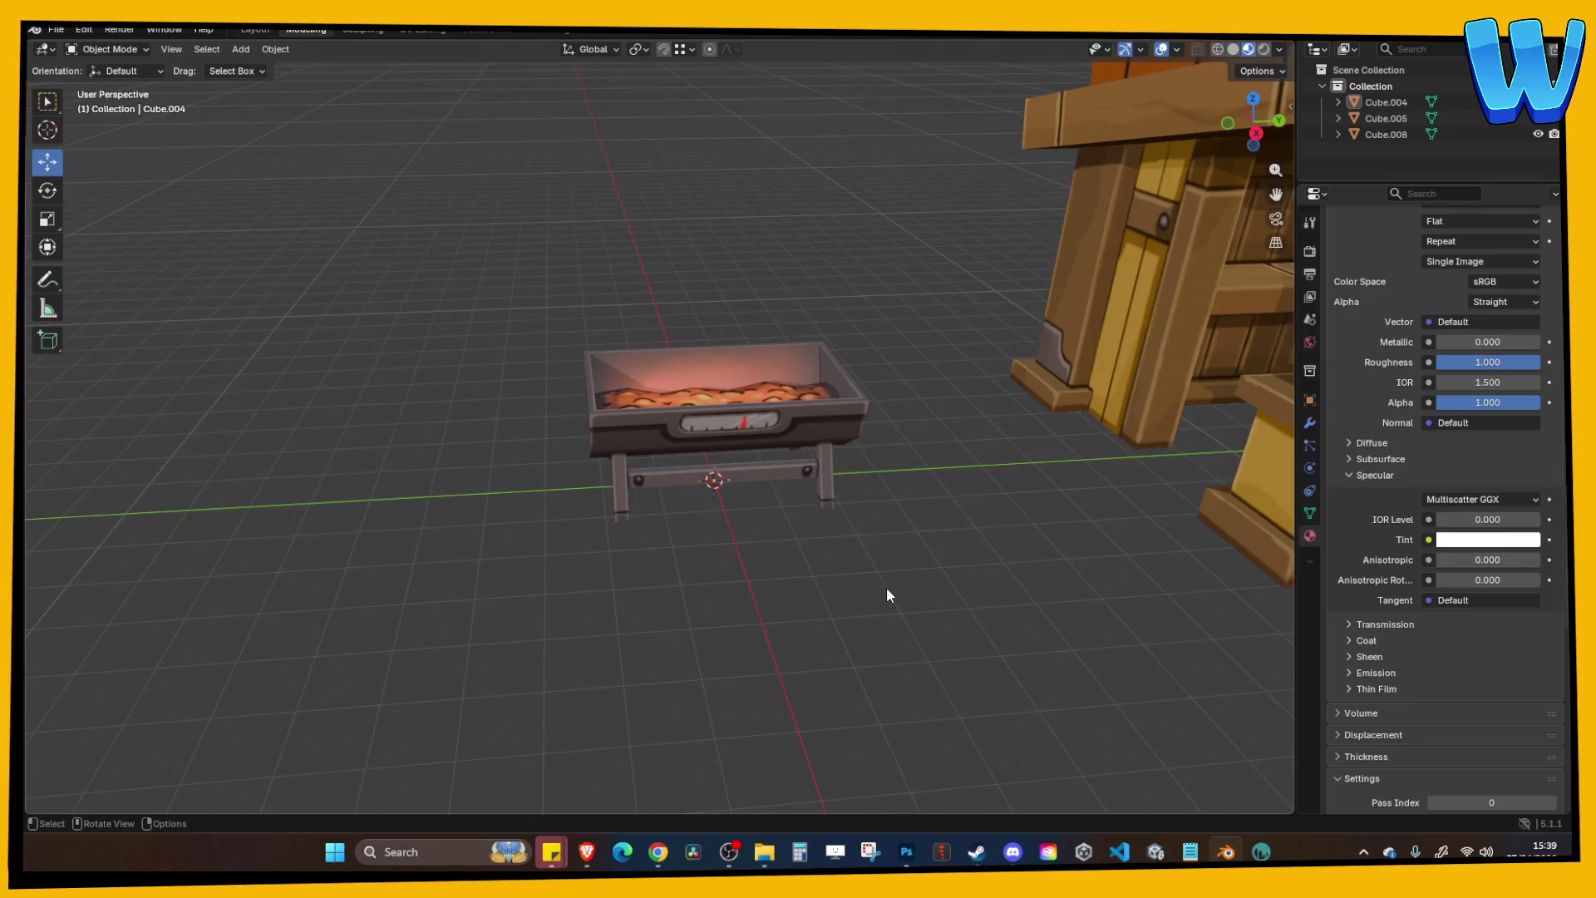
Save the blend file and re-export the grill as FBX, overwriting BBQ .fbx.
key(ctrl+s)
click(723, 416)
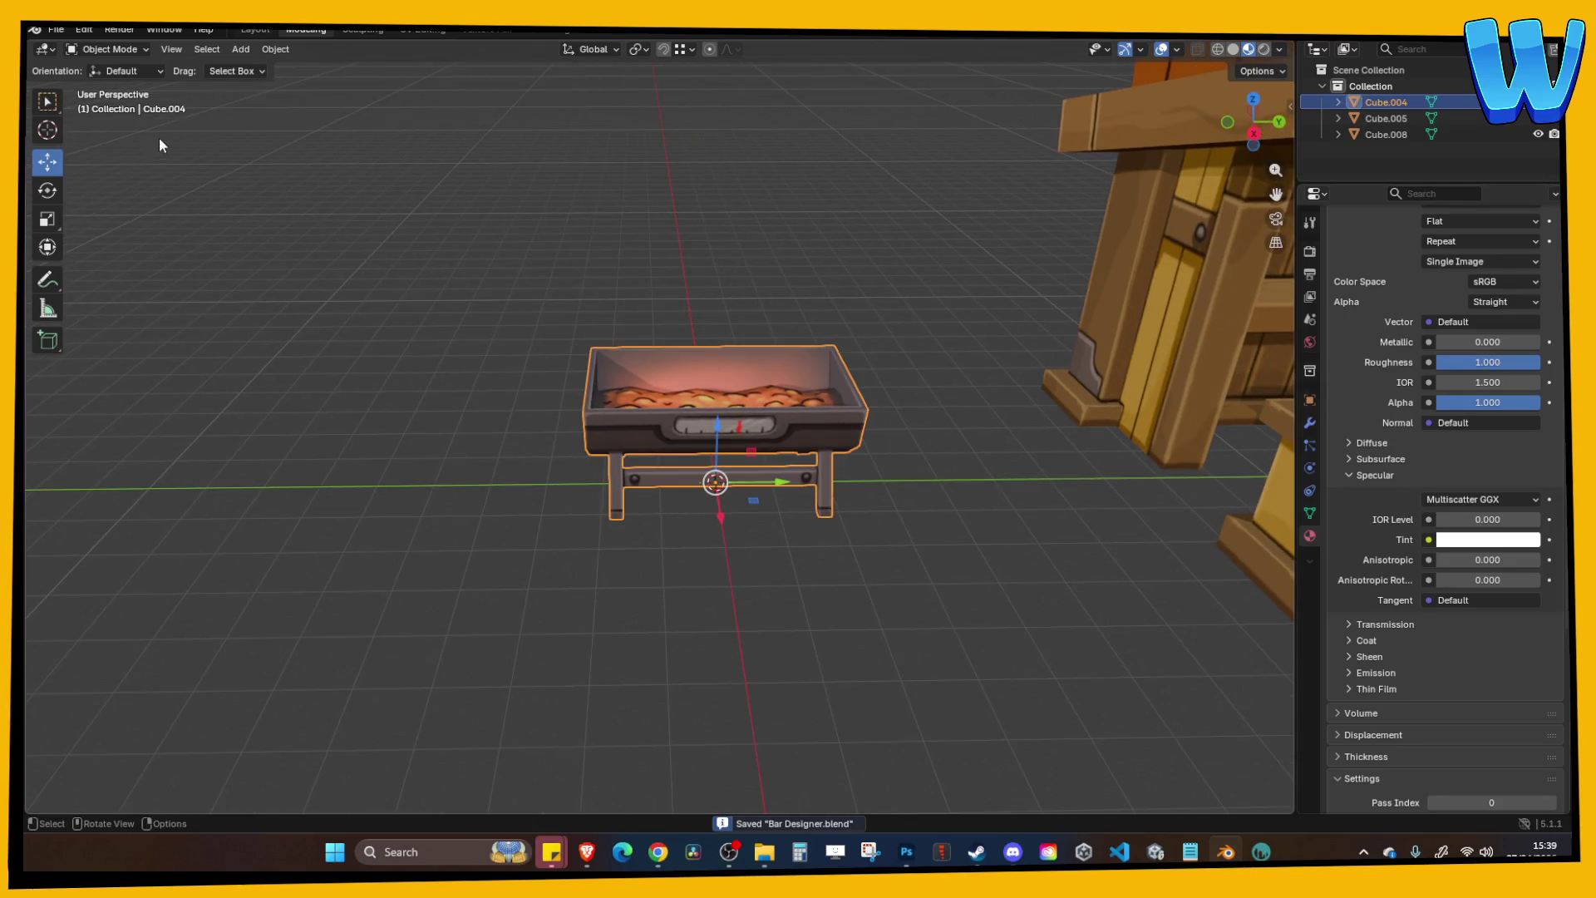
click(56, 29)
mouse_move(117, 274)
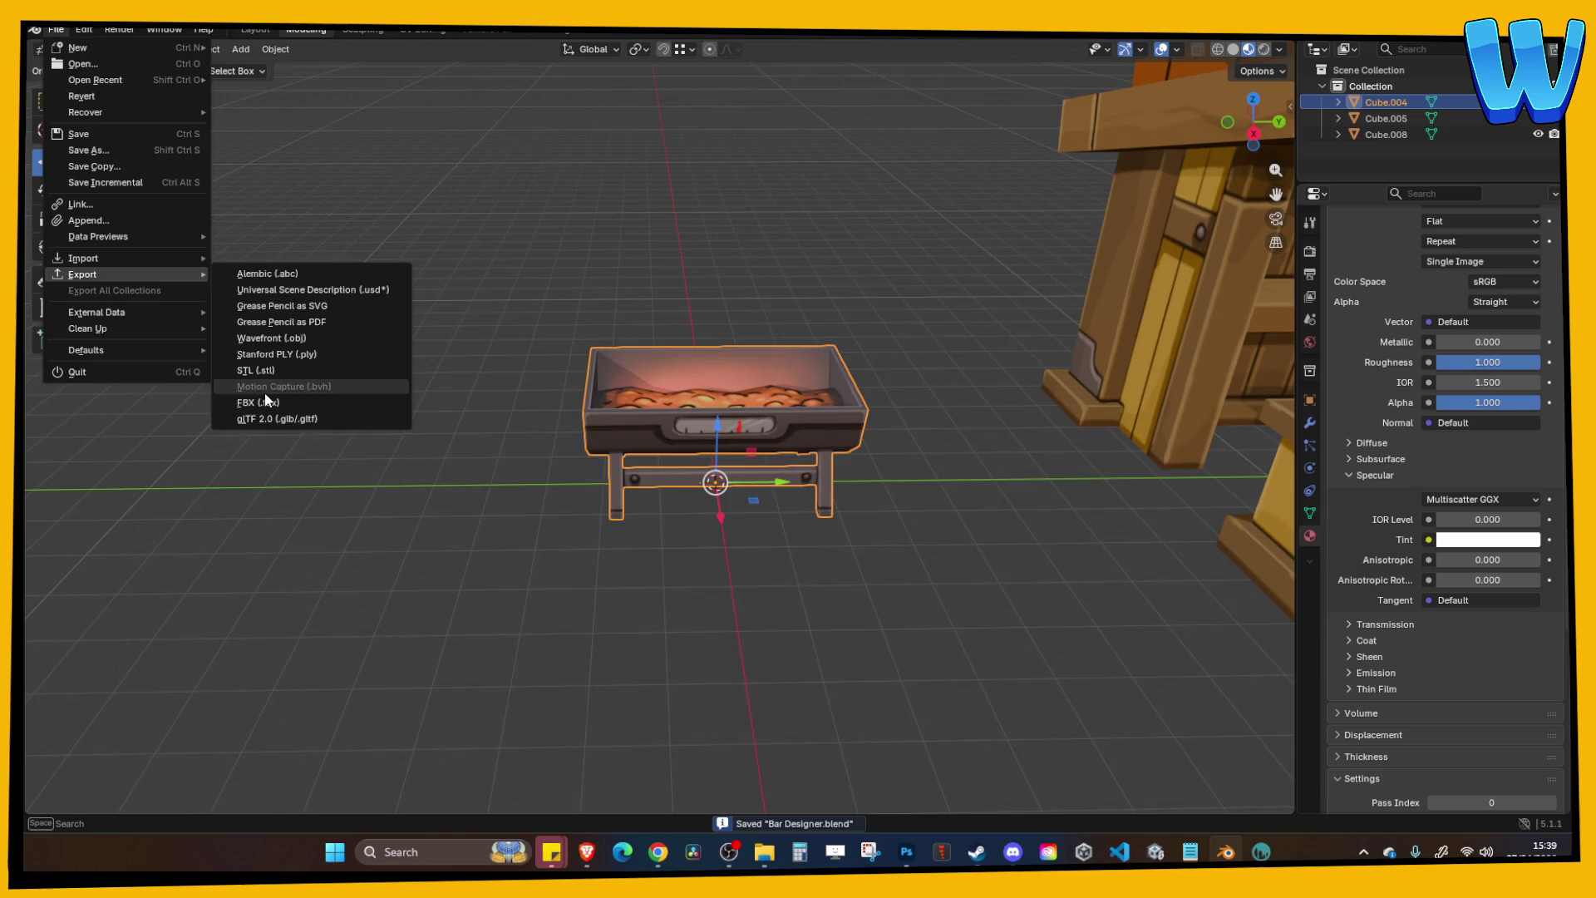
click(258, 402)
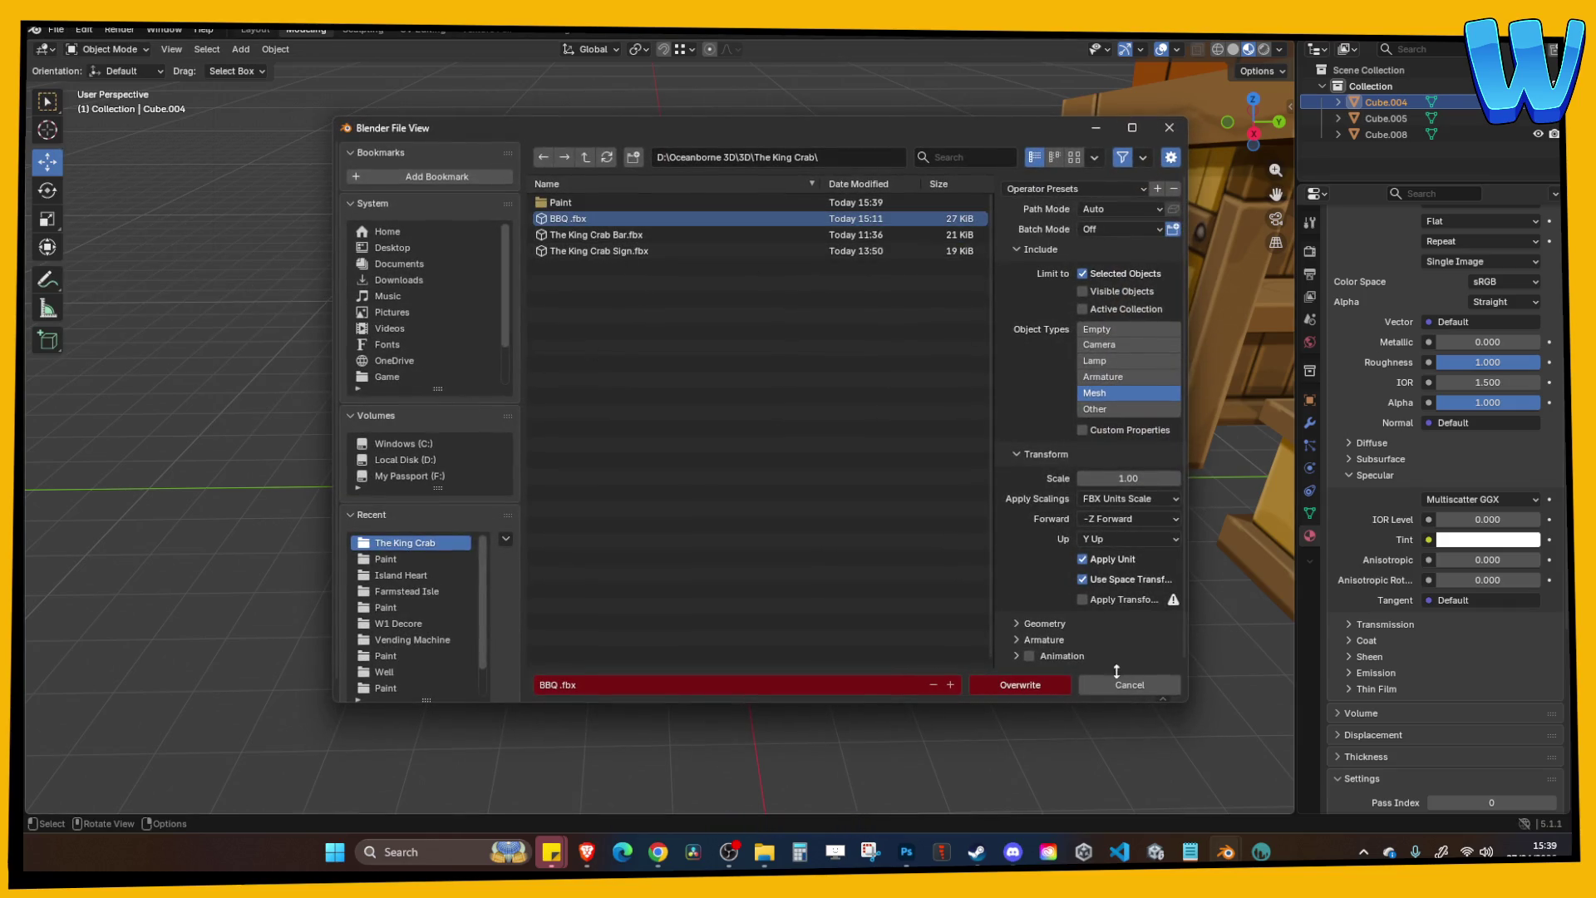
click(1038, 687)
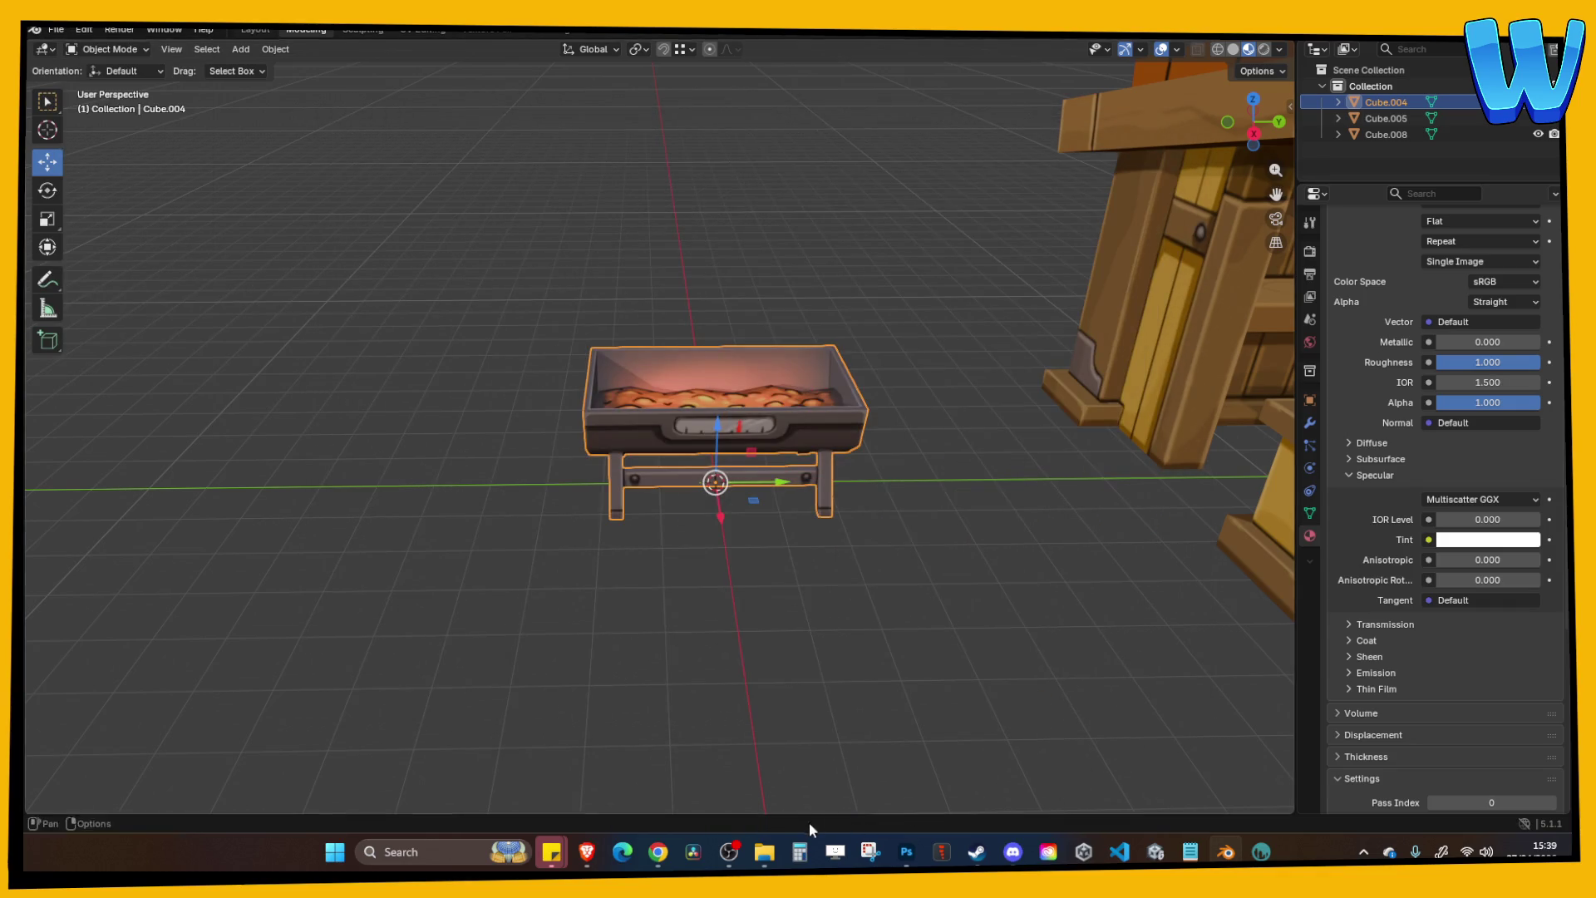
click(1158, 853)
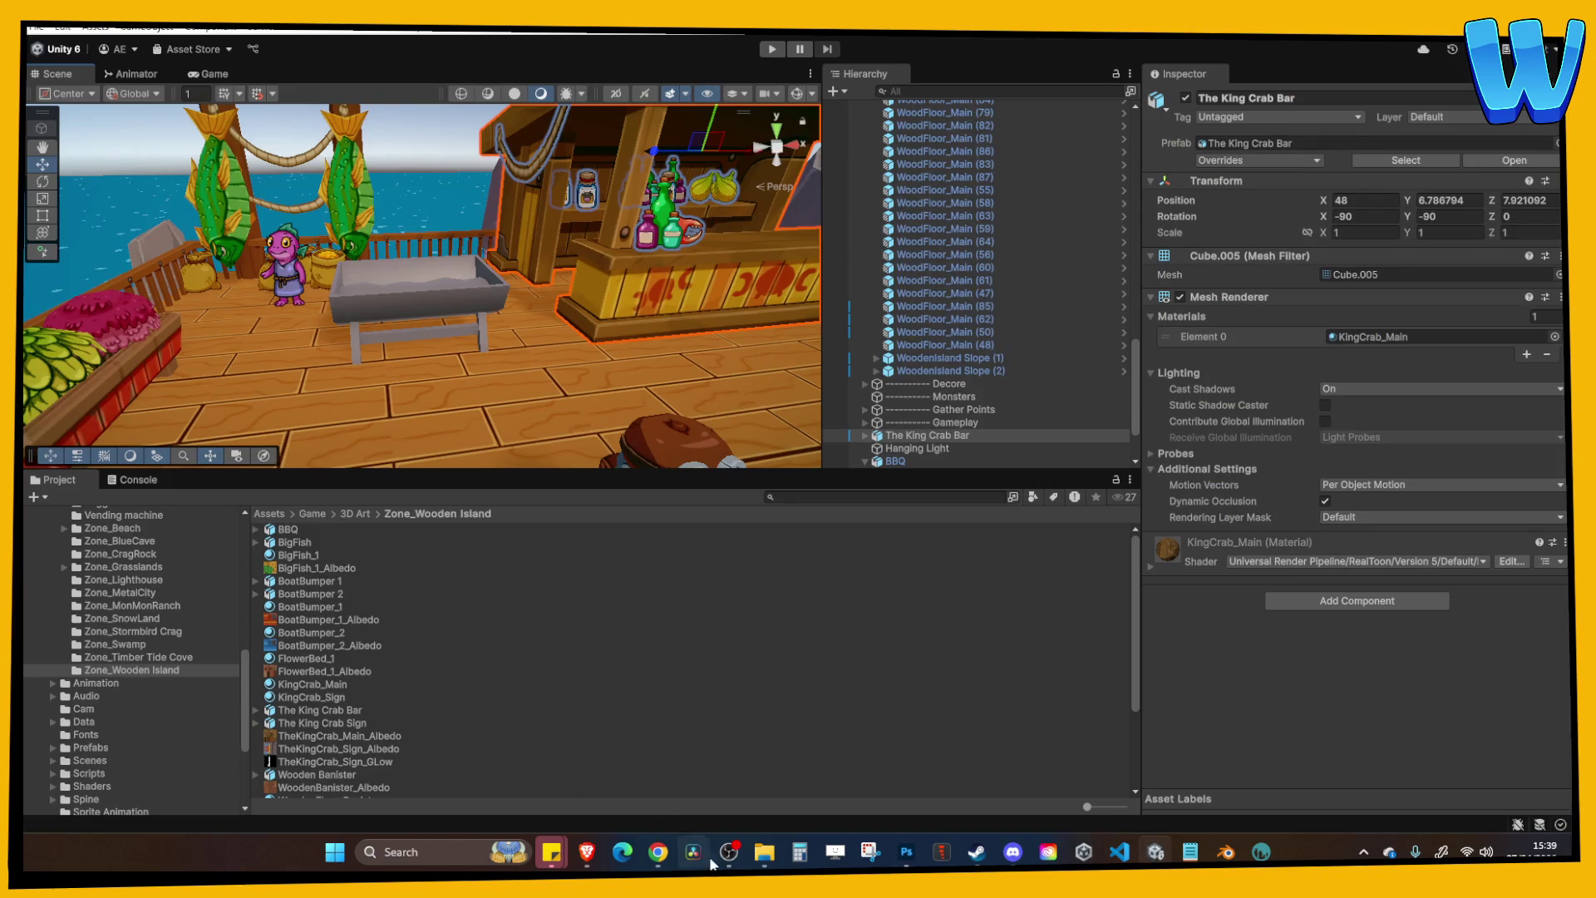
Copy the new BBQ .fbx into Zone_Wooden Island, replacing the old copy.
mouse_move(777, 863)
click(860, 790)
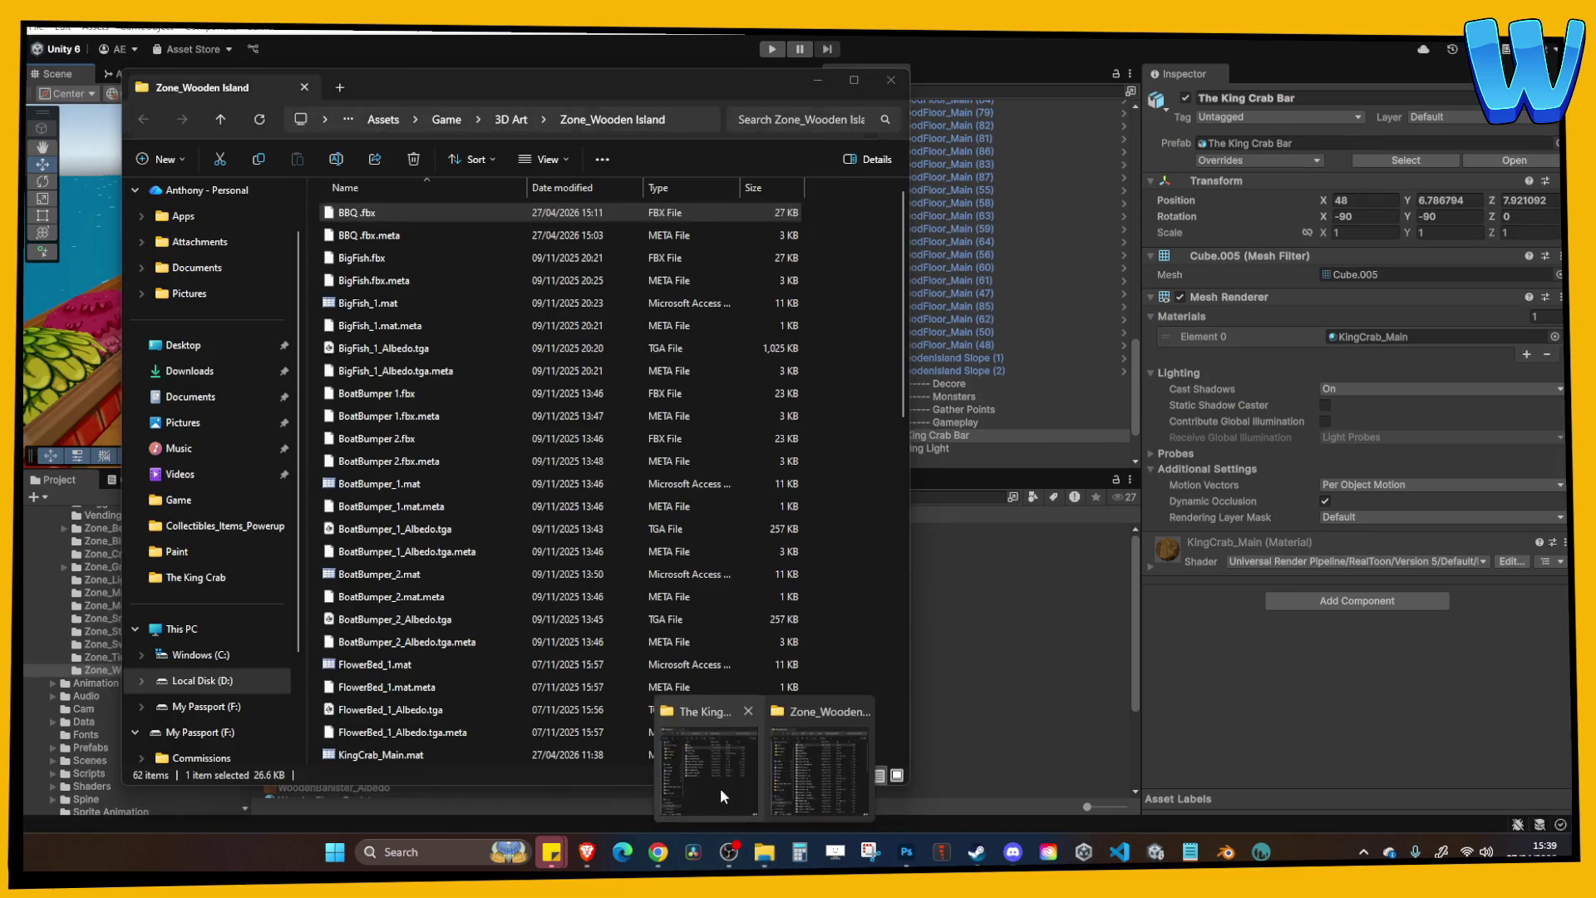
click(748, 790)
mouse_move(865, 217)
mouse_down()
mouse_move(466, 371)
mouse_move(482, 391)
mouse_up()
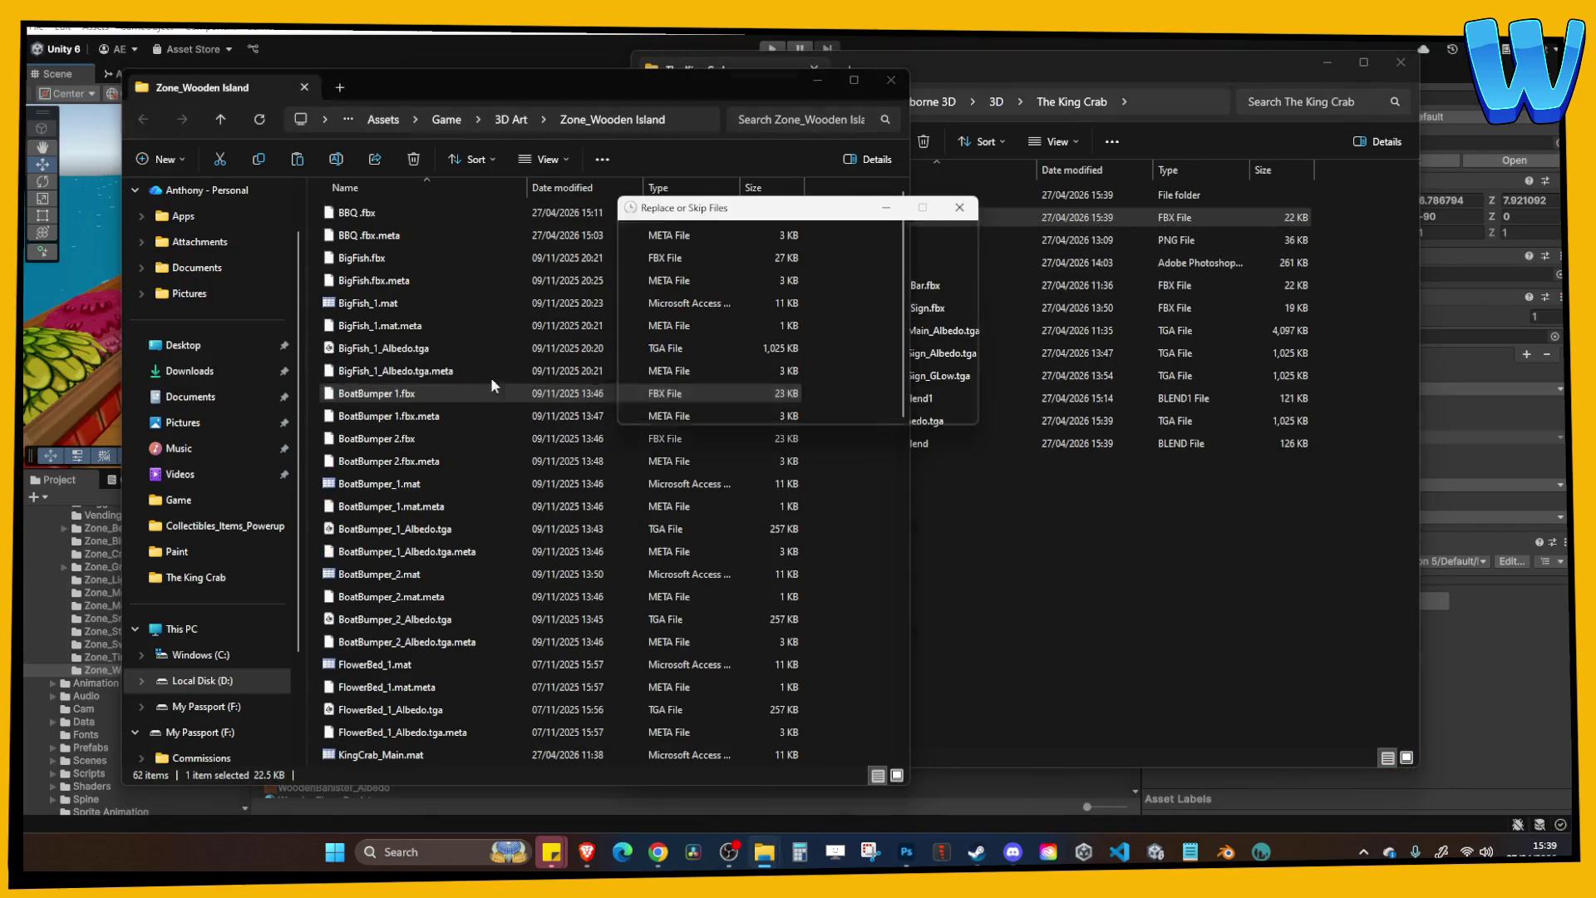
click(703, 296)
Close the Zone_Wooden Island window and add BBQ_Main_Albedo.tga to Unity's Project assets.
click(1033, 577)
click(580, 76)
click(817, 80)
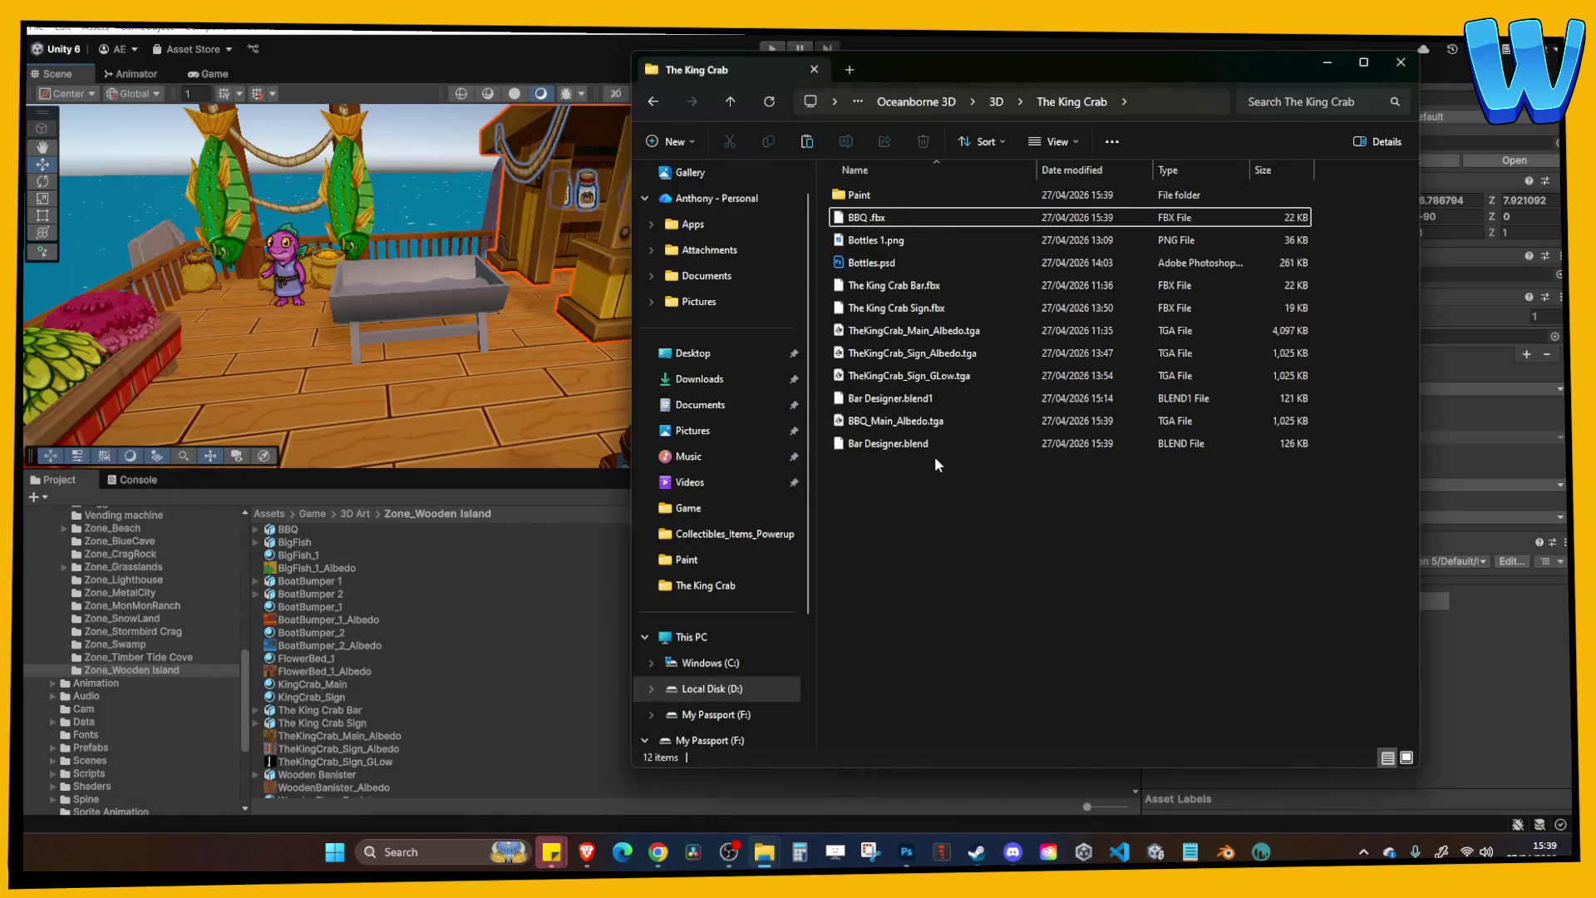
mouse_move(905, 432)
mouse_down()
mouse_move(486, 656)
mouse_move(455, 657)
mouse_up()
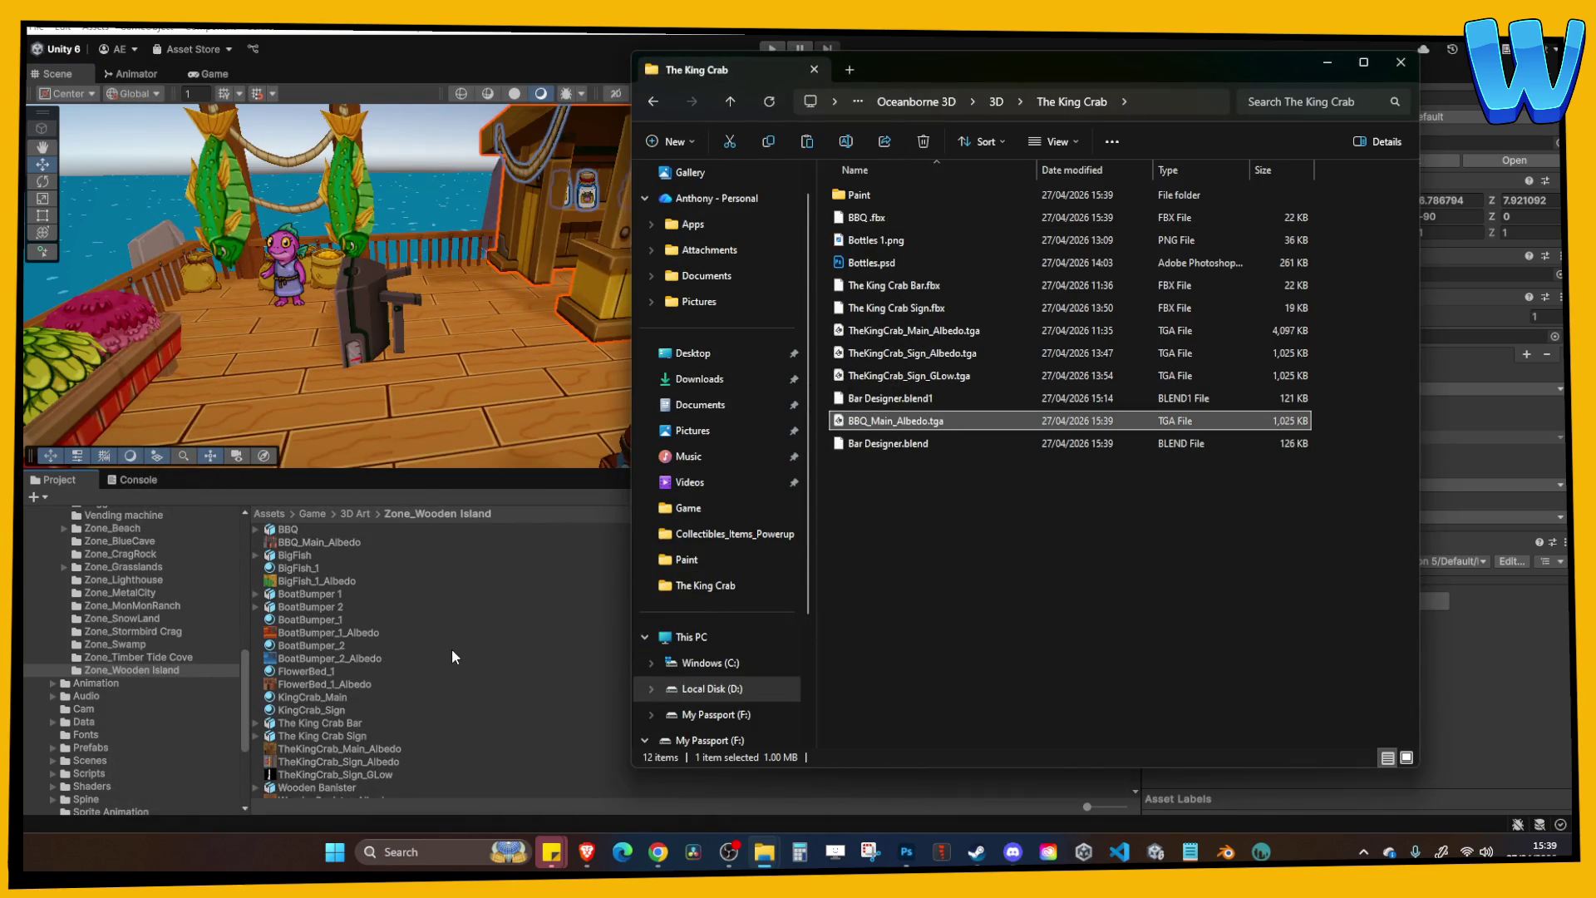
Duplicate BigFish_1 as material BBQ_Main with BBQ_Main_Albedo and assign it to the BBQ model.
click(321, 572)
key(ctrl+d)
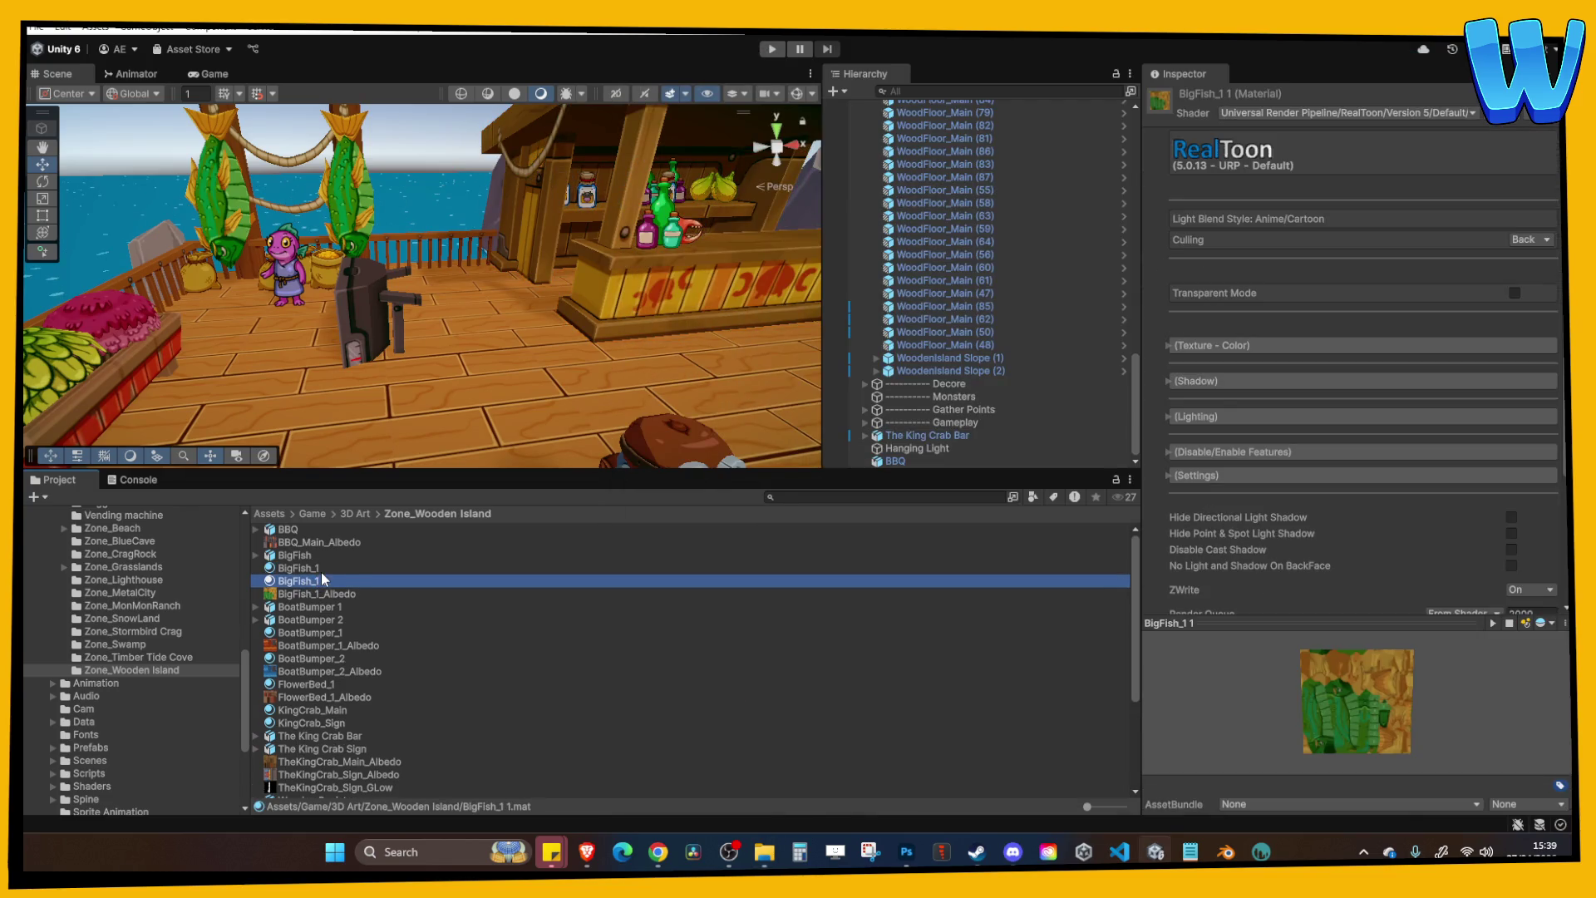
click(321, 581)
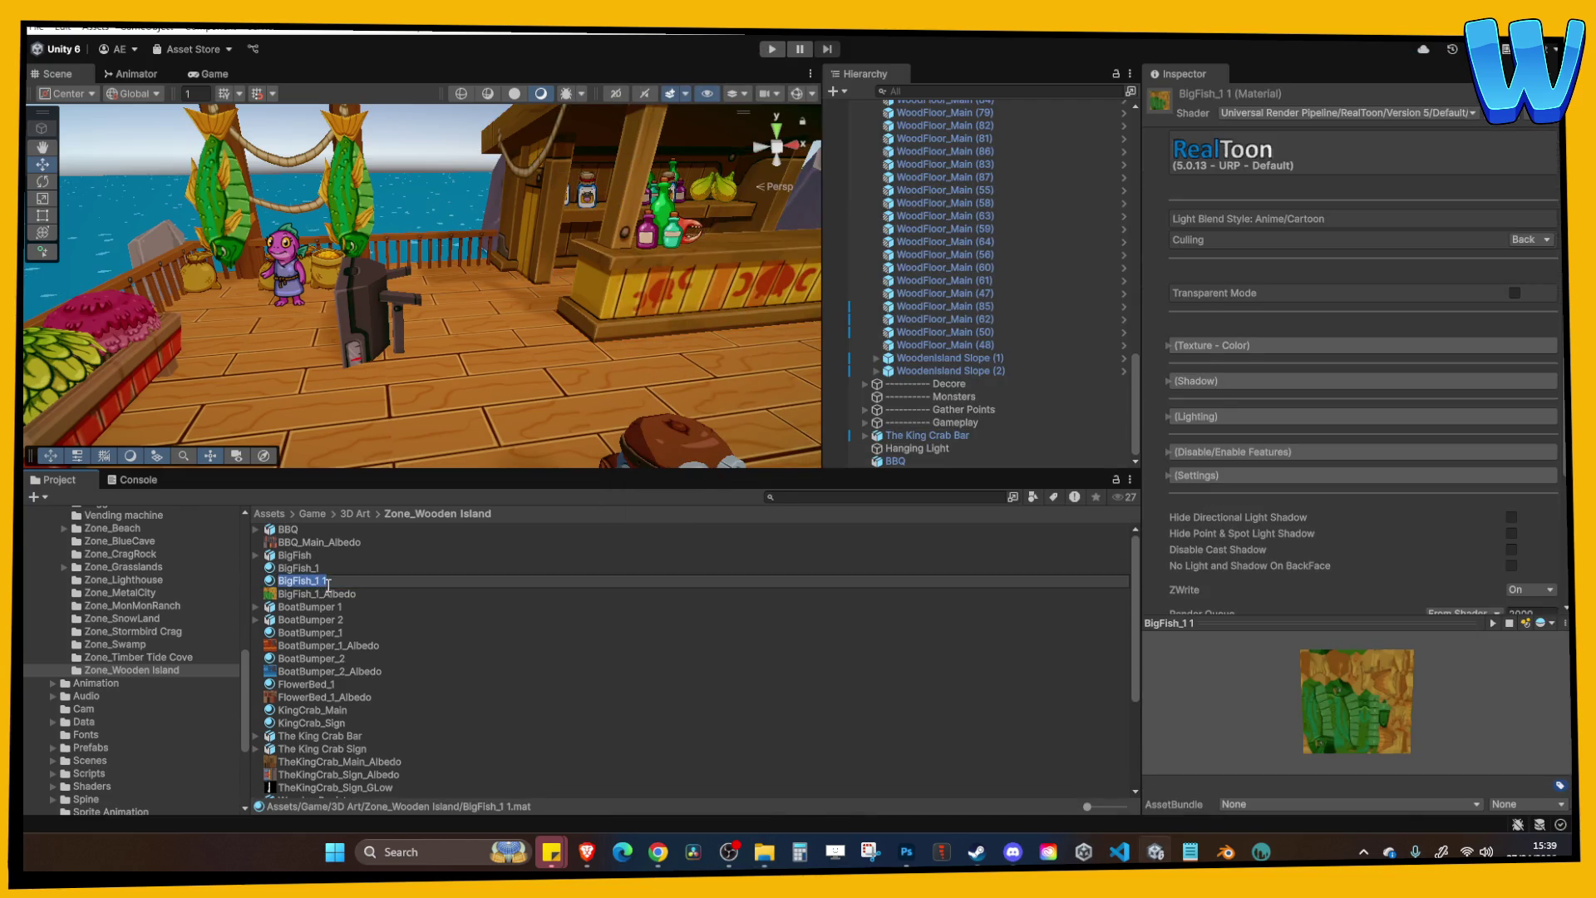
text(BBQ_Main)
key(Return)
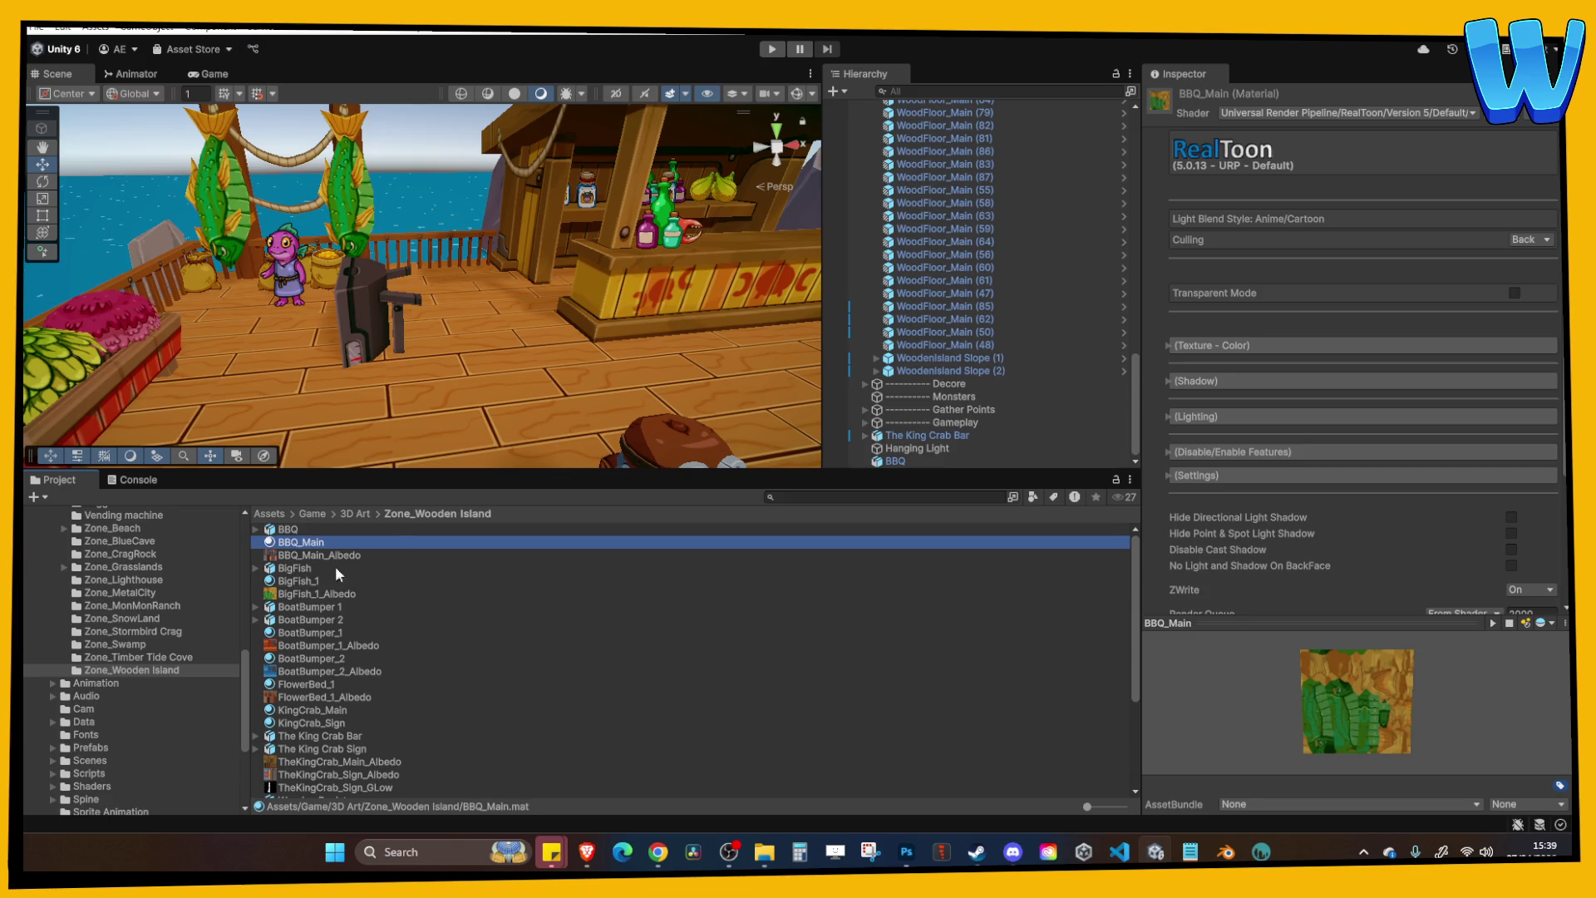
click(1268, 345)
mouse_move(318, 557)
mouse_down()
mouse_move(503, 566)
mouse_move(1511, 389)
mouse_up()
click(287, 530)
drag(300, 542, 1363, 294)
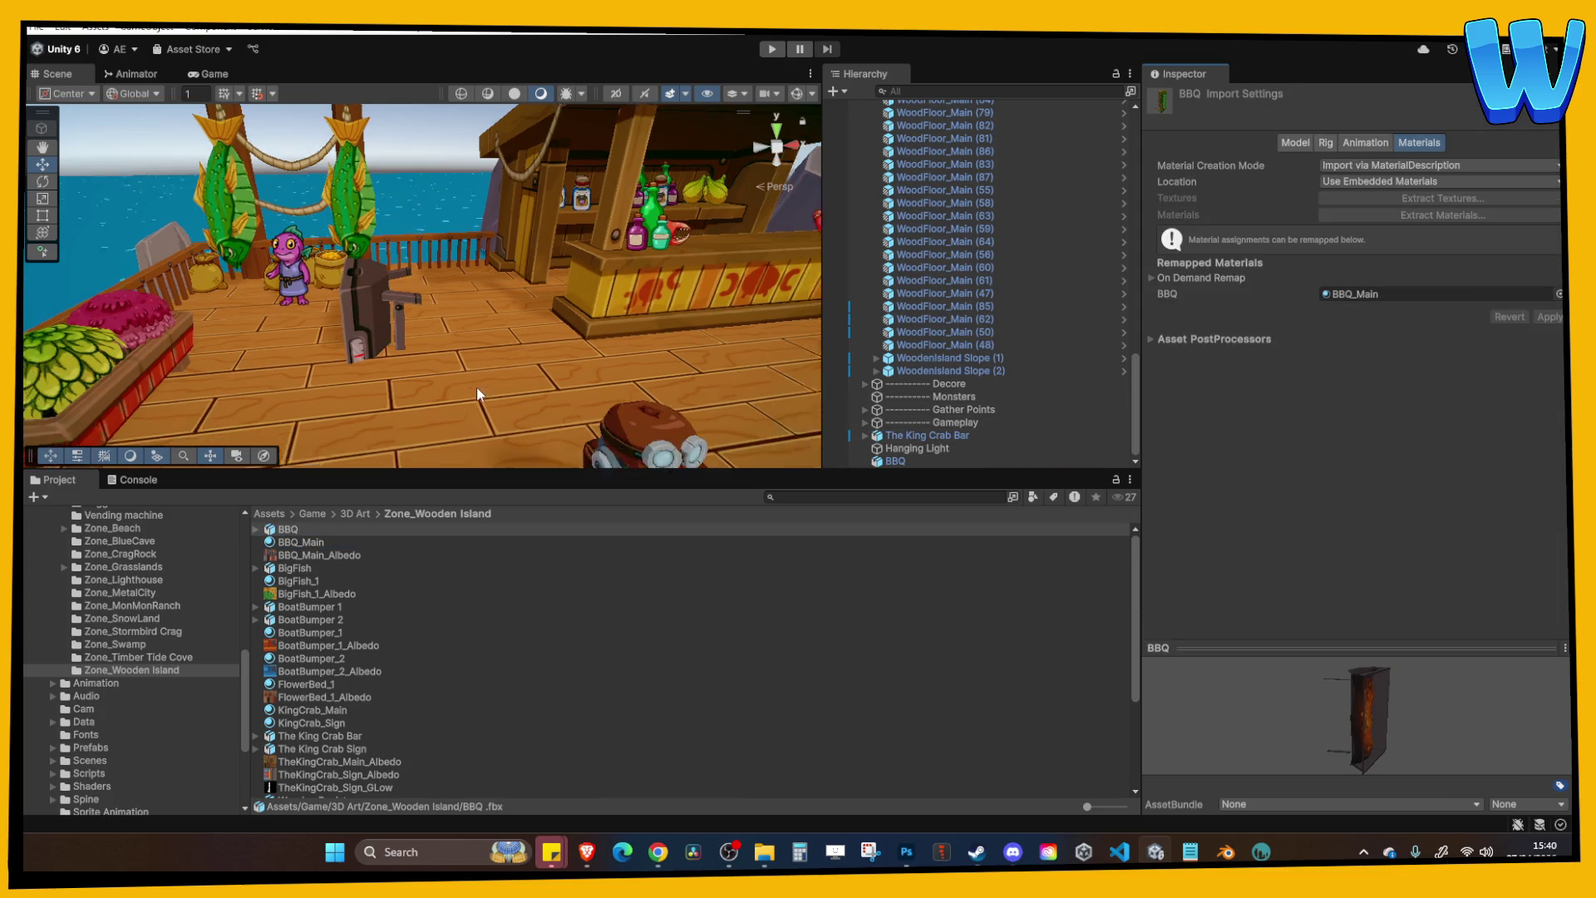
Rotate the BBQ to -90, -90 so it stands upright and adjust its height.
click(366, 280)
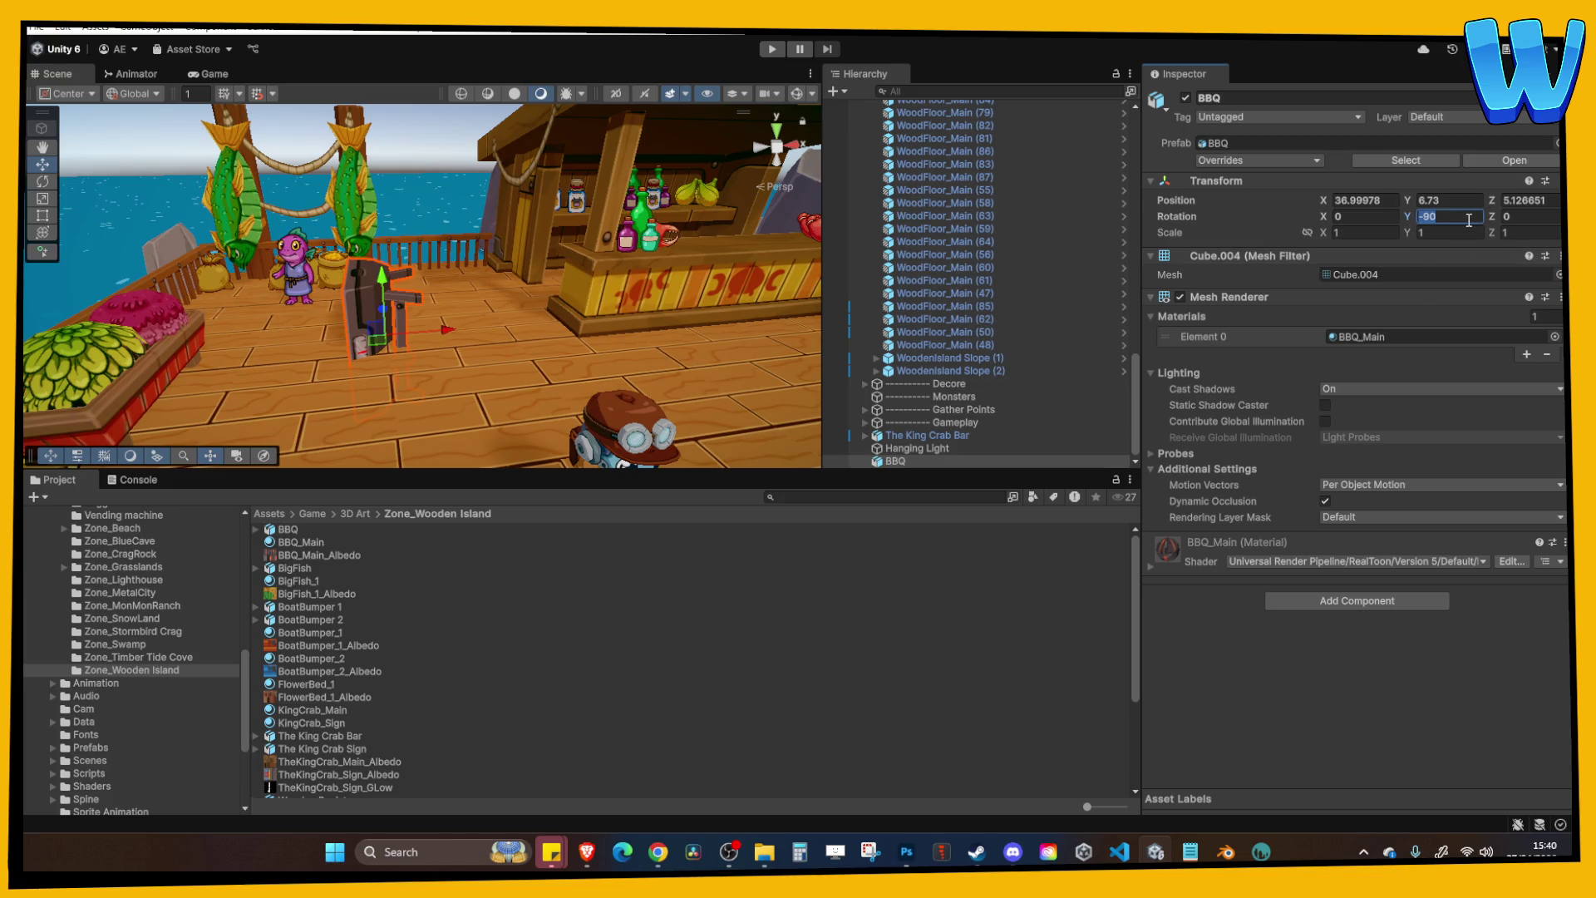
text(0)
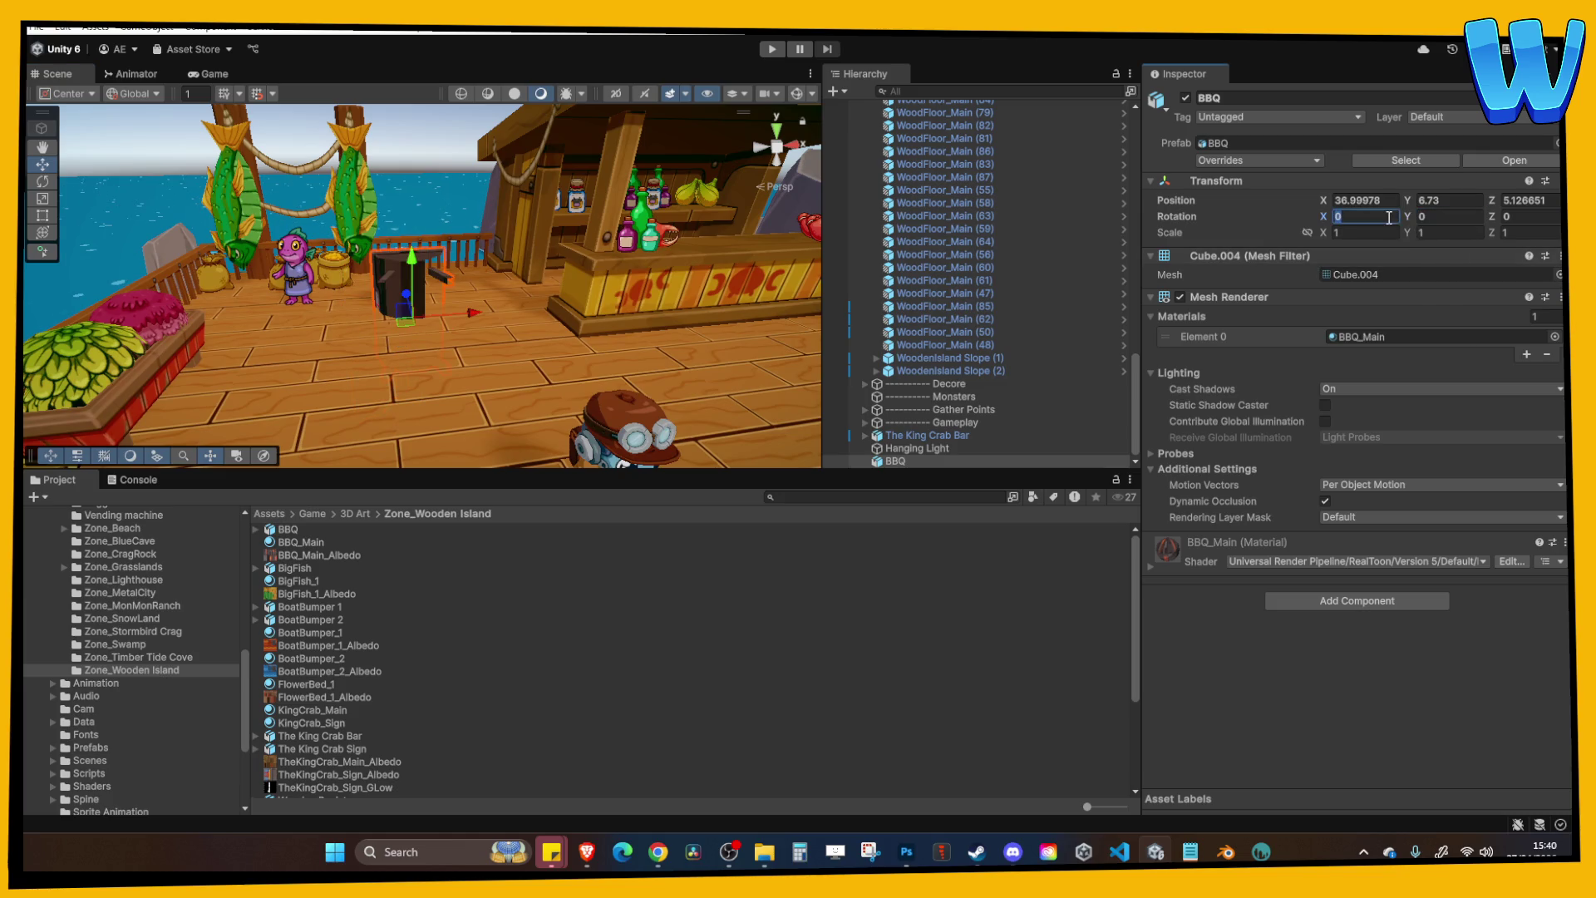
text(90)
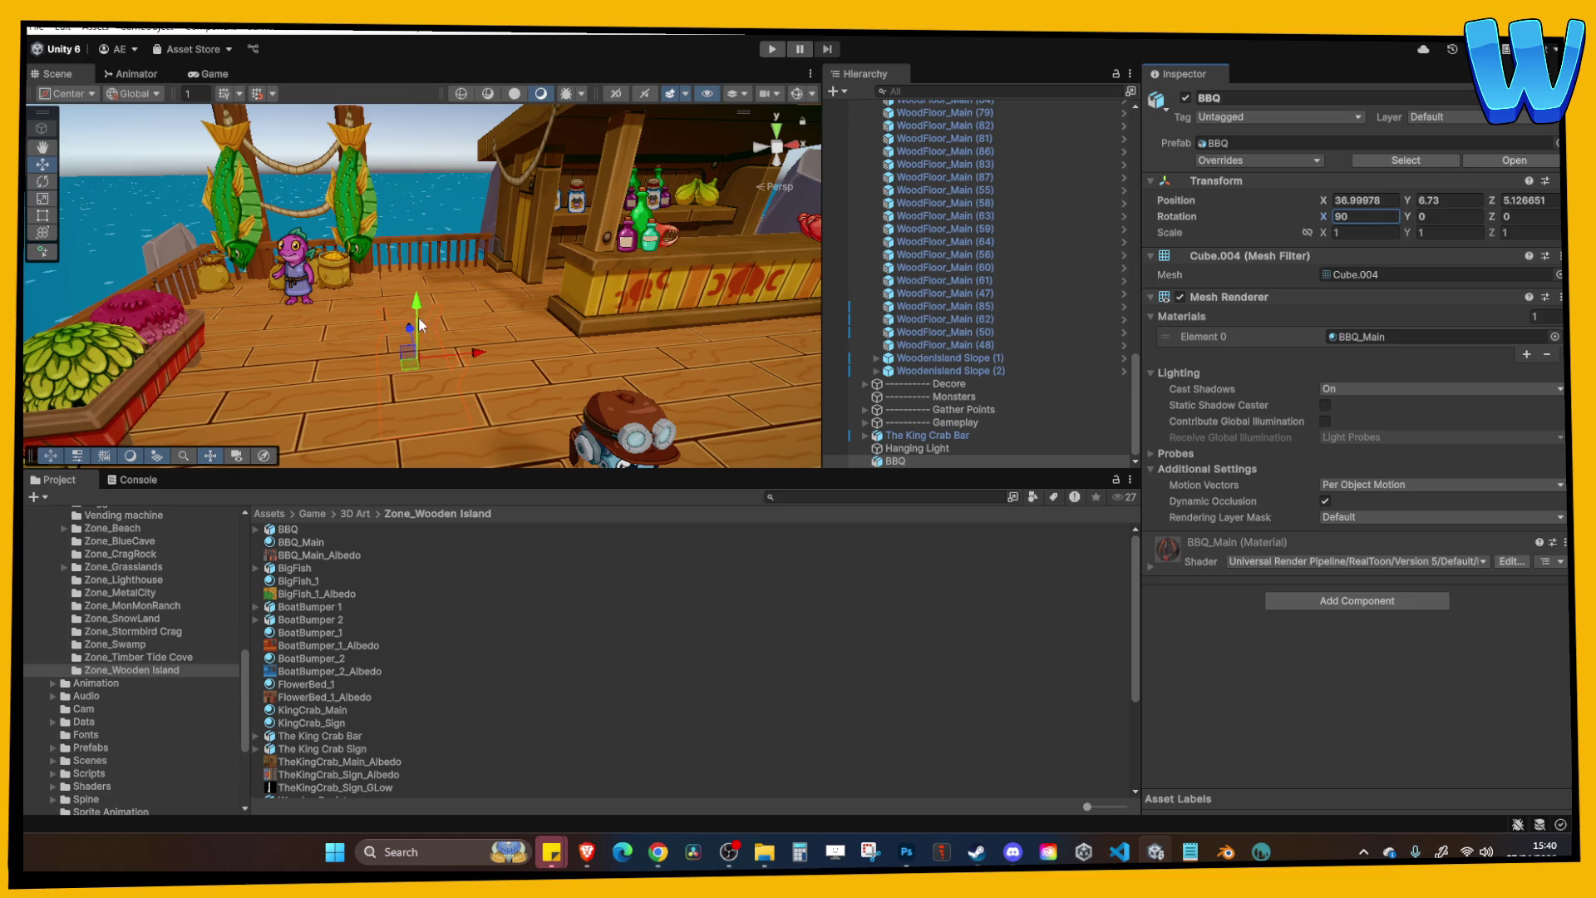
drag(424, 327, 425, 207)
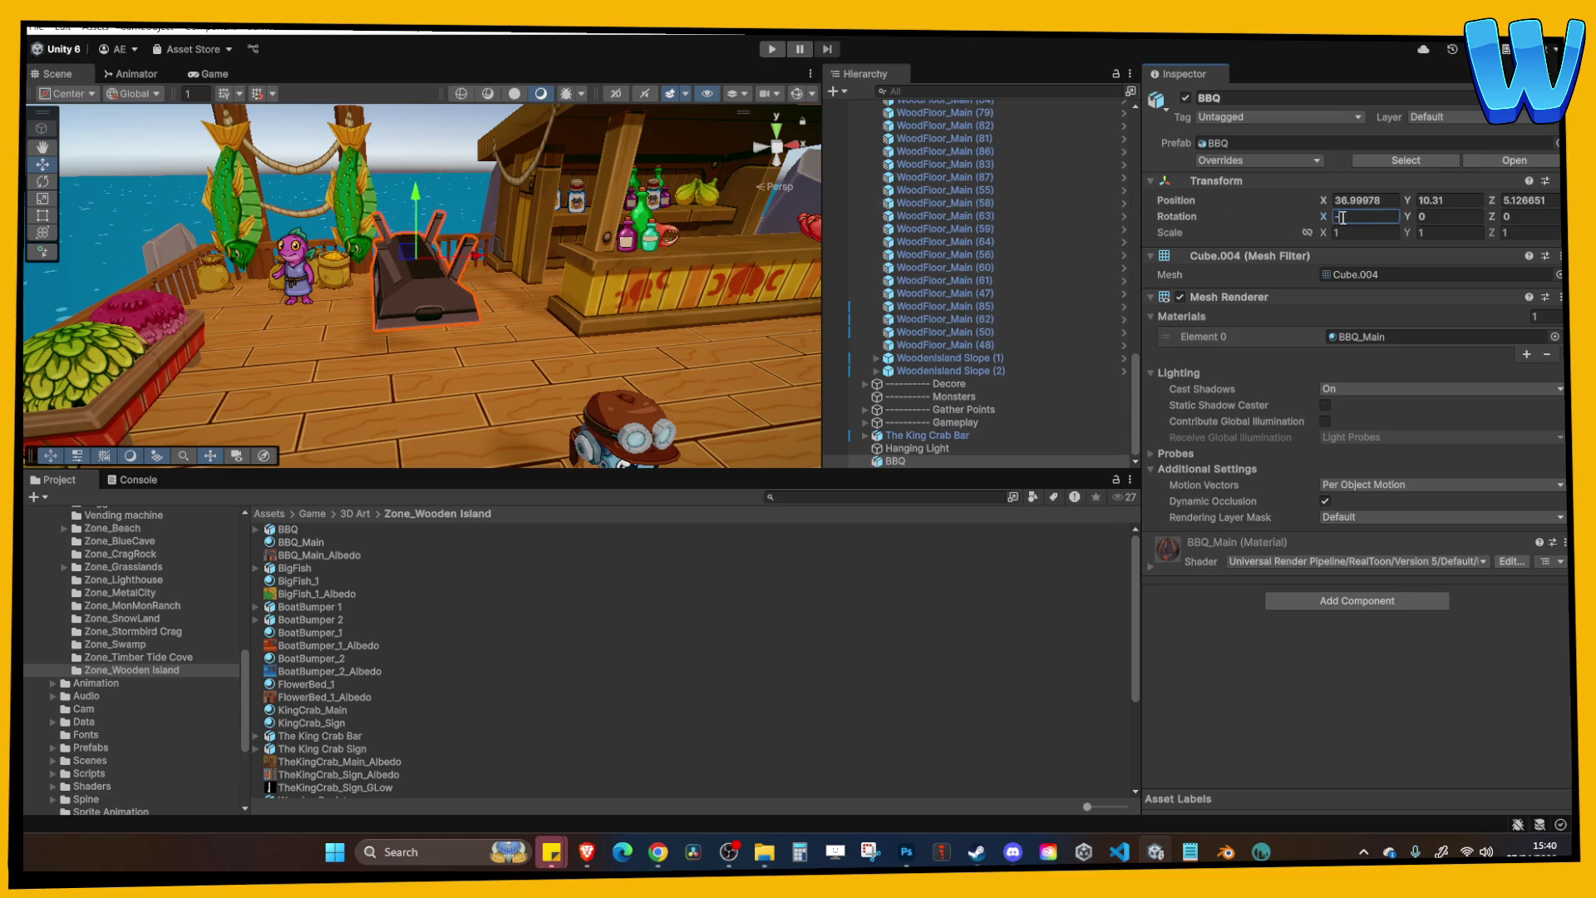
text(90)
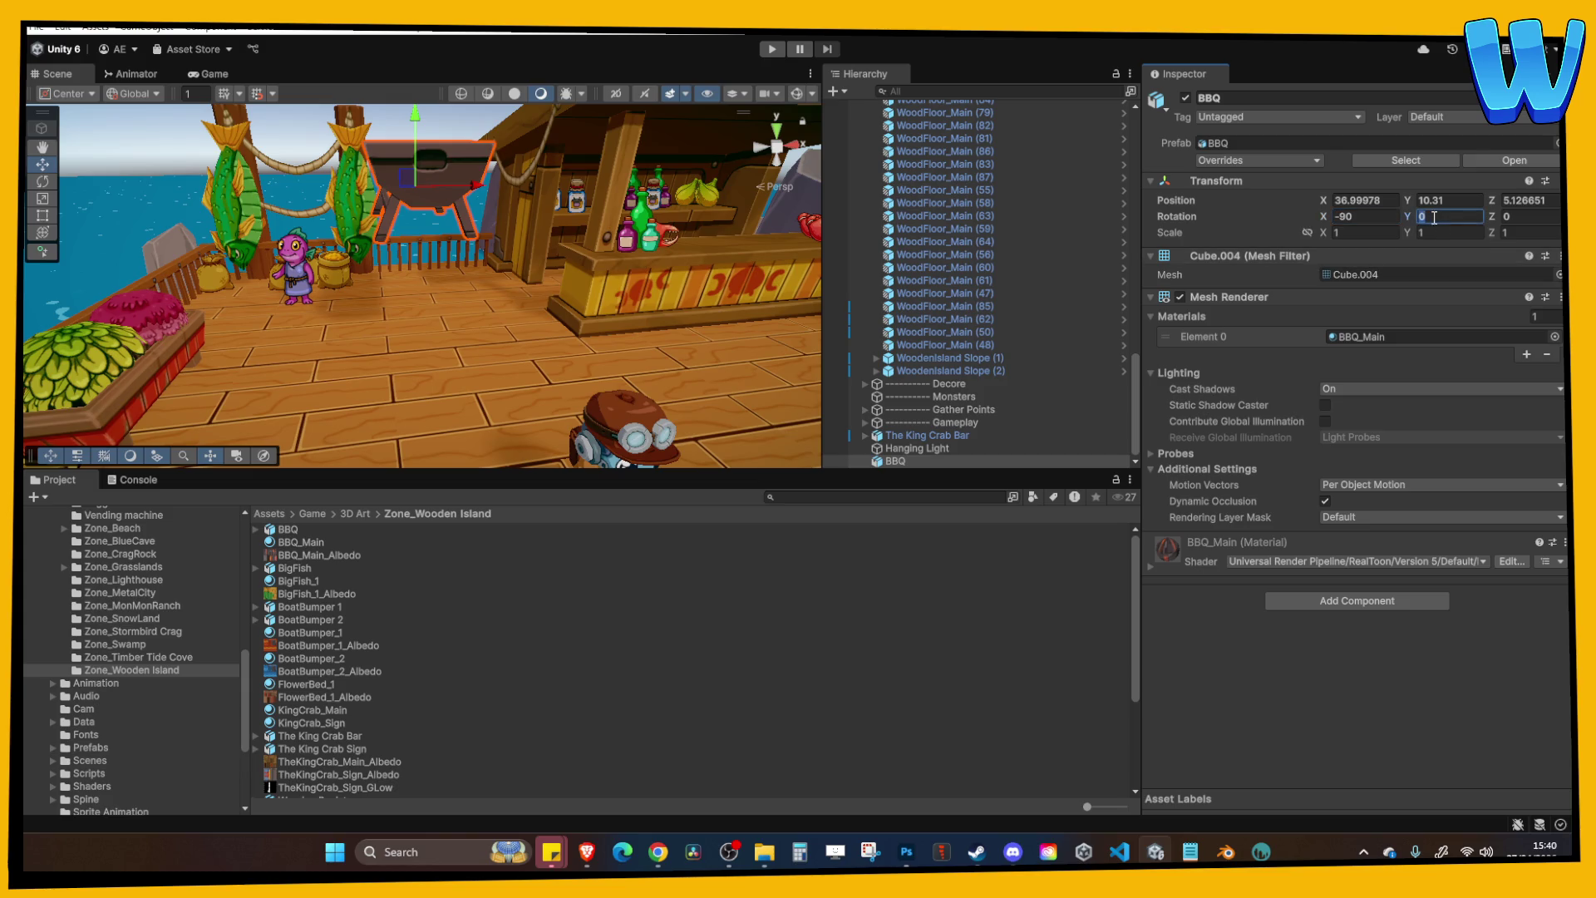
text(90)
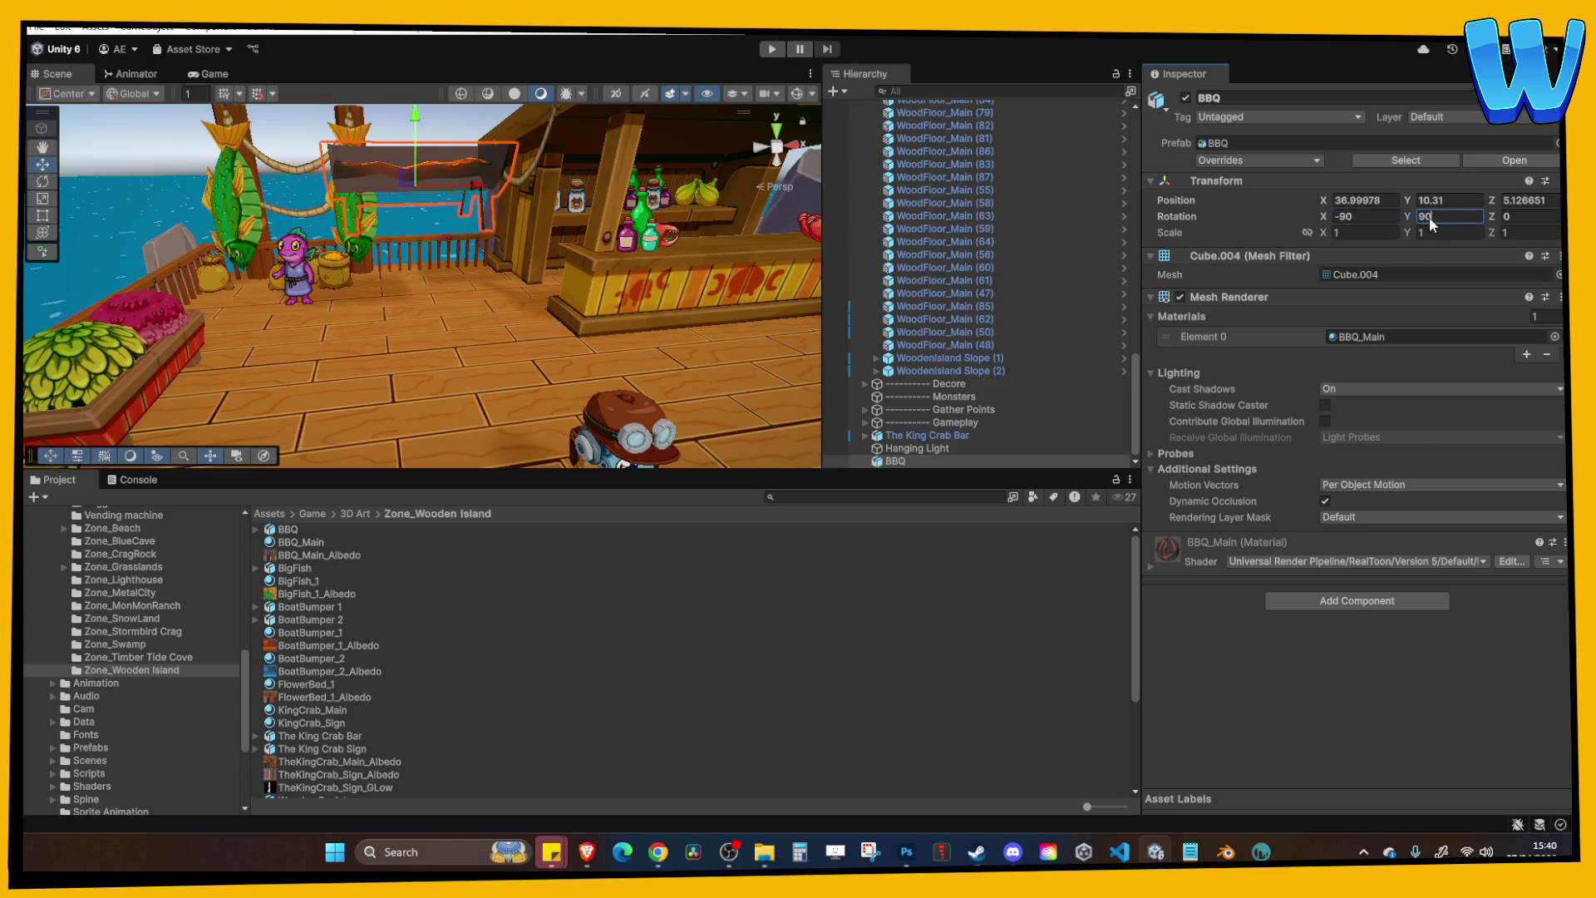
text(-90)
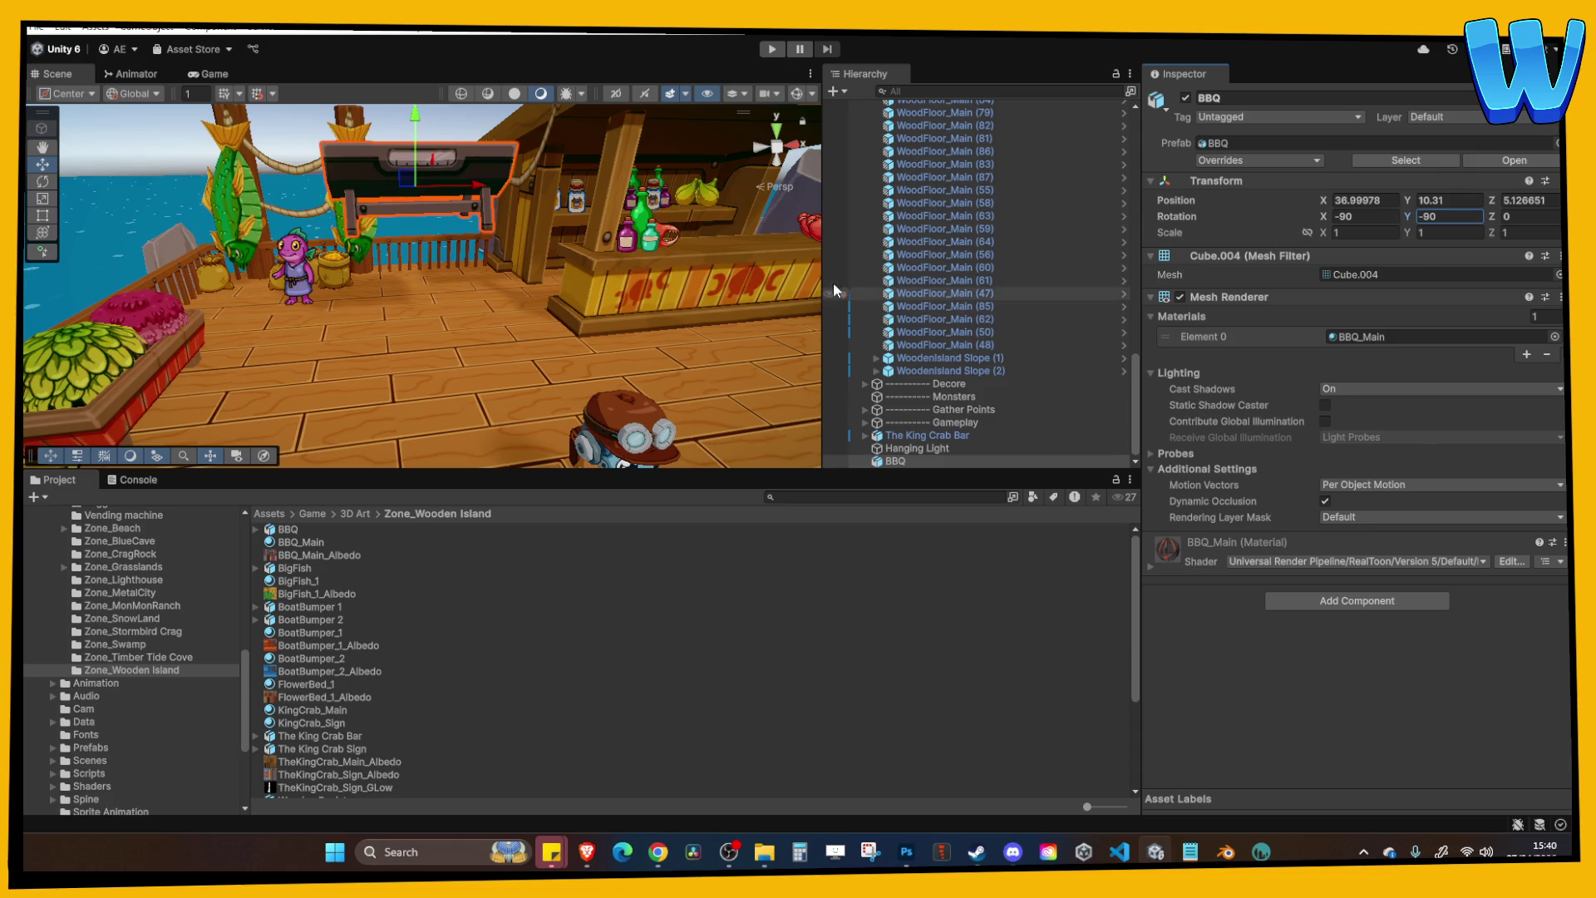
drag(415, 120, 438, 248)
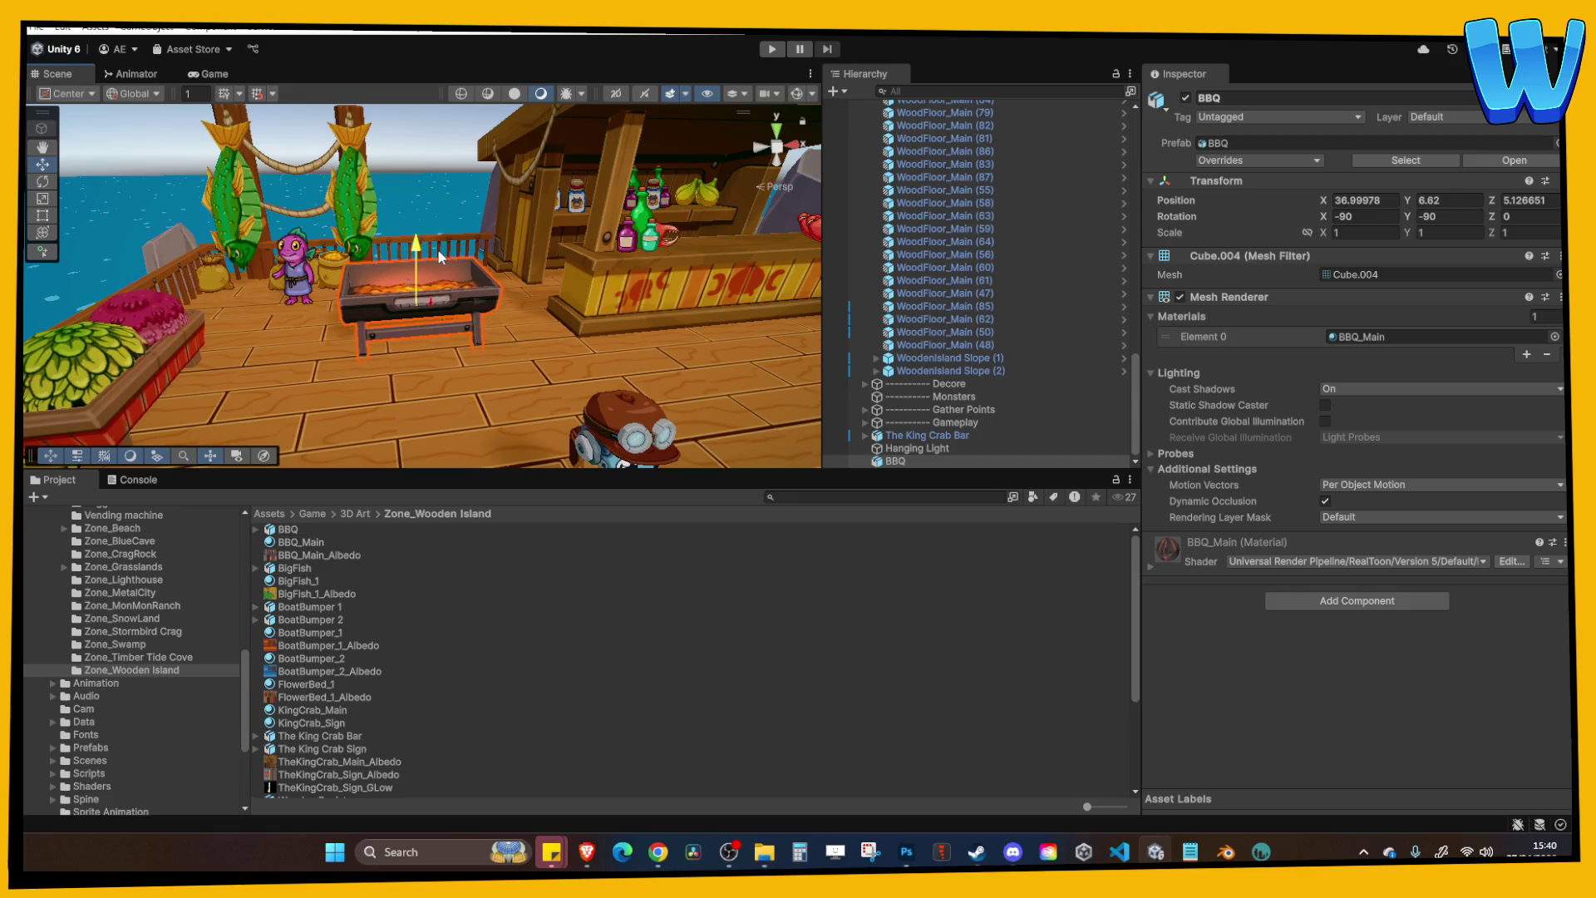
Slide the BBQ grill beside the bar on the deck, at X 38, Z 6.8.
right_click(456, 260)
key(Escape)
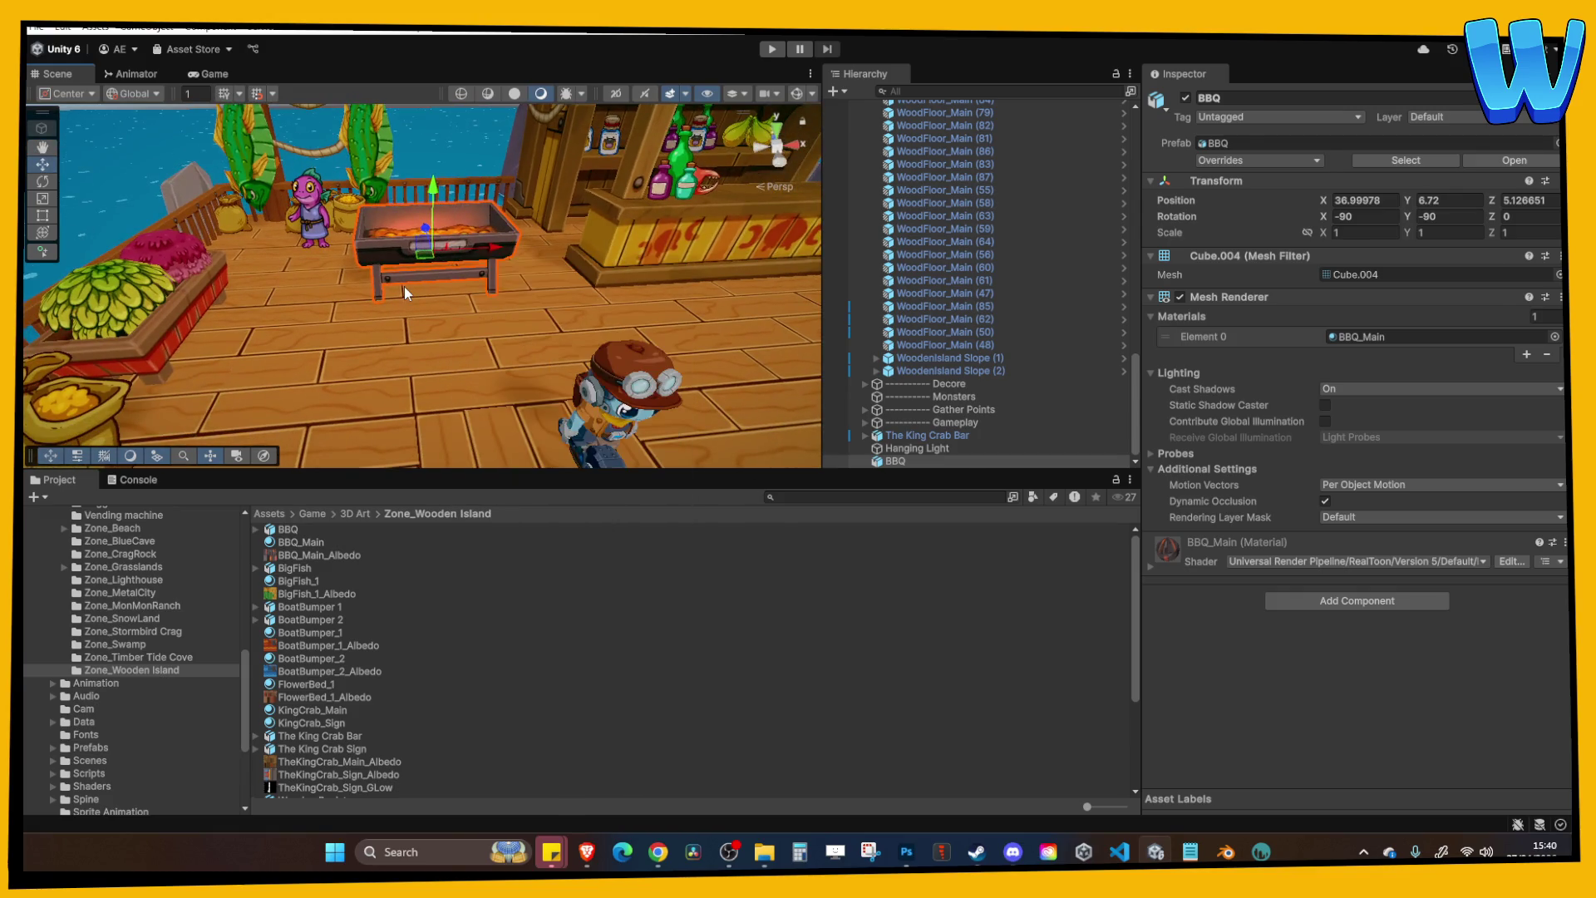
click(404, 286)
scroll(431, 389, up, 2)
click(431, 389)
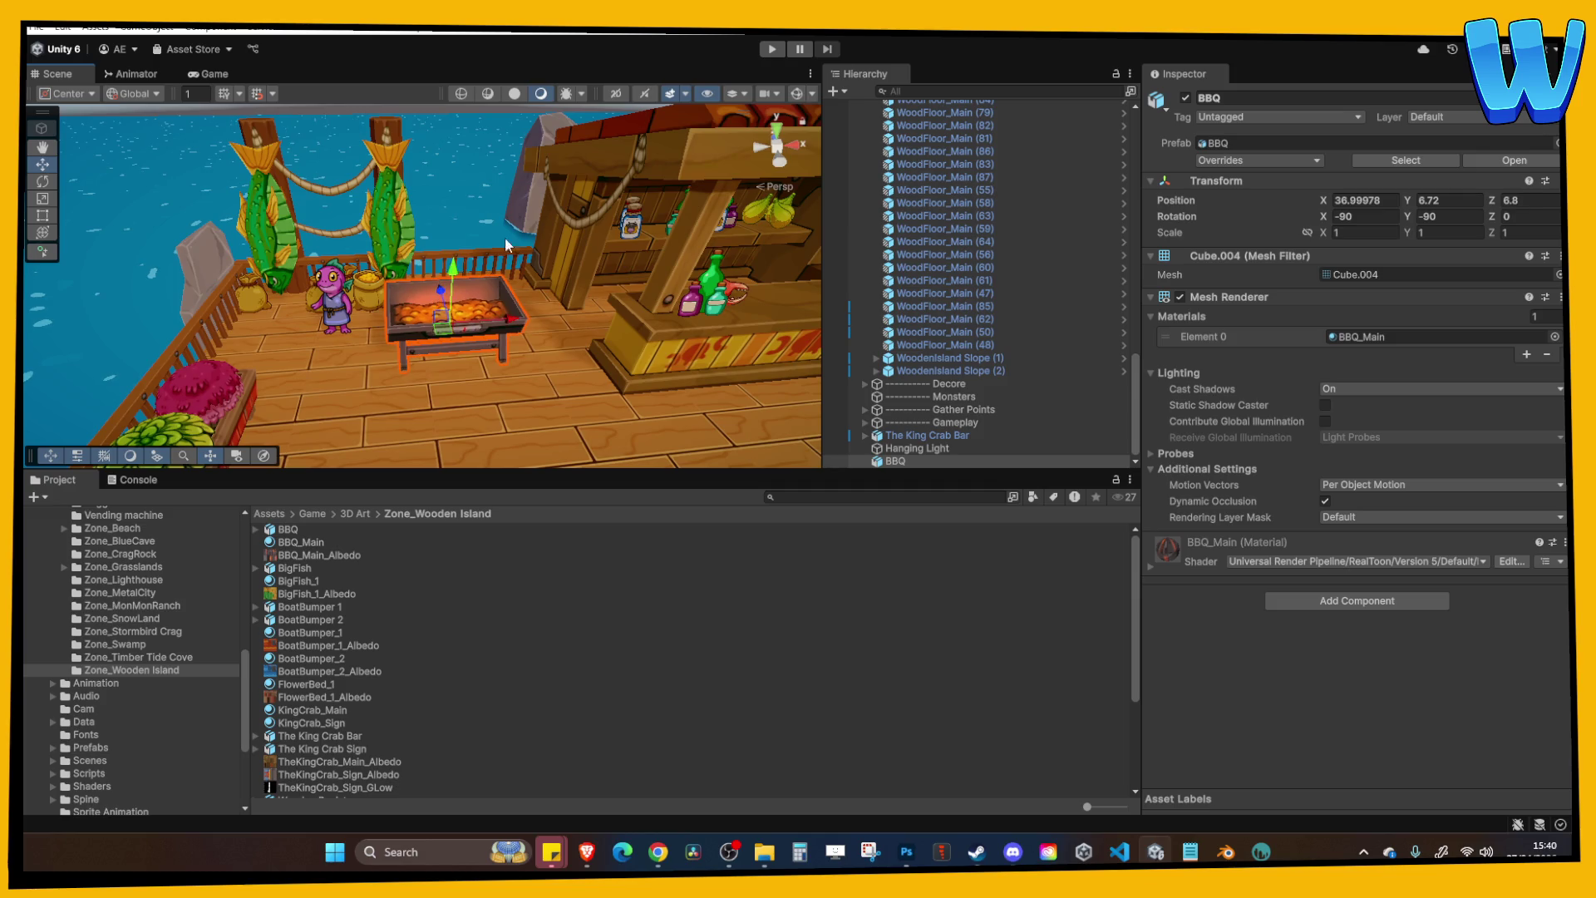
mouse_move(522, 328)
mouse_down()
mouse_move(449, 321)
mouse_move(471, 316)
mouse_up()
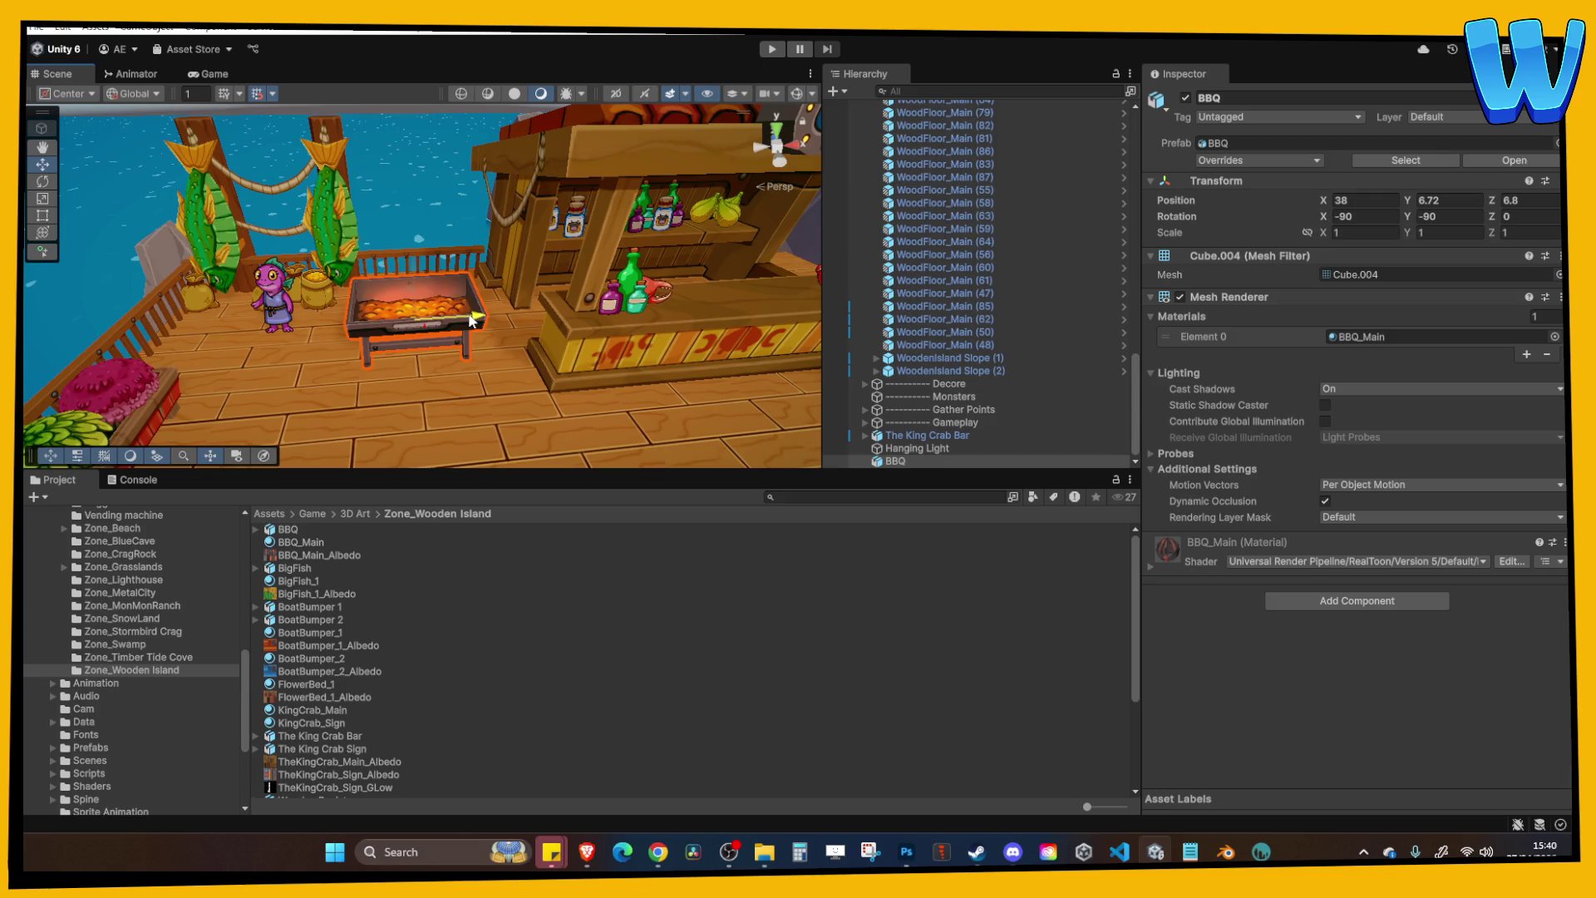
Browse the Project panel to the Prefabs/VFX/Other folder.
click(905, 461)
scroll(111, 676, down, 5)
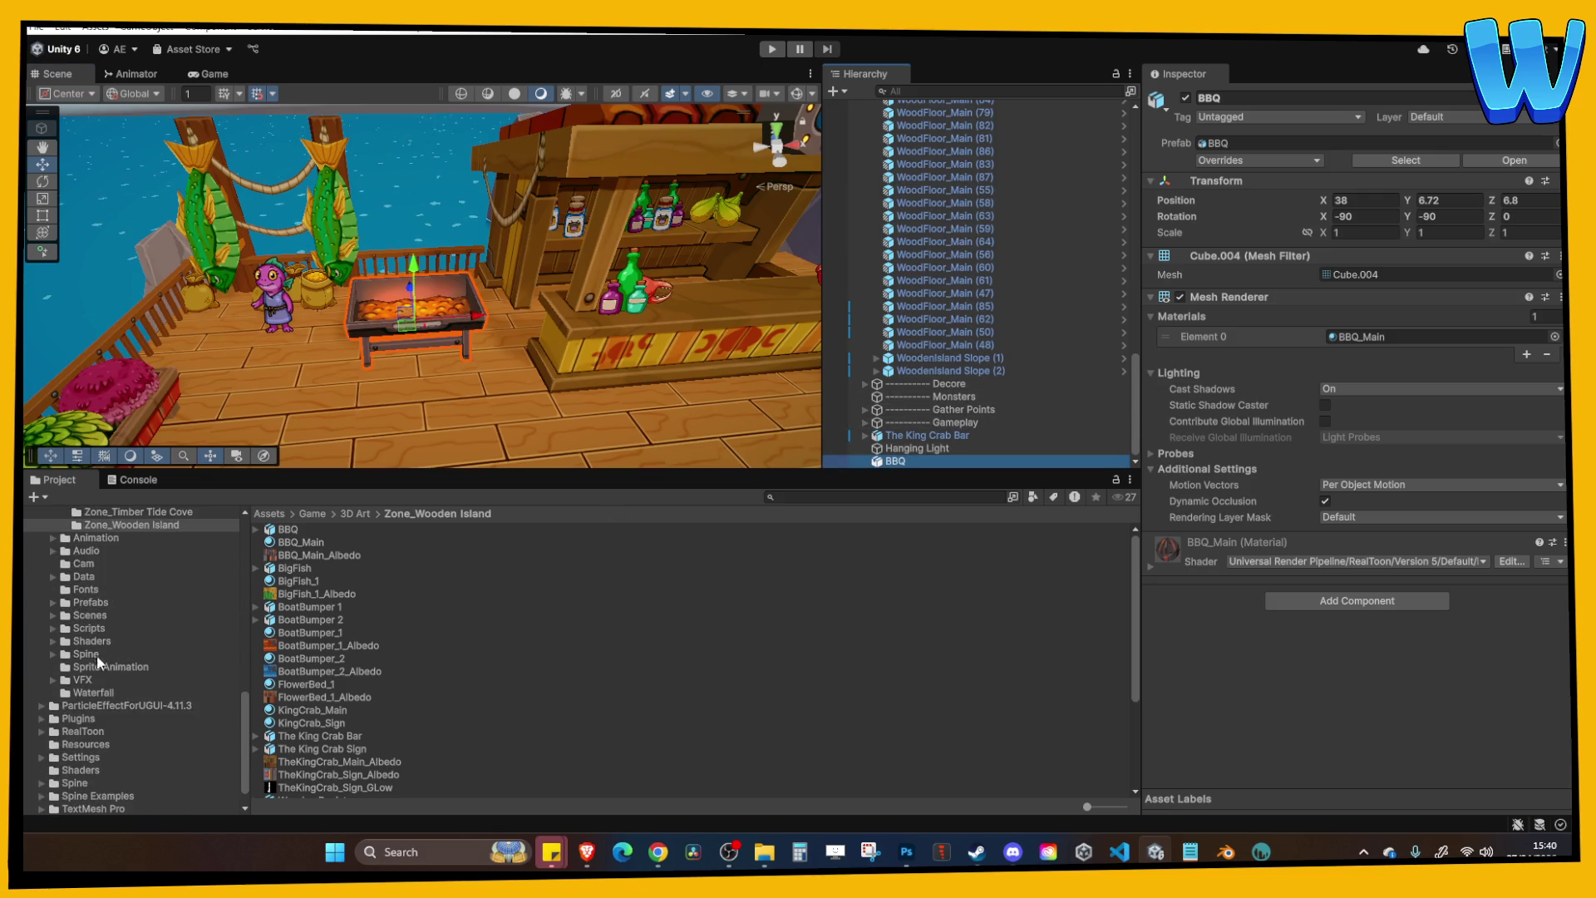
click(196, 679)
scroll(166, 624, up, 5)
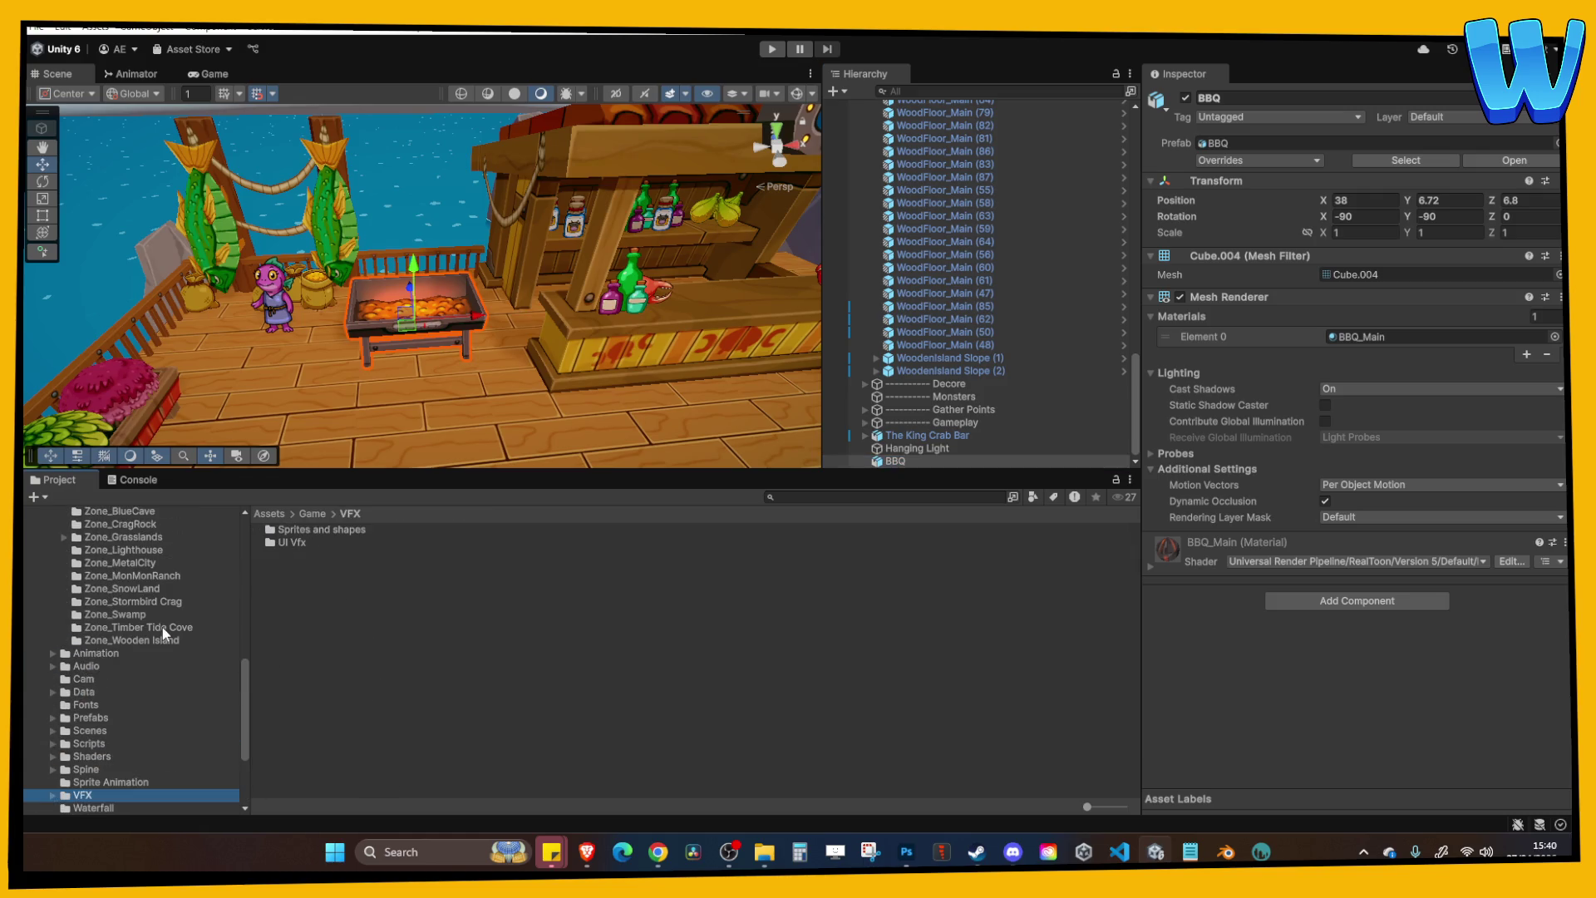
click(102, 704)
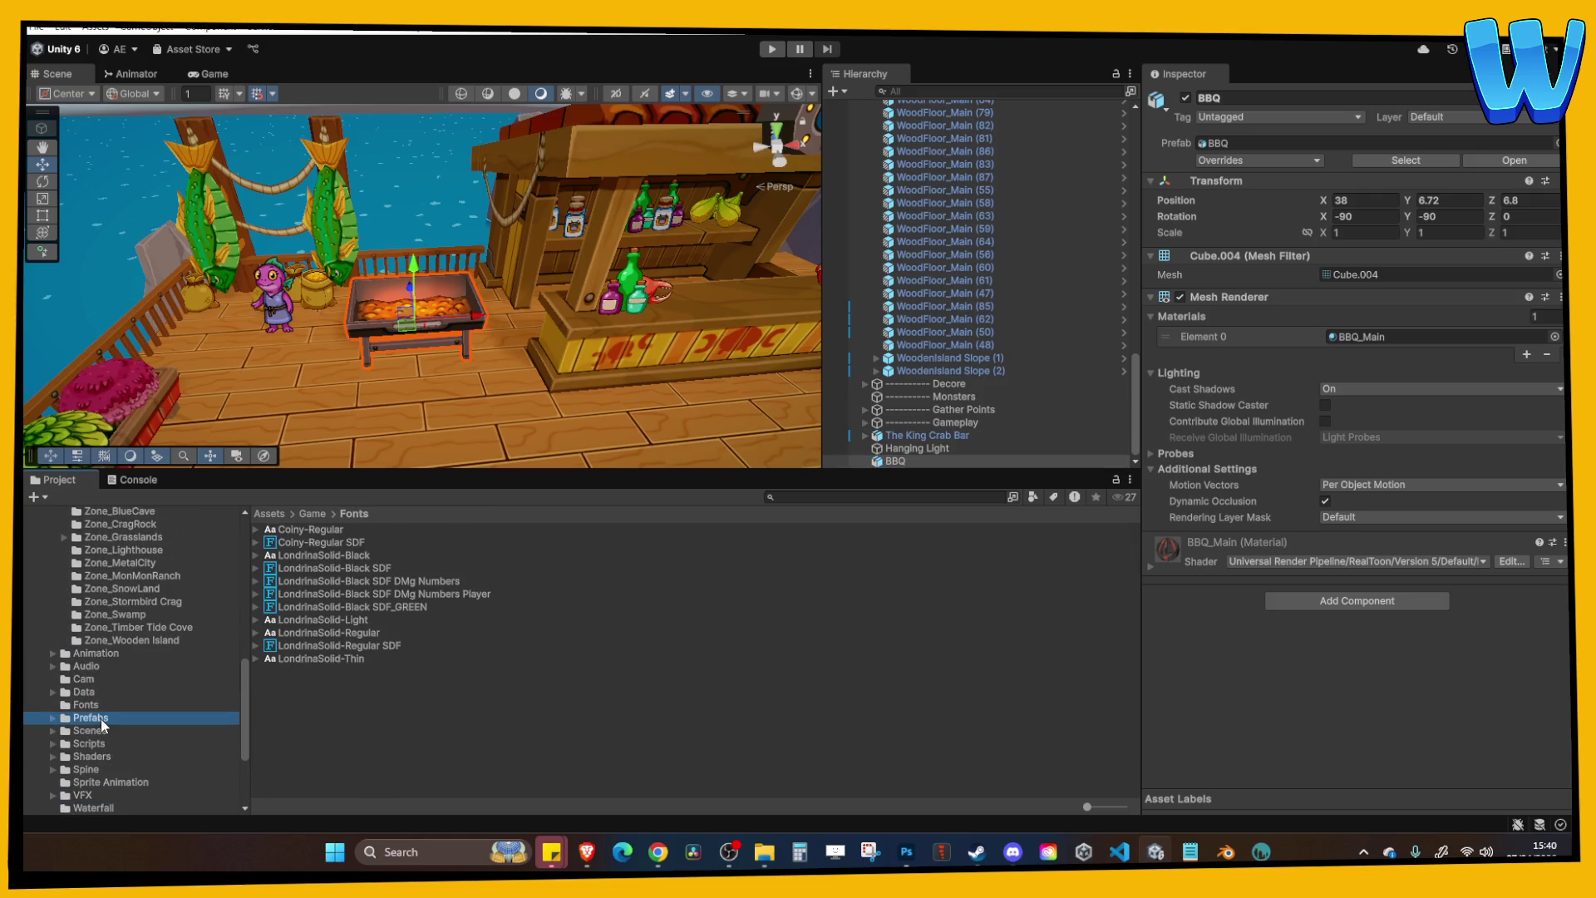
click(101, 720)
double_click(285, 737)
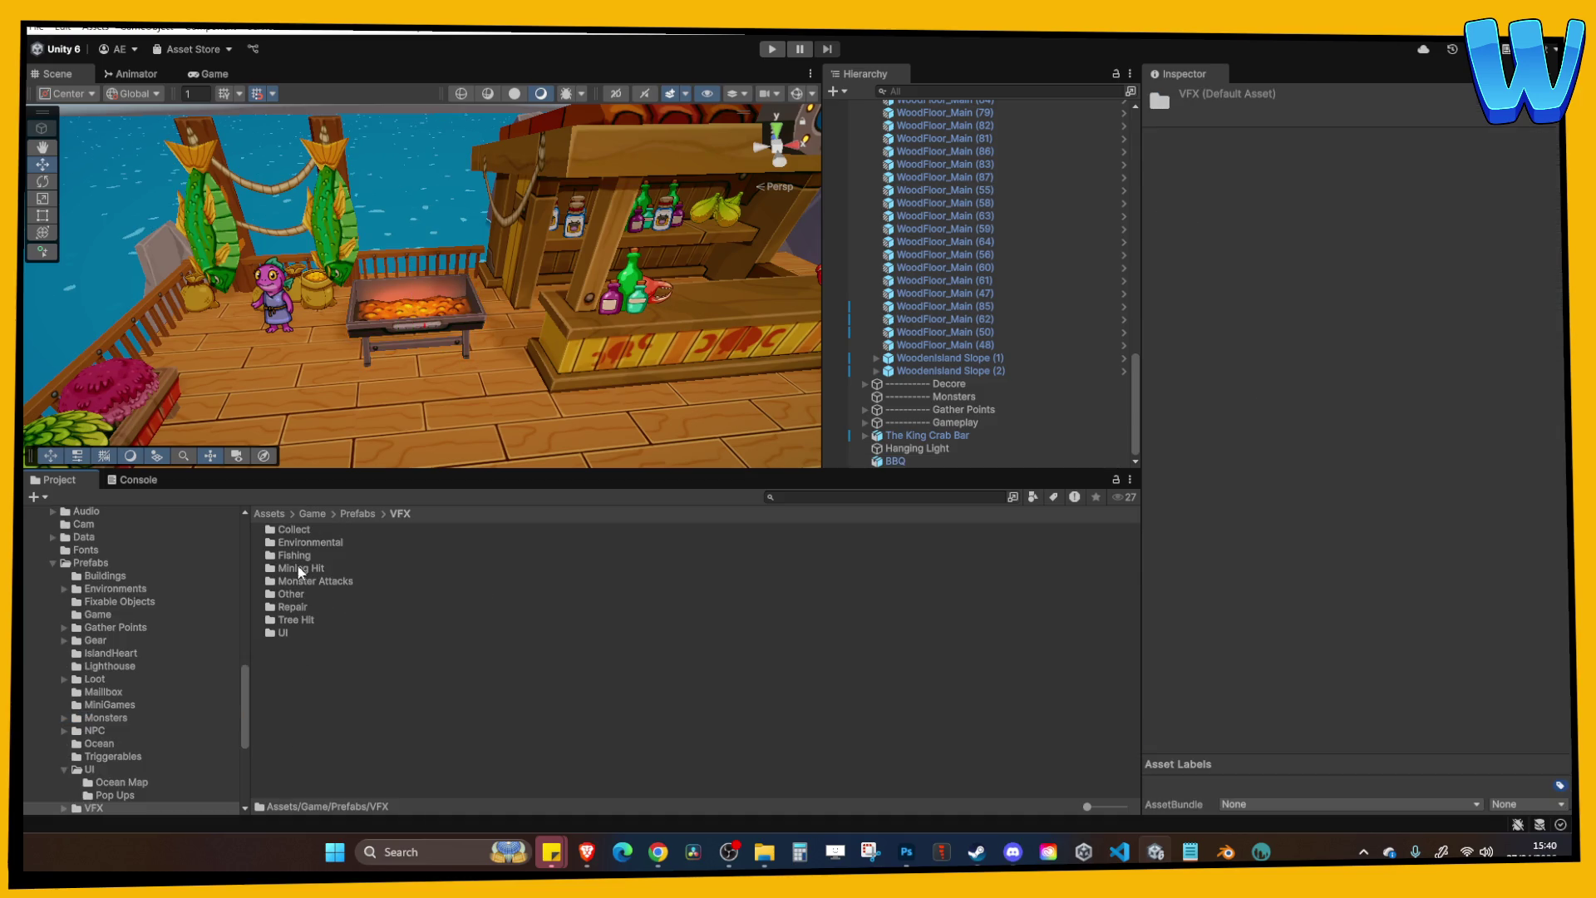
double_click(303, 543)
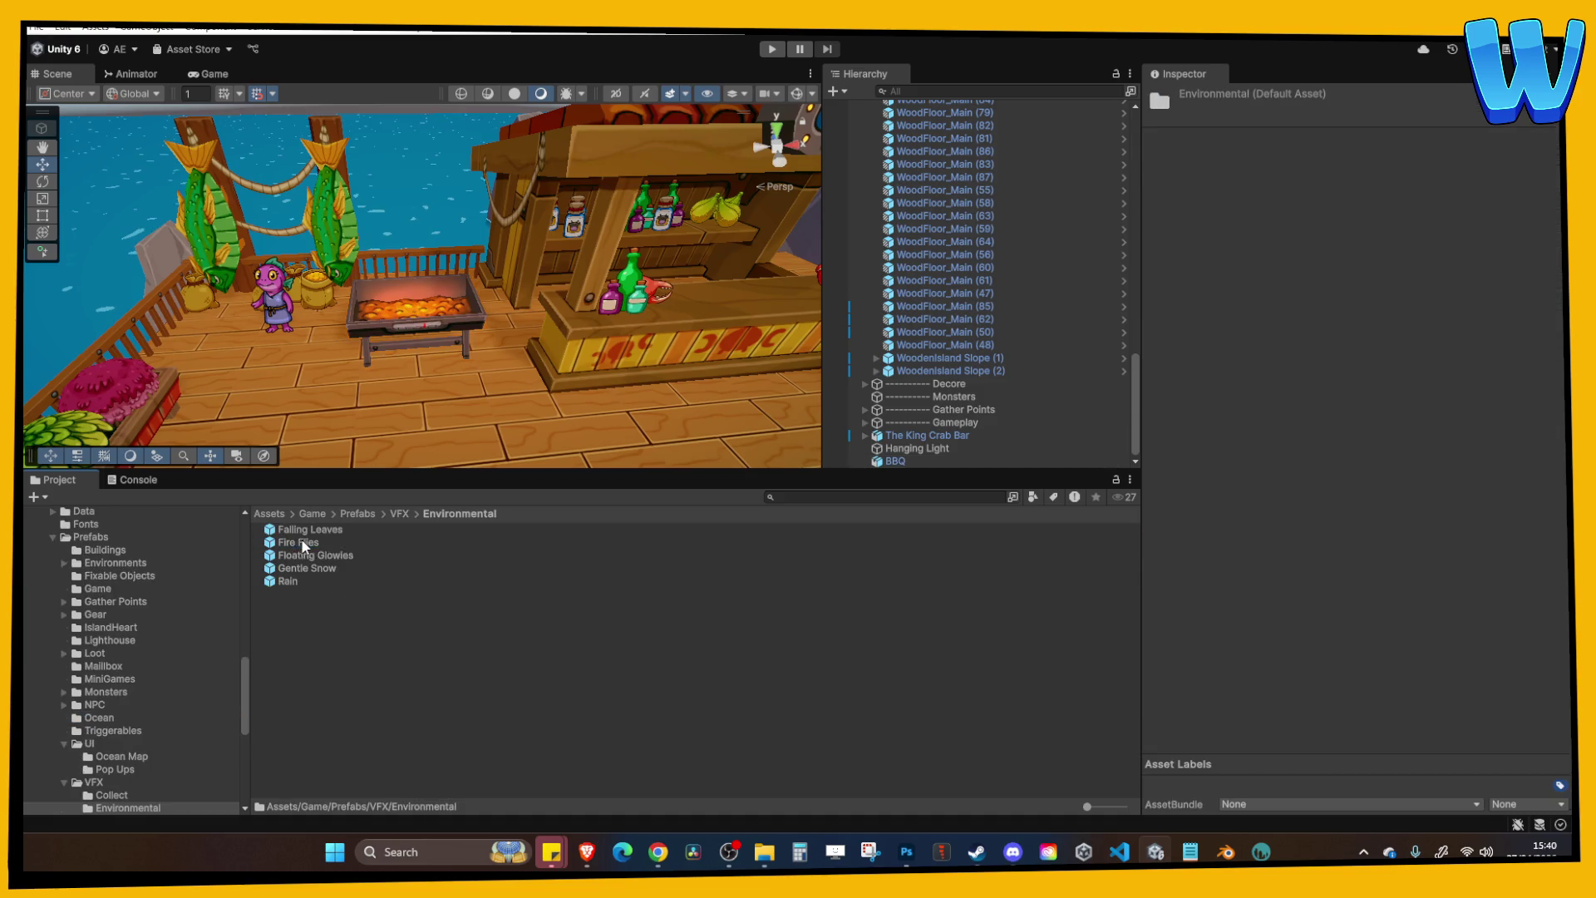
click(400, 514)
double_click(291, 594)
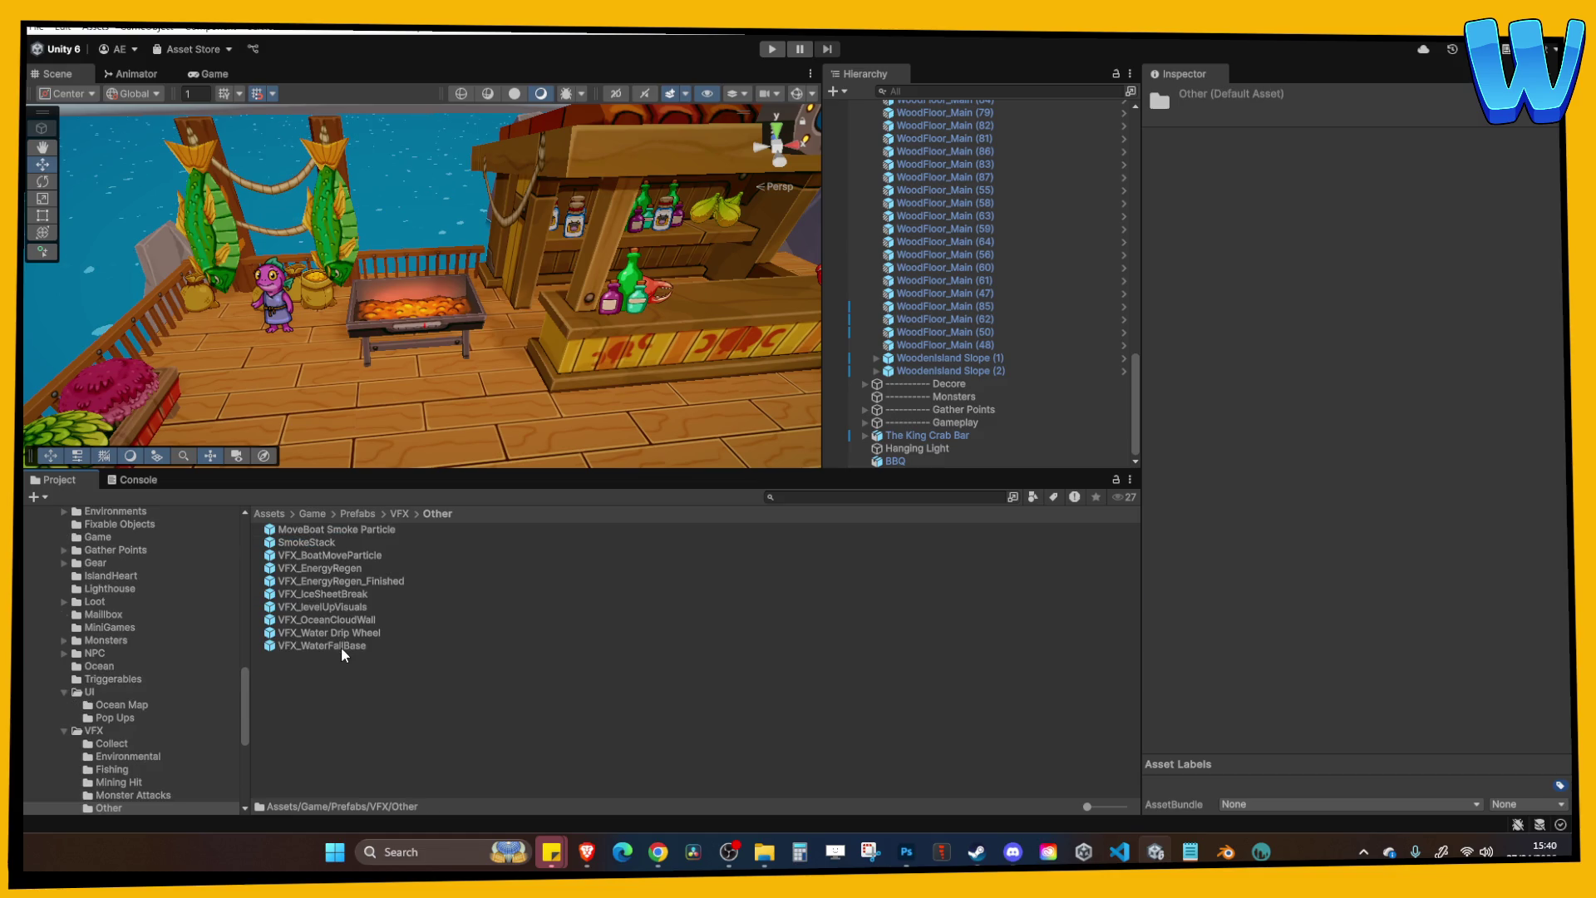
Add the SmokeStack effect under the BBQ object and scale it to 3, 3, 3.
drag(330, 542, 915, 457)
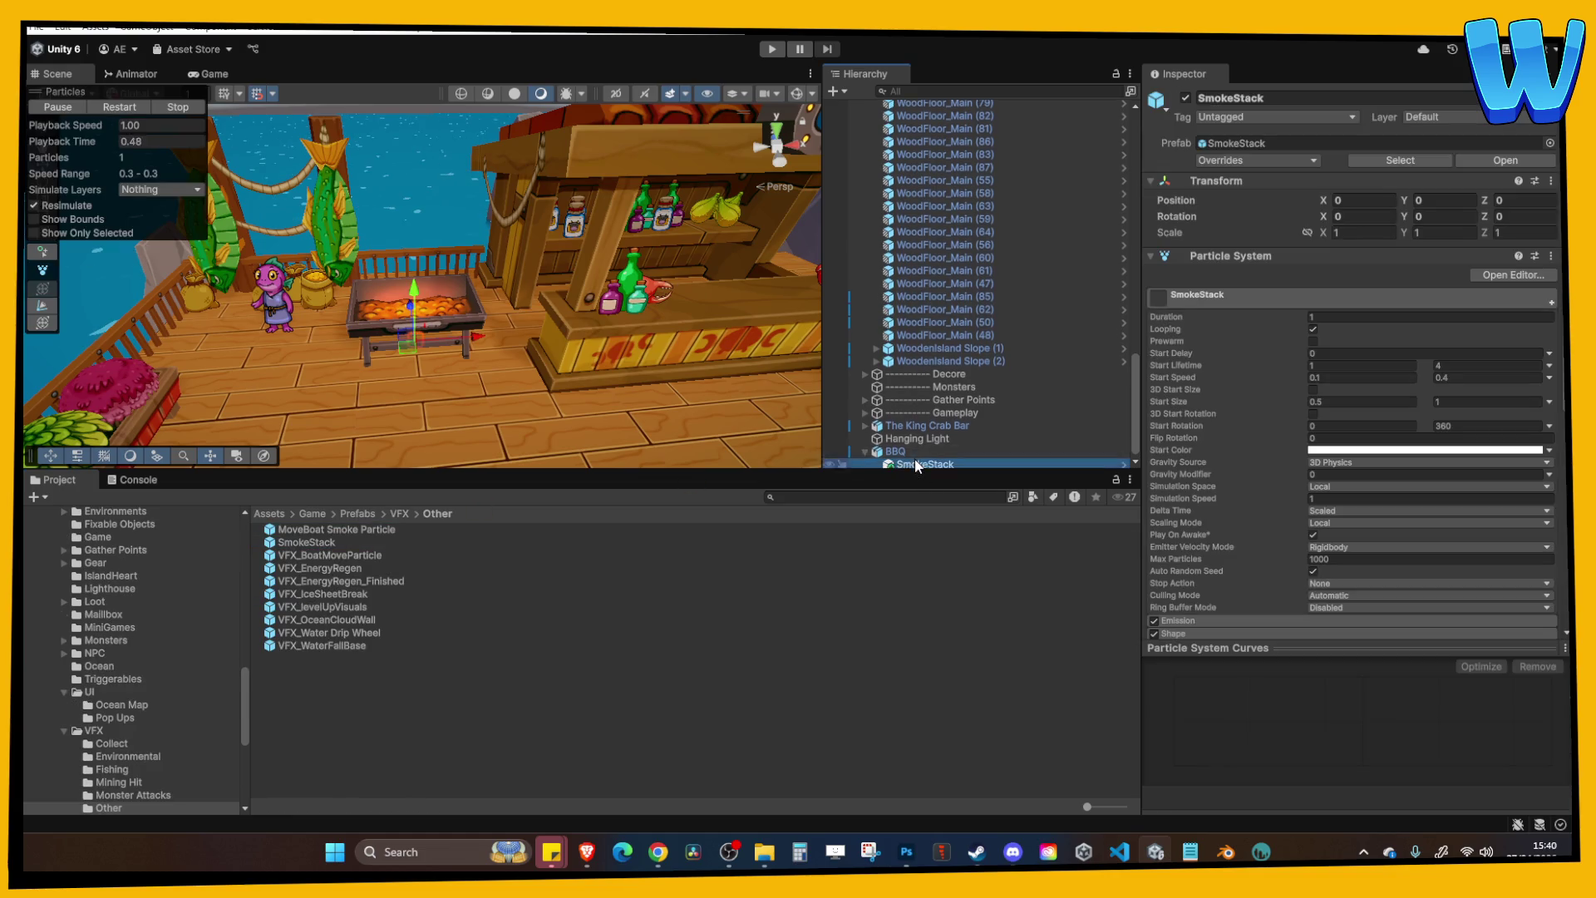
drag(413, 288, 417, 262)
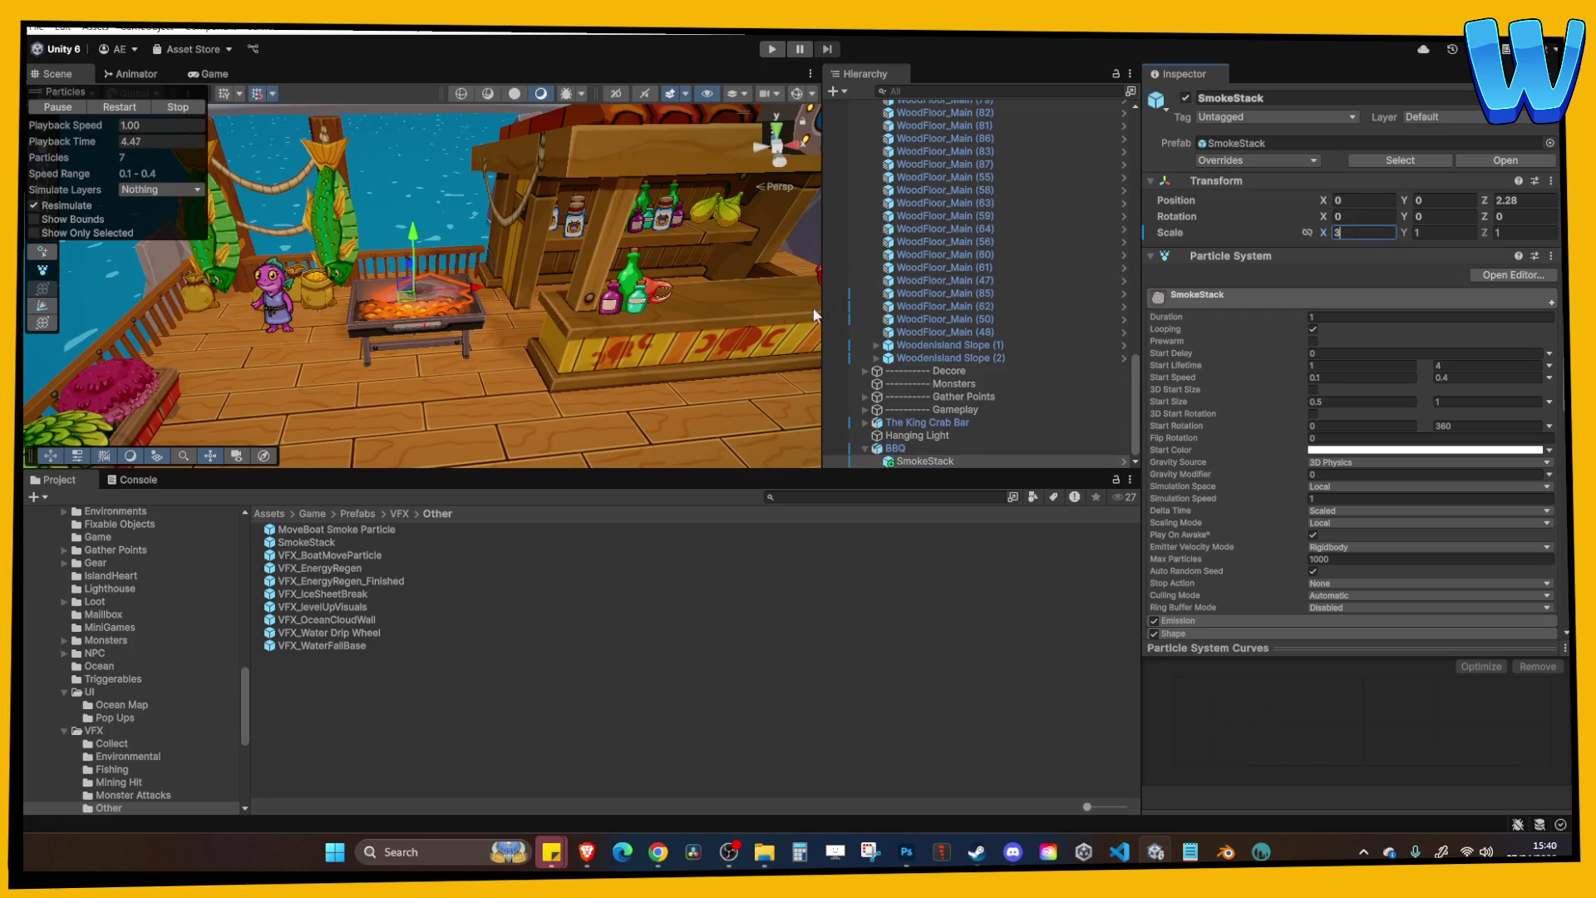
key(Return)
text(3)
key(Tab)
text(3)
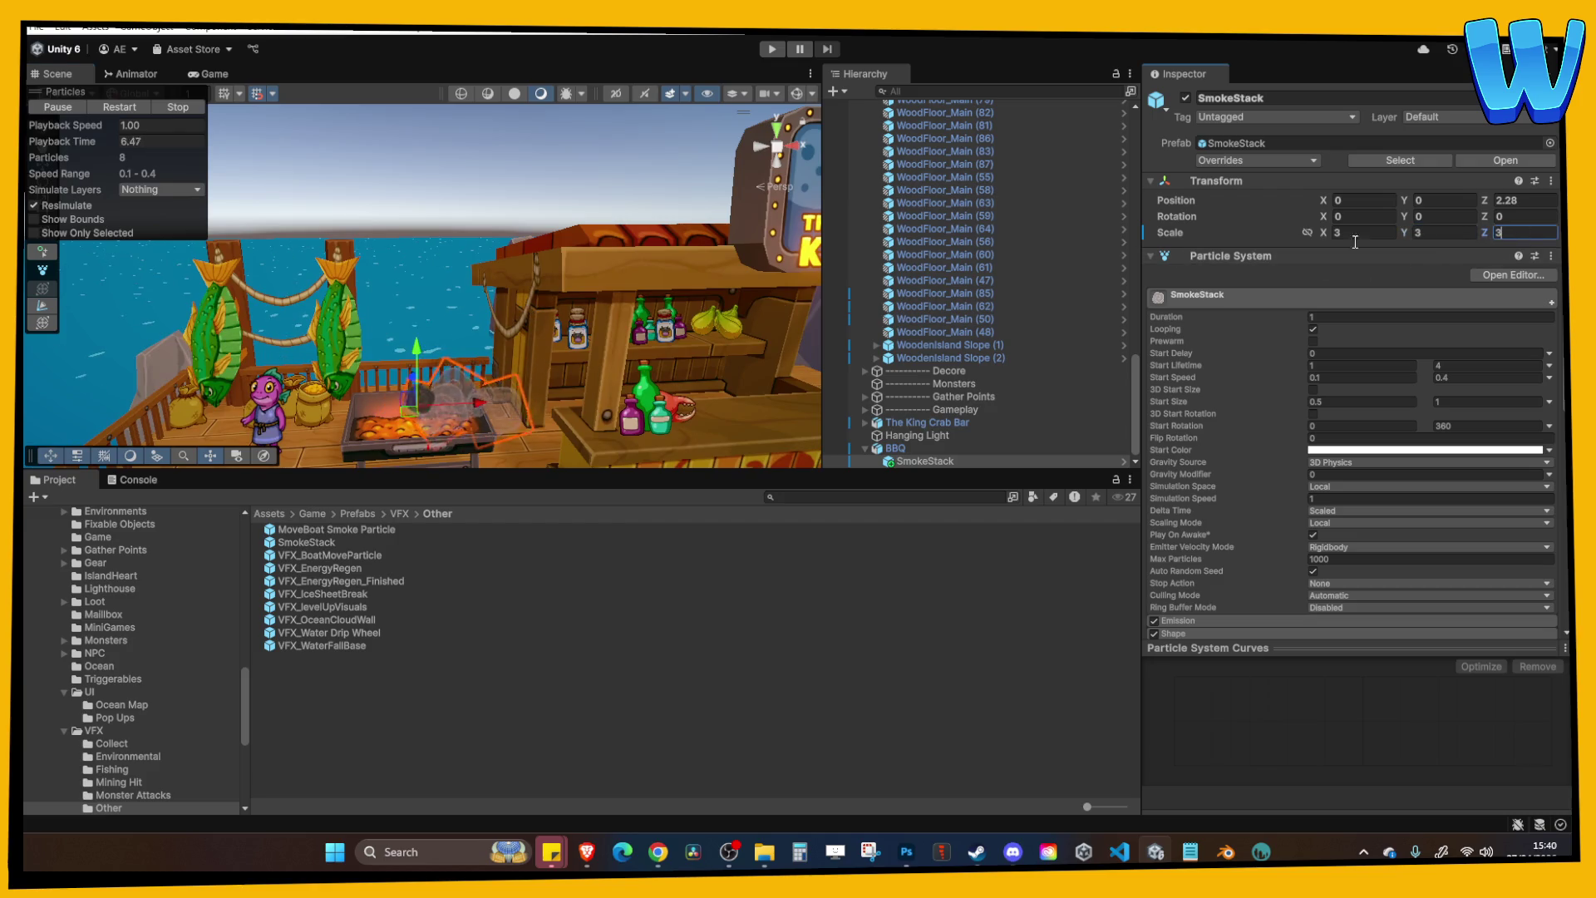
key(Return)
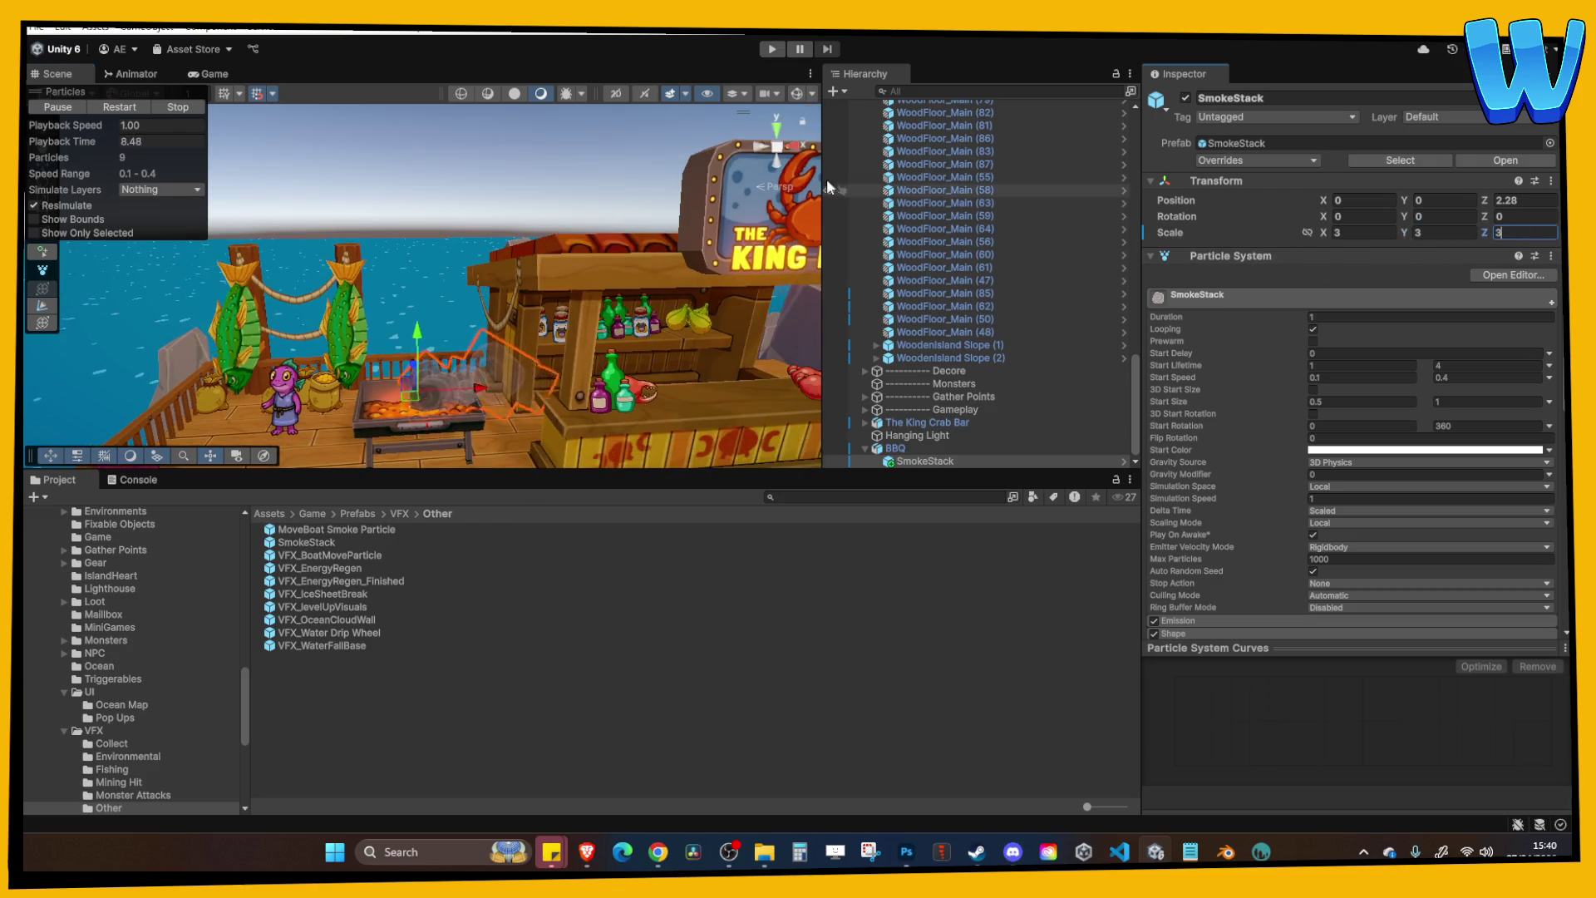
Unparent SmokeStack, zero its rotation so it rises upright, and move it over the grill.
click(763, 152)
drag(919, 460, 915, 444)
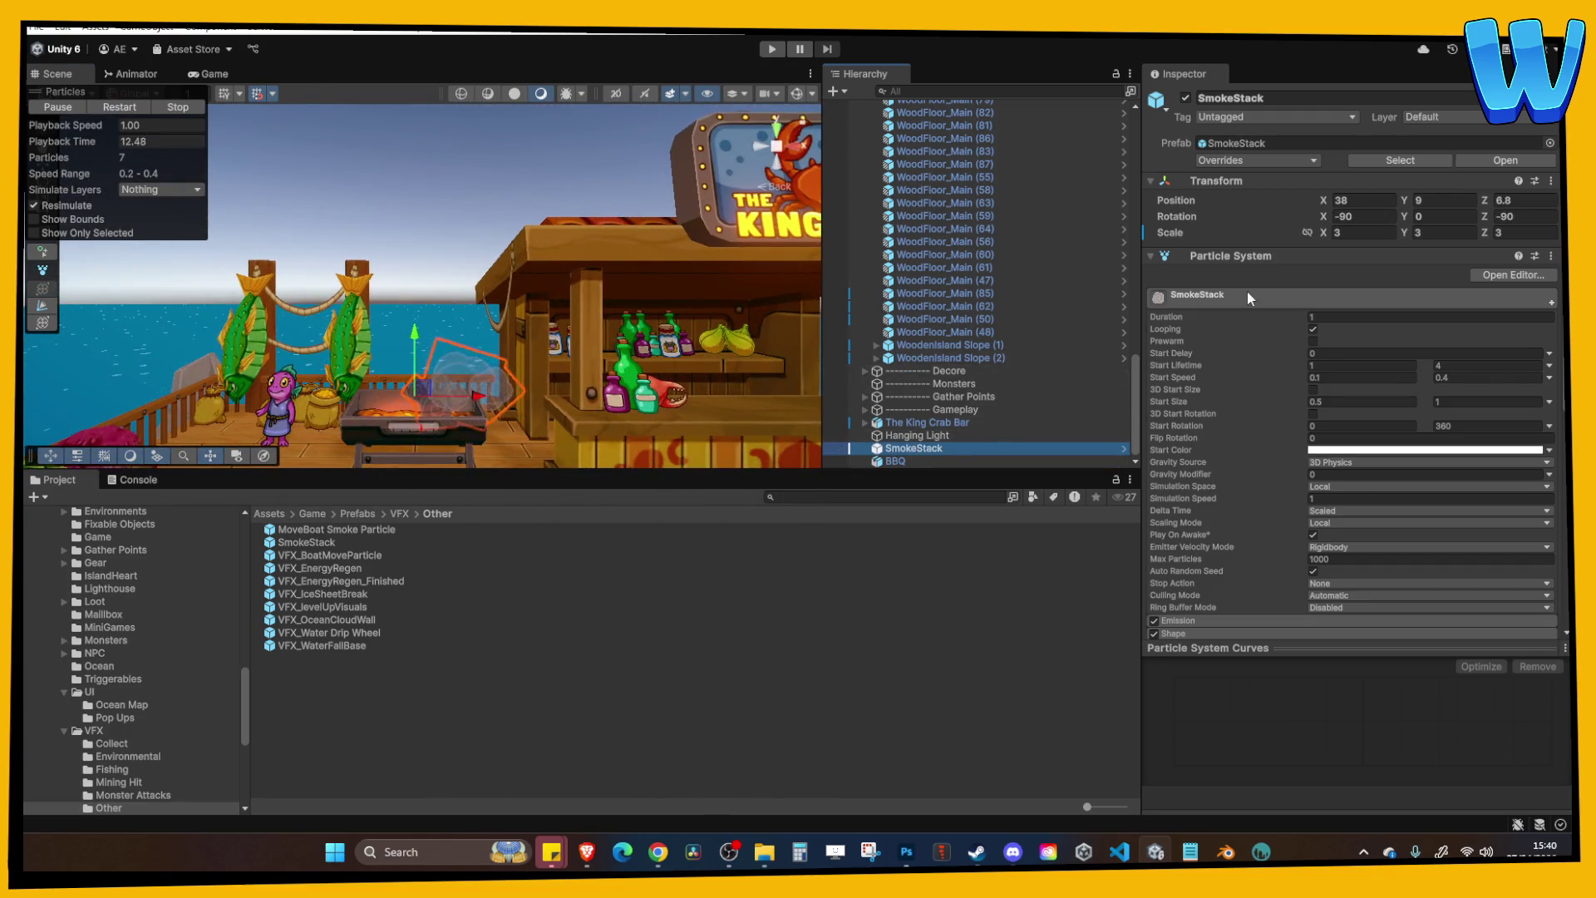
click(1364, 215)
text(0)
key(Tab)
key(Tab)
text(0)
key(Return)
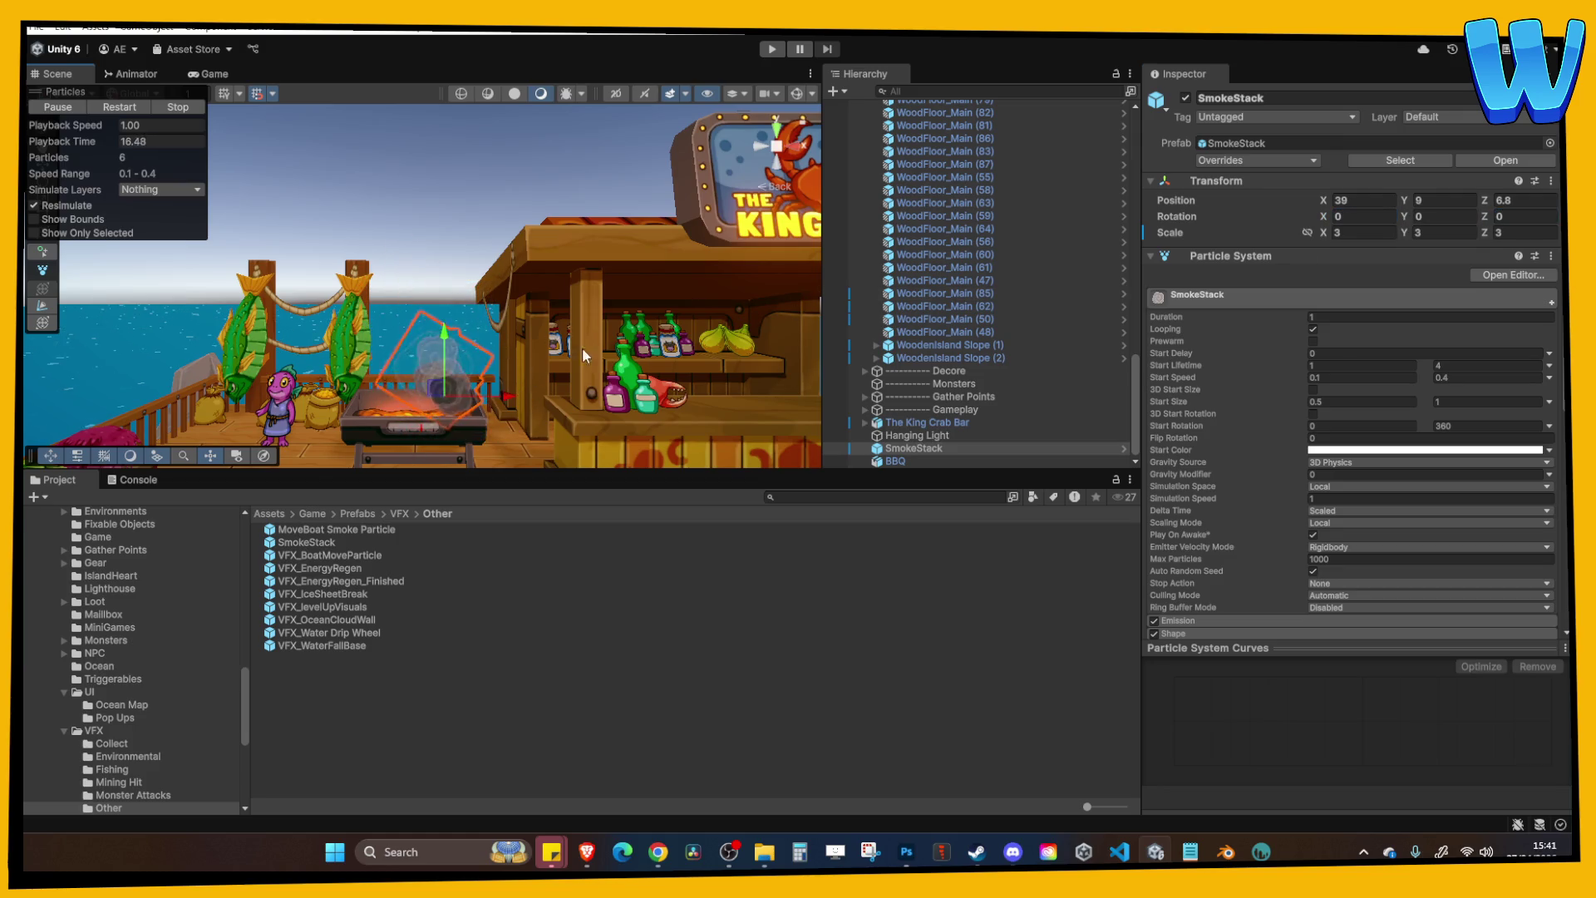
mouse_move(481, 391)
mouse_down()
mouse_move(330, 297)
mouse_move(517, 395)
mouse_move(571, 378)
mouse_move(476, 349)
mouse_move(592, 379)
mouse_up()
Open the Color over Lifetime gradient and select its starting colour key.
scroll(1312, 363, down, 5)
scroll(1295, 436, down, 3)
click(1215, 363)
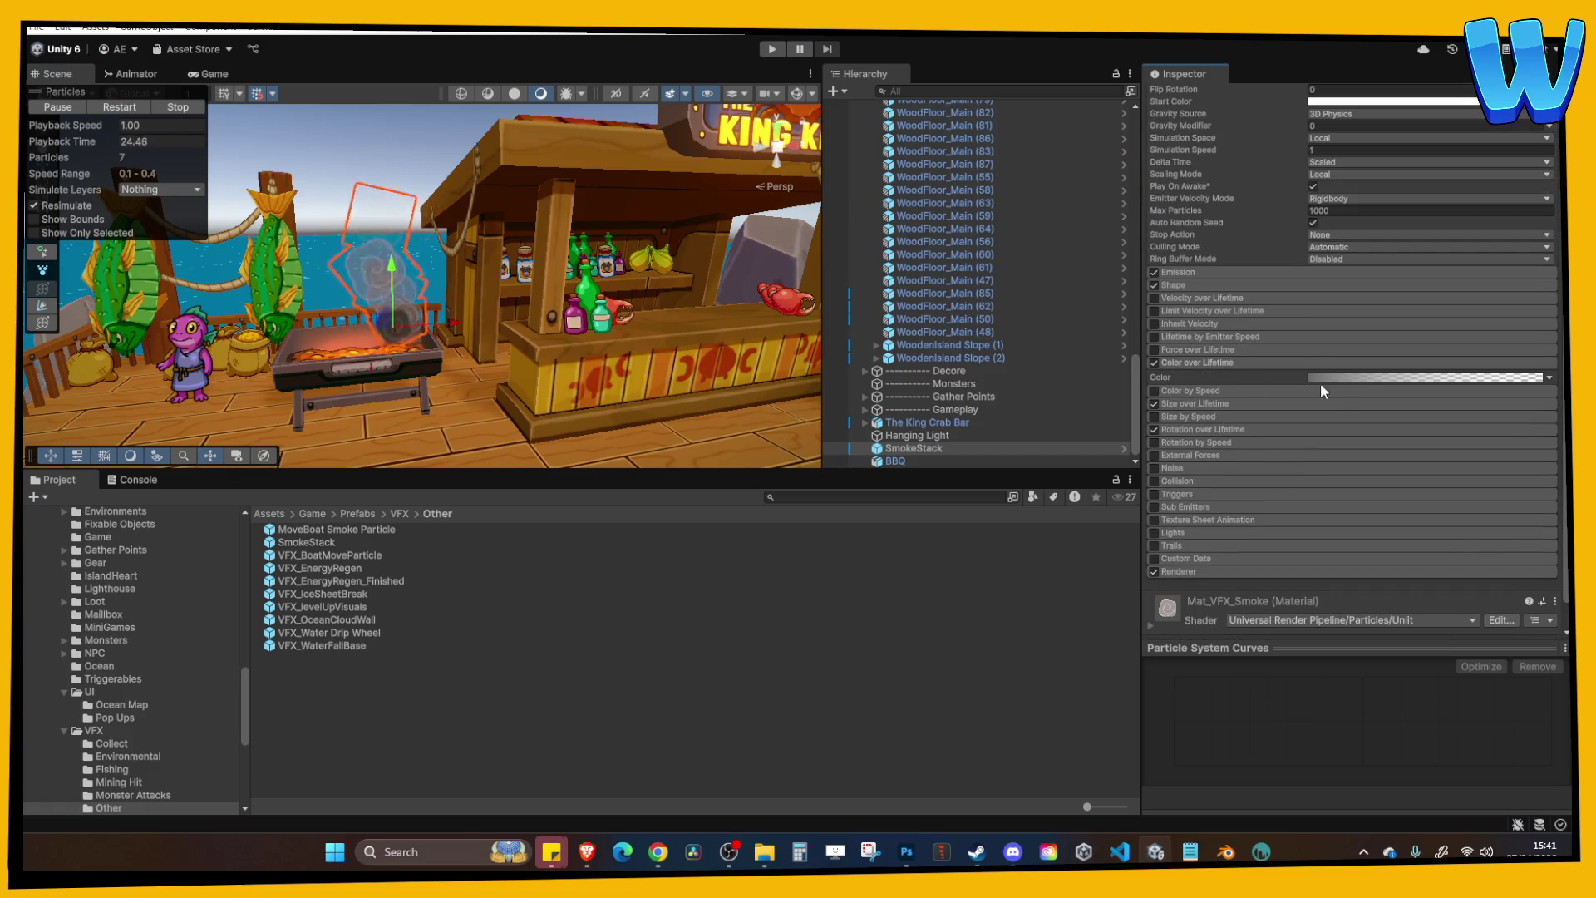
click(1312, 378)
click(1105, 382)
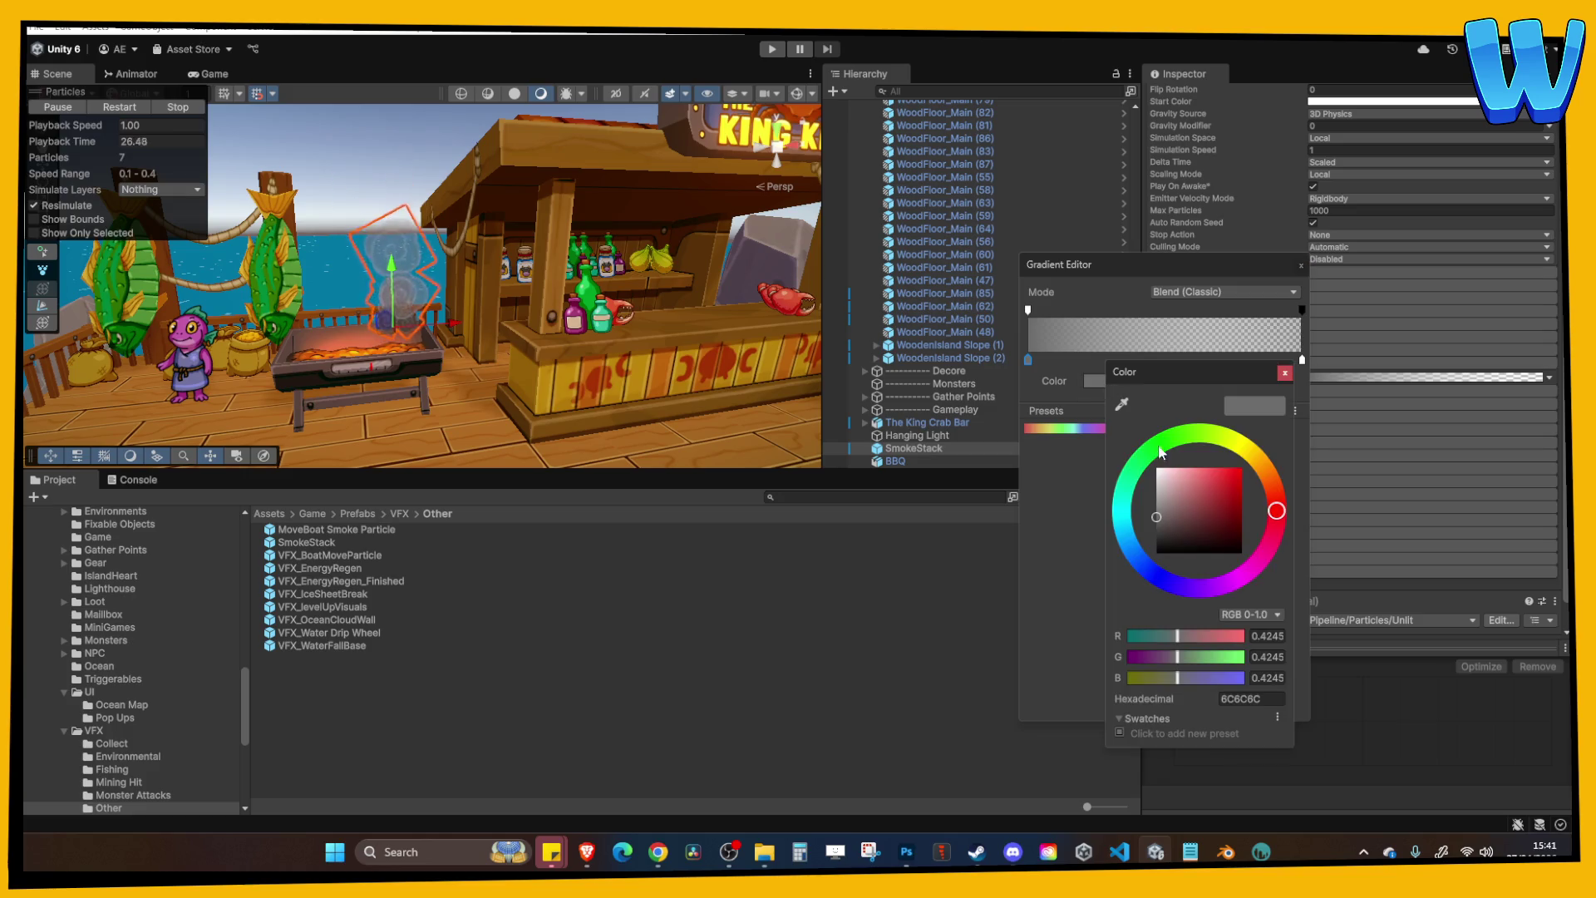
Set the gradient's starting colour to orange FF6A00 and close the colour and gradient editors.
click(1219, 502)
mouse_move(1222, 507)
mouse_down()
mouse_move(1278, 492)
mouse_move(1259, 465)
mouse_move(1273, 487)
mouse_up()
click(1294, 359)
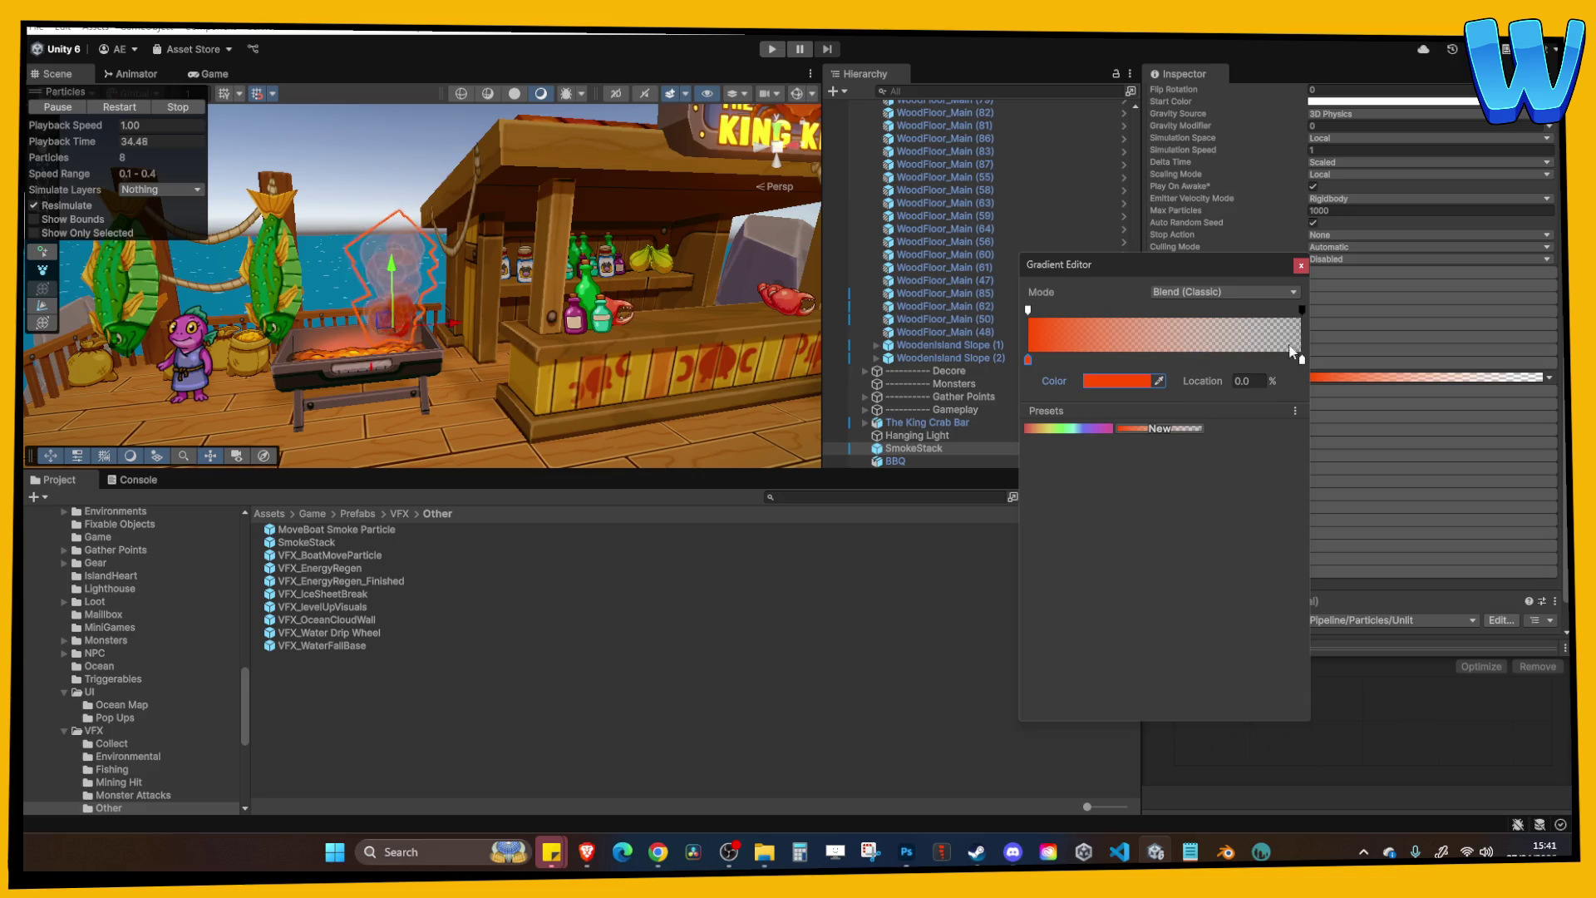
click(1118, 380)
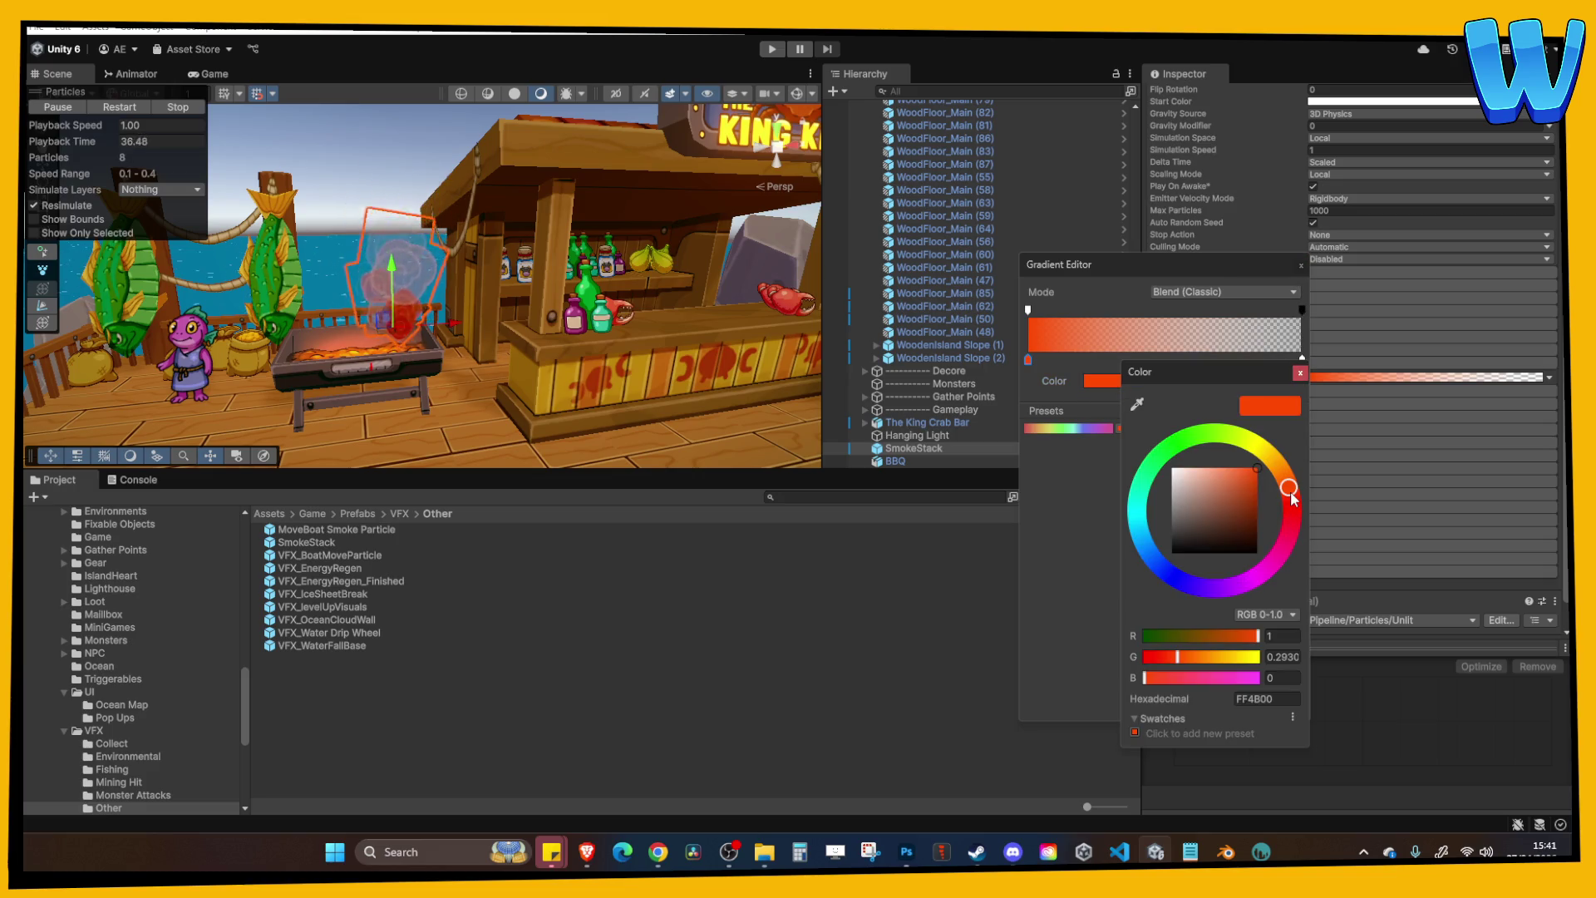
drag(1273, 503, 1275, 488)
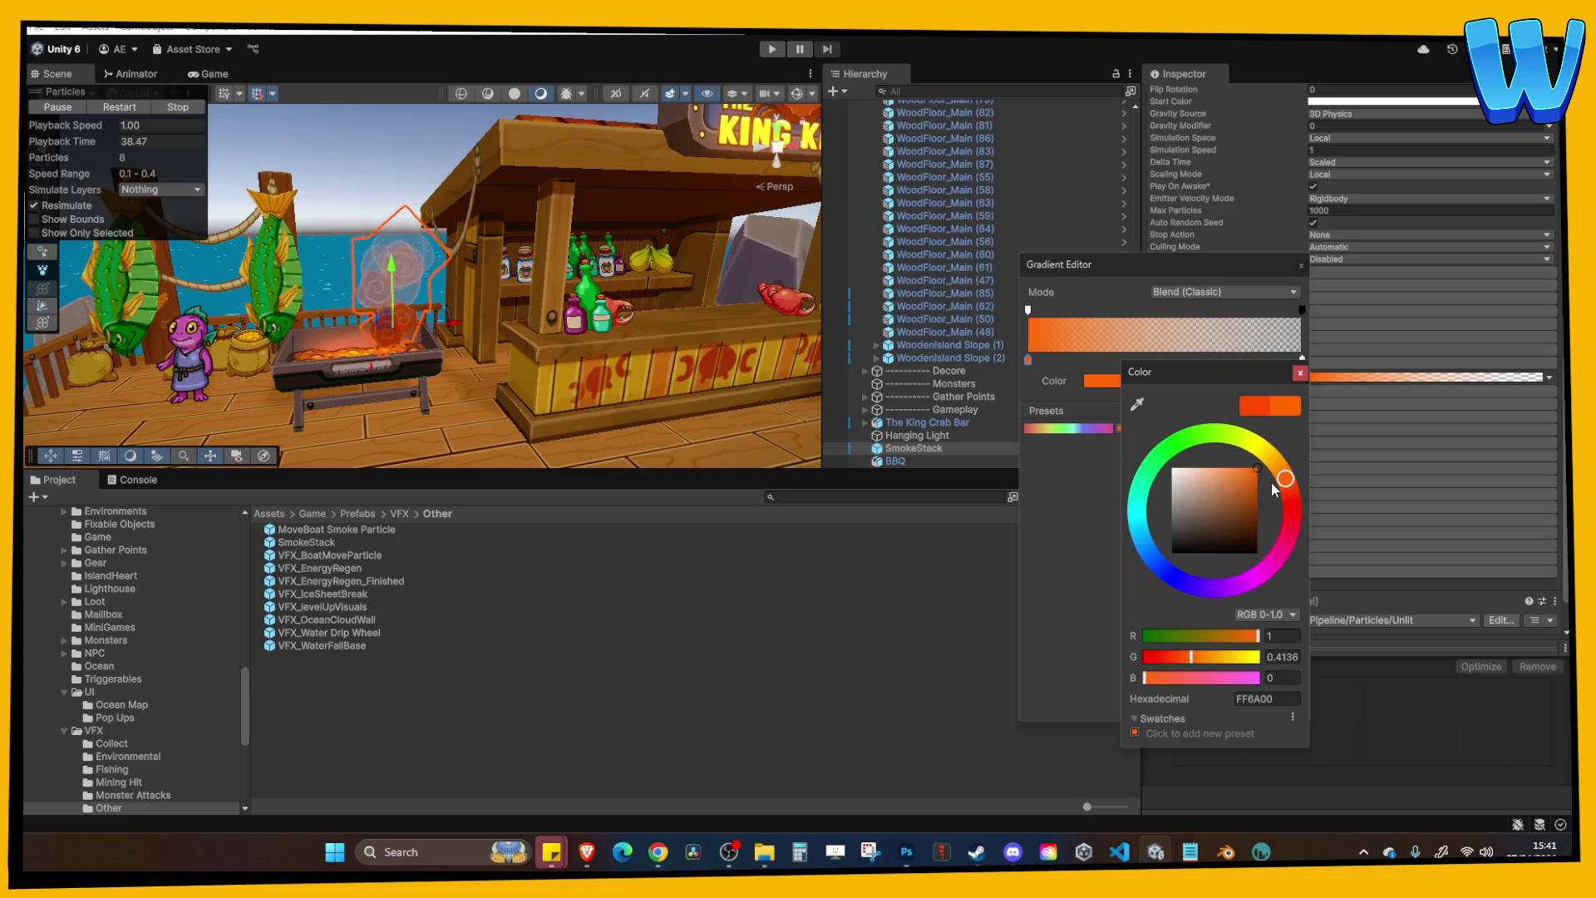
click(1300, 373)
click(1301, 266)
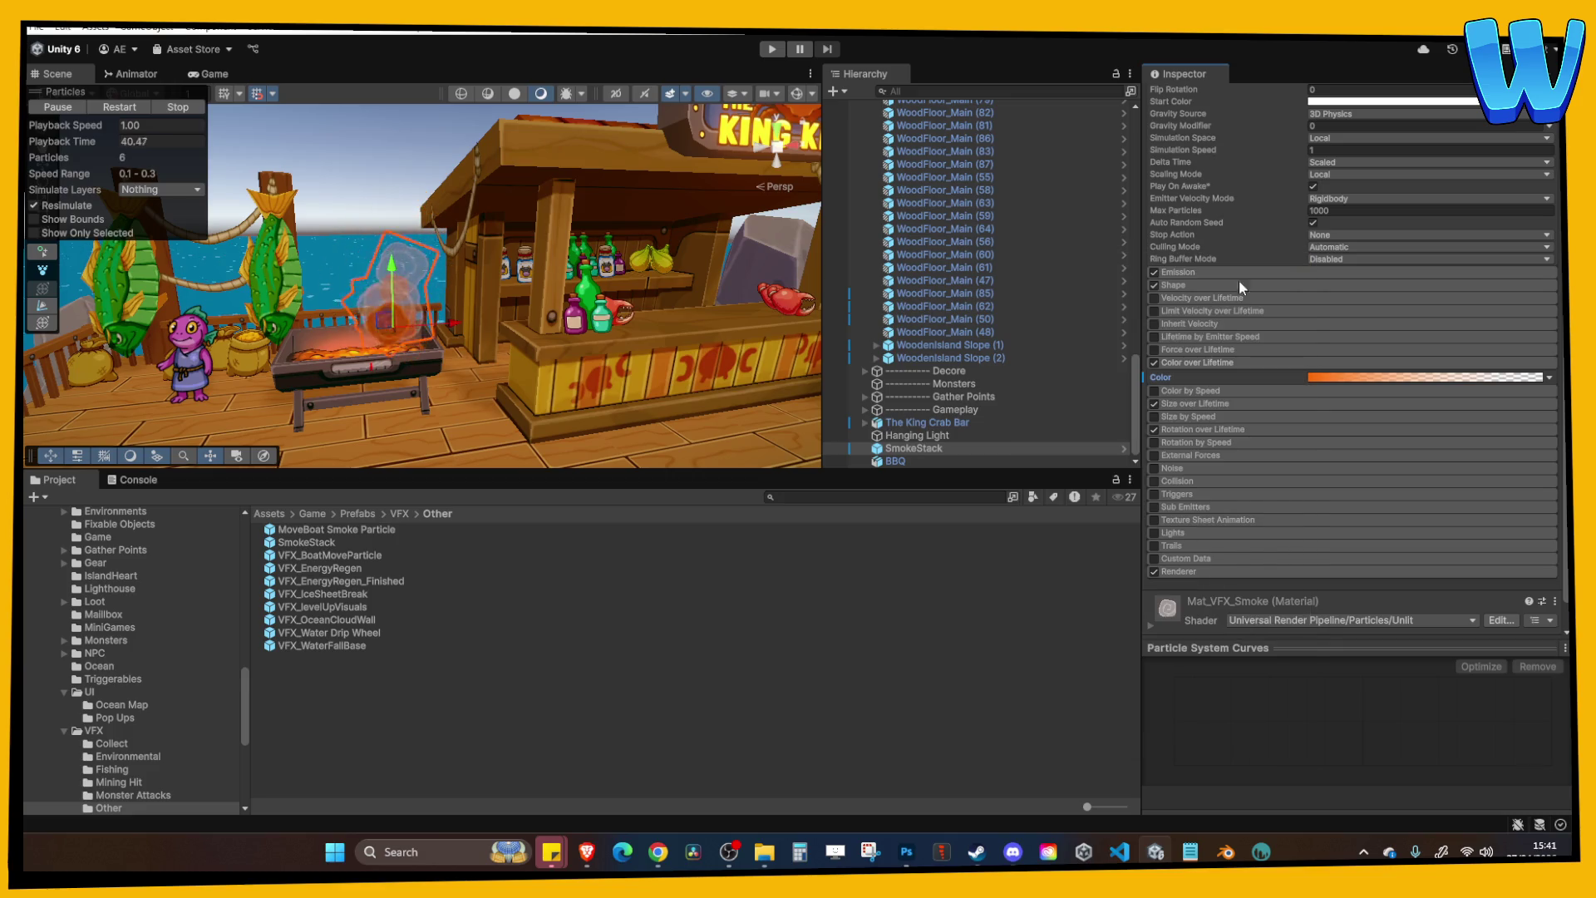
click(680, 305)
mouse_move(680, 305)
mouse_down()
mouse_move(542, 326)
mouse_move(598, 405)
mouse_move(432, 318)
mouse_up()
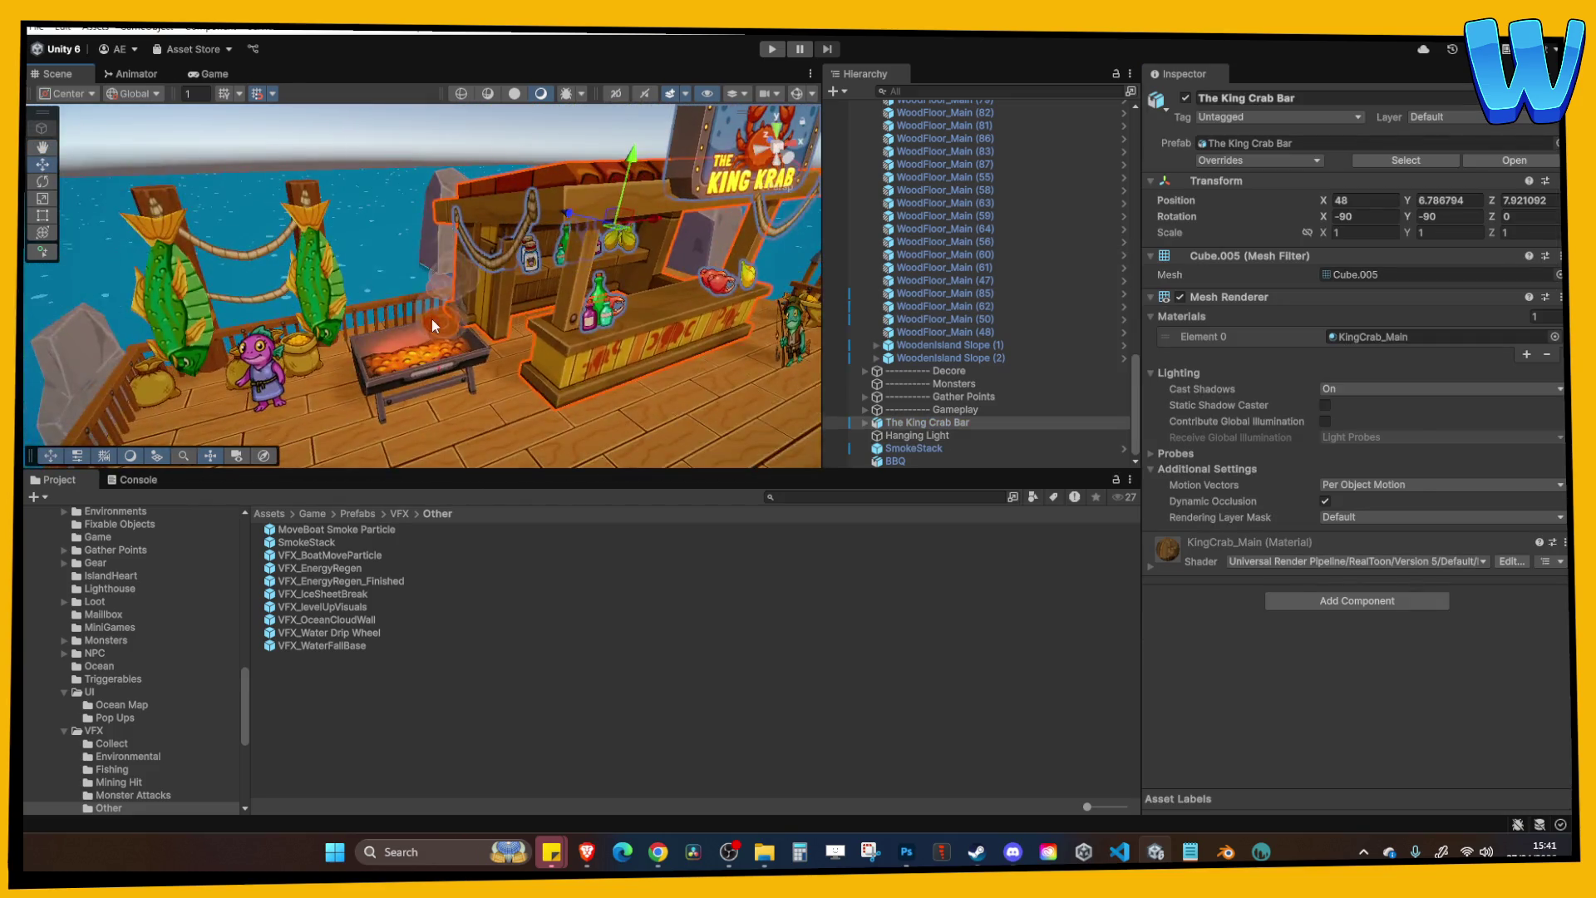
Select SmokeStack and expand its Shape module settings.
click(432, 318)
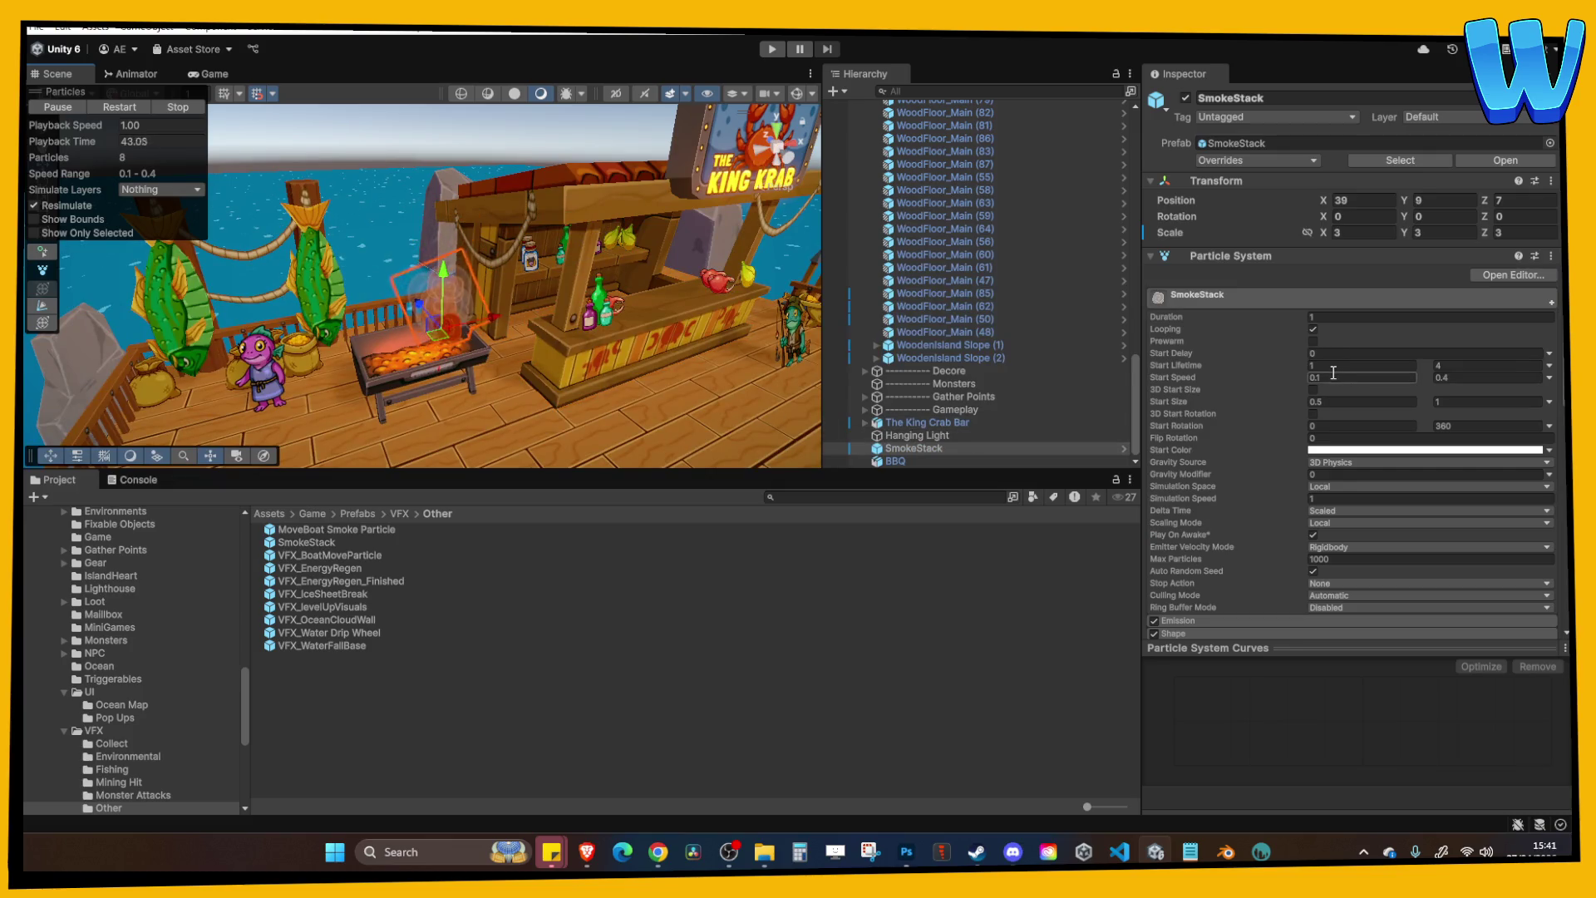
scroll(1280, 449, down, 5)
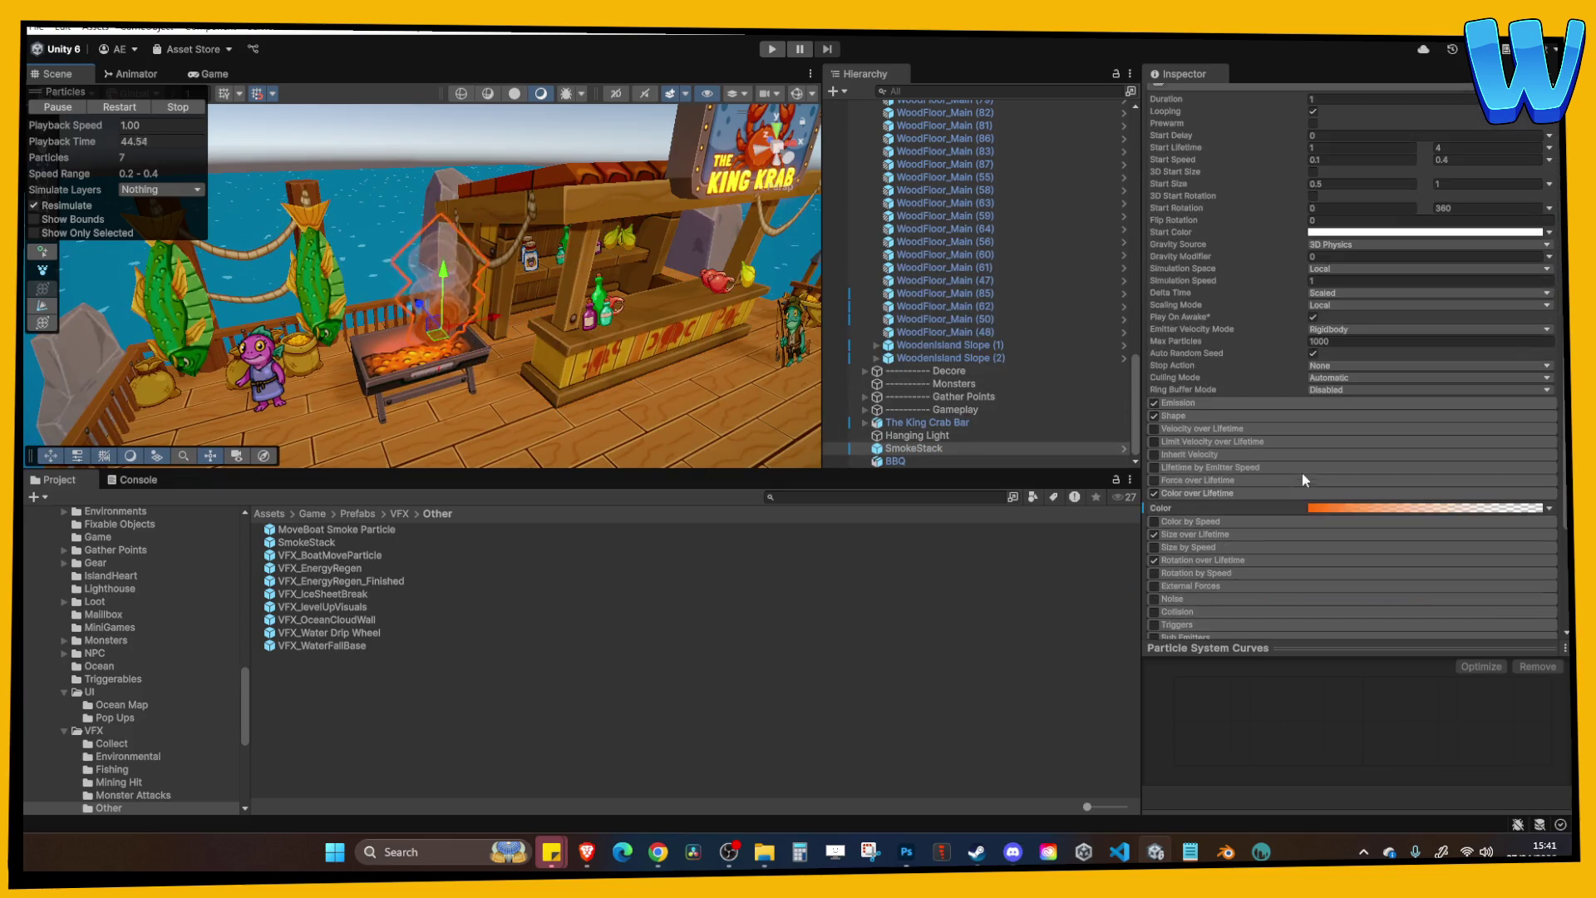
click(1187, 417)
drag(734, 382, 748, 249)
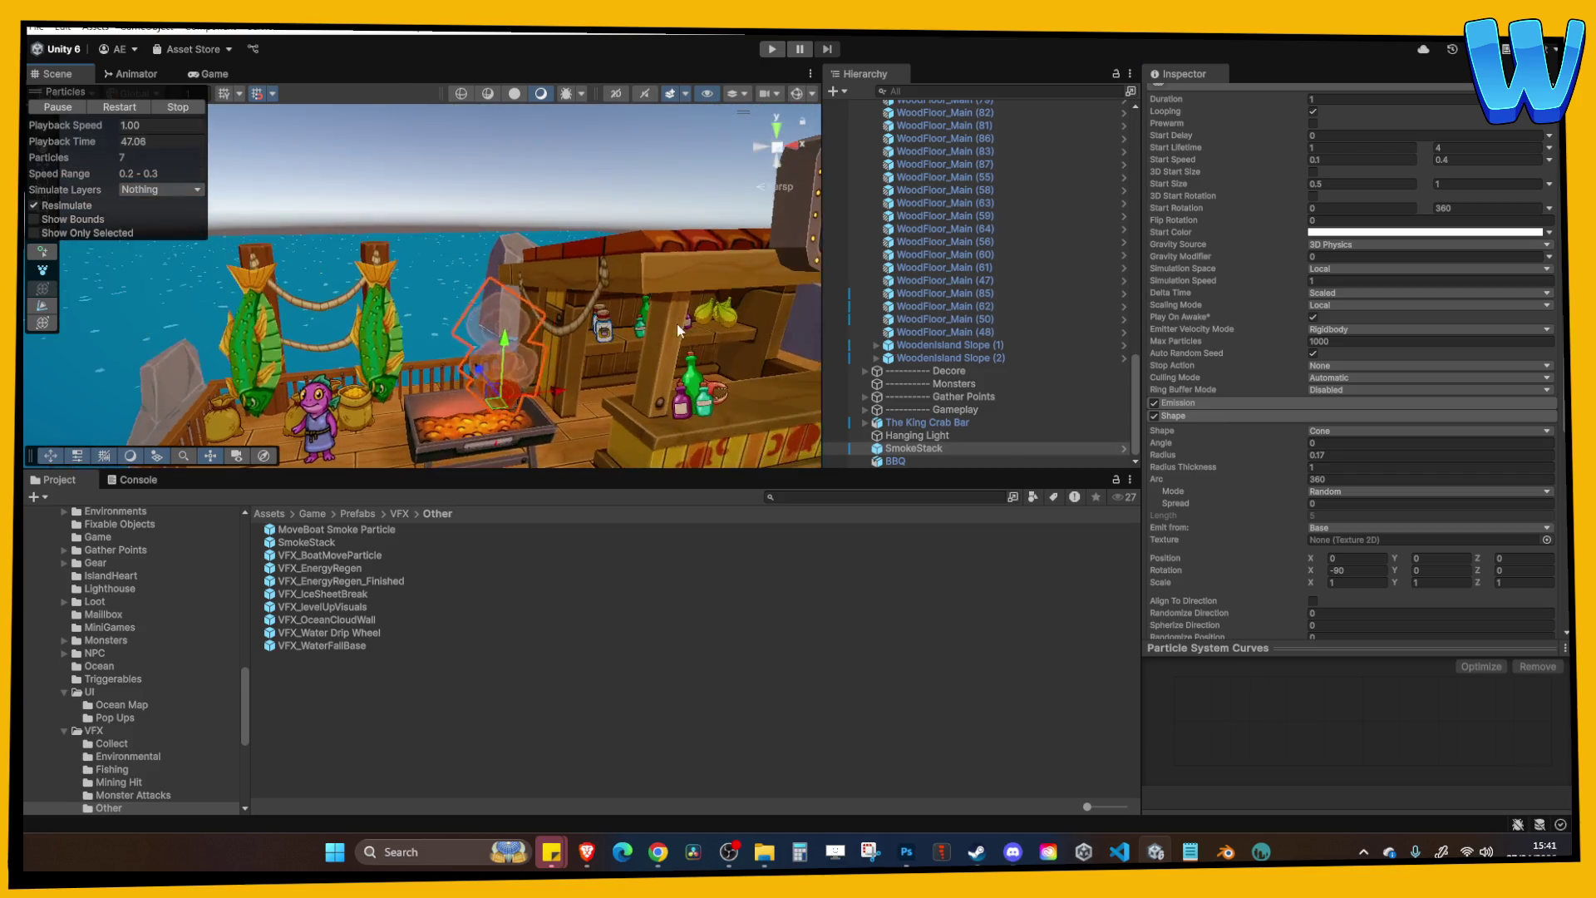
scroll(748, 224, up, 5)
scroll(748, 197, down, 5)
scroll(748, 197, up, 5)
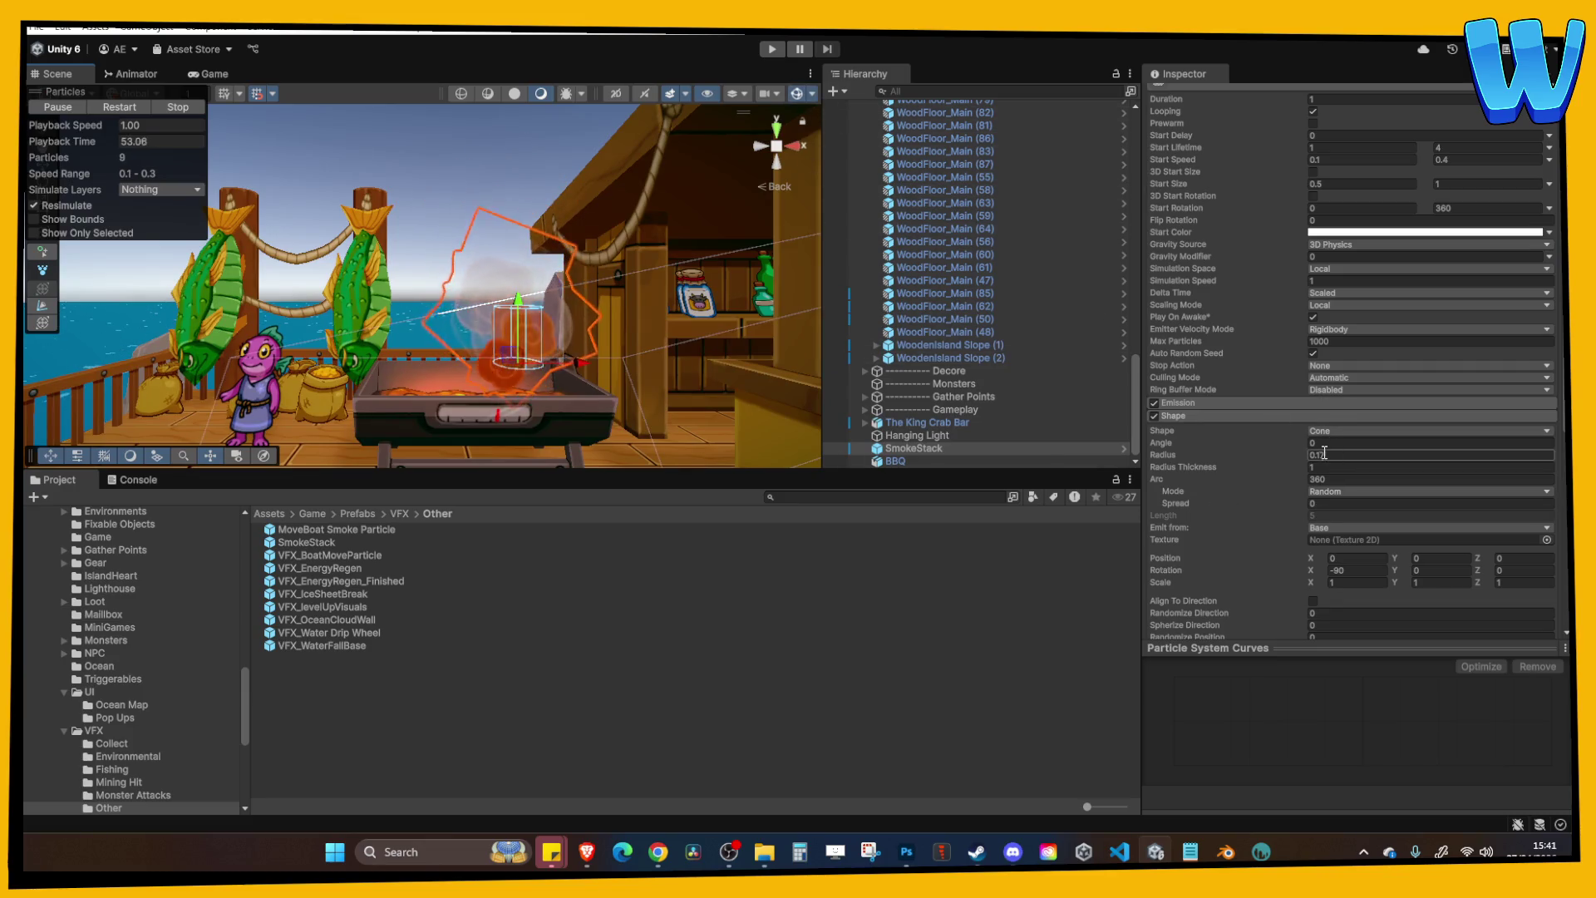
Set the emitter cone radius to 0.49 and run Play mode to preview the smoke.
mouse_move(1290, 452)
mouse_down()
mouse_move(1317, 456)
mouse_move(1304, 456)
mouse_up()
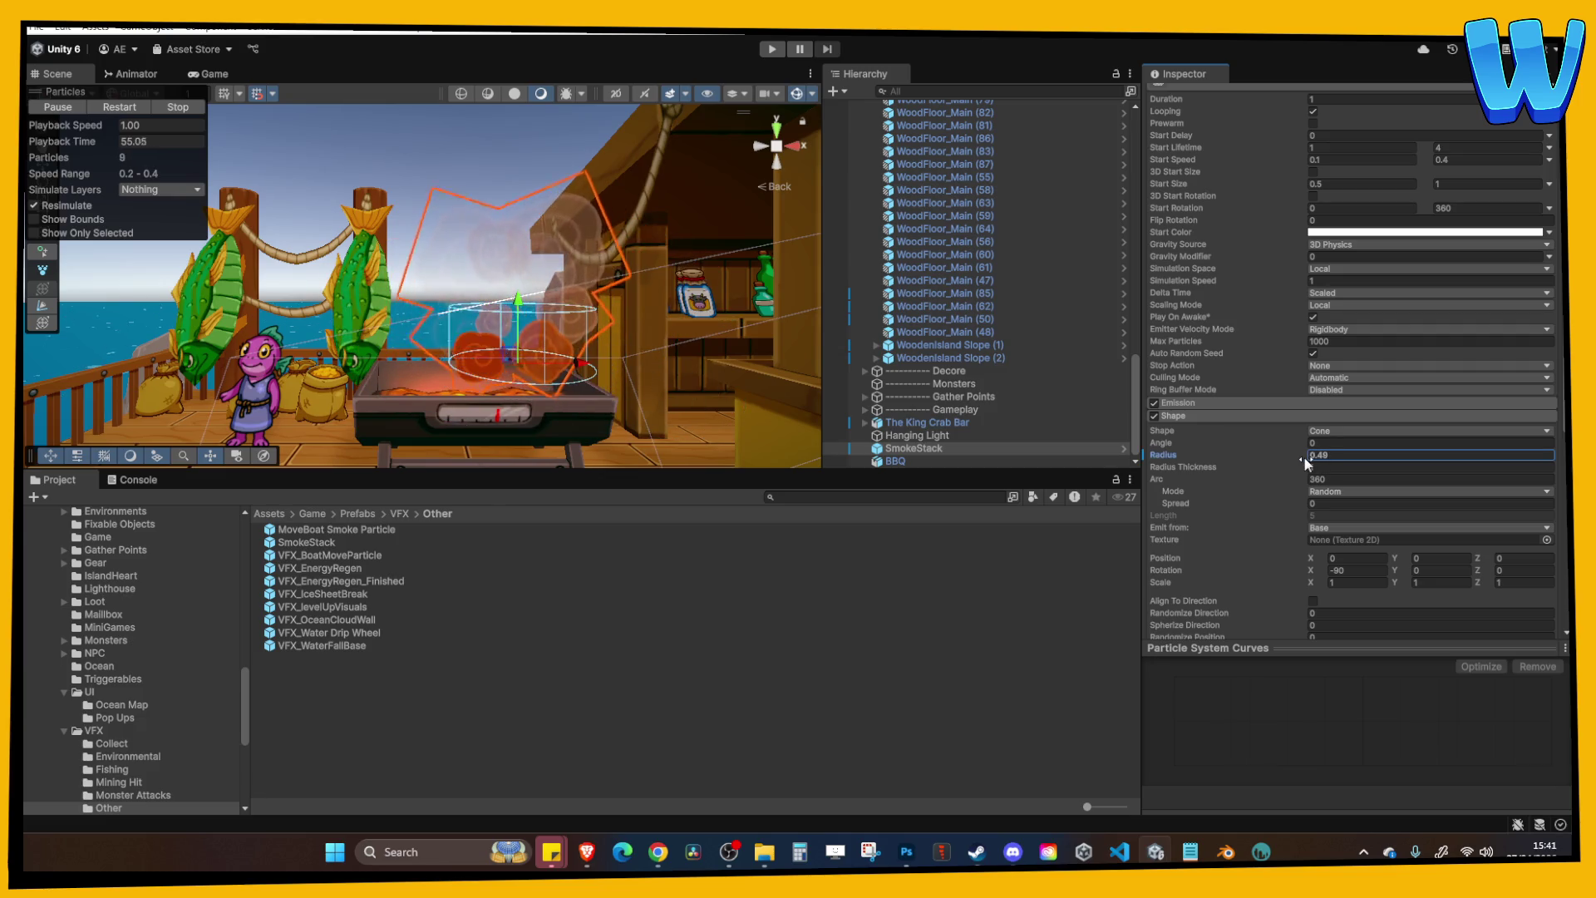
mouse_move(798, 416)
mouse_down()
mouse_move(630, 406)
mouse_move(561, 353)
mouse_up()
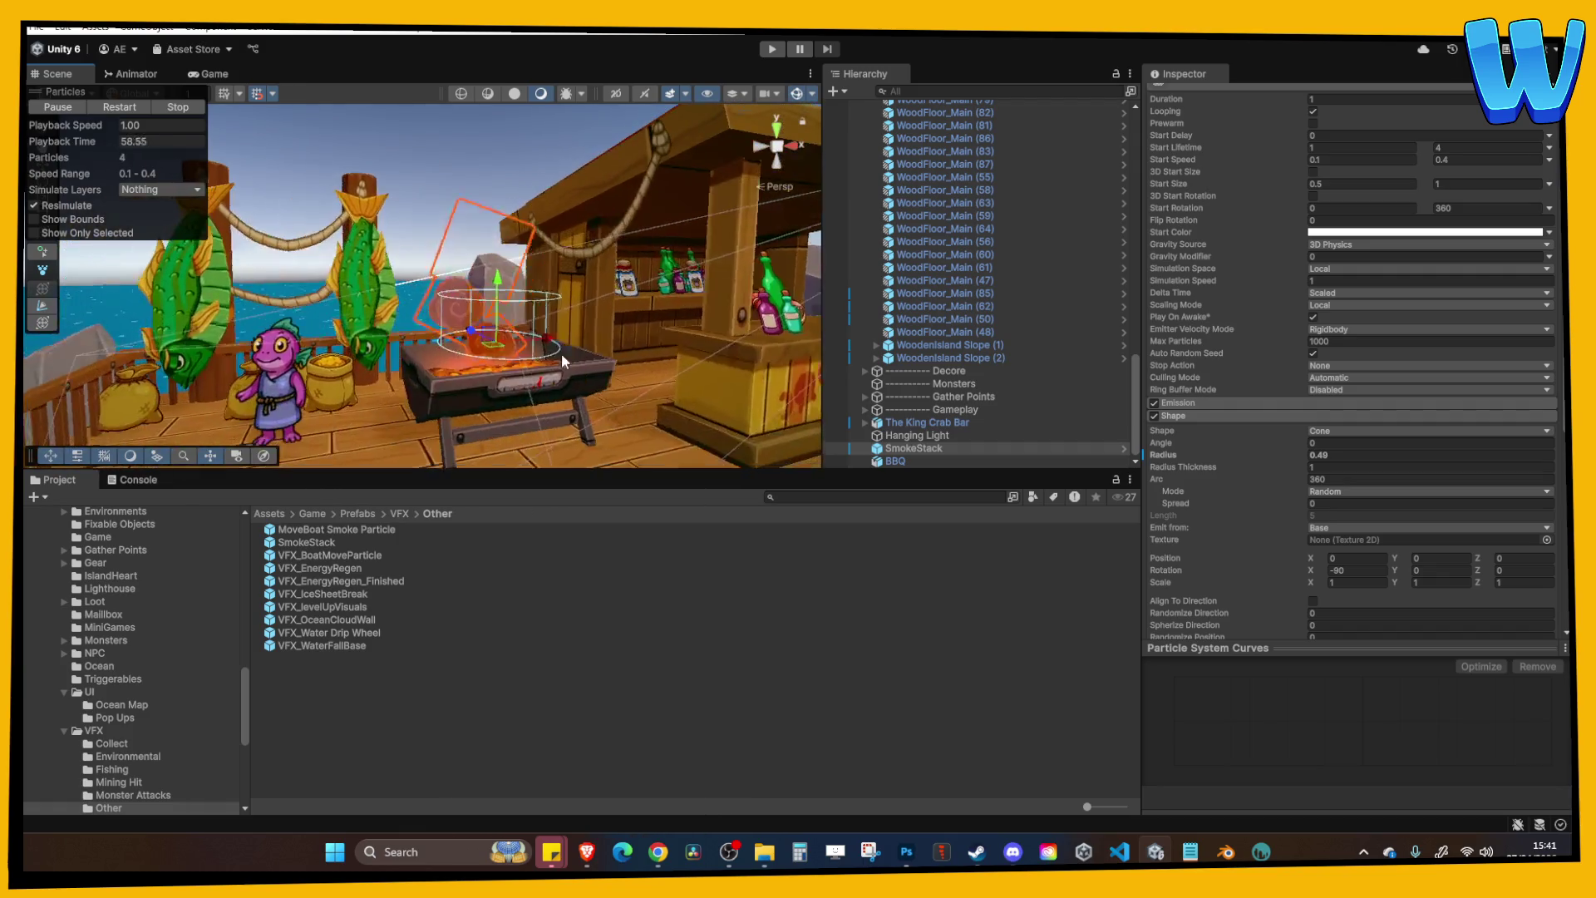
click(580, 243)
click(771, 50)
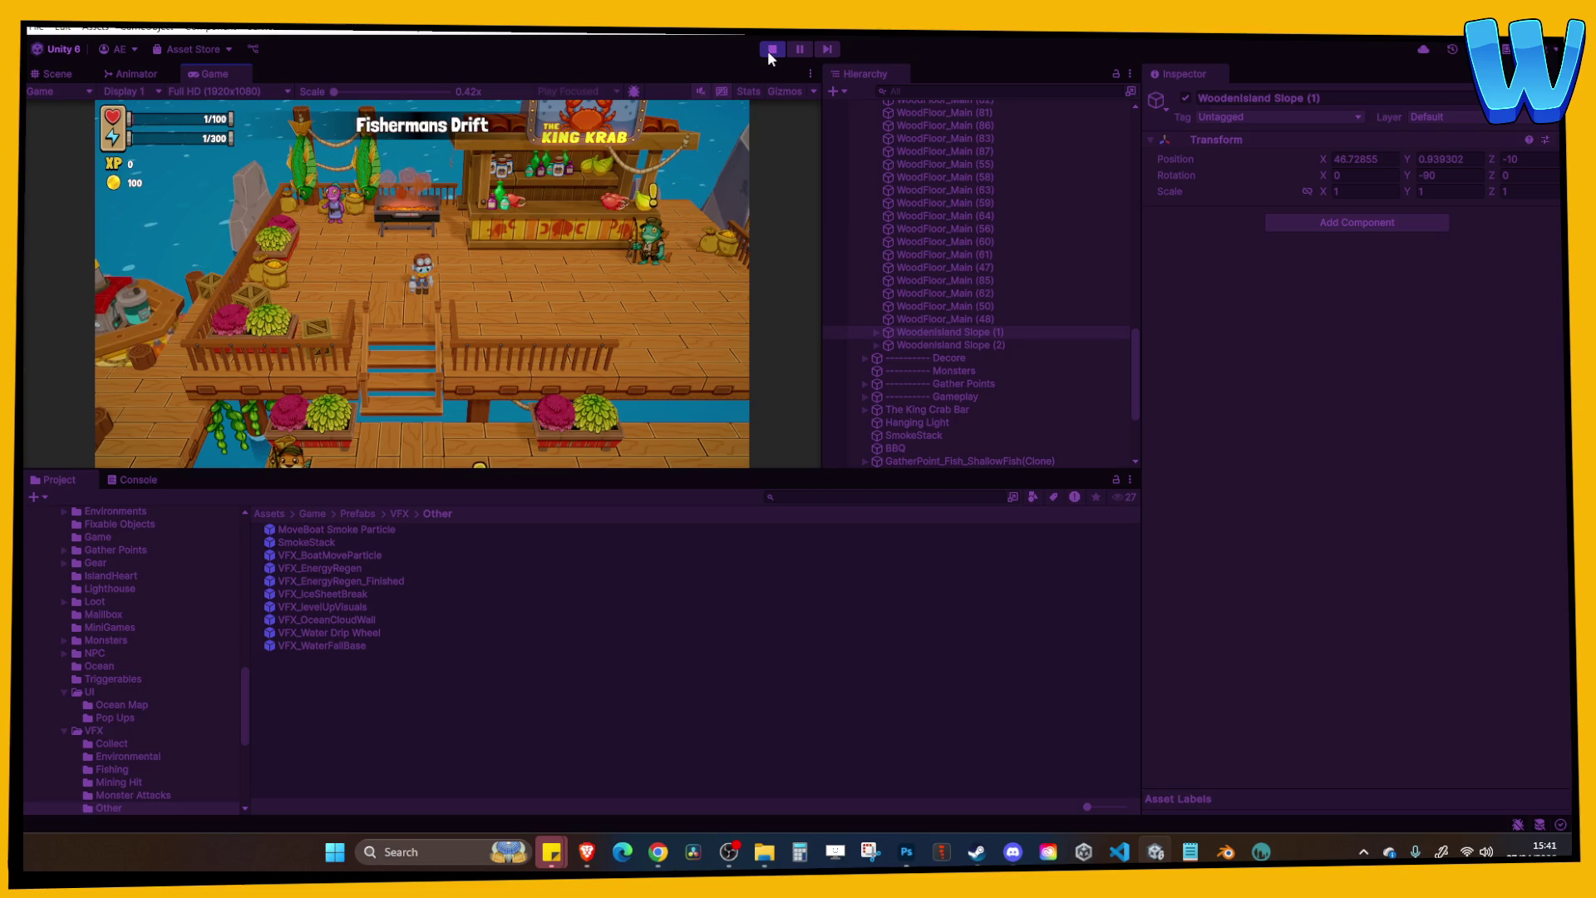
Play-test in a maximized Game view, walking the player across the dock, down the stairs and back up.
click(810, 73)
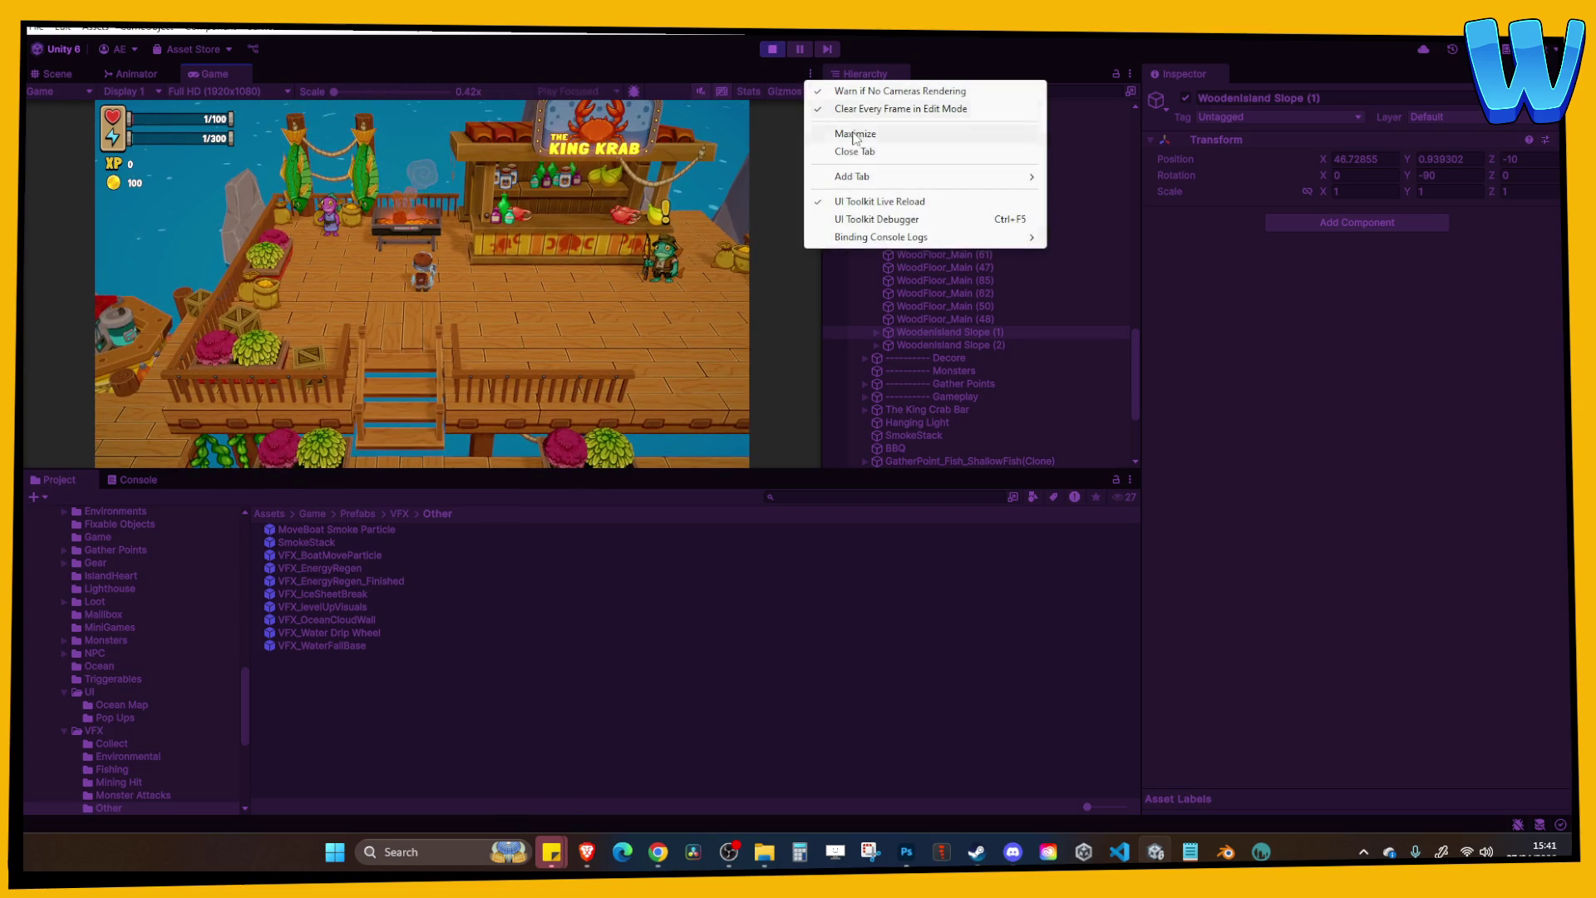
click(856, 136)
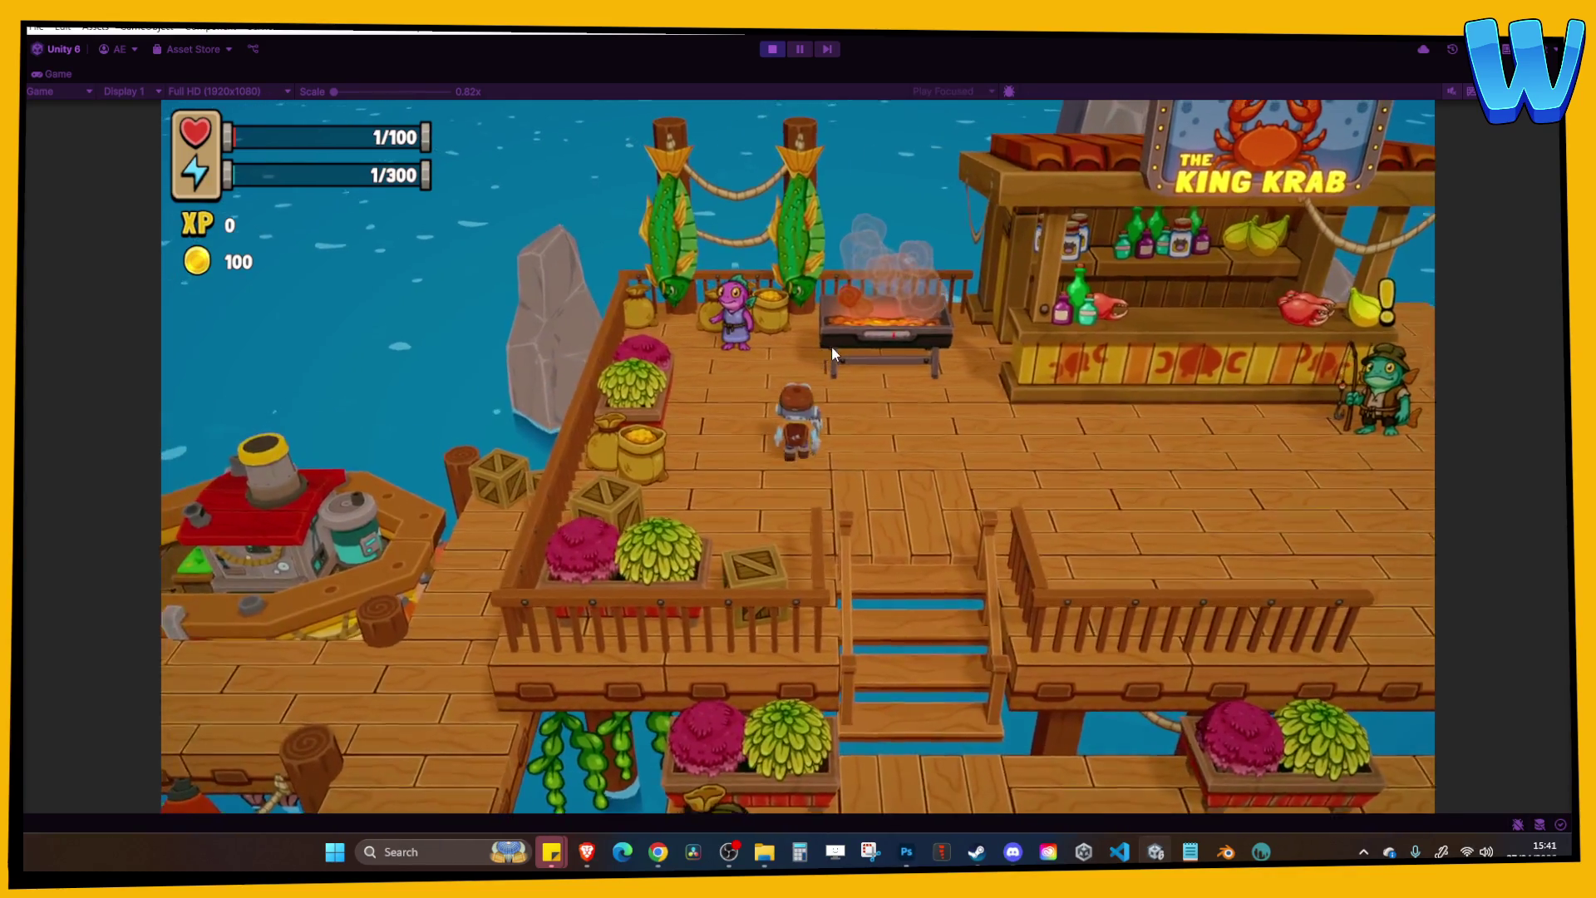
key(d)
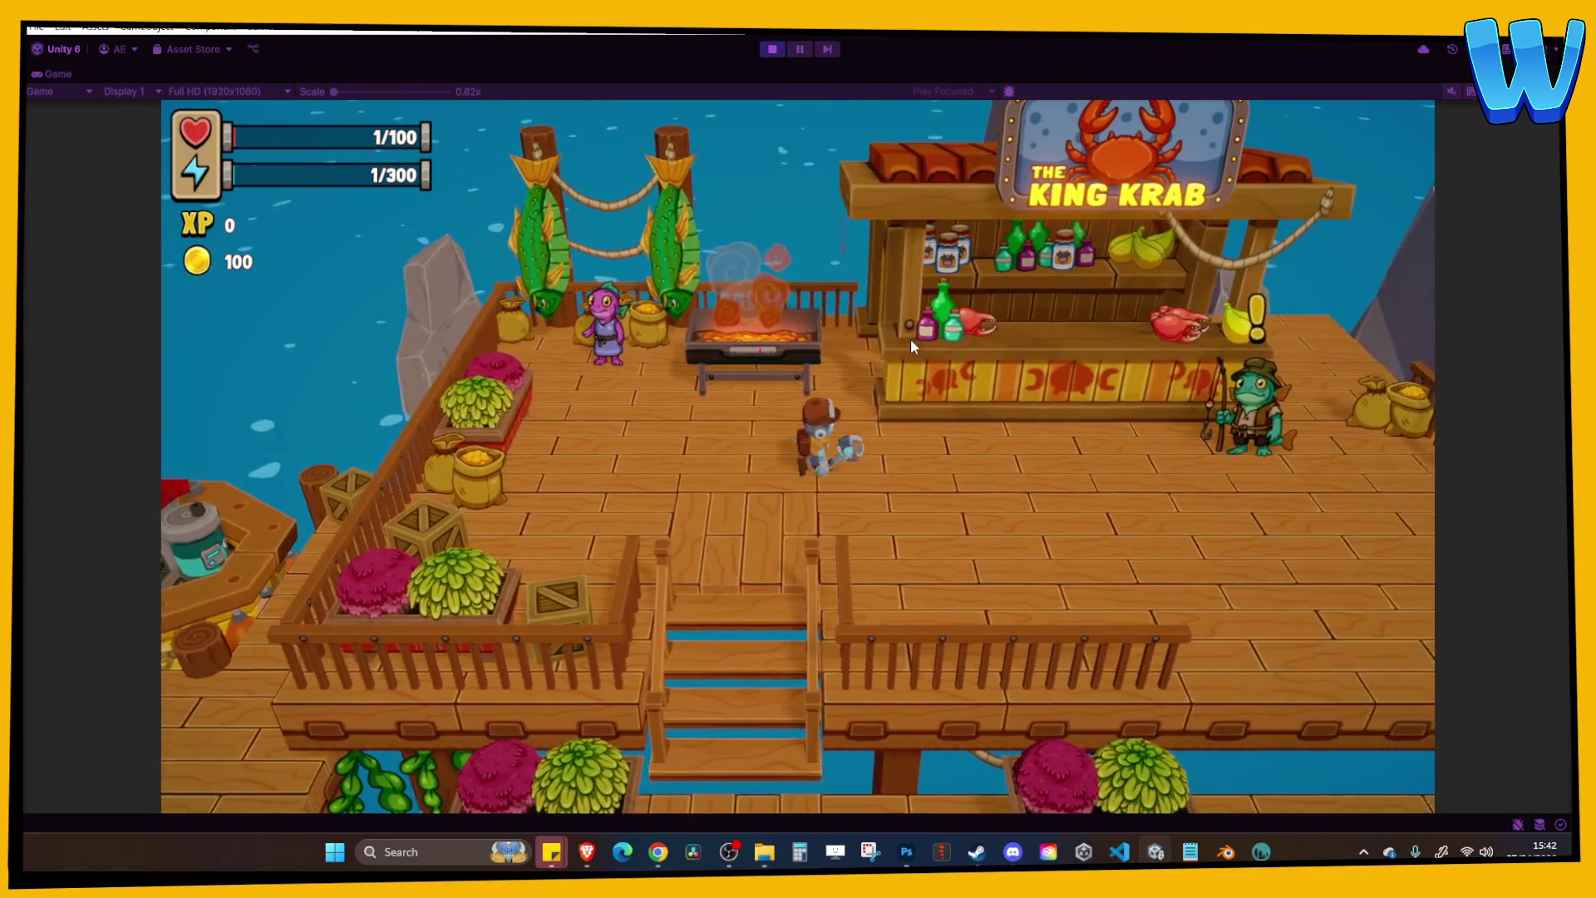
key(s)
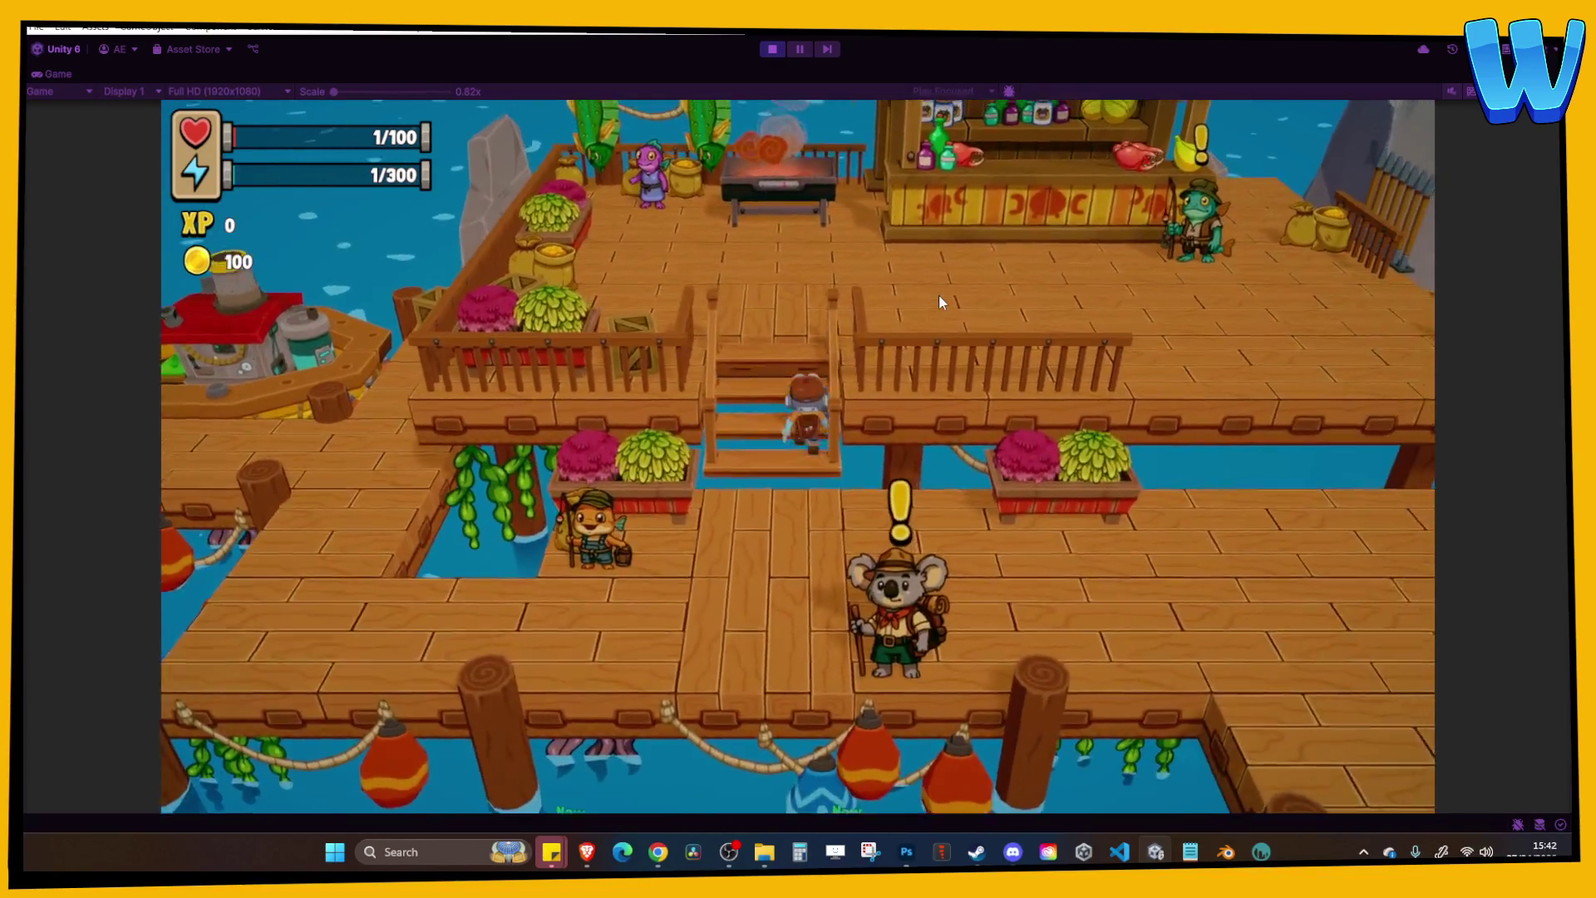
key(w)
Stop play mode, frame the BBQ grill in the Scene view, and select the SmokeStack object.
key(ctrl+p)
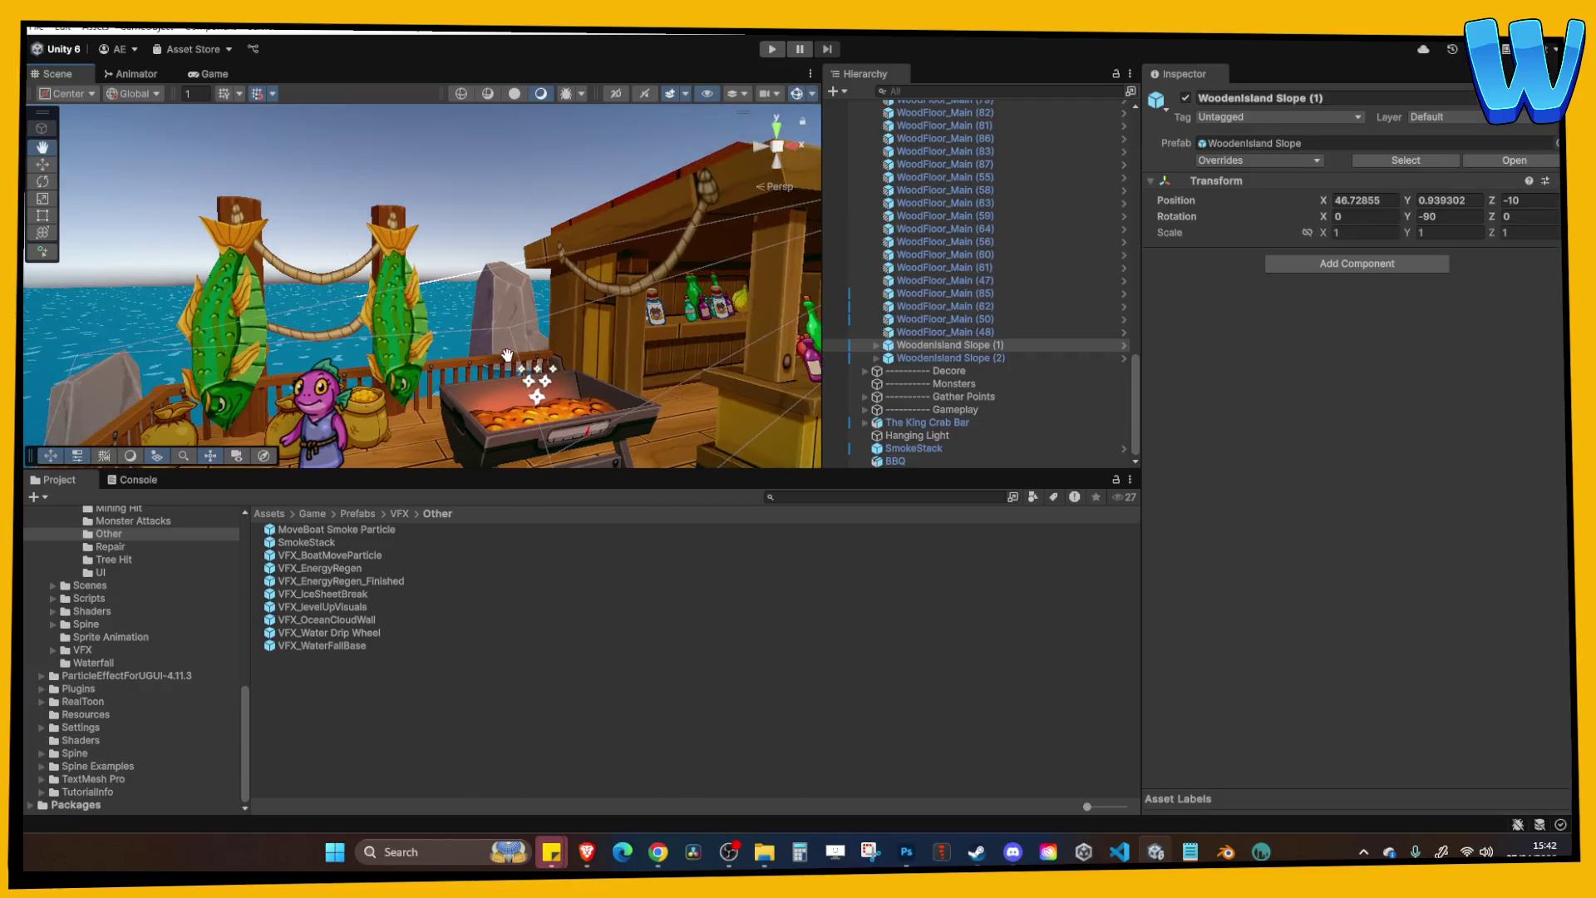
drag(507, 356, 535, 320)
drag(672, 274, 617, 285)
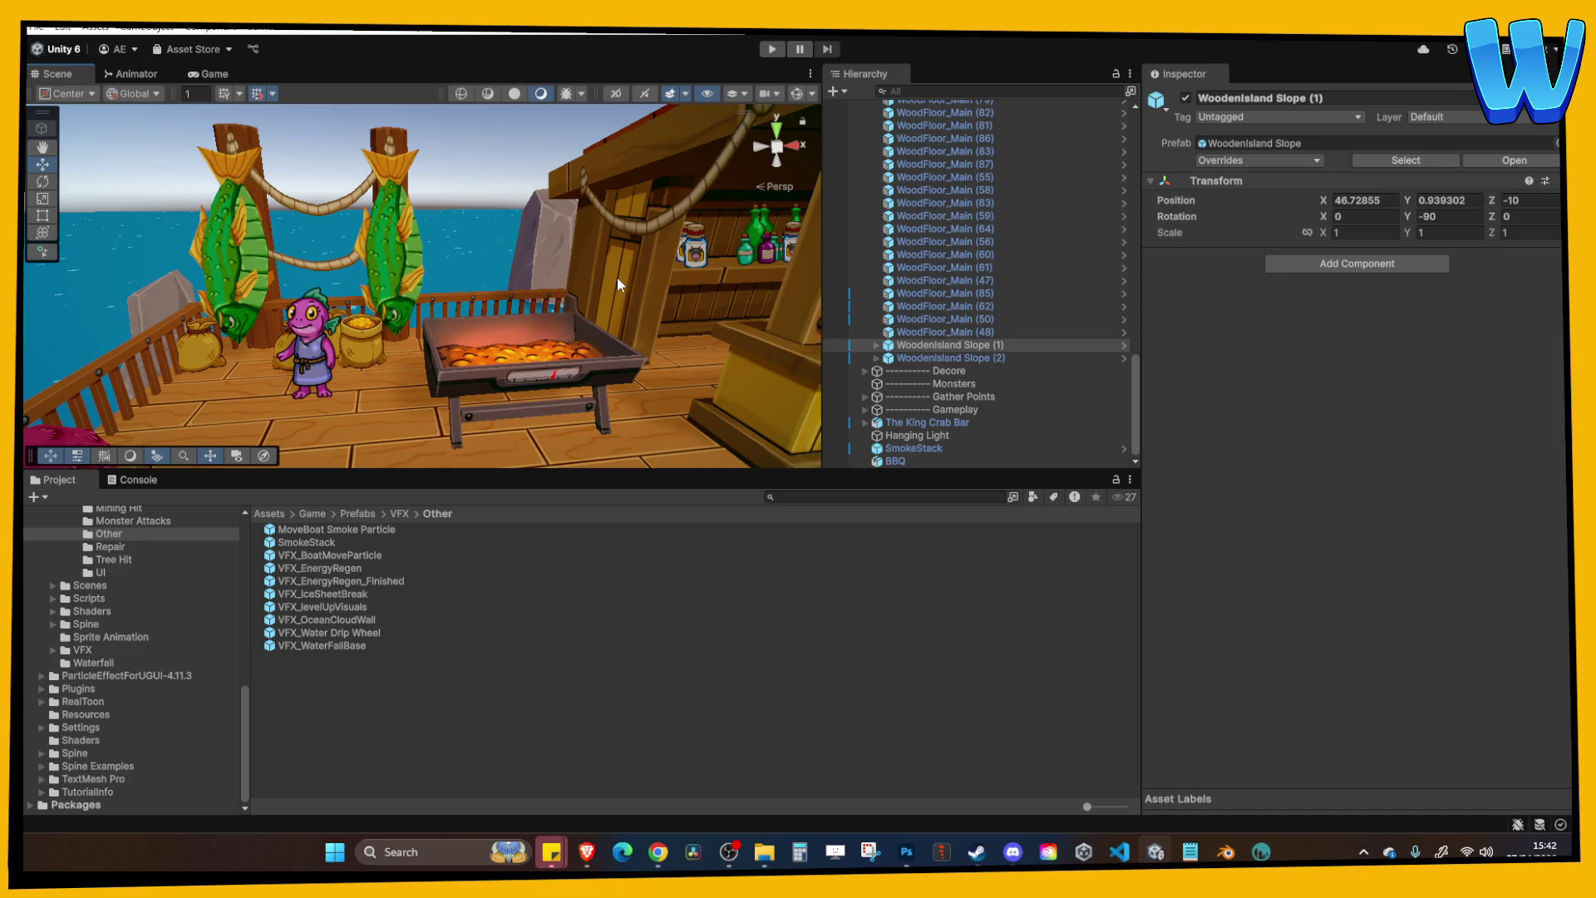
drag(625, 333, 612, 316)
click(917, 450)
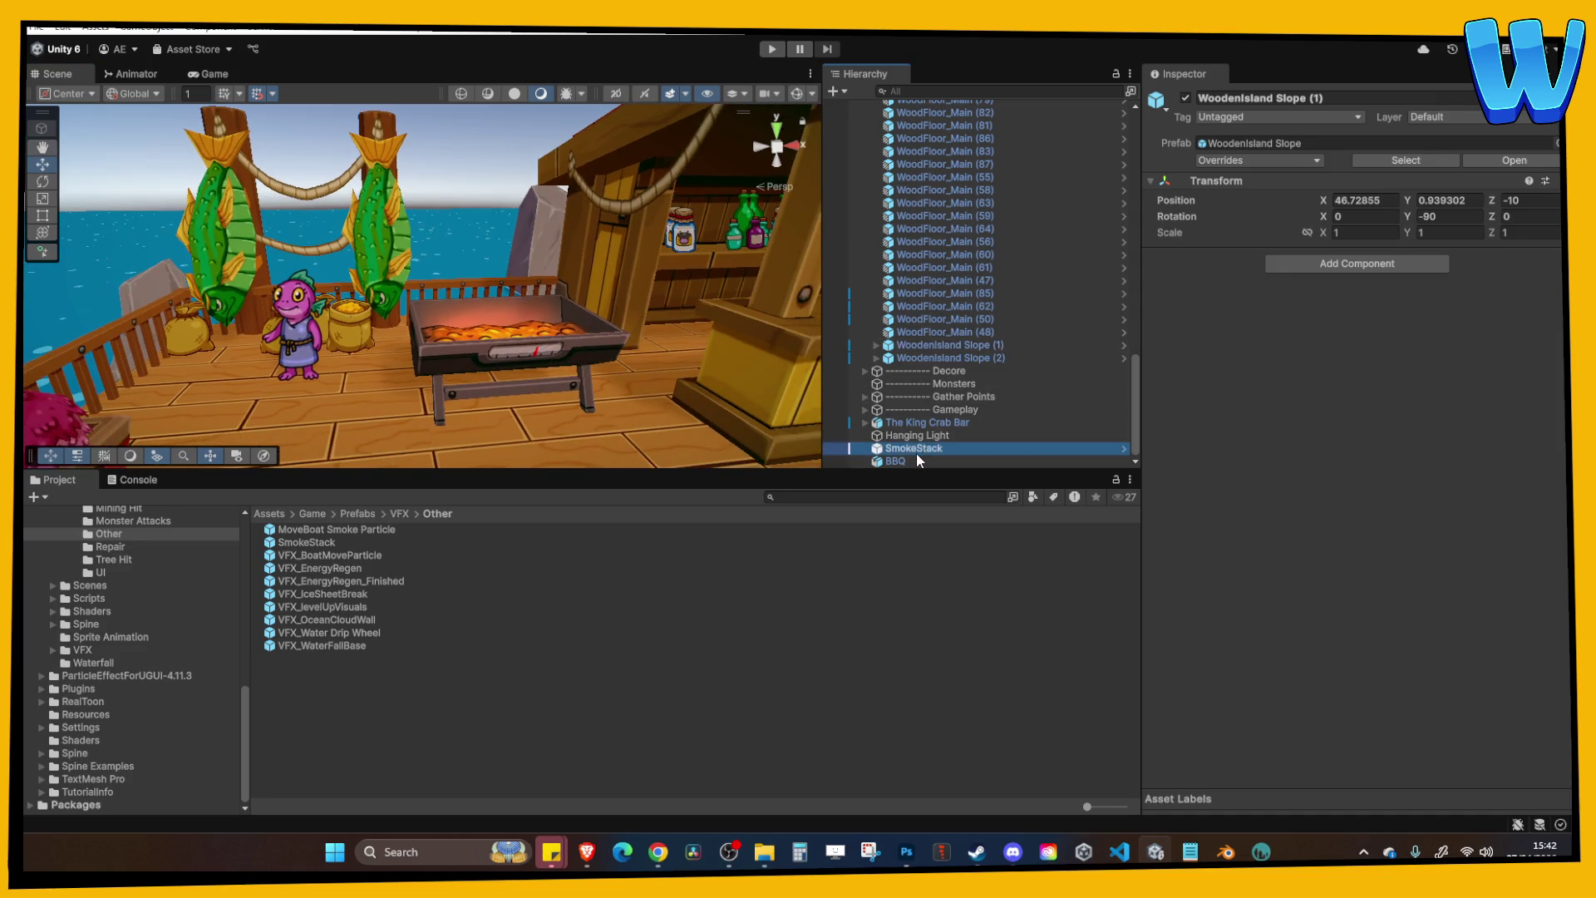
Add a grey B0B0B0 colour key to SmokeStack's Color over Lifetime gradient.
click(917, 457)
click(933, 450)
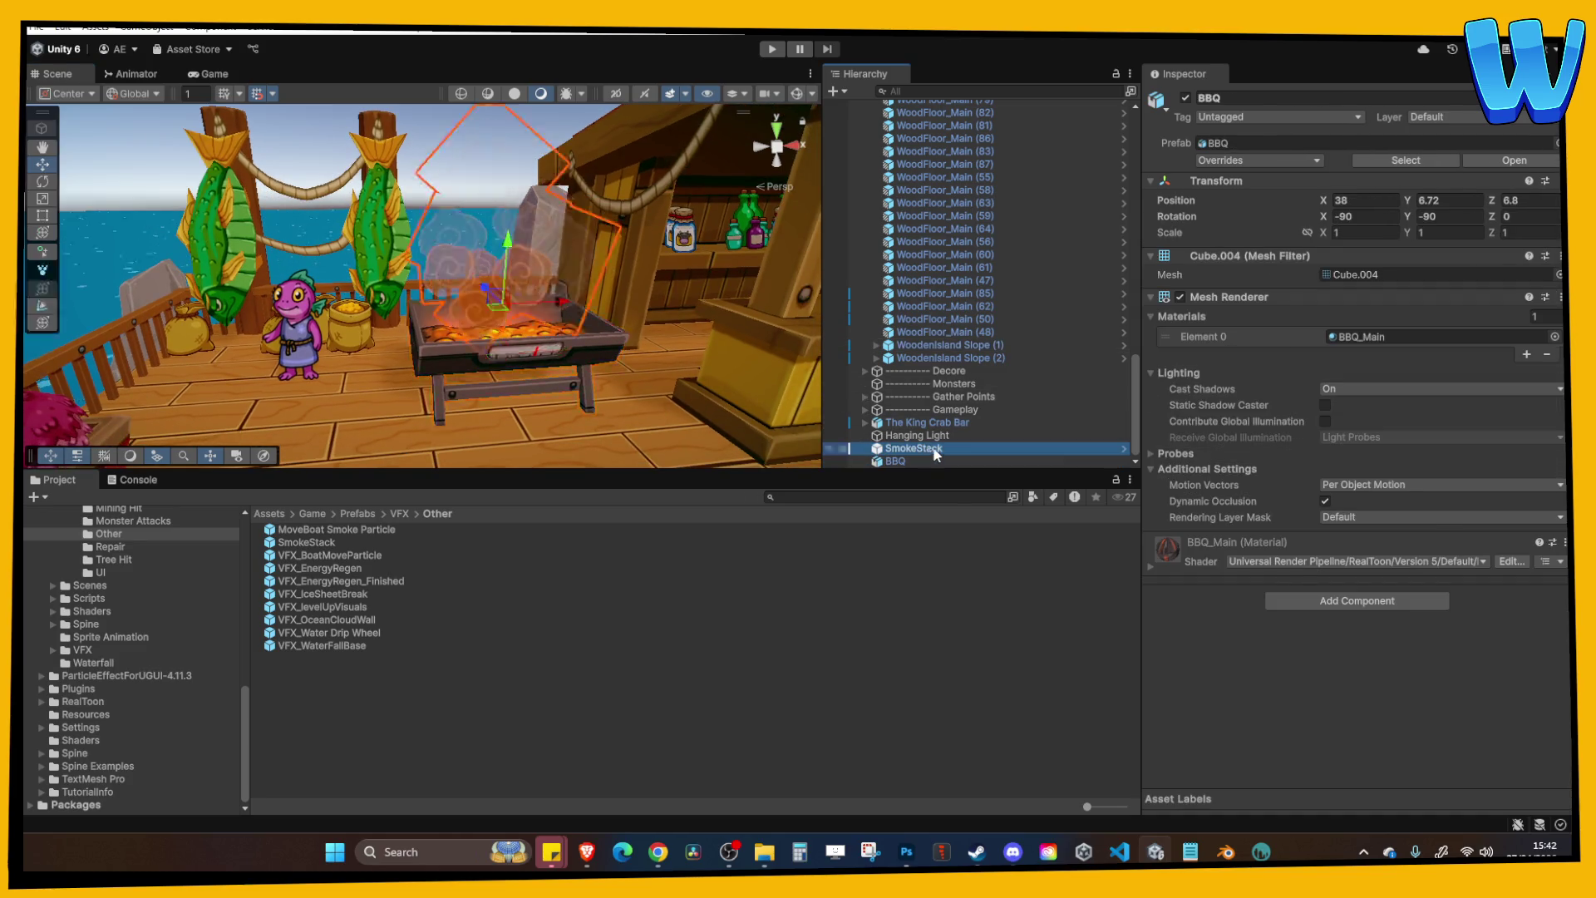
scroll(1364, 442, down, 5)
click(1363, 339)
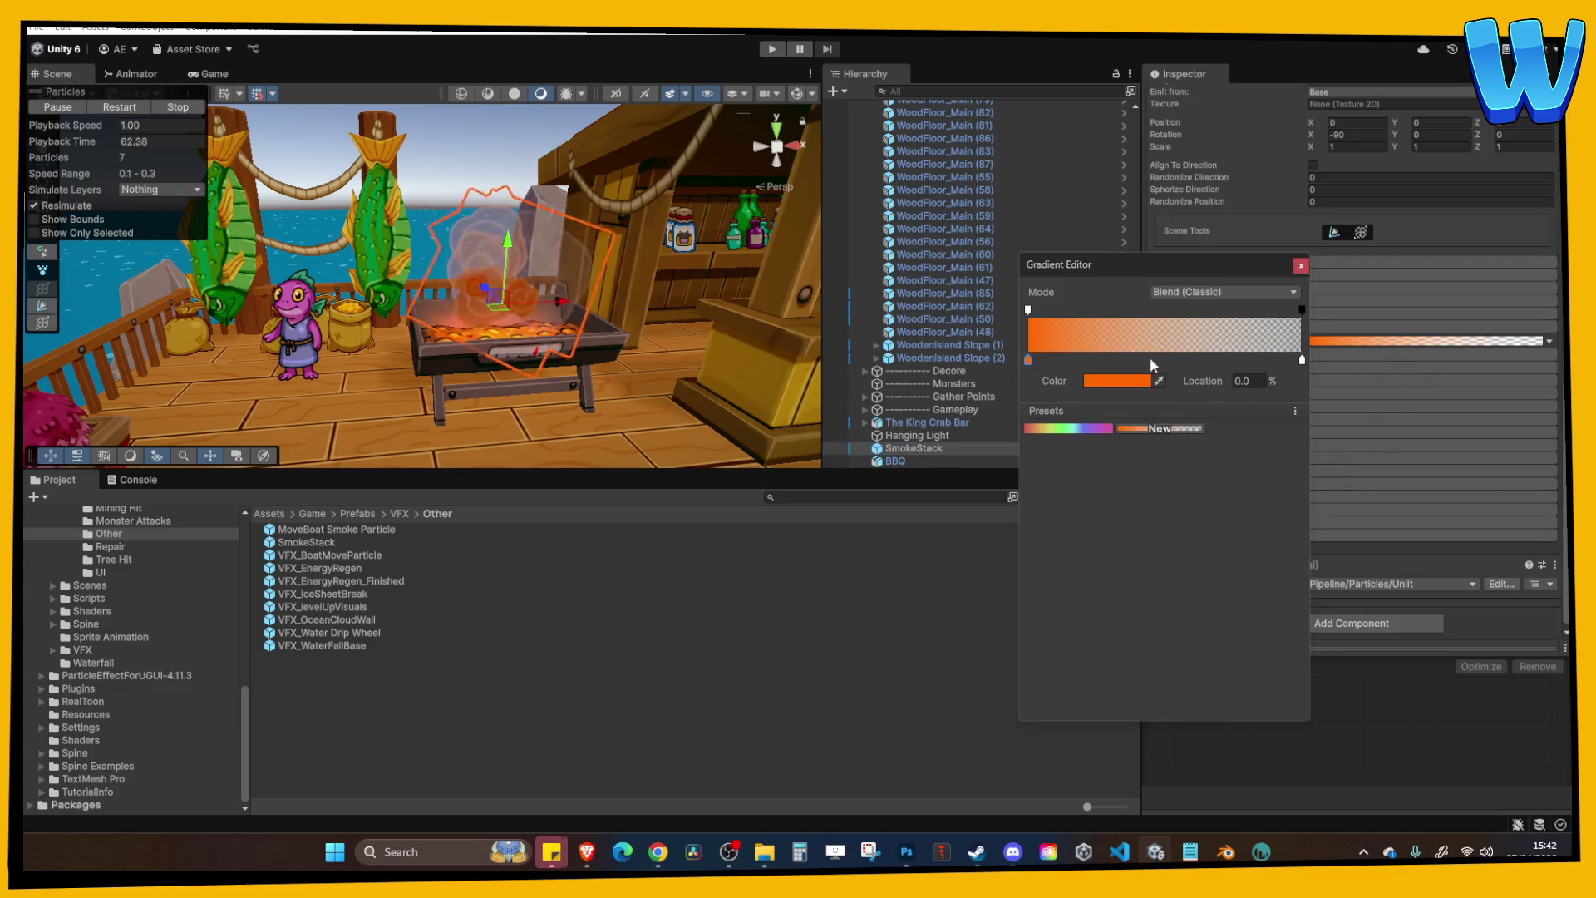
double_click(1145, 359)
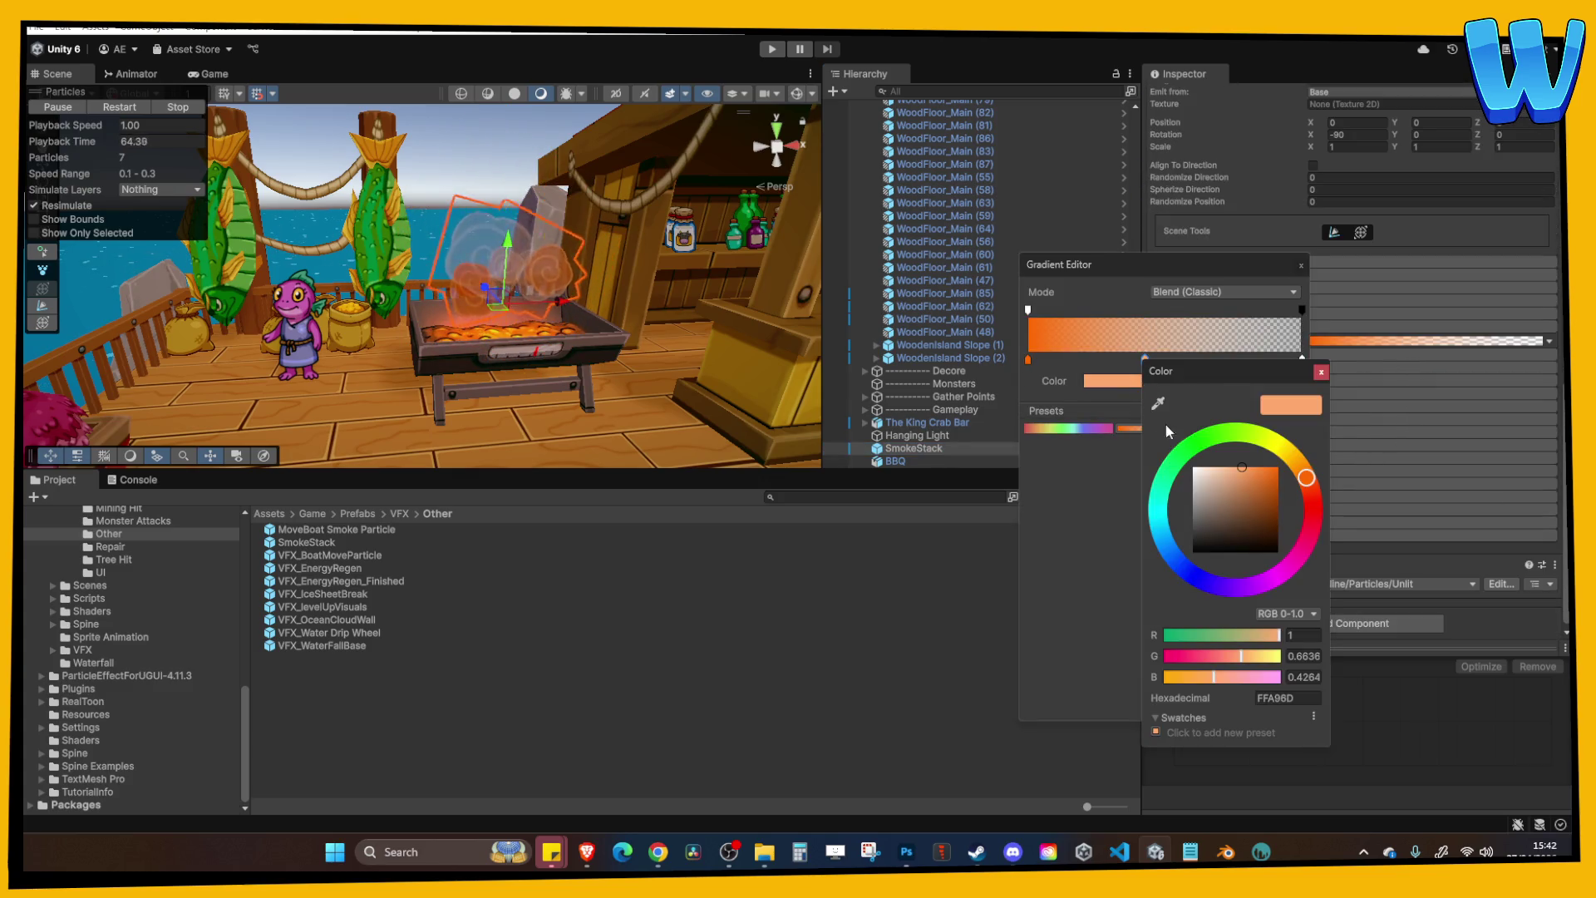
drag(1191, 518, 1188, 496)
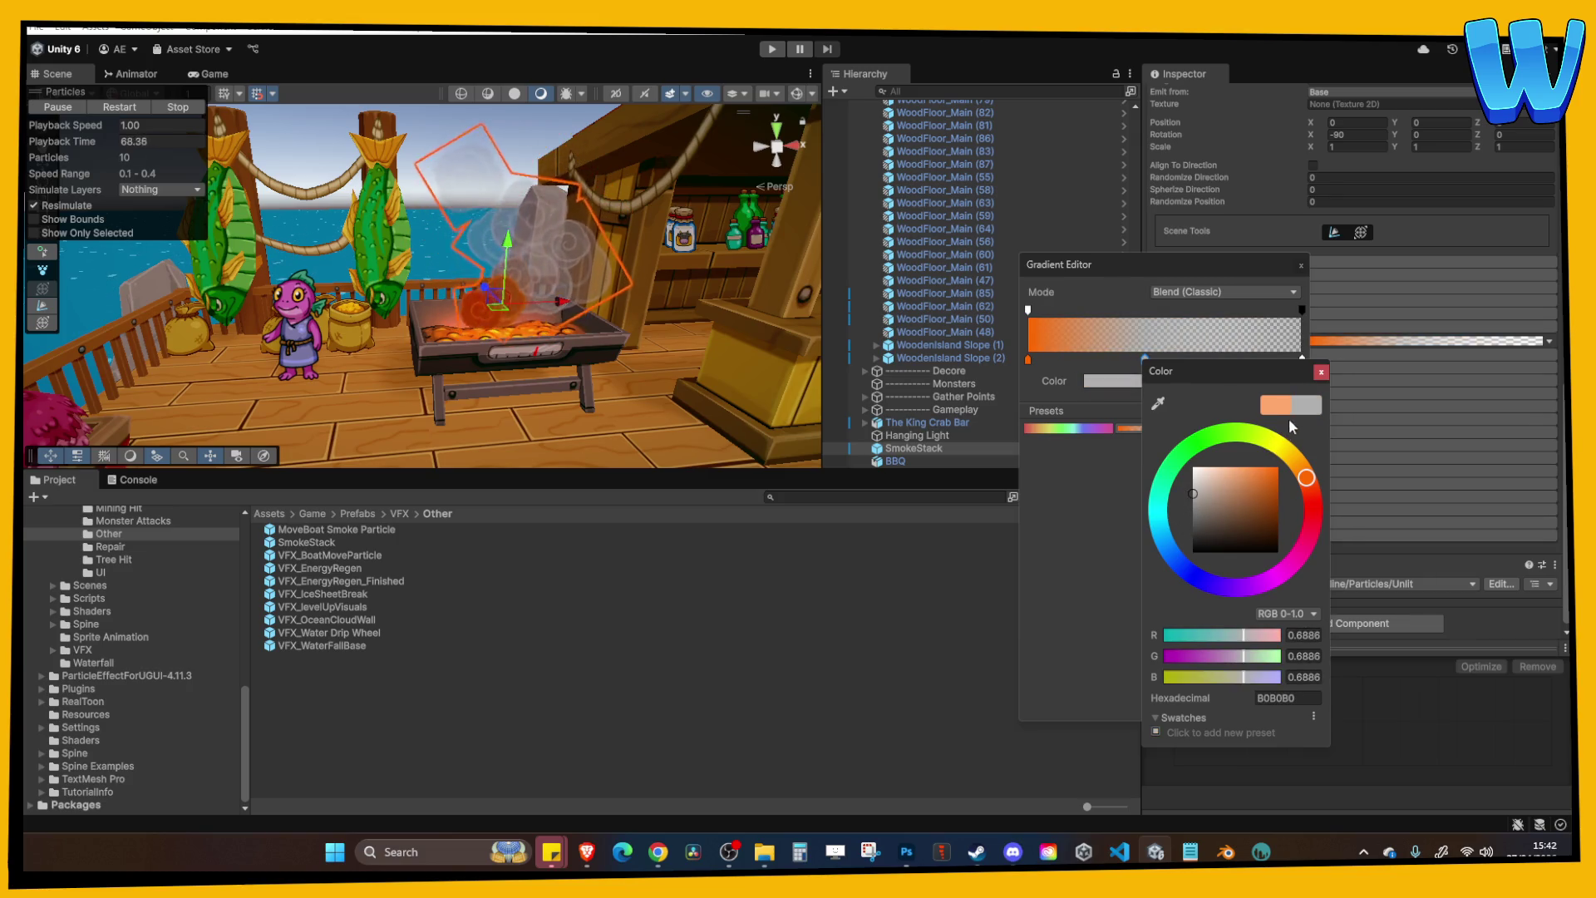
click(1321, 374)
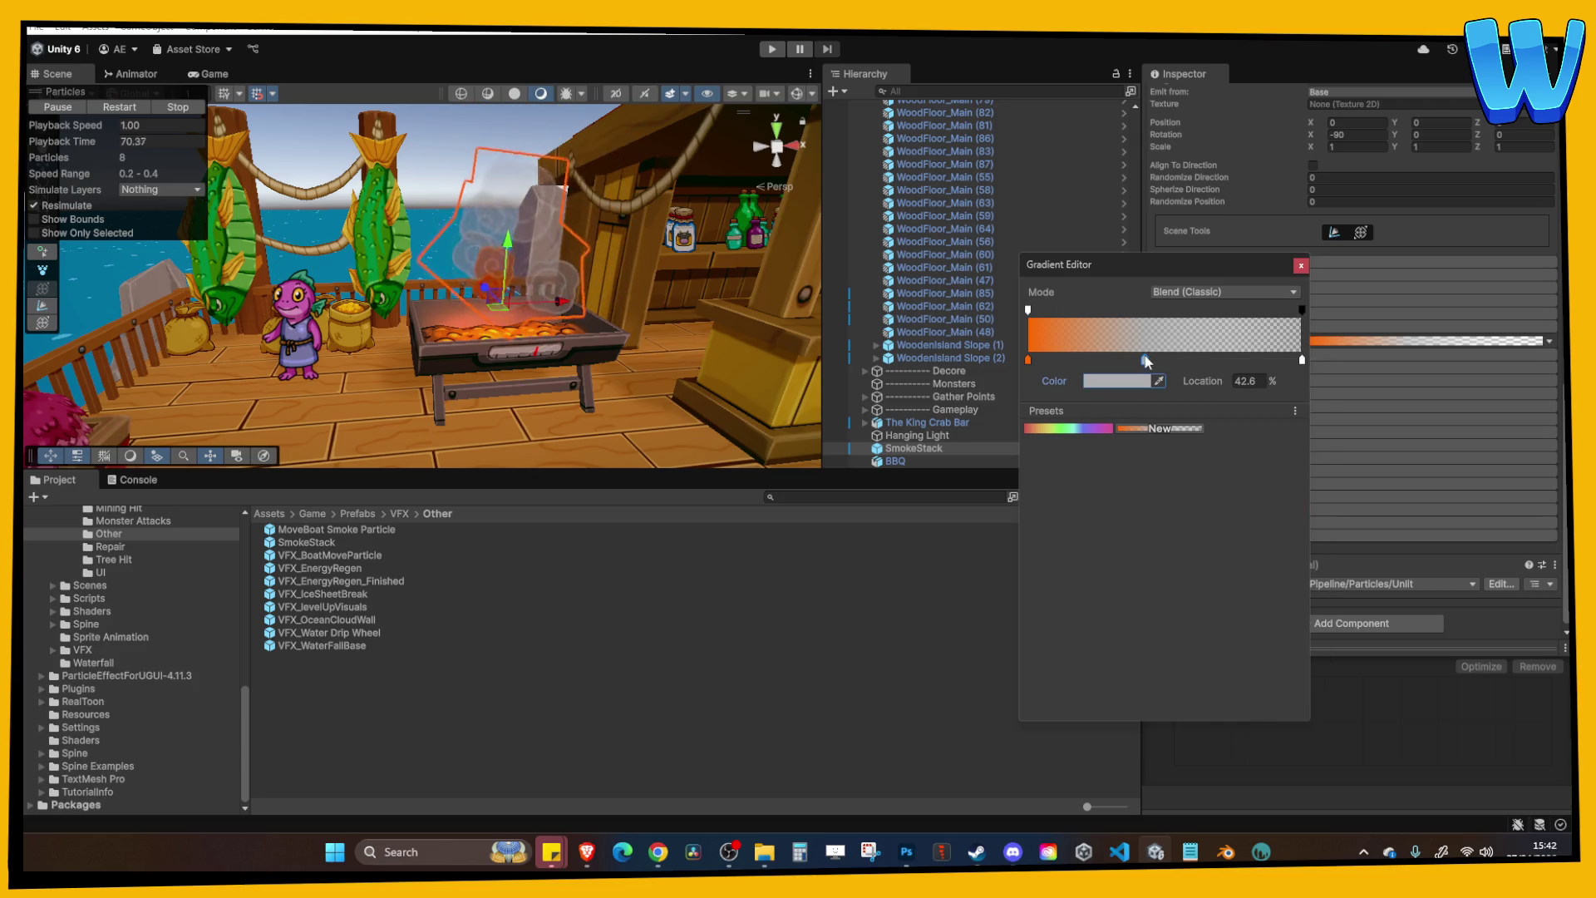
click(1135, 381)
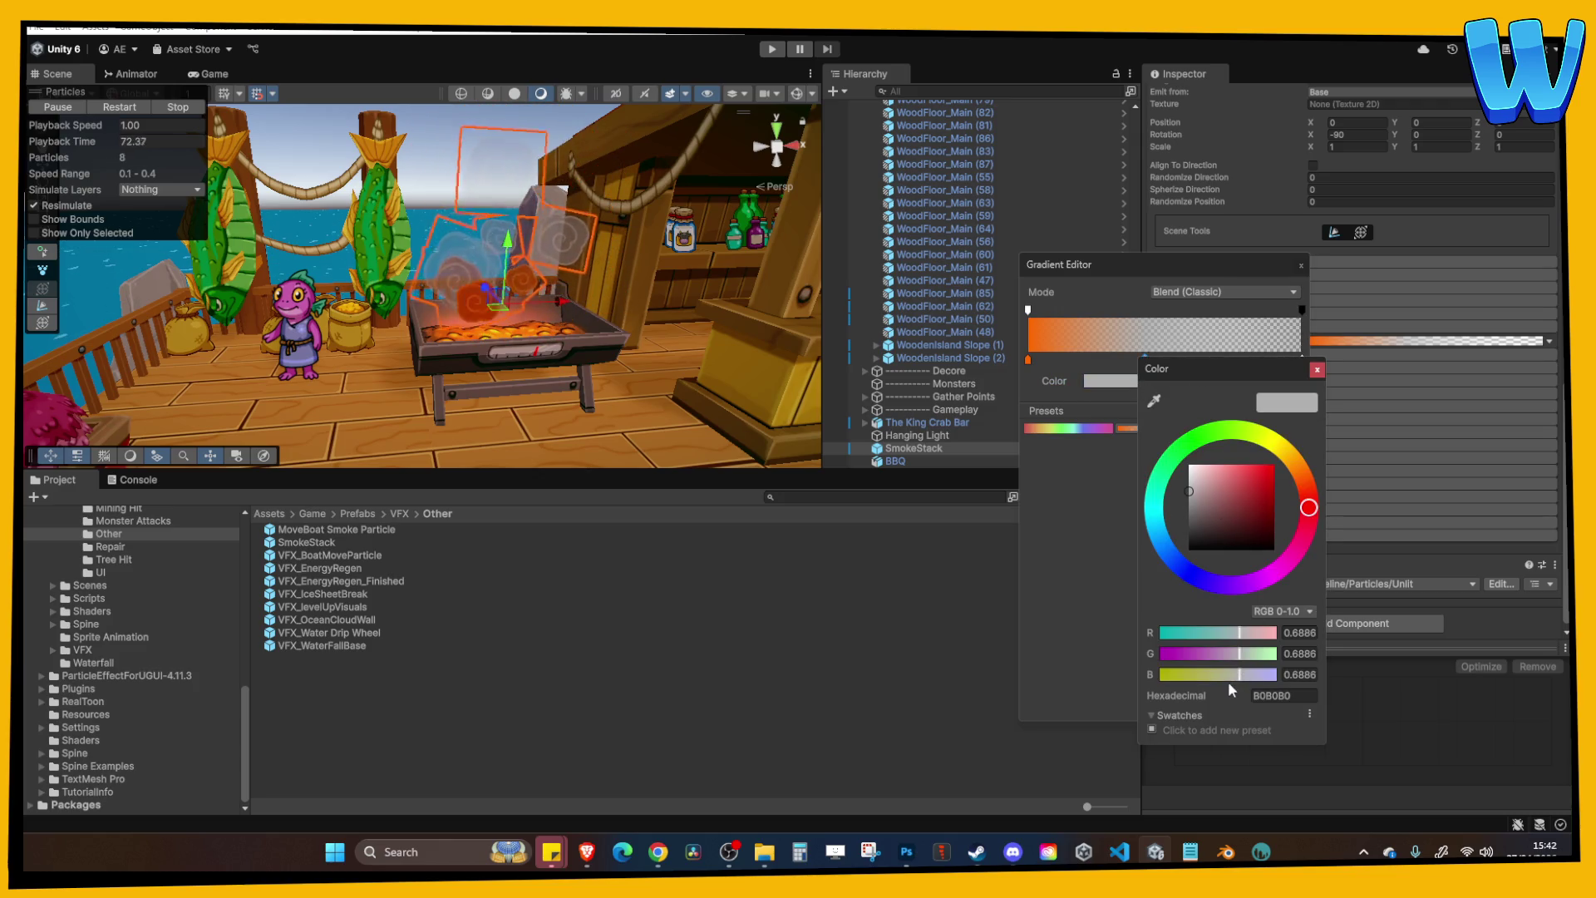
click(1192, 378)
Add a partial transparency key of alpha 192 near the middle of the gradient.
click(1143, 314)
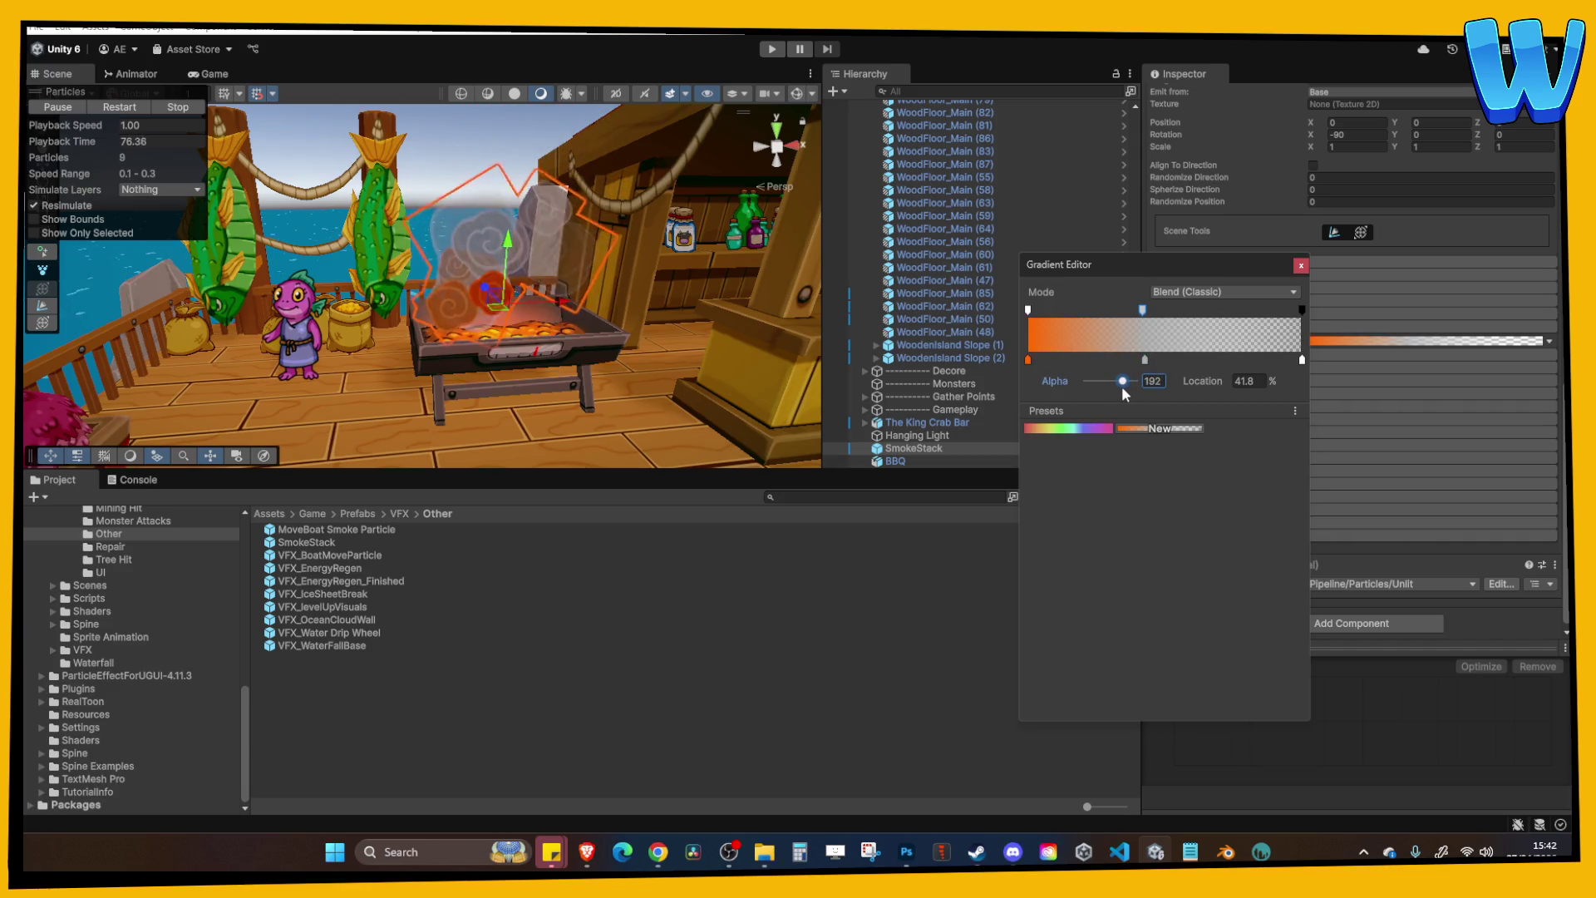
drag(1142, 310, 1156, 312)
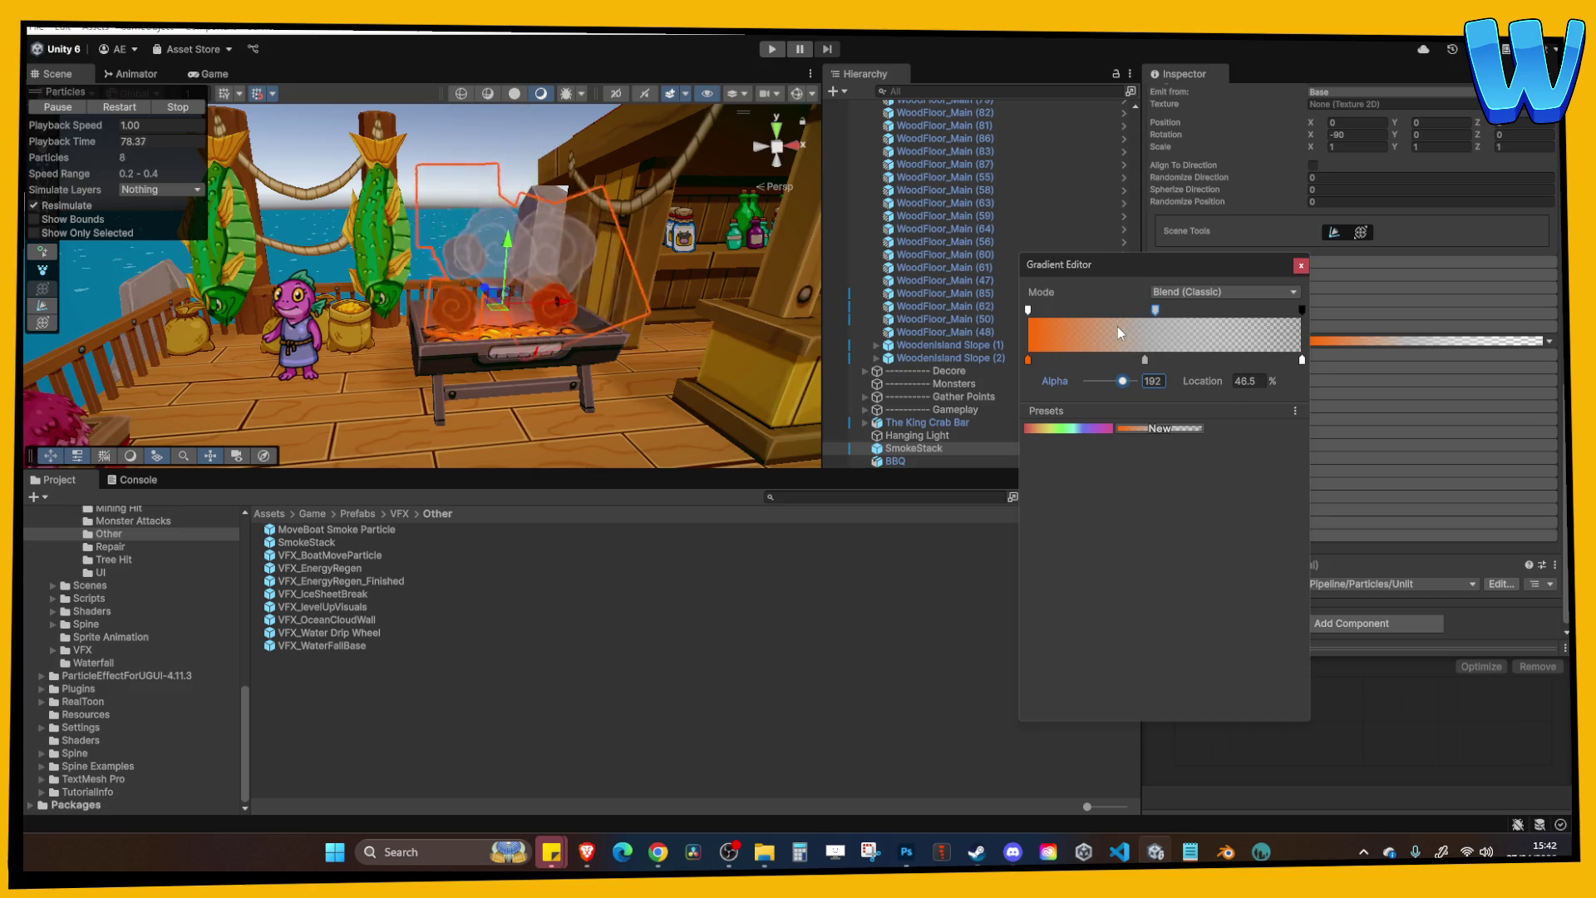
key(ctrl+z)
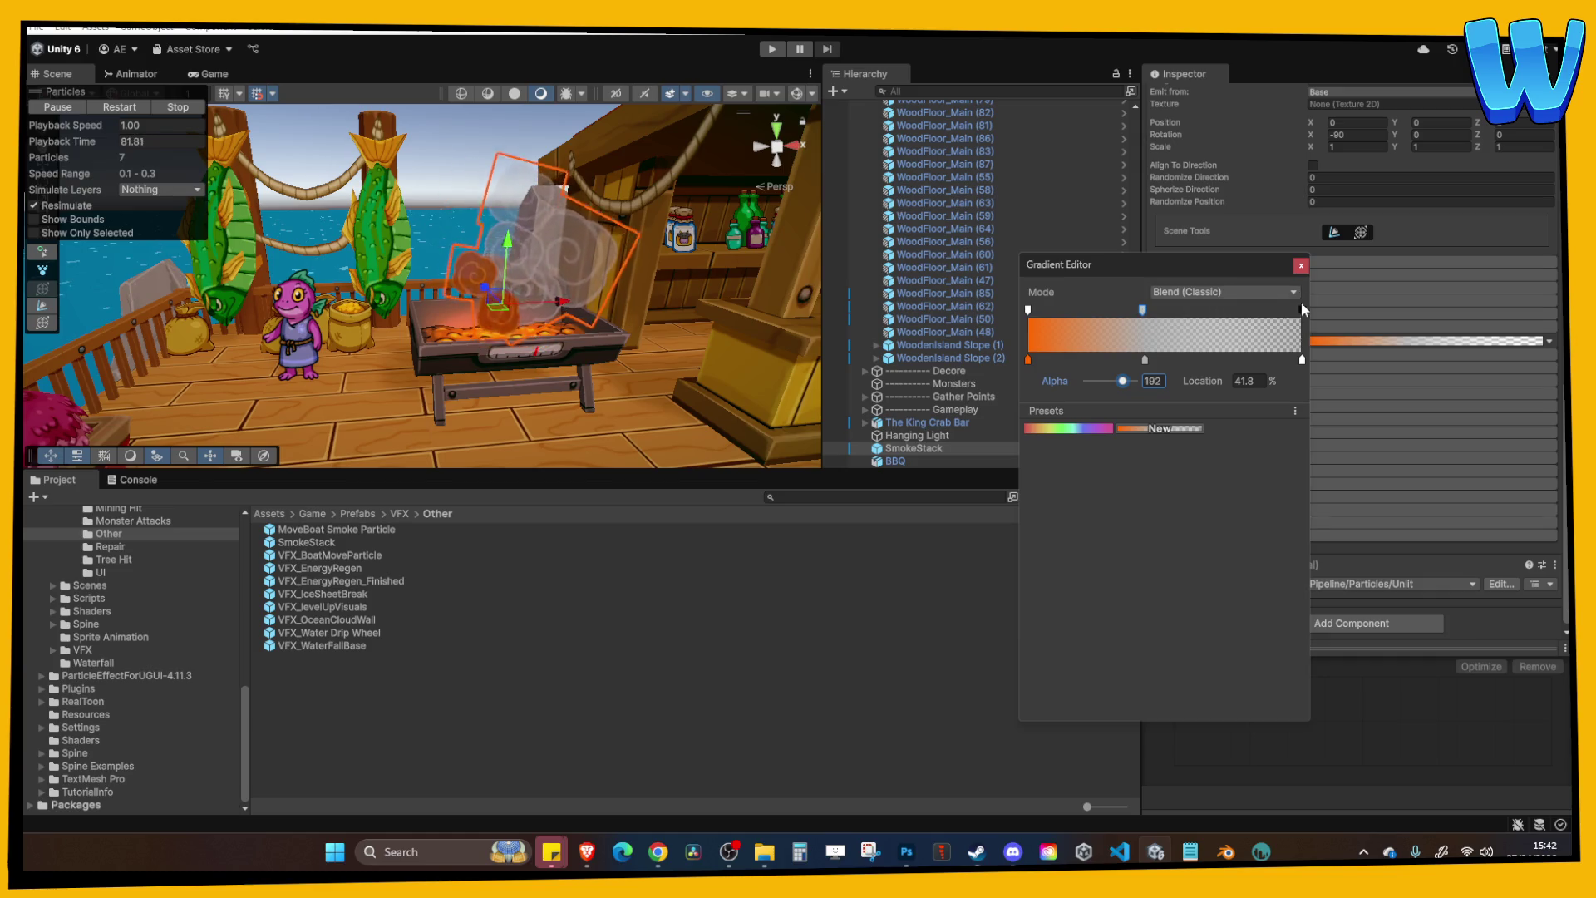
click(1301, 266)
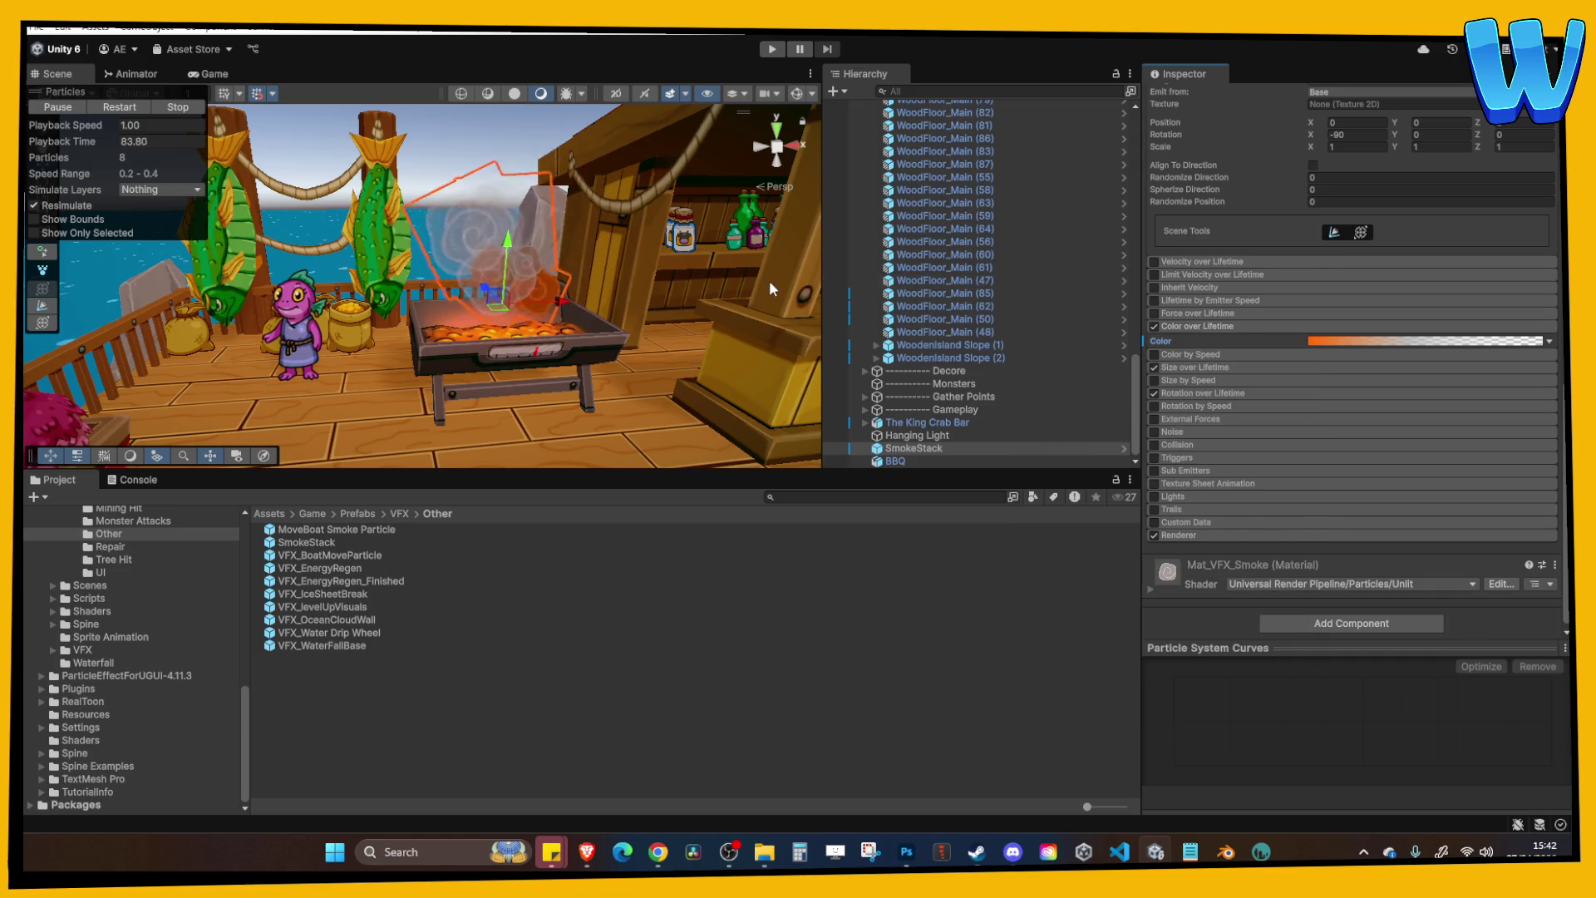
Move the grey colour key to 29.7% and the alpha 192 key to 34.7%.
drag(770, 280, 916, 392)
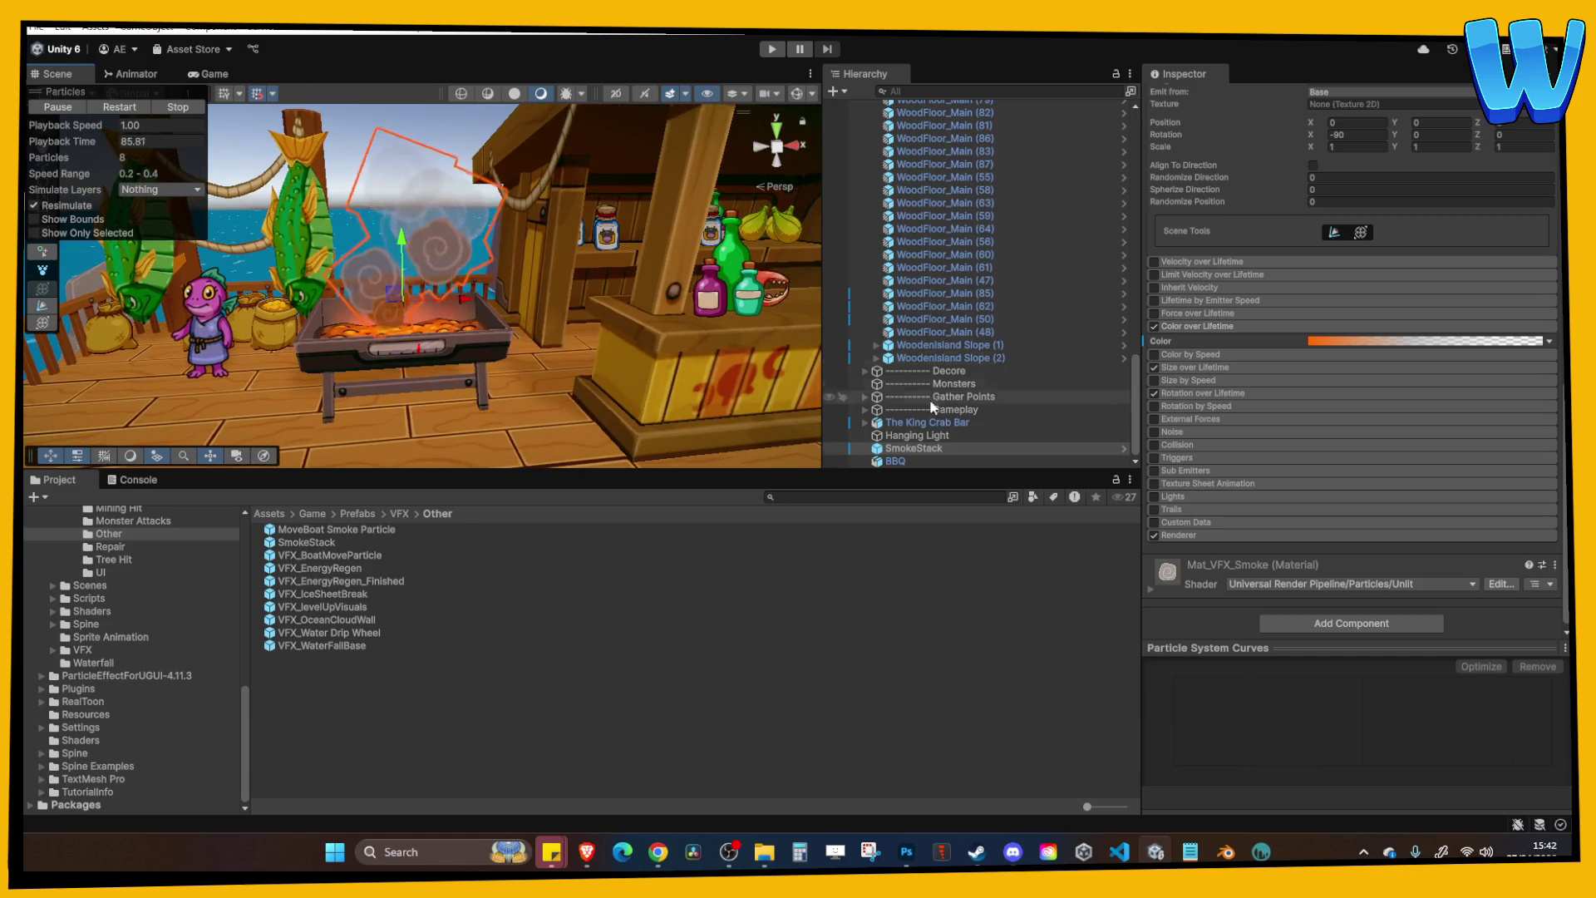
click(1334, 342)
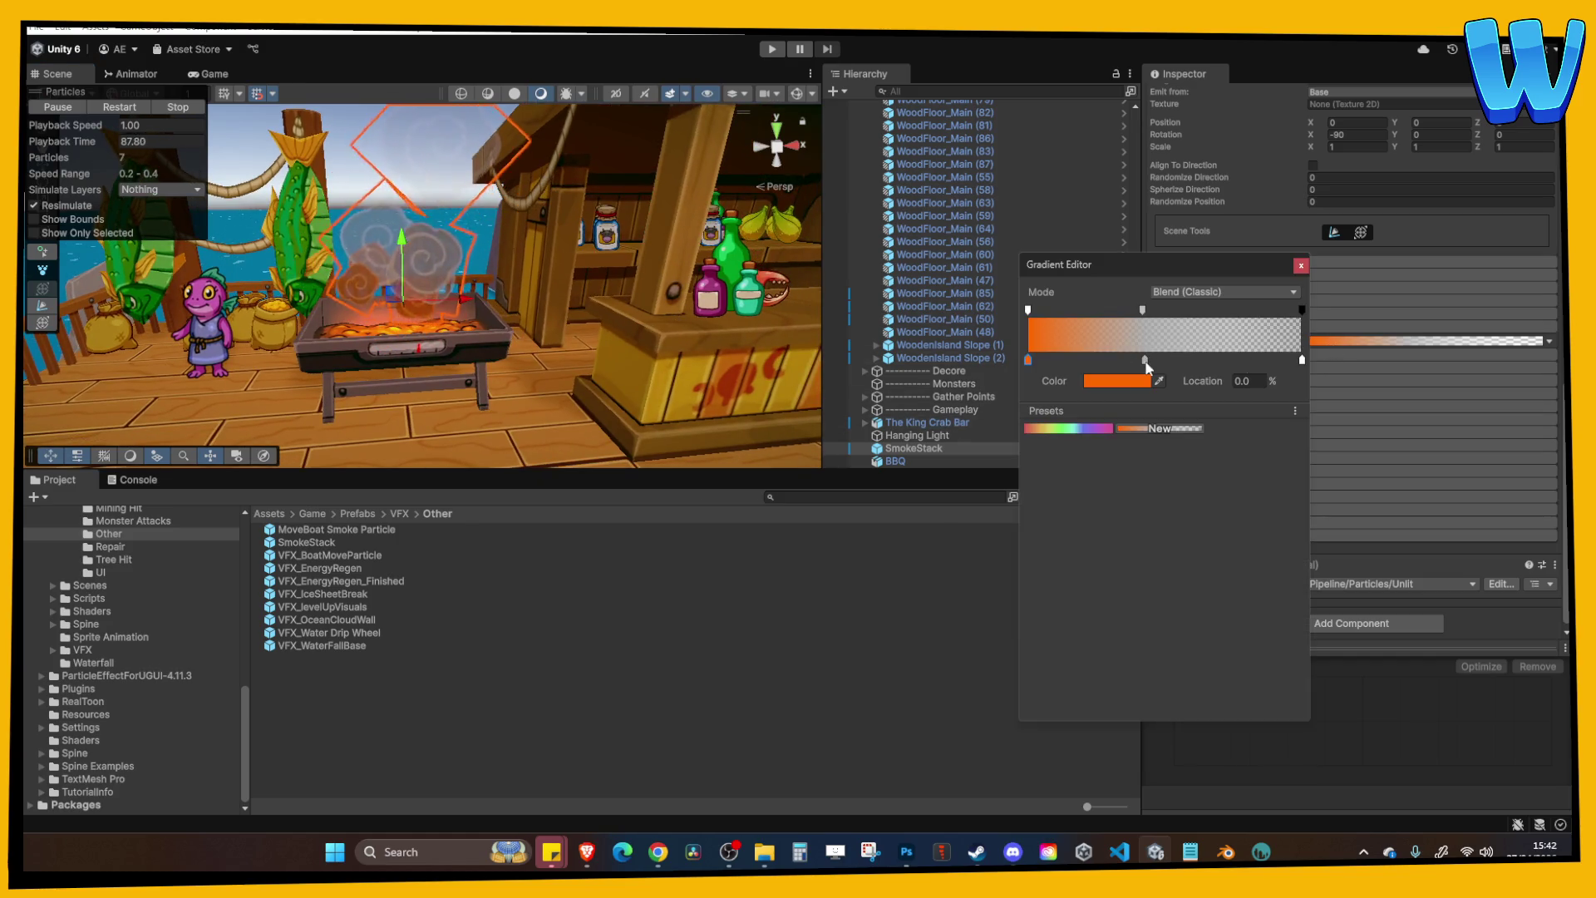
drag(1145, 360, 1109, 360)
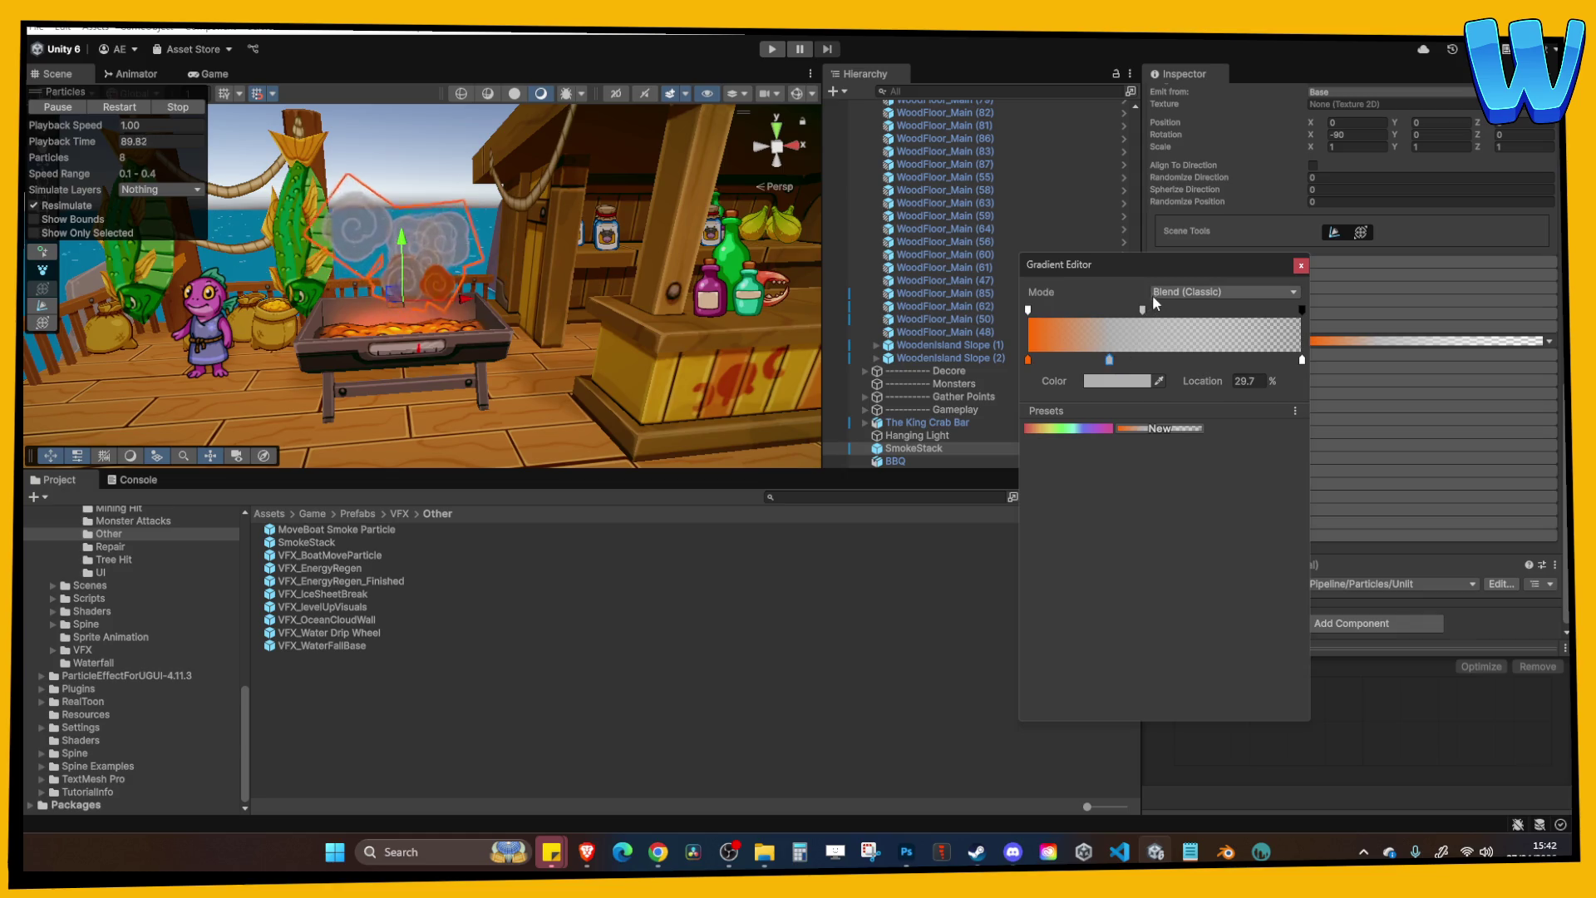
drag(1143, 309, 1123, 309)
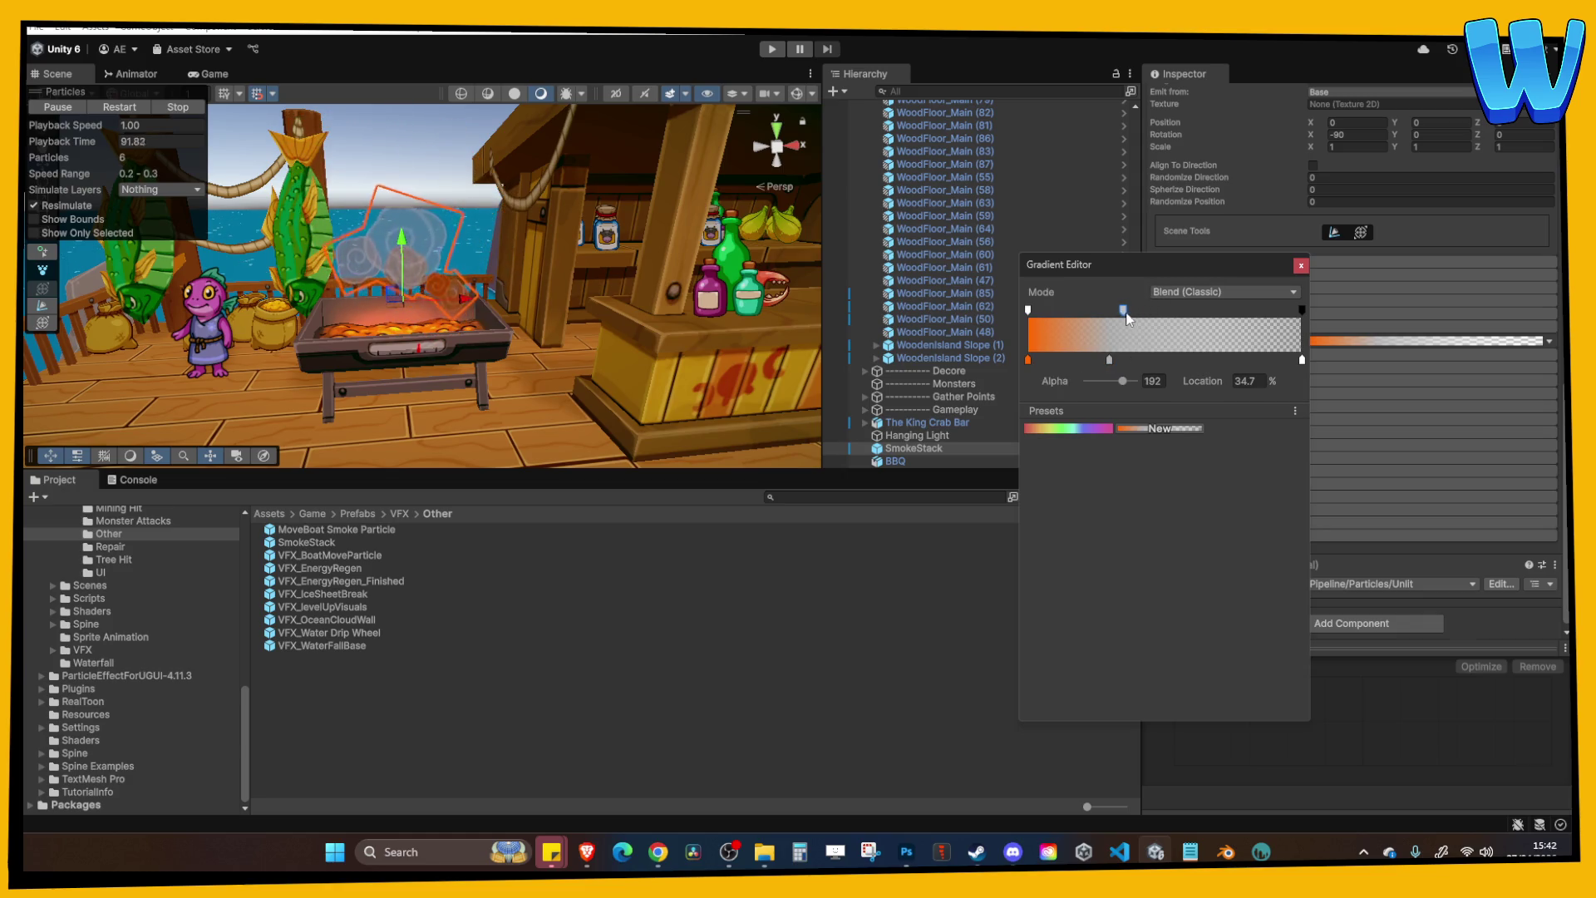
click(1301, 265)
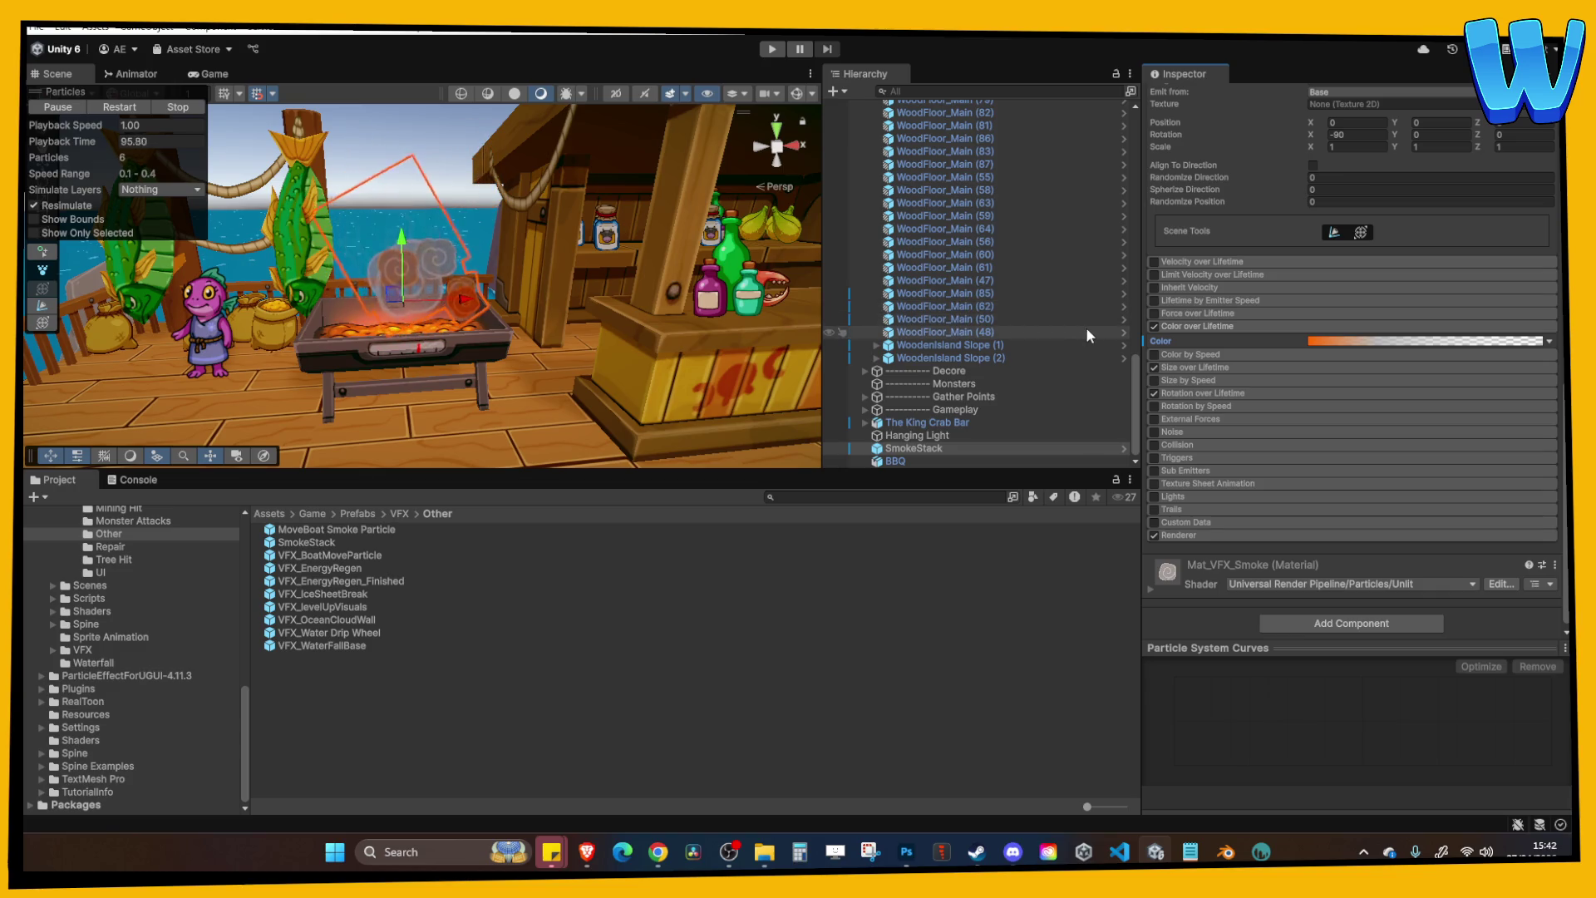
scroll(551, 249, down, 5)
Move the opaque alpha key to 16.5% and the orange colour key to about 10%.
drag(551, 249, 556, 342)
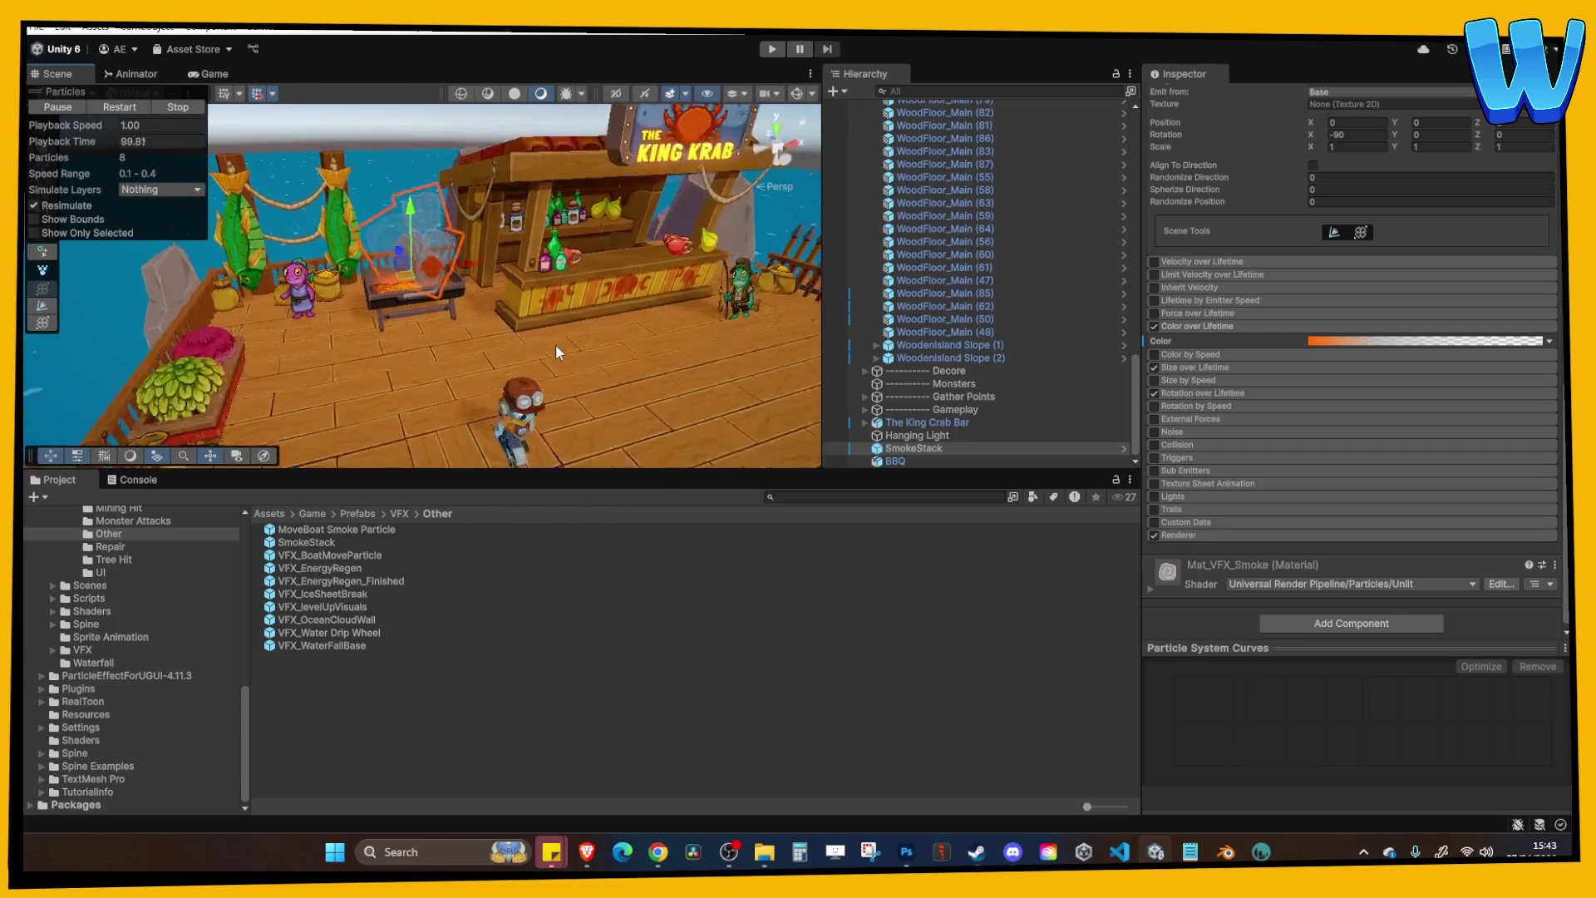
scroll(556, 352, up, 3)
scroll(541, 316, up, 3)
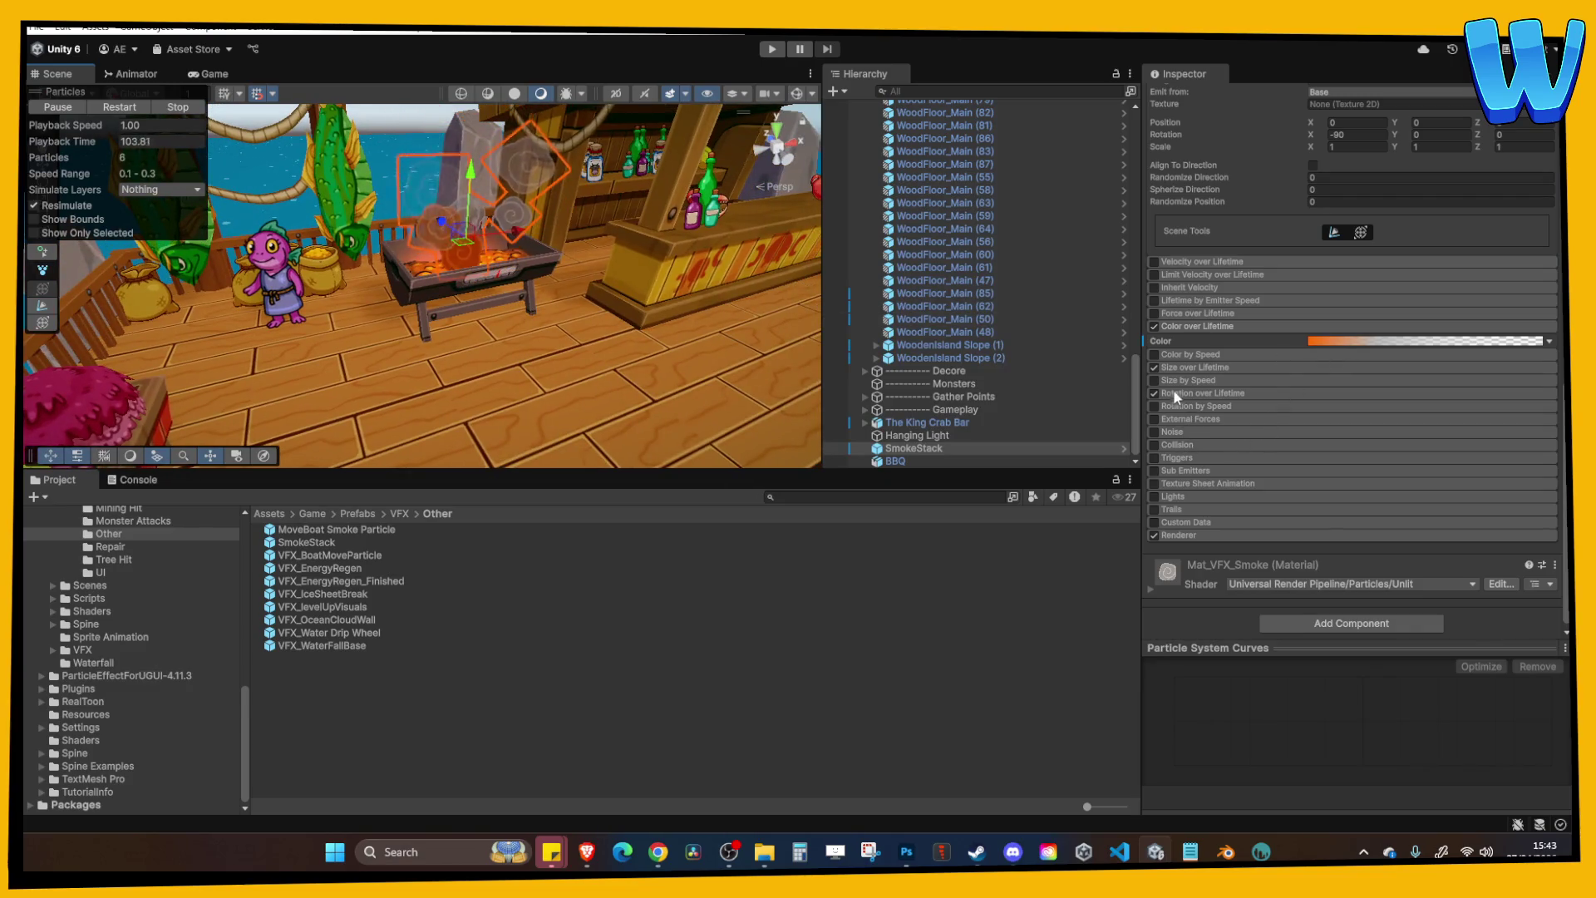
double_click(1184, 369)
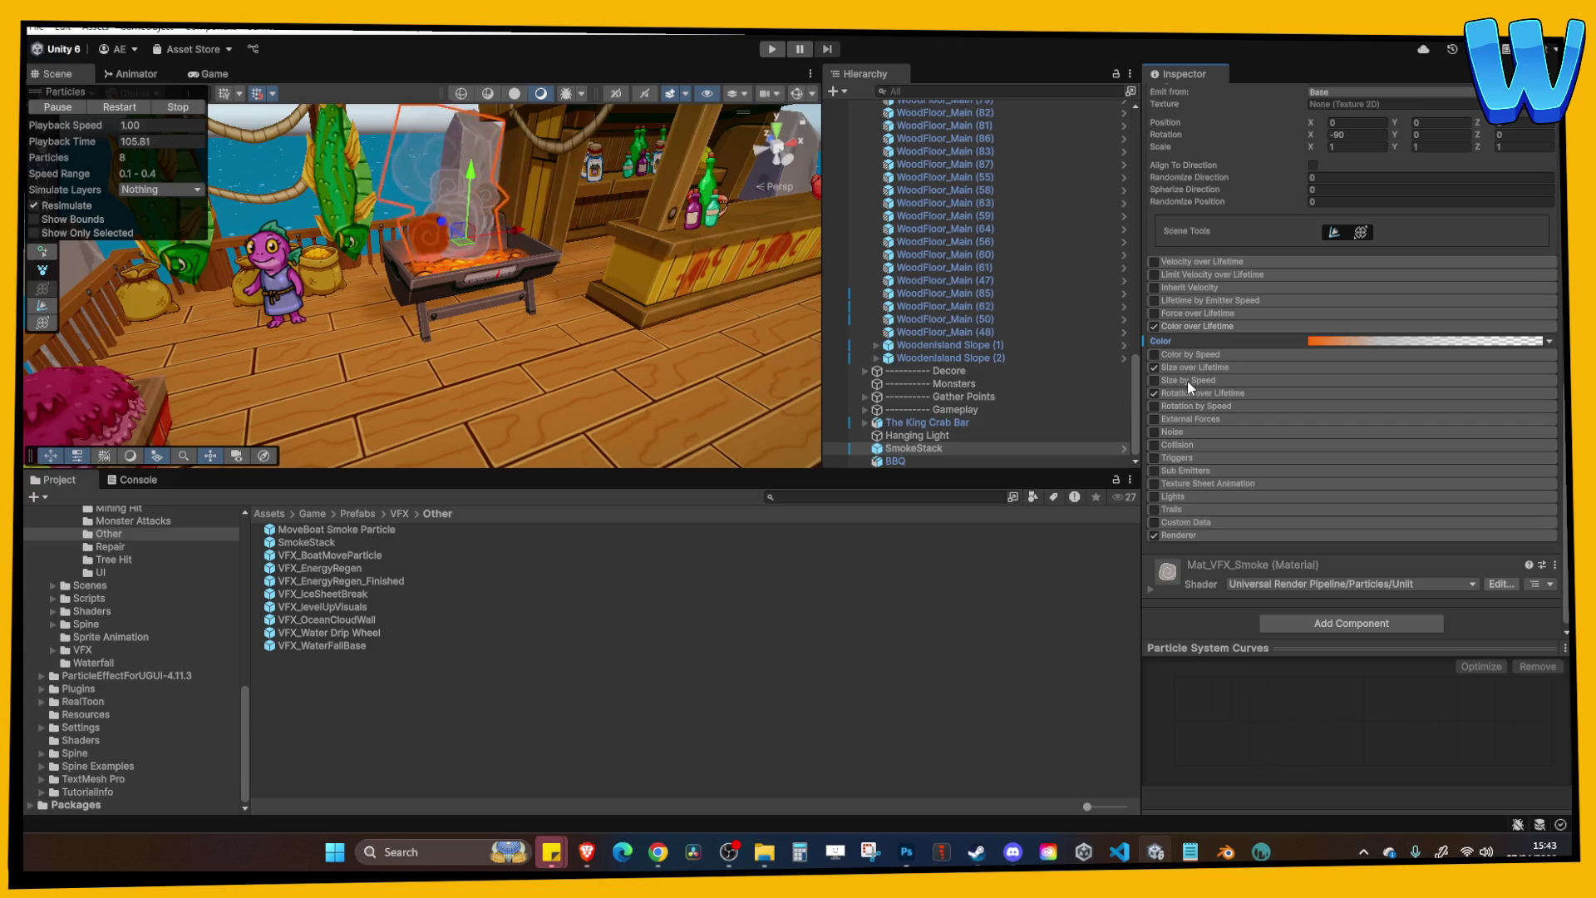
click(1322, 340)
drag(1037, 311, 1074, 310)
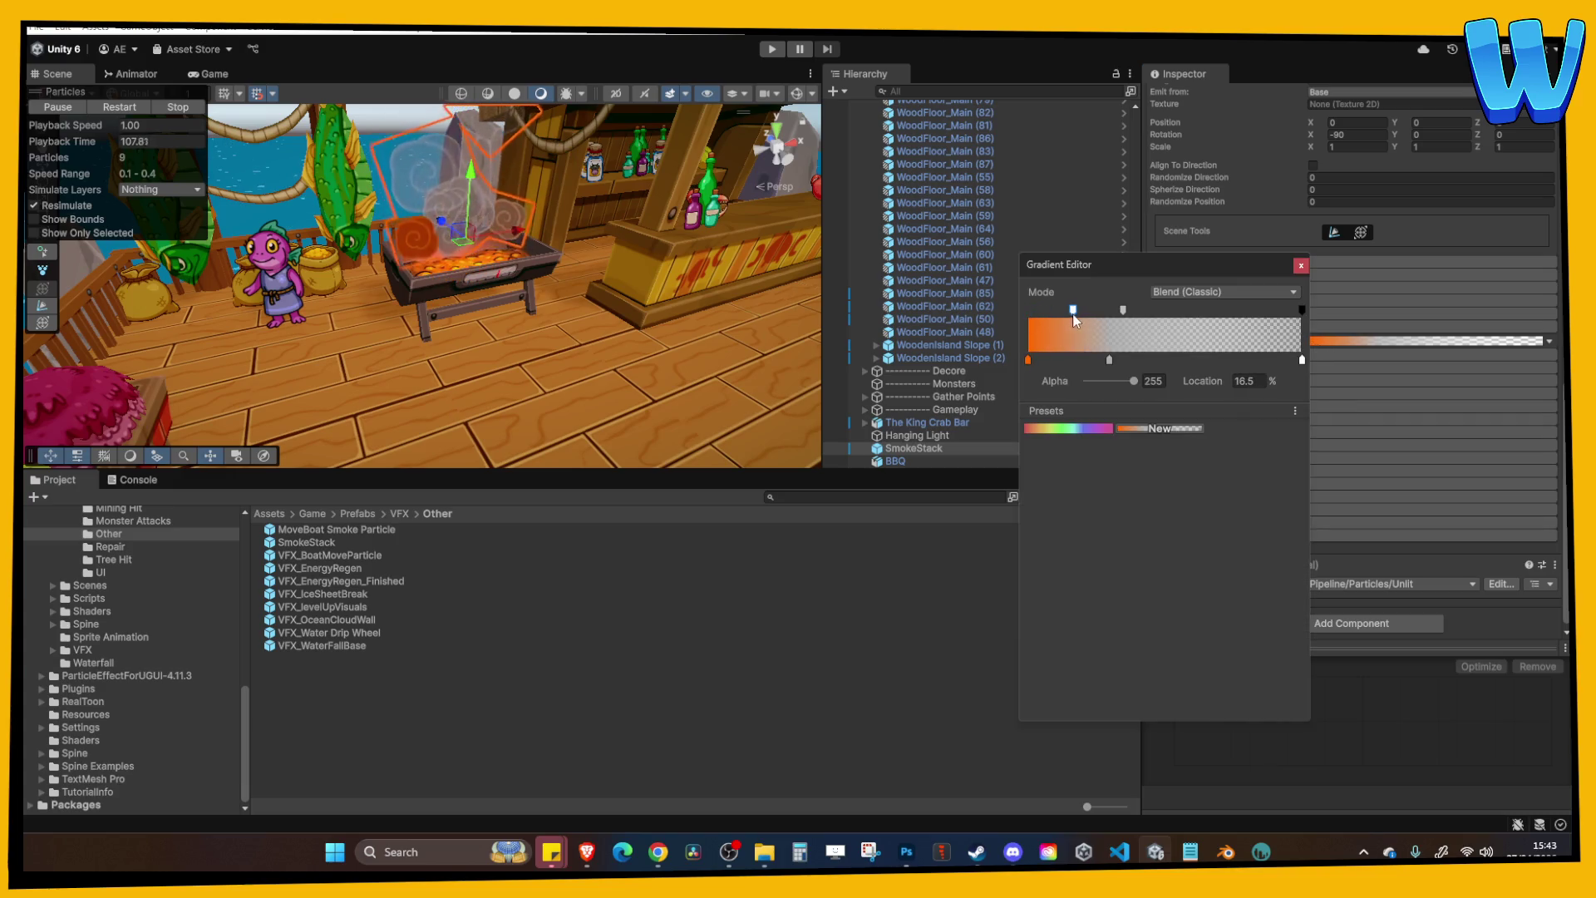
drag(1029, 359, 1057, 359)
Add an alpha key with value 0 at the gradient start so the smoke fades in.
click(1028, 310)
double_click(1153, 381)
text(0)
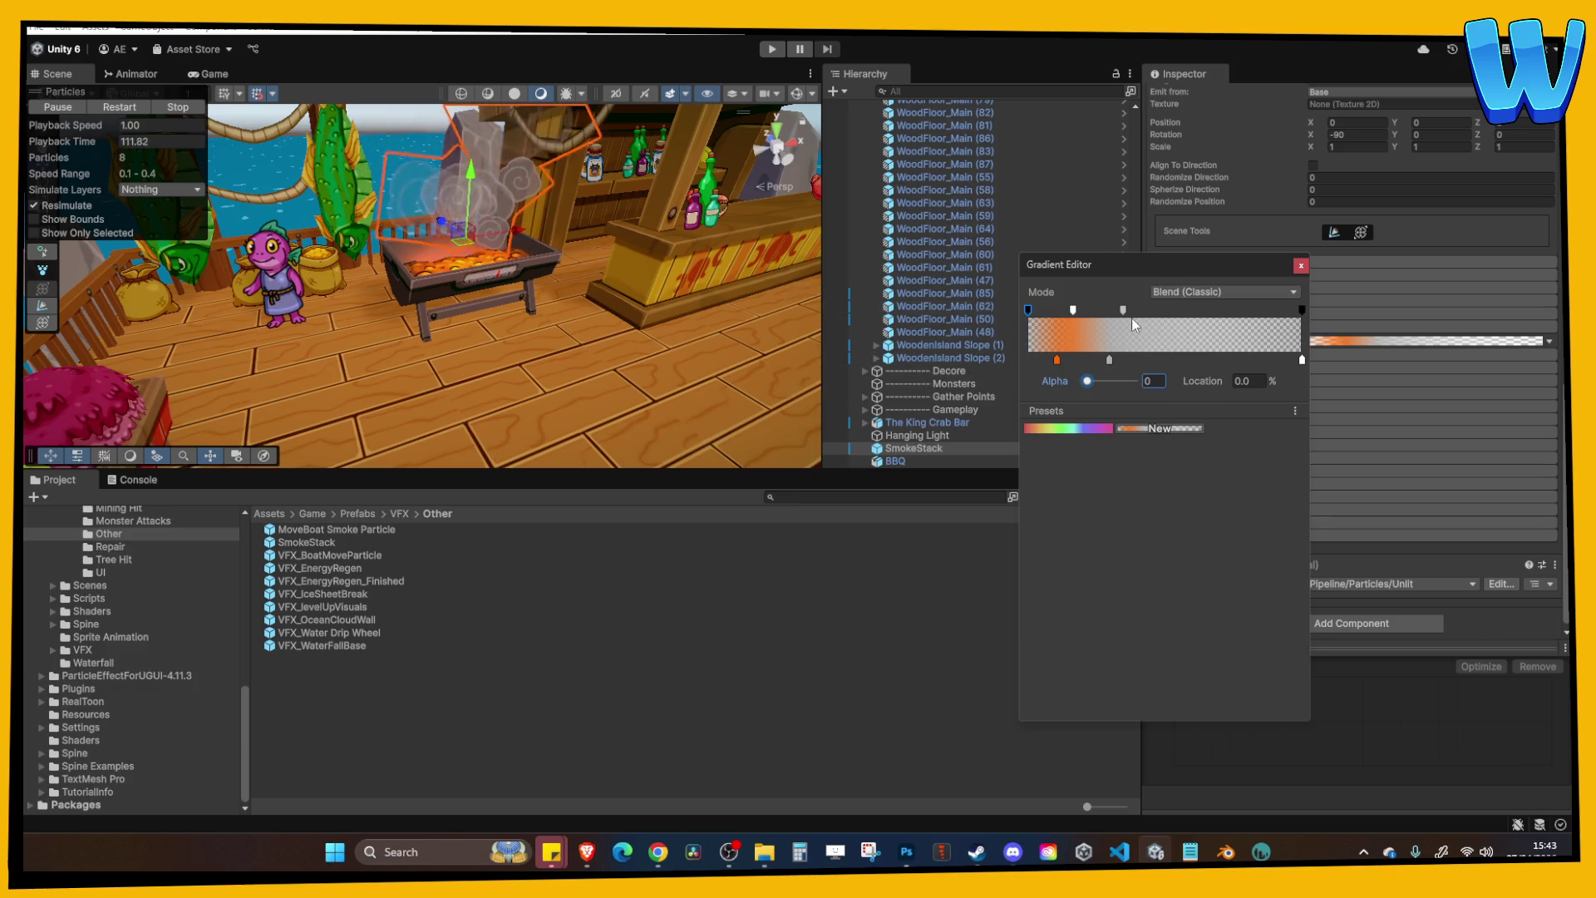
click(1301, 265)
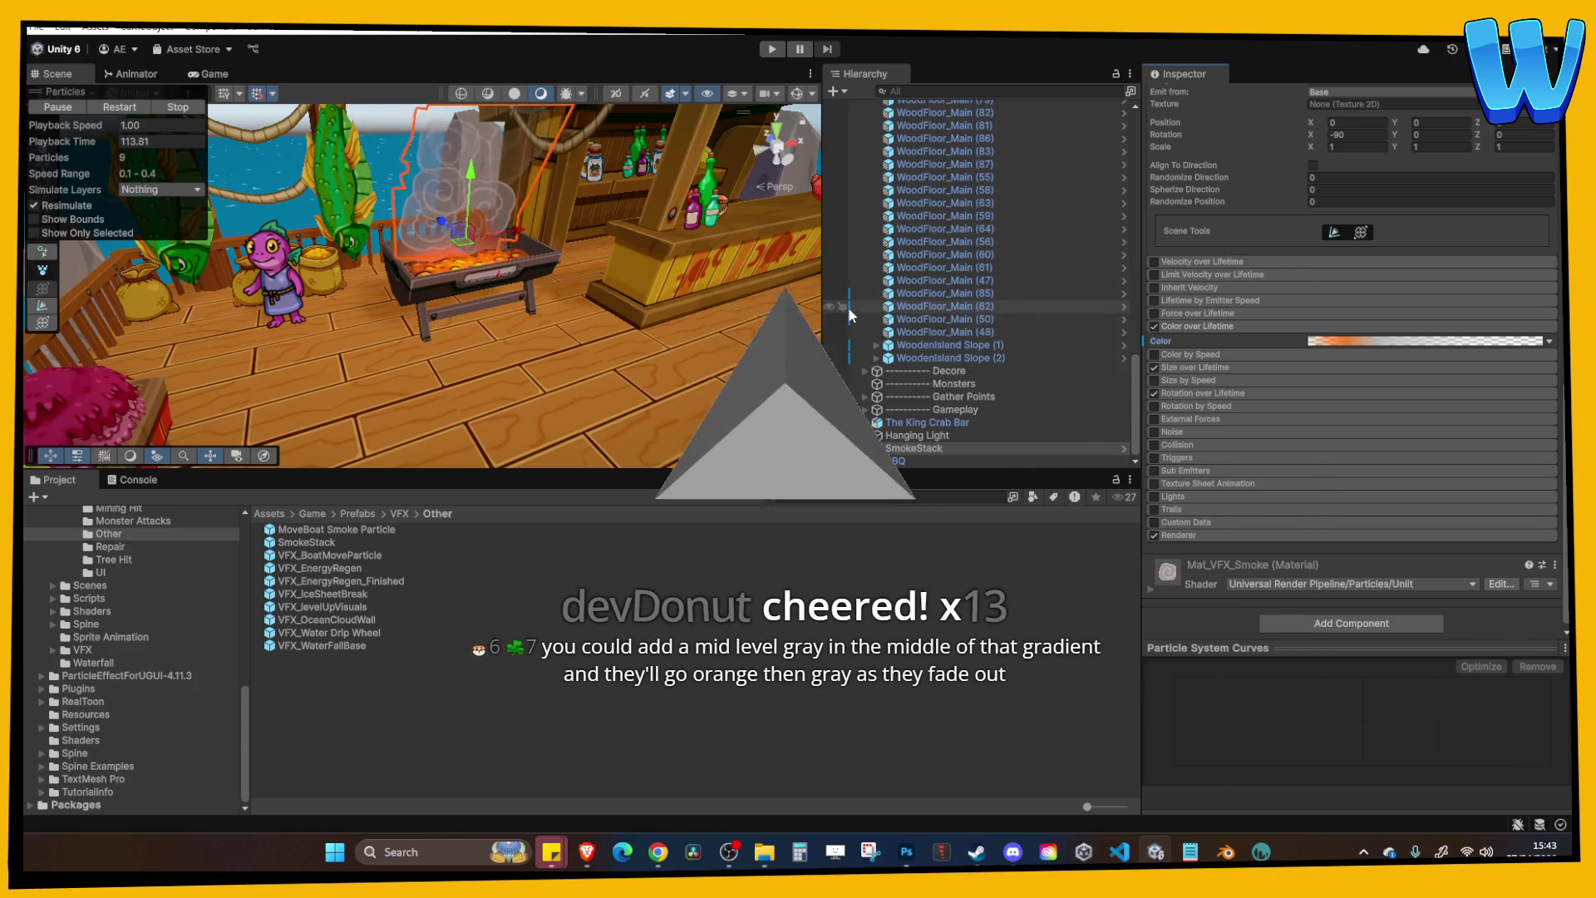
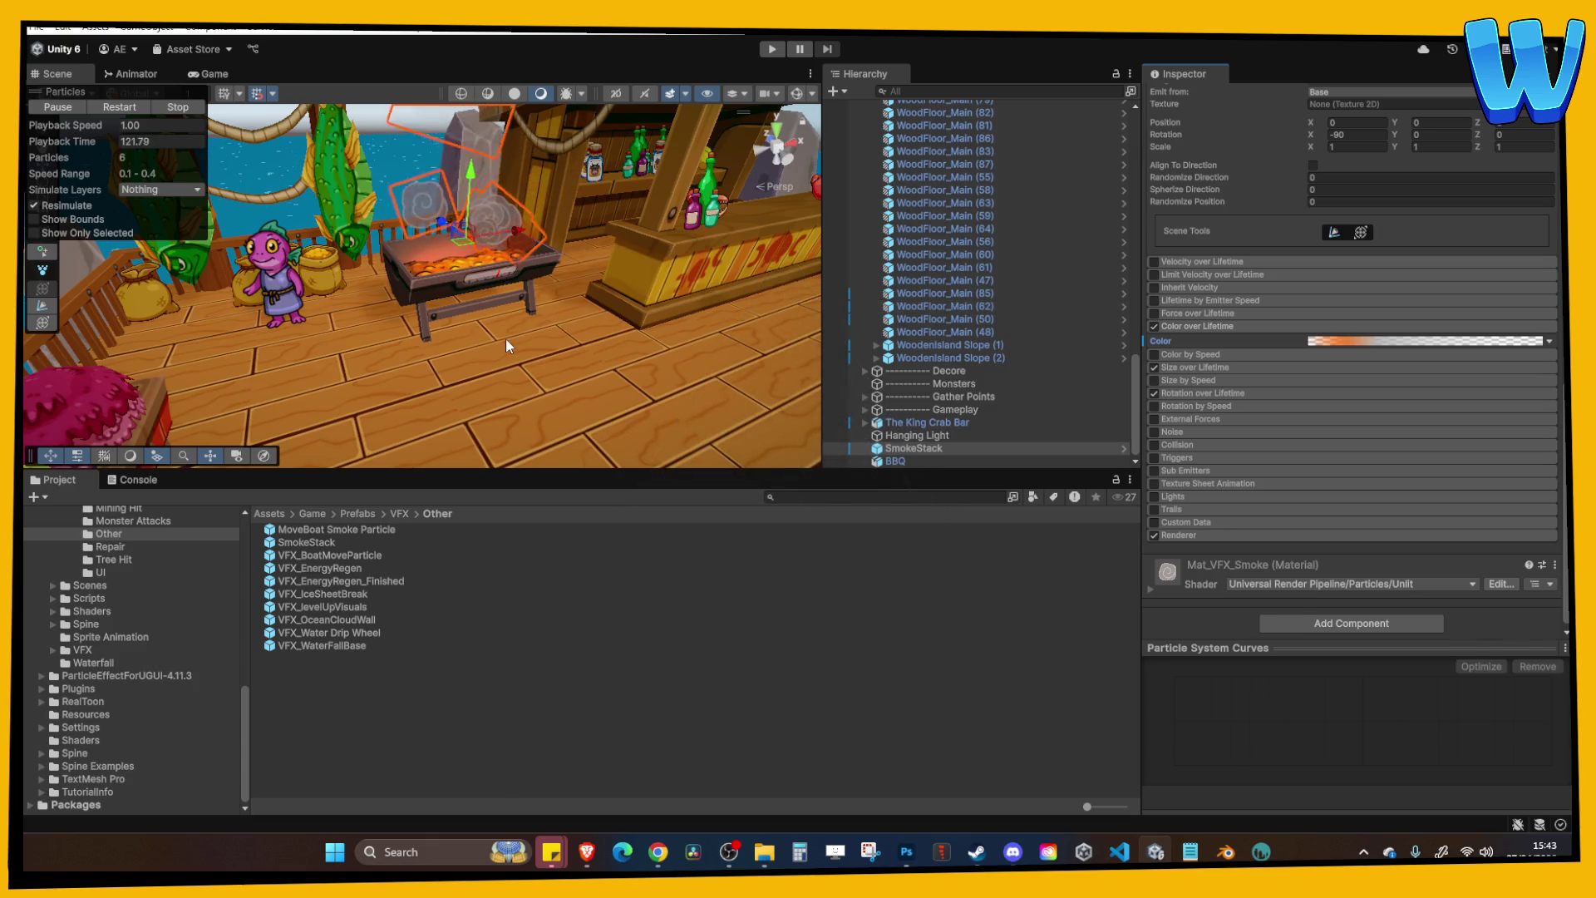
Select the BBQ grill, frame it with F, and orbit in close around it.
scroll(537, 321, down, 5)
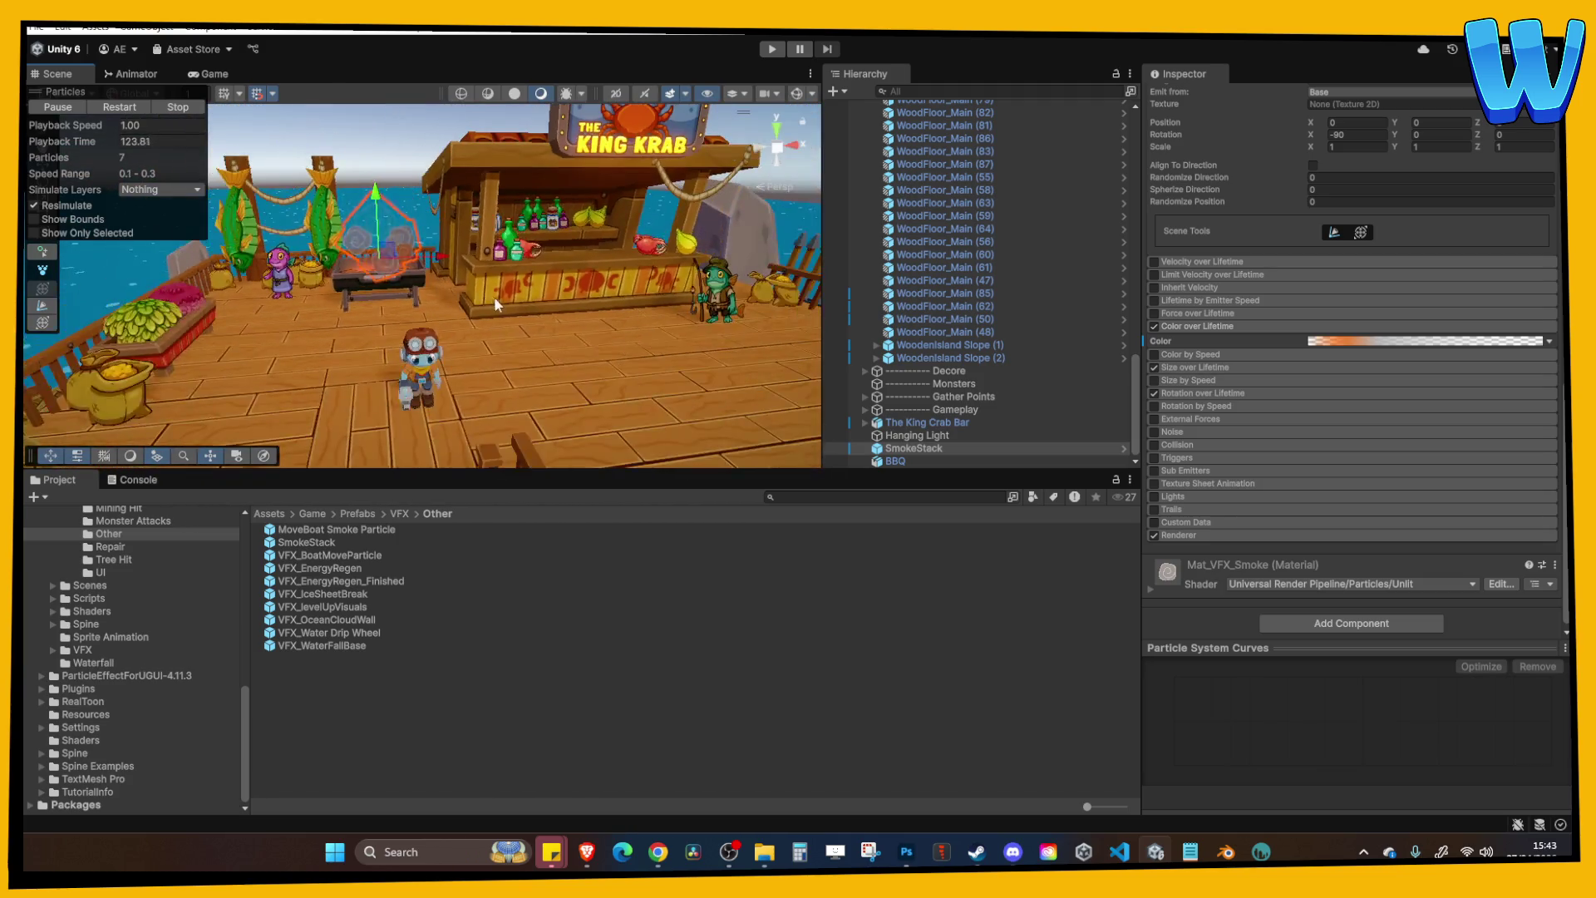
key(f)
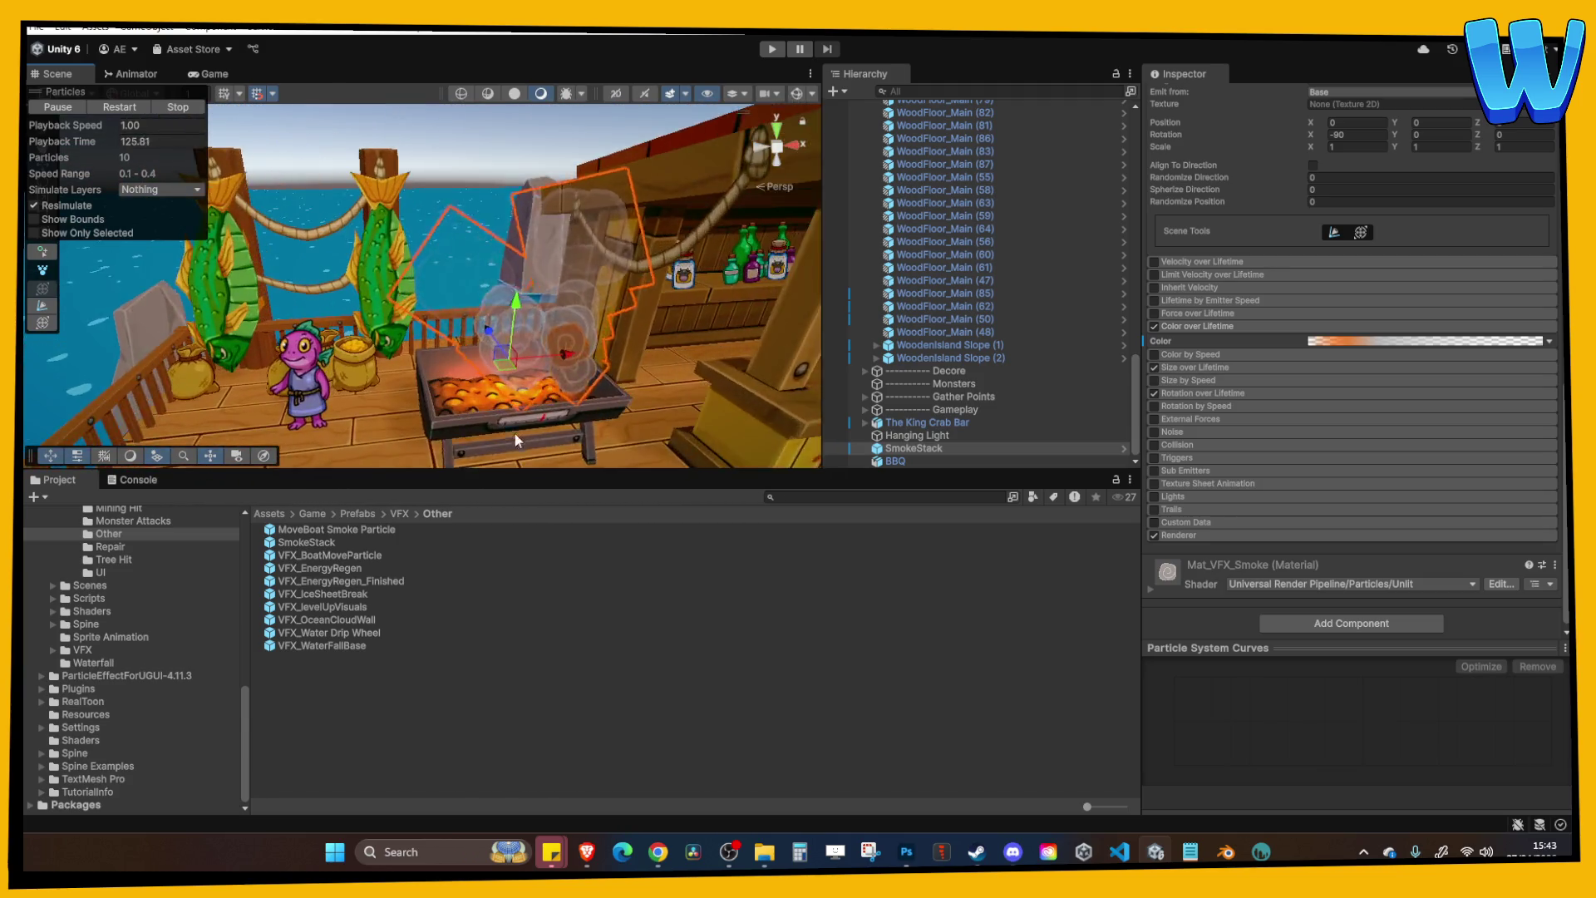
scroll(517, 439, down, 3)
click(449, 263)
key(f)
mouse_move(430, 283)
mouse_down()
mouse_move(416, 140)
mouse_move(418, 198)
mouse_up()
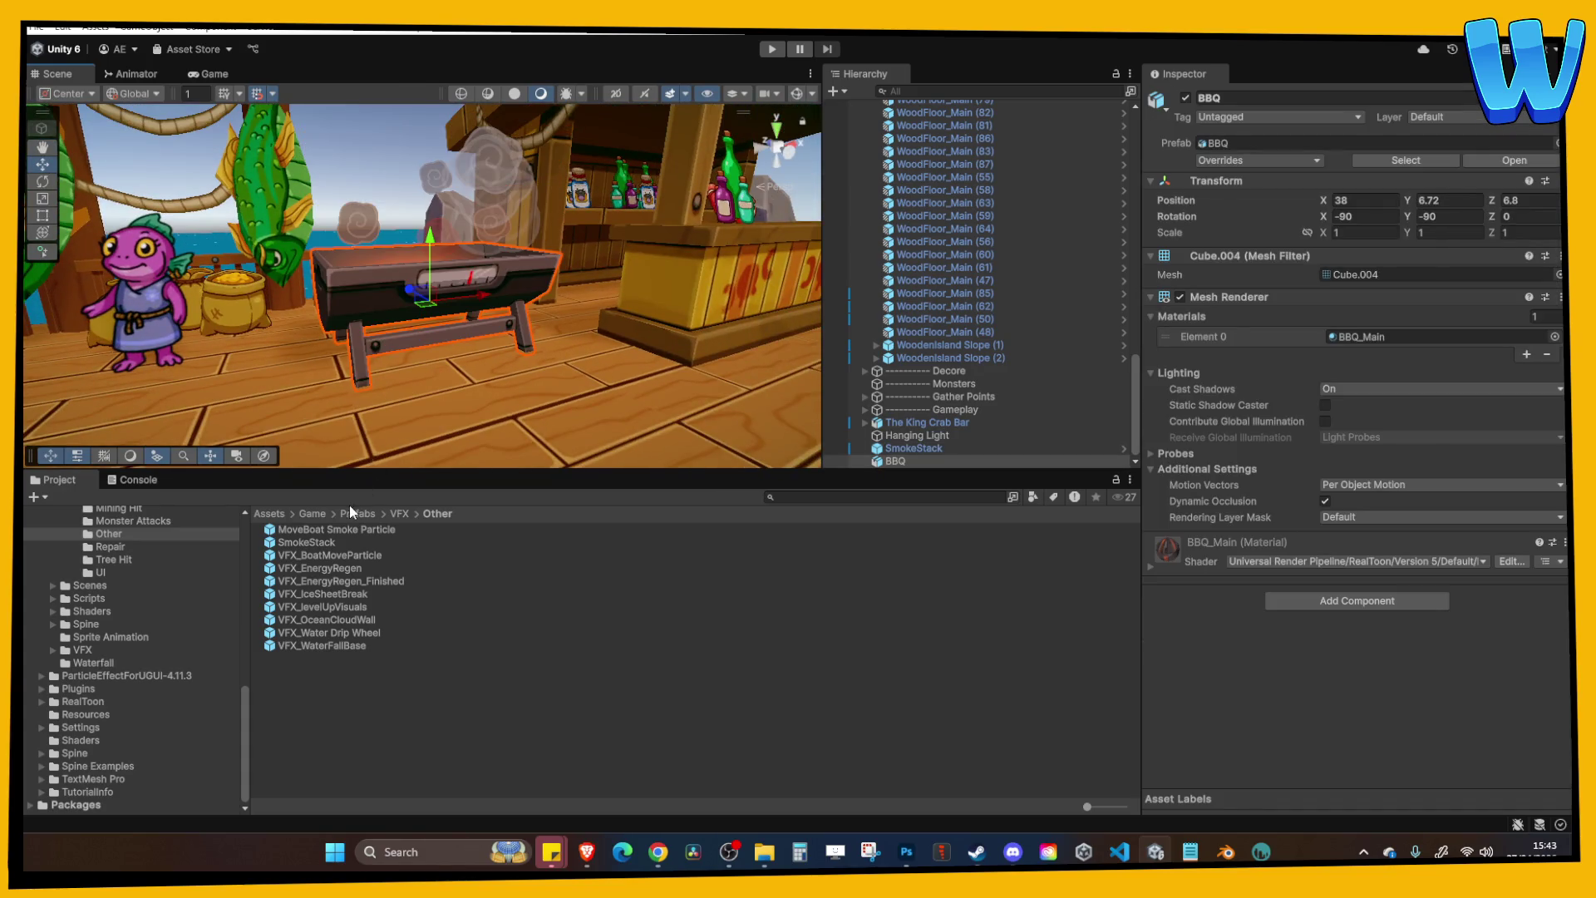
mouse_move(292, 352)
mouse_down()
mouse_move(331, 361)
mouse_move(422, 337)
mouse_up()
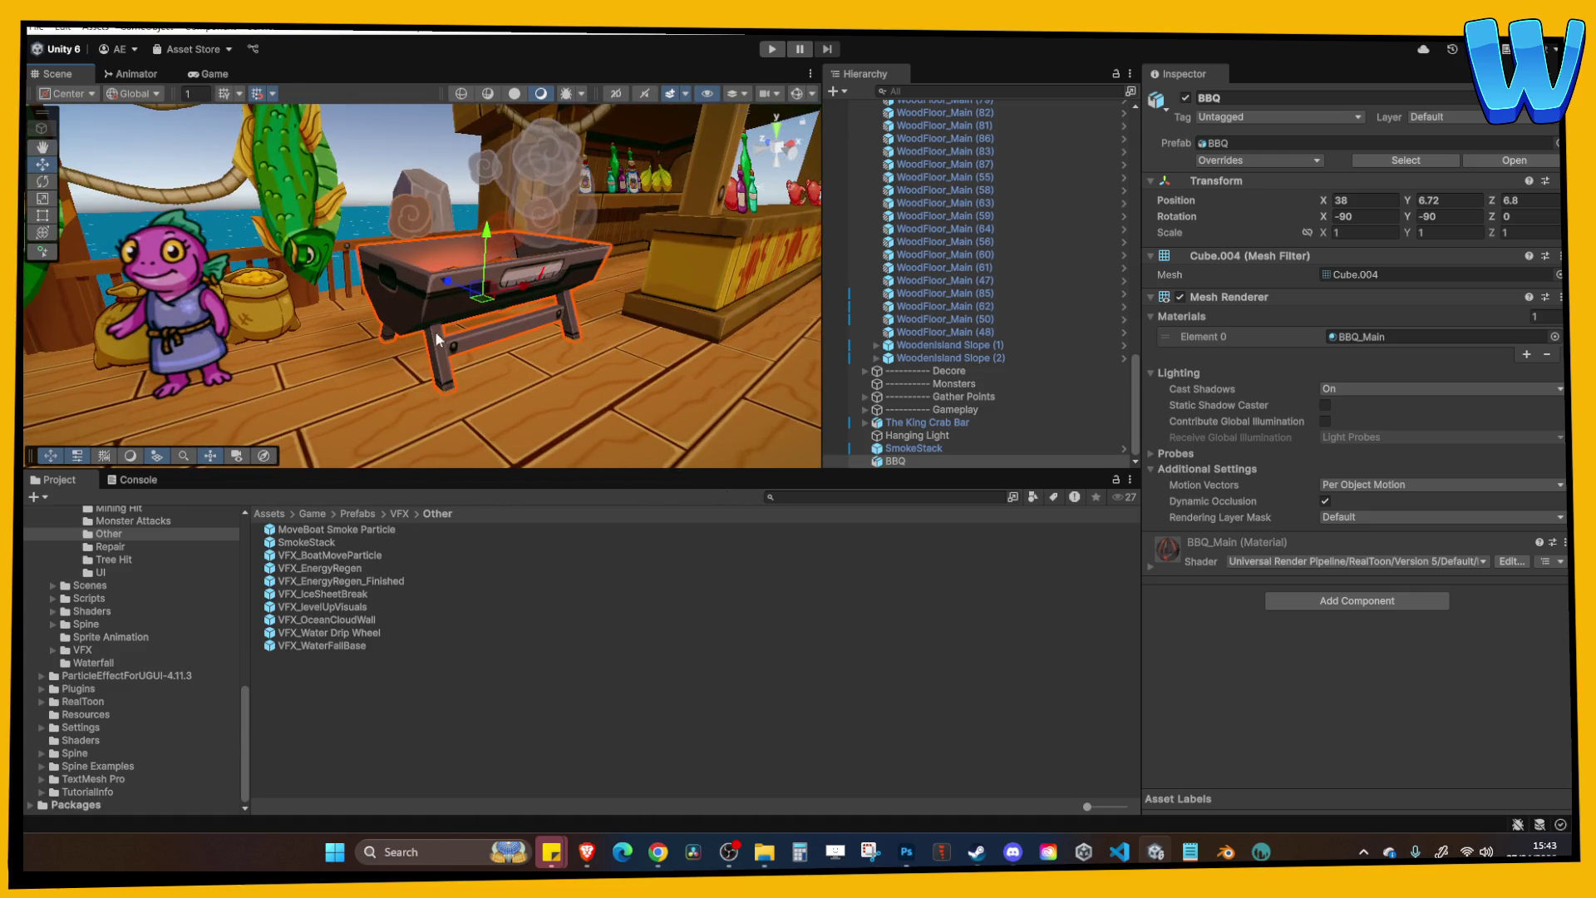
Raise BBQ_Main's Main Color Power under Texture - Color from 1.1 to 1.5.
click(1362, 337)
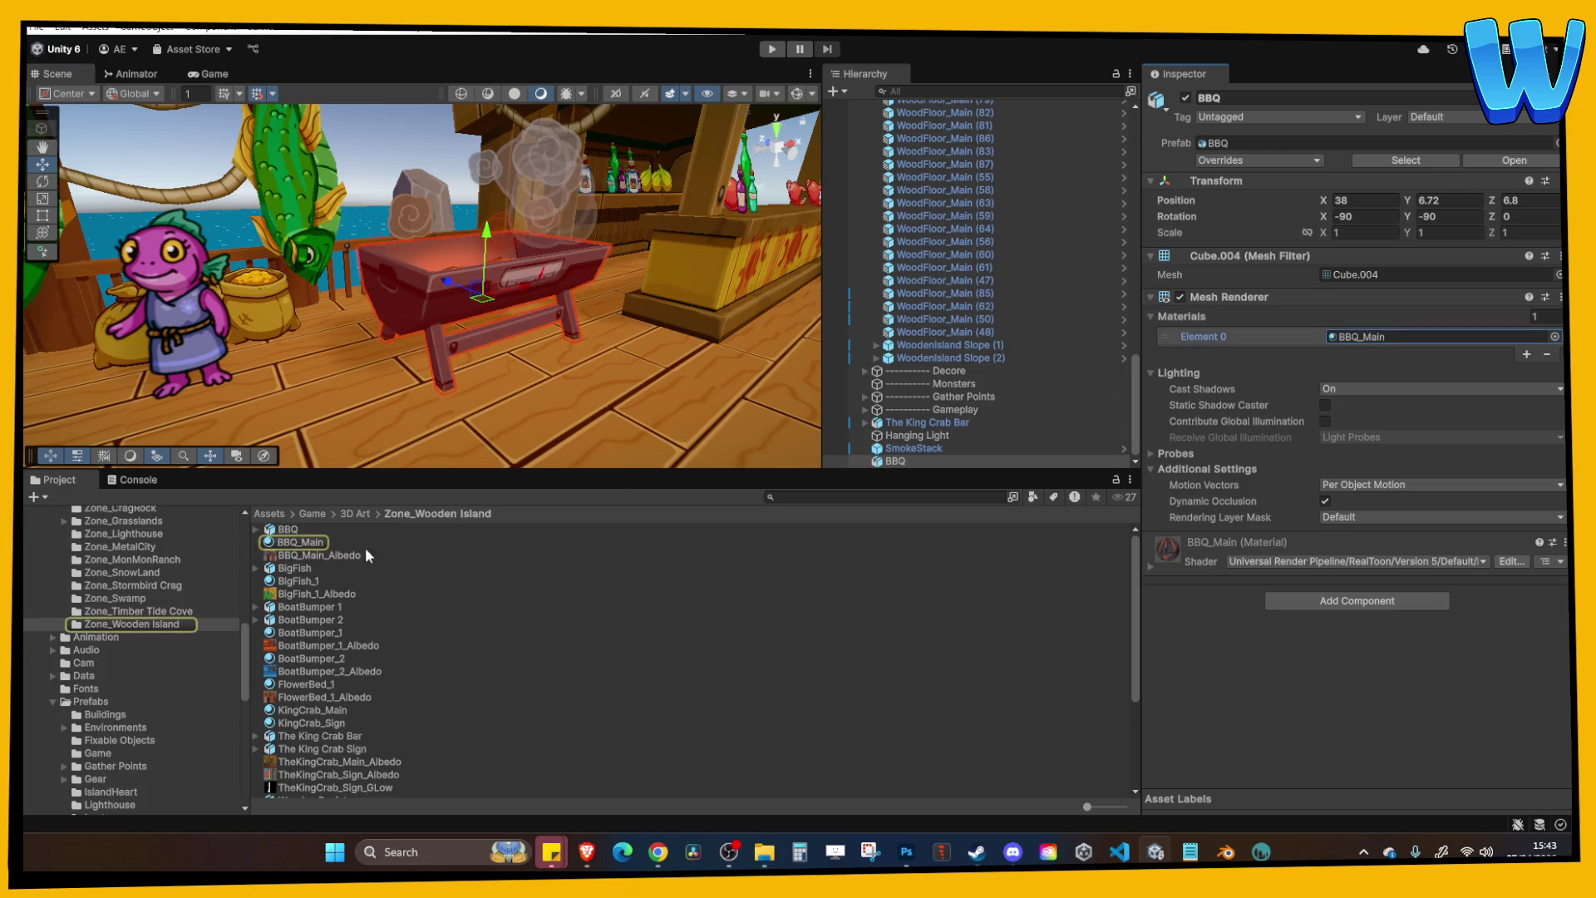
click(378, 543)
click(1259, 348)
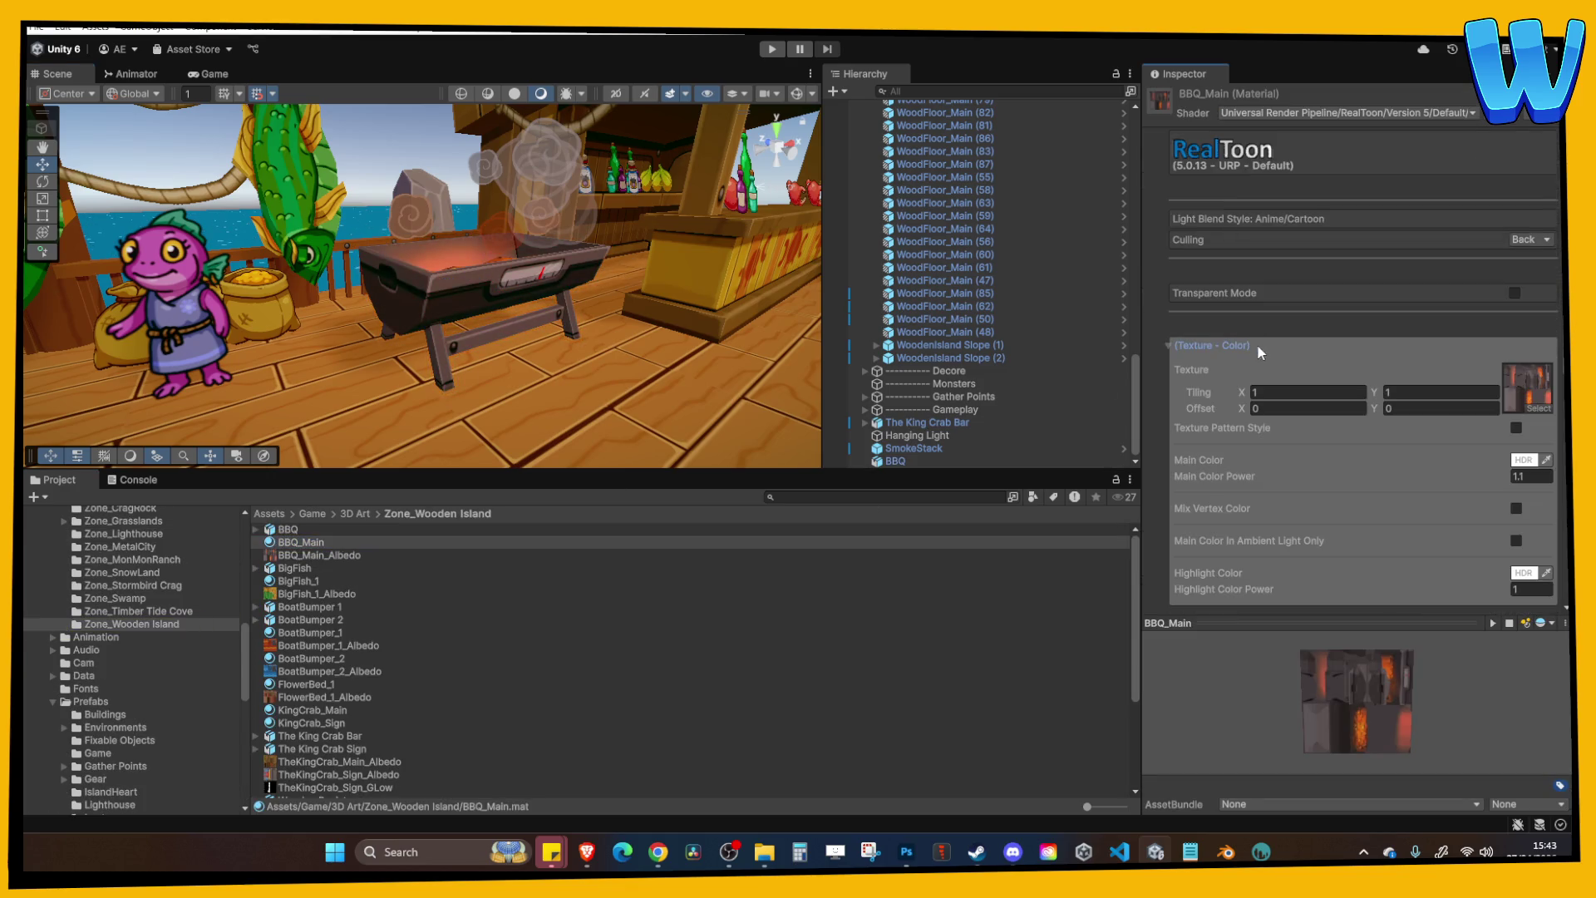
click(1527, 476)
drag(1494, 481, 1507, 484)
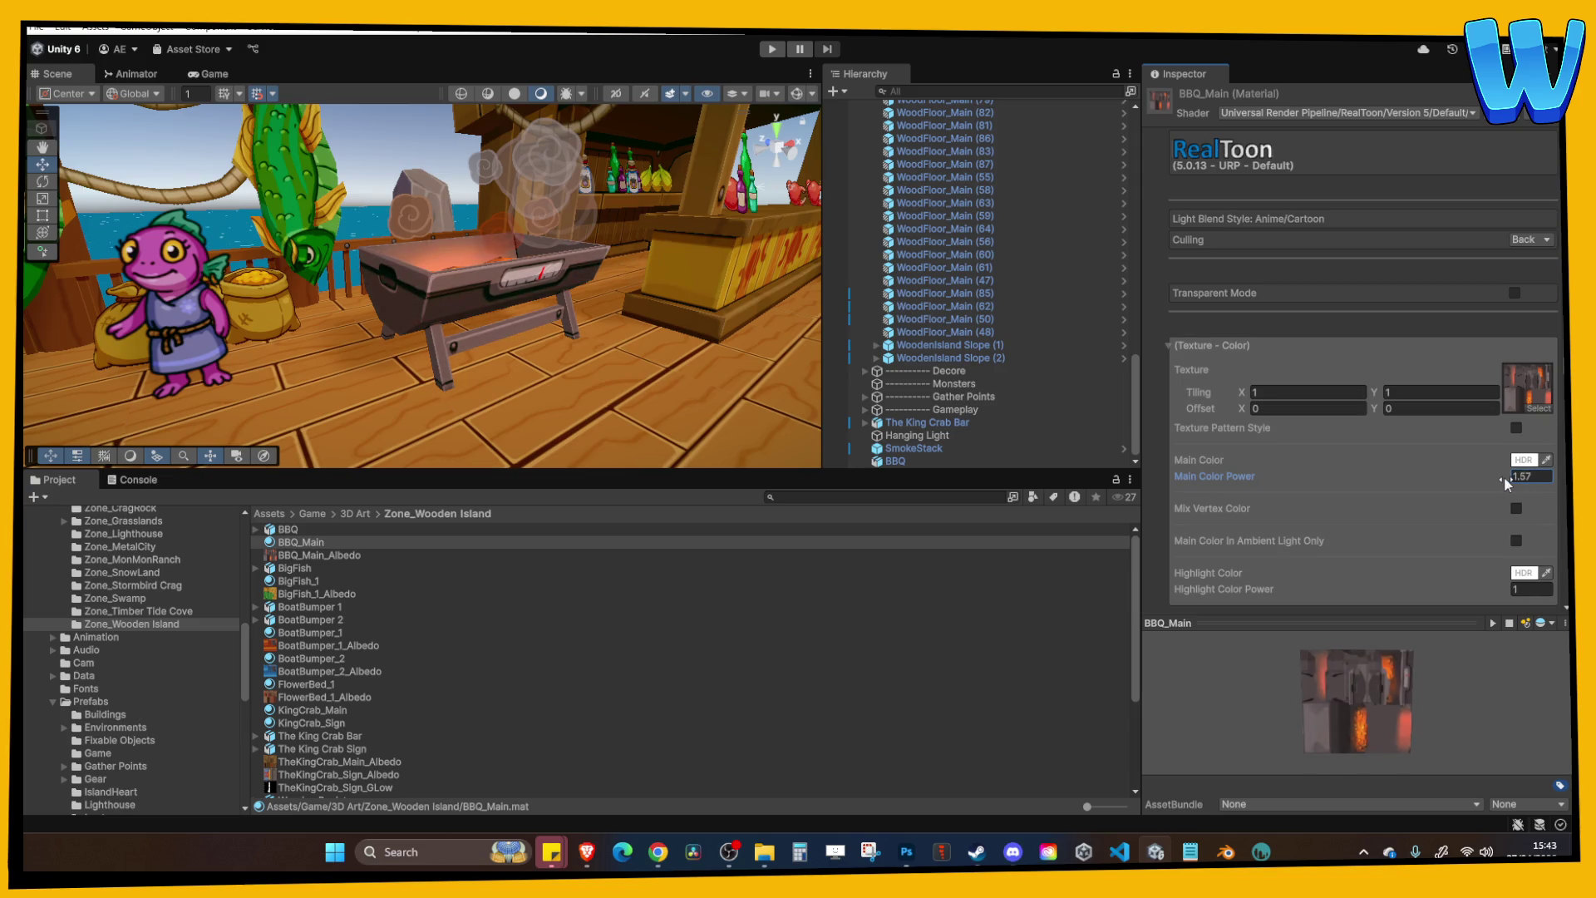
click(1536, 478)
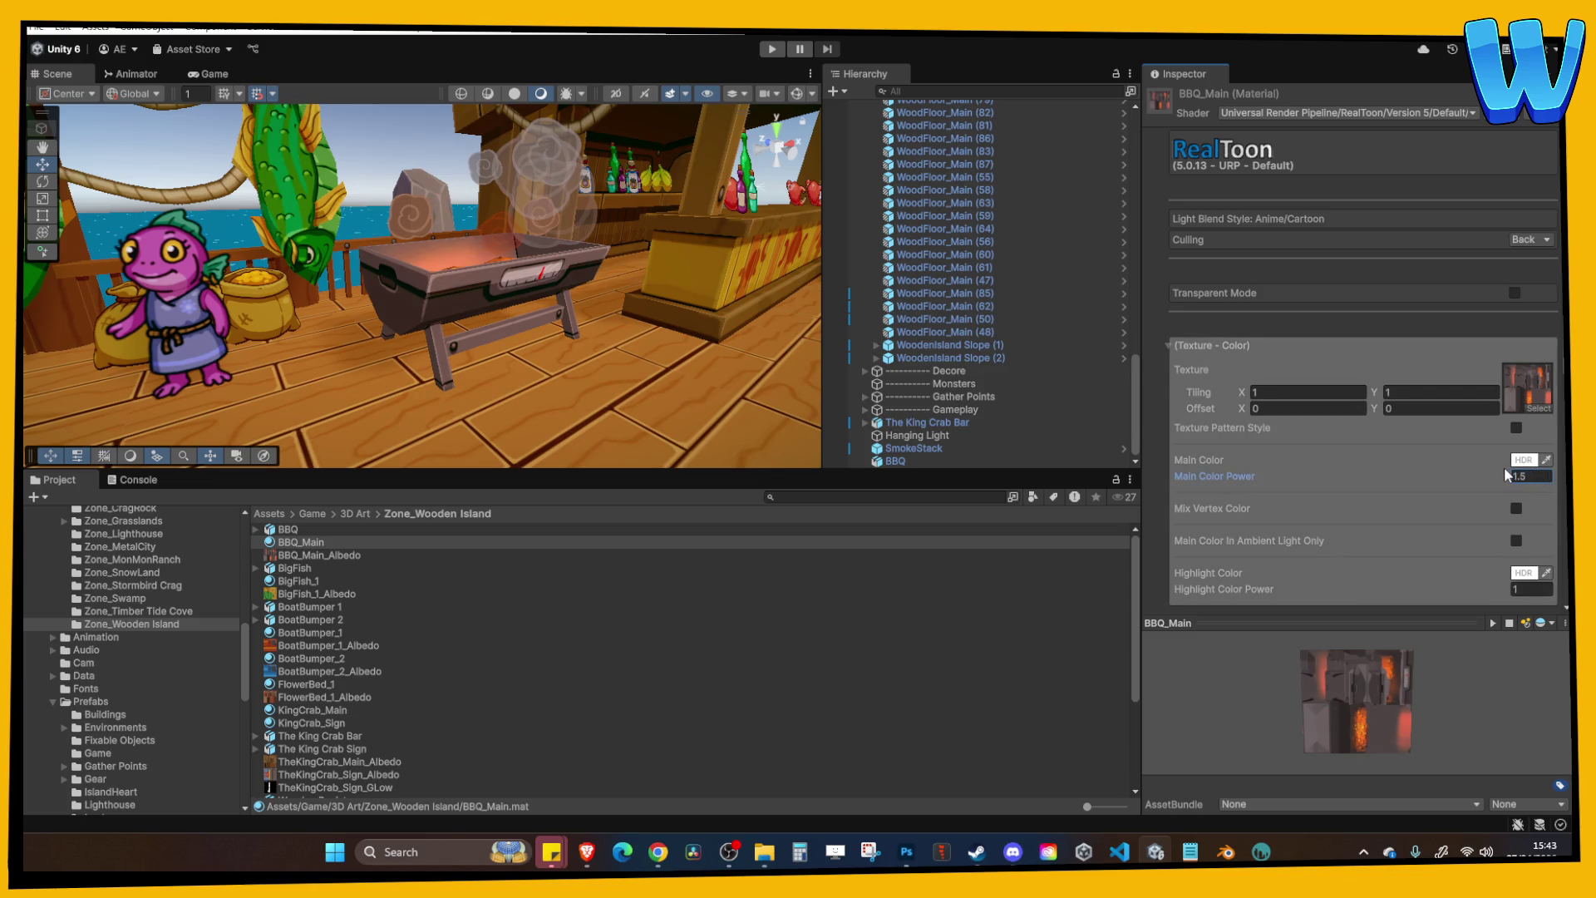
mouse_move(514, 330)
mouse_down()
mouse_move(389, 368)
mouse_move(584, 438)
mouse_up()
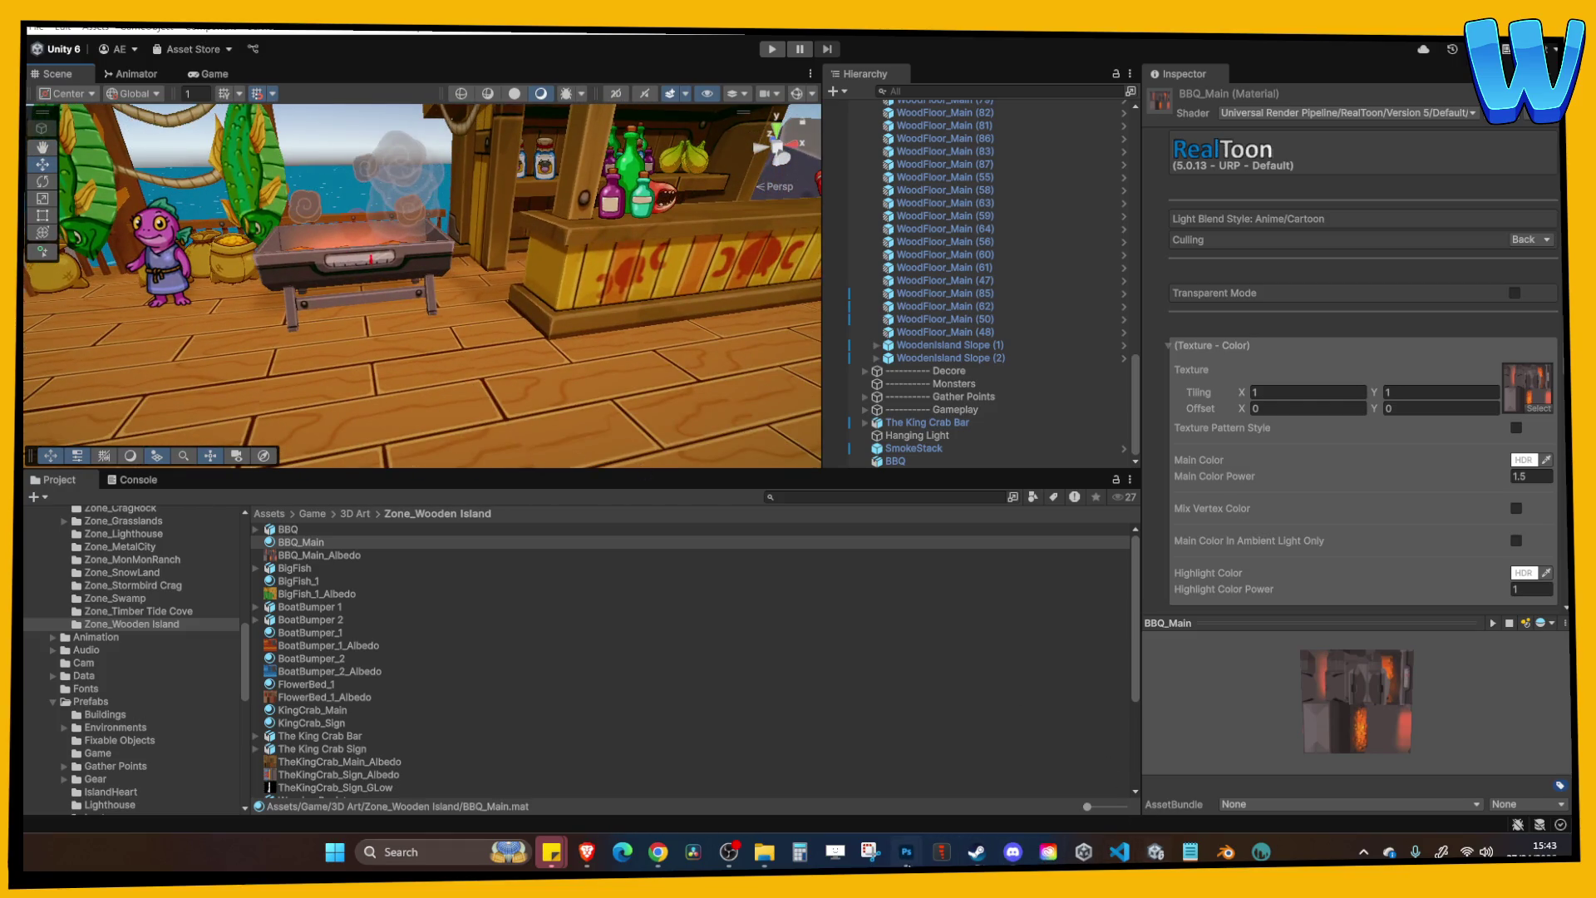
Close Layers.psd in Photoshop and bring up BBQ_Main_Albedo.tga.
key(alt+Tab)
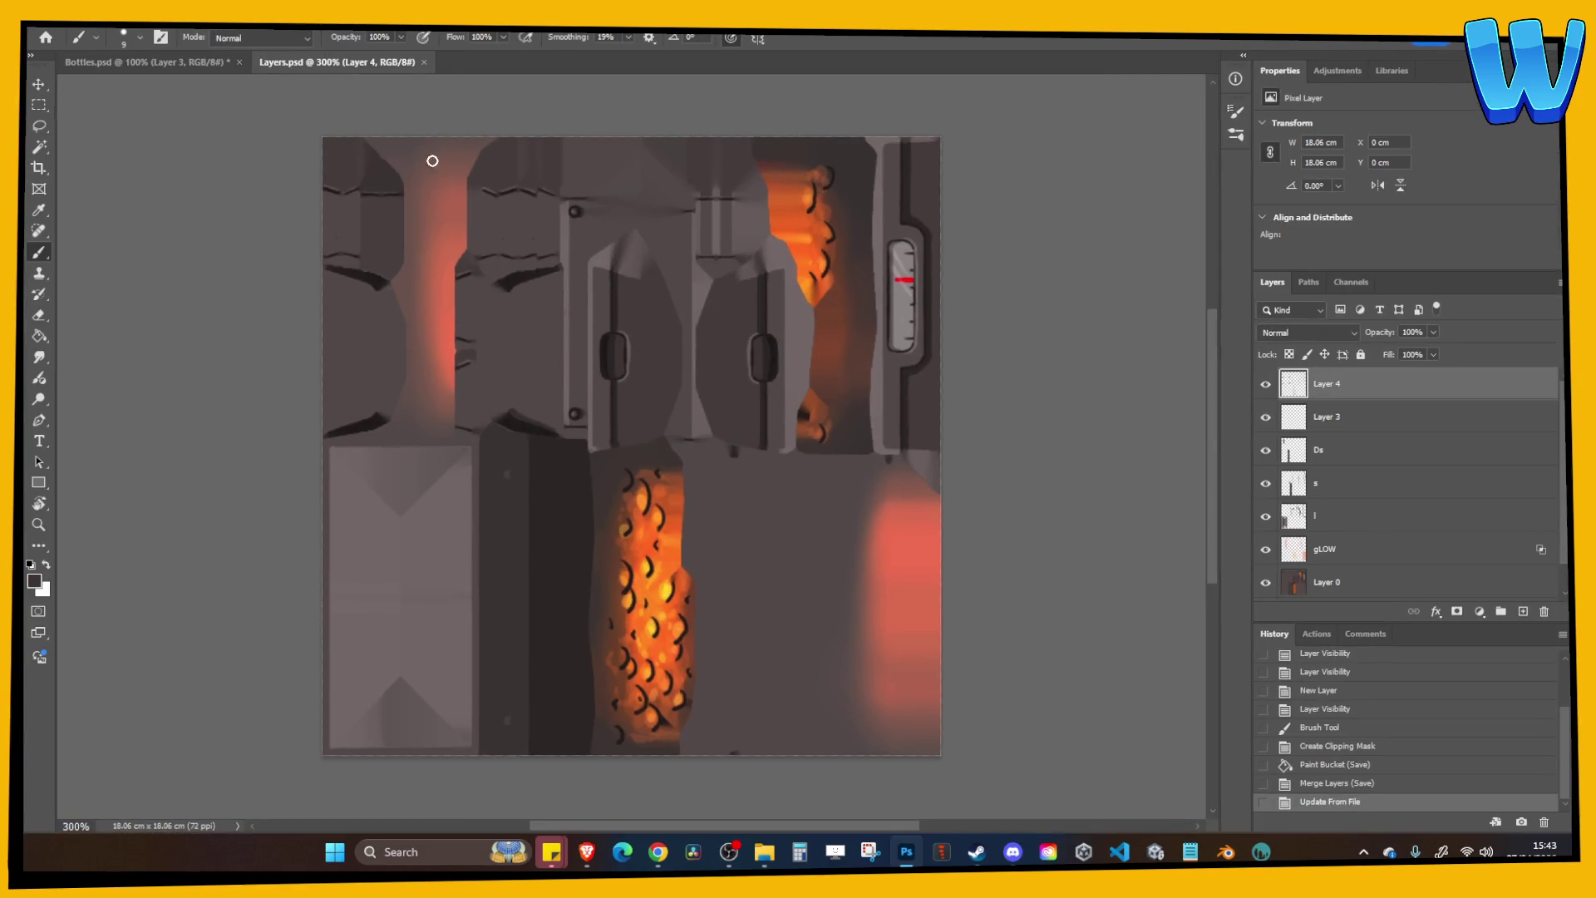
click(423, 62)
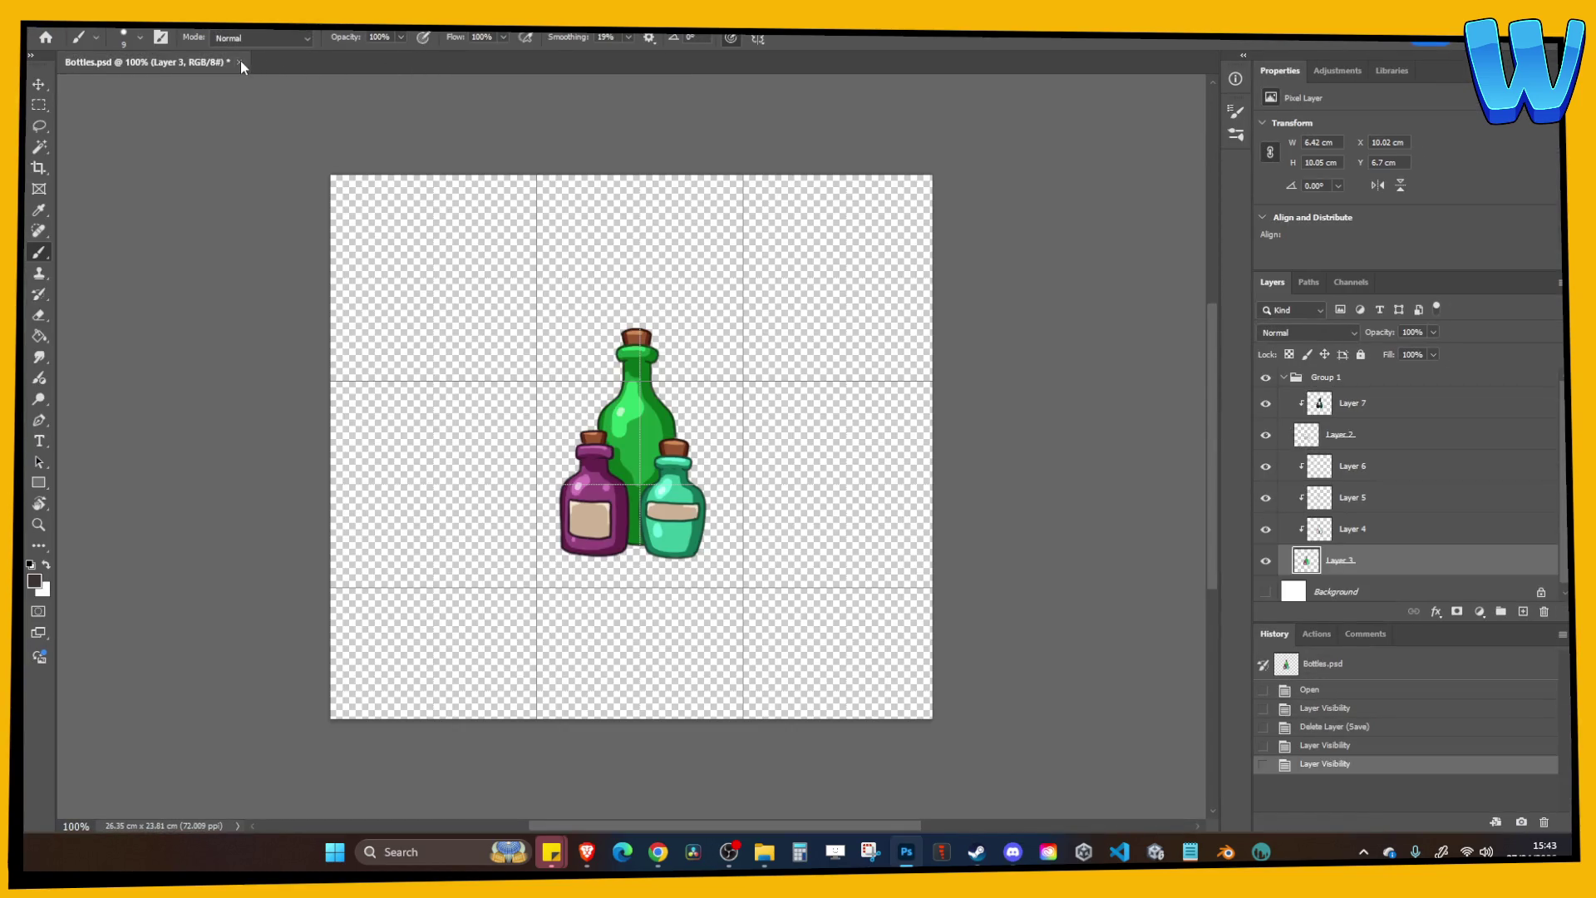
key(alt+Tab)
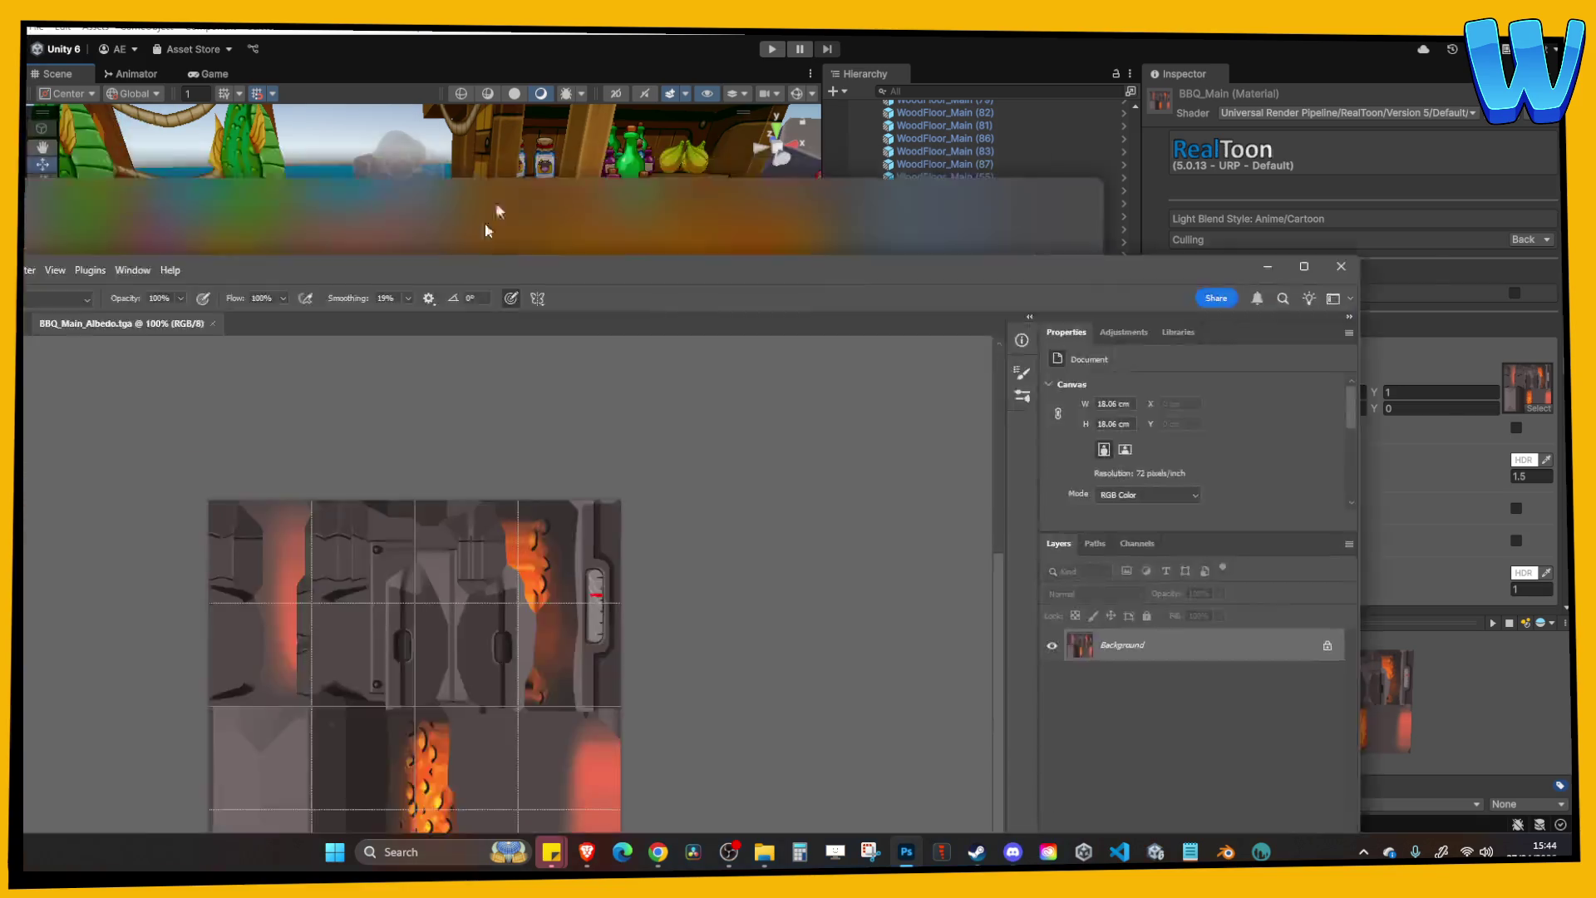
key(ctrl+plus)
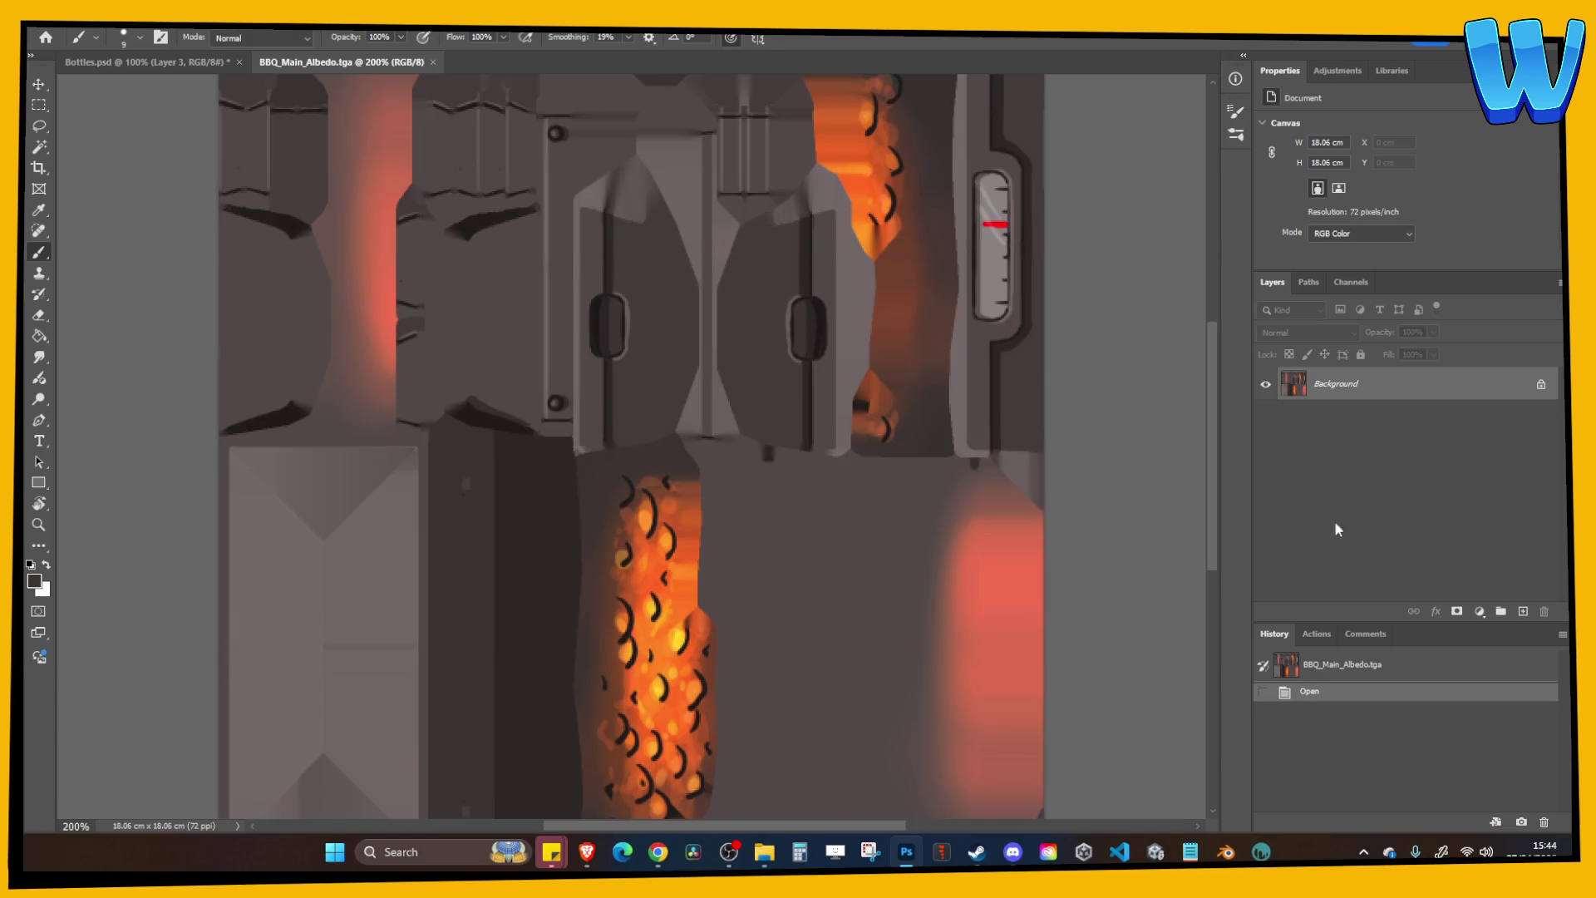
Add a new layer and paint a first stroke with a large white soft round brush.
click(1524, 612)
click(46, 568)
key(bracketright)
key(bracketright)
key(bracketright)
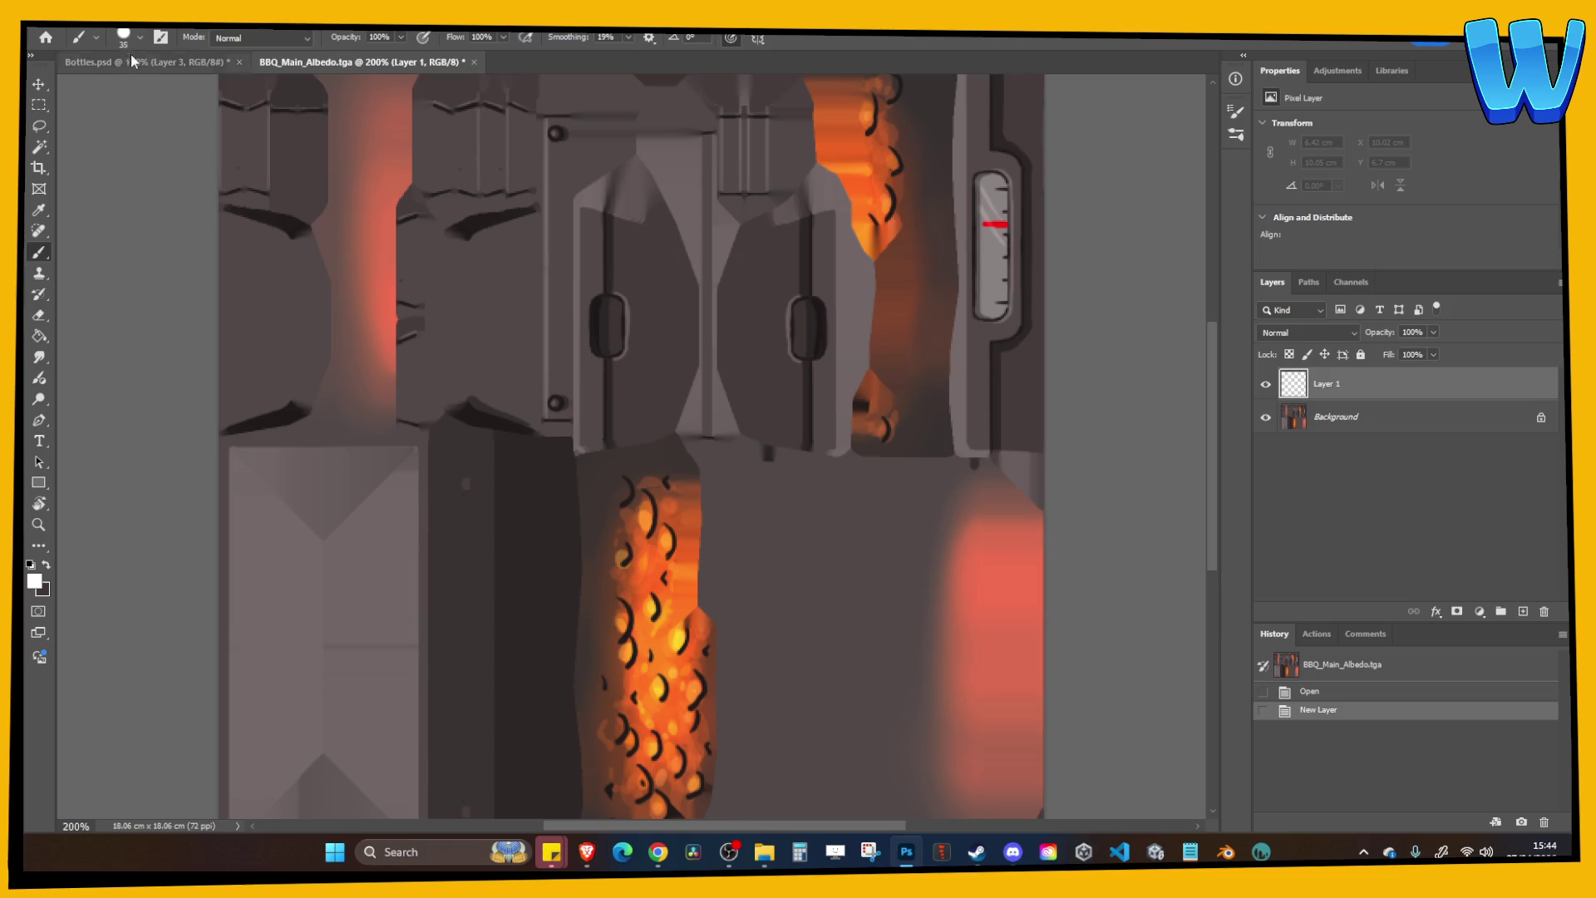
click(124, 38)
click(129, 266)
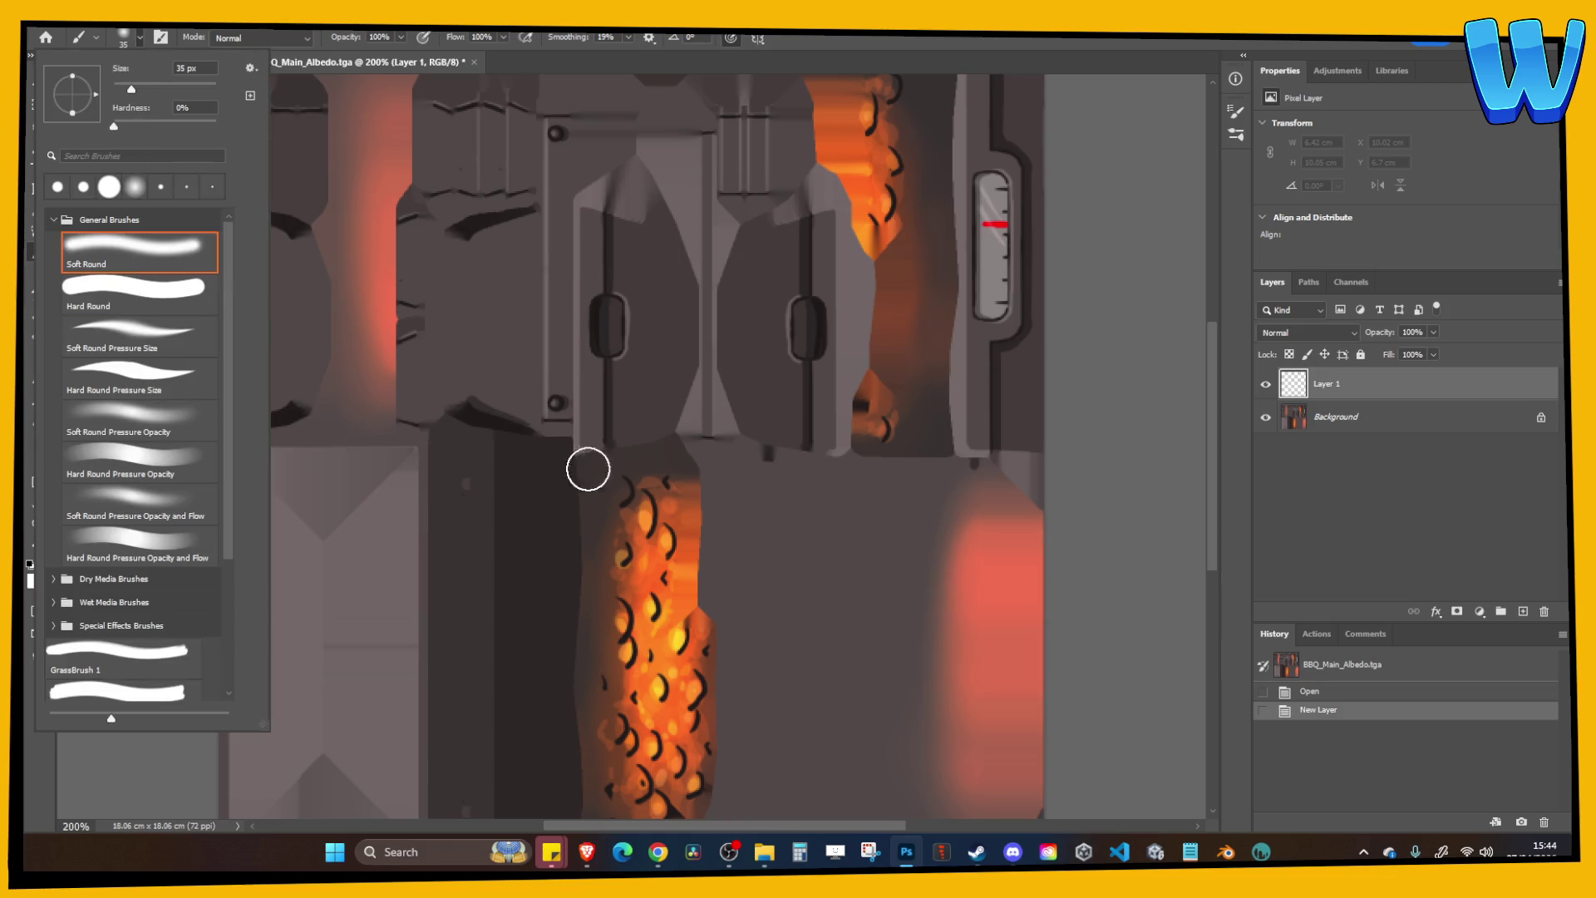
mouse_move(656, 518)
mouse_down()
mouse_move(683, 749)
mouse_move(679, 583)
mouse_up()
key(bracketright)
key(bracketright)
key(bracketright)
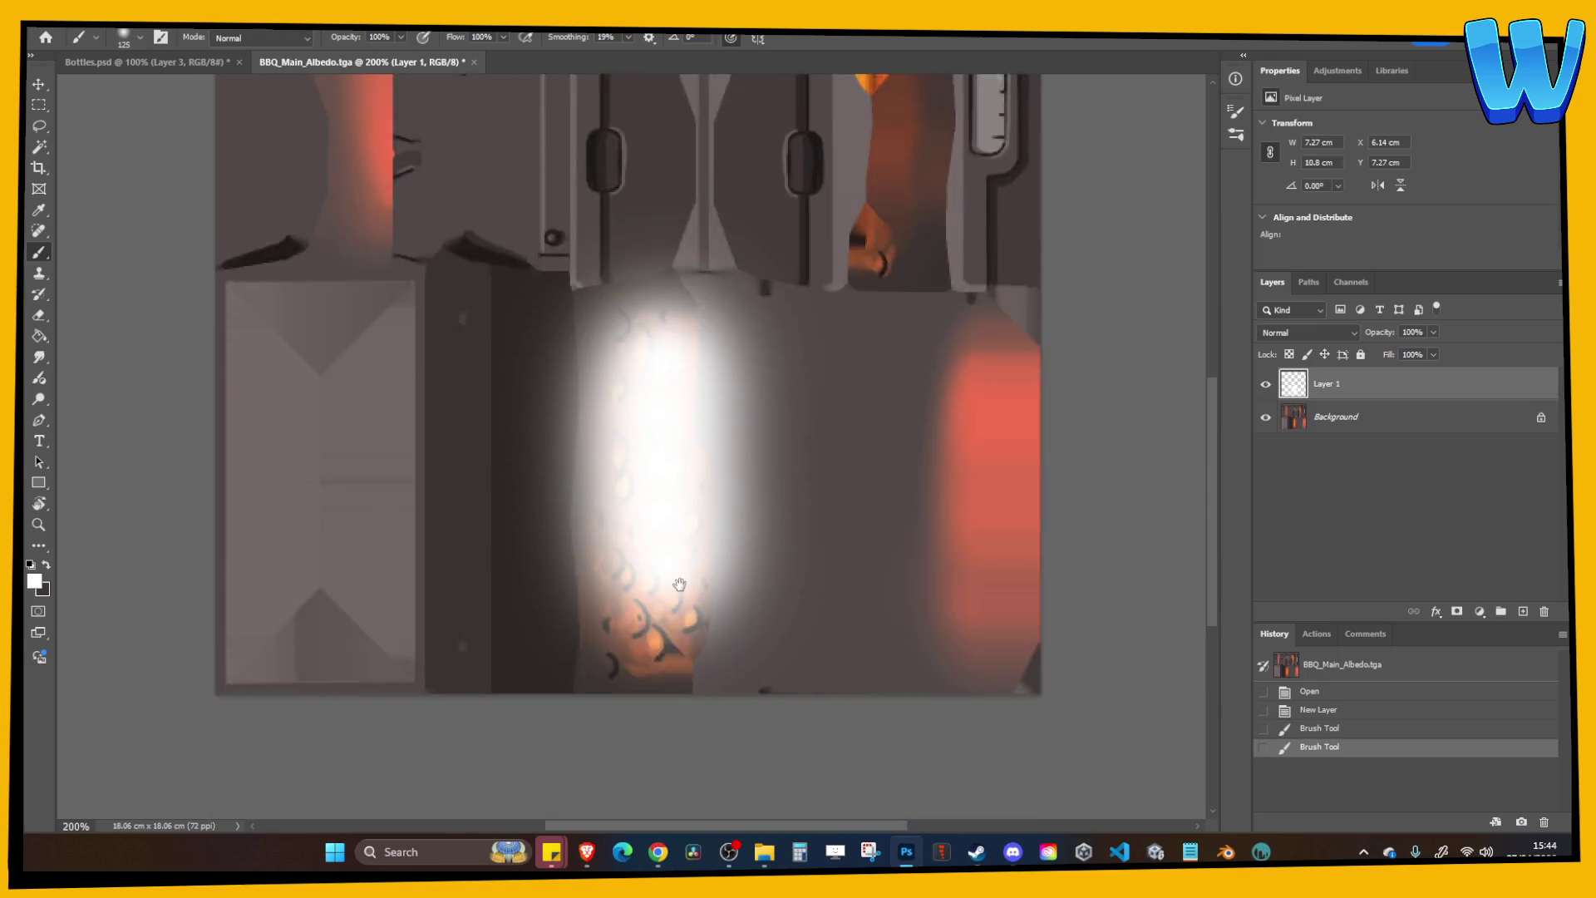
scroll(679, 584, up, 2)
key(ctrl+s)
key(Escape)
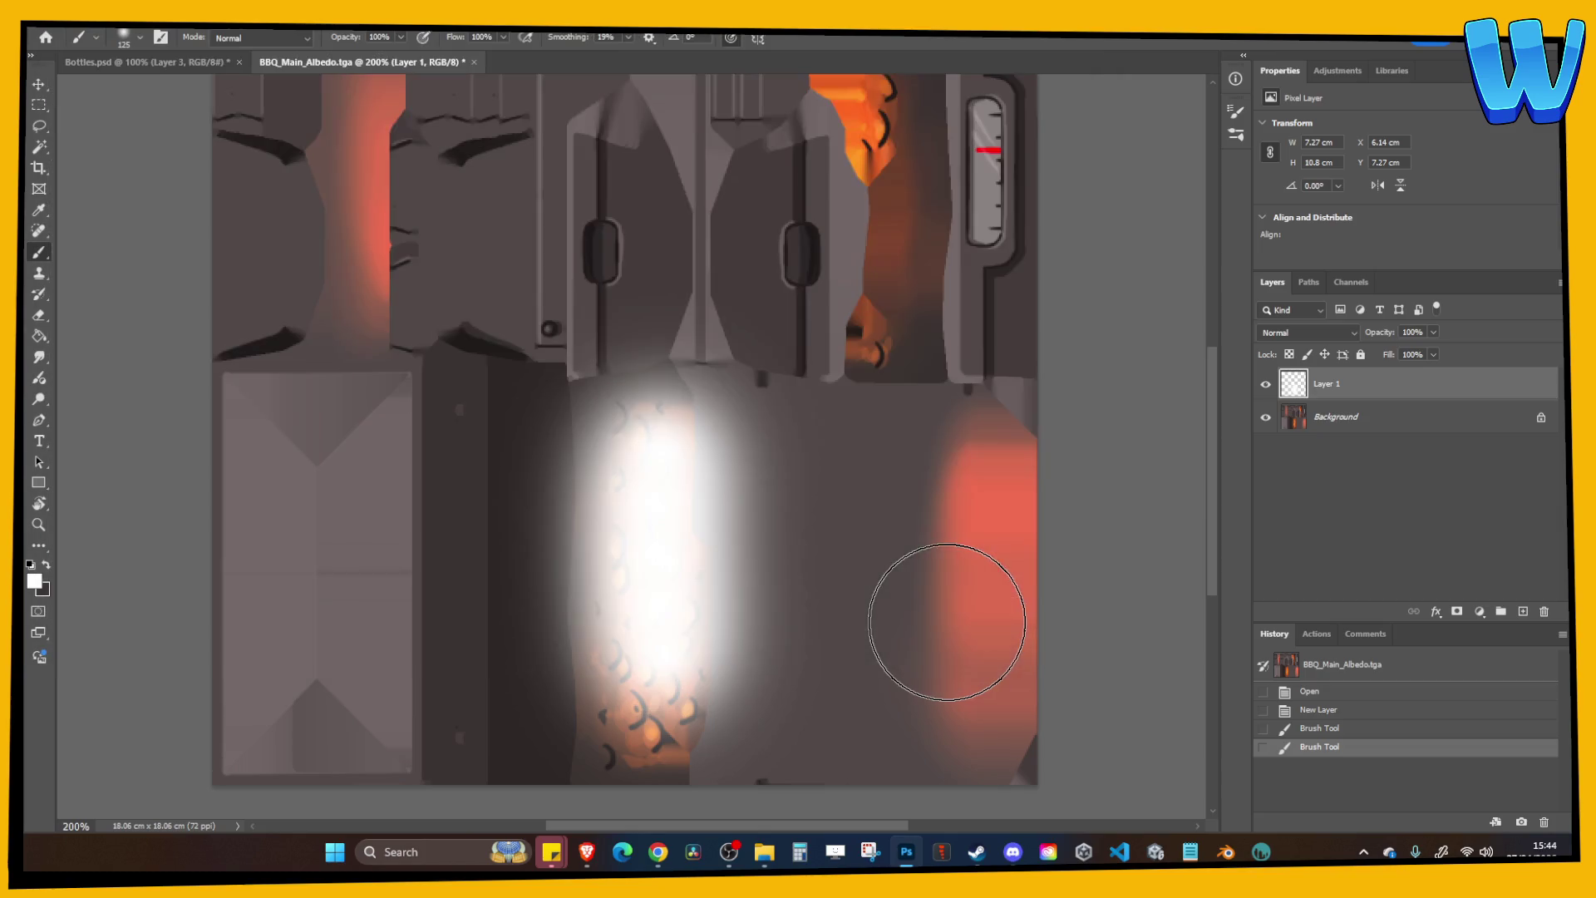
Redo the white glow over the orange strip with a slightly smaller brush.
key(ctrl+z)
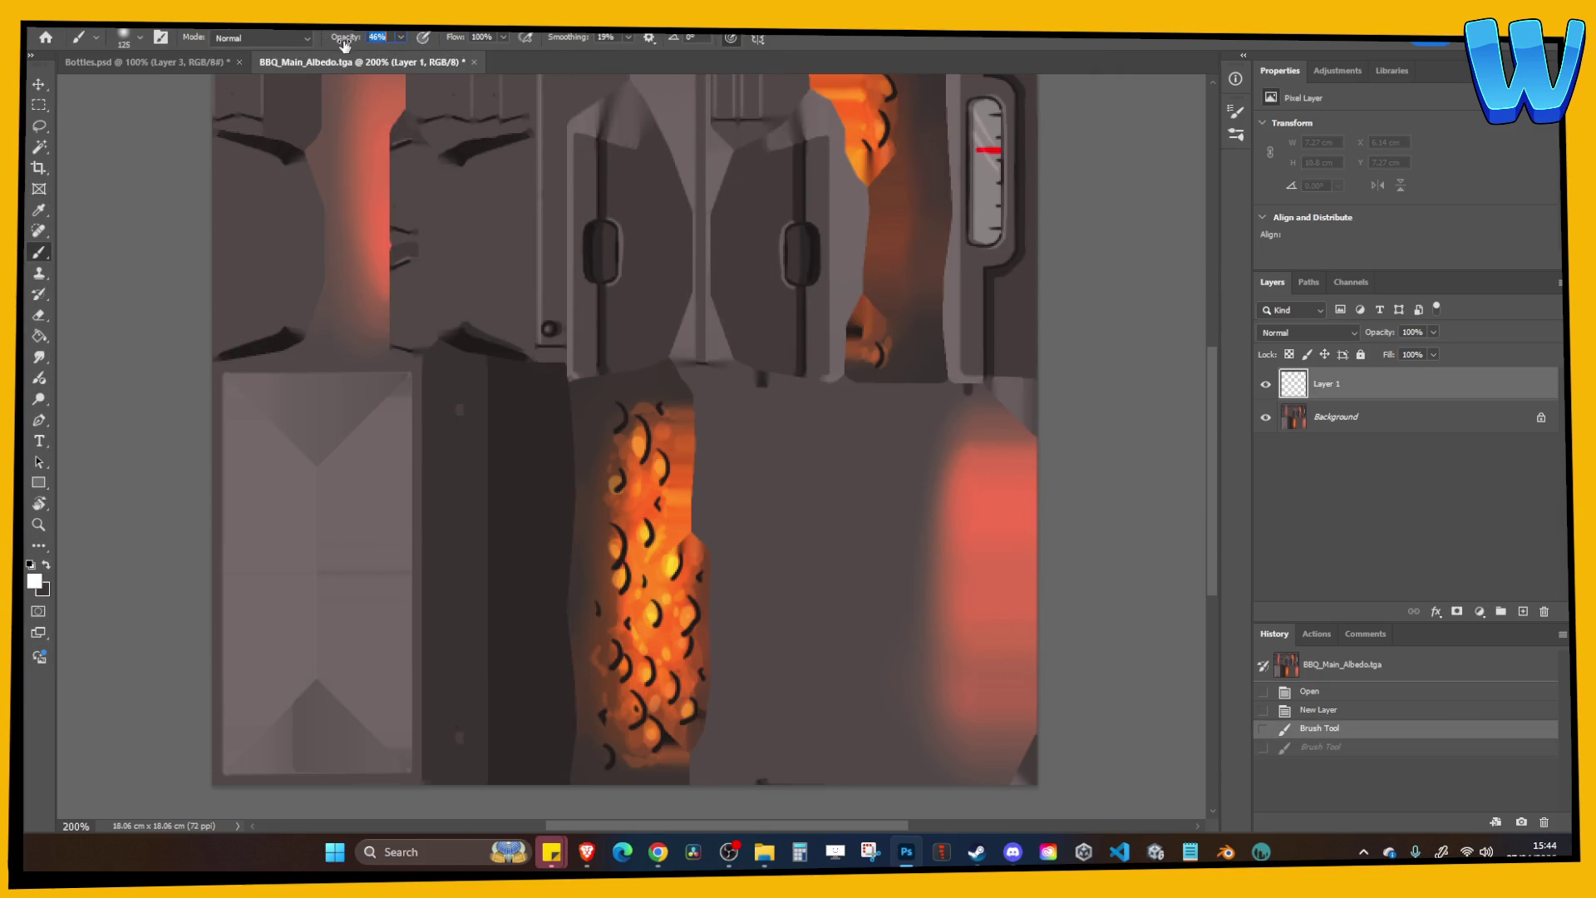
shift+click(634, 612)
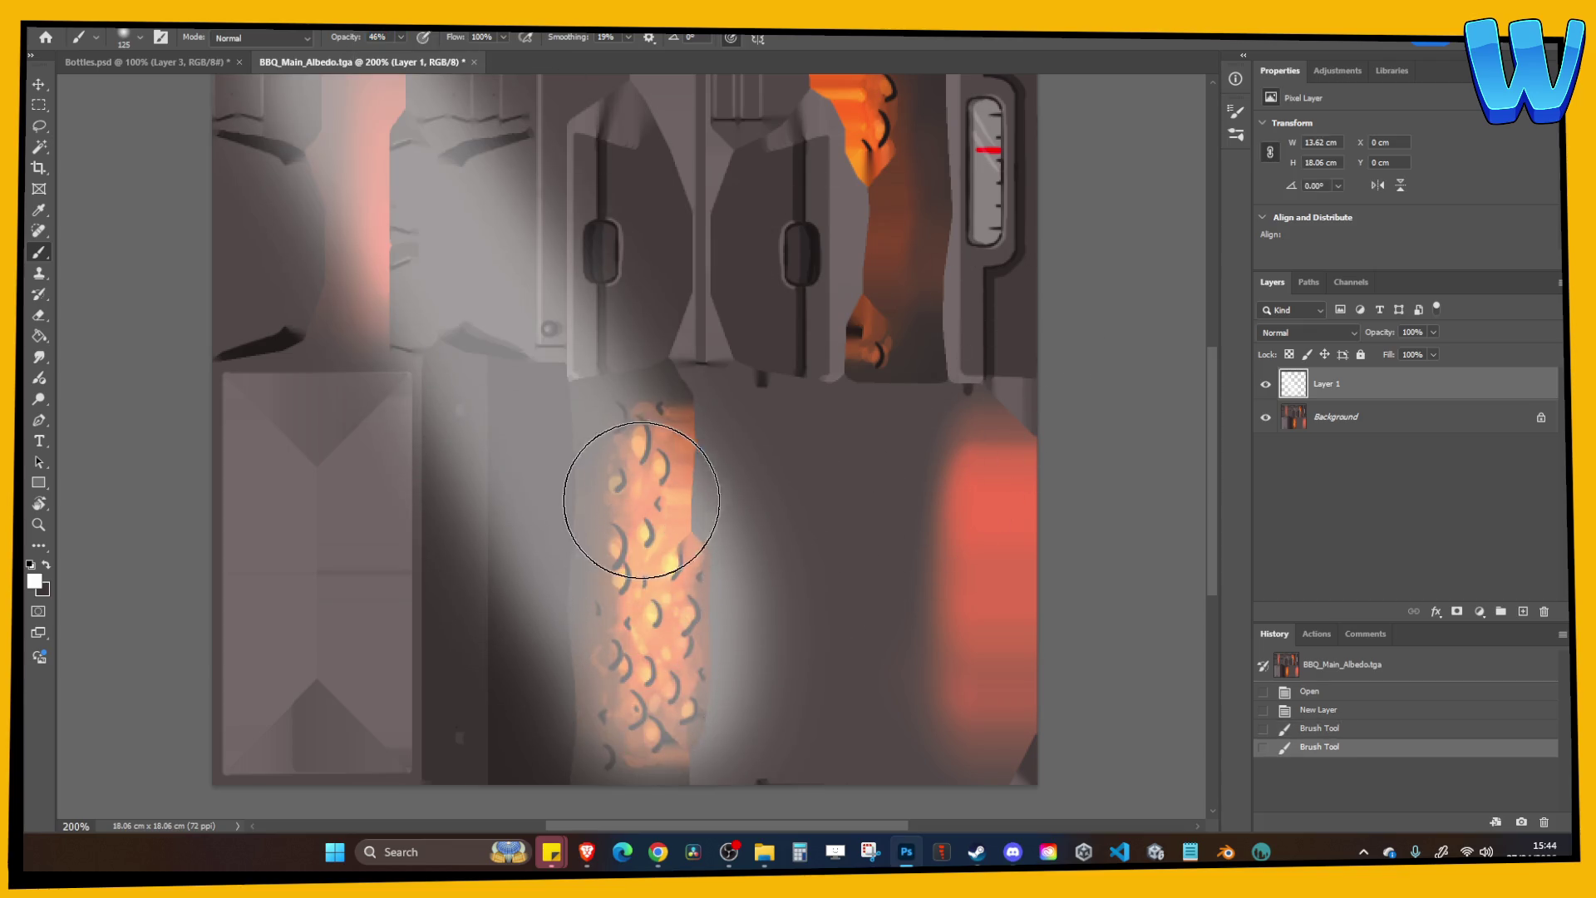
key(ctrl+z)
drag(646, 694, 641, 456)
key(ctrl+z)
key(bracketleft)
key(bracketleft)
drag(647, 715, 639, 391)
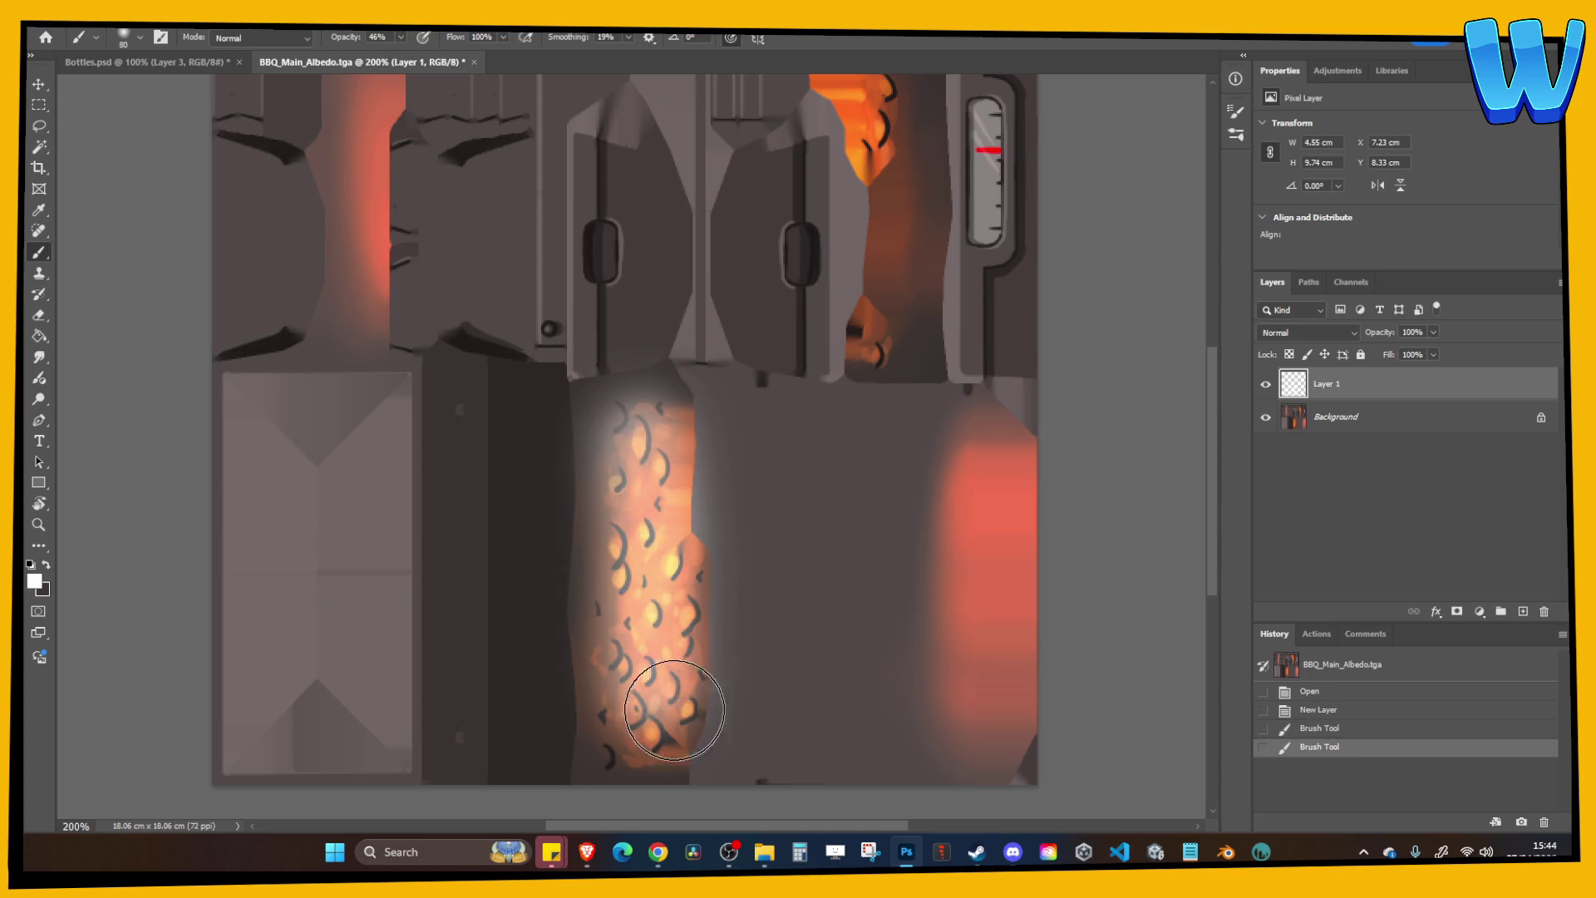
Build up more white glow over the strip, then add Layer 2 above the Background.
drag(651, 588, 641, 424)
drag(645, 665, 641, 441)
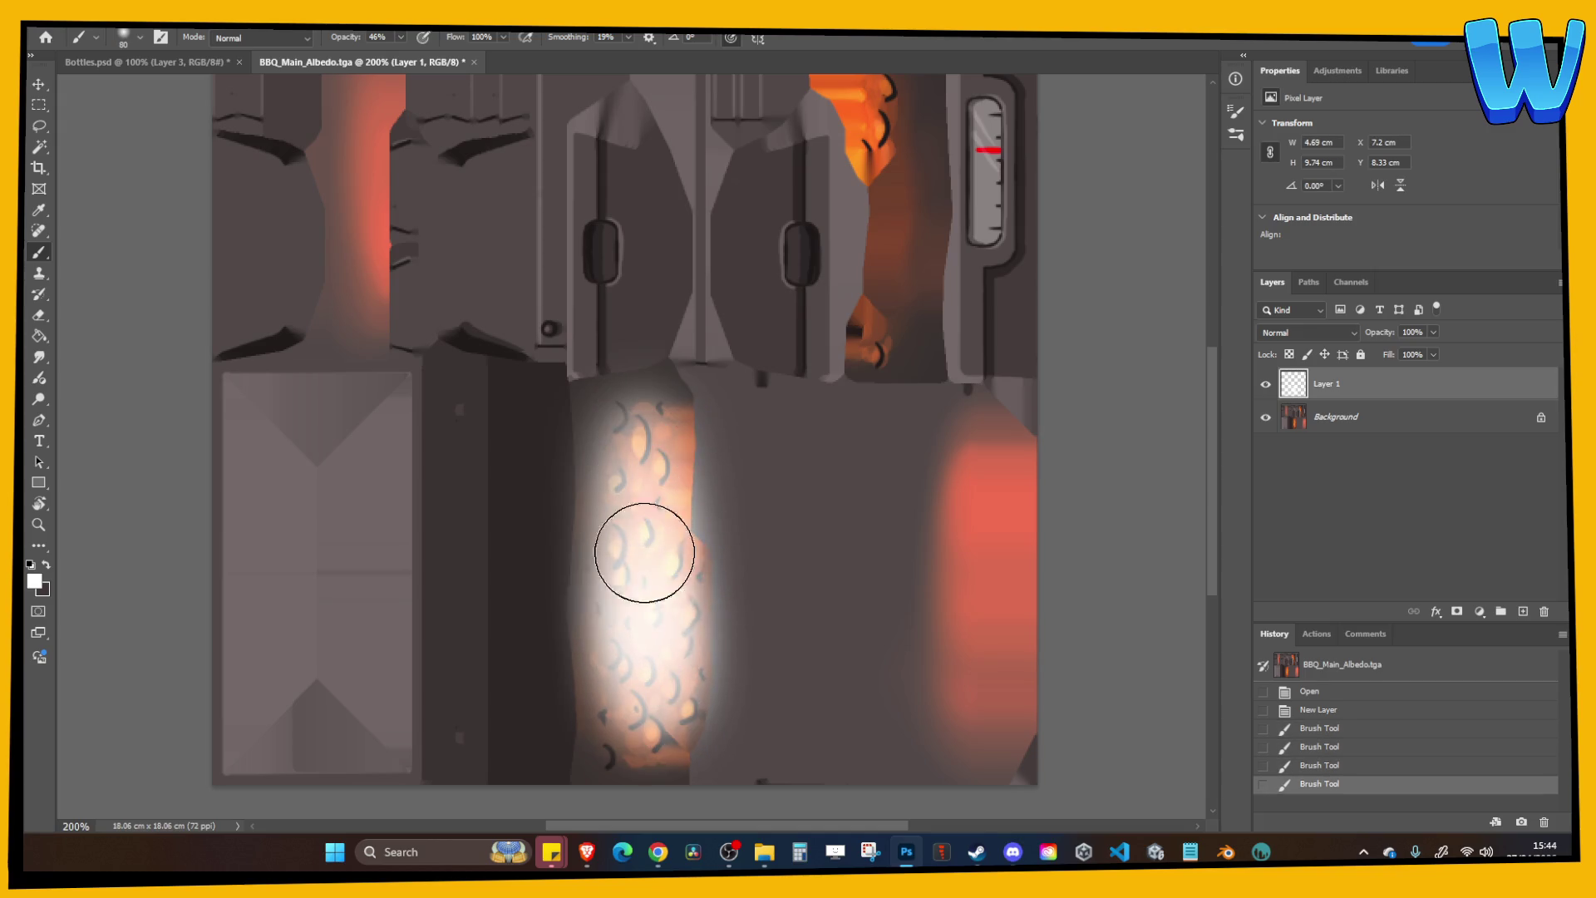
drag(645, 632, 640, 424)
drag(652, 561, 642, 408)
mouse_move(665, 528)
mouse_down()
mouse_move(653, 580)
mouse_move(647, 432)
mouse_up()
click(1376, 428)
key(ctrl+shift+alt+n)
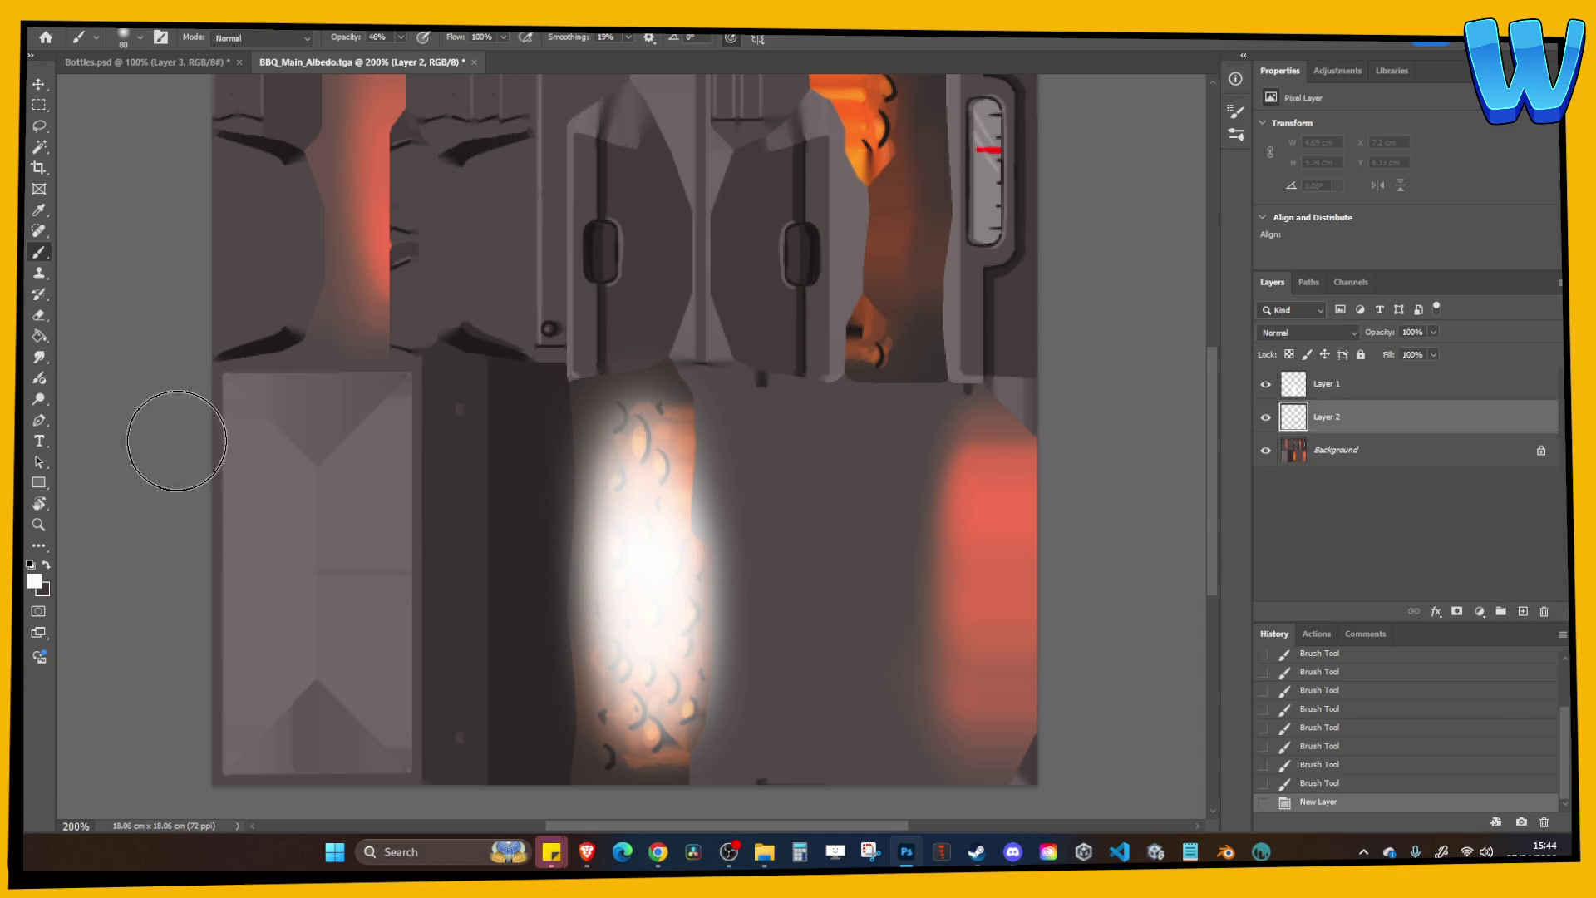
Fill Layer 2 with black using the Paint Bucket.
key(g)
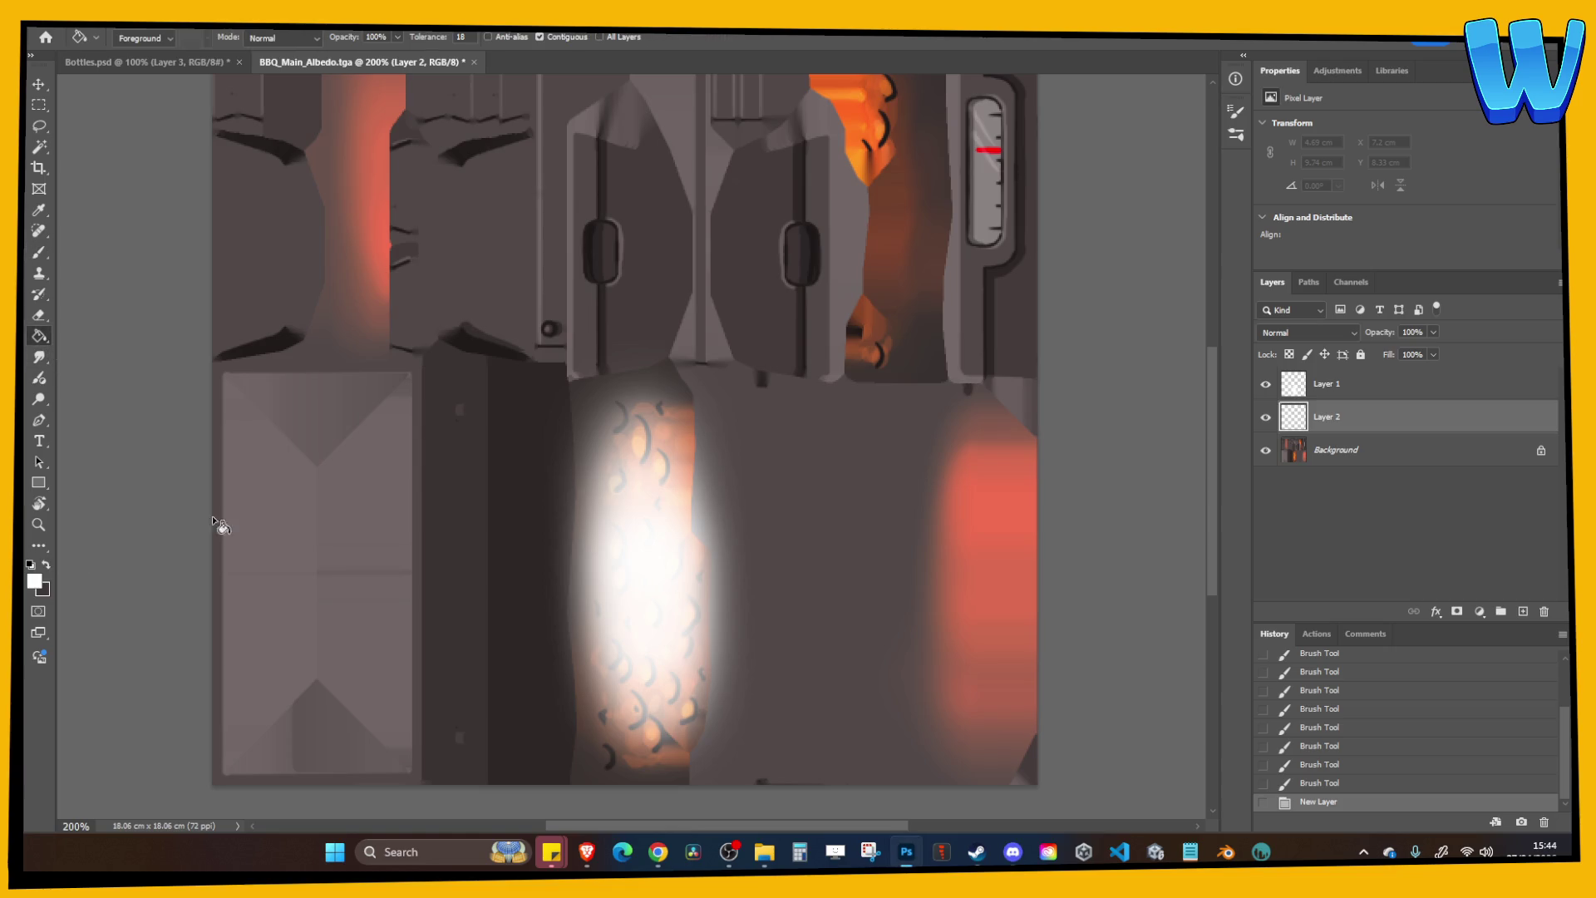
click(489, 460)
key(ctrl+z)
key(x)
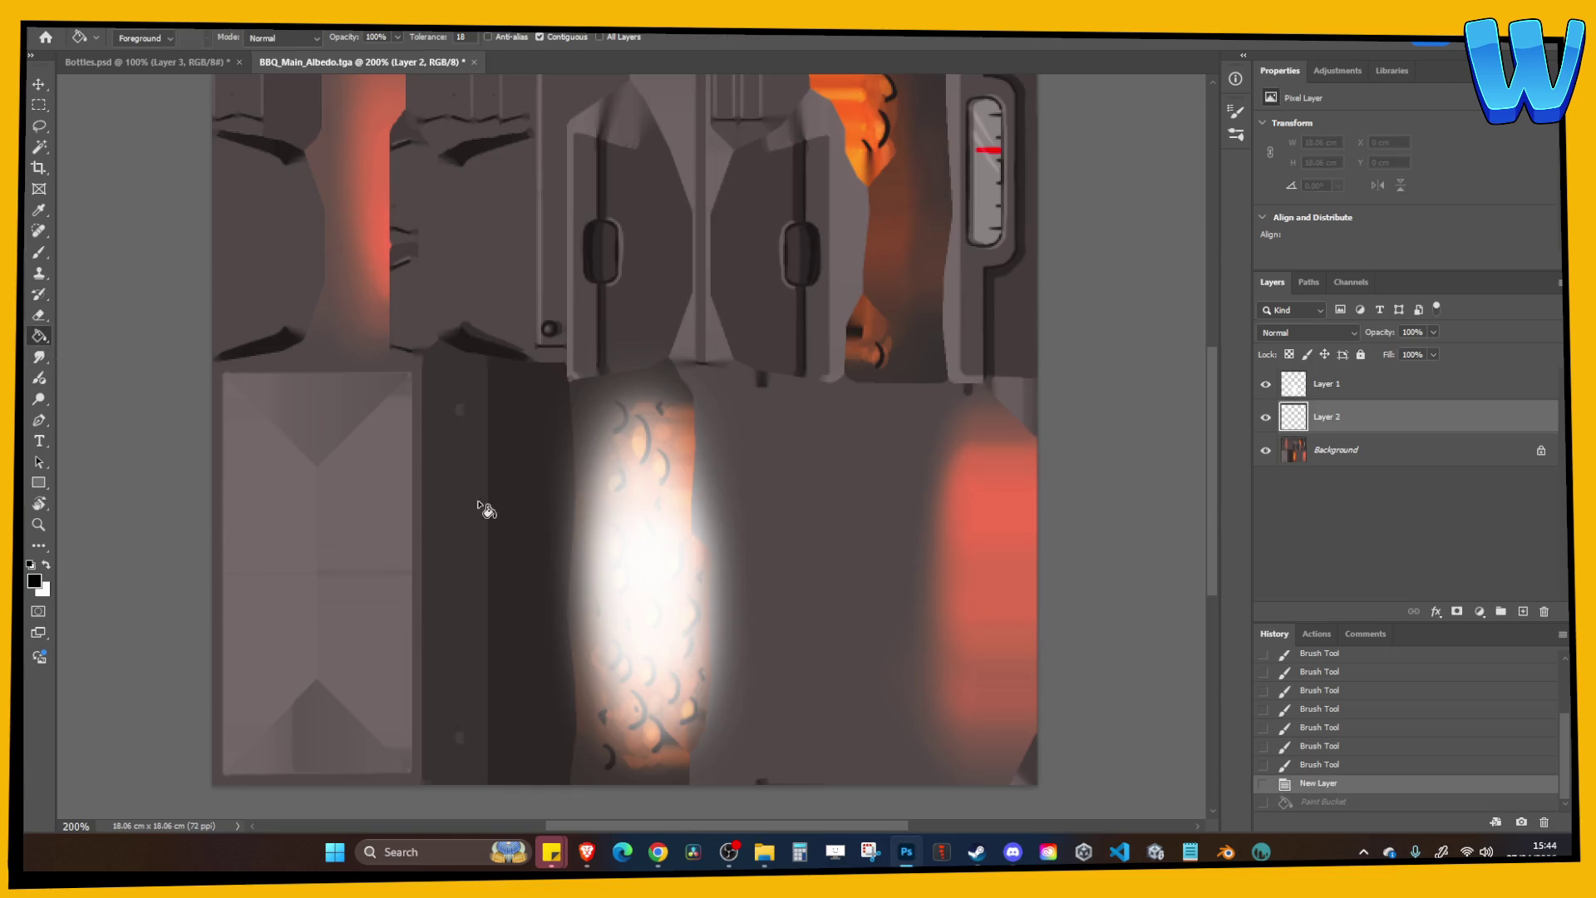
click(479, 502)
key(ctrl+minus)
key(ctrl+minus)
key(ctrl+minus)
key(ctrl+plus)
key(ctrl+plus)
key(ctrl+plus)
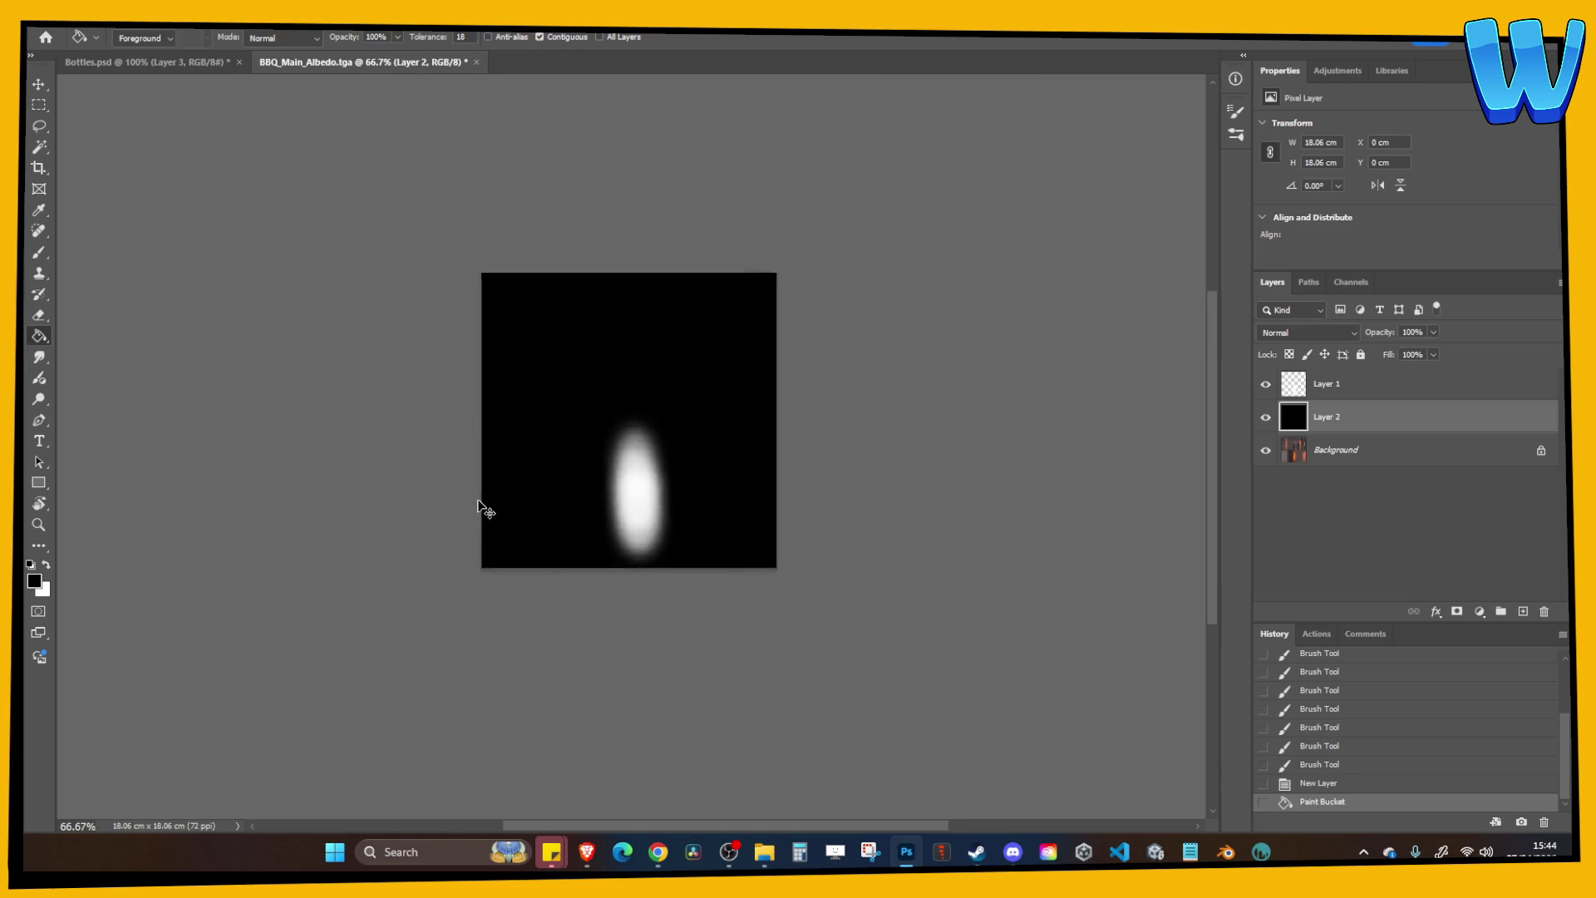
Set Layer 1 opacity to 79% and paint a soft white glow blob on new Layer 3.
click(1373, 392)
mouse_move(1375, 335)
mouse_down()
mouse_move(1360, 337)
mouse_move(1378, 338)
mouse_up()
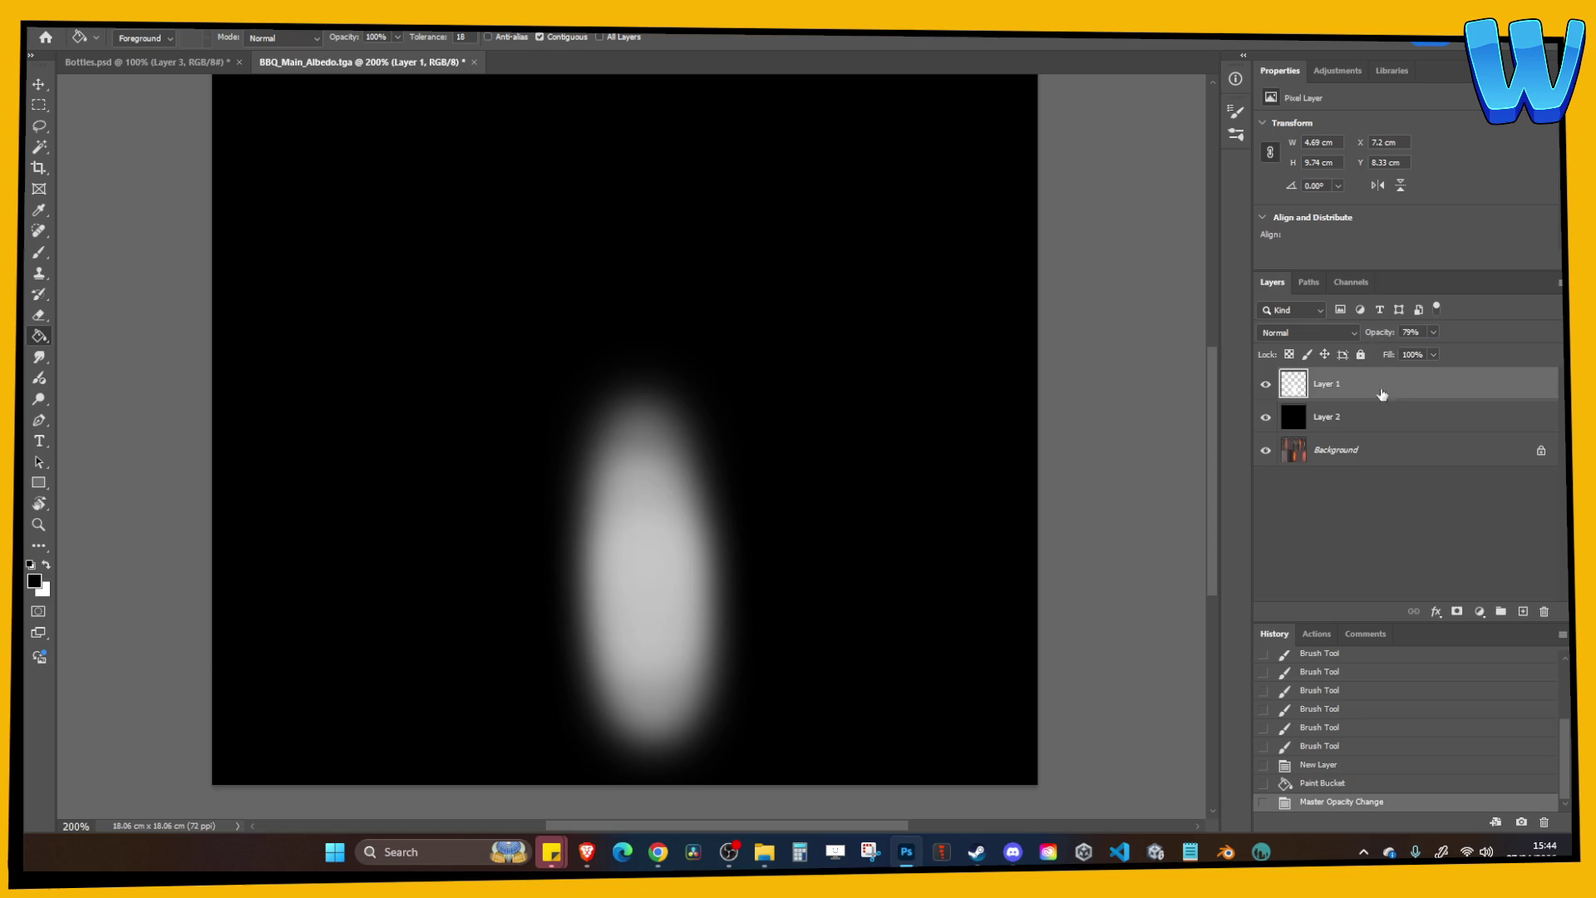
click(1523, 611)
click(38, 252)
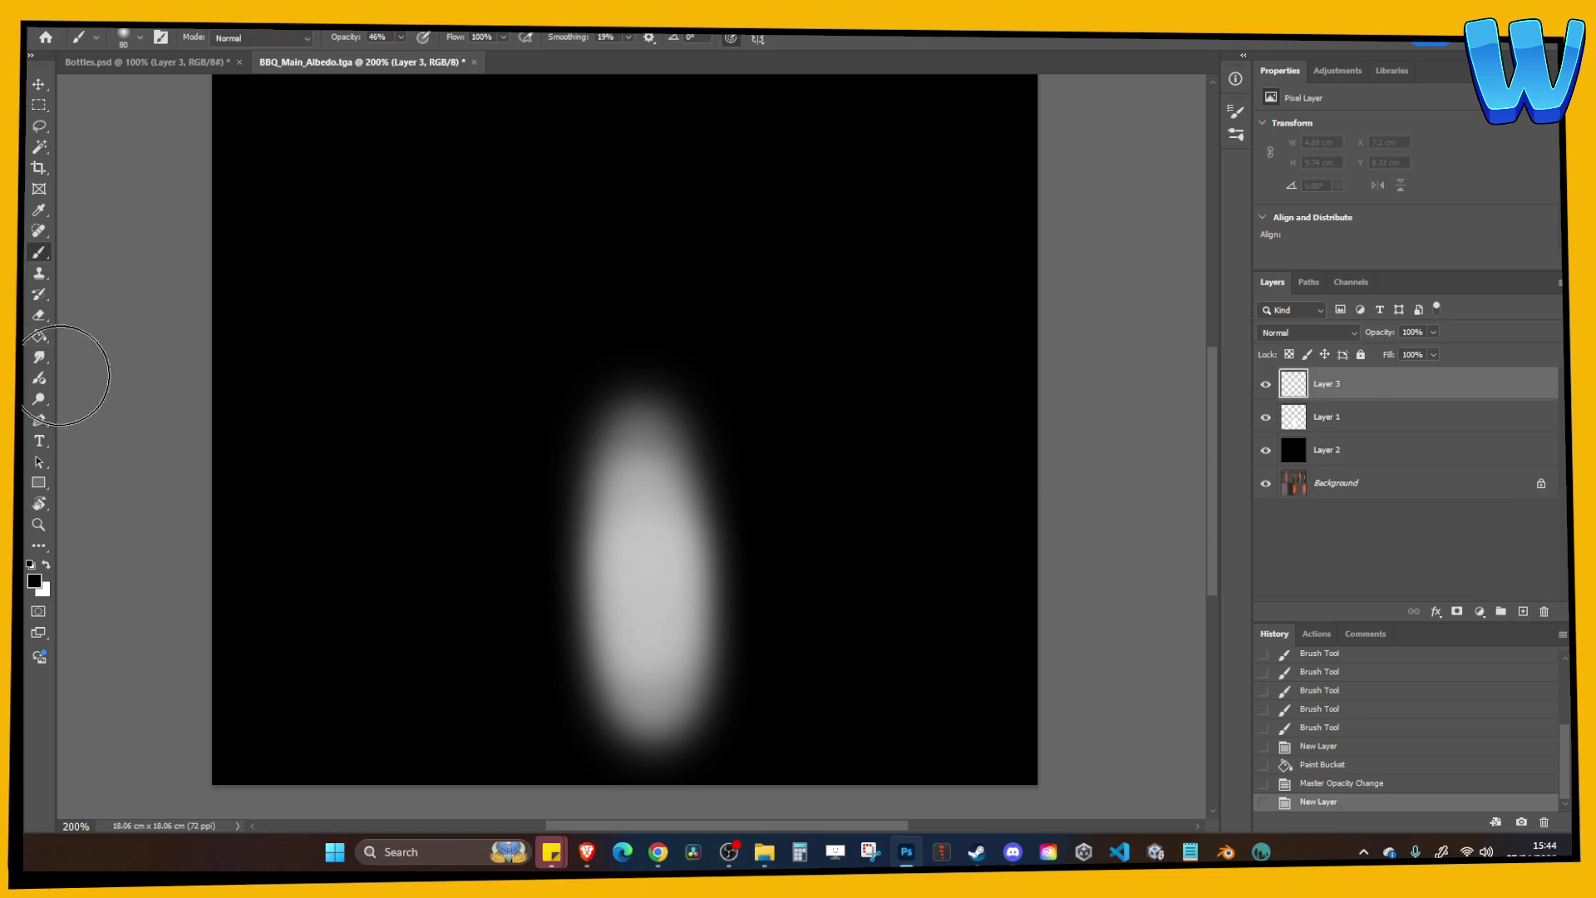
key(x)
drag(216, 507, 1035, 390)
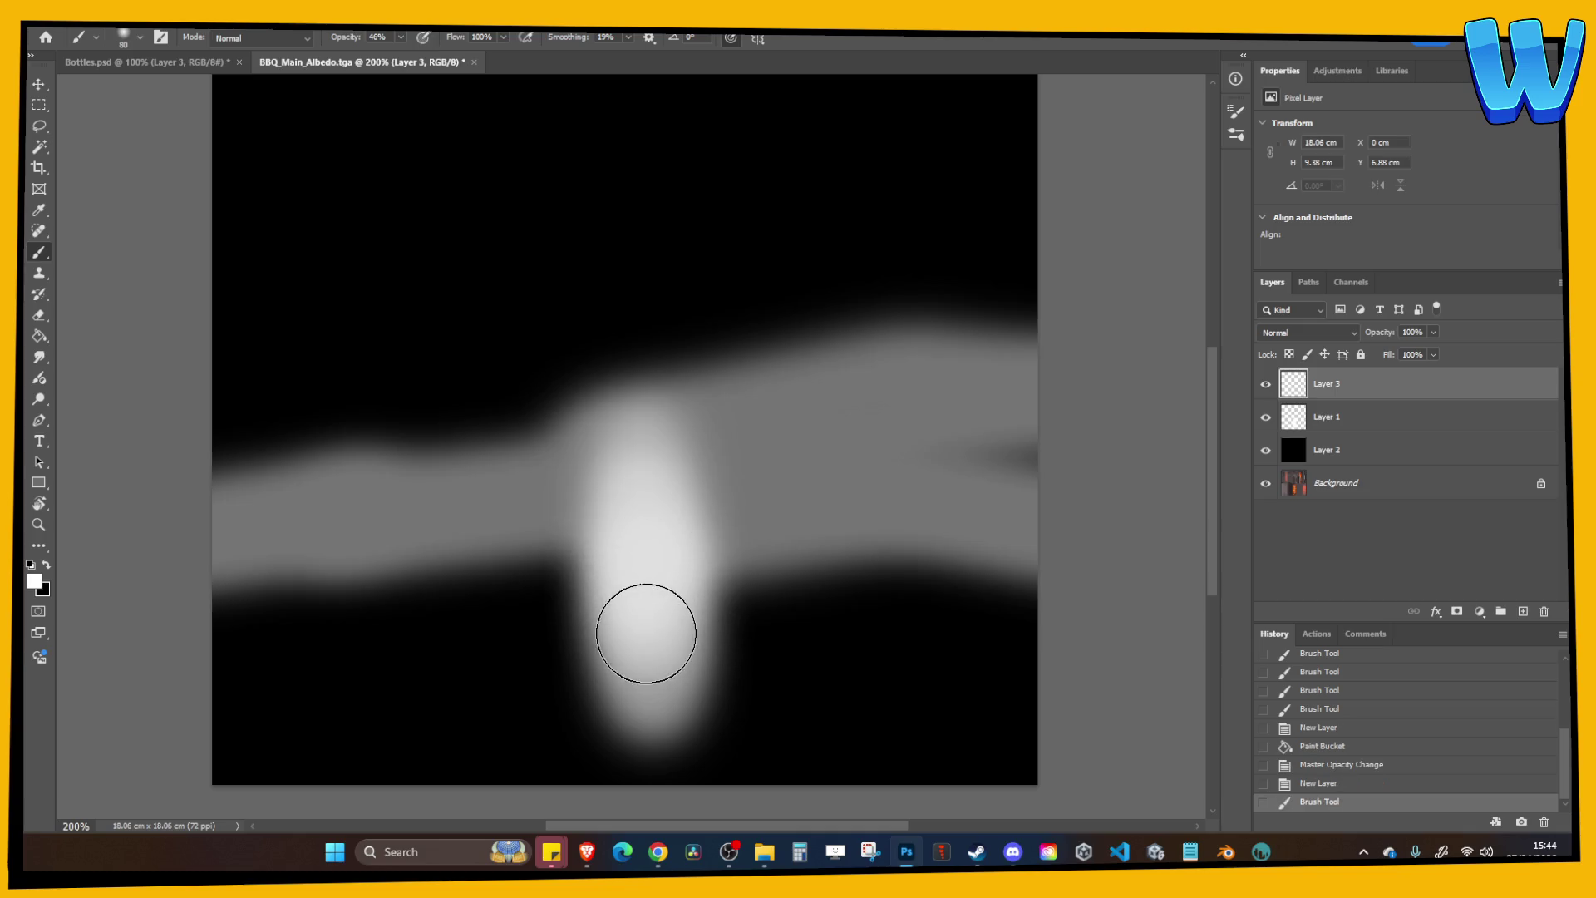
key(ctrl+z)
mouse_move(641, 516)
mouse_down()
mouse_move(641, 599)
mouse_move(713, 581)
mouse_up()
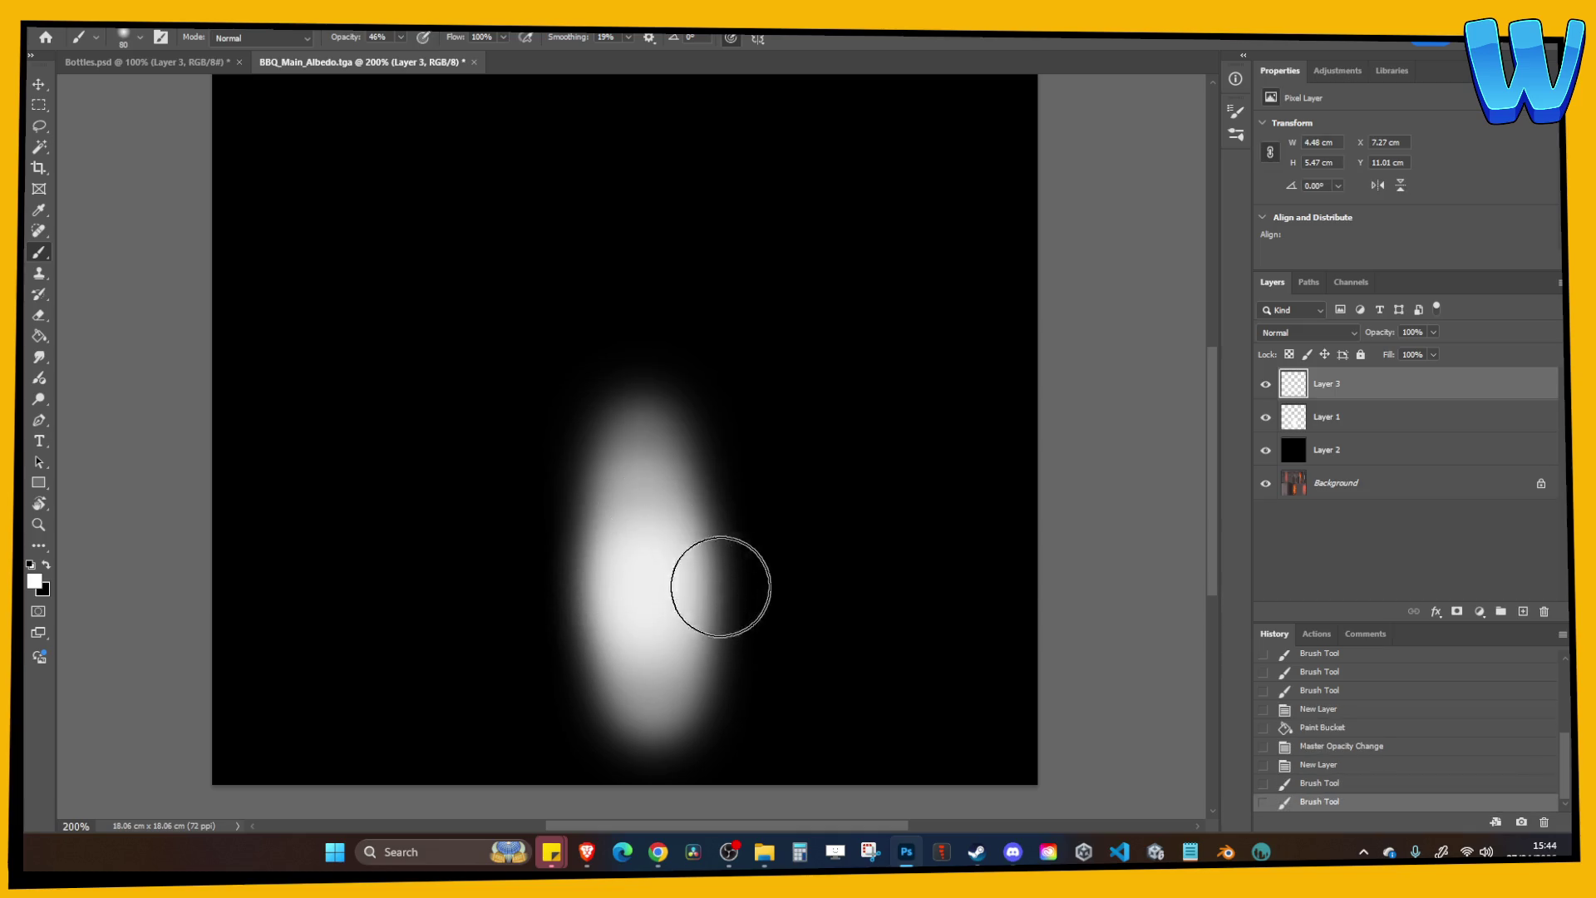
key(ctrl+z)
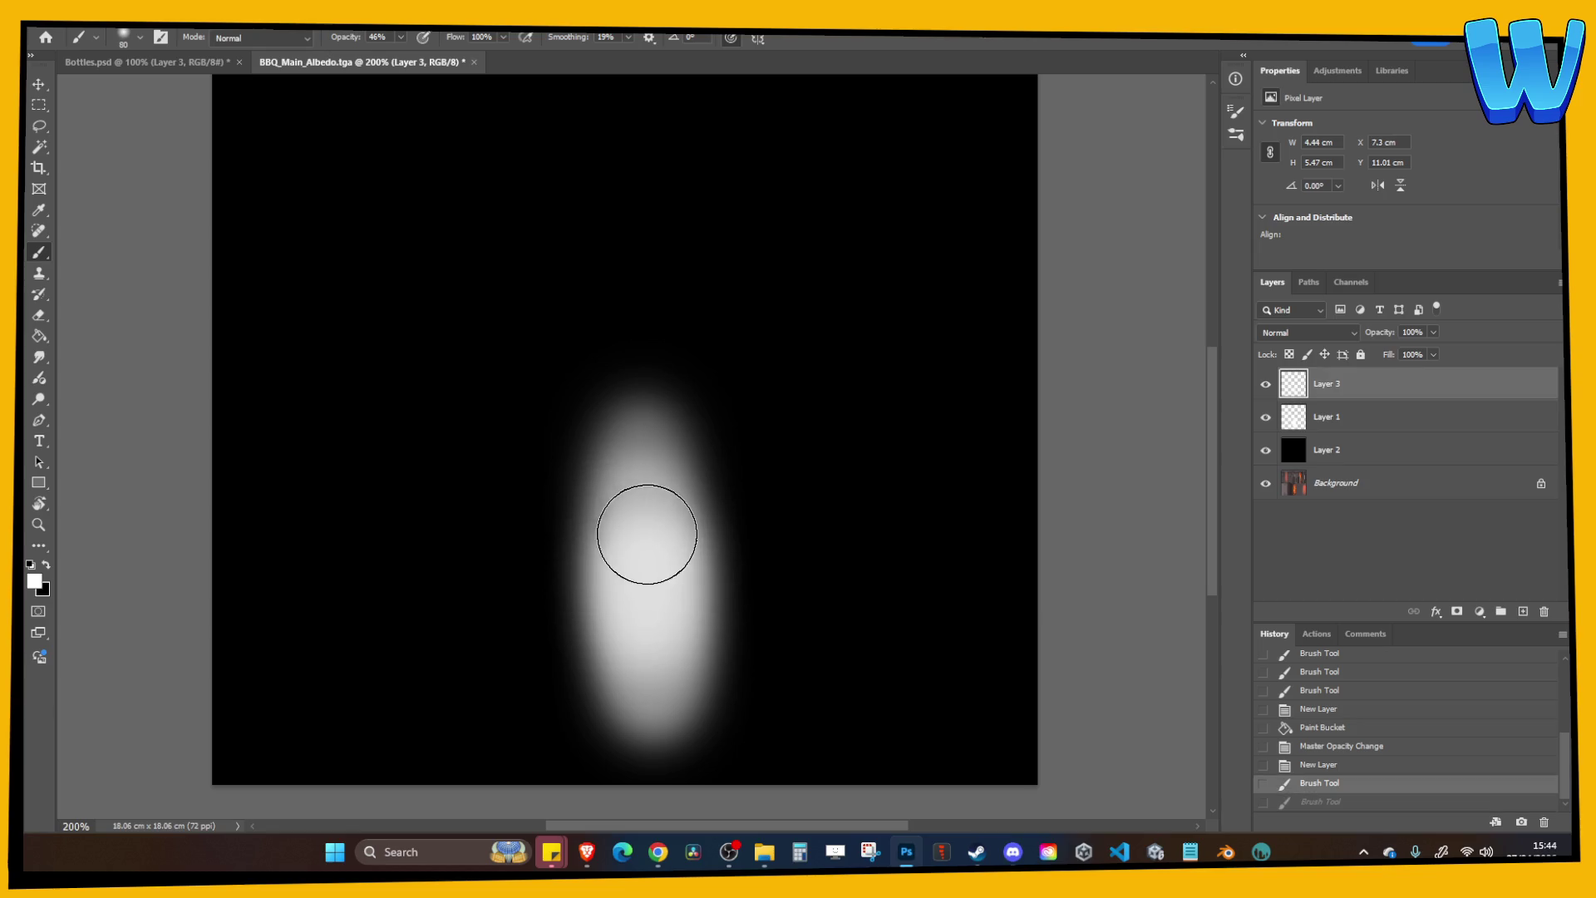
drag(647, 506, 655, 660)
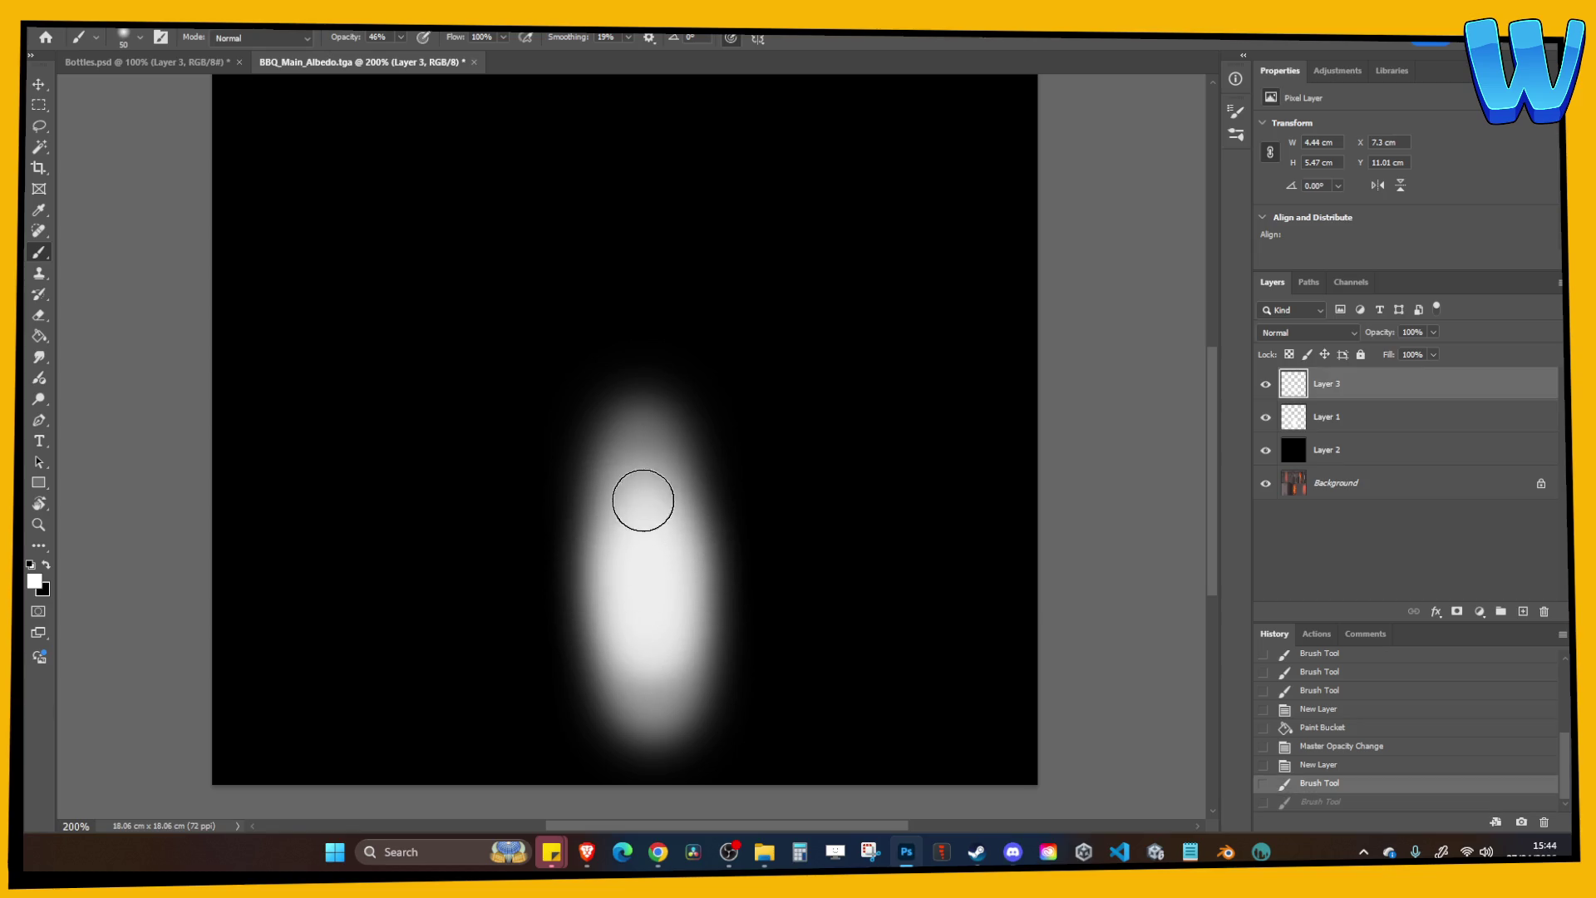
drag(641, 501, 654, 570)
Save a copy as the Targa file BBQ_Main_Albedo copy.tga.
click(59, 30)
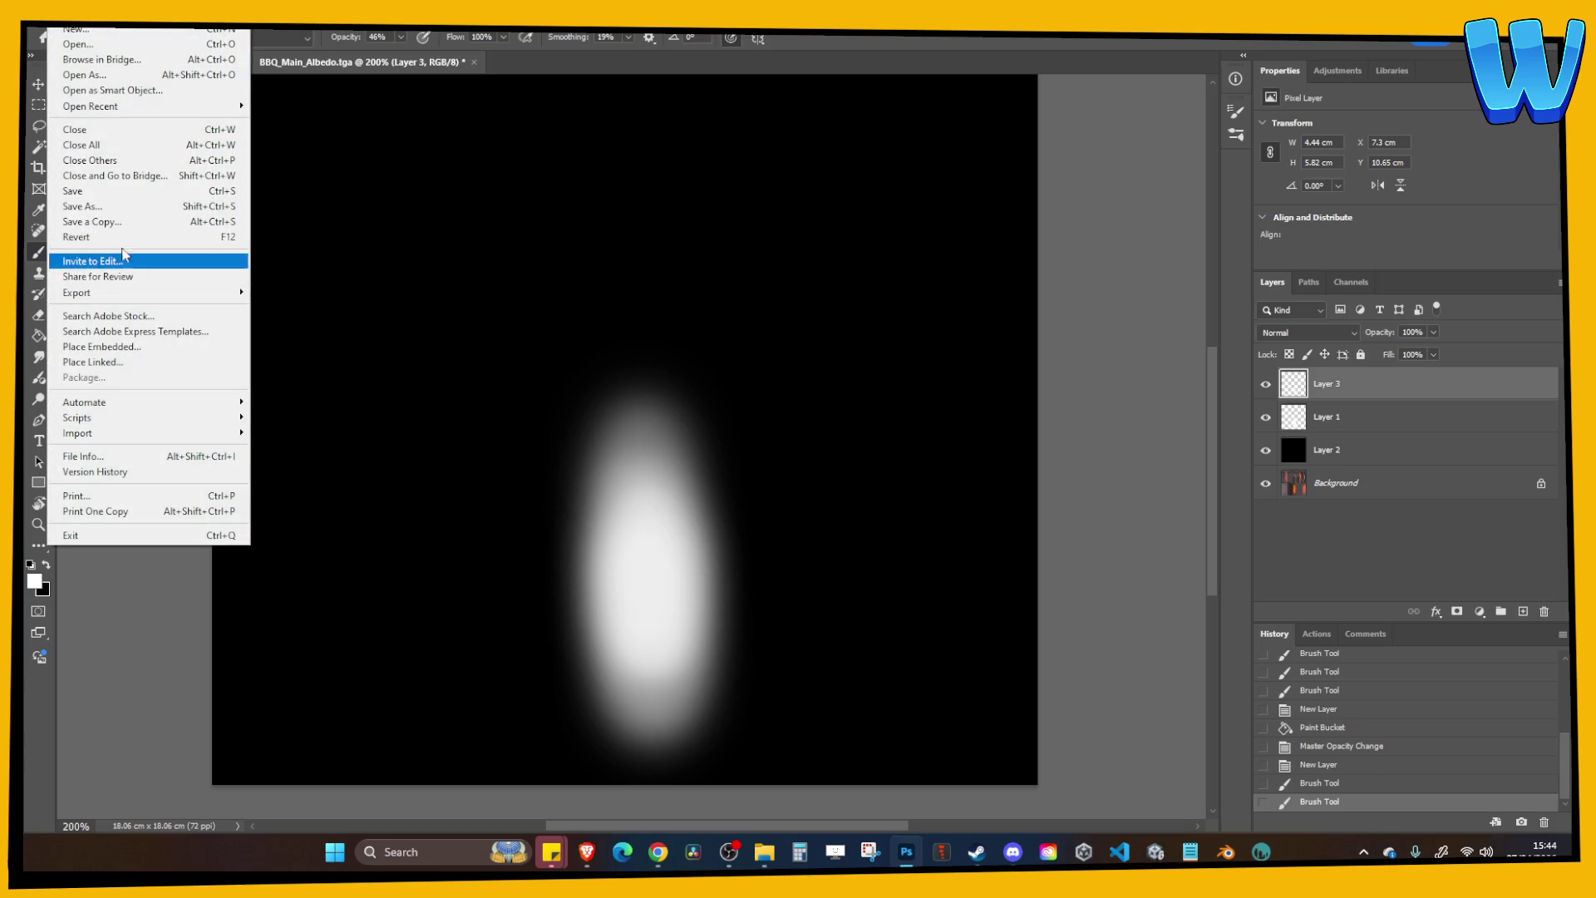
click(108, 221)
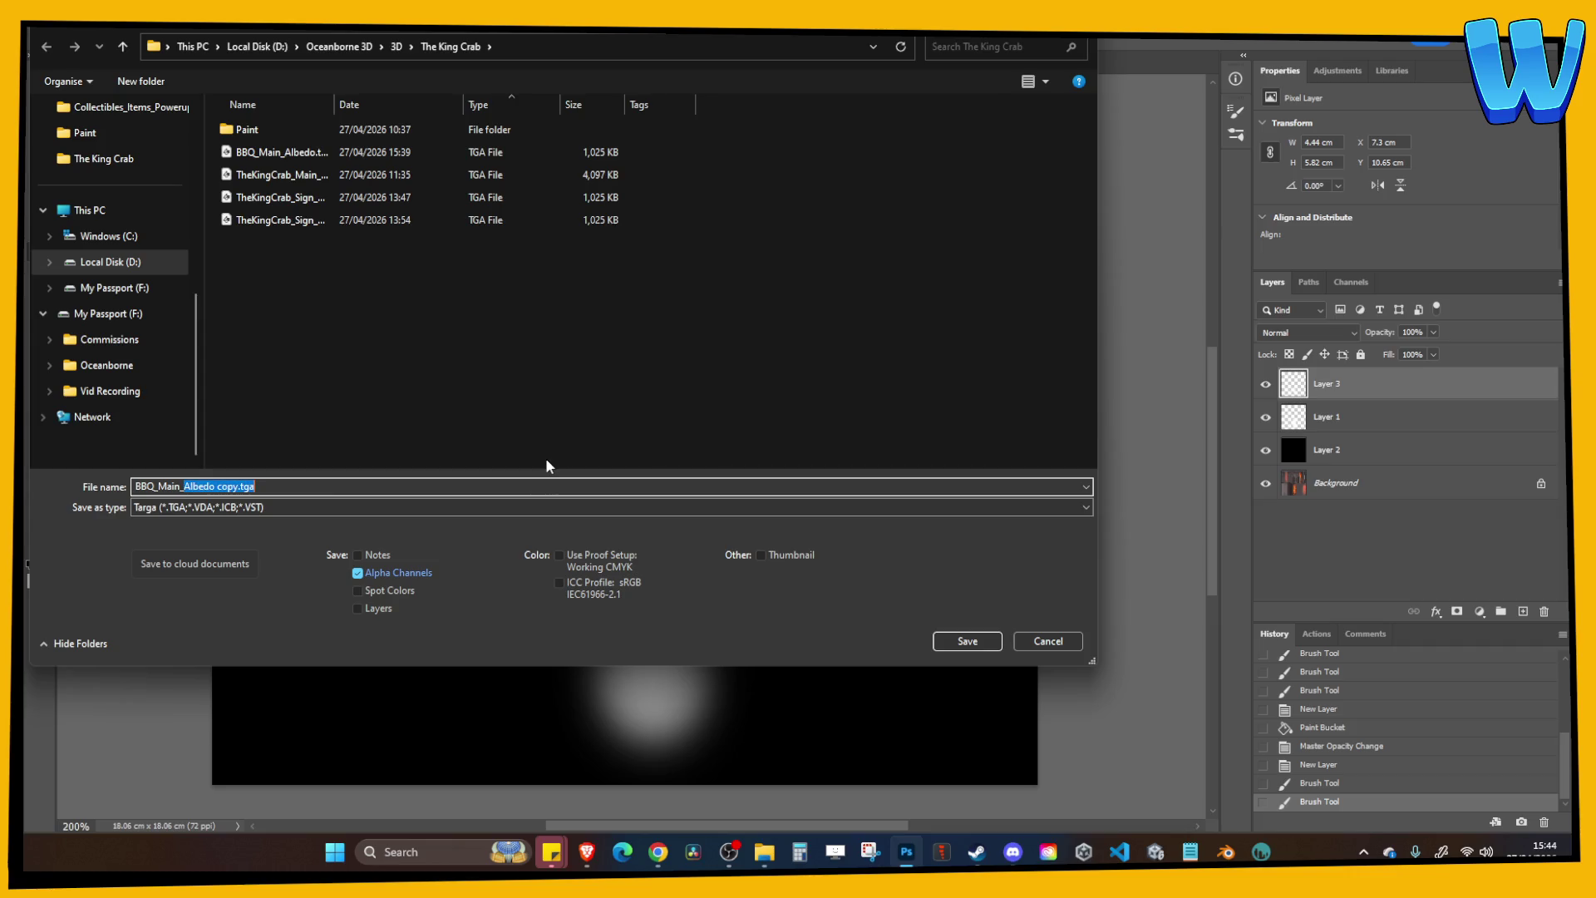
key(Return)
key(Return)
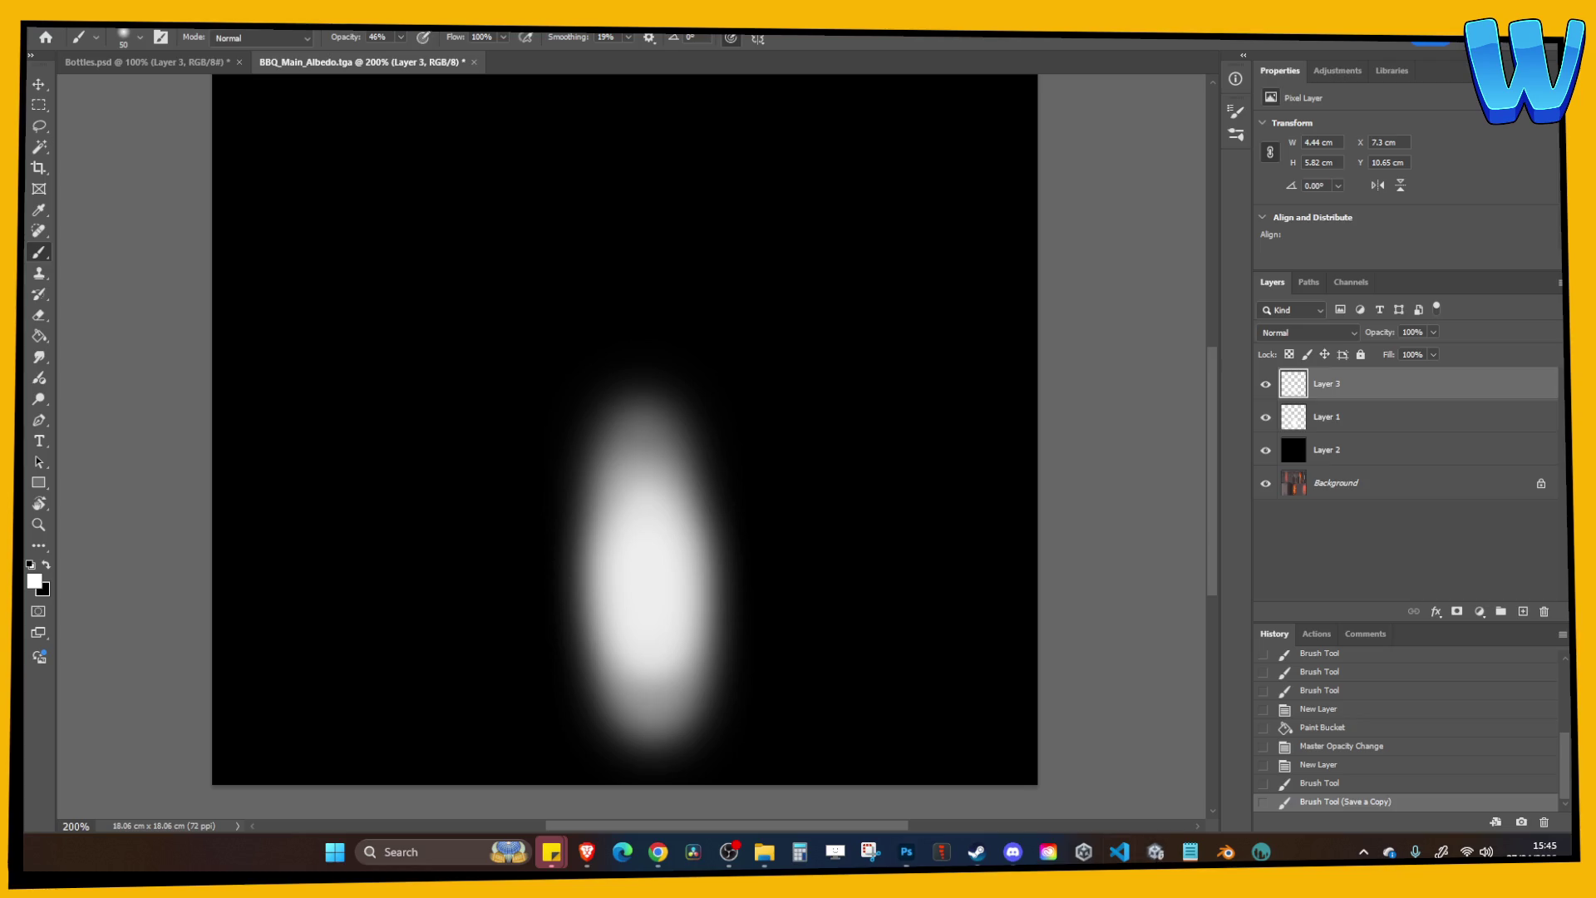
Import the BBQ_Main_Glow texture into the Unity project from the file browser.
click(1162, 857)
mouse_move(765, 856)
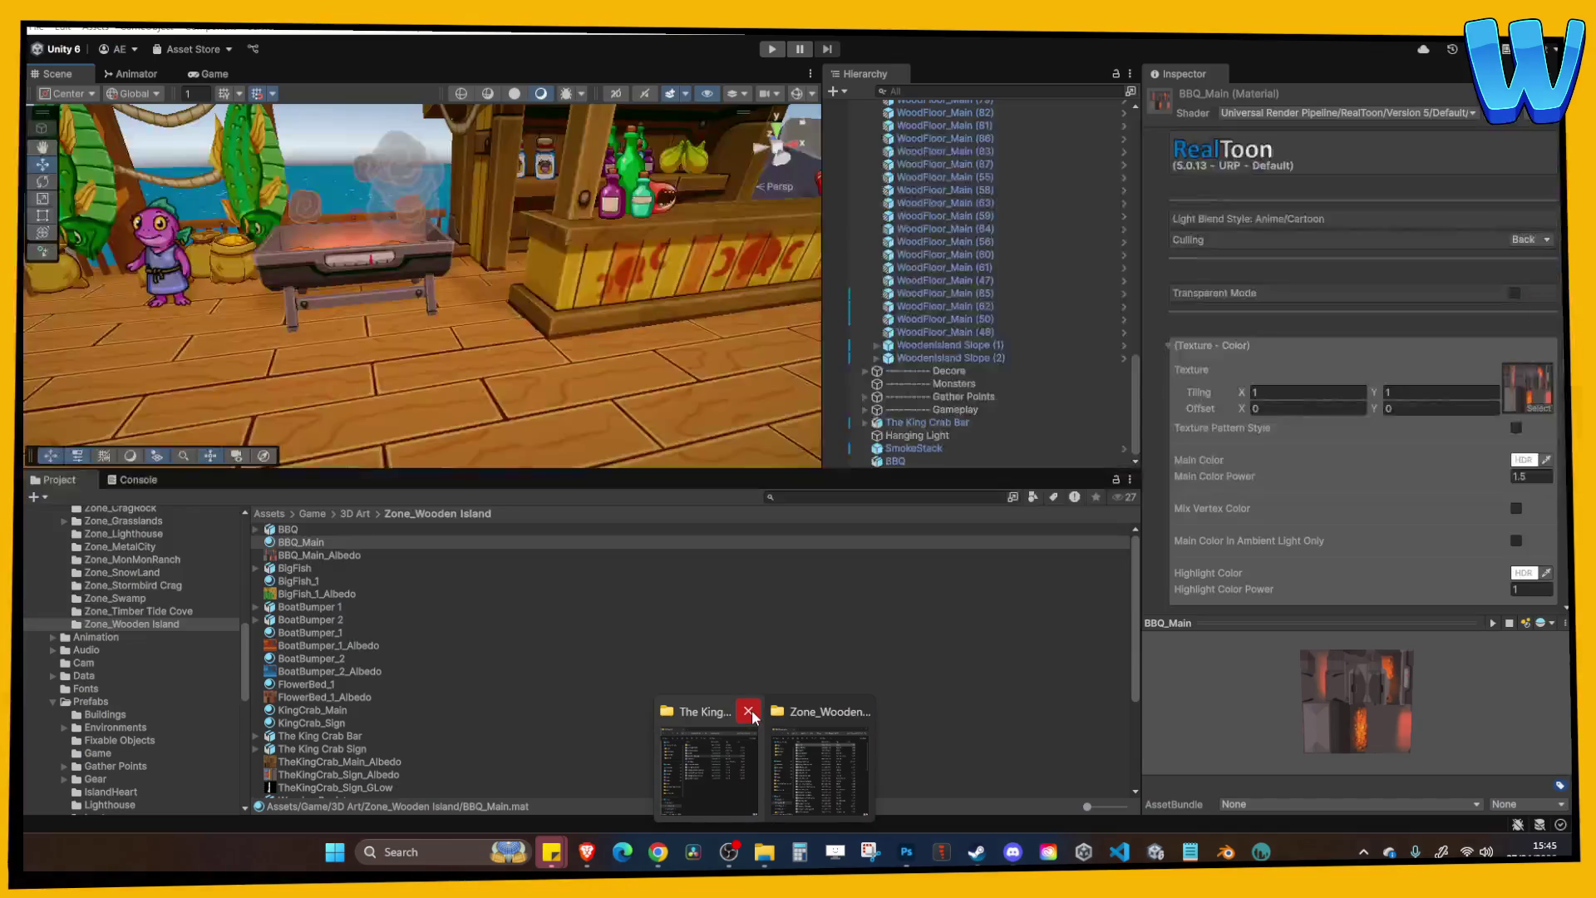
click(749, 711)
click(799, 757)
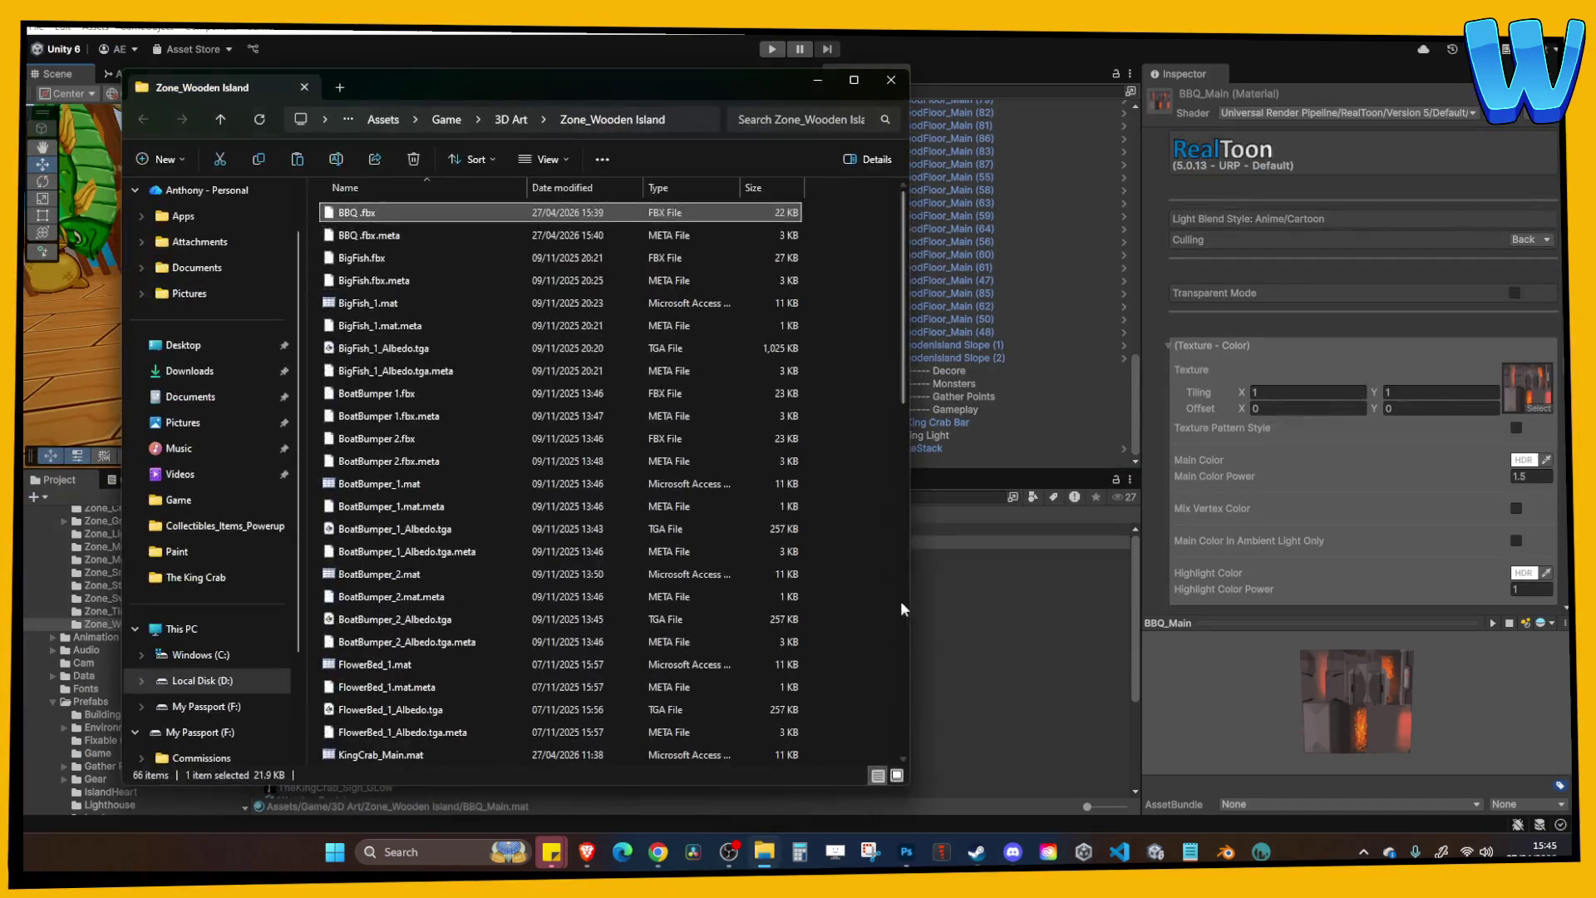
click(891, 83)
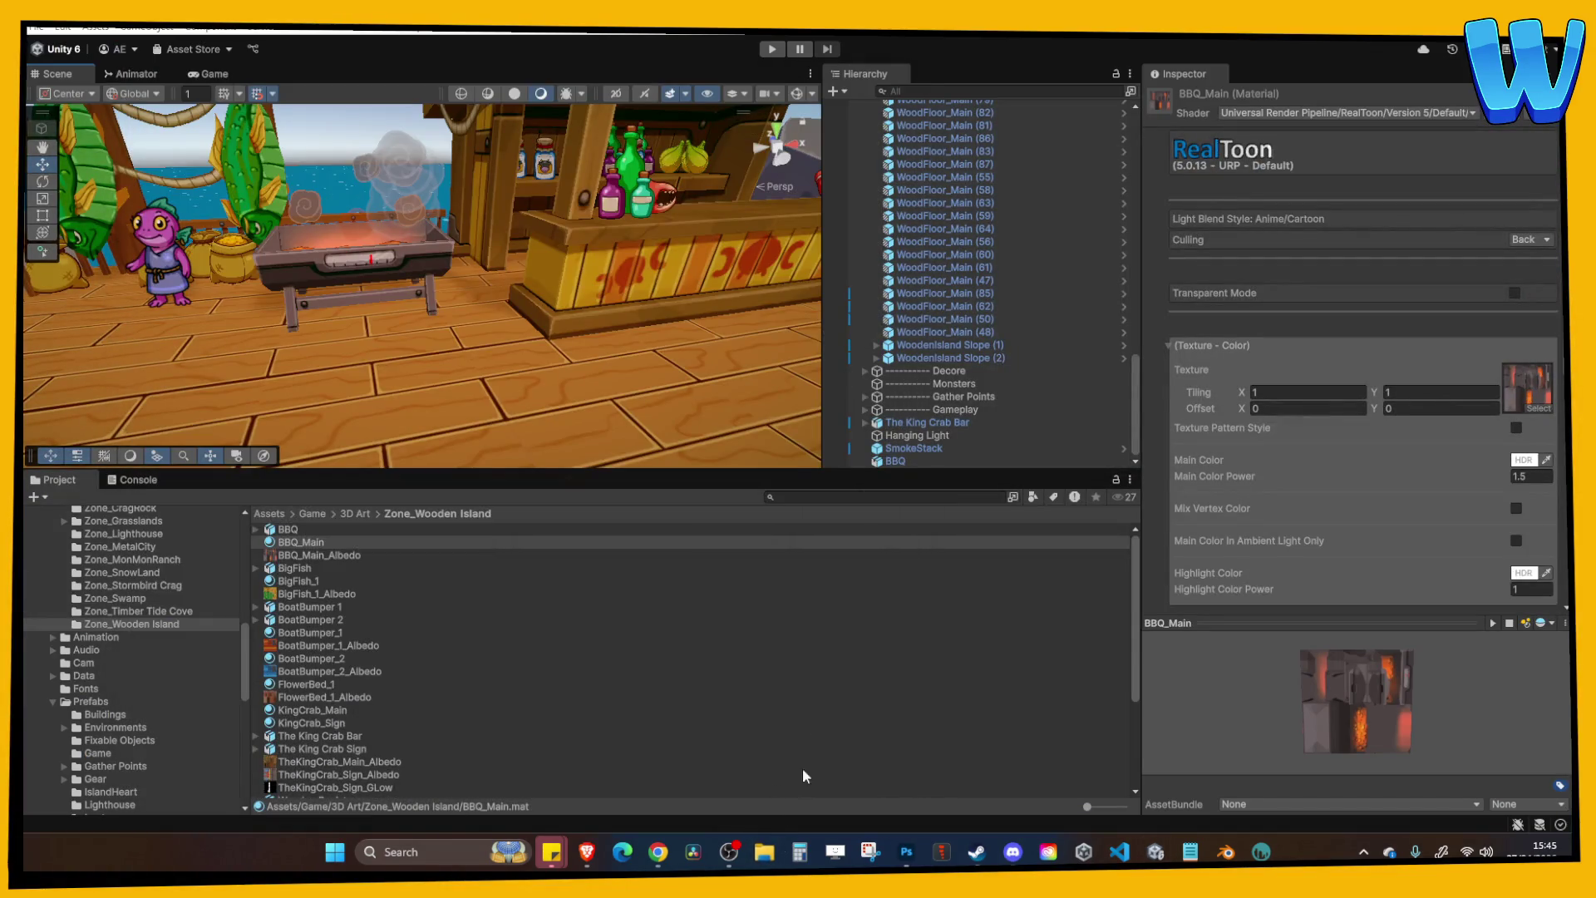
click(764, 852)
click(796, 79)
drag(488, 654, 463, 638)
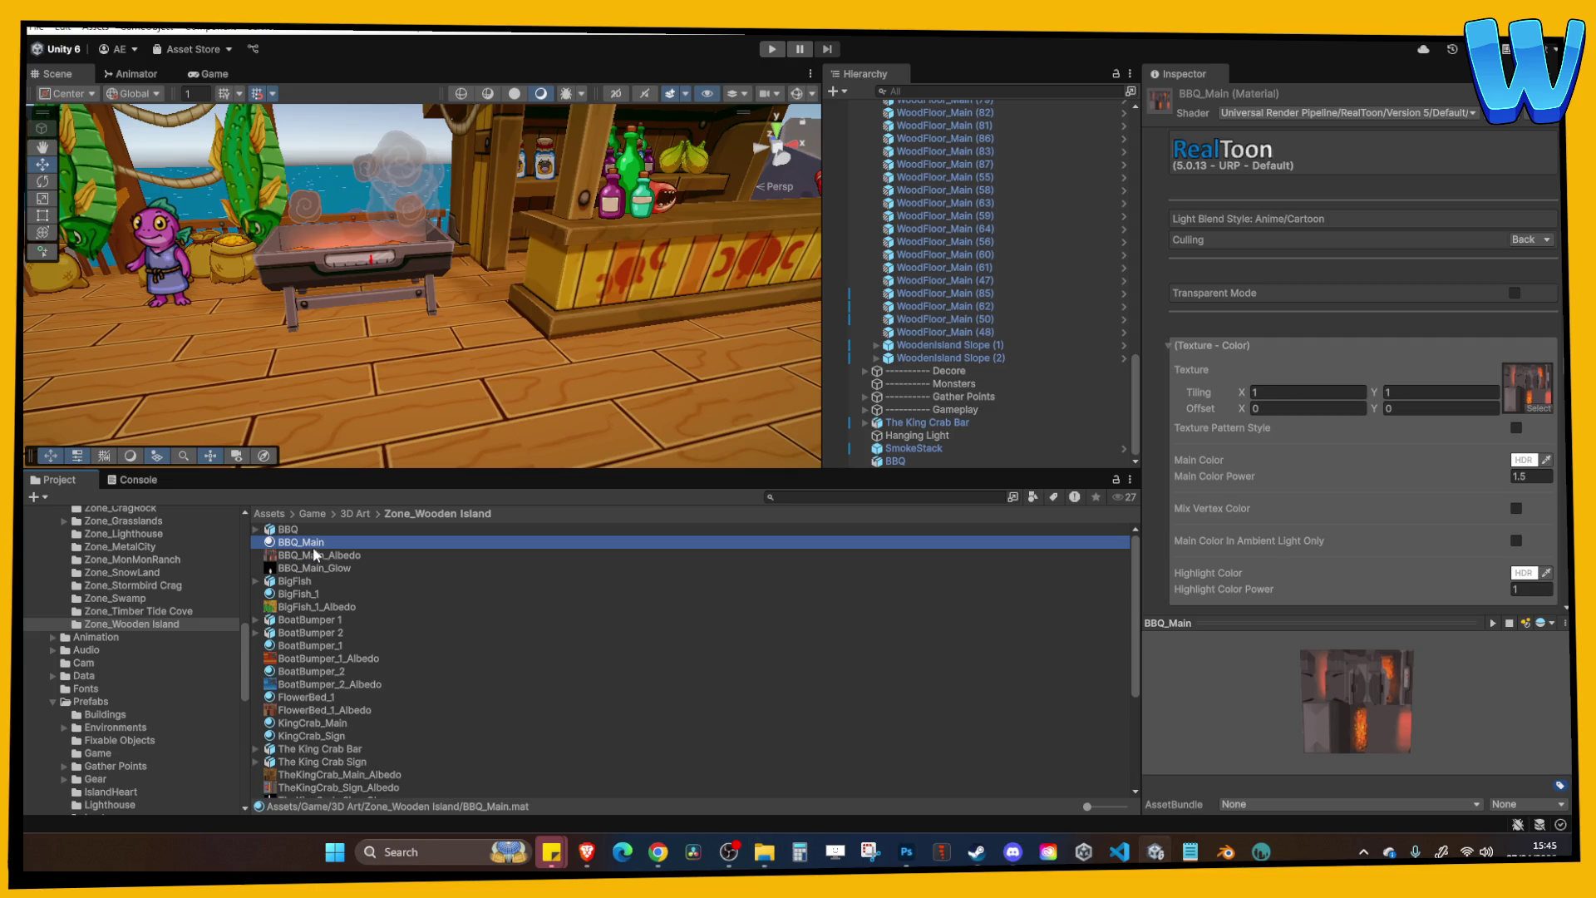
Turn on Self Lit for BBQ_Main, with BBQ_Main_Glow as the mask and intensity 1.
click(1239, 344)
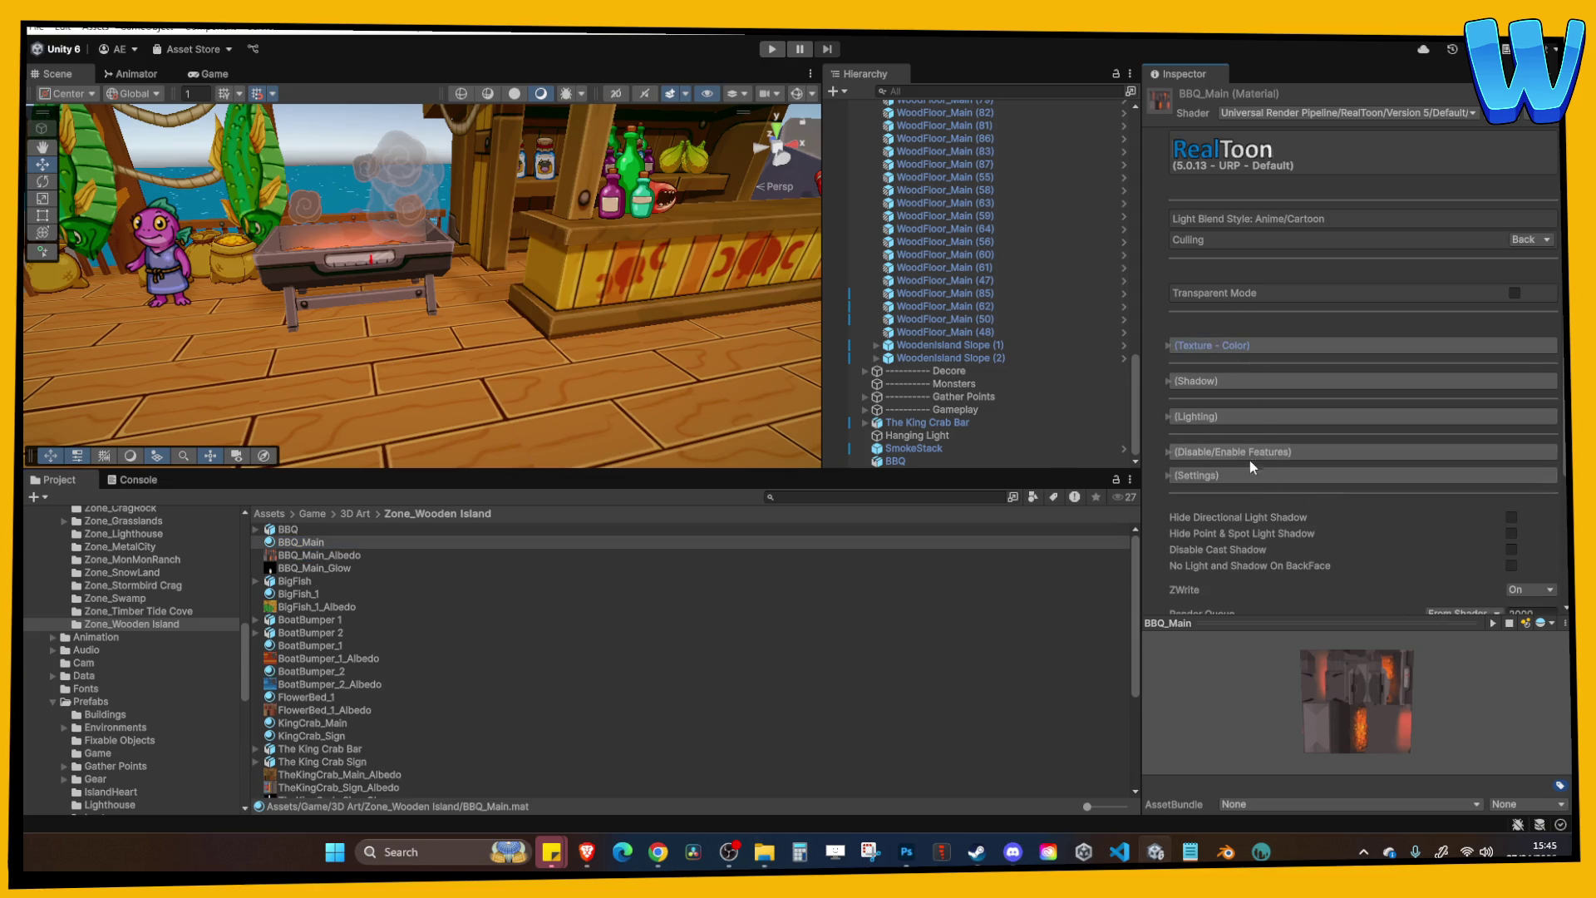
click(1251, 457)
scroll(1405, 495, down, 2)
click(1520, 489)
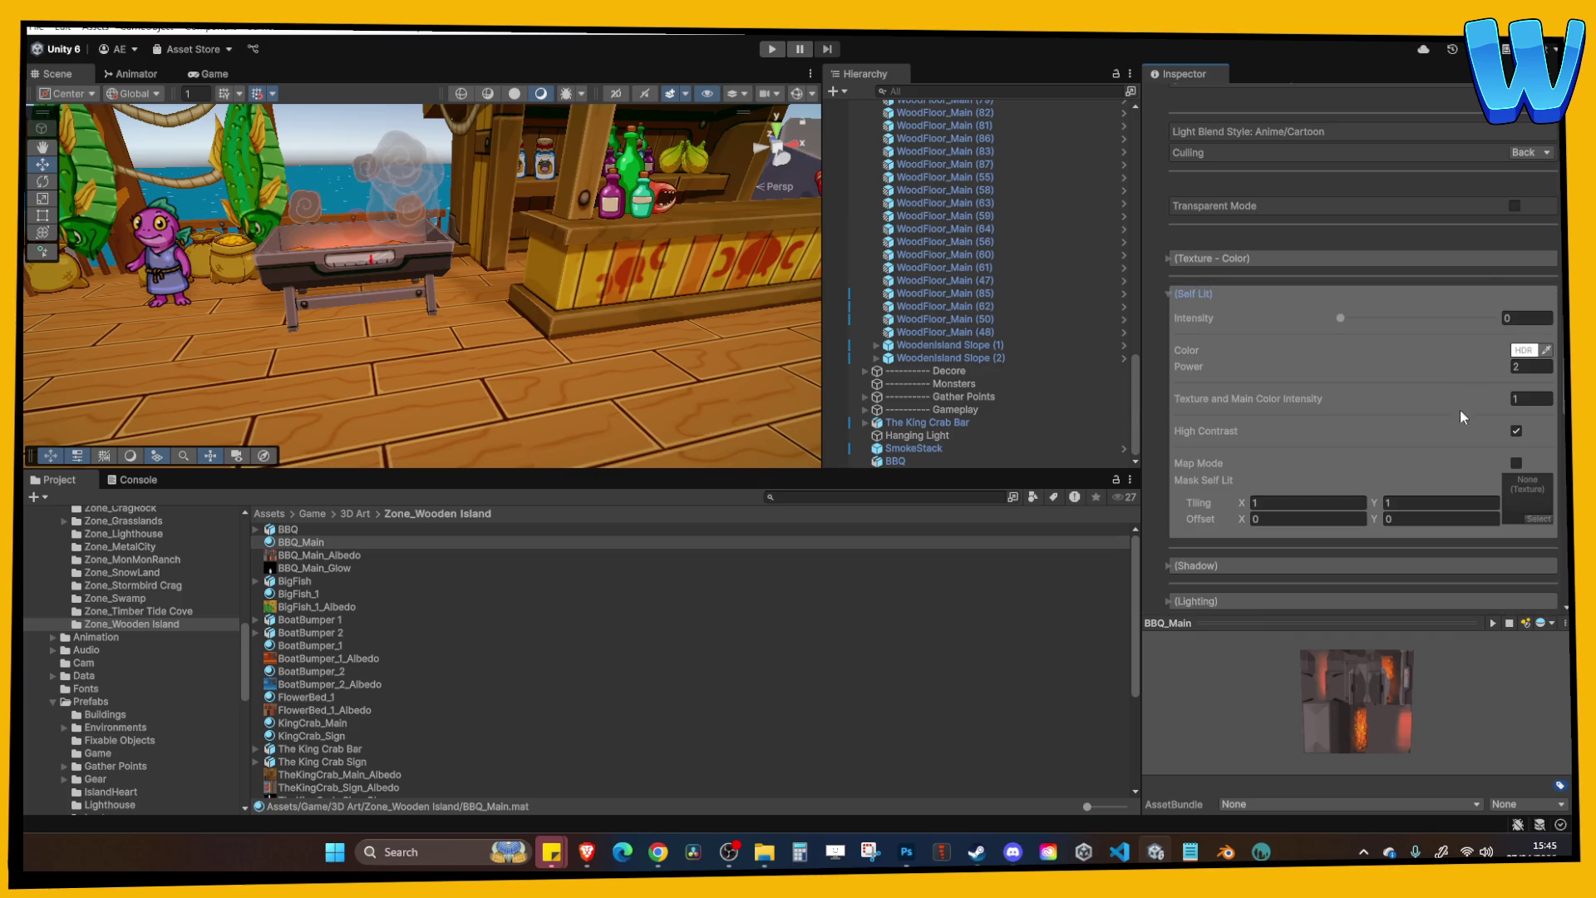
drag(297, 574, 1451, 491)
drag(1340, 318, 1546, 332)
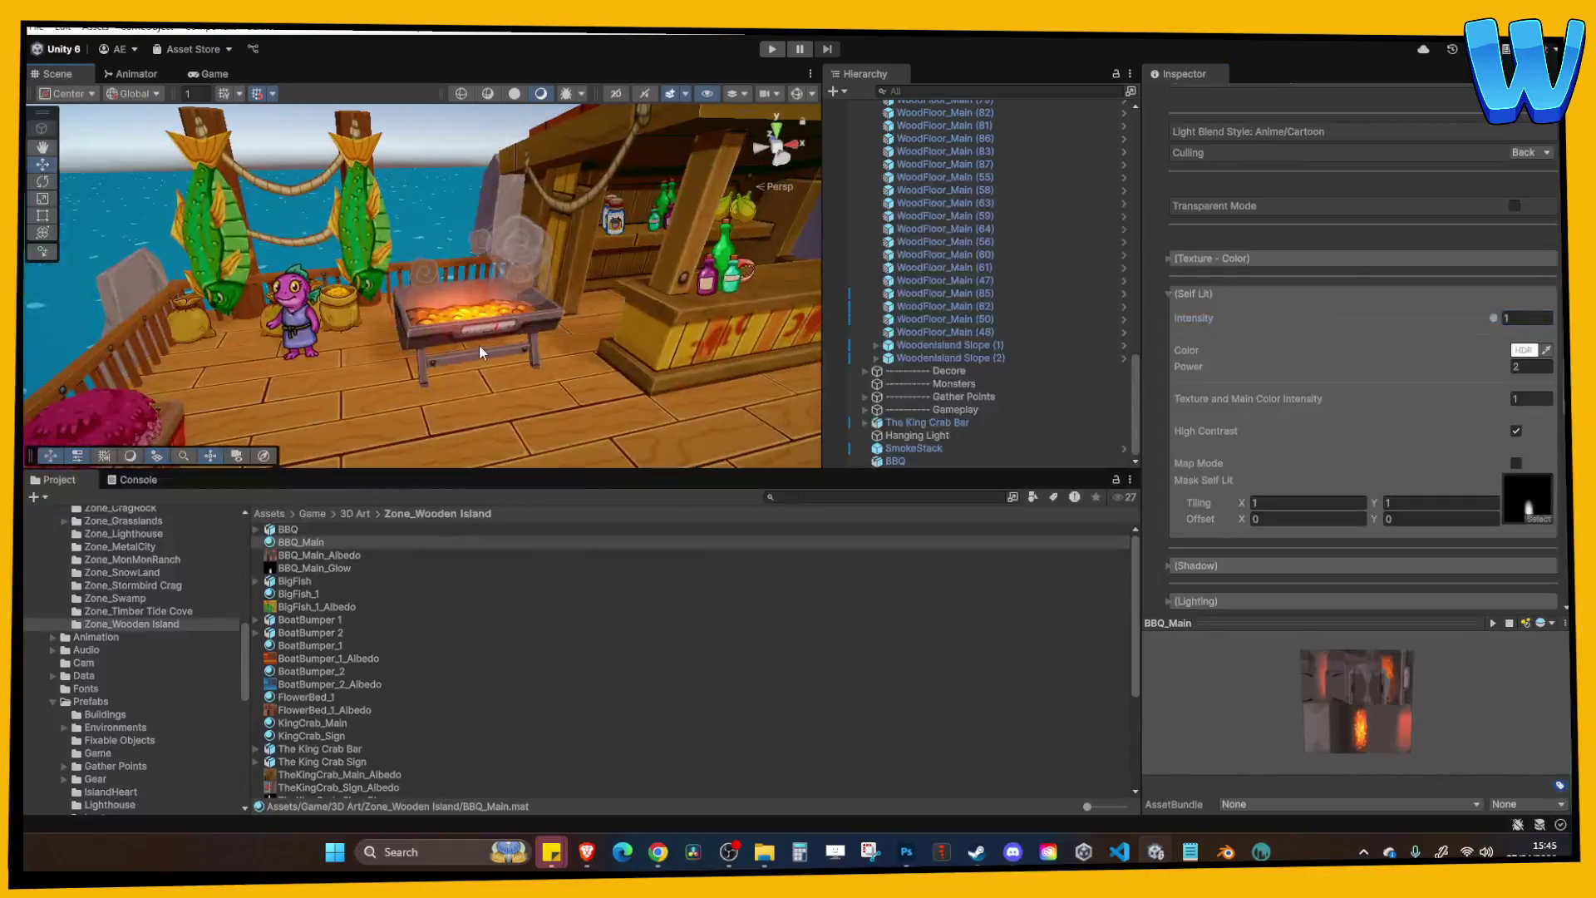
Raise the BBQ_Main material's Self Lit Power to 14.15.
click(479, 346)
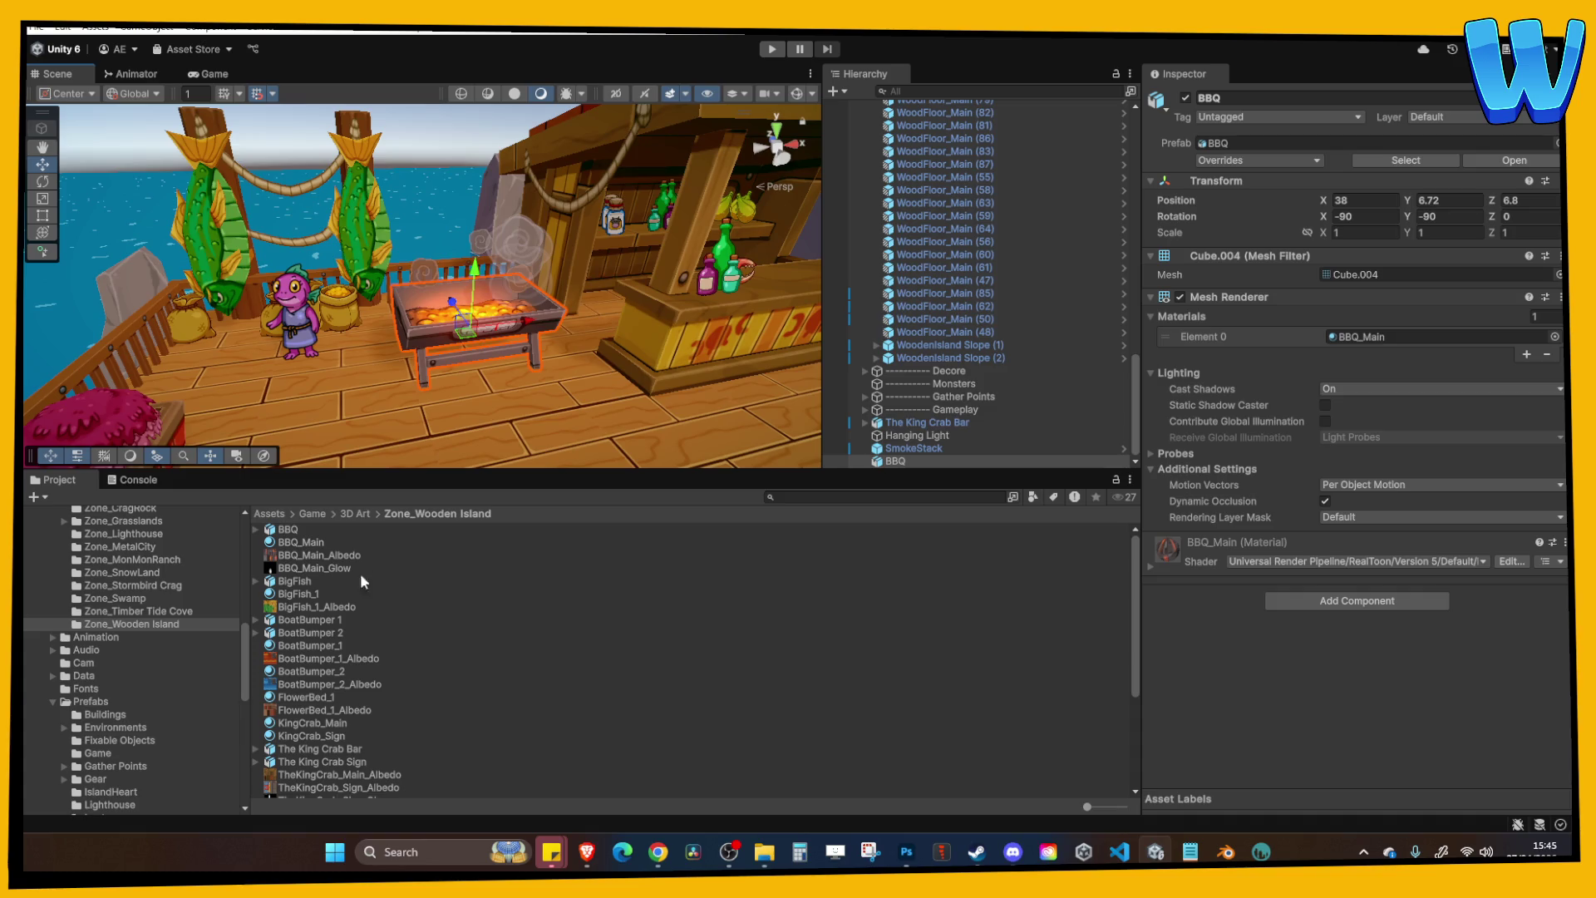
click(289, 530)
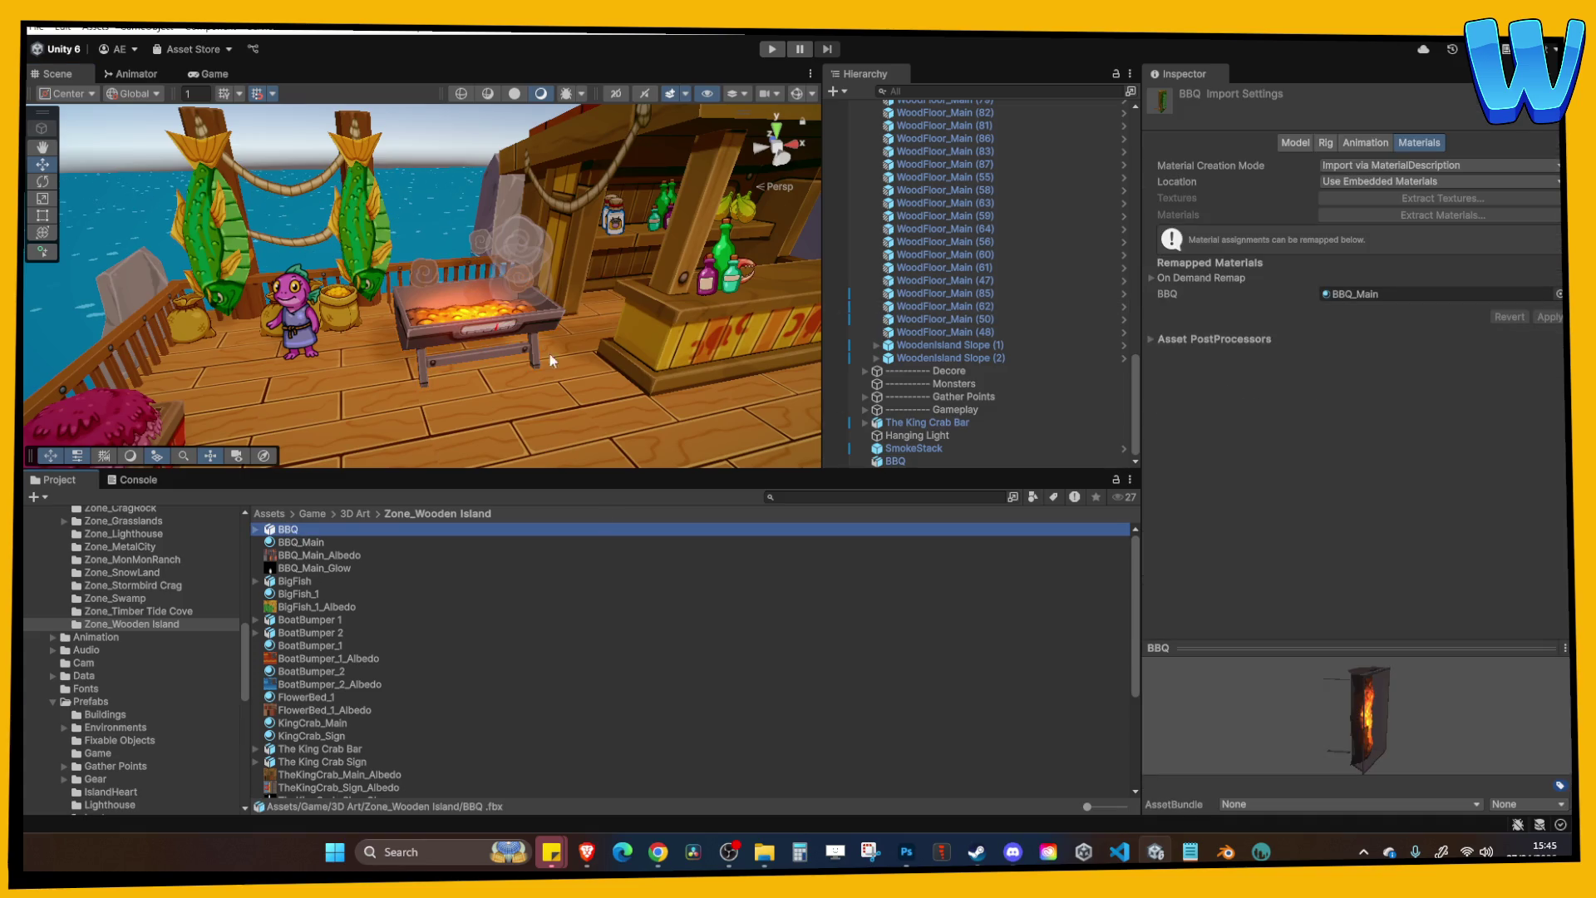
click(311, 540)
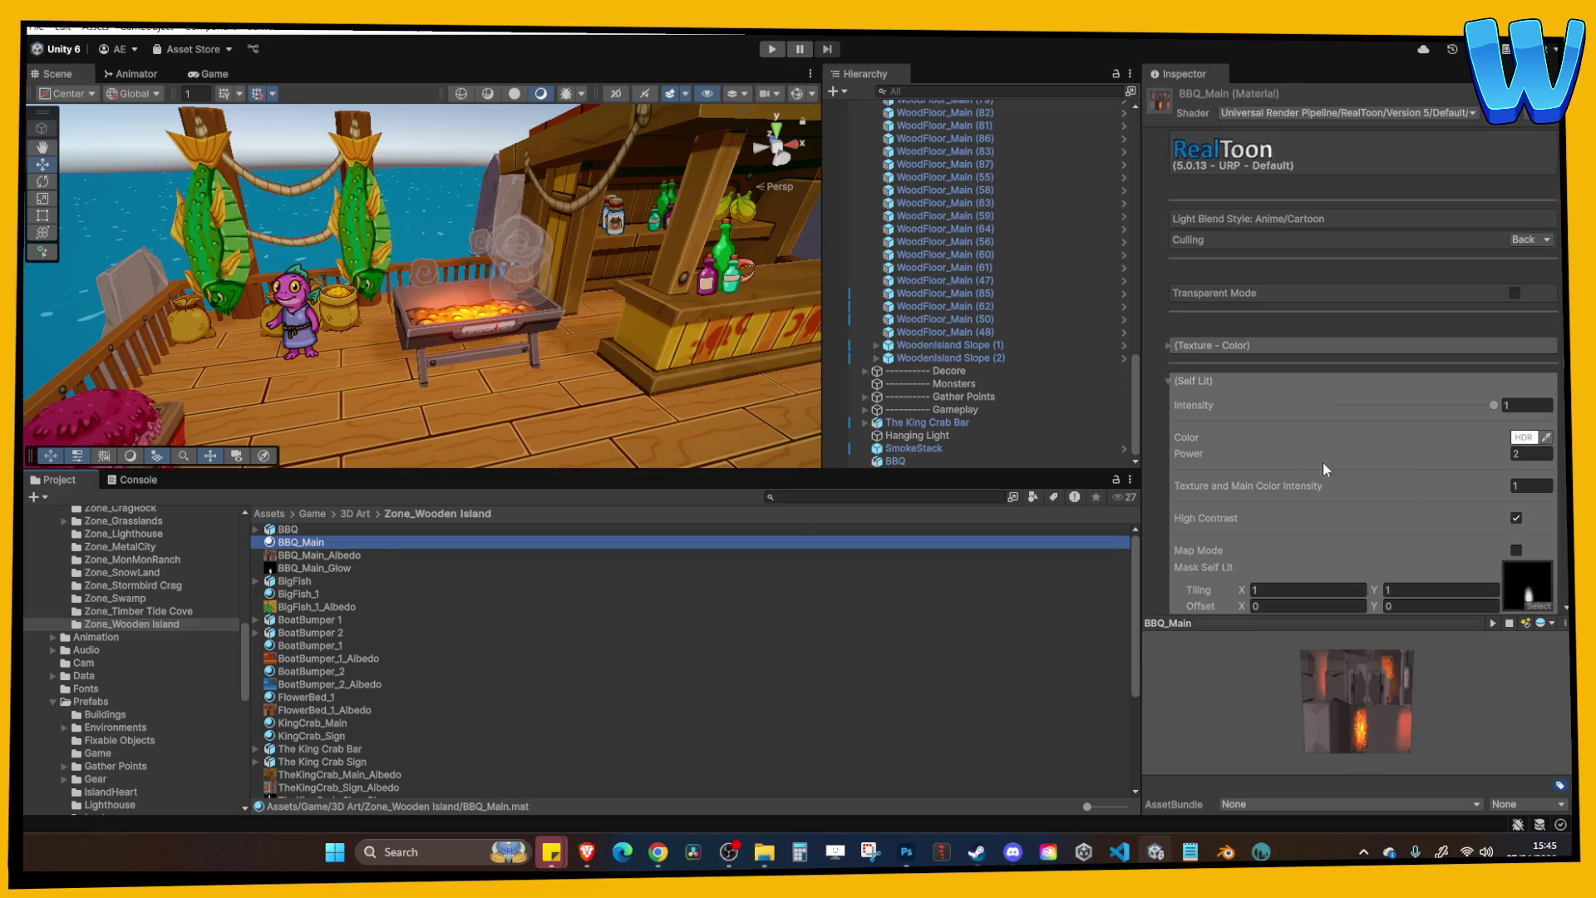
mouse_move(1291, 462)
mouse_down()
mouse_move(1567, 440)
mouse_move(60, 444)
mouse_up()
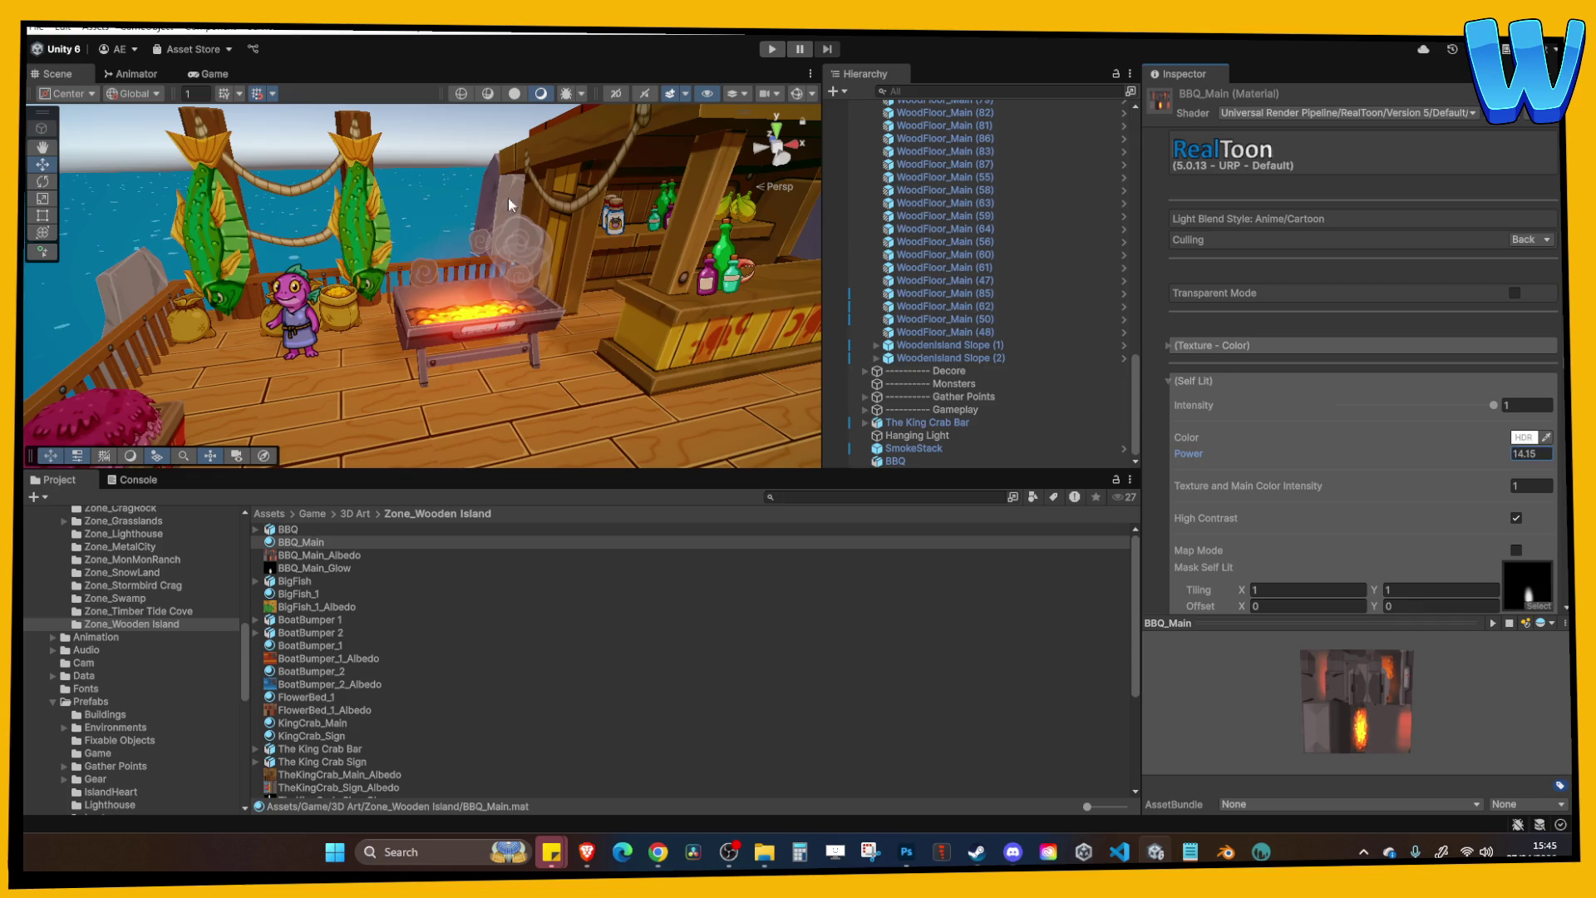
Play the game in a maximized Game view and walk around the grill, dock and stairs.
click(773, 50)
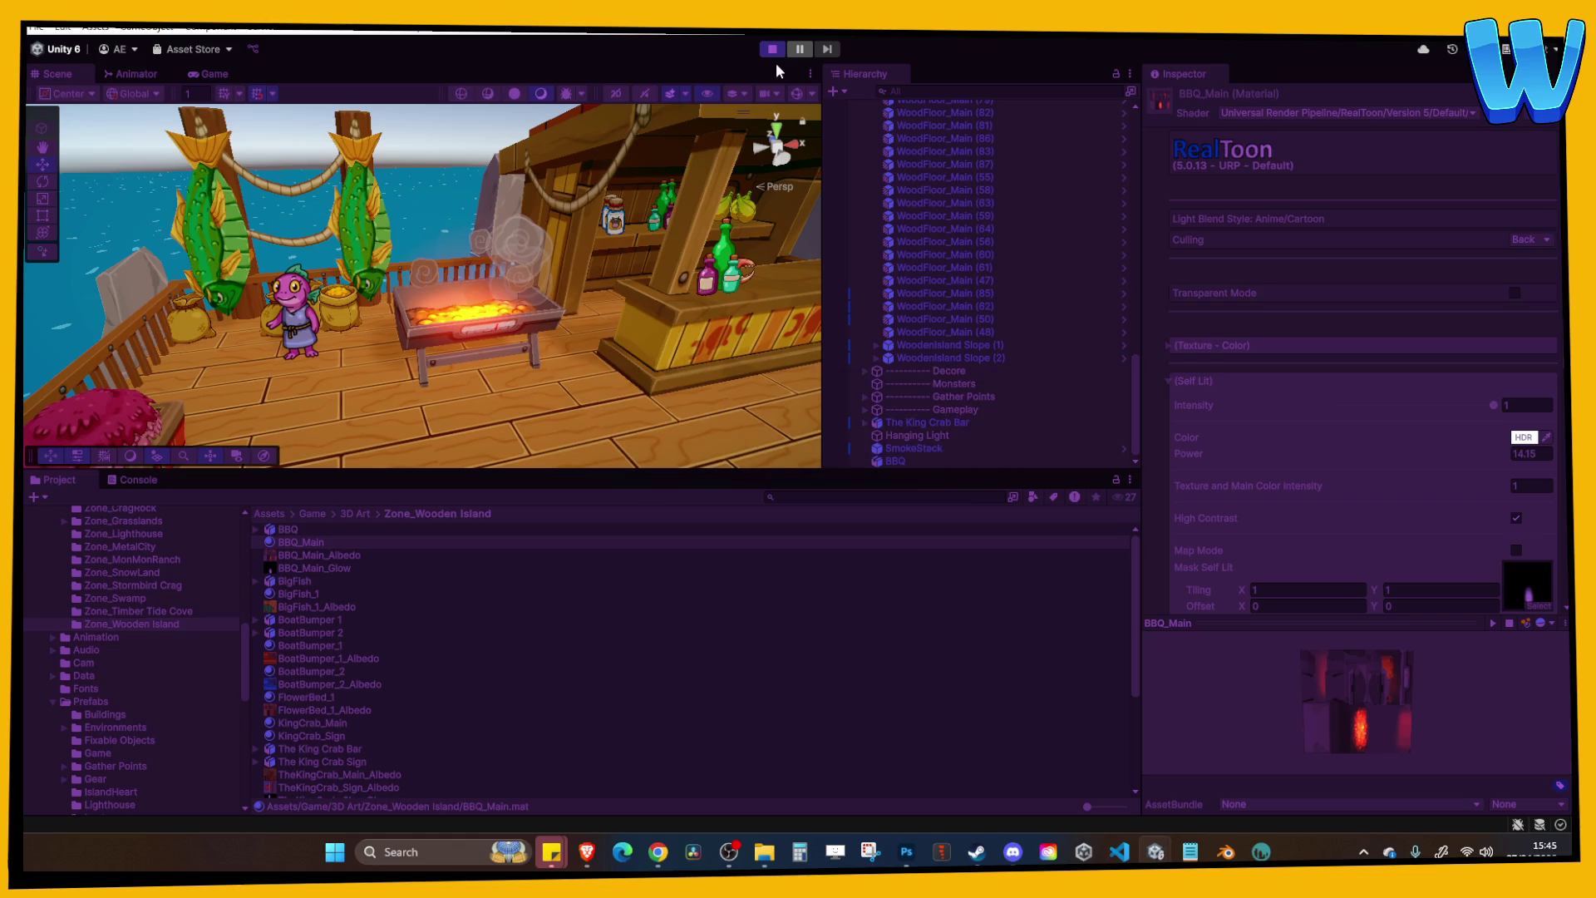
click(811, 73)
click(849, 136)
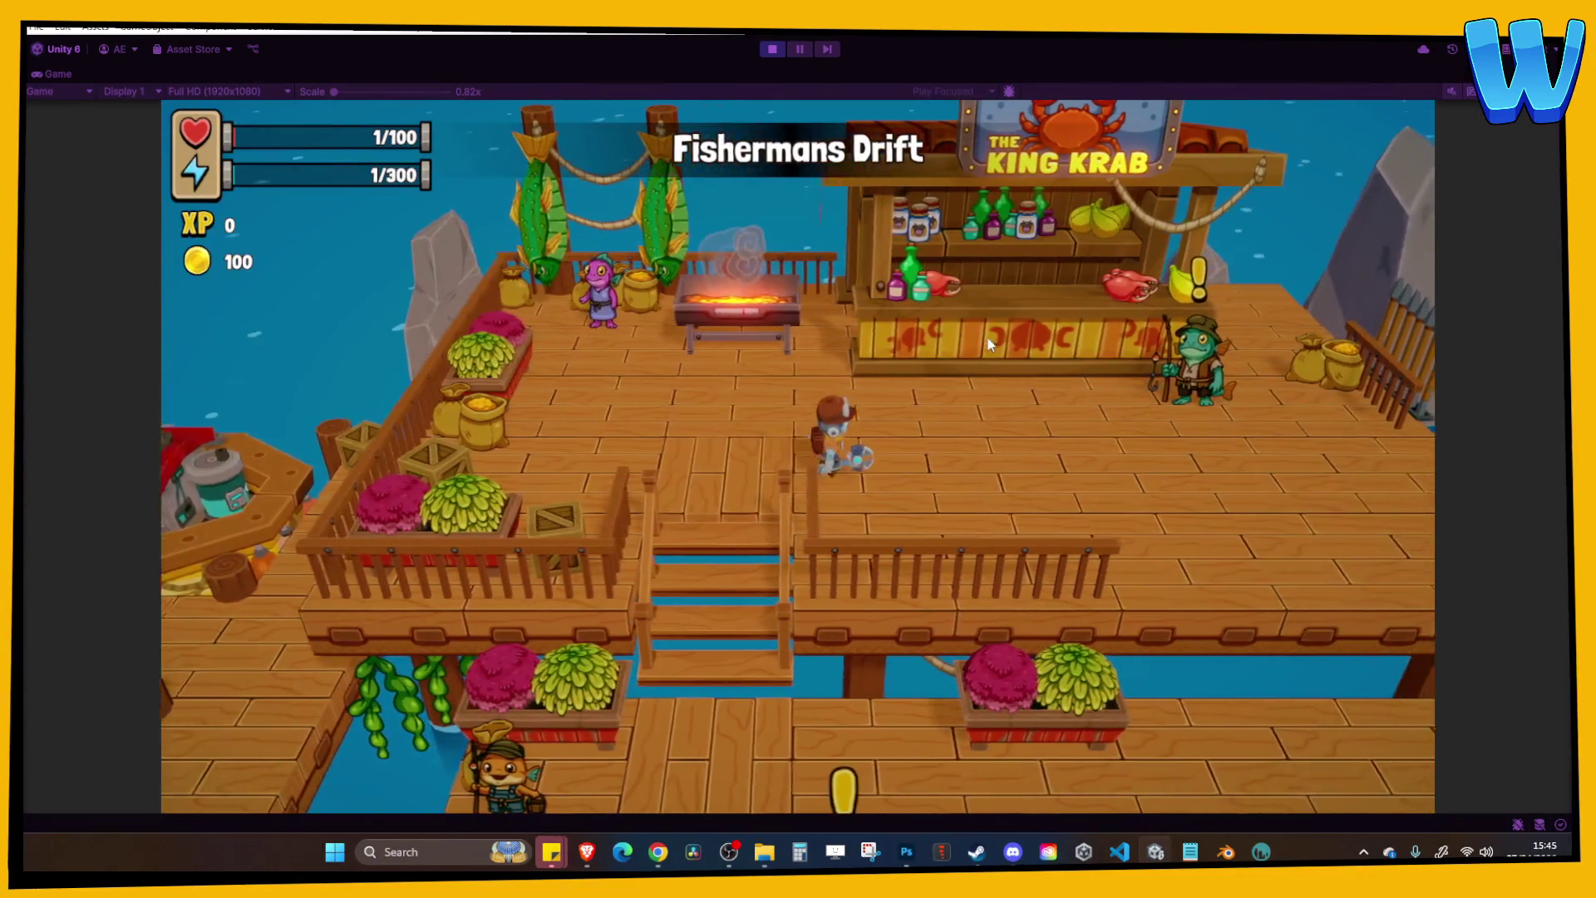
key(a)
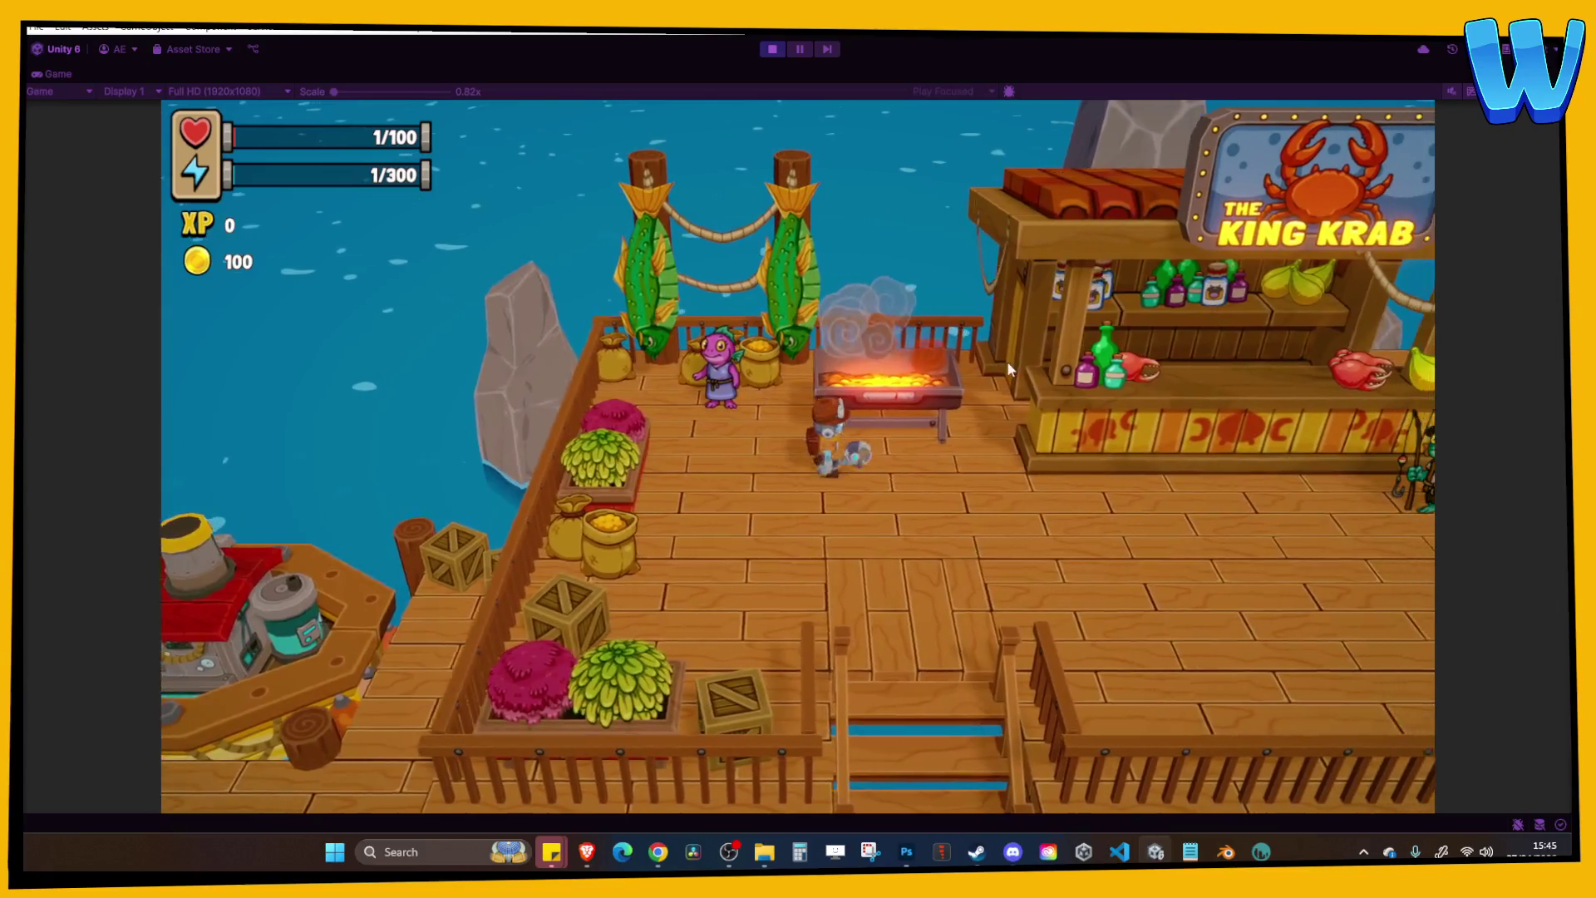
key(d)
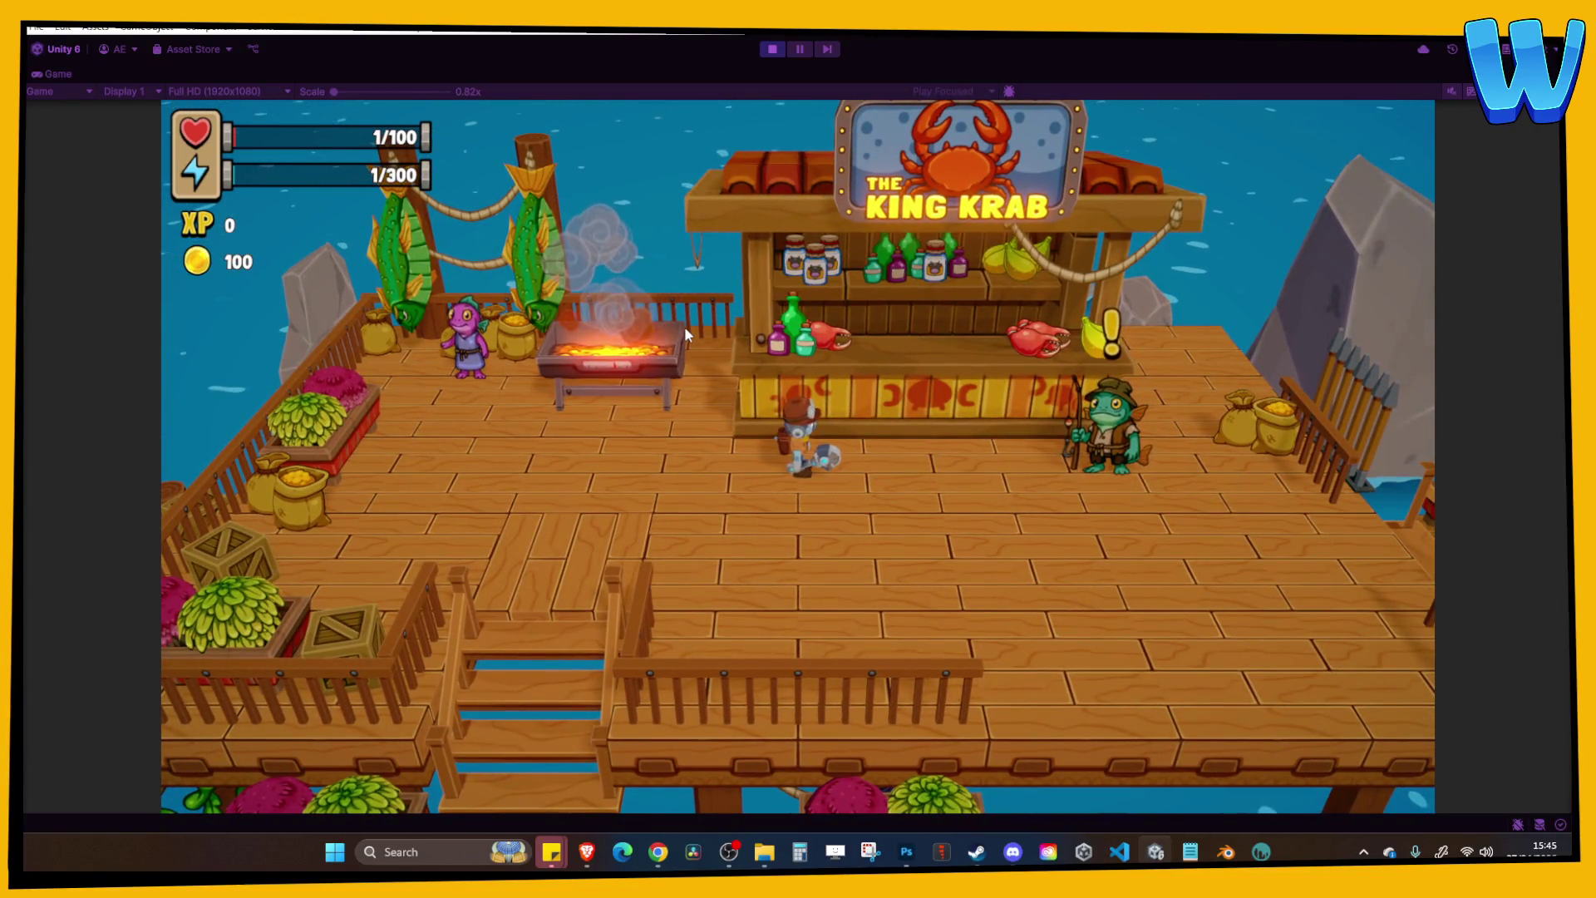
key(a)
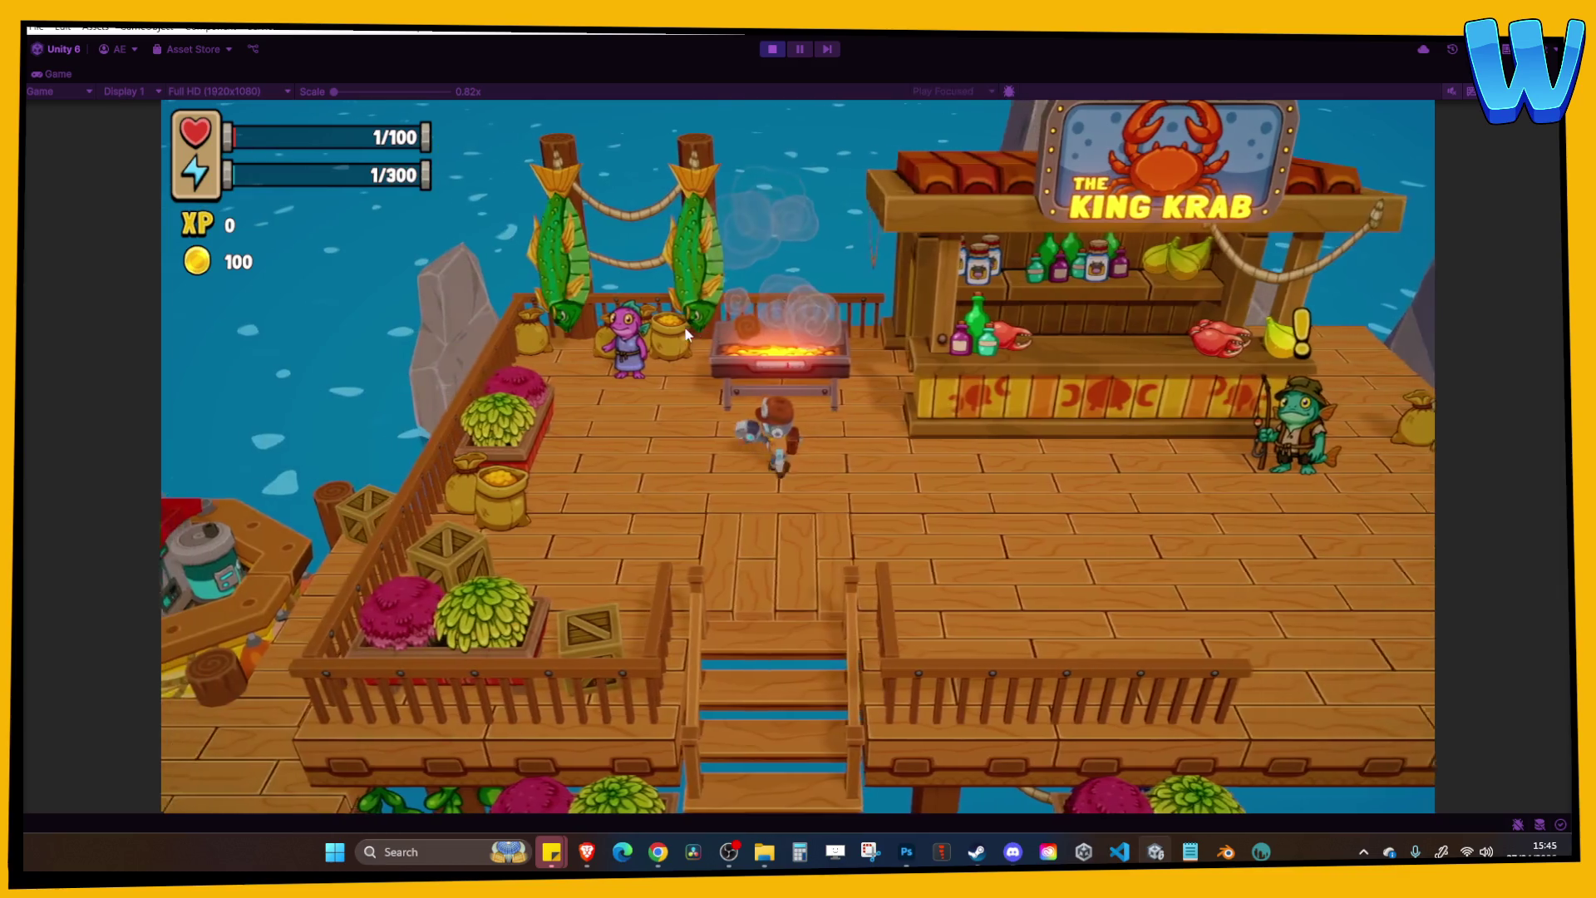
key(s)
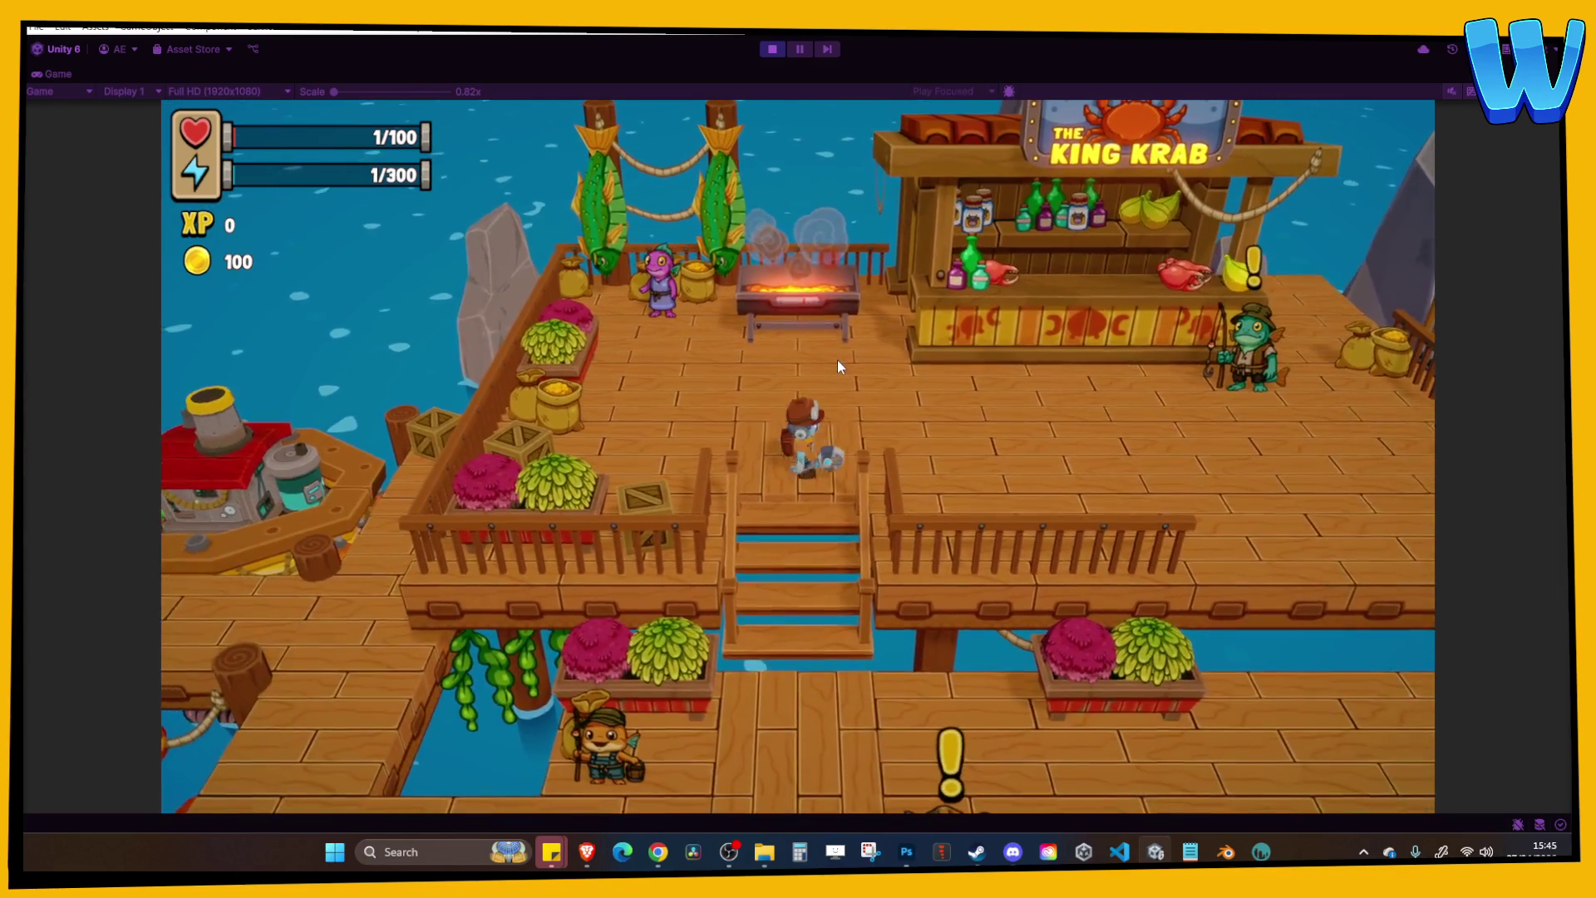
key(d)
key(d)
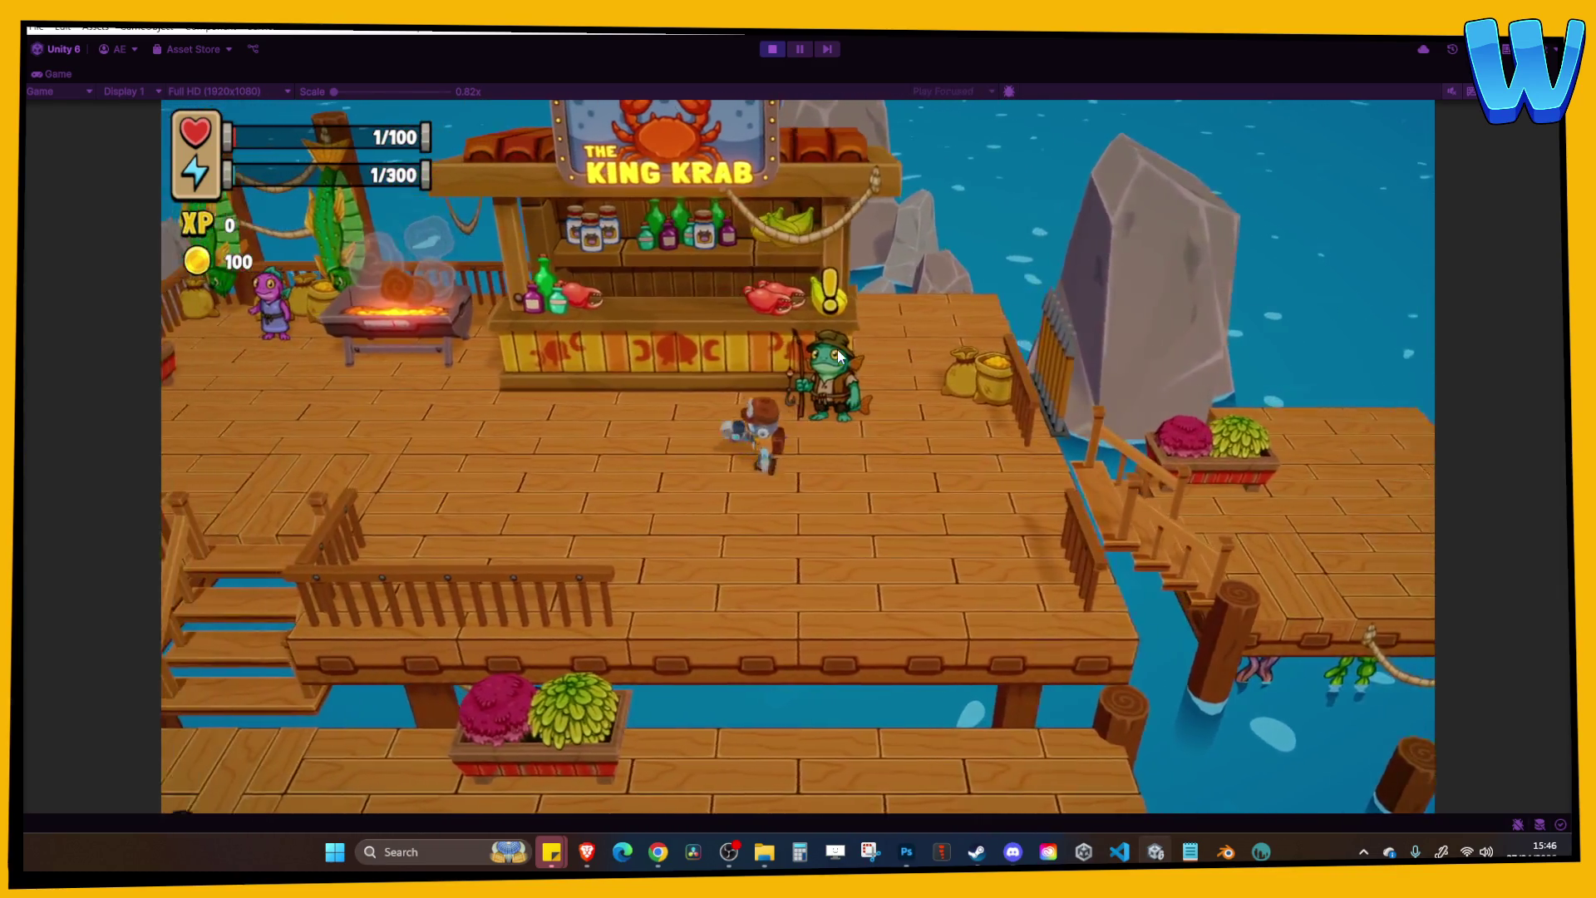
key(a)
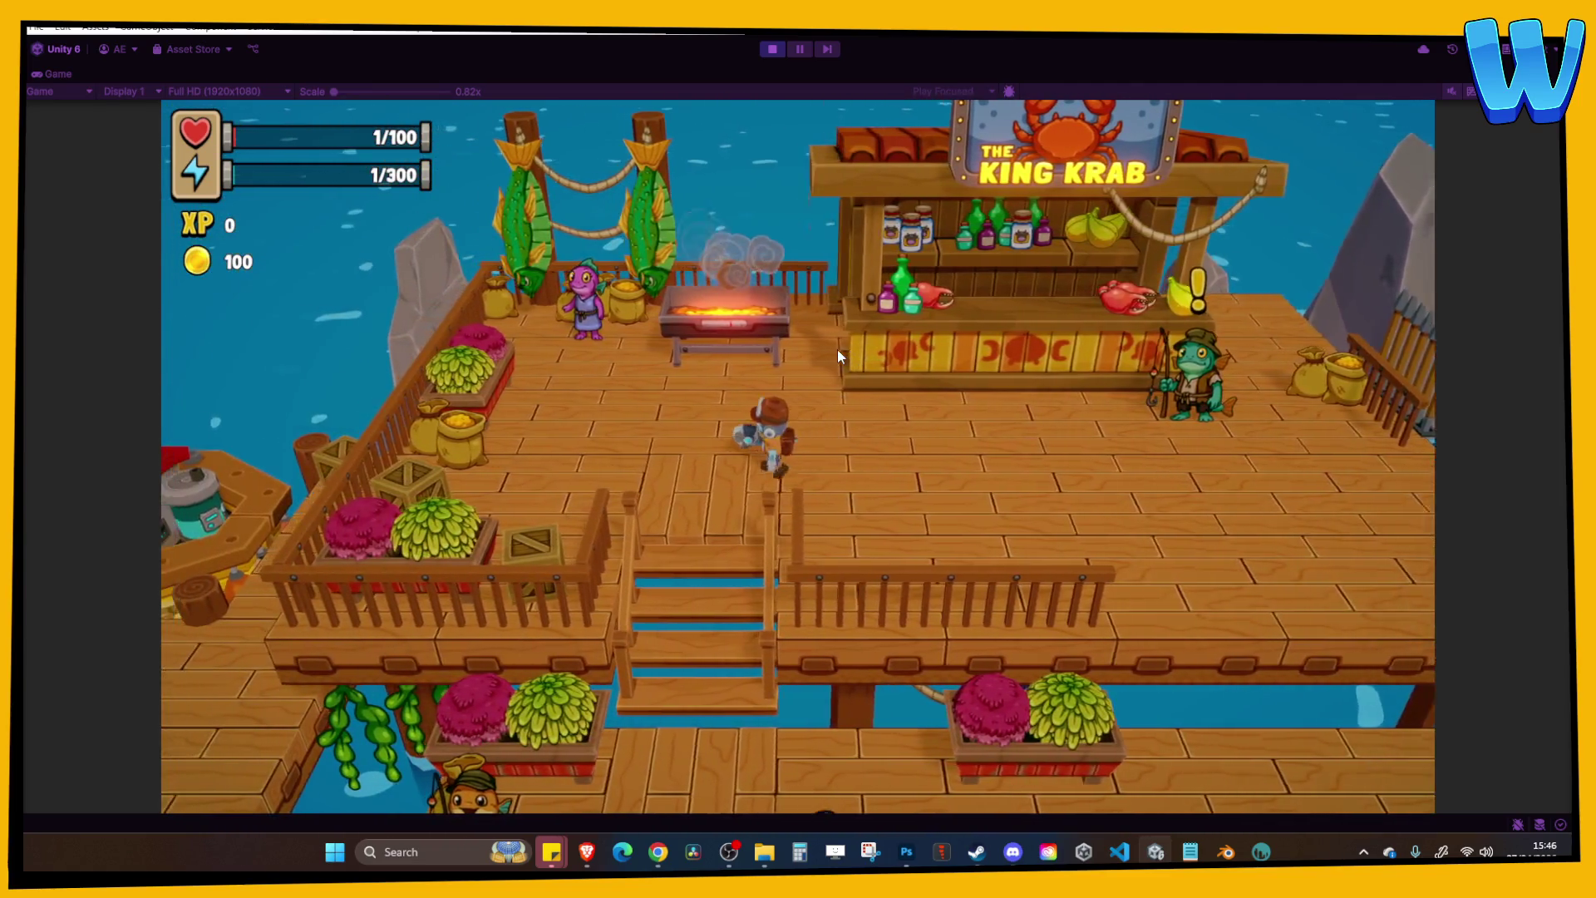
key(s)
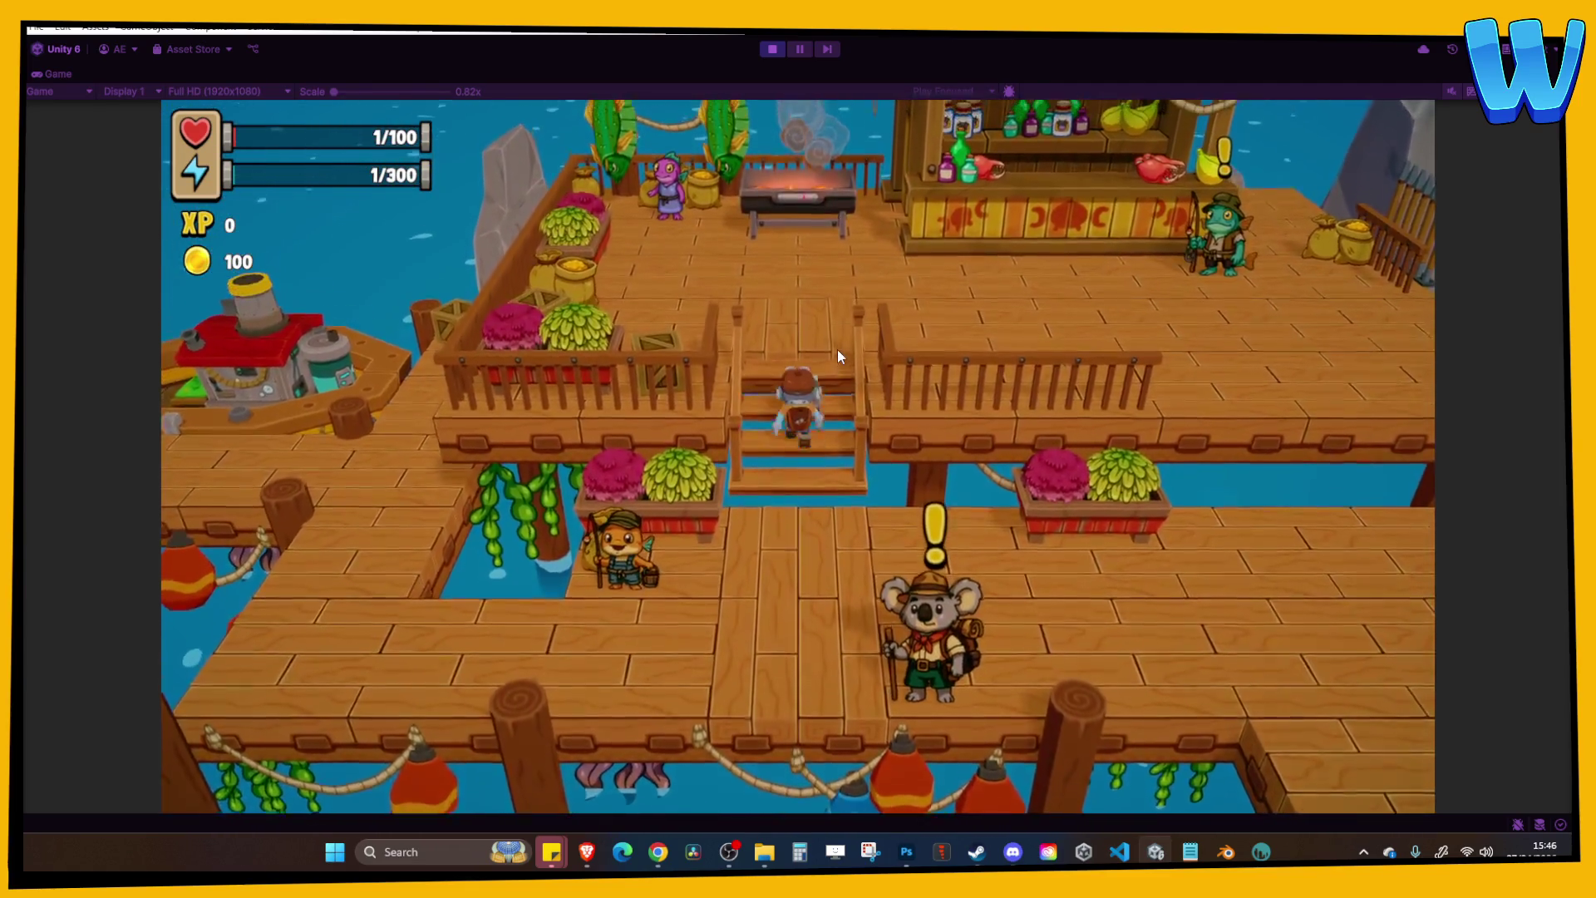
key(s)
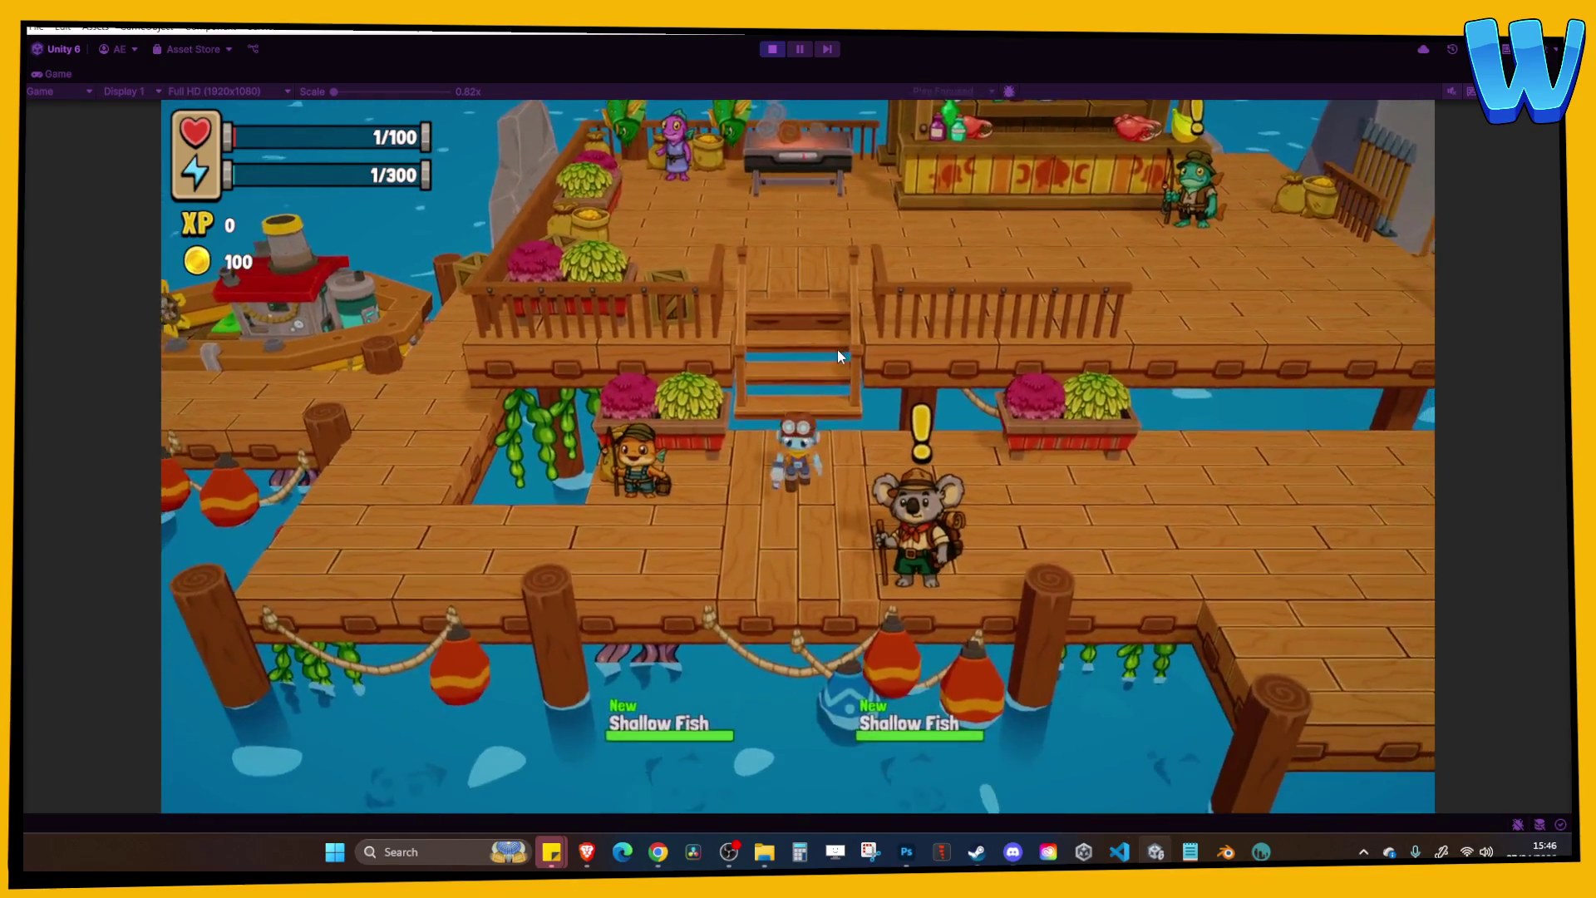
key(w)
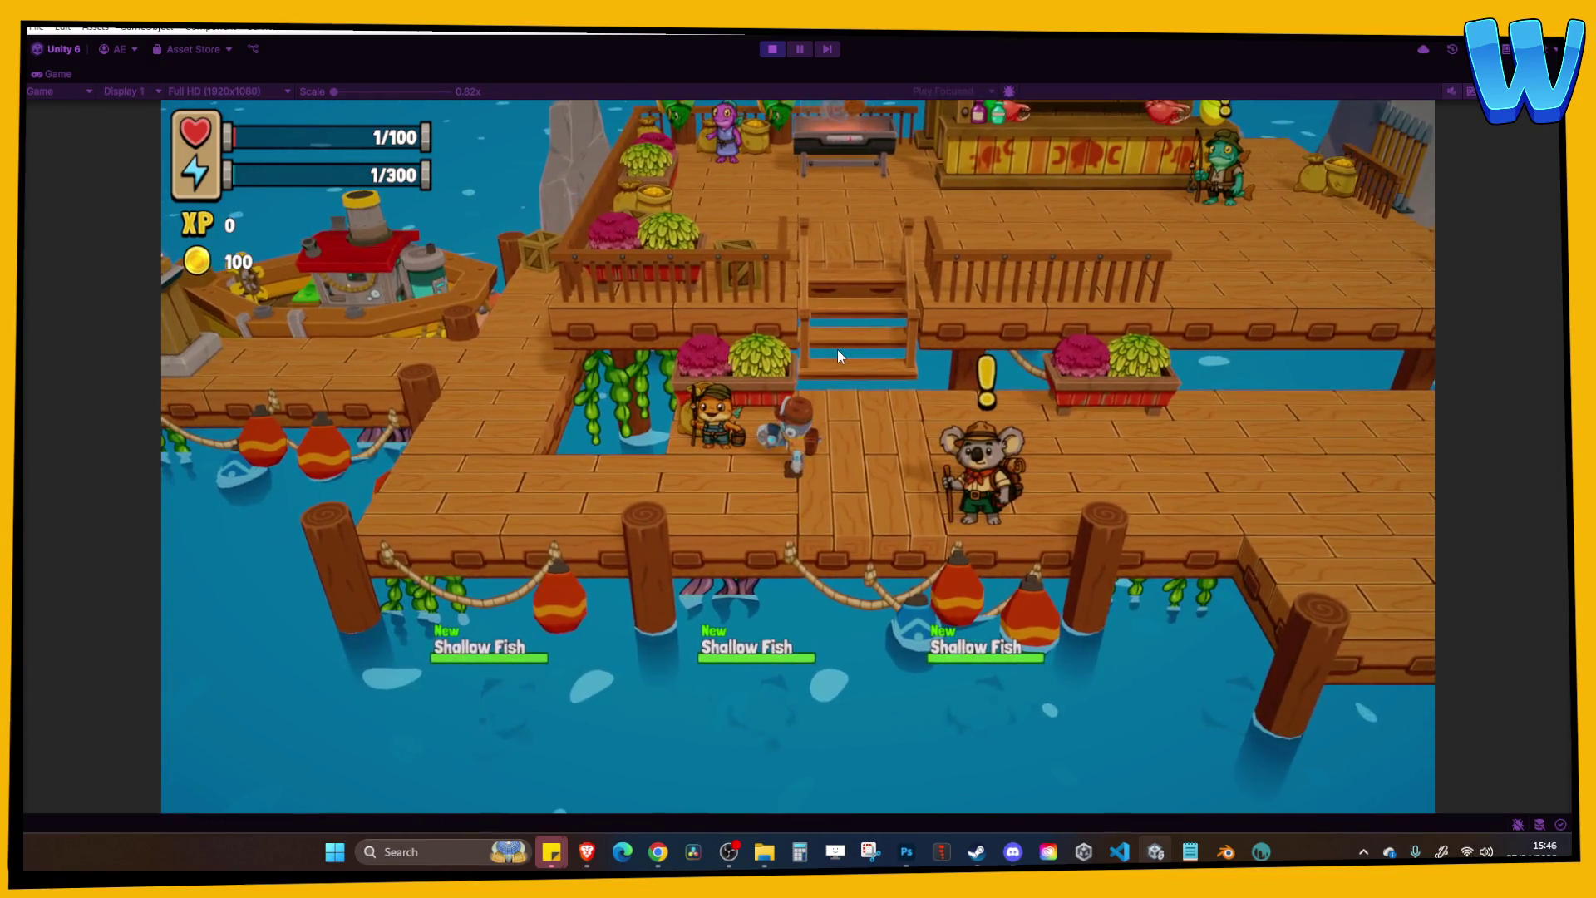
Check the inventory and world map, walk past the King Krab counter and grill, and stop play.
key(i)
key(m)
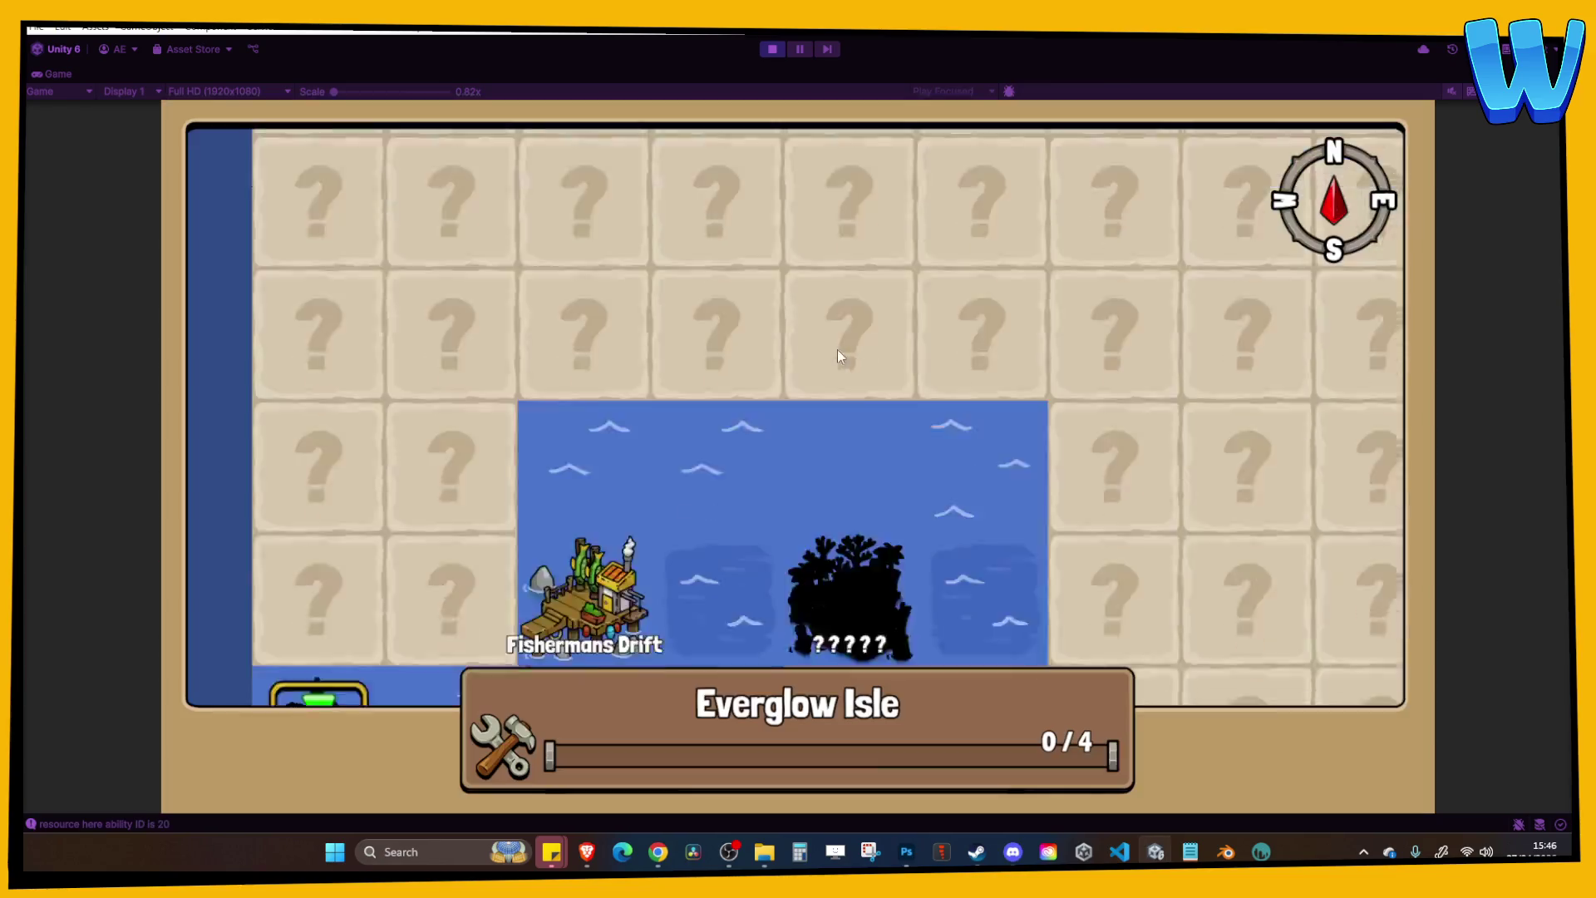
key(m)
key(w)
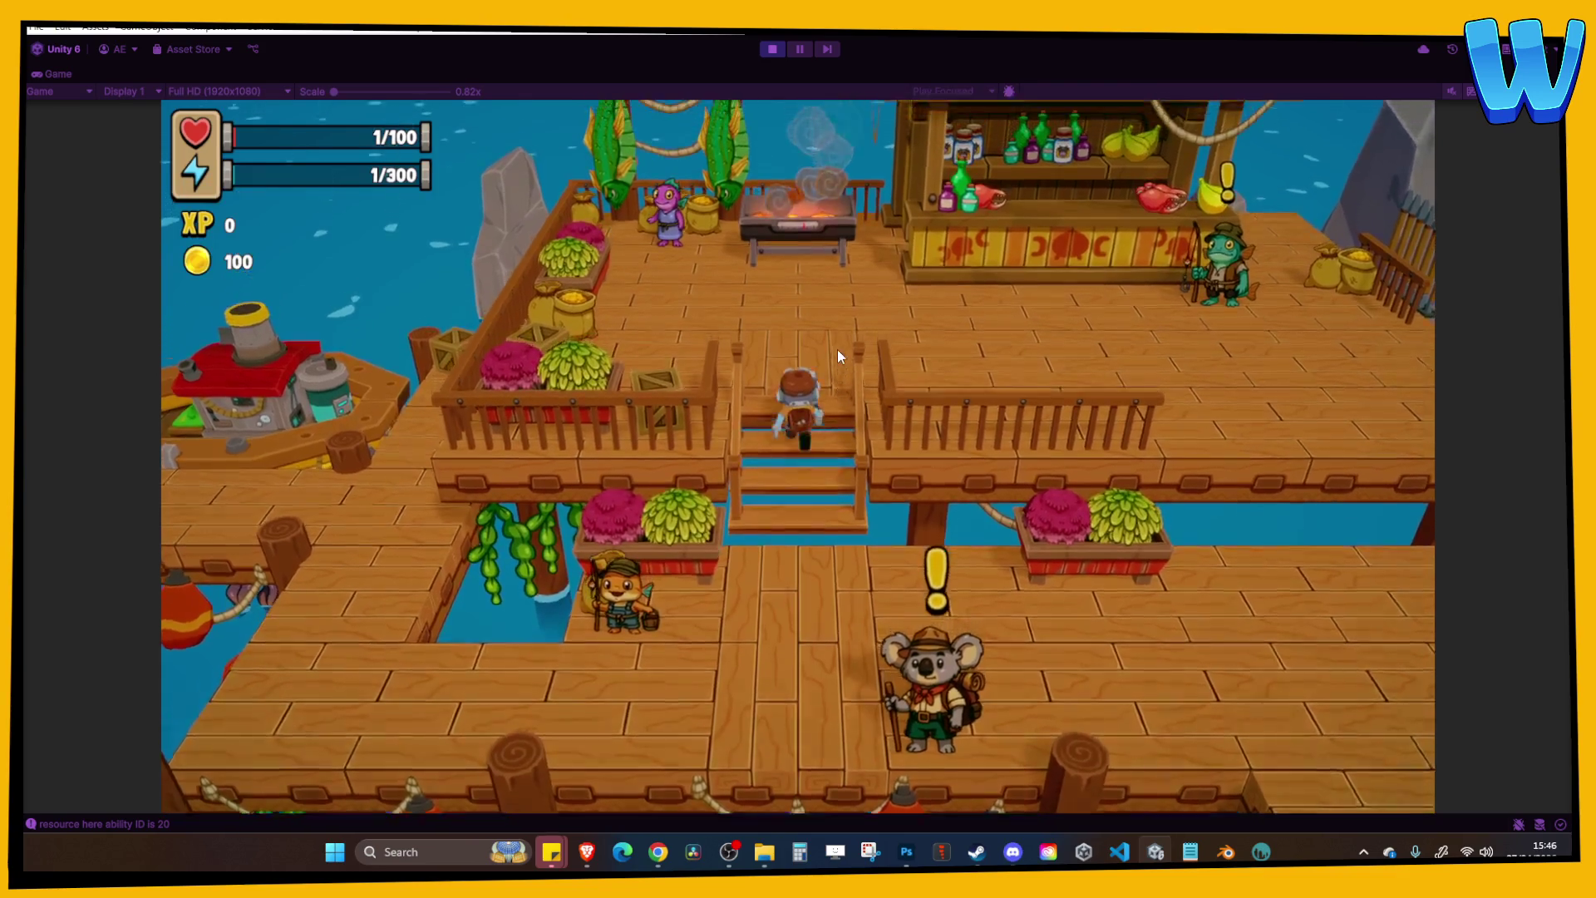
key(w)
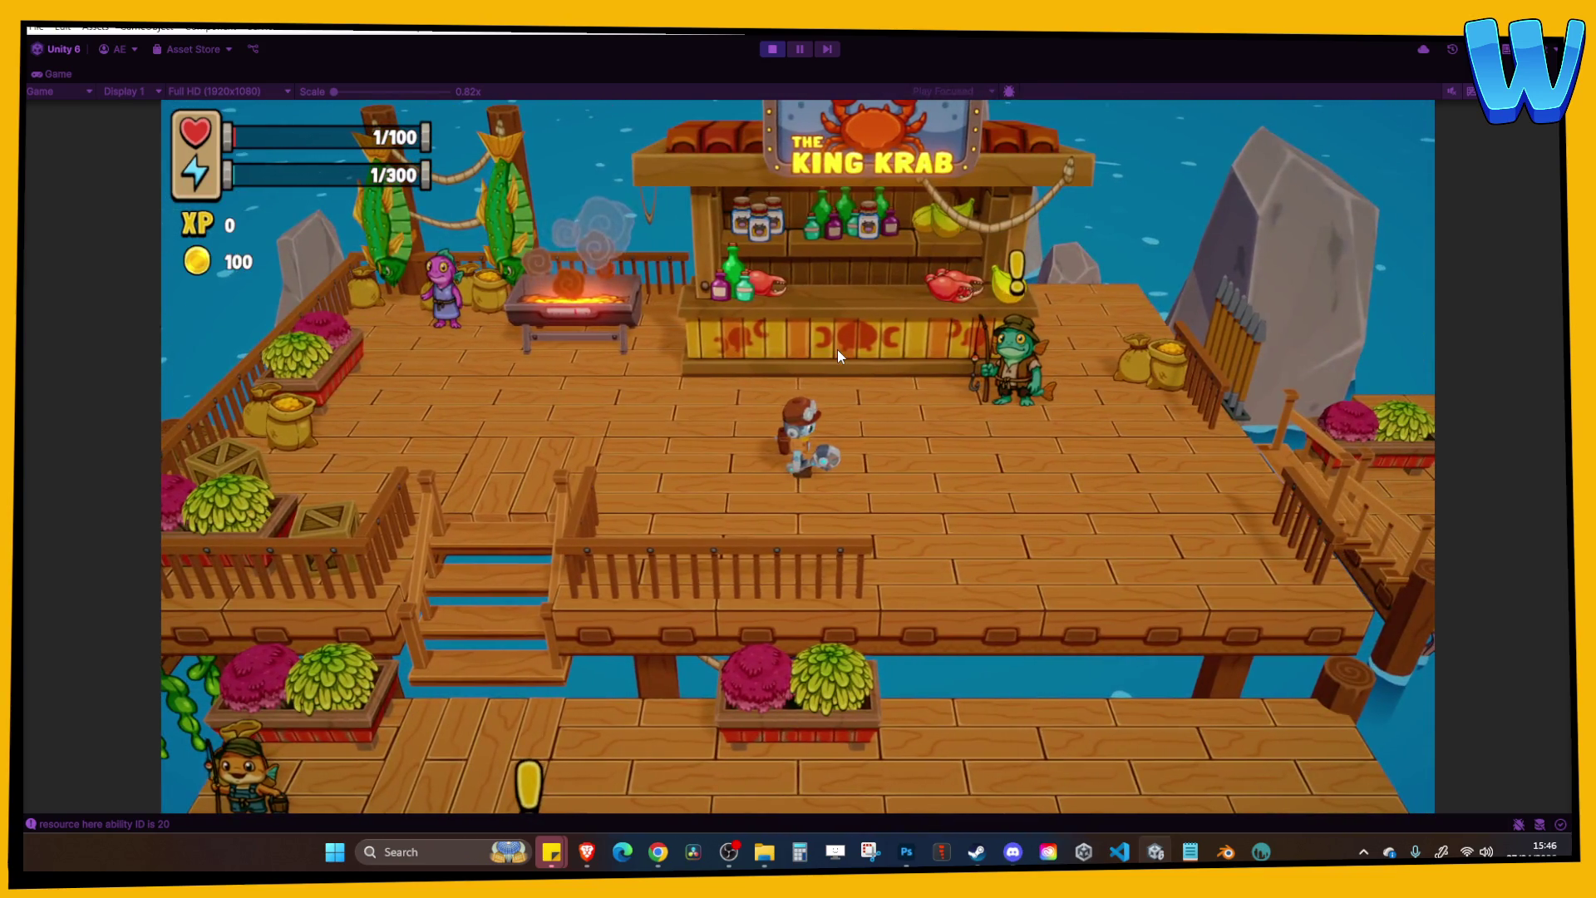
key(w)
key(a)
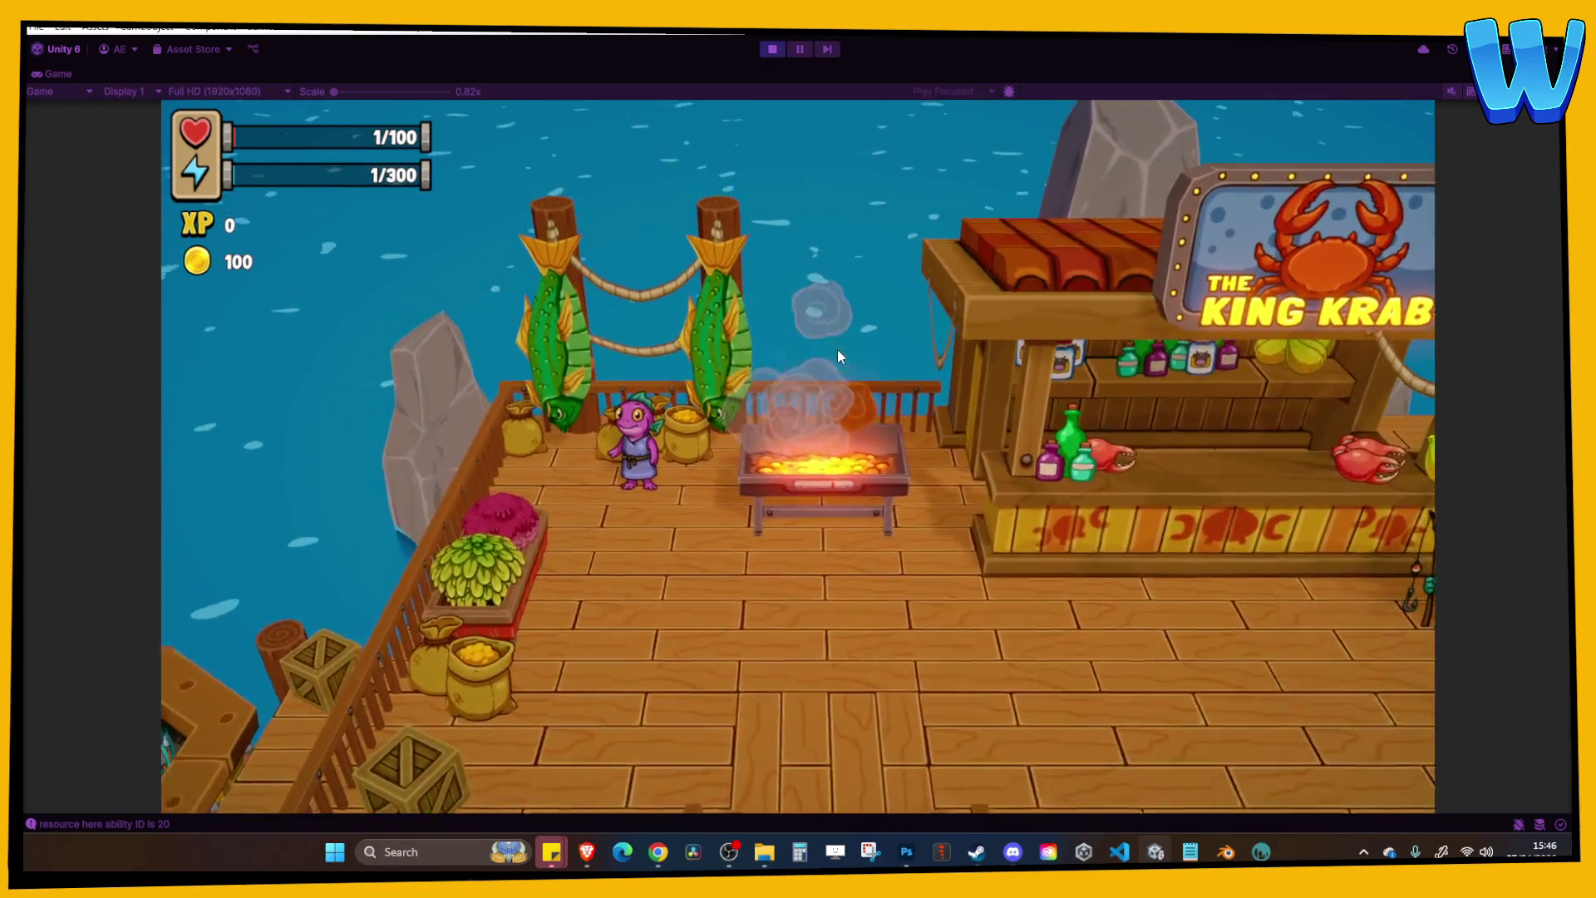
key(s)
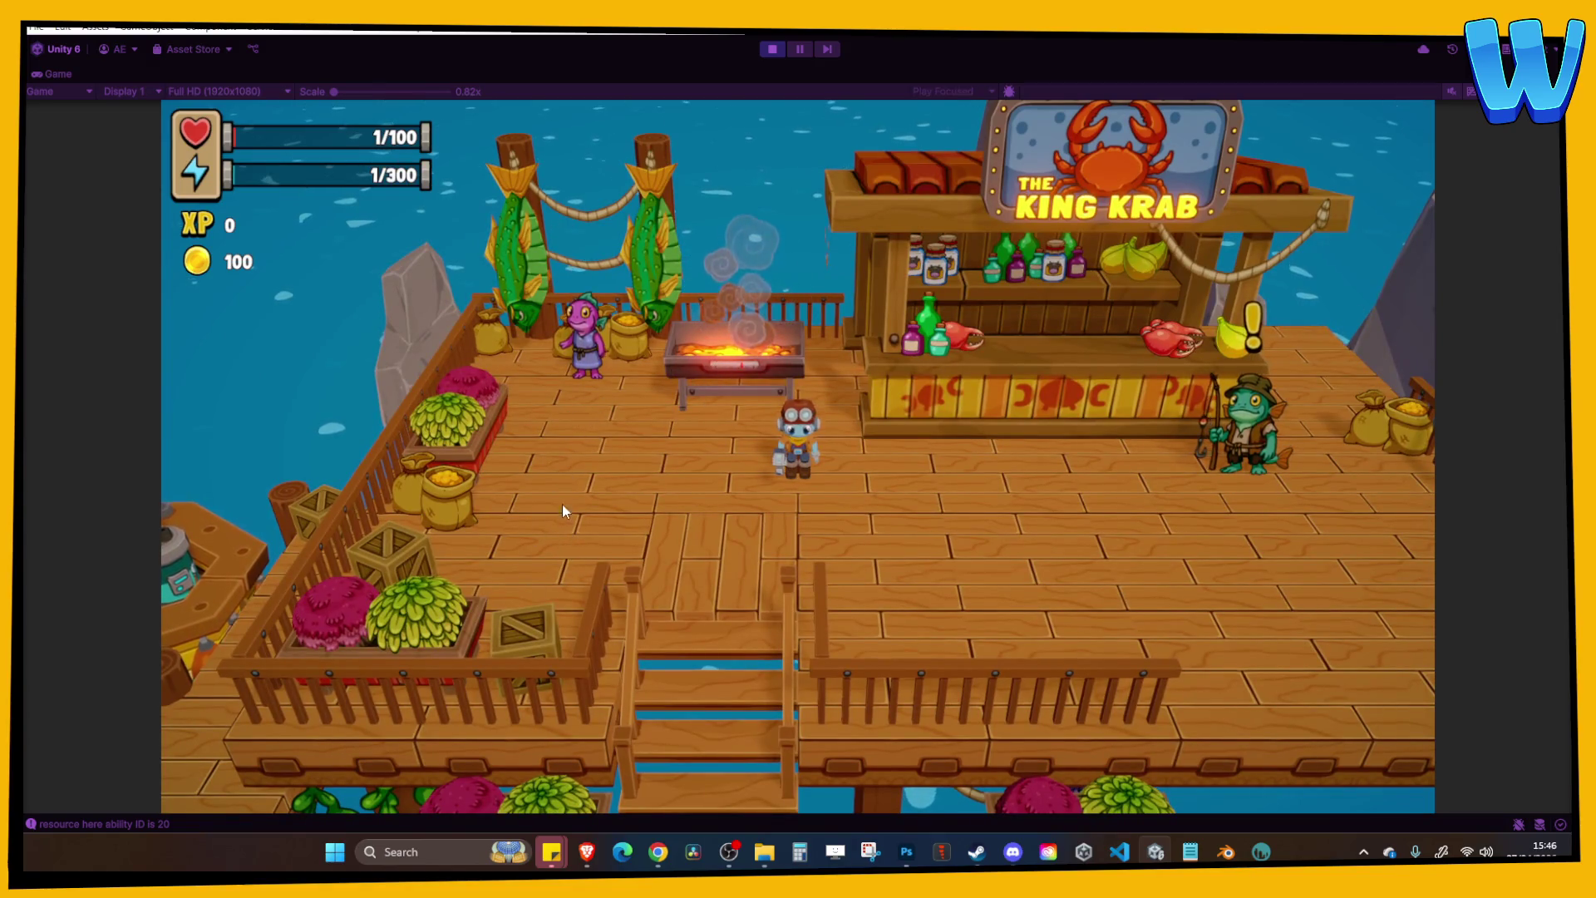
click(765, 50)
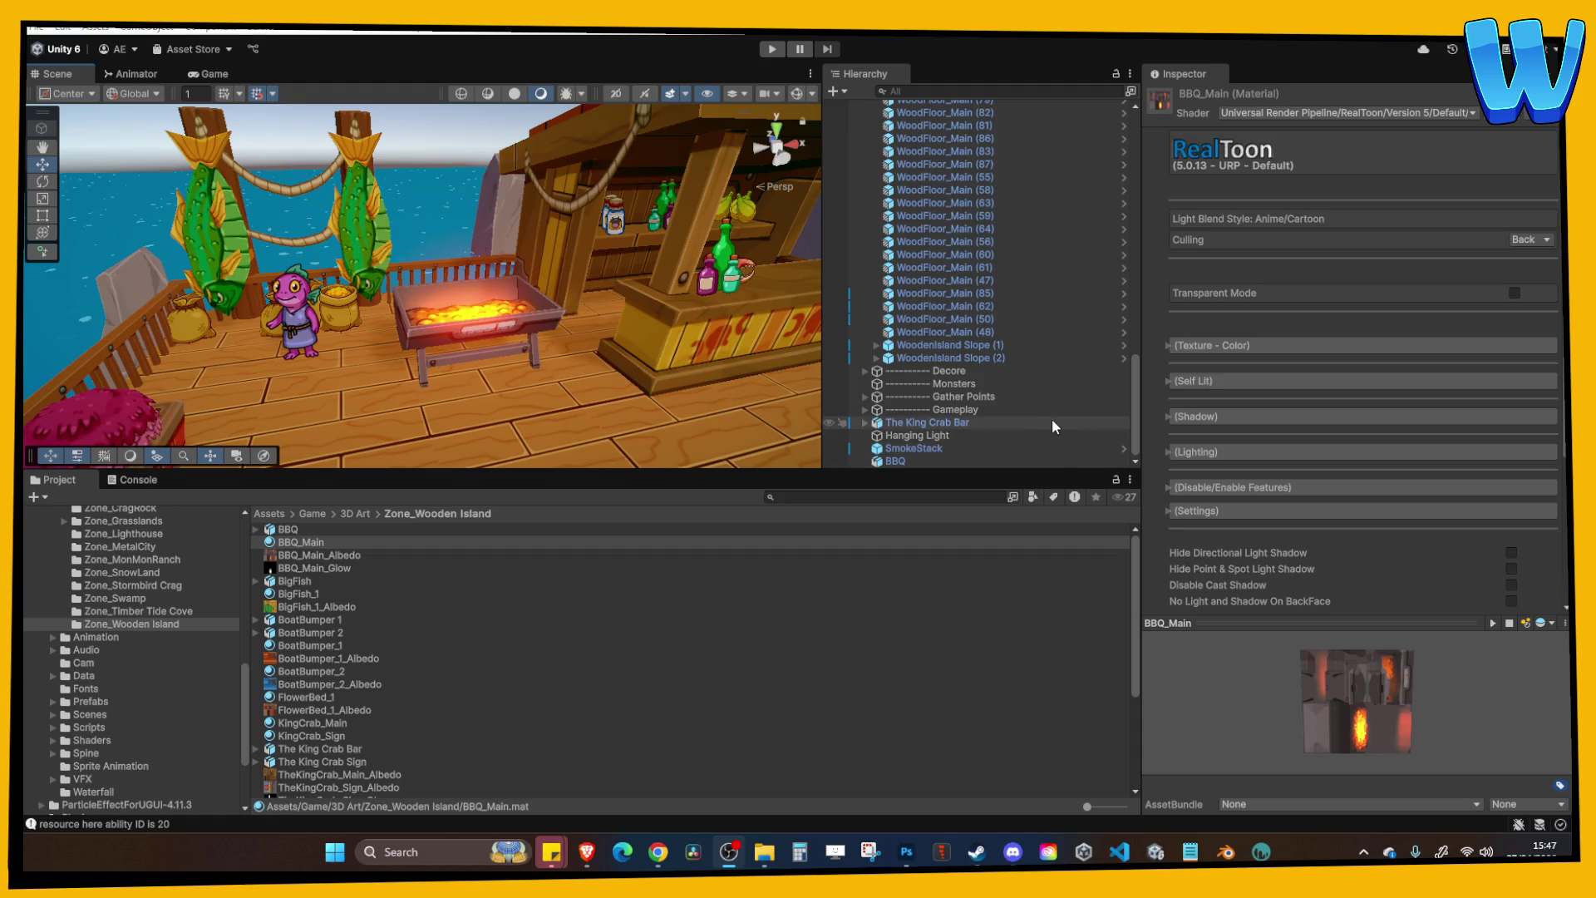
Create a Quad under BBQ and set its X rotation to 180.
right_click(904, 462)
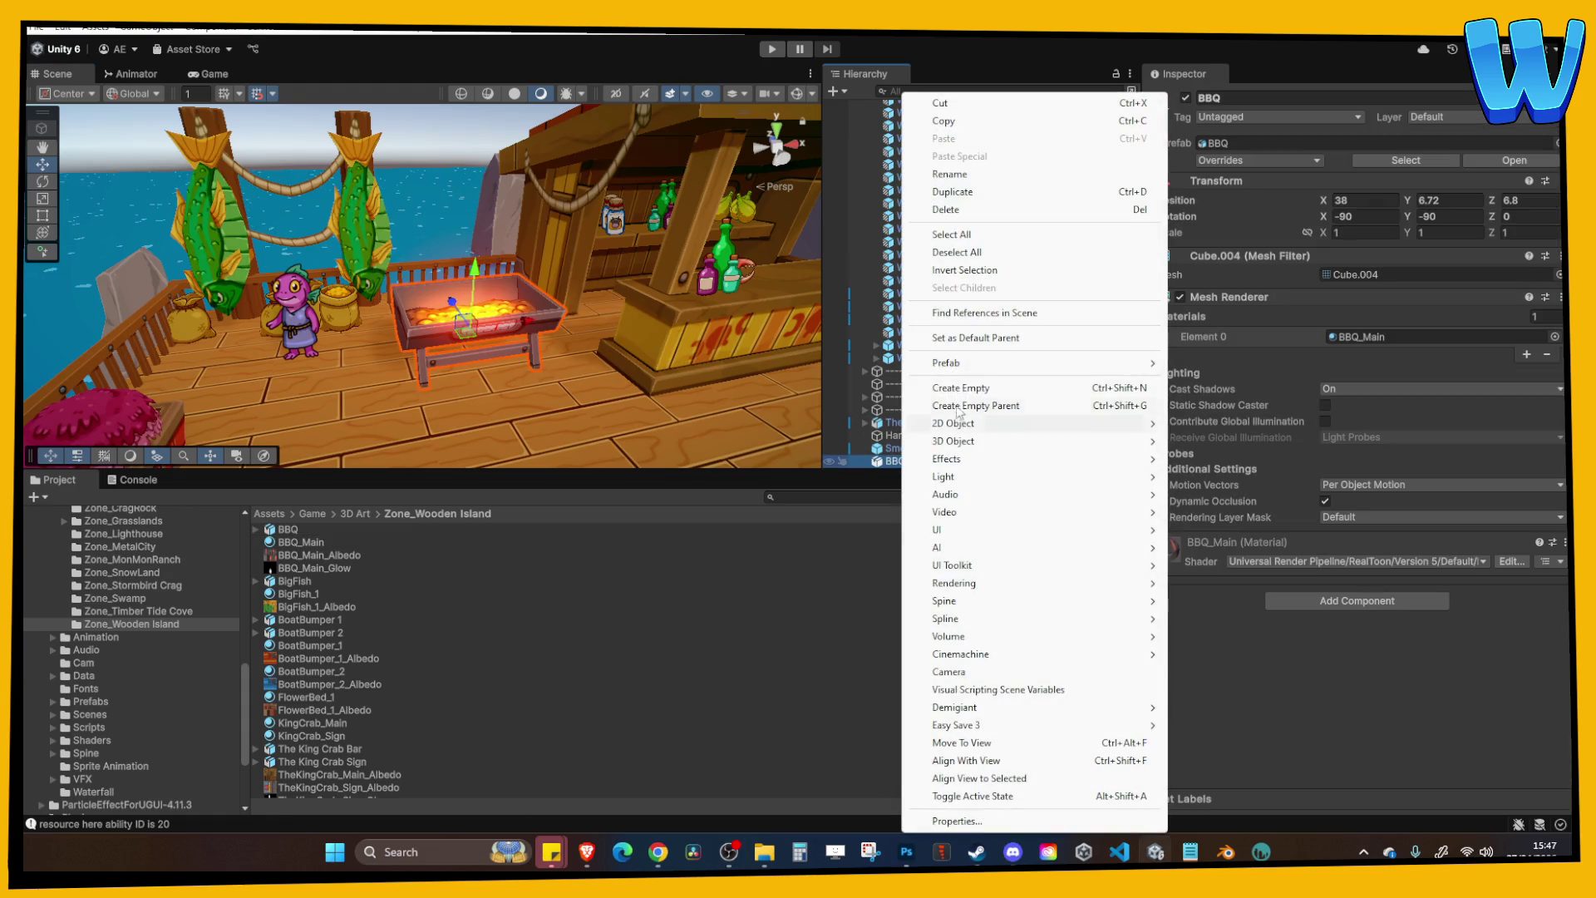
mouse_move(977, 373)
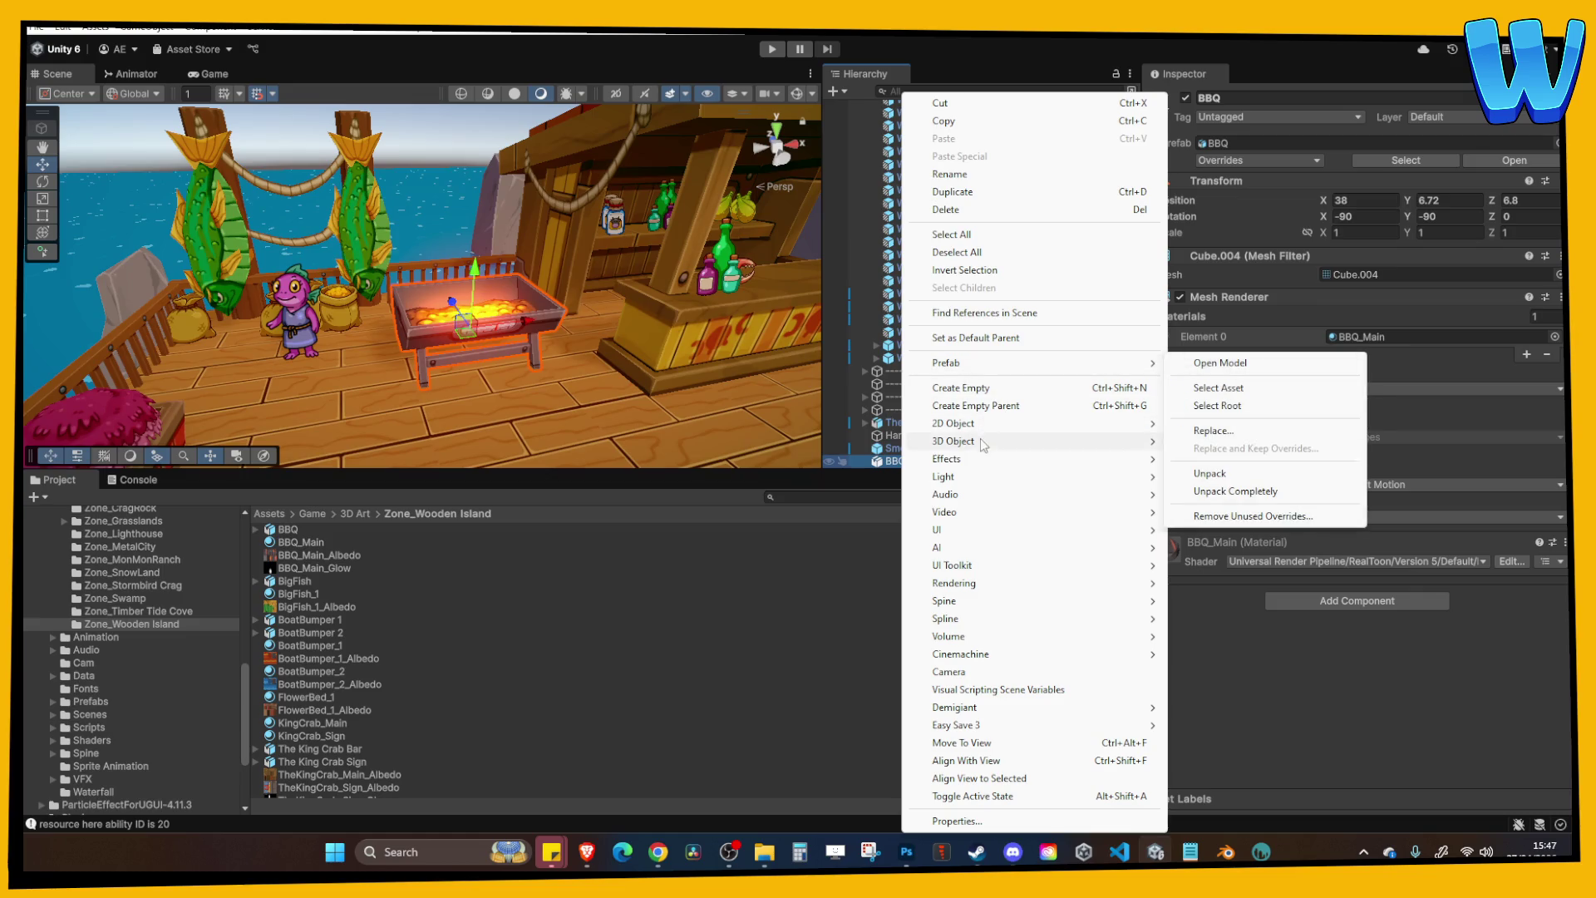
mouse_move(1012, 446)
click(1205, 529)
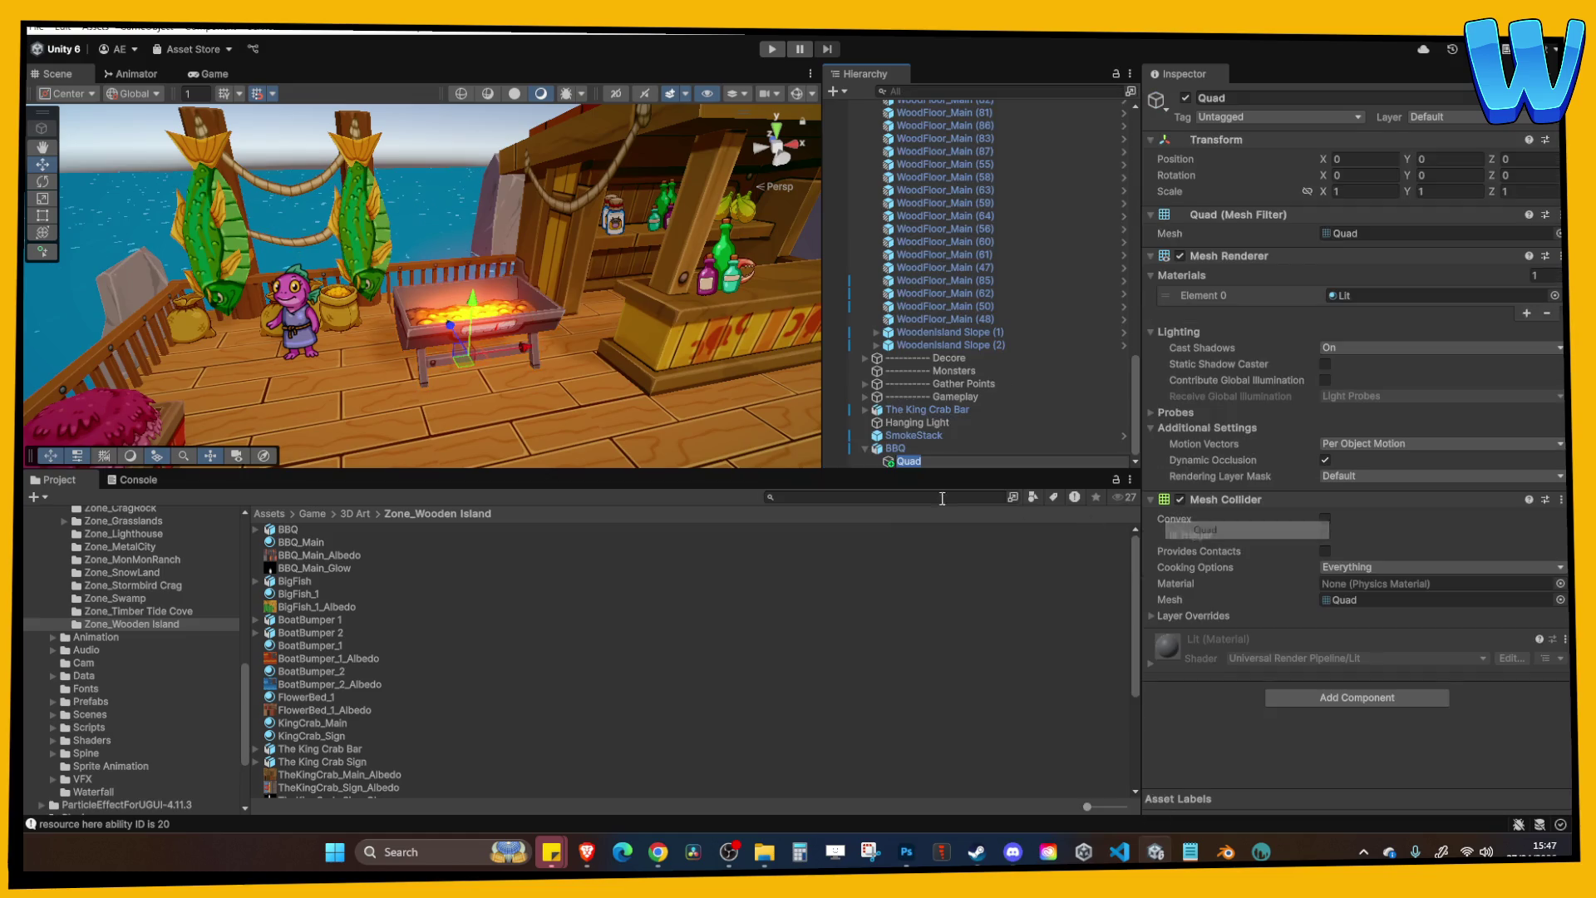
drag(478, 263, 478, 220)
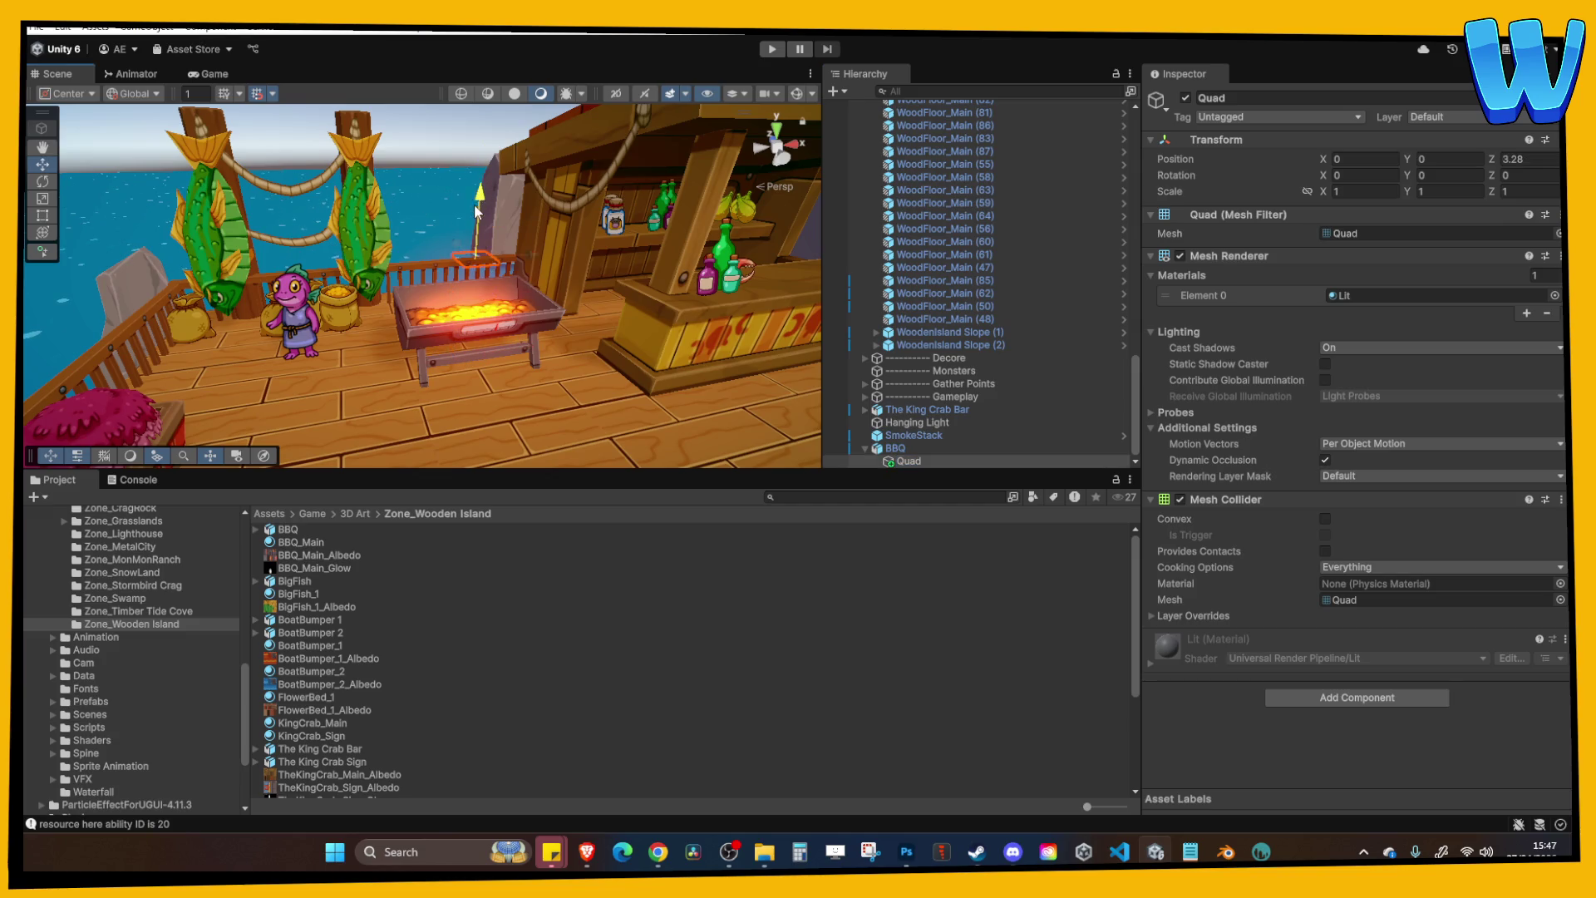
scroll(557, 262, up, 5)
click(1354, 175)
text(180)
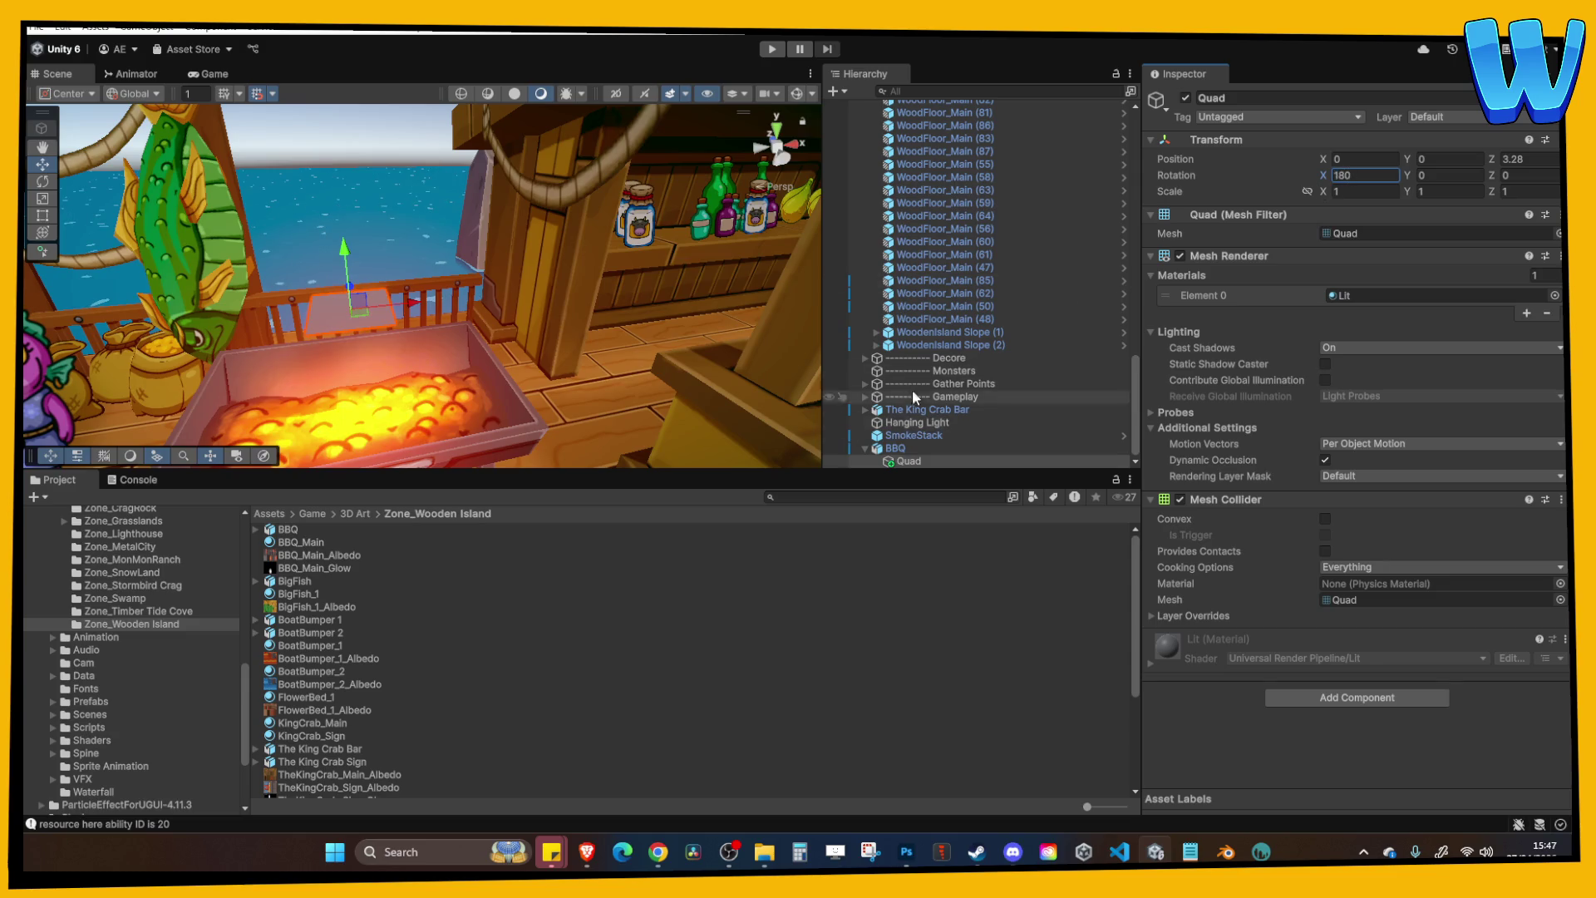
Search the project for 'black' and apply the Black material to the quad.
scroll(404, 624, down, 5)
scroll(407, 605, up, 4)
scroll(522, 592, up, 1)
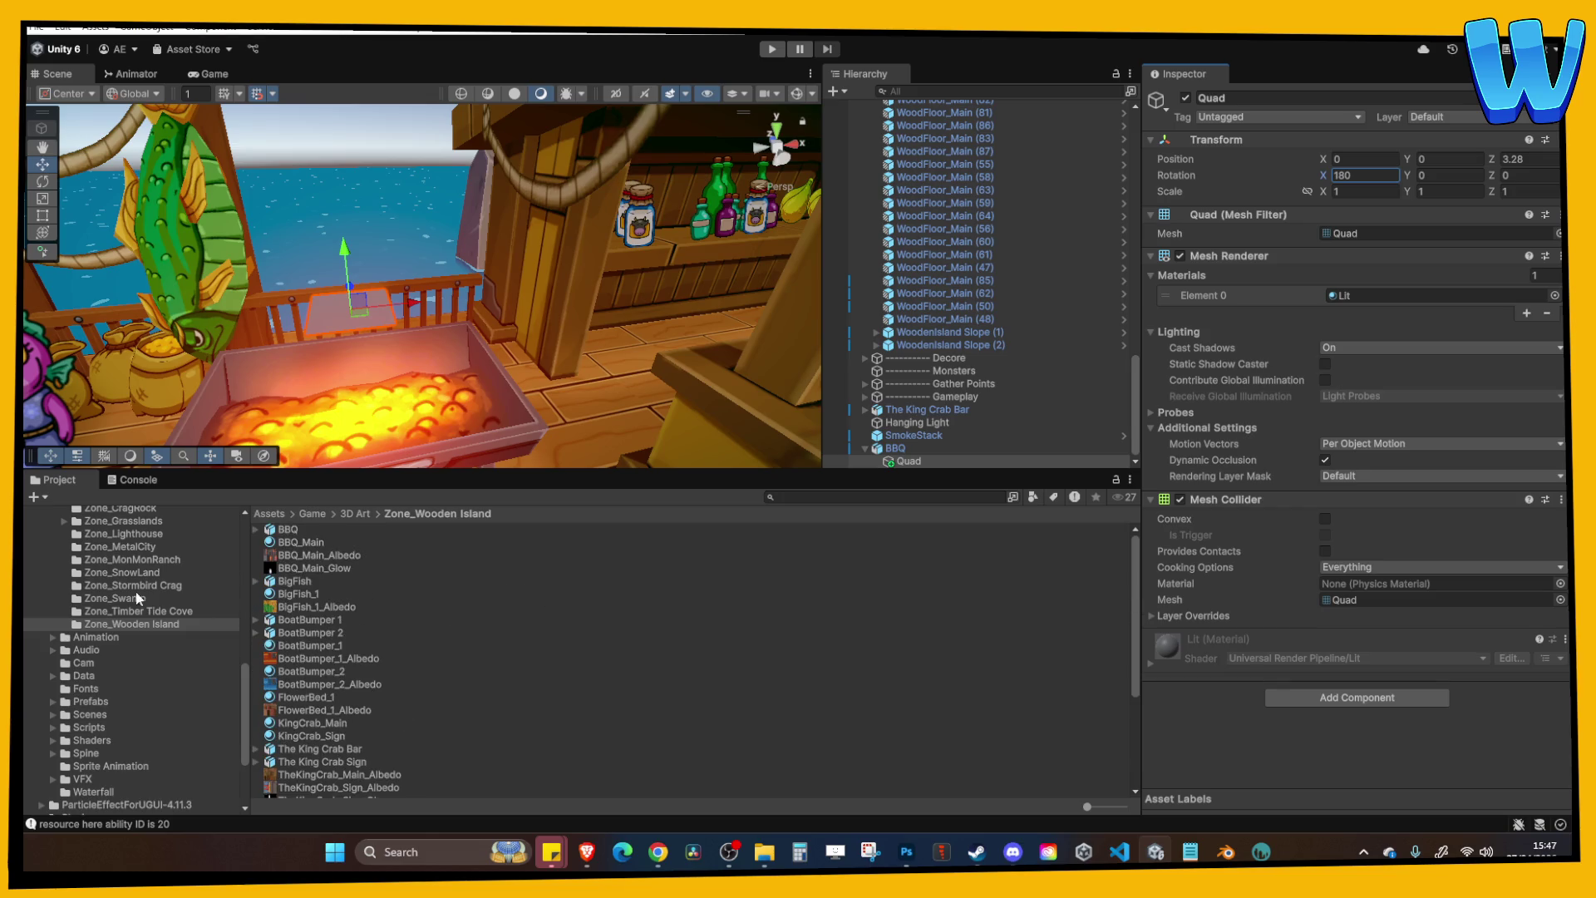
scroll(133, 665, up, 6)
click(781, 497)
text(black)
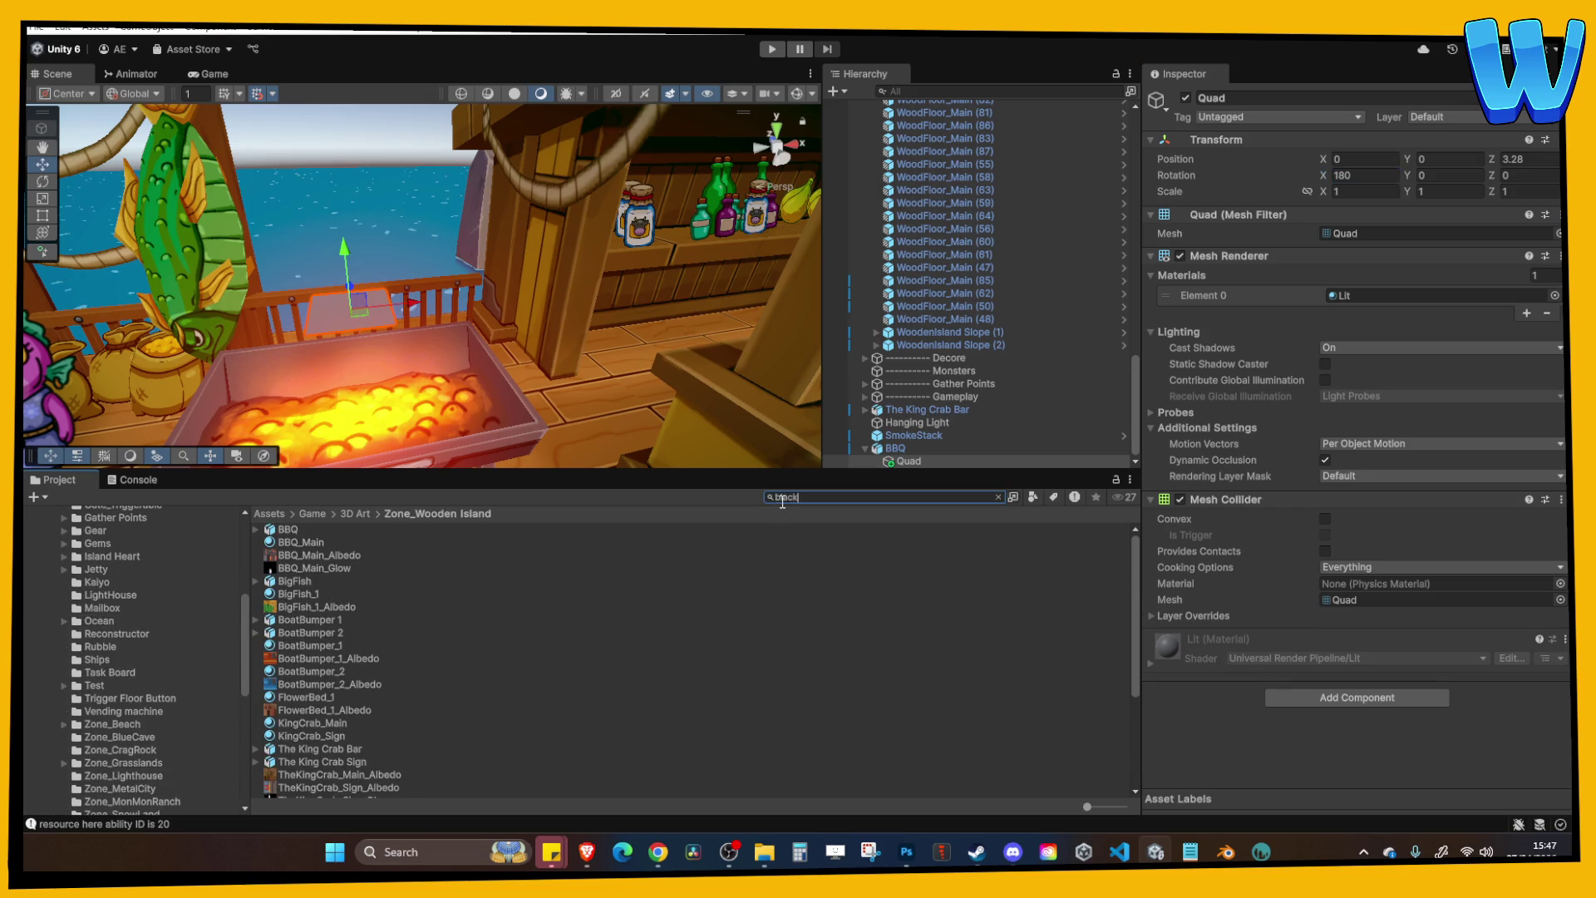
mouse_move(291, 555)
mouse_down()
mouse_move(916, 500)
mouse_move(910, 461)
mouse_up()
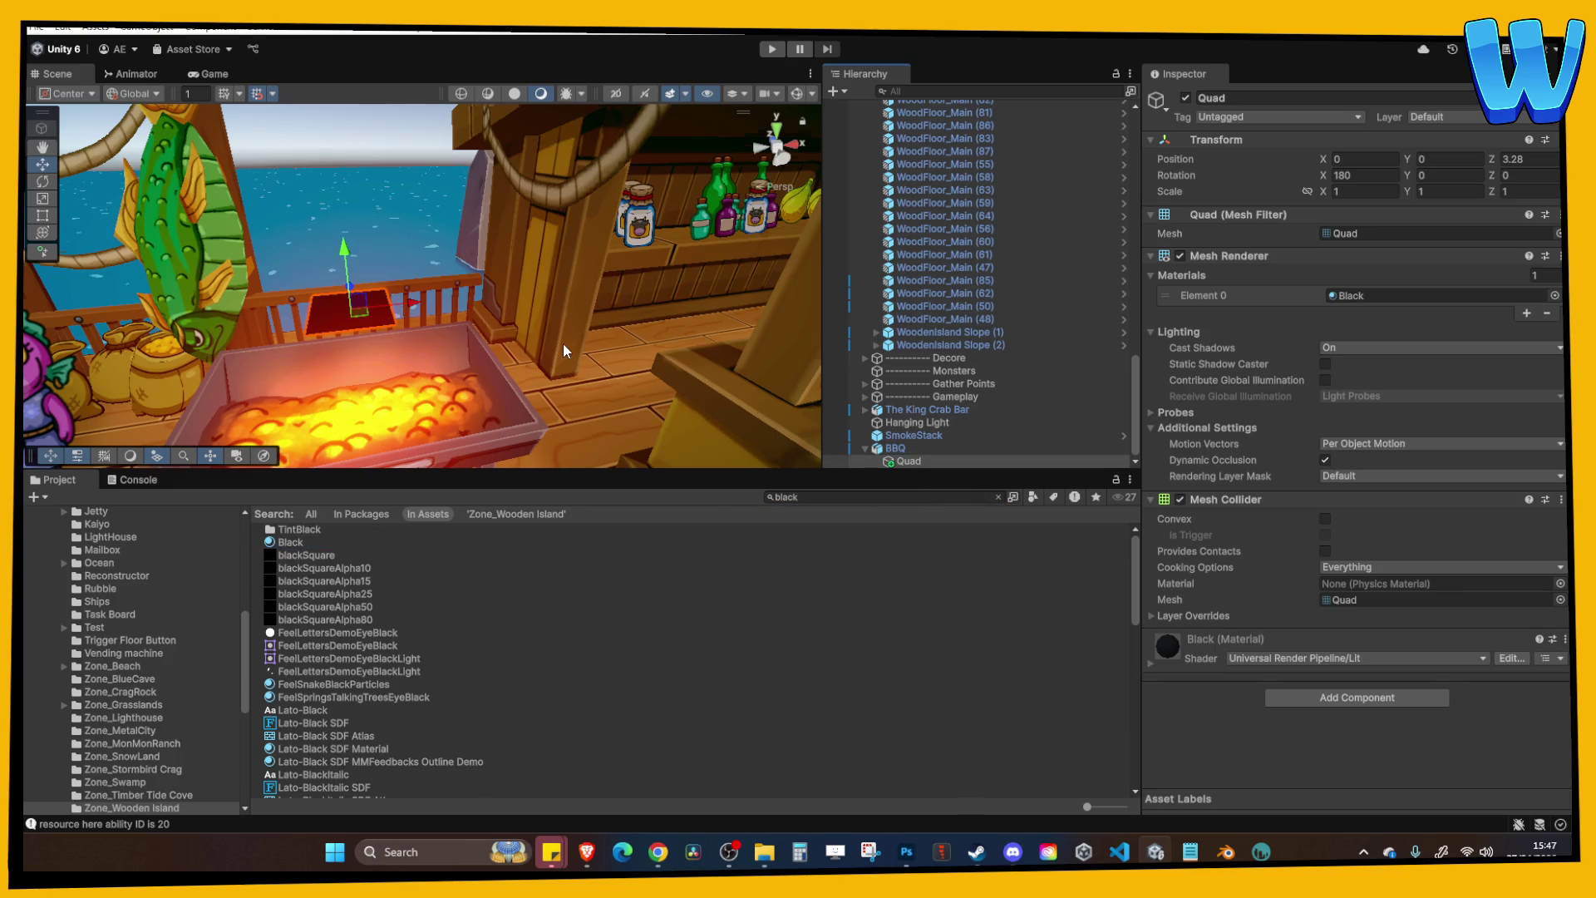
drag(562, 342, 449, 316)
Set the quad's Y scale to 0.1.
click(1325, 189)
key(Tab)
text(0.01)
key(BackSpace)
text(7)
key(BackSpace)
key(BackSpace)
text(1)
key(Return)
In a top-down view, move the bar across the grill toward its left side.
scroll(456, 327, down, 2)
scroll(455, 333, up, 1)
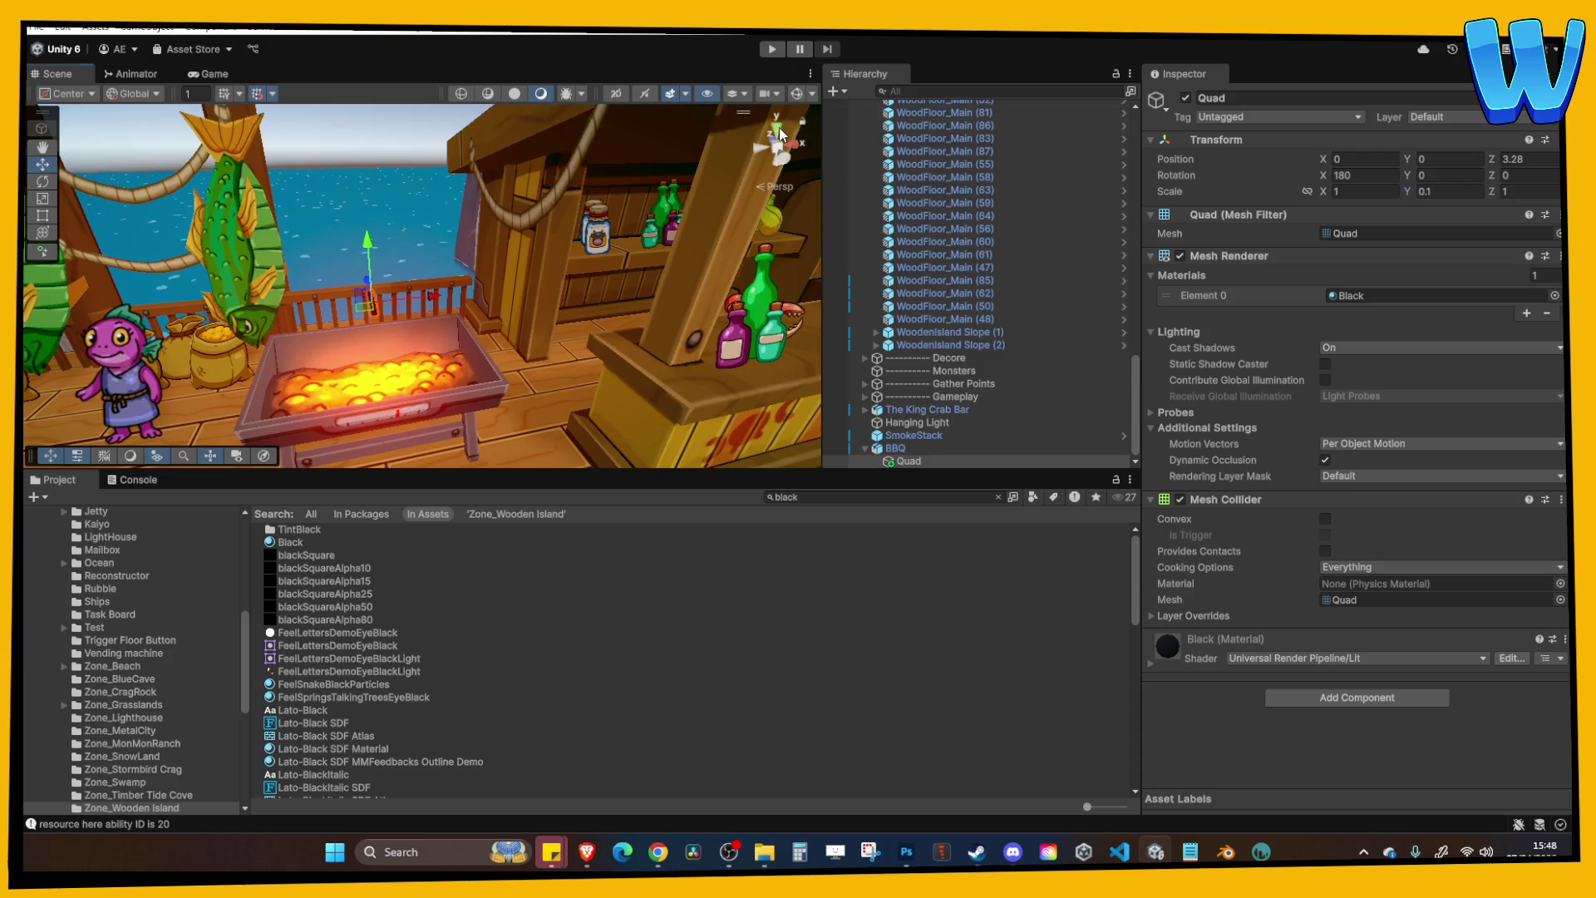
click(776, 130)
scroll(582, 325, up, 5)
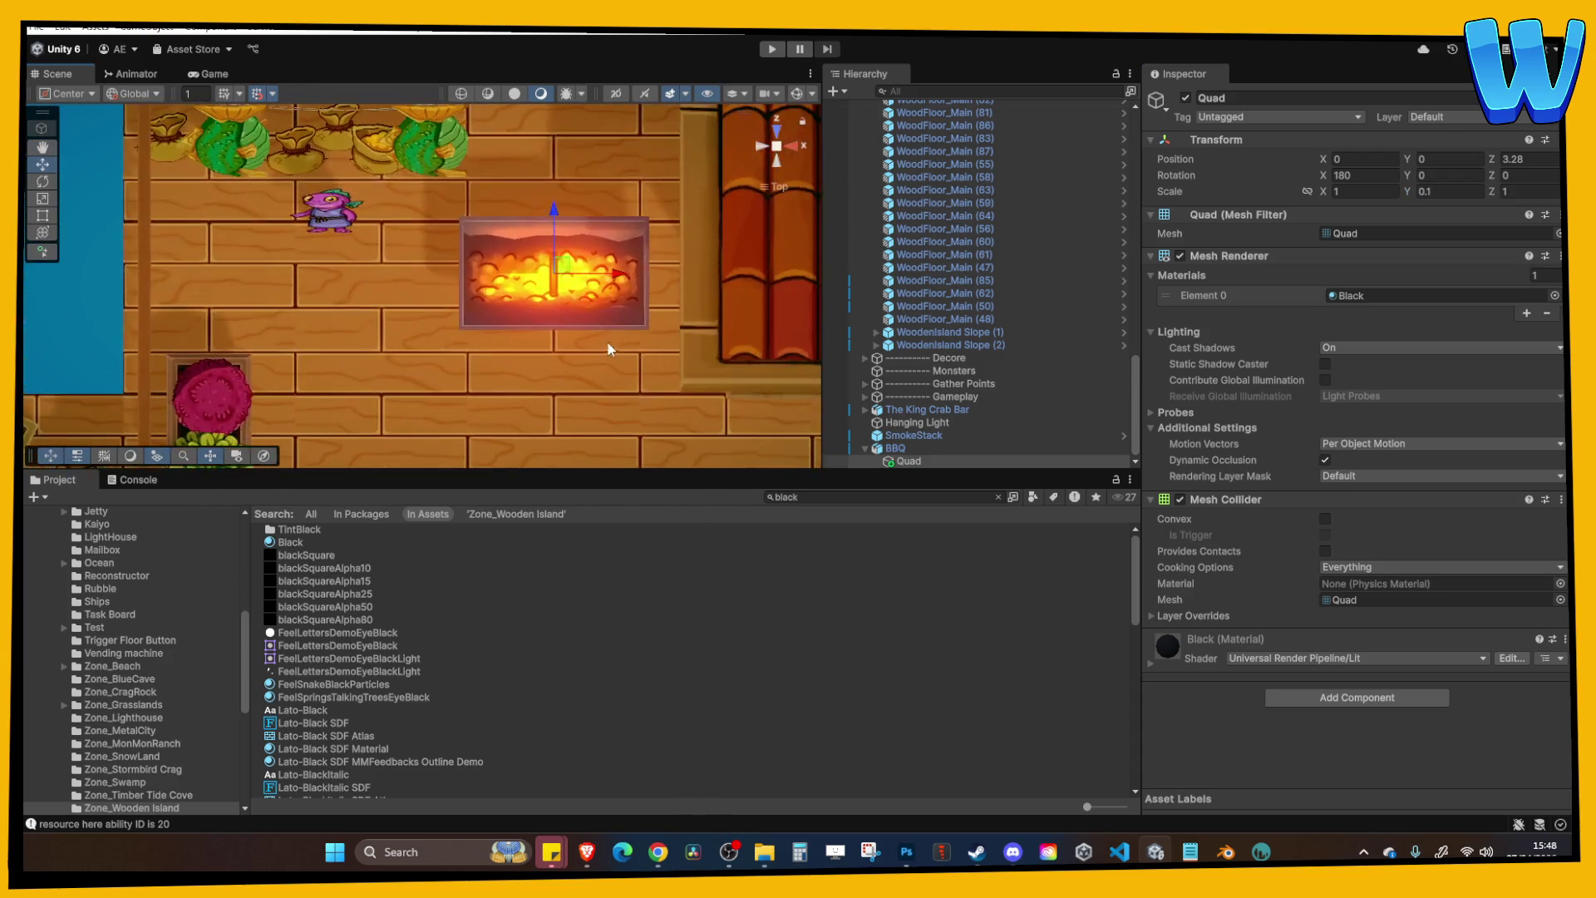
mouse_move(585, 283)
mouse_down()
mouse_move(477, 278)
mouse_move(447, 243)
mouse_up()
click(43, 214)
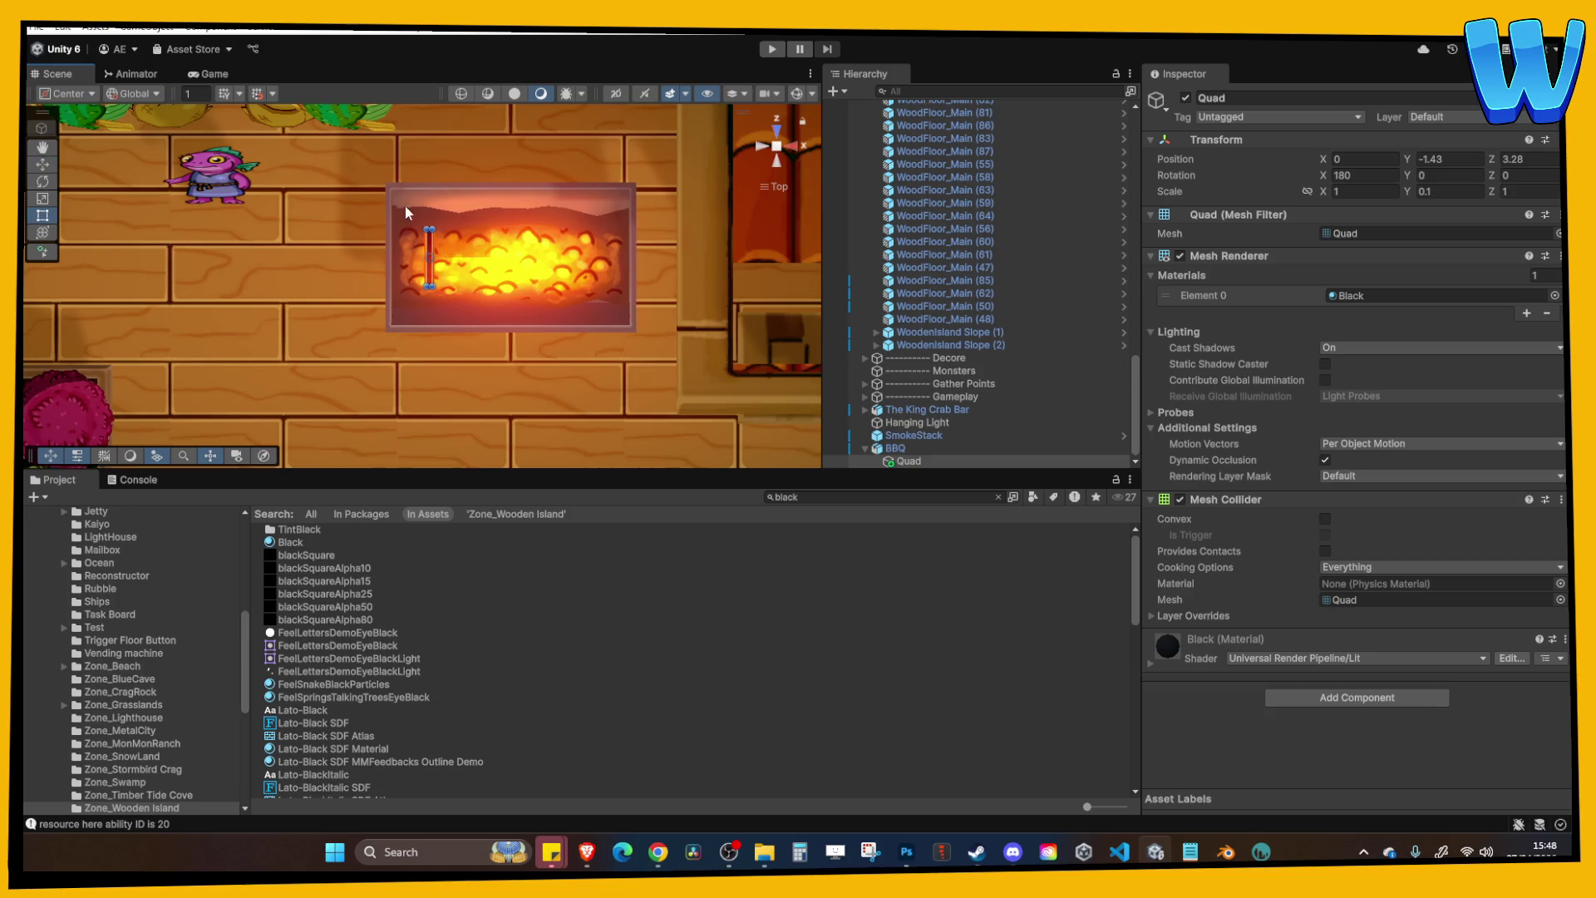
click(43, 165)
Stretch the black quad to Scale X 2.37 and place it across the BBQ grill.
click(1402, 191)
drag(1328, 200, 1368, 197)
drag(600, 292, 482, 186)
click(420, 177)
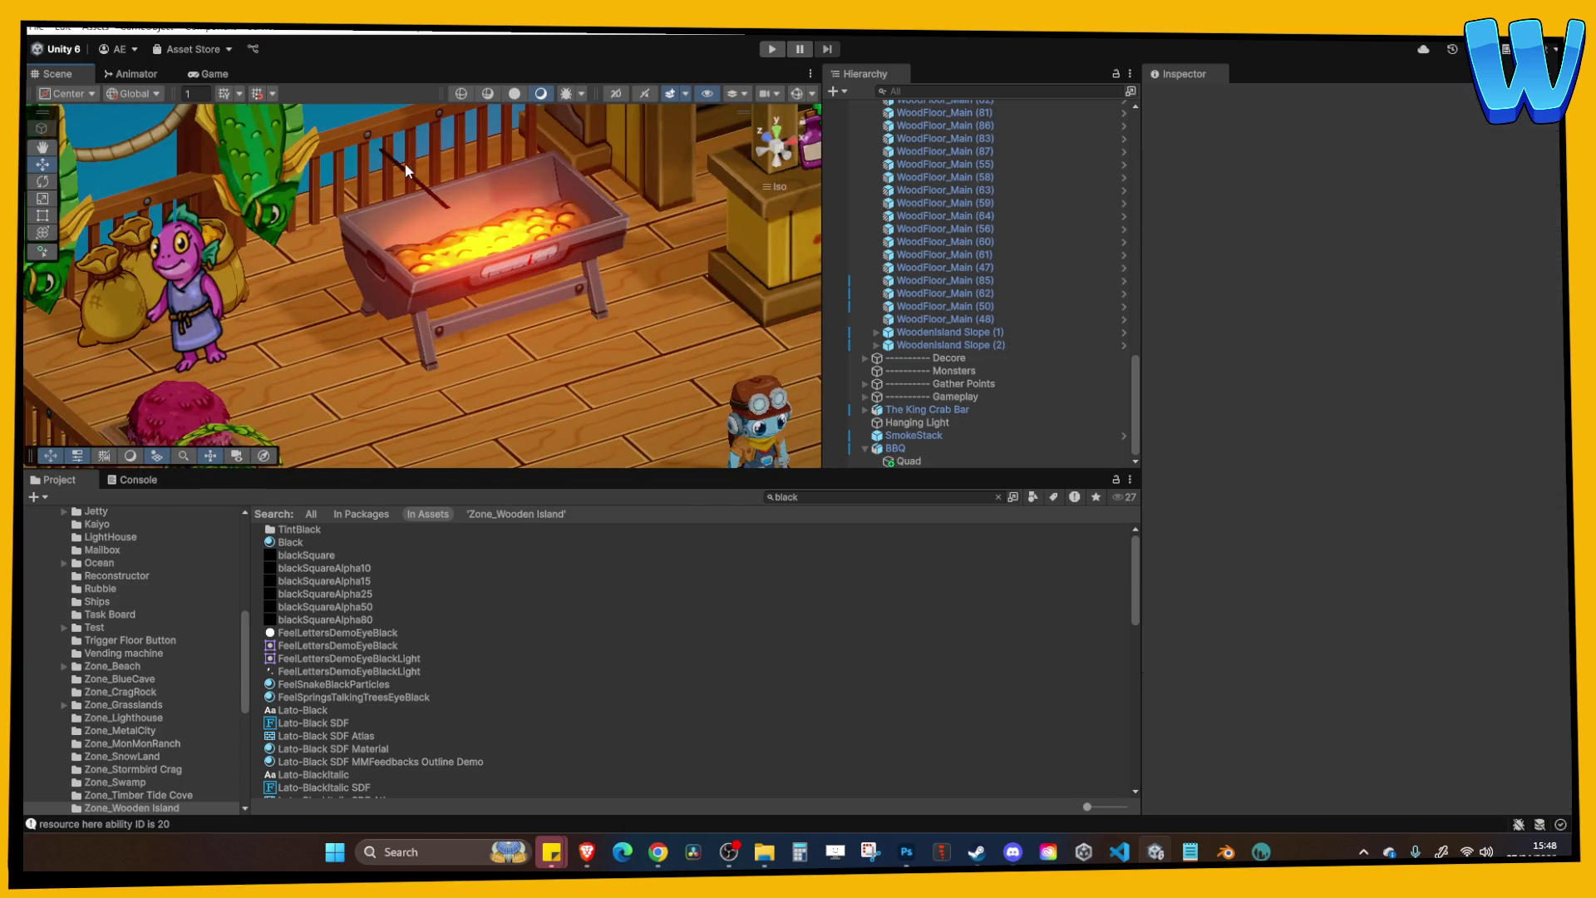
click(407, 171)
click(402, 170)
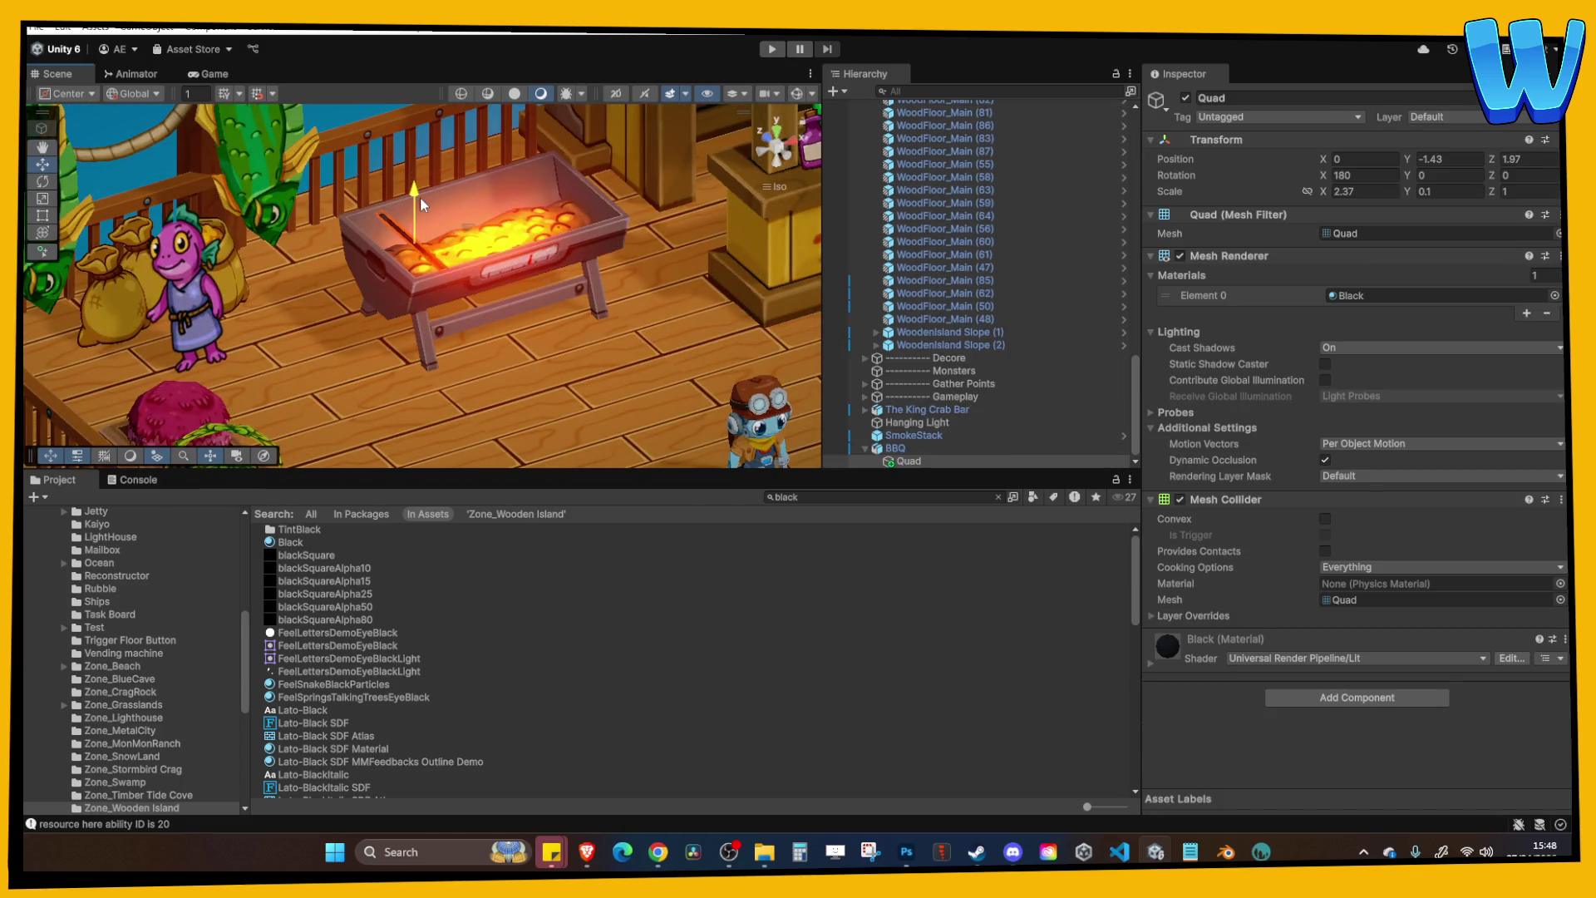
mouse_move(422, 198)
mouse_down()
mouse_move(468, 241)
mouse_move(521, 241)
mouse_move(532, 260)
mouse_up()
Duplicate the bar repeatedly in Top view, shifting copies right to form nine evenly spaced grill bars.
key(ctrl+d)
key(ctrl+d)
click(775, 133)
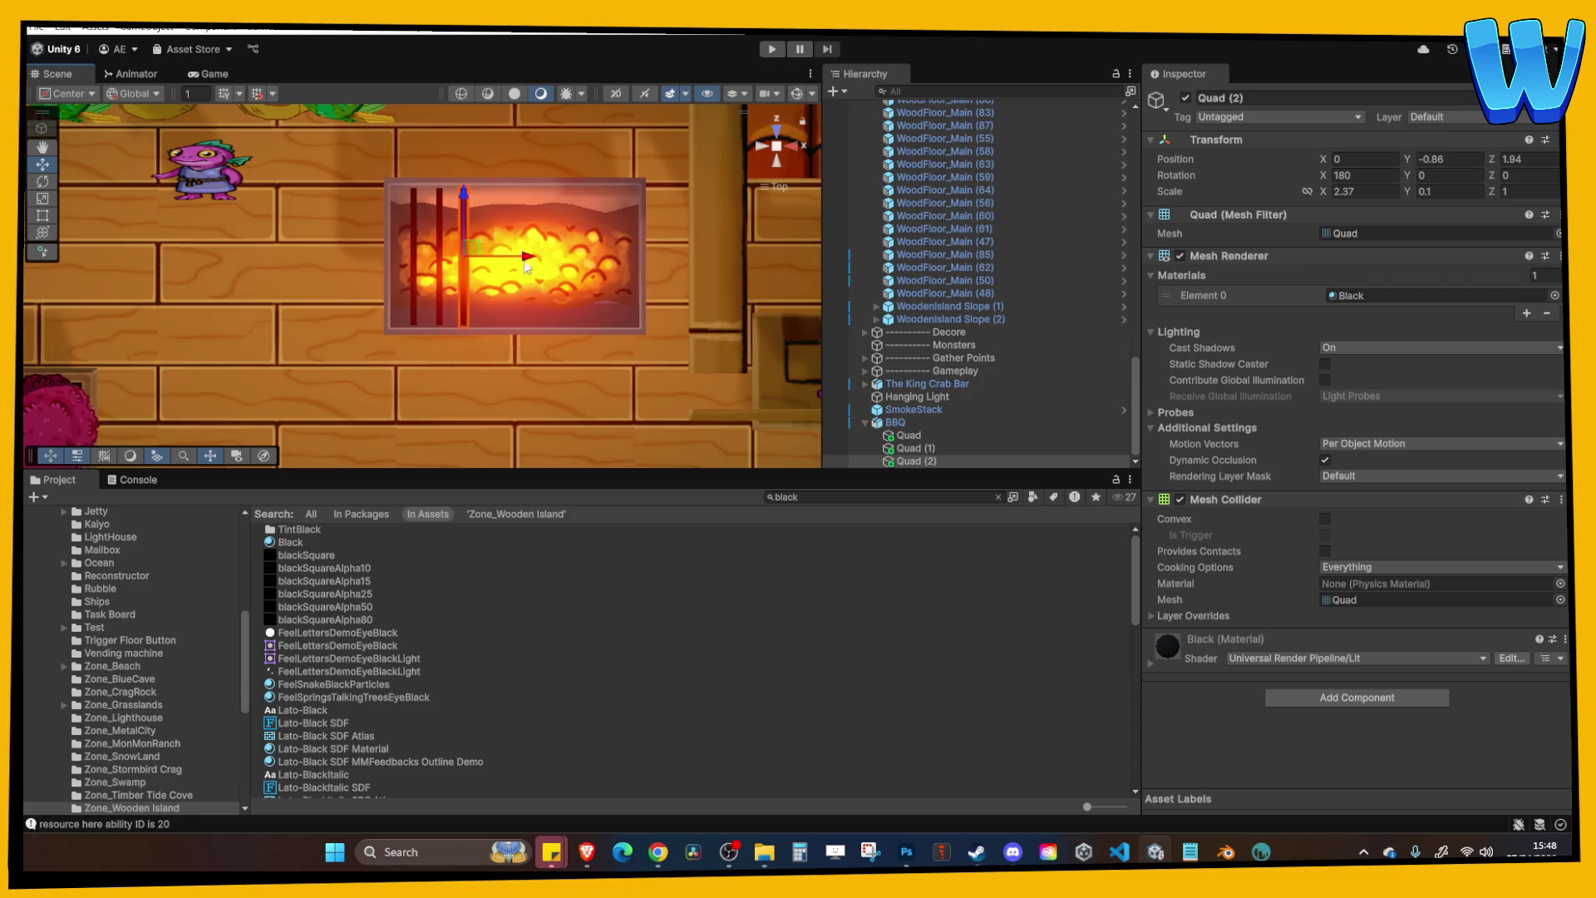
shift+click(449, 264)
shift+click(428, 264)
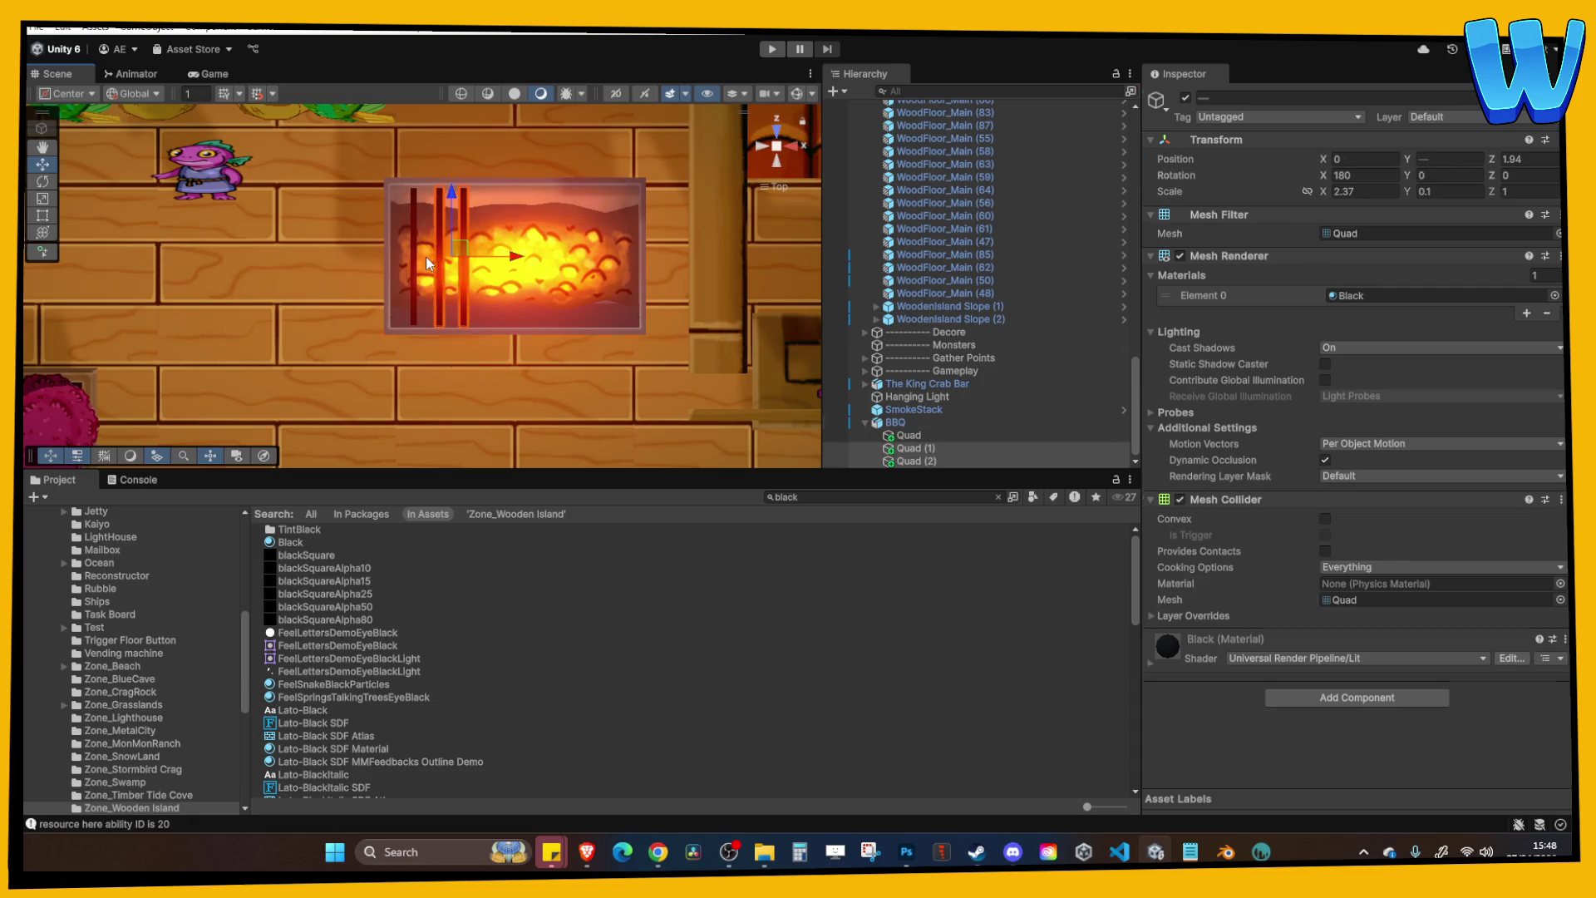
key(ctrl+d)
drag(511, 263, 657, 267)
key(ctrl+d)
click(675, 327)
scroll(680, 241, down, 6)
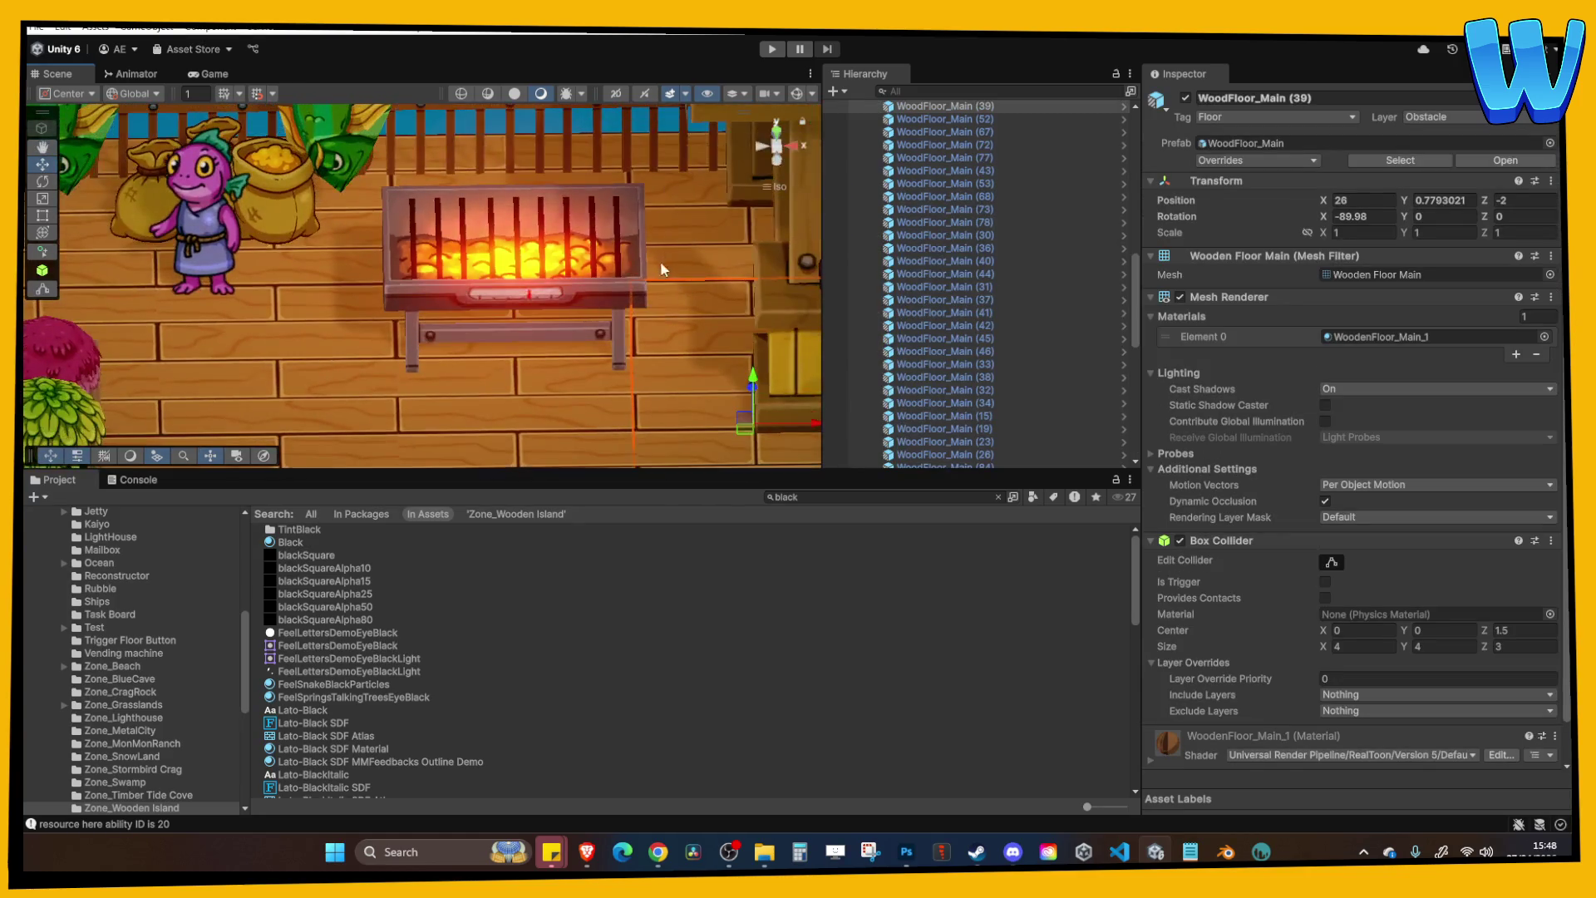
Move crab claw Item (16) onto the grill and rotate it to lie along the bars.
scroll(503, 281, down, 3)
click(613, 271)
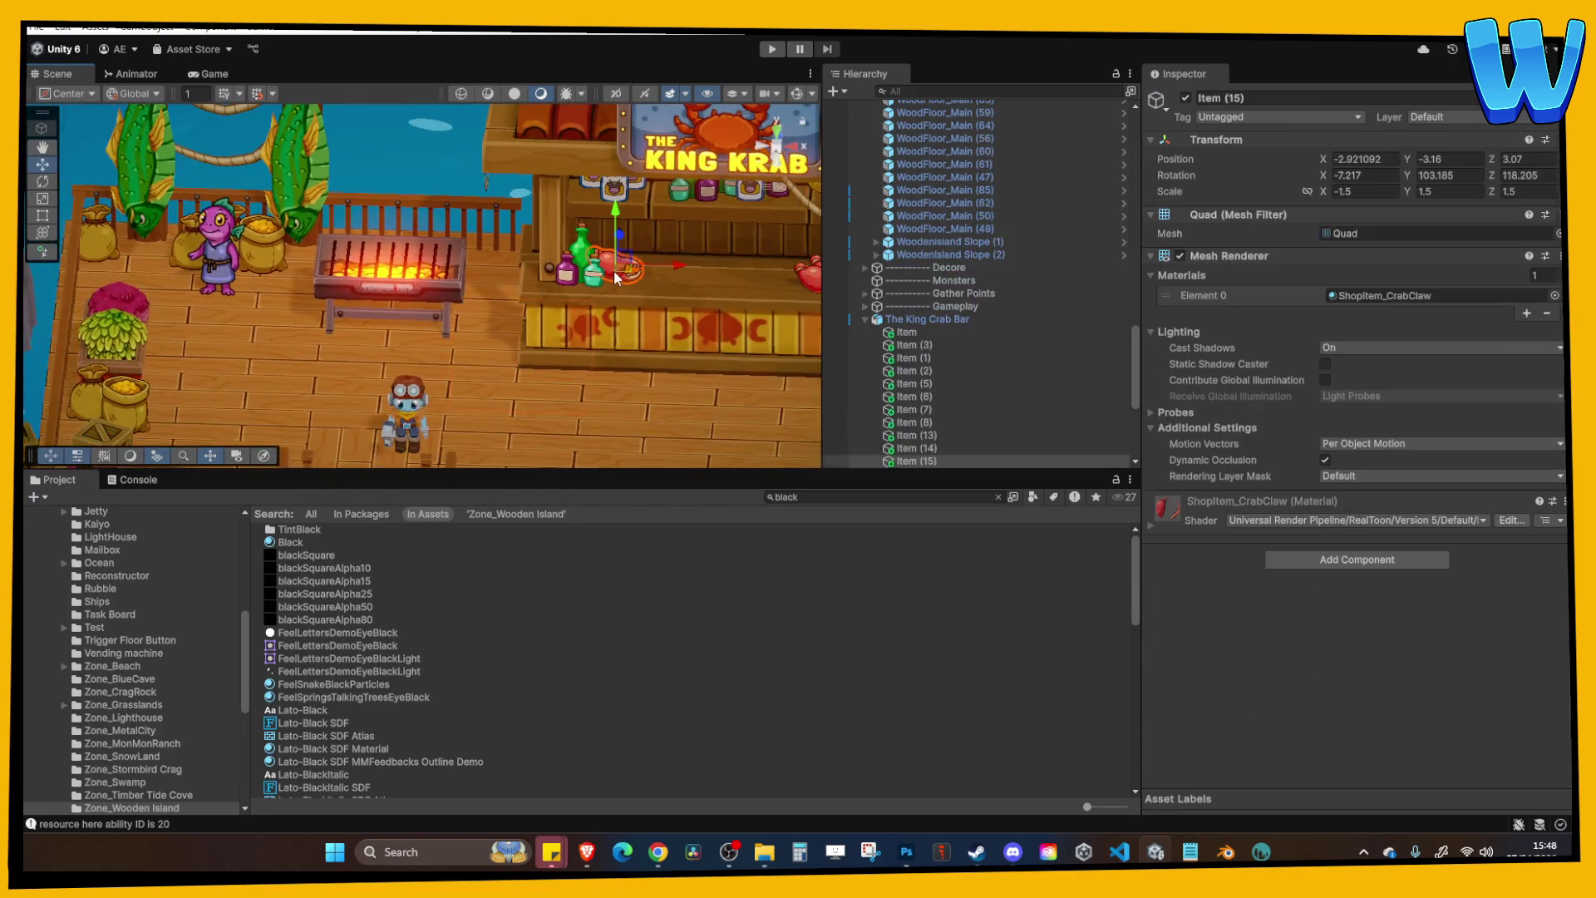
mouse_move(614, 271)
mouse_down()
mouse_move(425, 294)
mouse_move(377, 260)
mouse_move(415, 192)
mouse_move(383, 188)
mouse_up()
key(f)
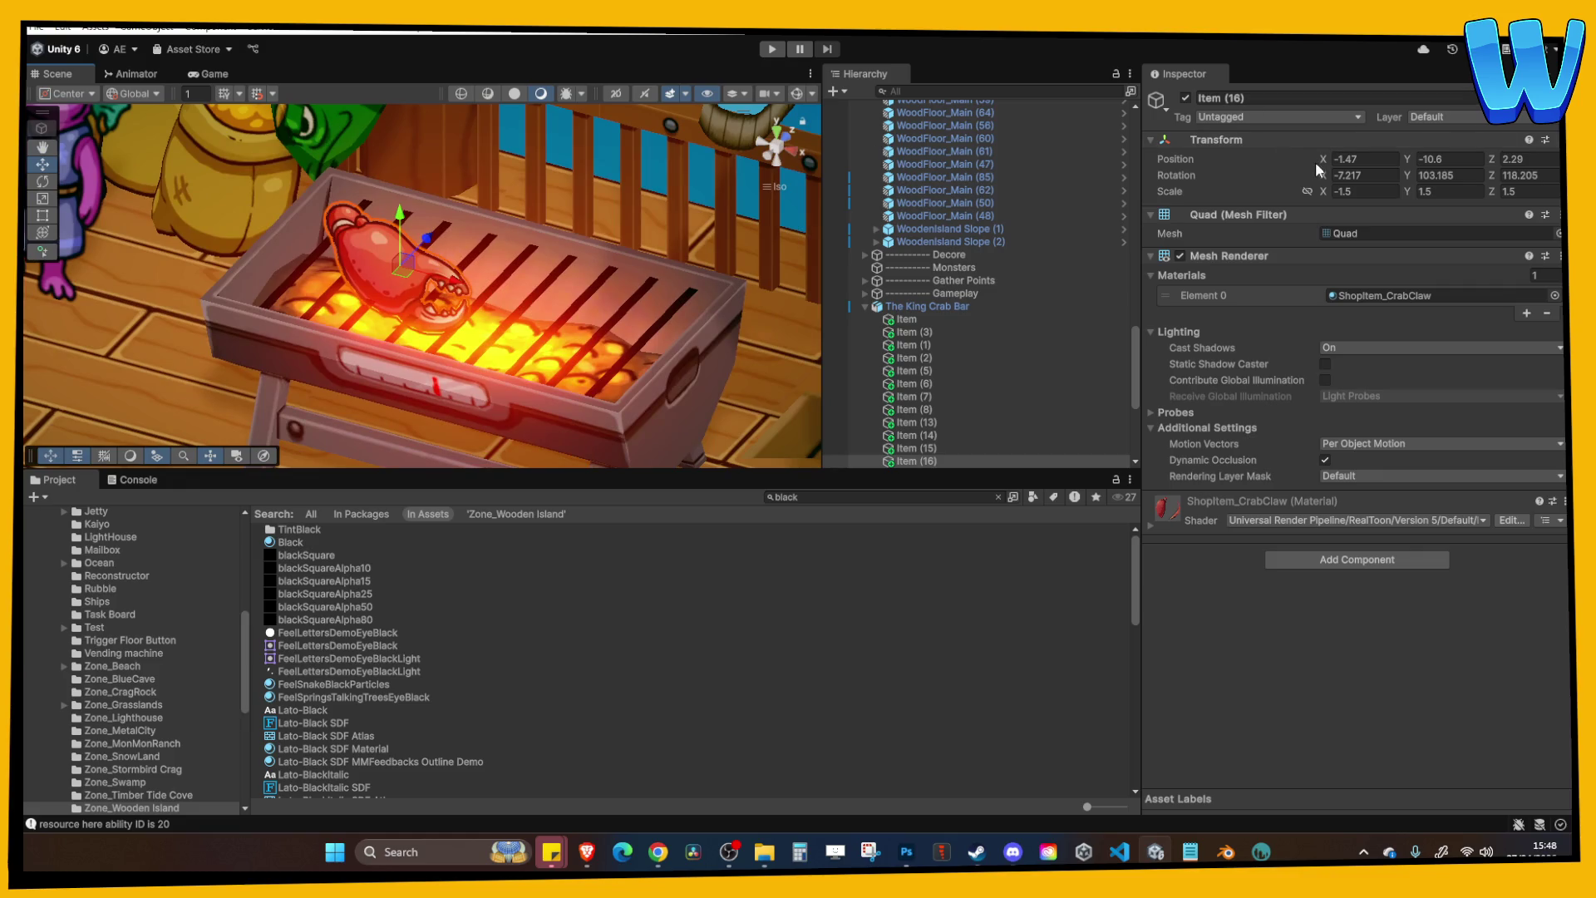
drag(1323, 176, 1219, 182)
drag(1409, 175, 1436, 175)
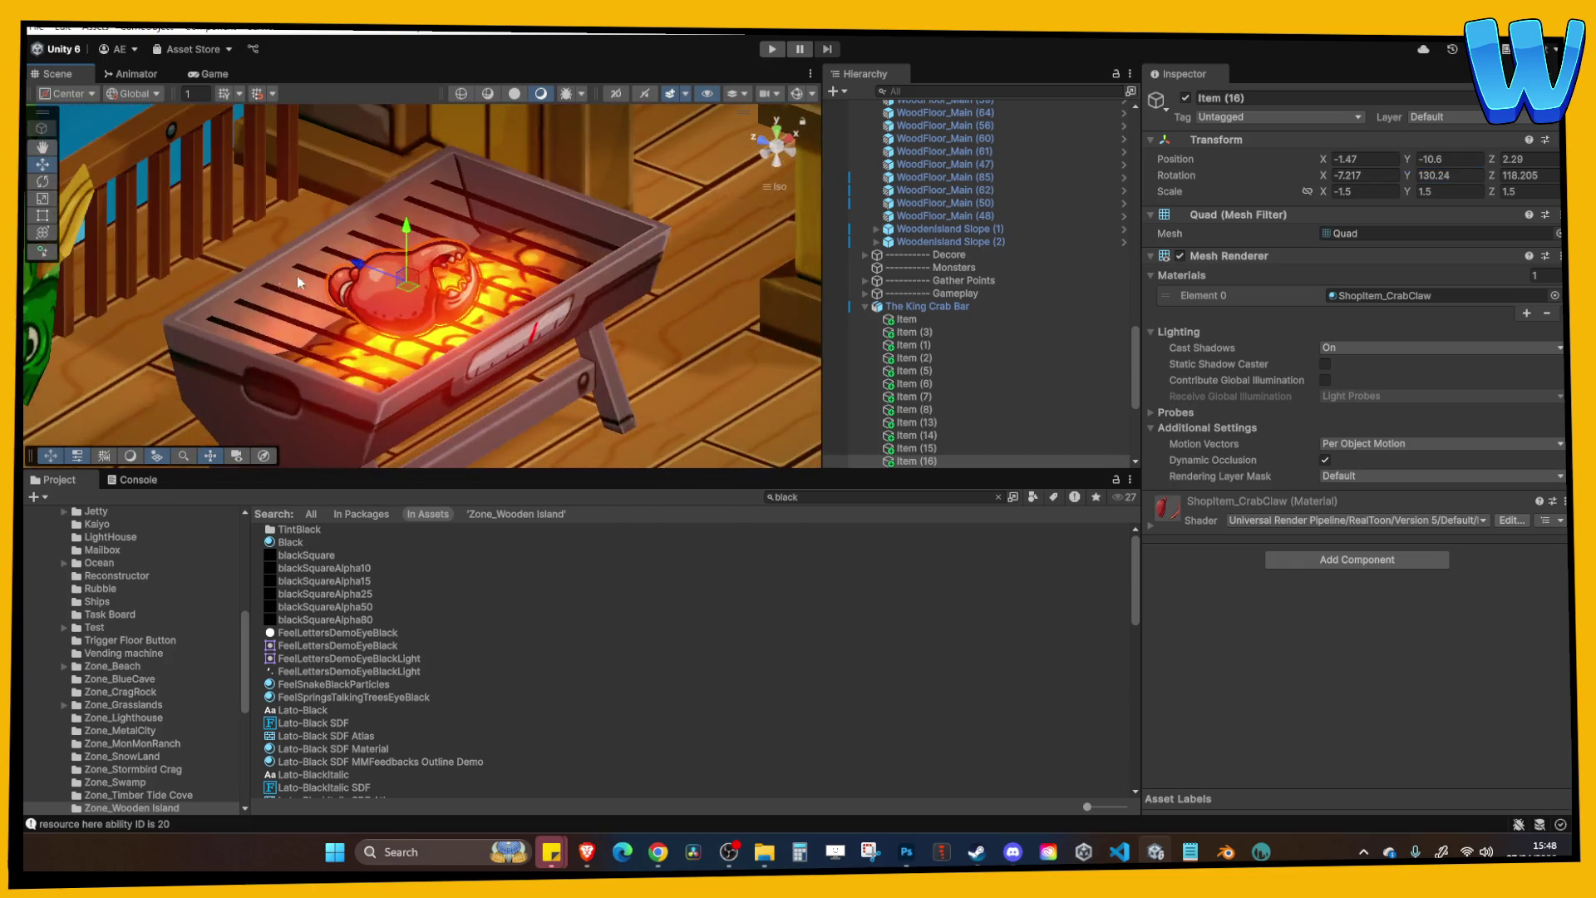
drag(359, 264, 337, 275)
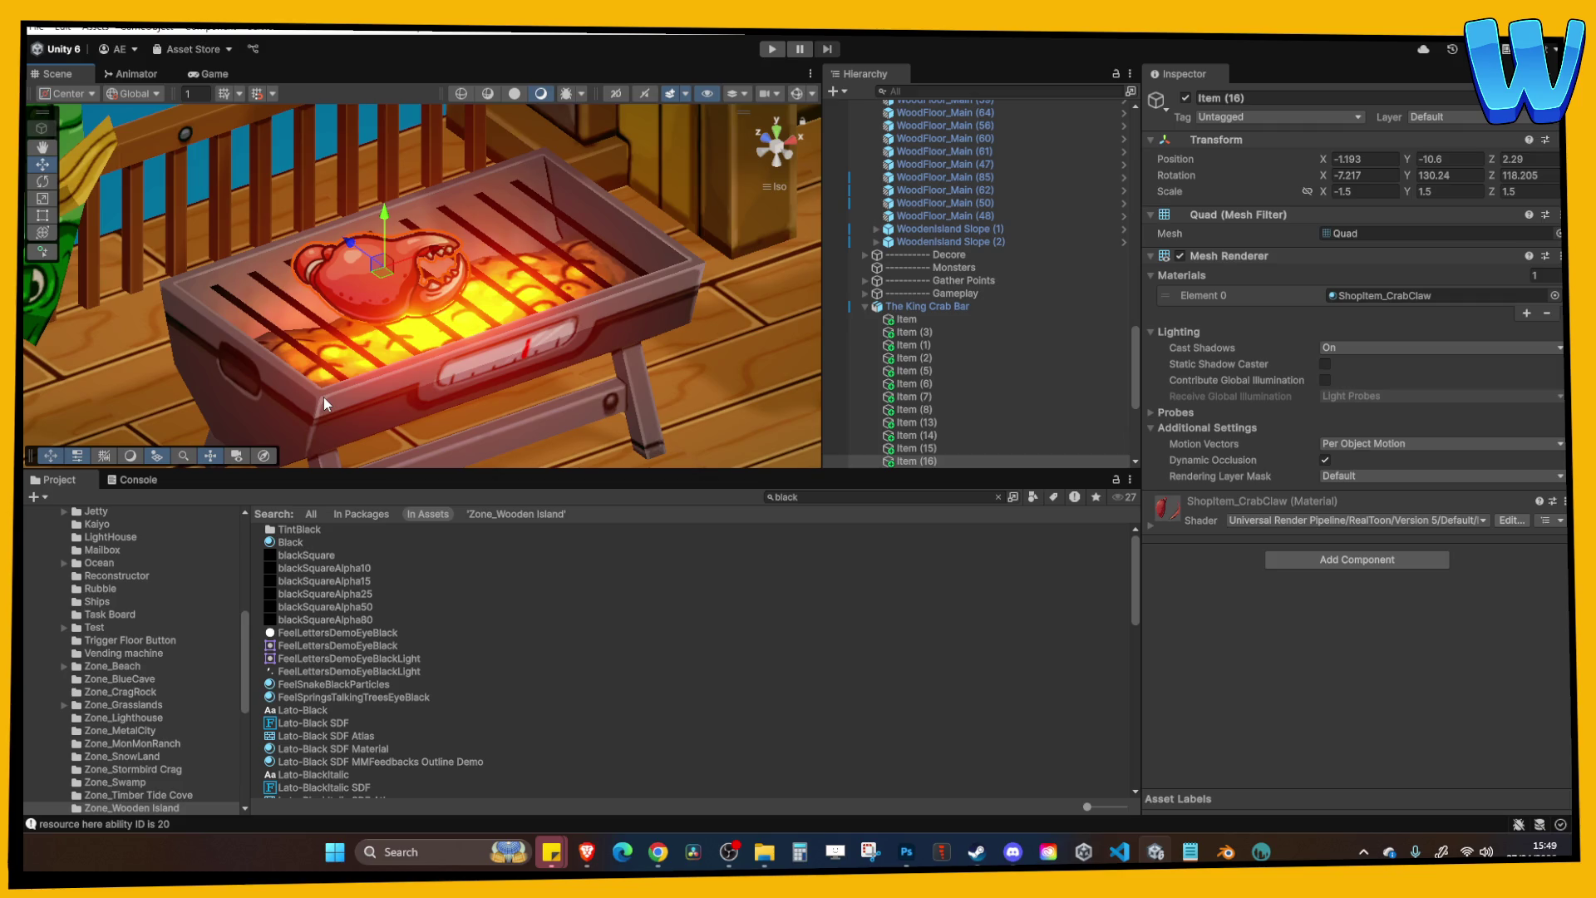
Duplicate the crab claw and slide the copy to the right on the grill.
scroll(368, 233, up, 1)
key(ctrl+d)
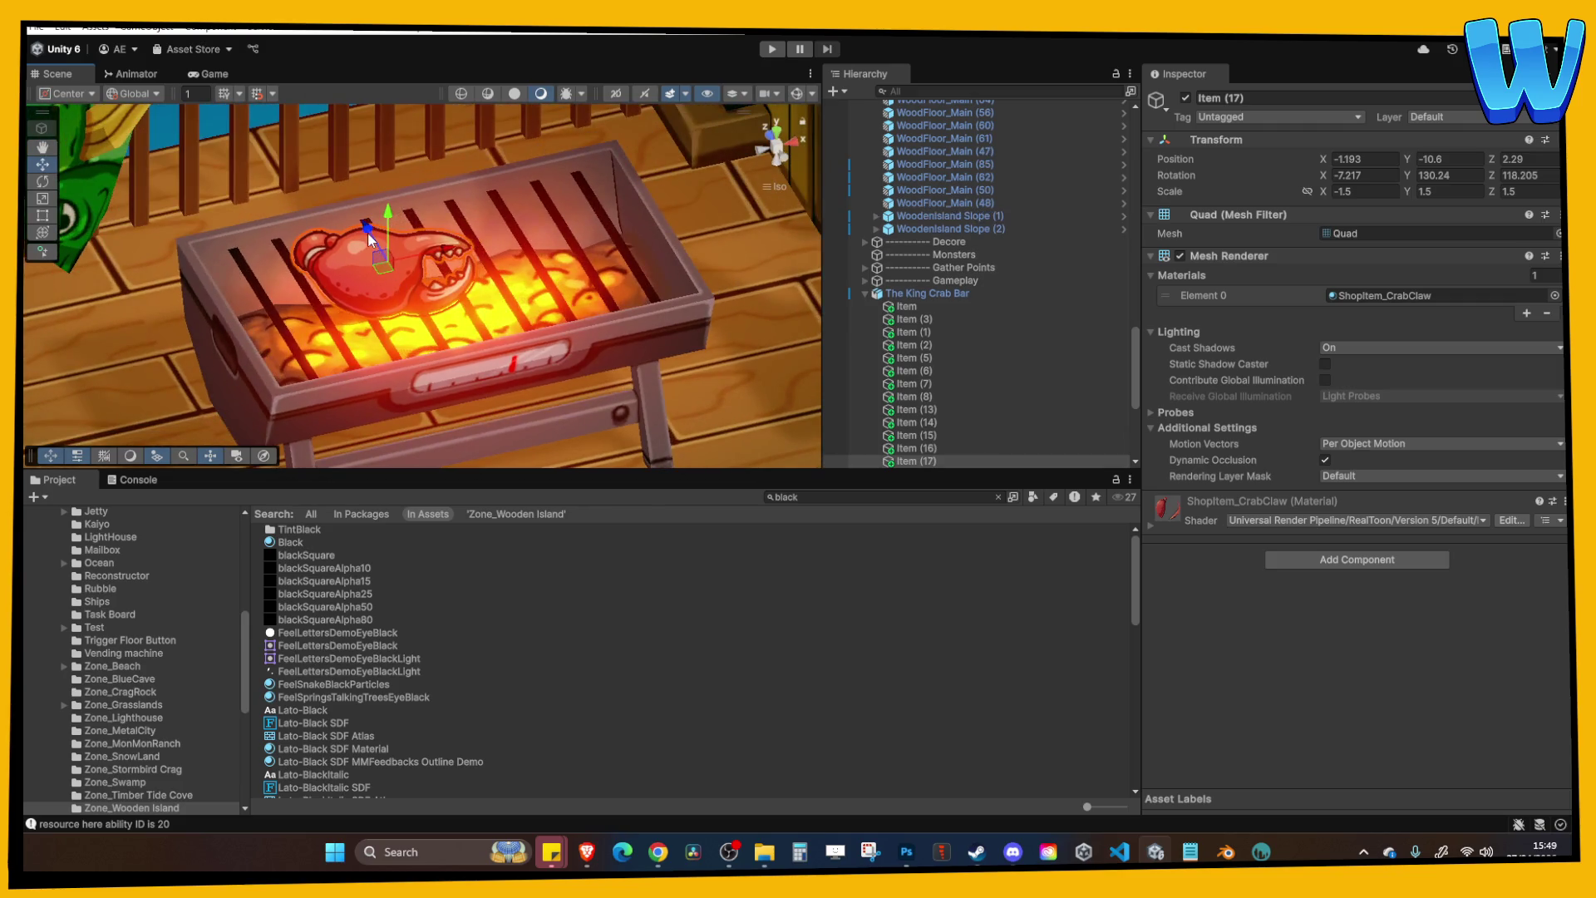
drag(368, 233, 383, 264)
drag(479, 301, 587, 255)
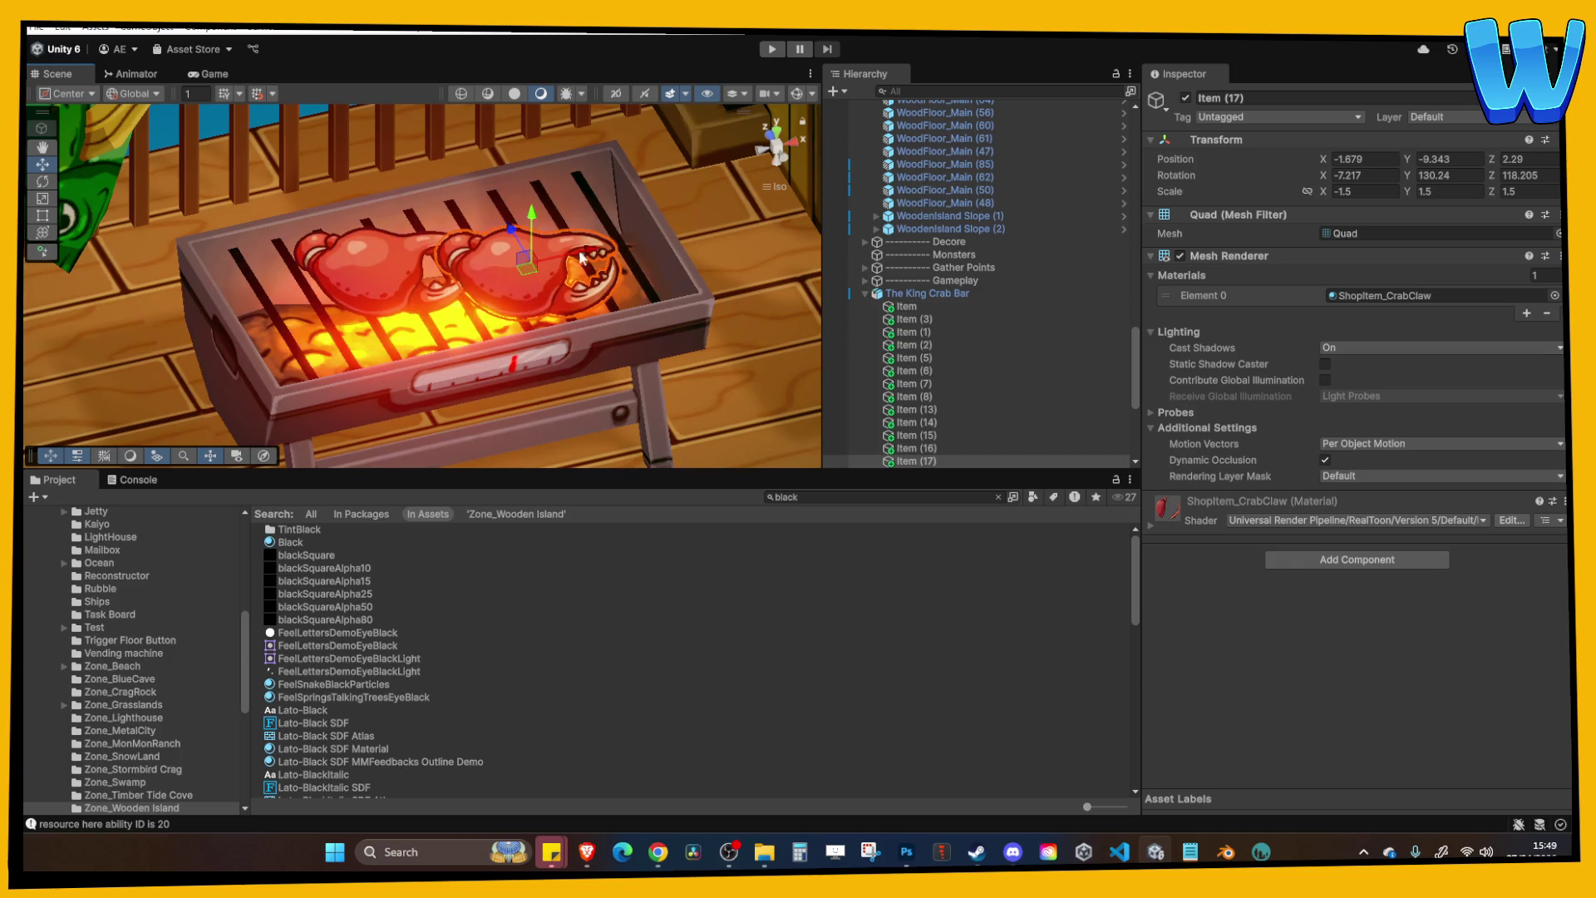
shift+click(410, 270)
drag(457, 262, 442, 240)
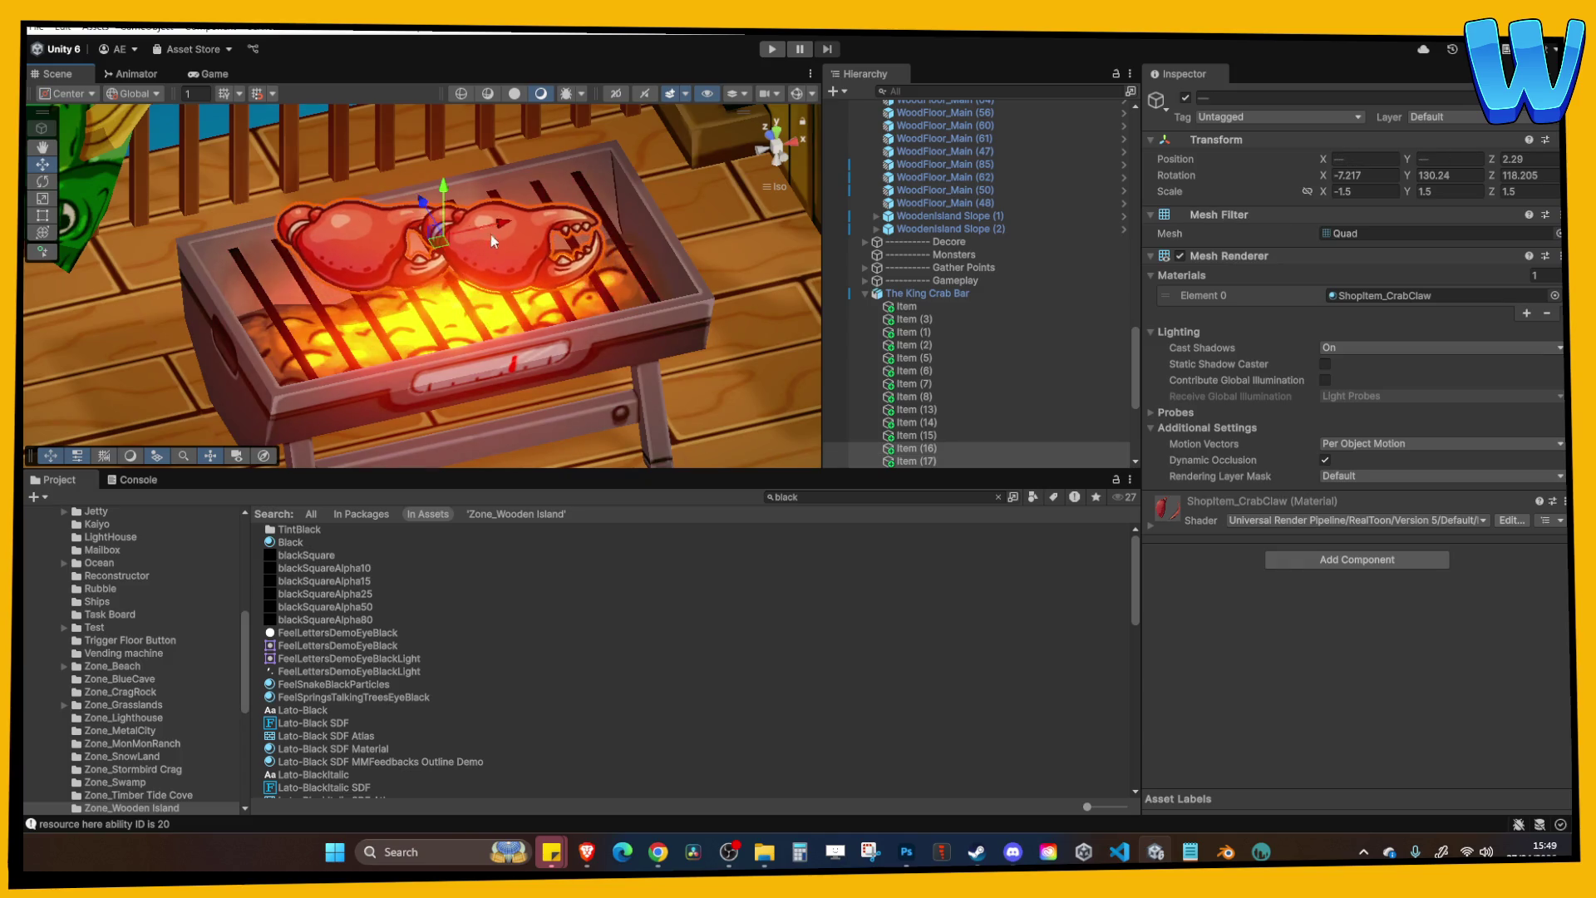
scroll(484, 229, up, 2)
click(516, 271)
drag(566, 249, 625, 252)
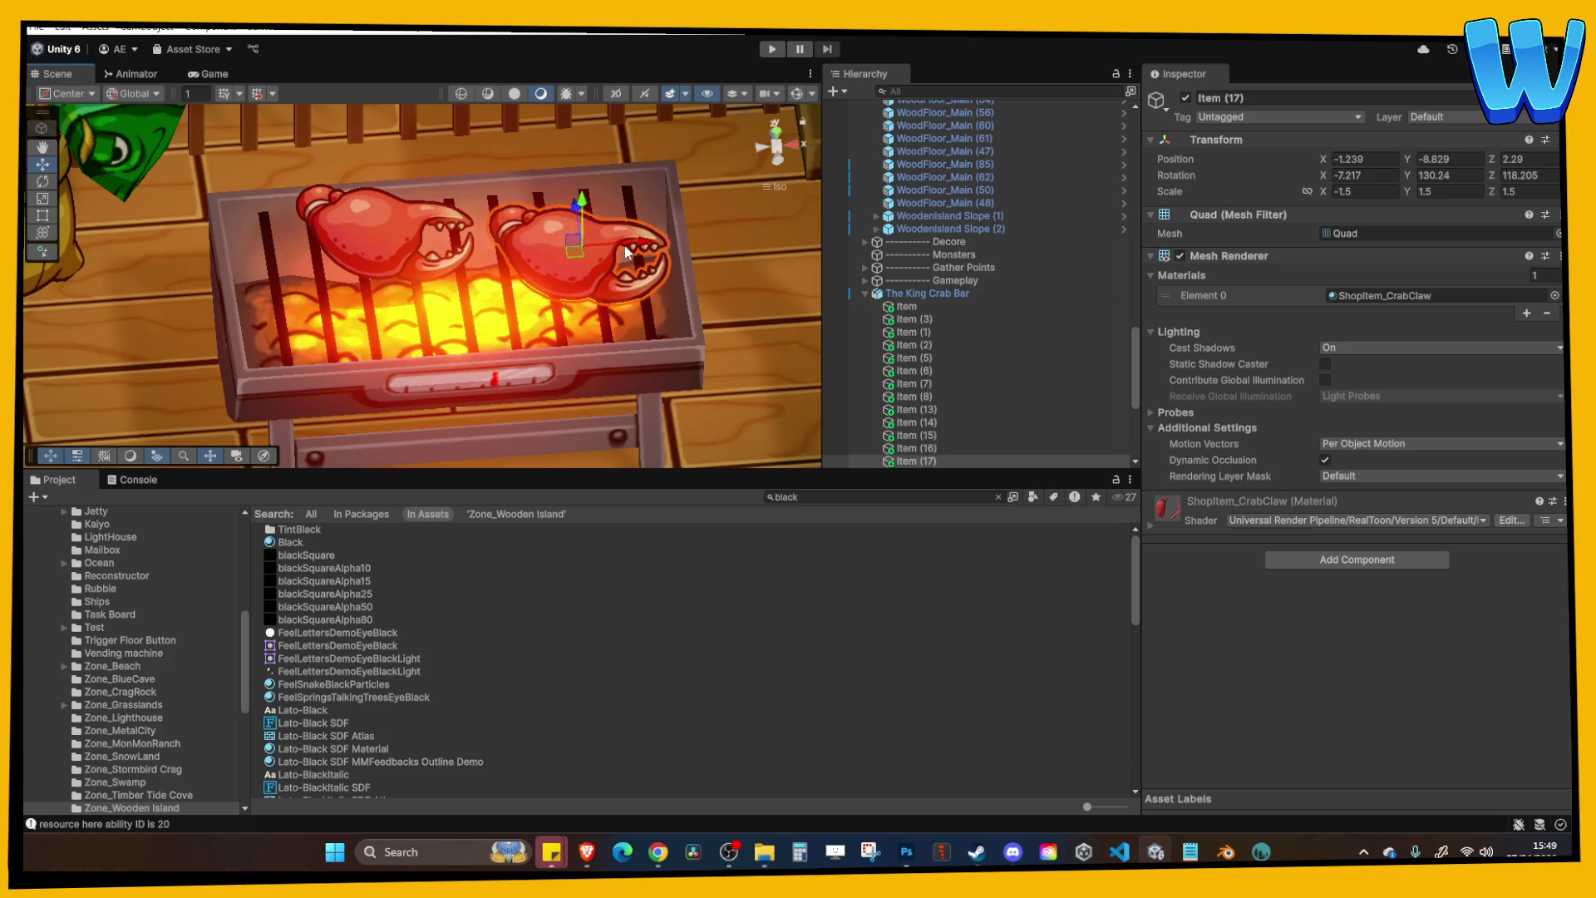
Rotate the copied claw on the grill from the back view.
drag(1320, 191, 1322, 192)
key(Return)
text(-)
key(BackSpace)
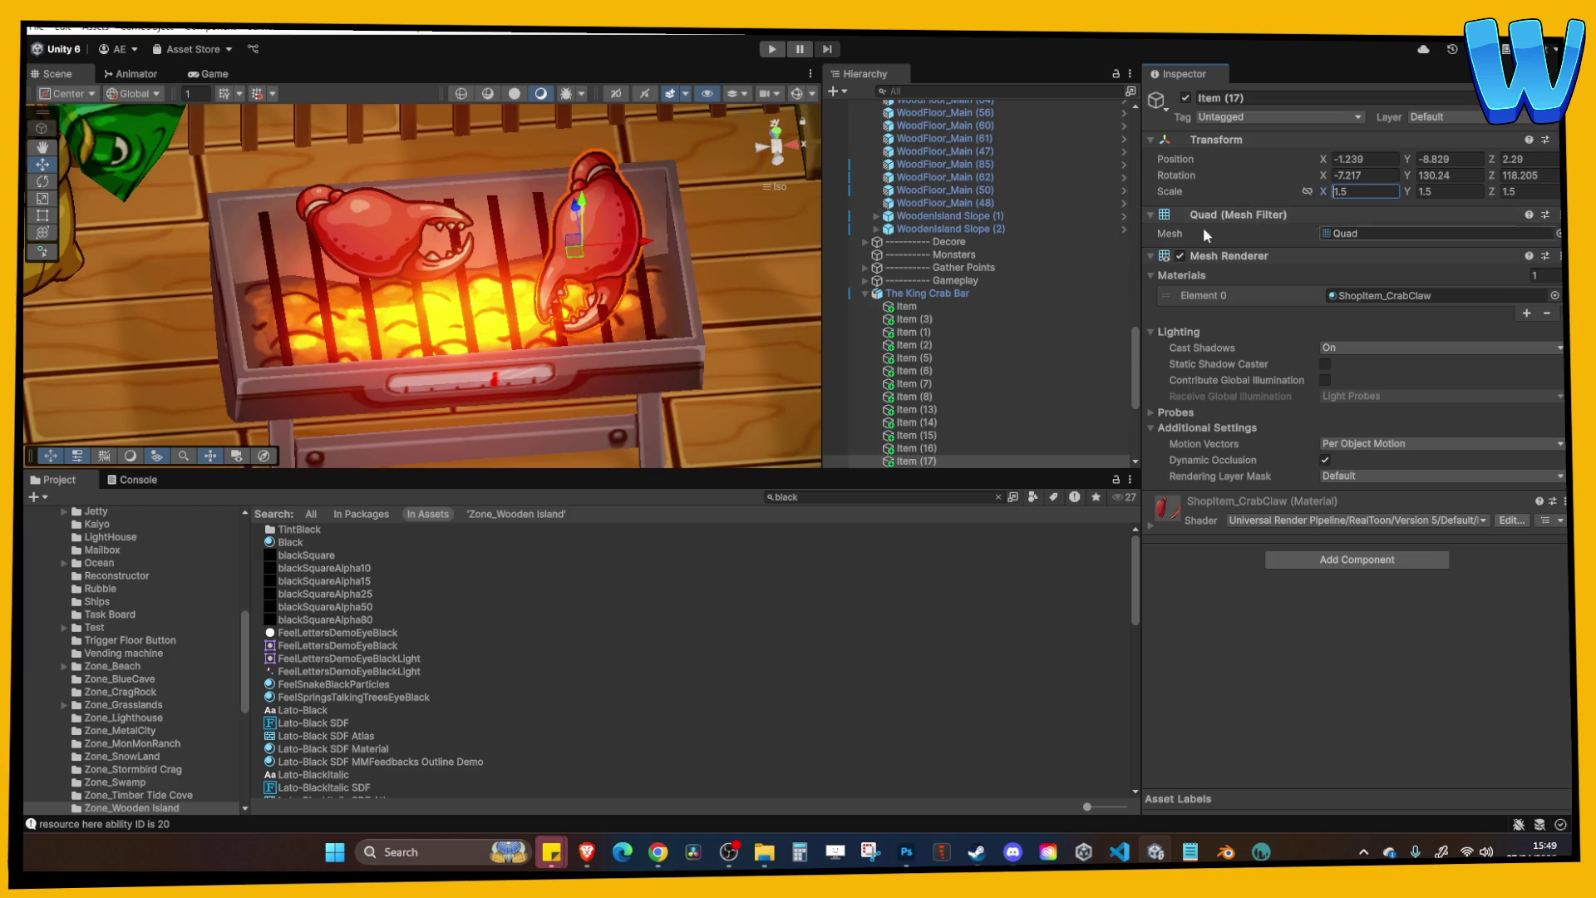
drag(798, 249, 764, 196)
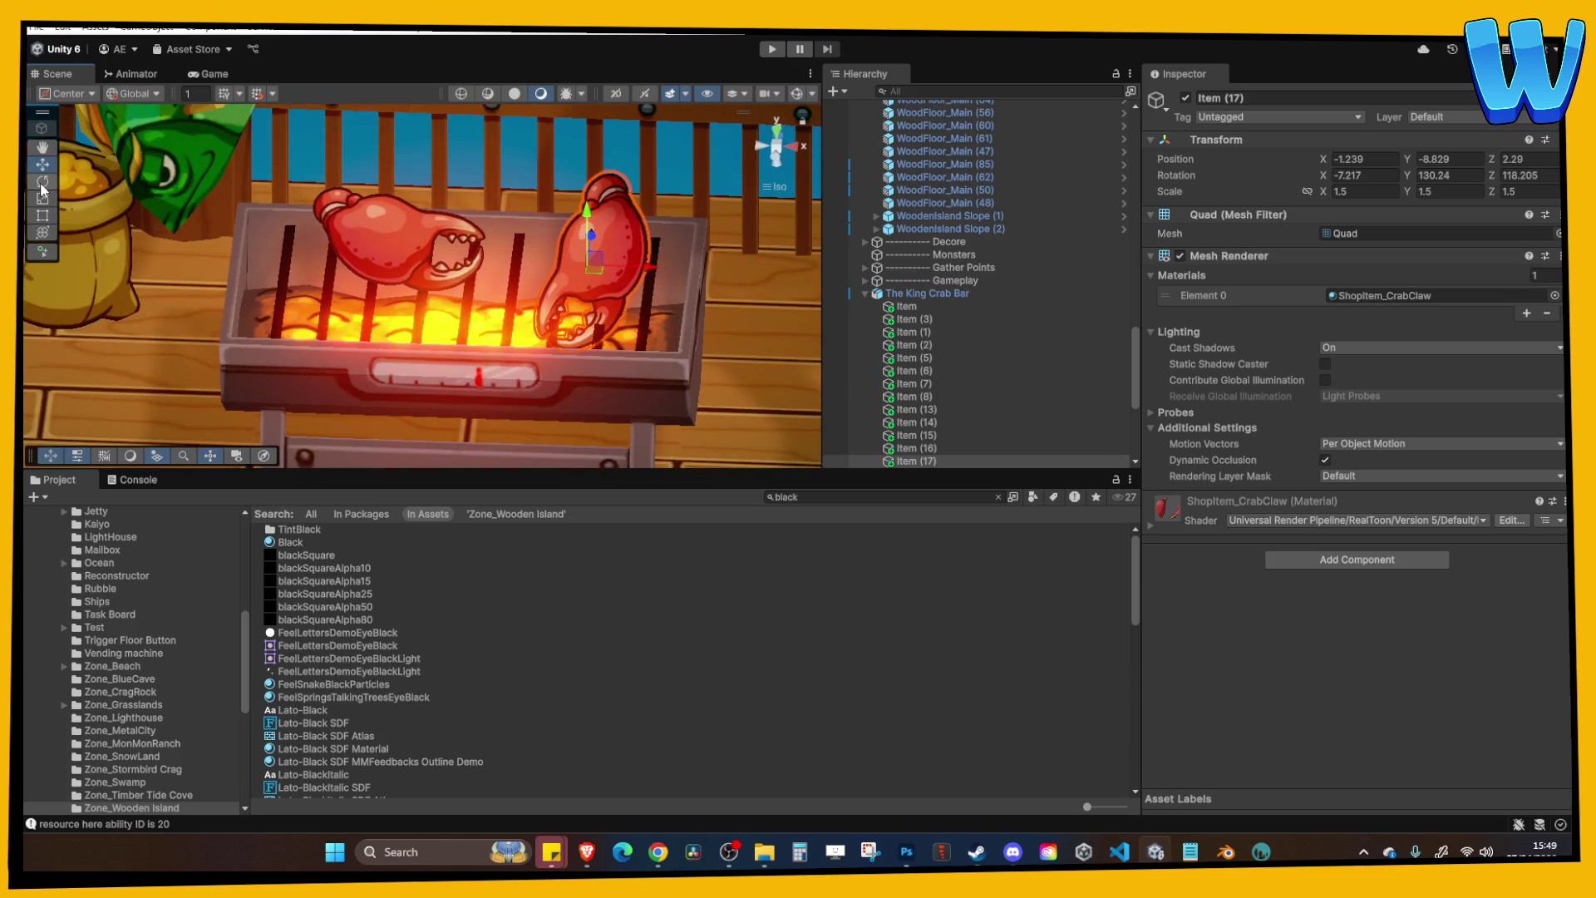
click(43, 183)
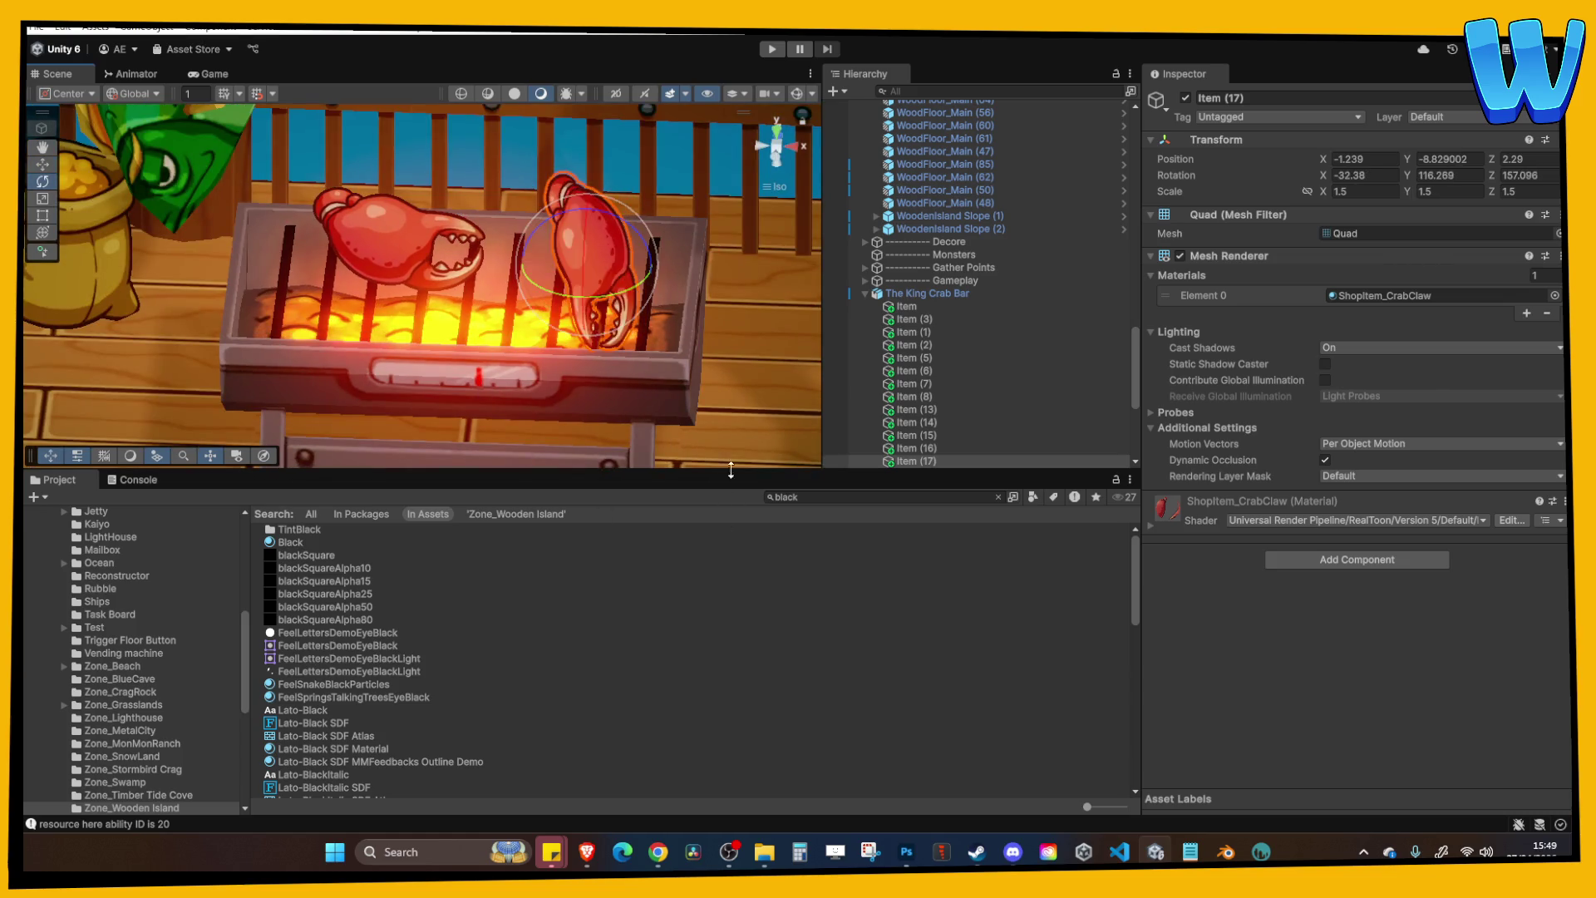
click(805, 146)
mouse_move(532, 241)
mouse_down()
mouse_move(503, 276)
mouse_move(531, 529)
mouse_move(615, 512)
mouse_move(703, 382)
mouse_move(803, 323)
mouse_move(732, 249)
mouse_move(715, 274)
mouse_move(732, 283)
mouse_up()
Shrink the copied claw to linked Scale 1.1 and lower it slightly.
click(1307, 191)
drag(1324, 191, 1310, 191)
key(w)
mouse_move(587, 216)
mouse_down()
mouse_move(587, 231)
mouse_move(582, 218)
mouse_up()
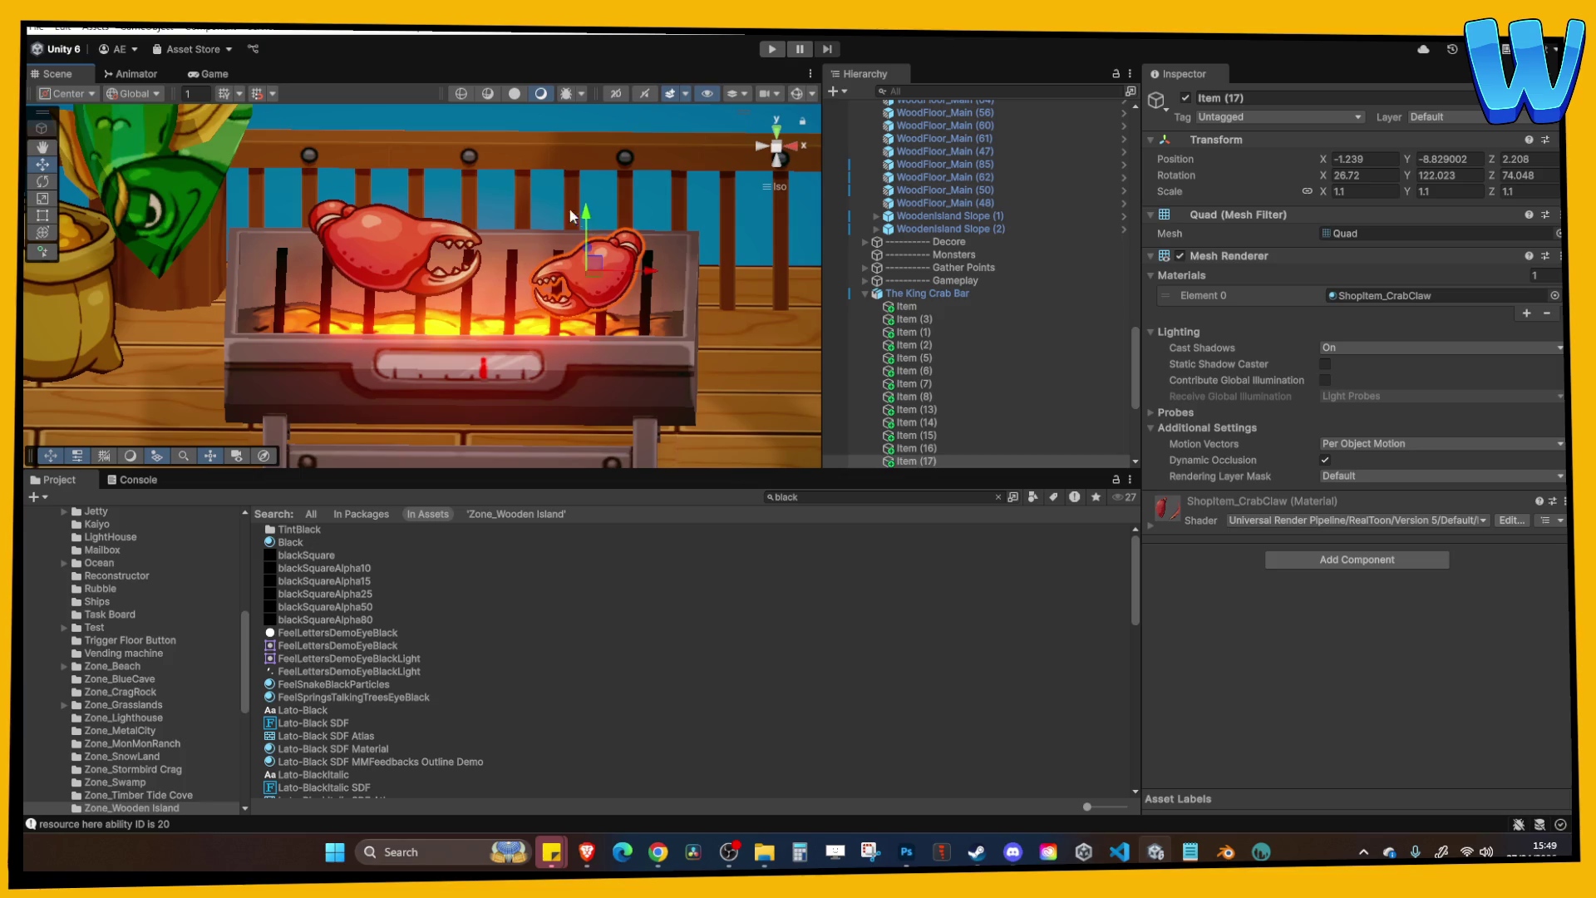
click(396, 236)
Select the left claw and start the game in Play mode.
mouse_move(376, 226)
mouse_down()
mouse_move(346, 216)
mouse_move(399, 207)
mouse_move(358, 249)
mouse_up()
click(357, 253)
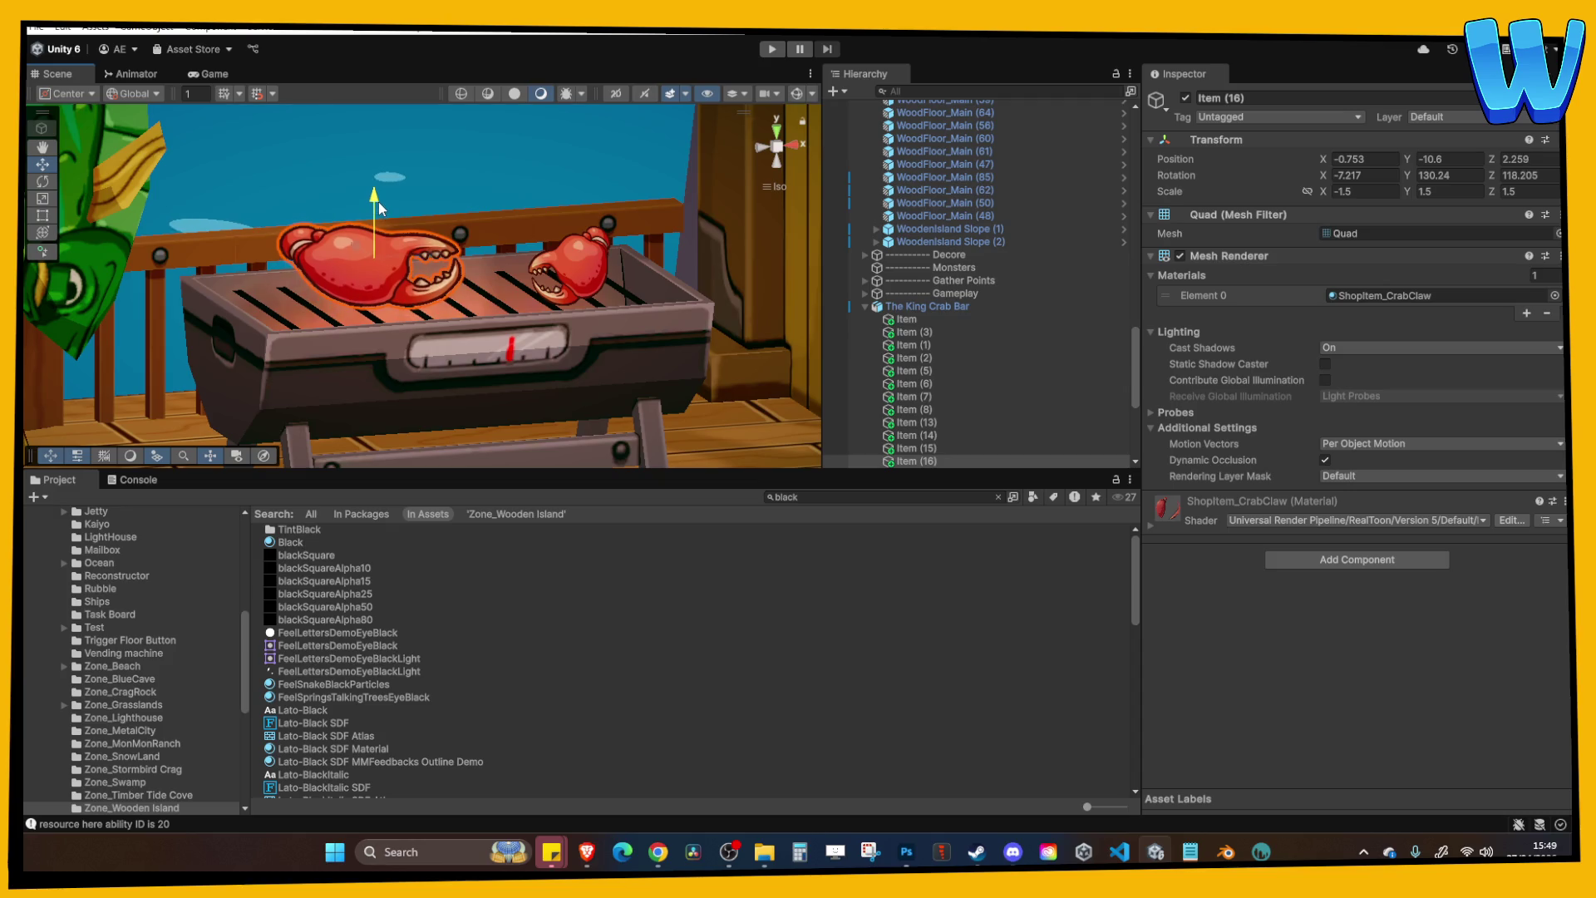
key(ctrl+p)
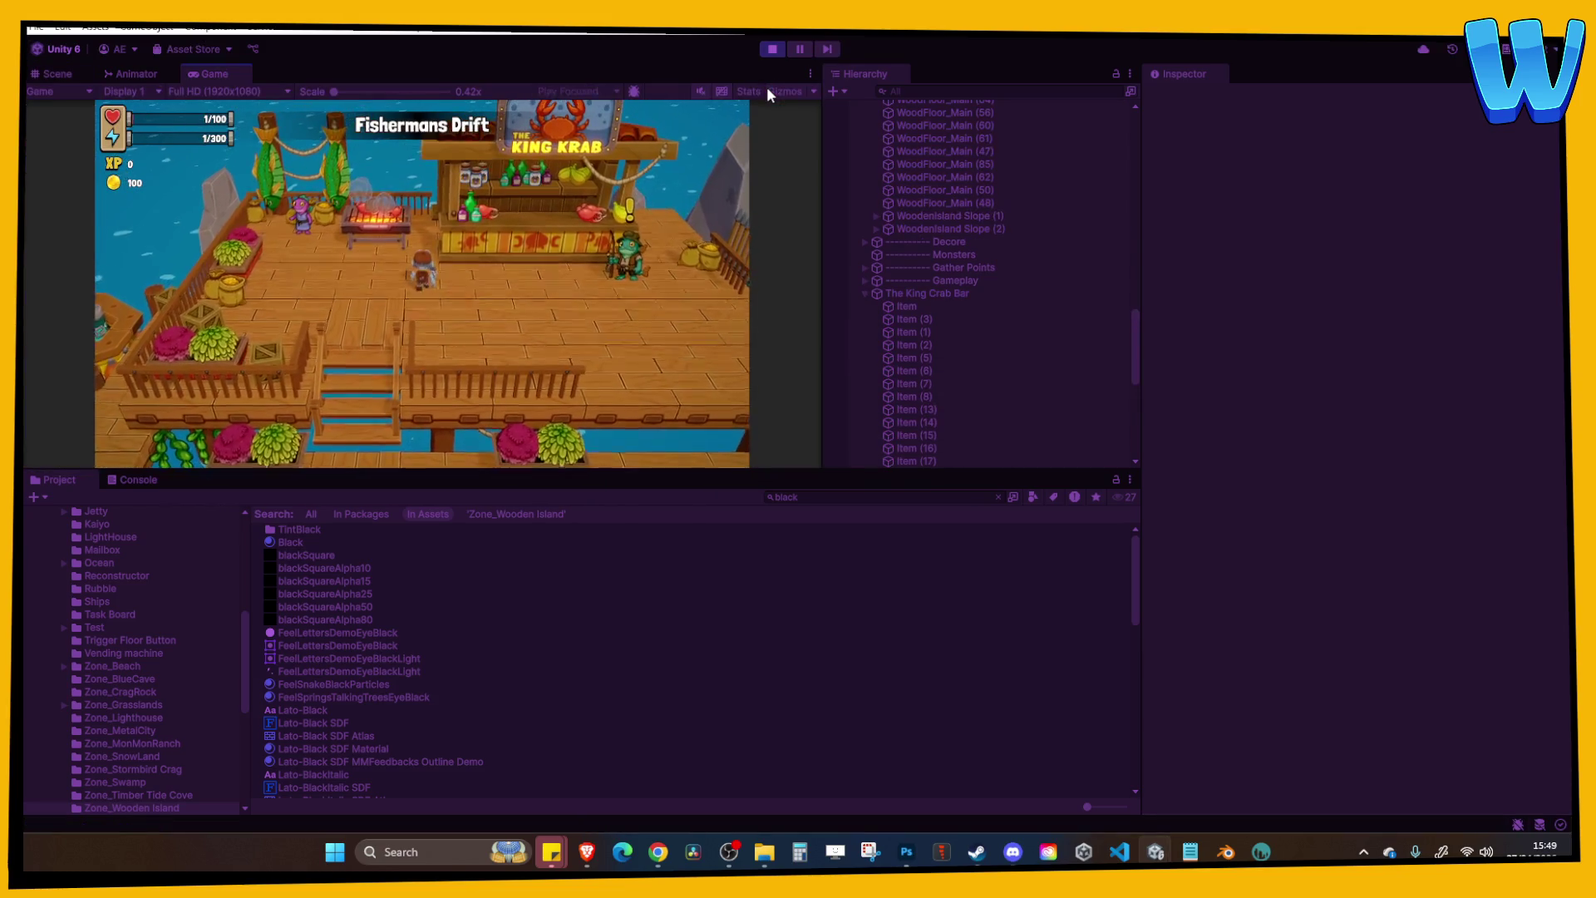
Maximize the game view, walk the player around the King Krab counter, then stop Play mode.
click(808, 77)
click(881, 135)
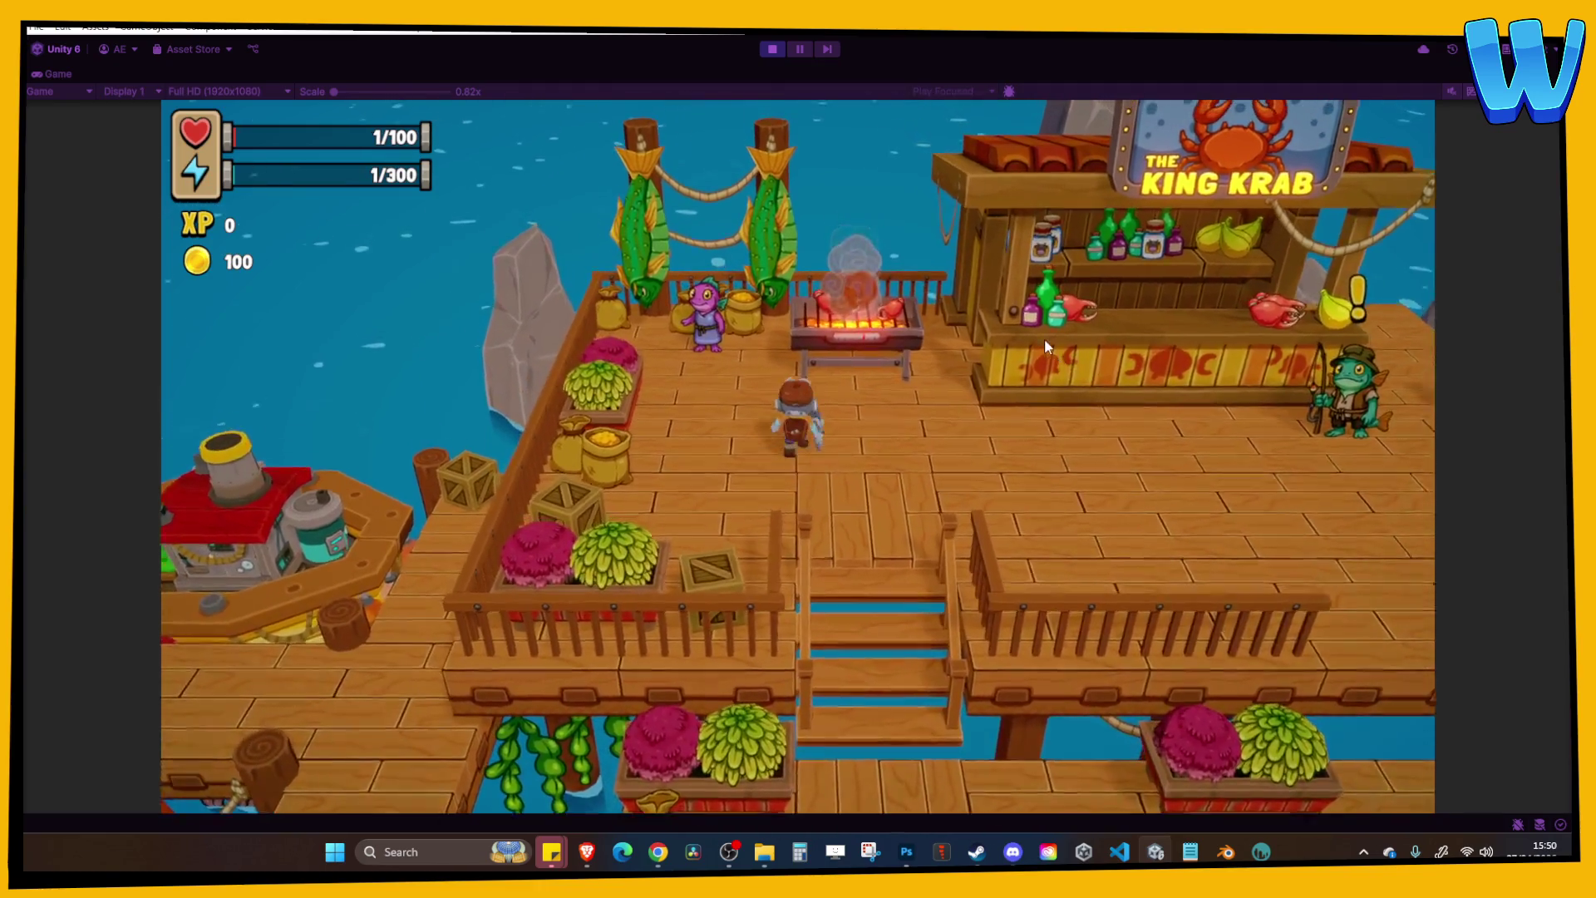
key(d)
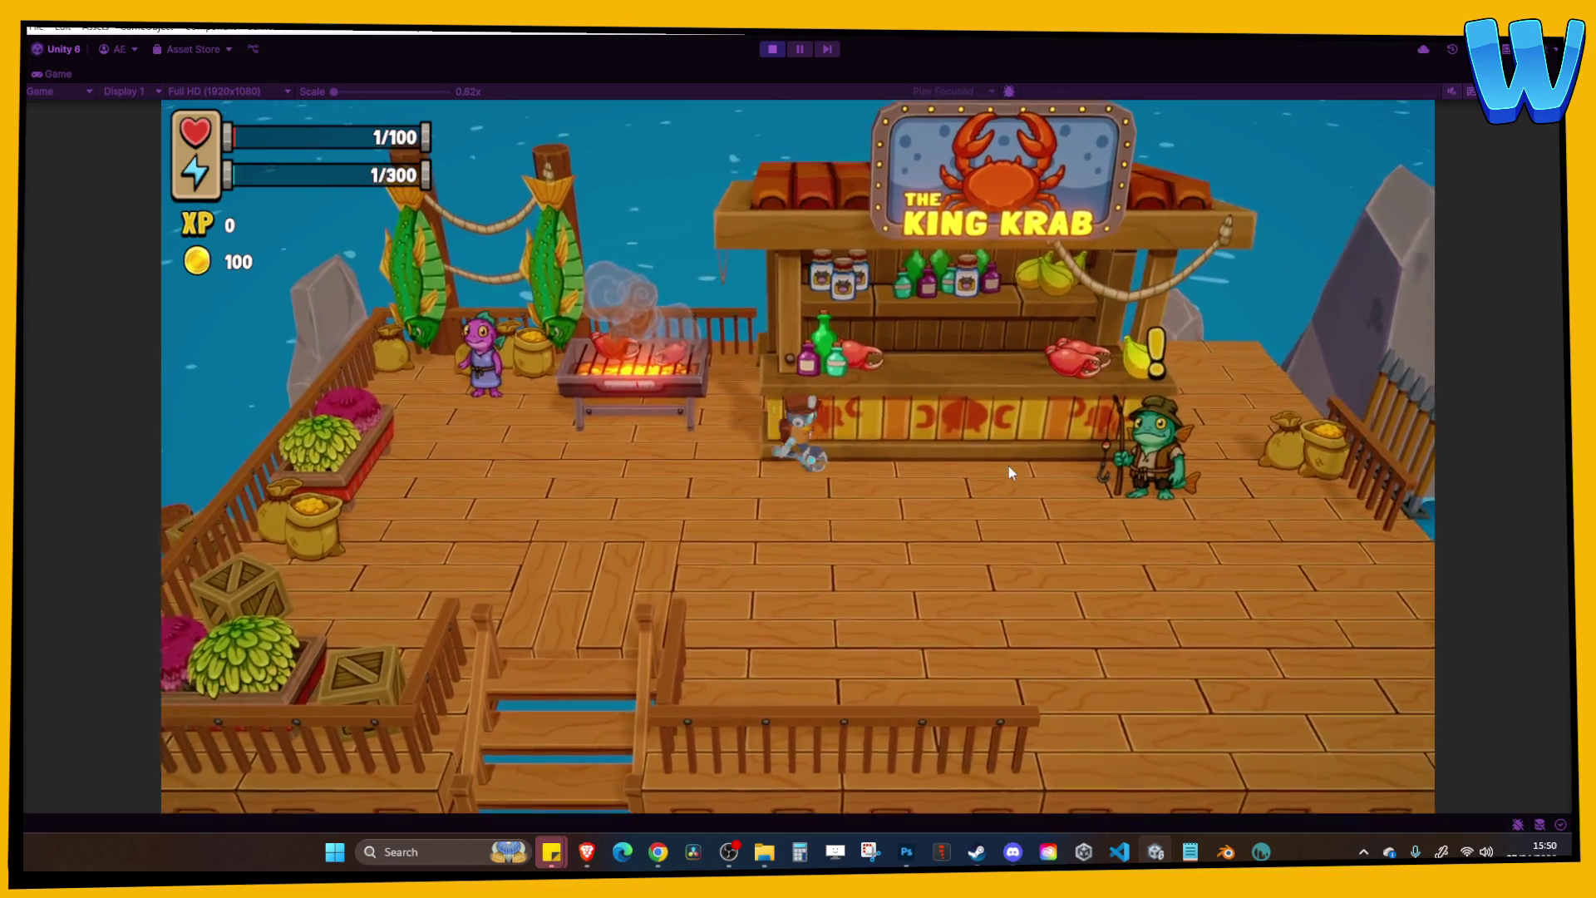
key(d)
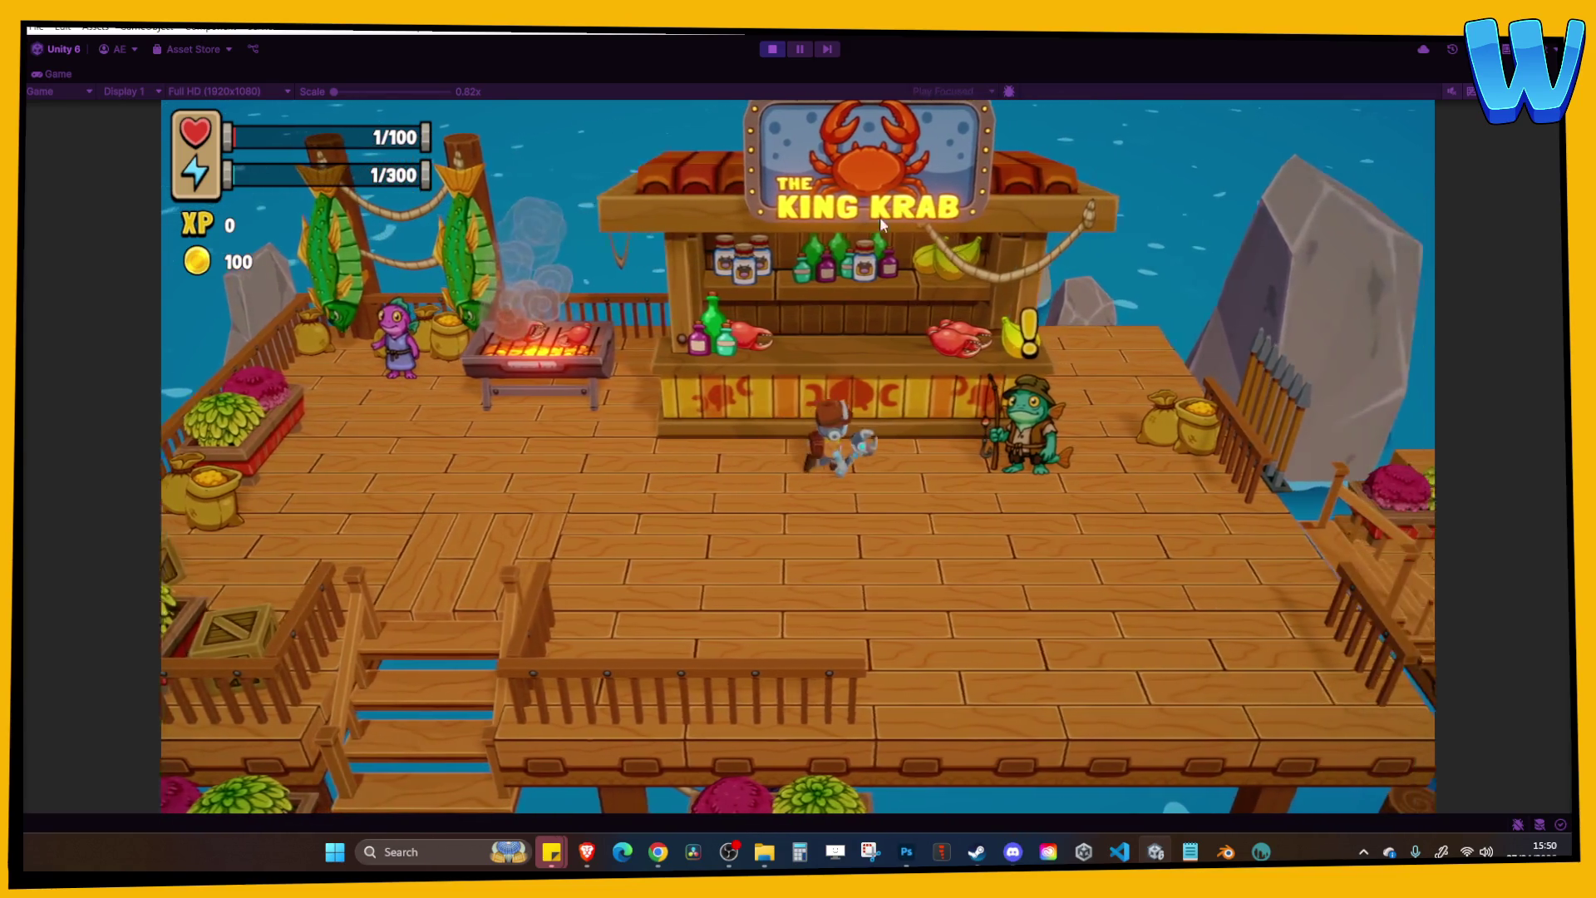
key(a)
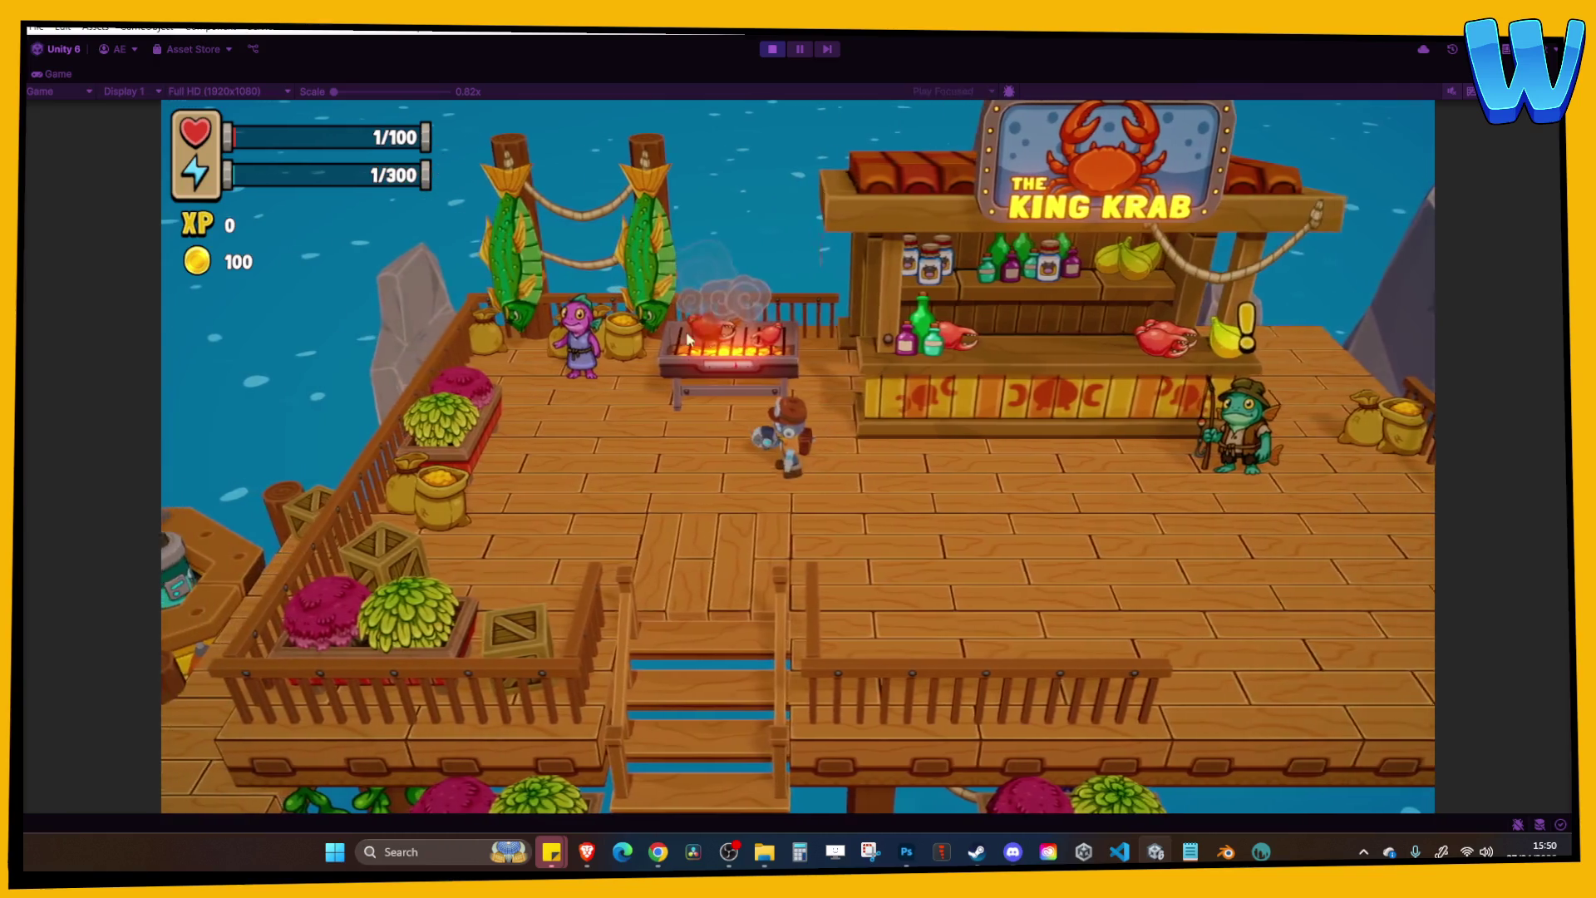
key(d)
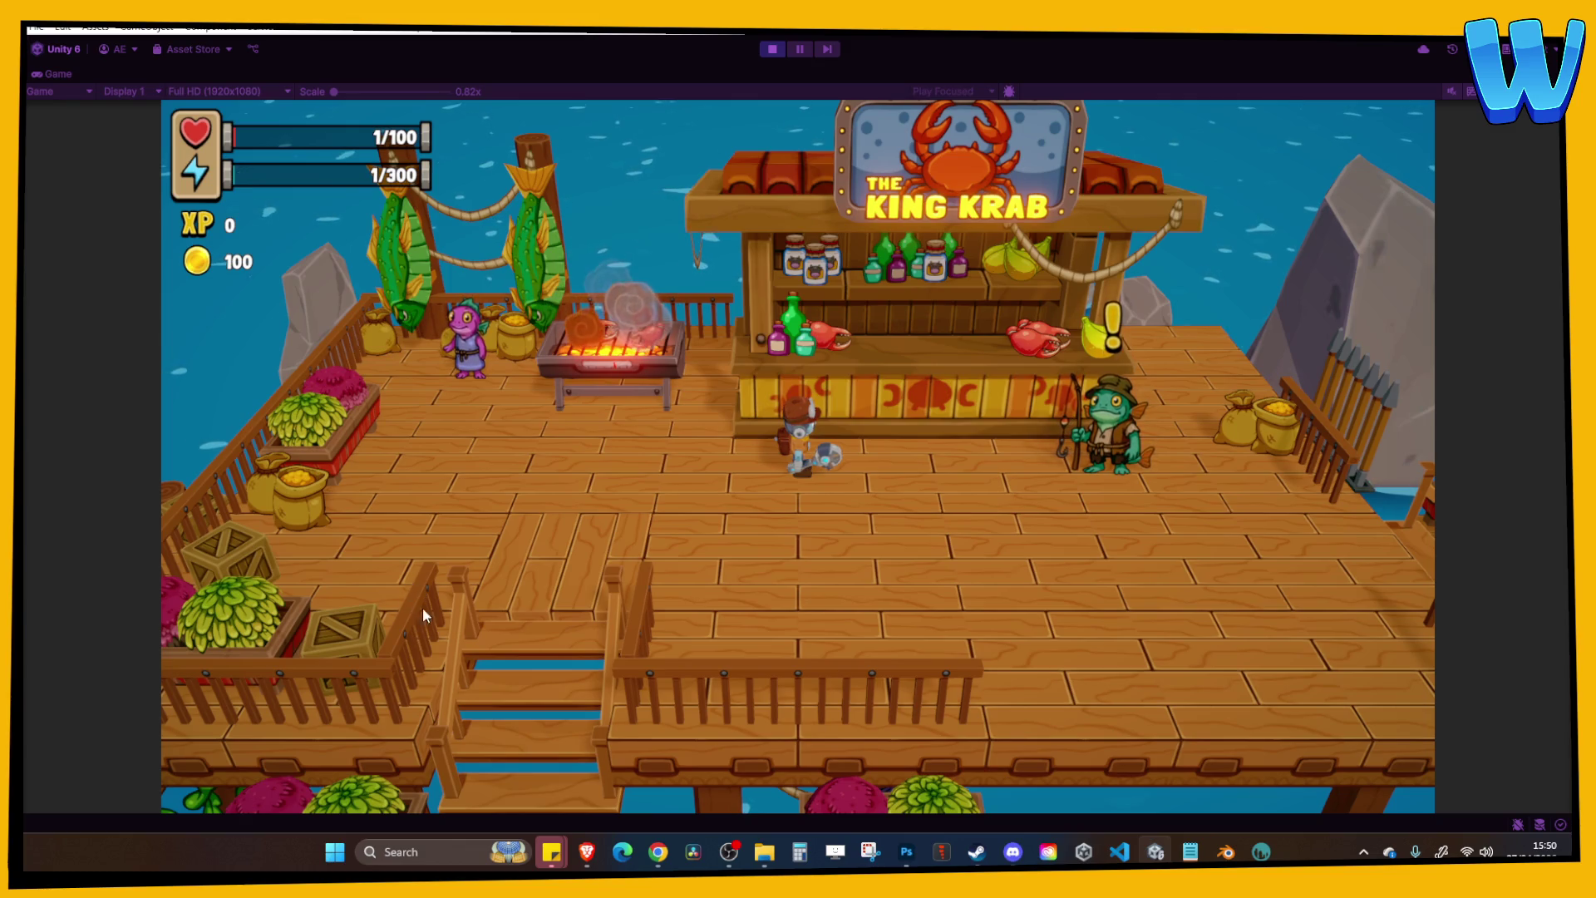
click(773, 50)
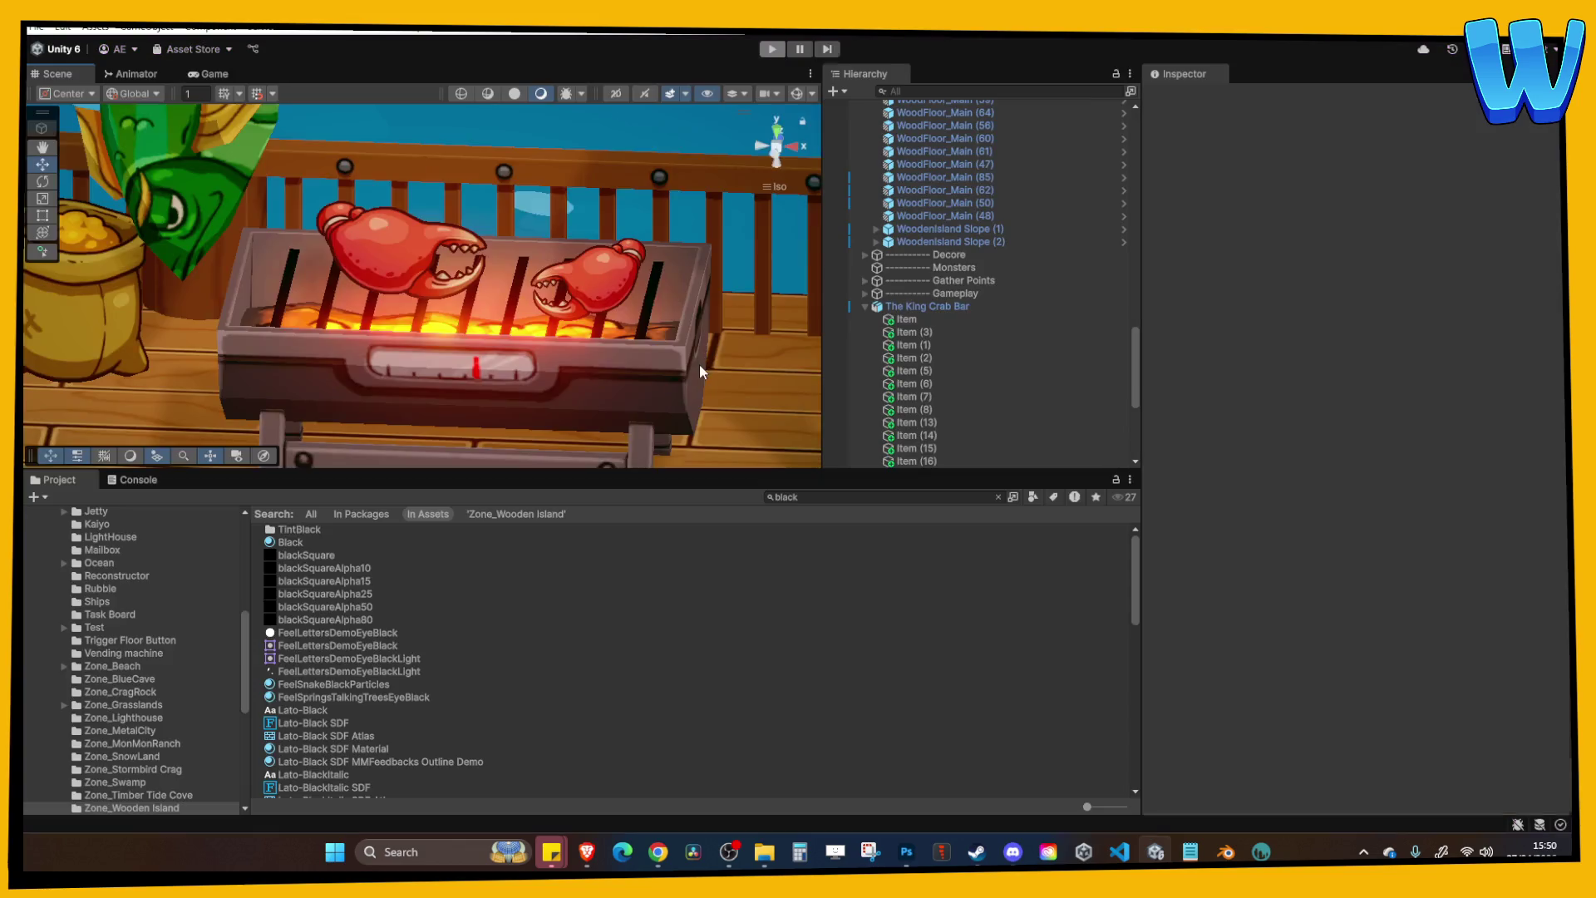
click(346, 292)
mouse_move(346, 293)
mouse_down()
mouse_move(461, 271)
mouse_move(401, 292)
mouse_up()
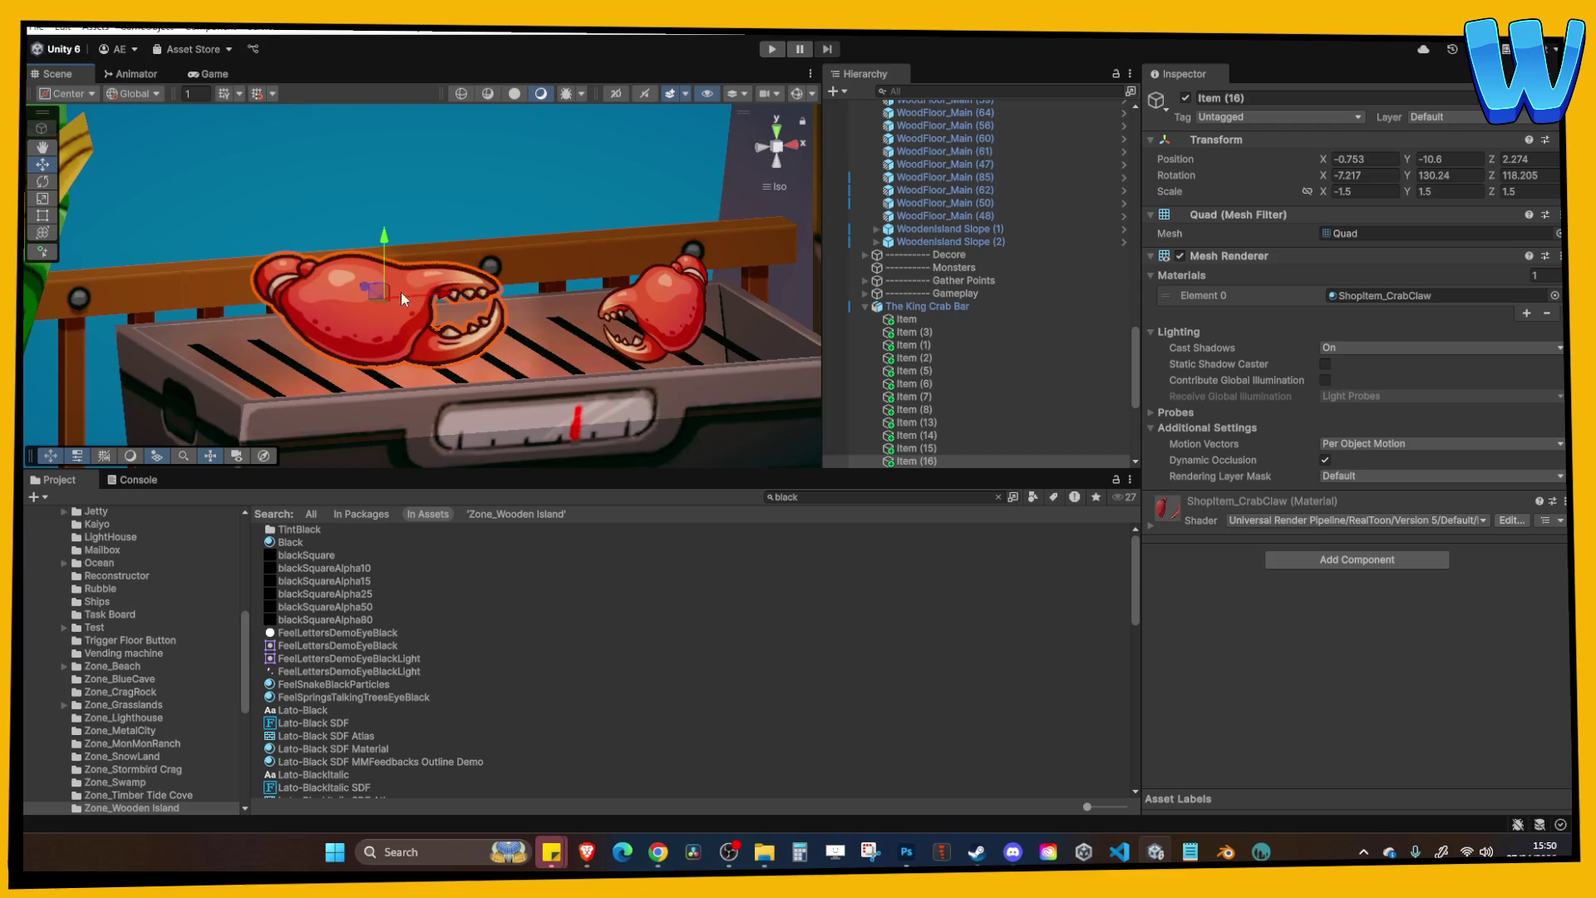
click(42, 183)
key(x)
drag(557, 305, 389, 218)
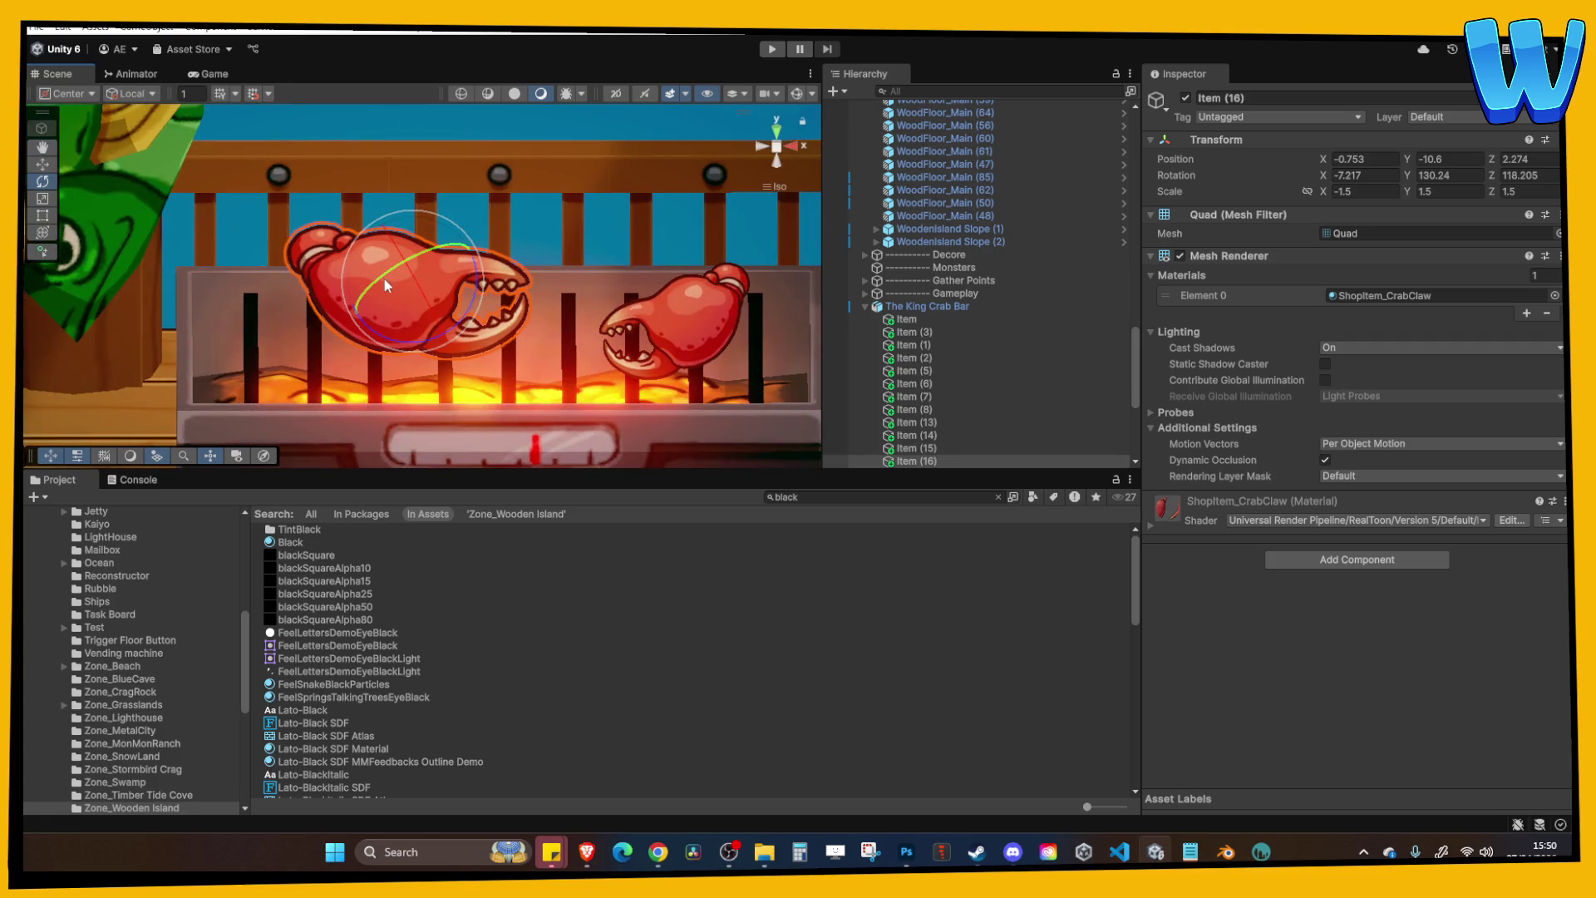
key(x)
key(x)
key(x)
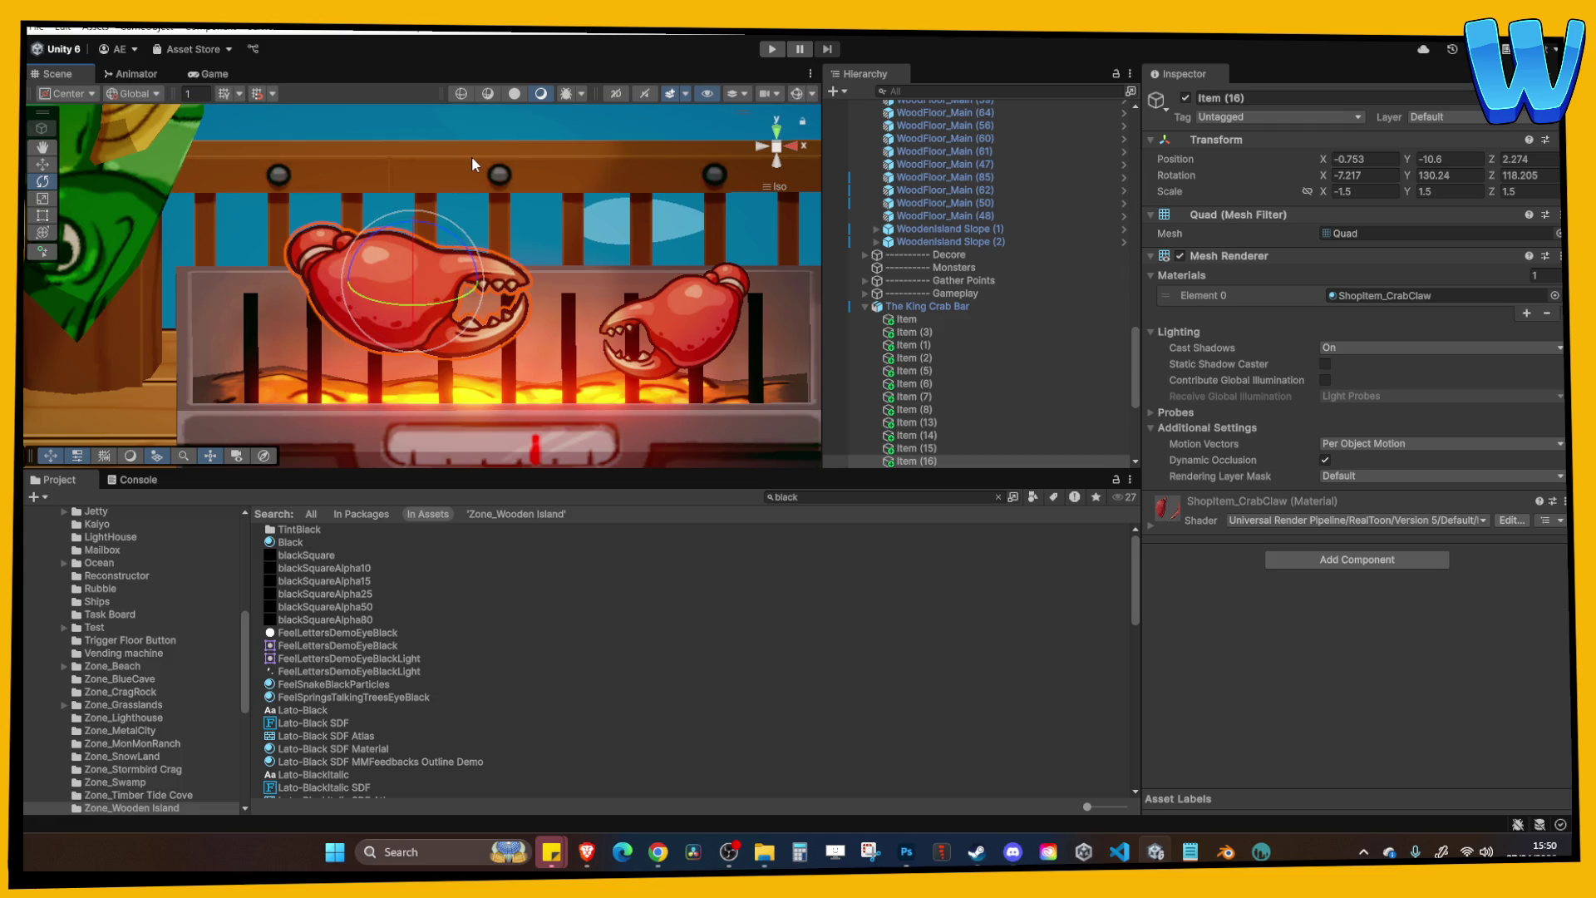
key(x)
key(x)
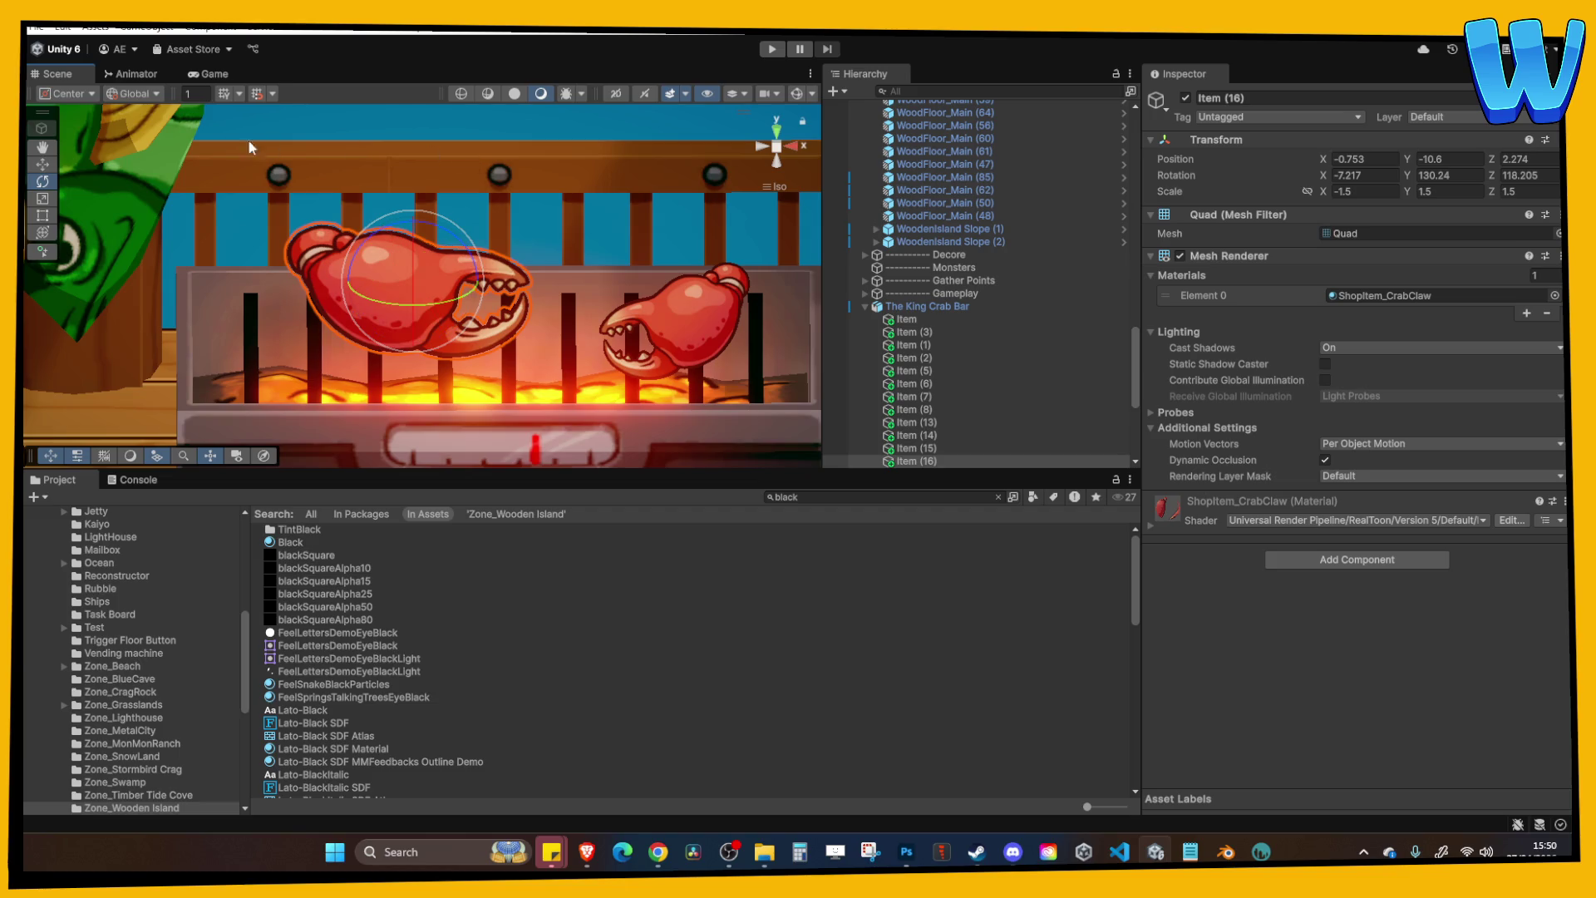
click(457, 163)
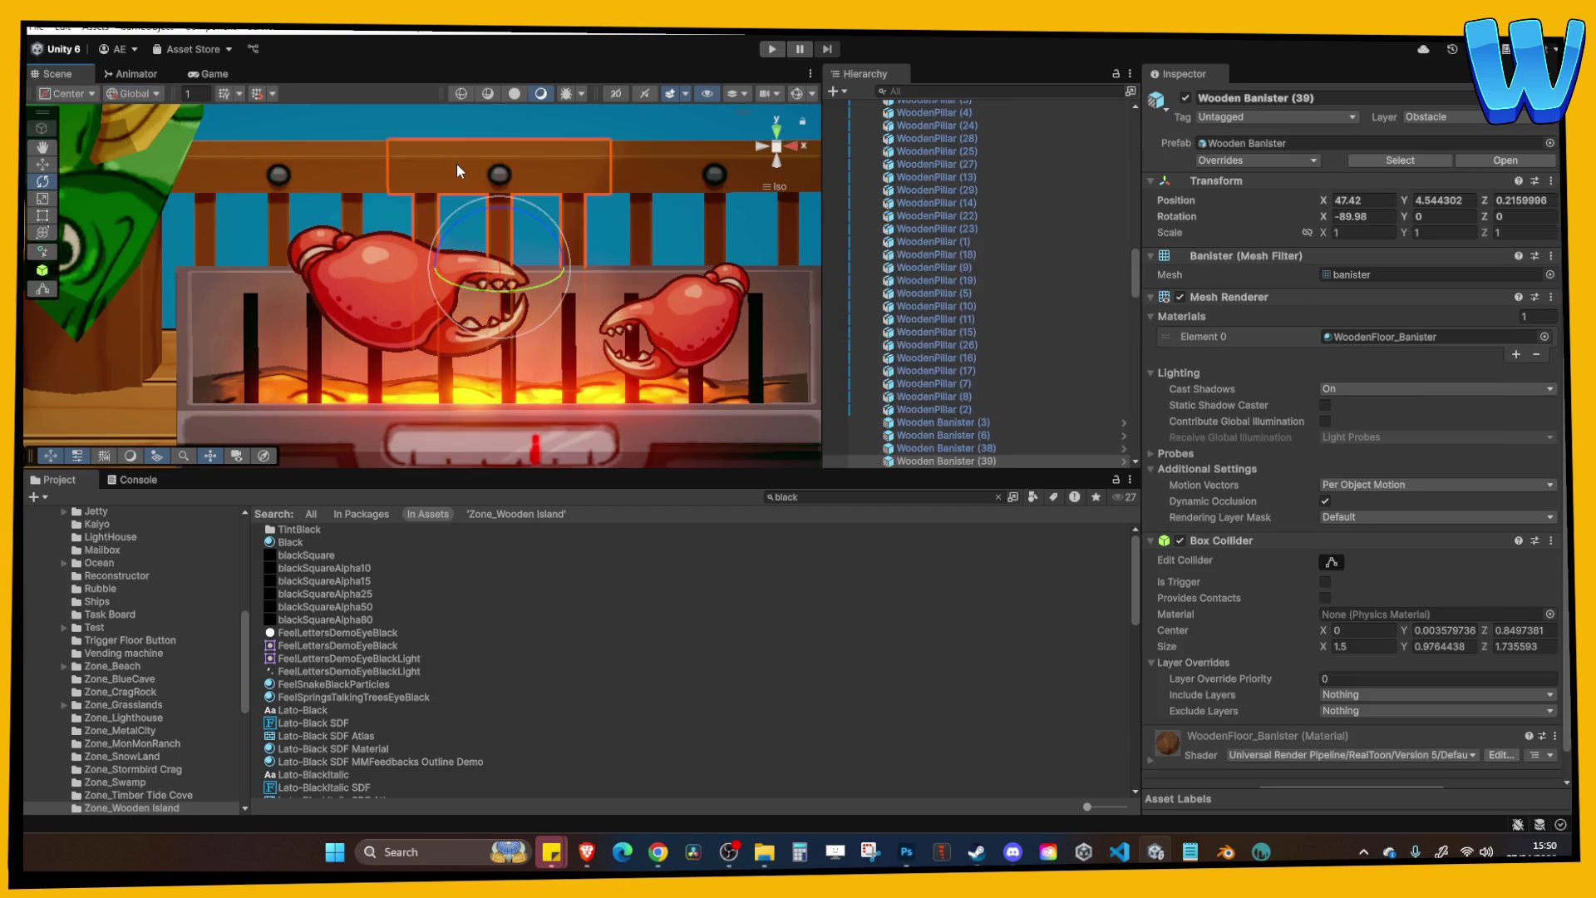
click(391, 283)
click(419, 261)
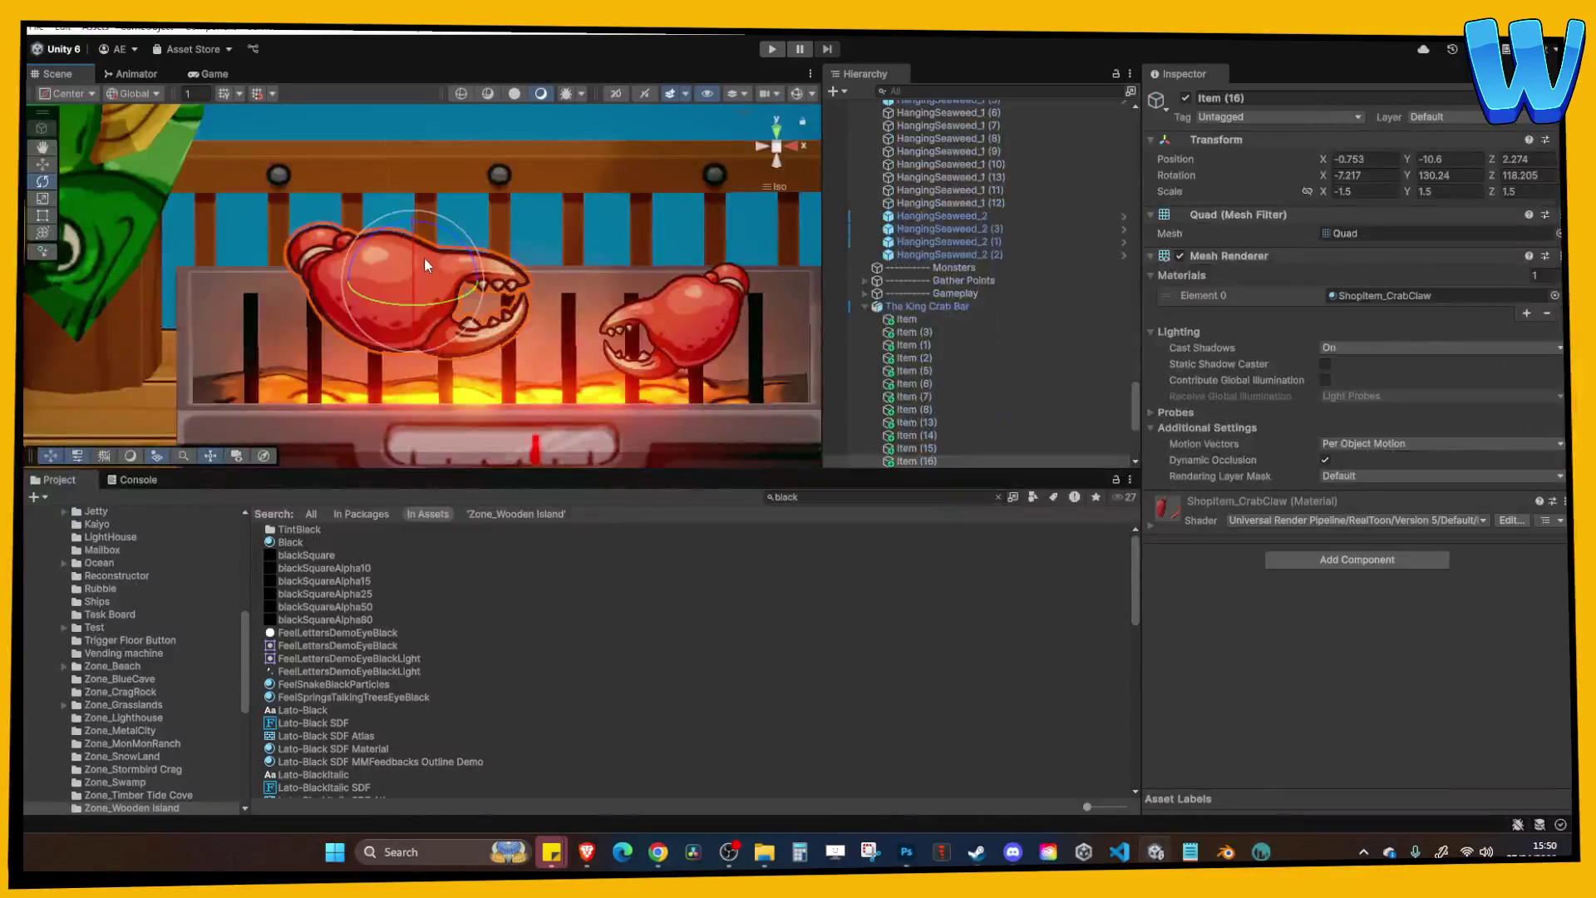
key(x)
key(x)
mouse_move(460, 230)
mouse_down()
mouse_move(592, 252)
mouse_move(591, 297)
mouse_move(349, 286)
mouse_move(482, 346)
mouse_move(540, 206)
mouse_move(438, 314)
mouse_up()
scroll(592, 252, down, 10)
click(591, 296)
click(379, 281)
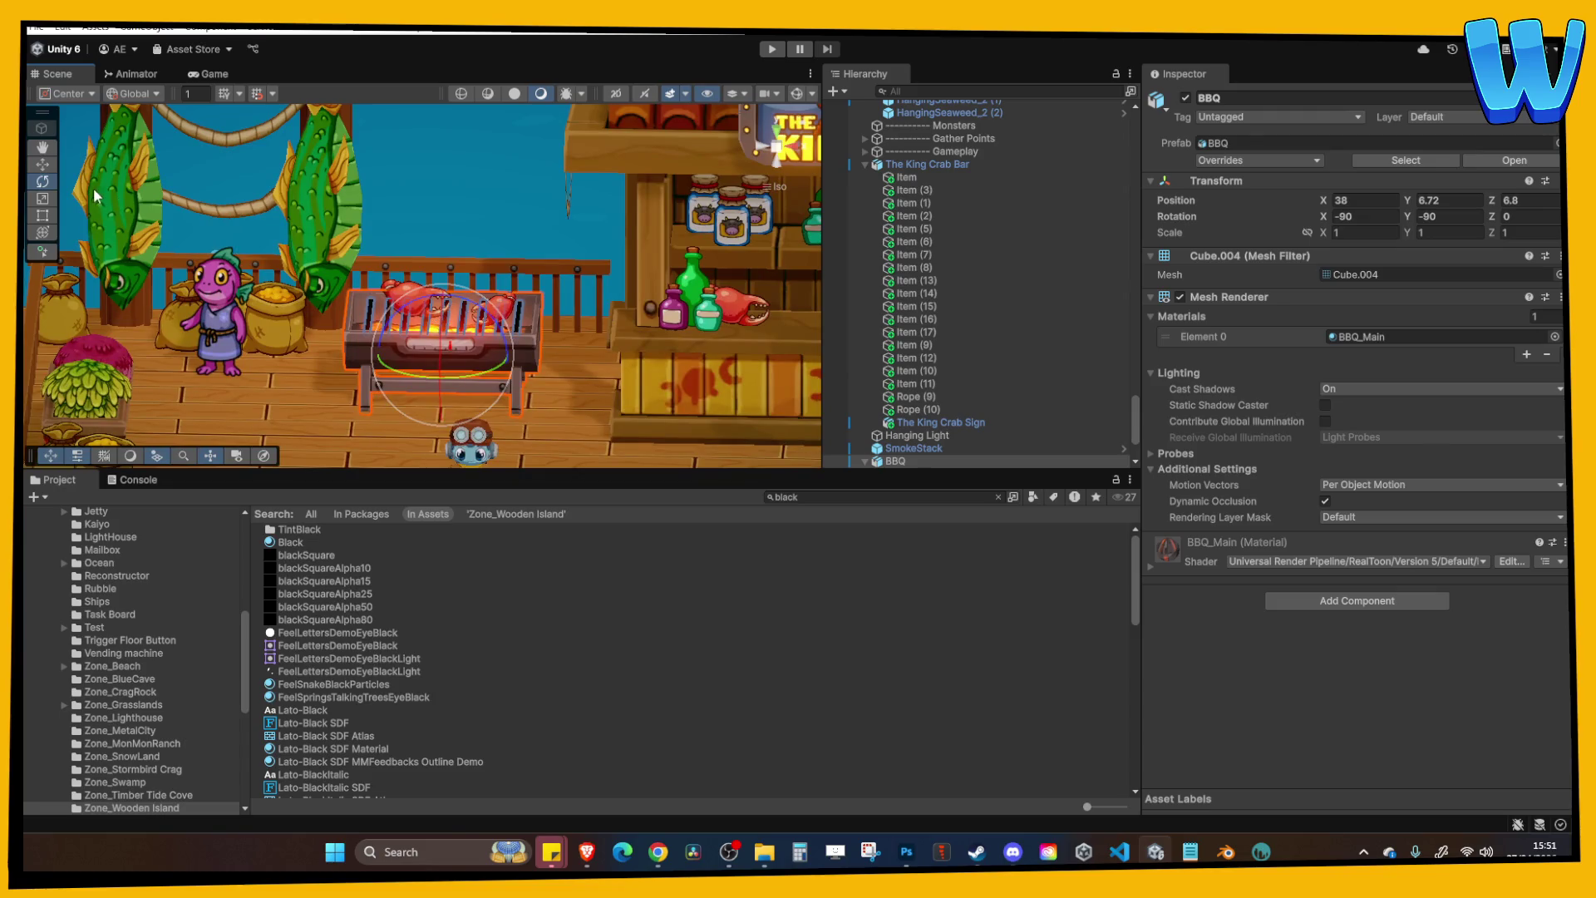
Select crab claw Item (17) together with the grill and frame them in the view.
click(399, 344)
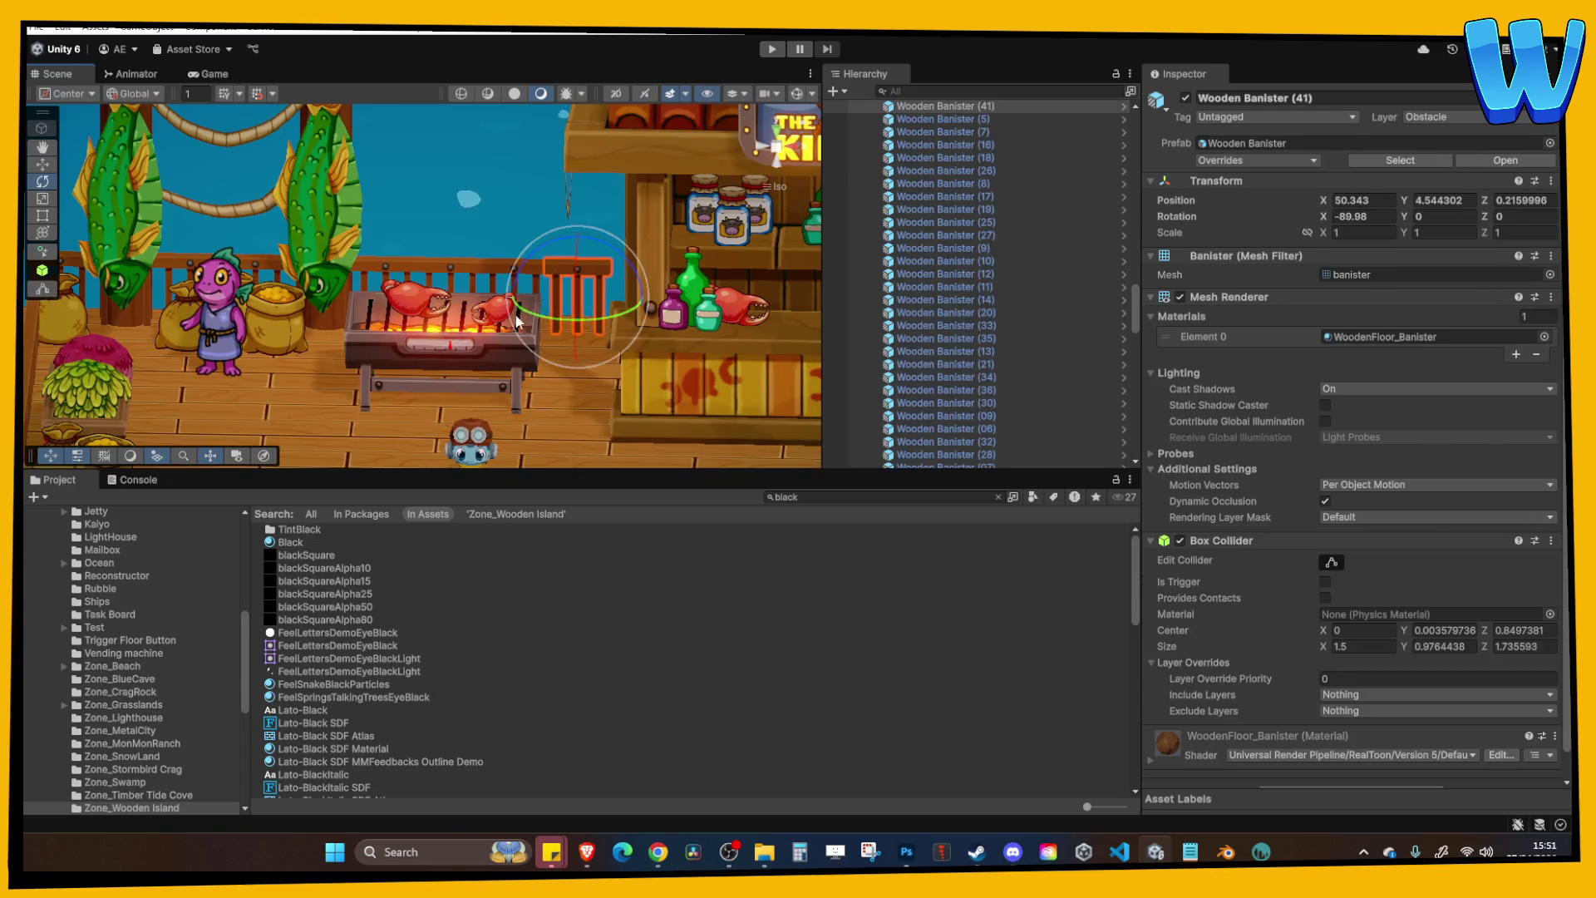
click(399, 344)
click(401, 340)
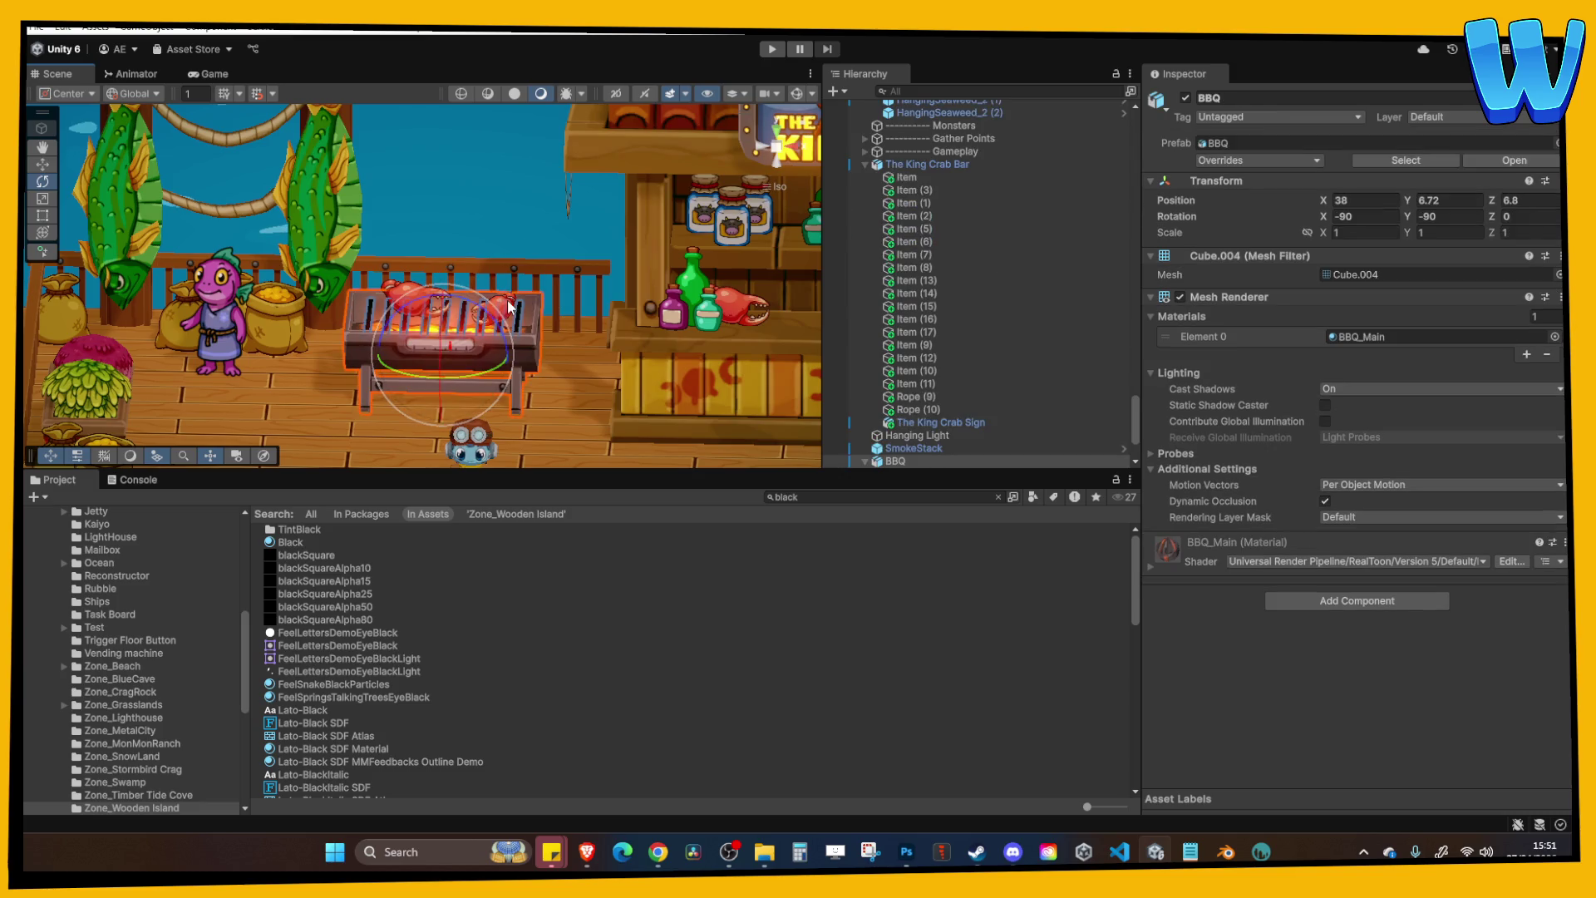
click(395, 291)
click(356, 342)
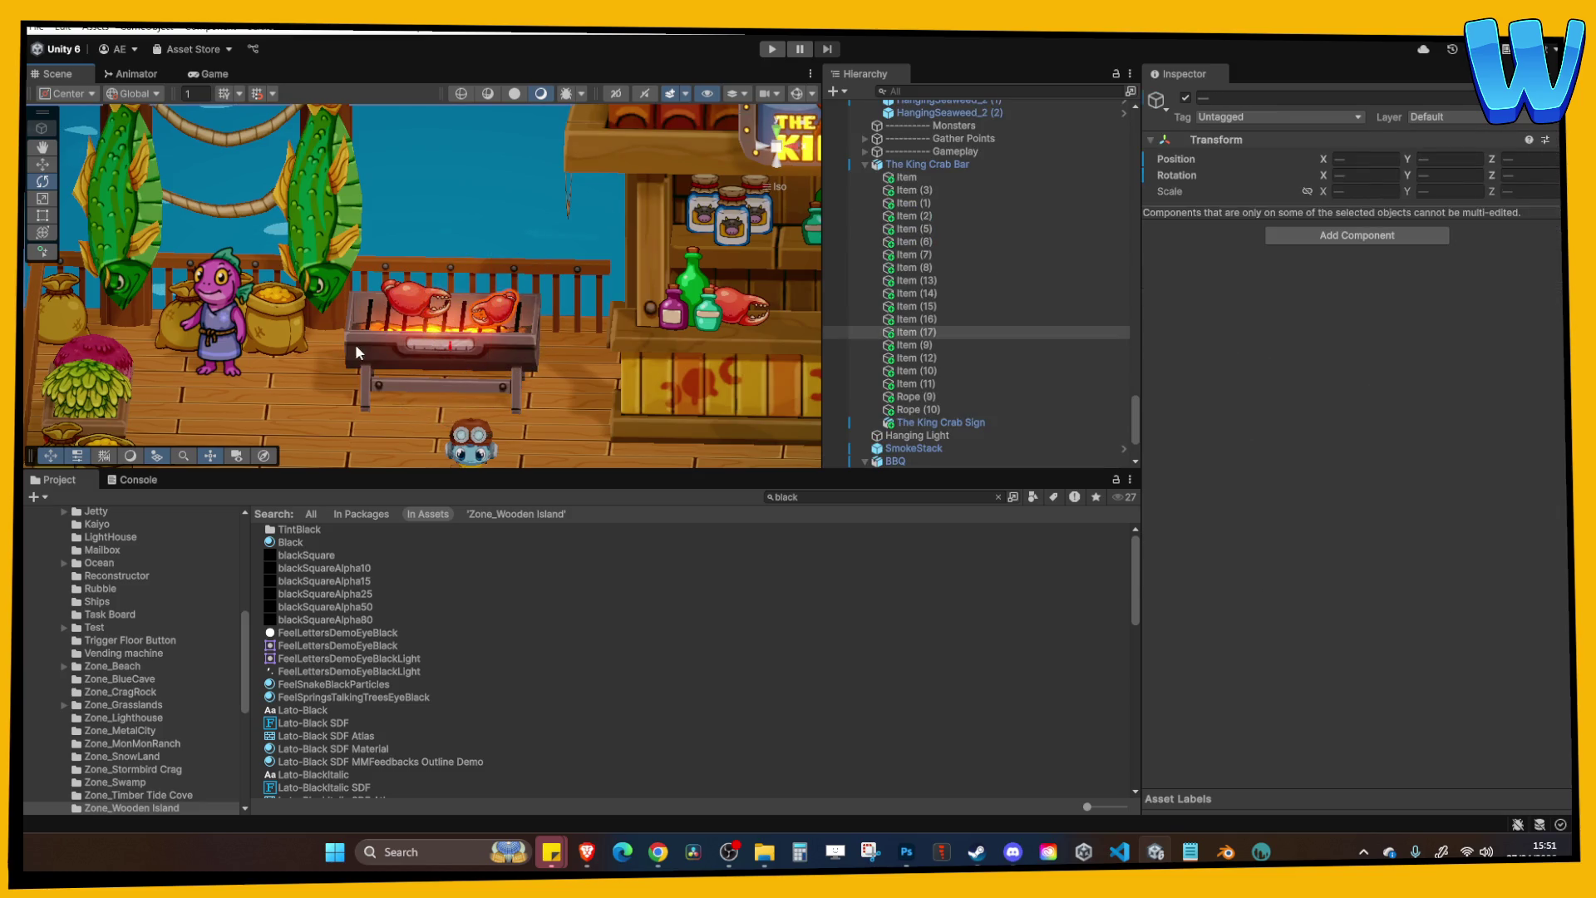
click(356, 342)
shift+click(515, 302)
key(f)
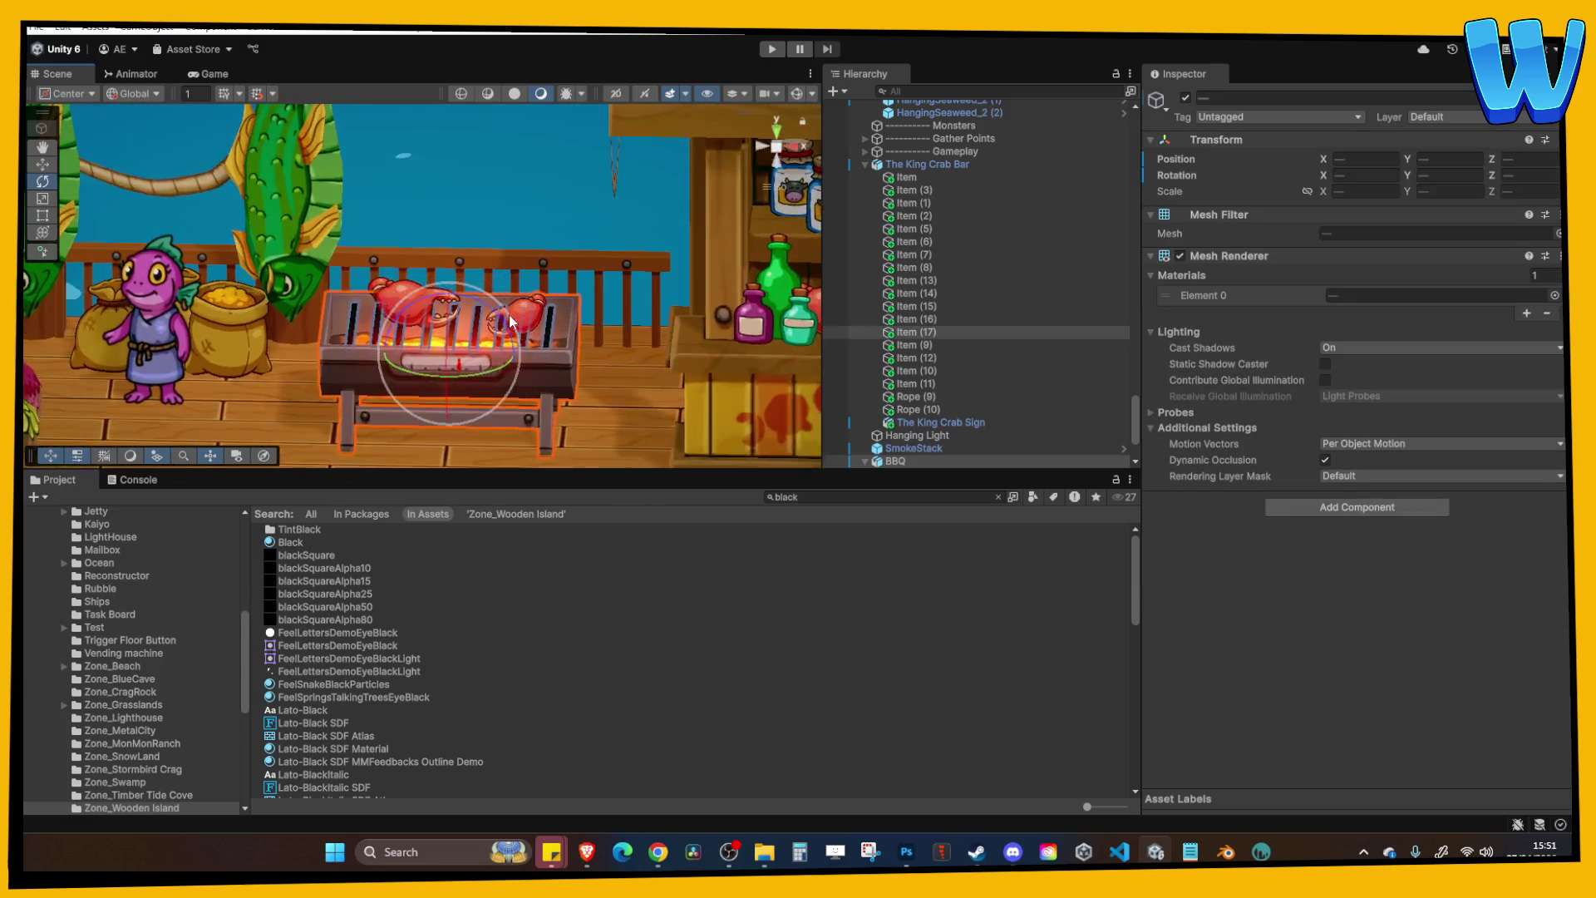
Refine the grill selection, add claw Item (16), and frame the group up close.
shift+click(396, 293)
shift+click(385, 287)
shift+click(396, 291)
shift+click(412, 293)
shift+click(372, 299)
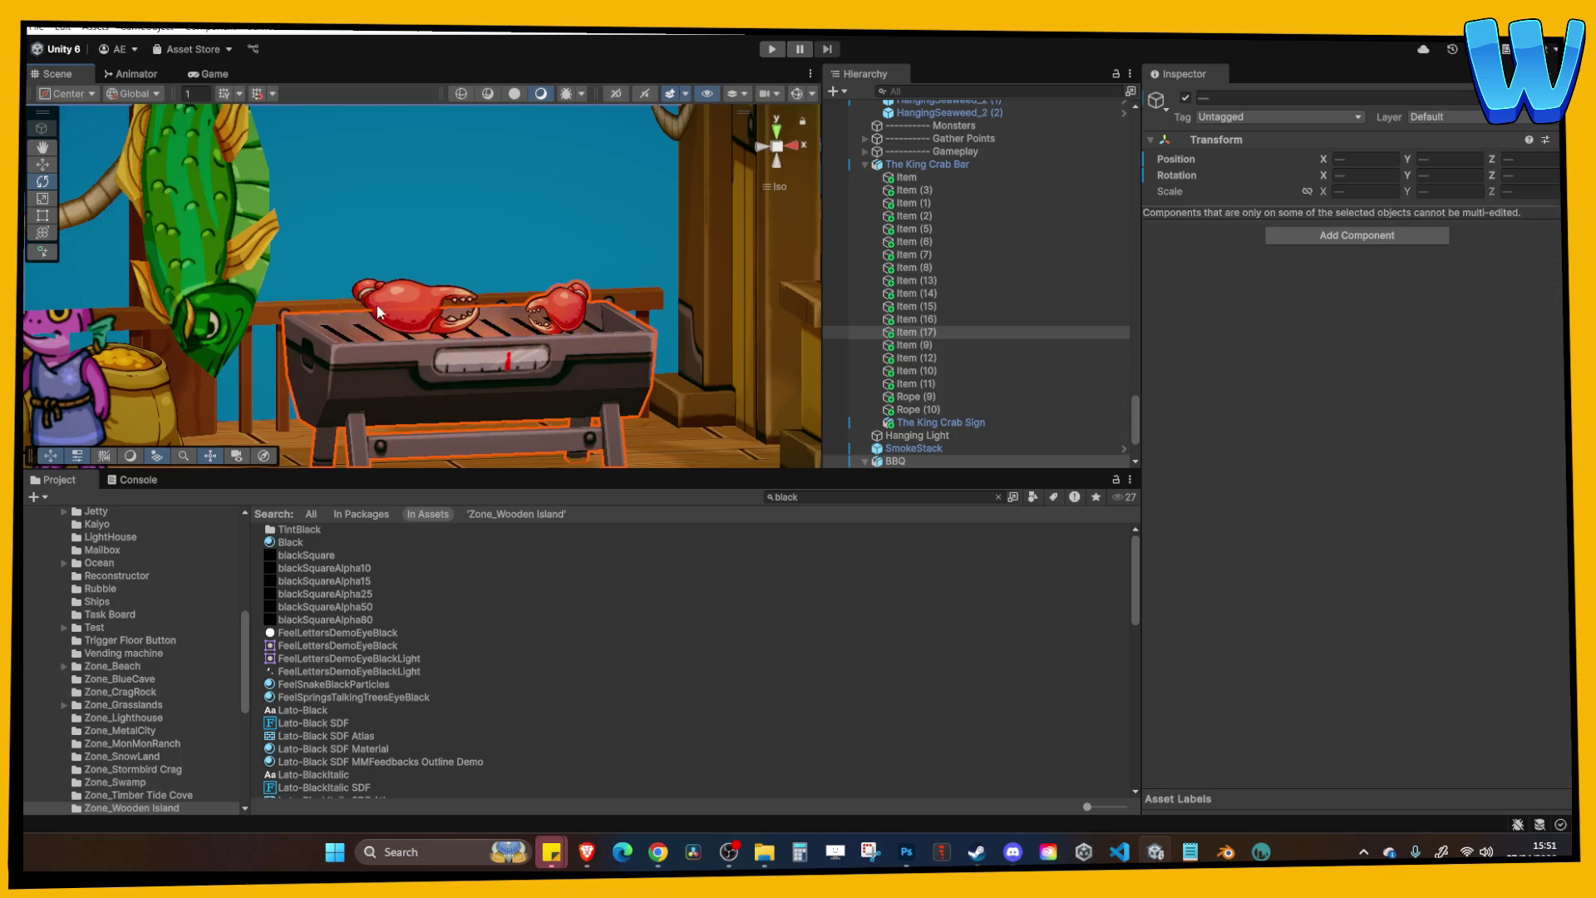
key(f)
shift+click(424, 291)
shift+click(404, 288)
drag(404, 287, 583, 276)
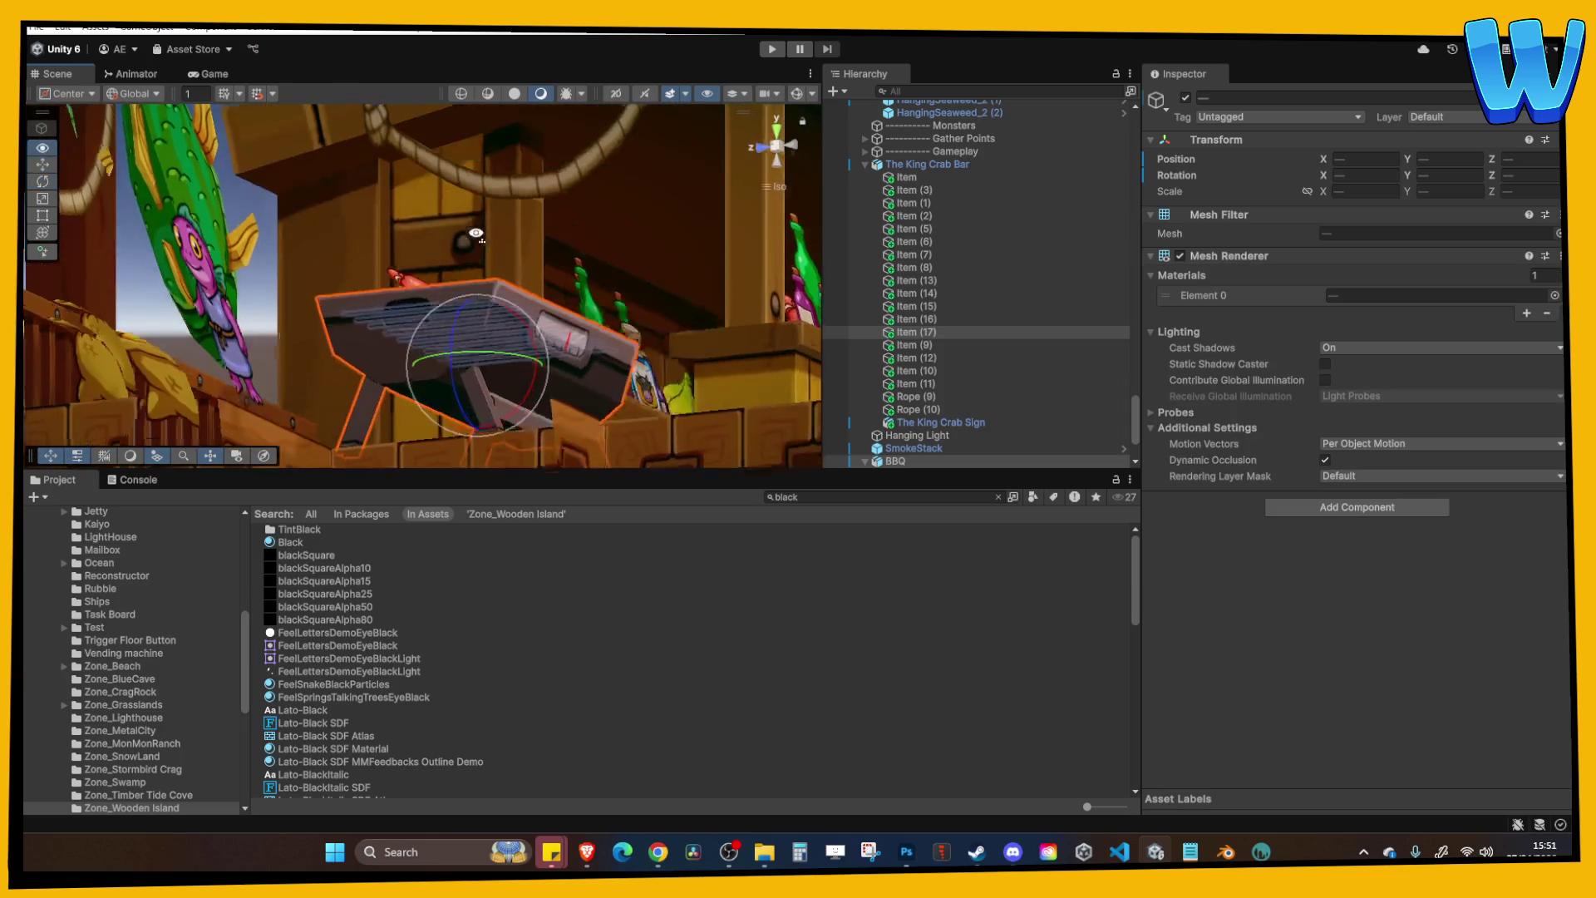
shift+click(394, 347)
key(f)
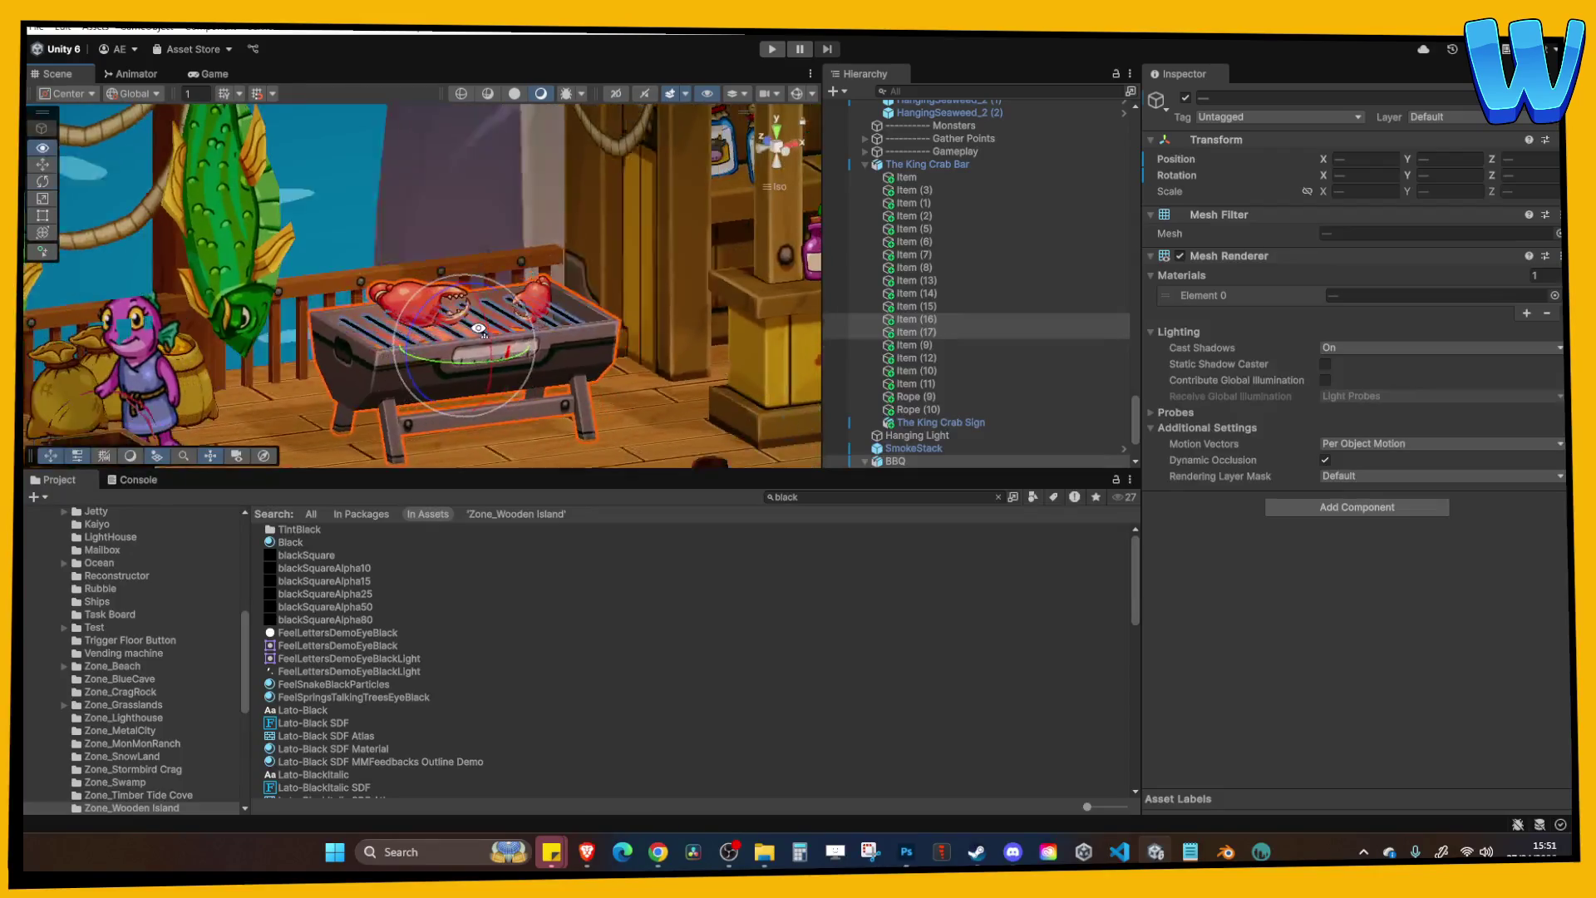
mouse_move(593, 282)
mouse_down()
mouse_move(531, 316)
mouse_move(612, 304)
mouse_up()
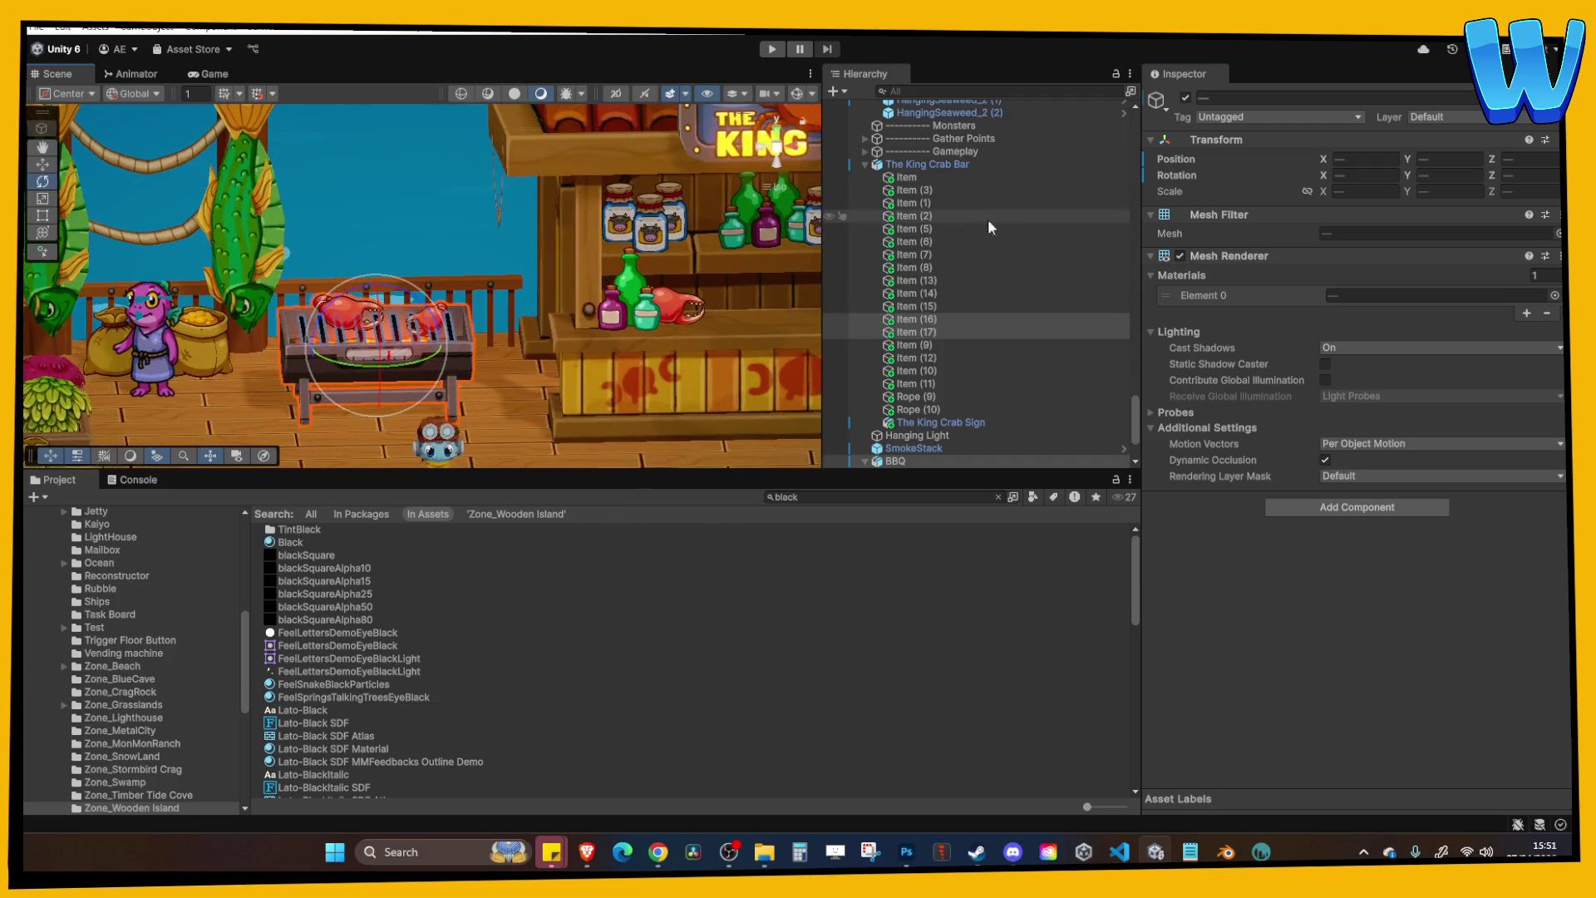
Enlarge the grill and claws, nudge them up slightly, then select the female fisherman NPC.
click(43, 200)
drag(377, 349, 382, 348)
scroll(382, 333, up, 1)
click(43, 165)
drag(376, 285, 375, 275)
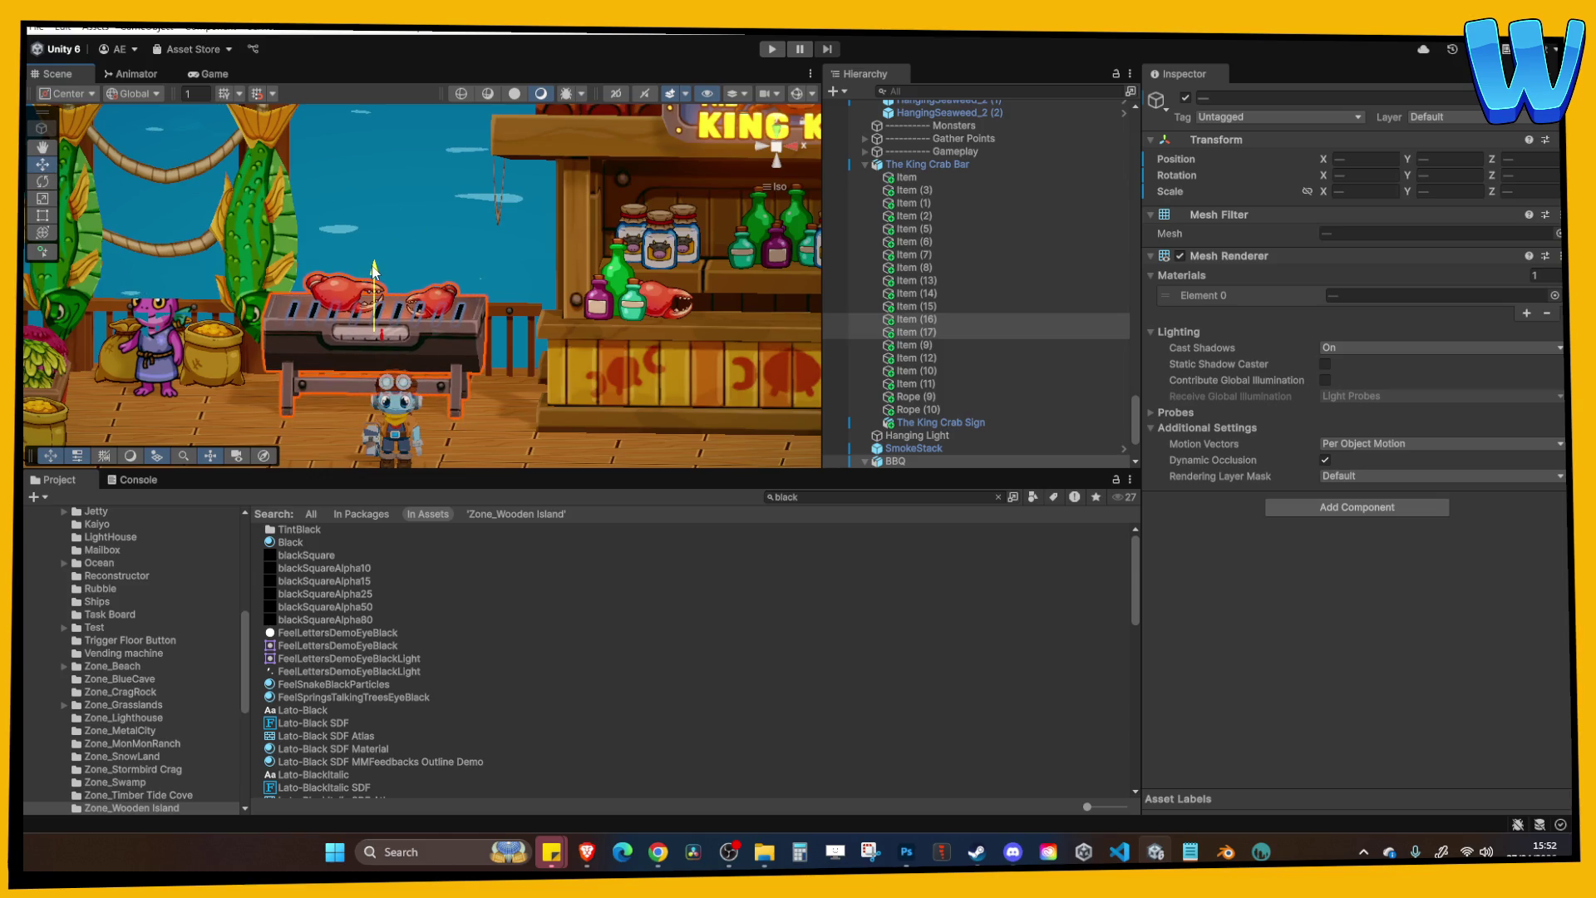
mouse_move(390, 237)
mouse_down()
mouse_move(542, 249)
mouse_move(550, 294)
mouse_move(208, 352)
mouse_up()
click(206, 353)
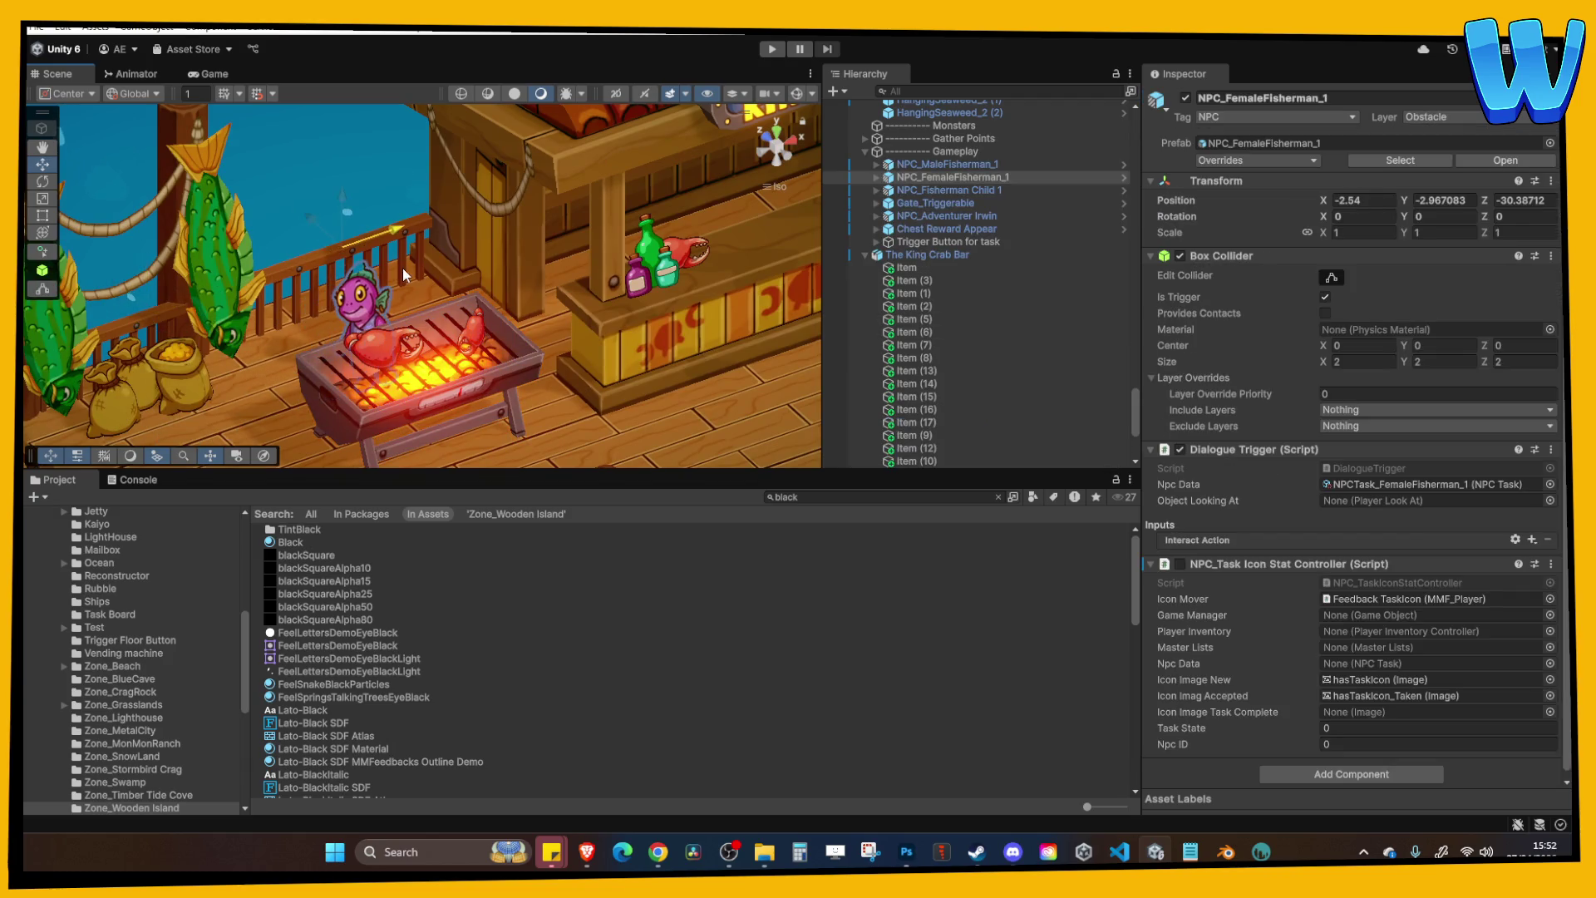
Raise NPC_FemaleFisherman_1 to Position Y -1.98 and start a playtest.
mouse_move(343, 219)
mouse_down()
mouse_move(341, 178)
mouse_move(403, 203)
mouse_move(412, 235)
mouse_move(401, 208)
mouse_up()
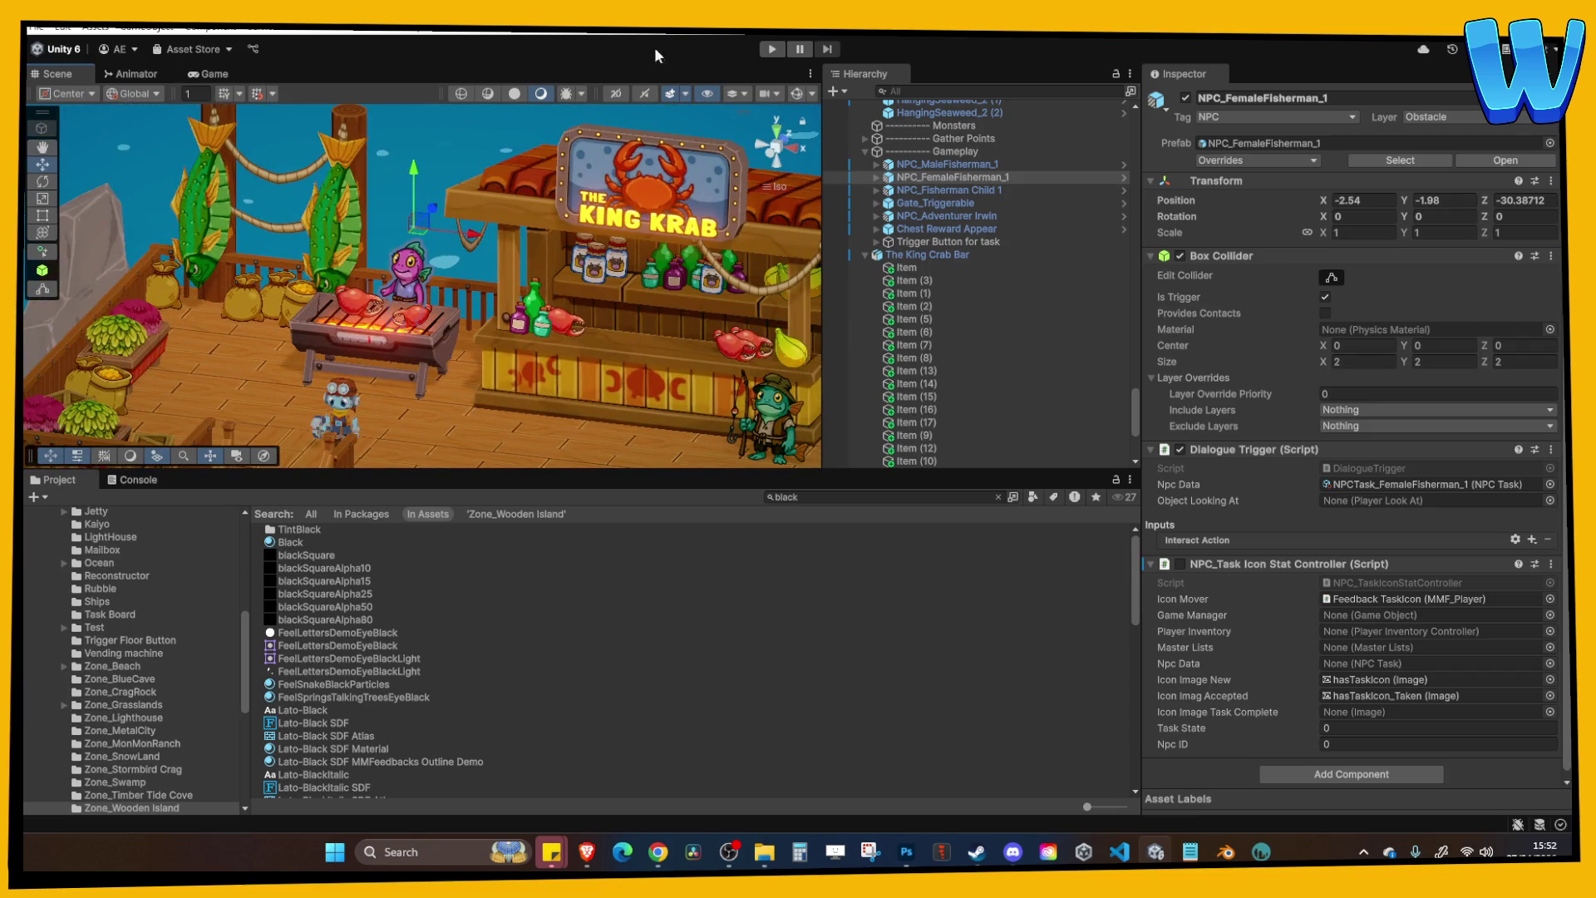
click(772, 50)
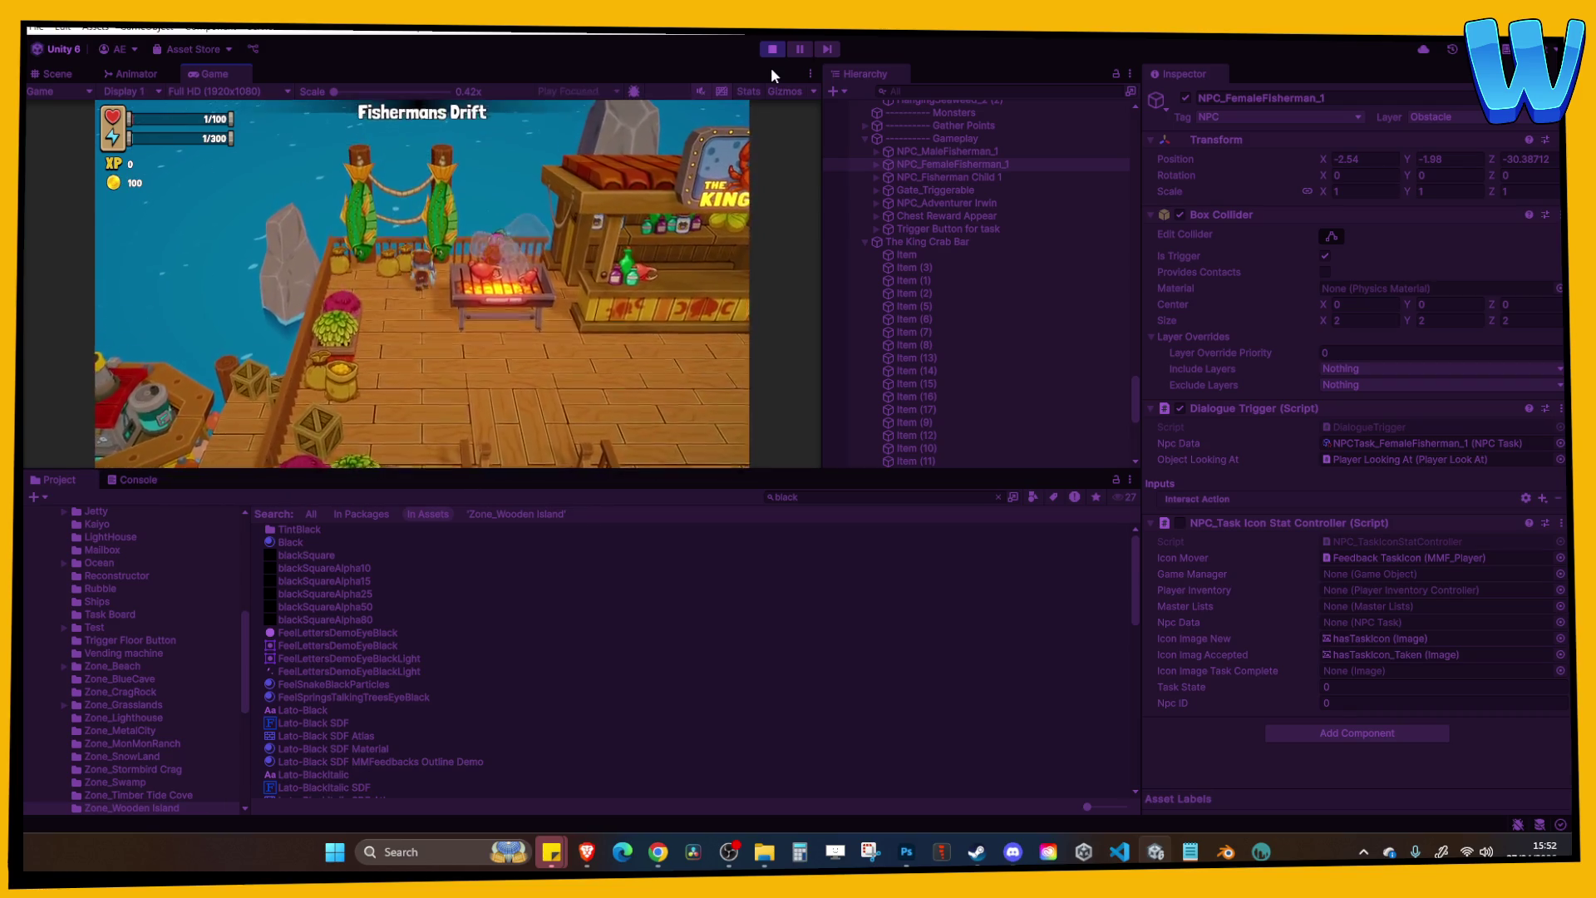
Walk the player across the deck, stop Play mode, and select The King Crab Bar.
key(d)
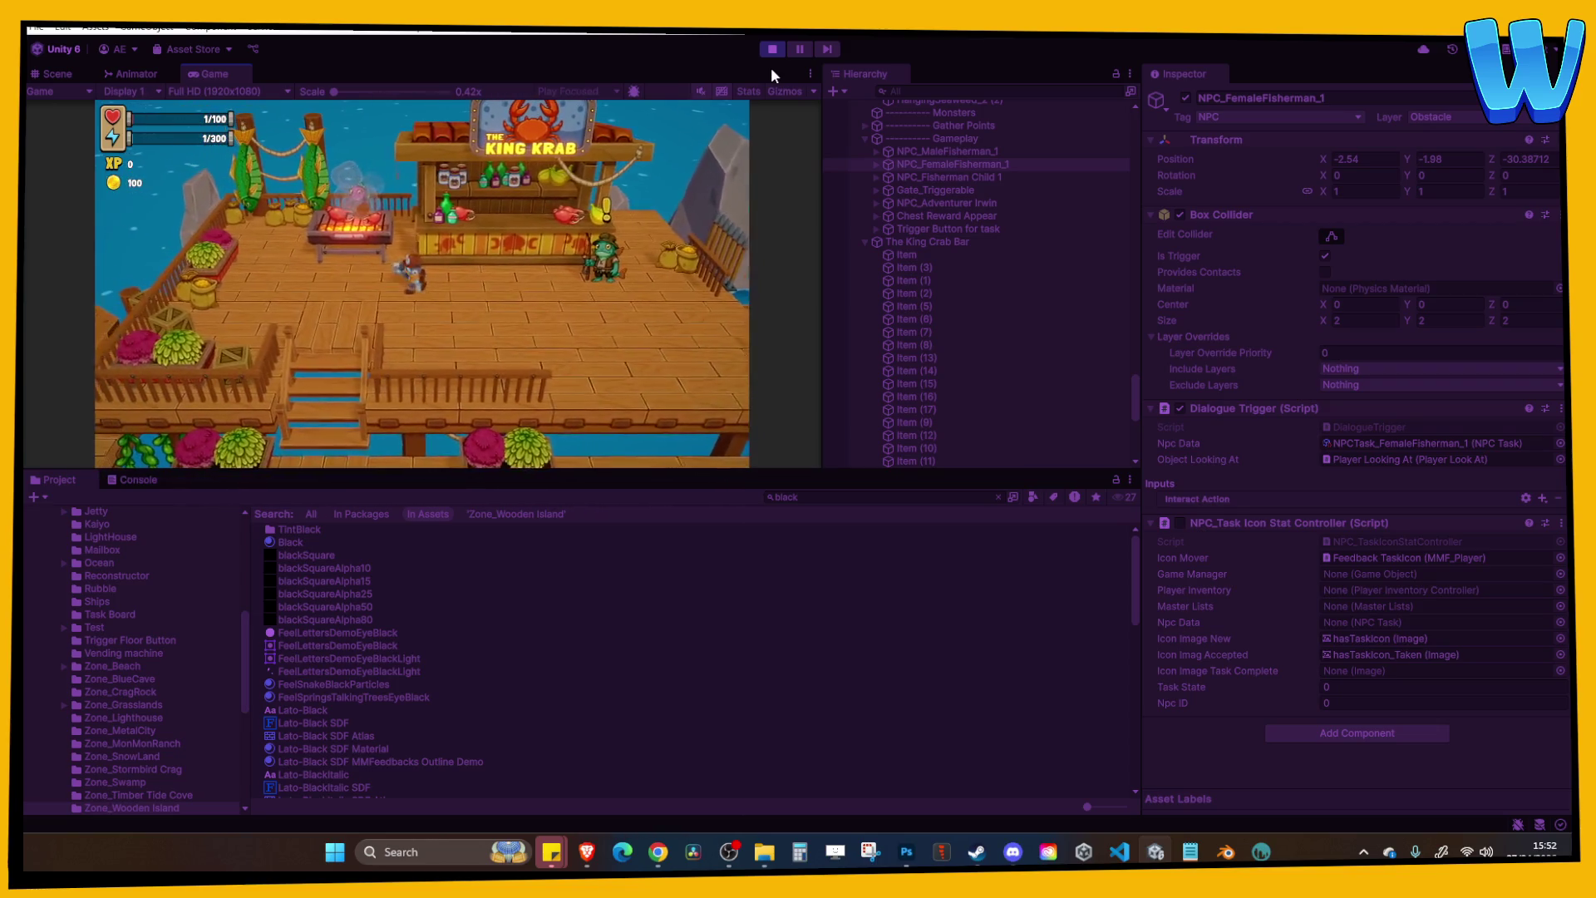
click(772, 49)
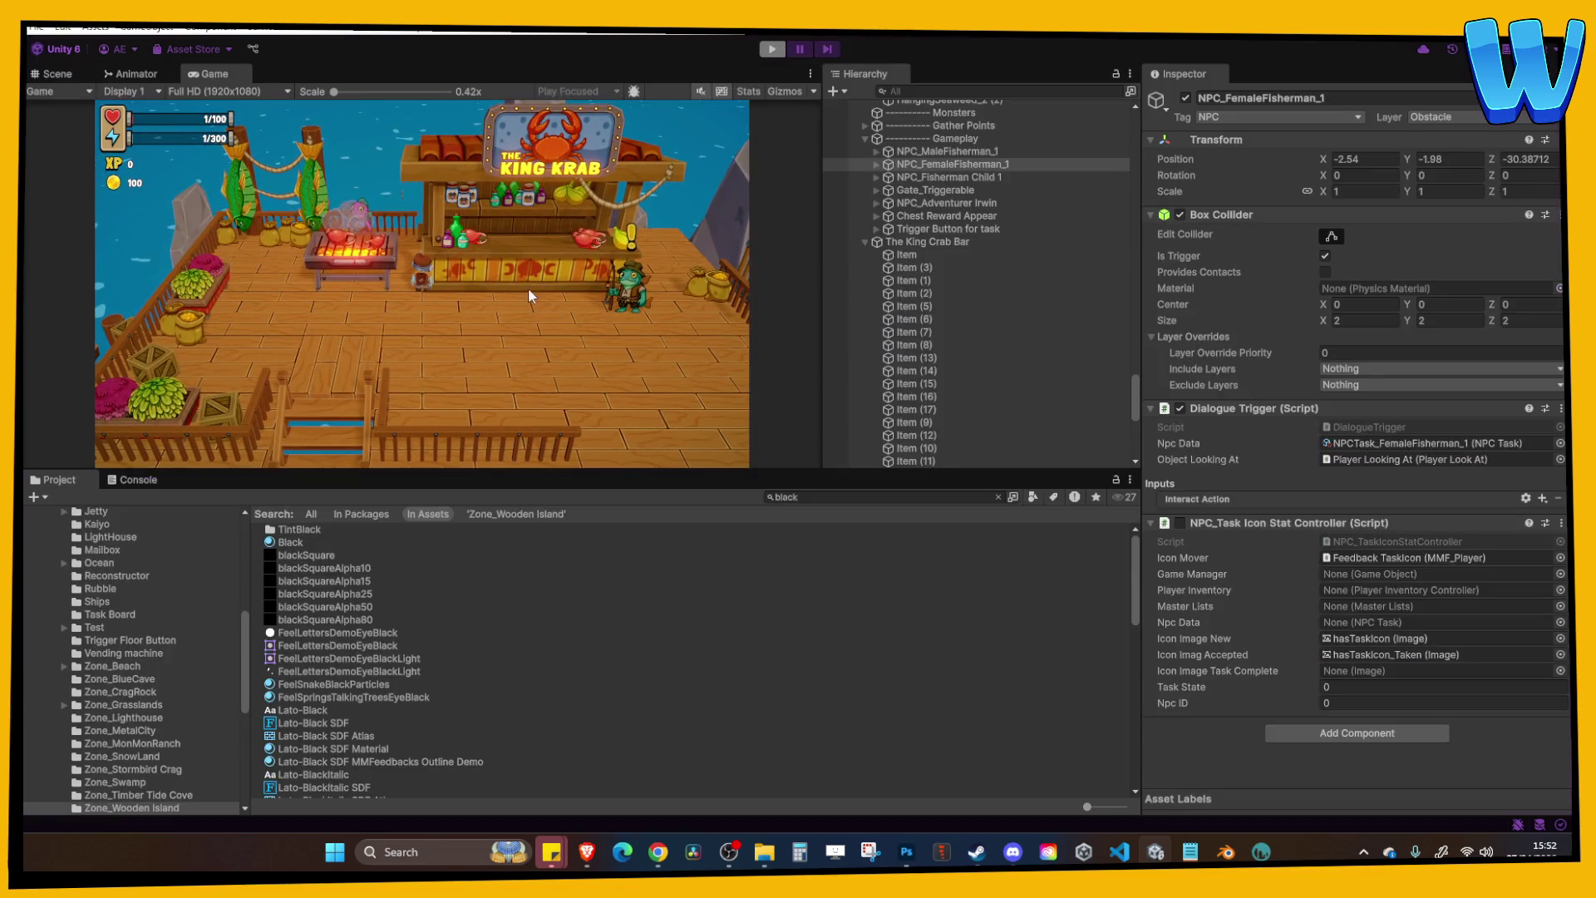
click(531, 293)
click(673, 379)
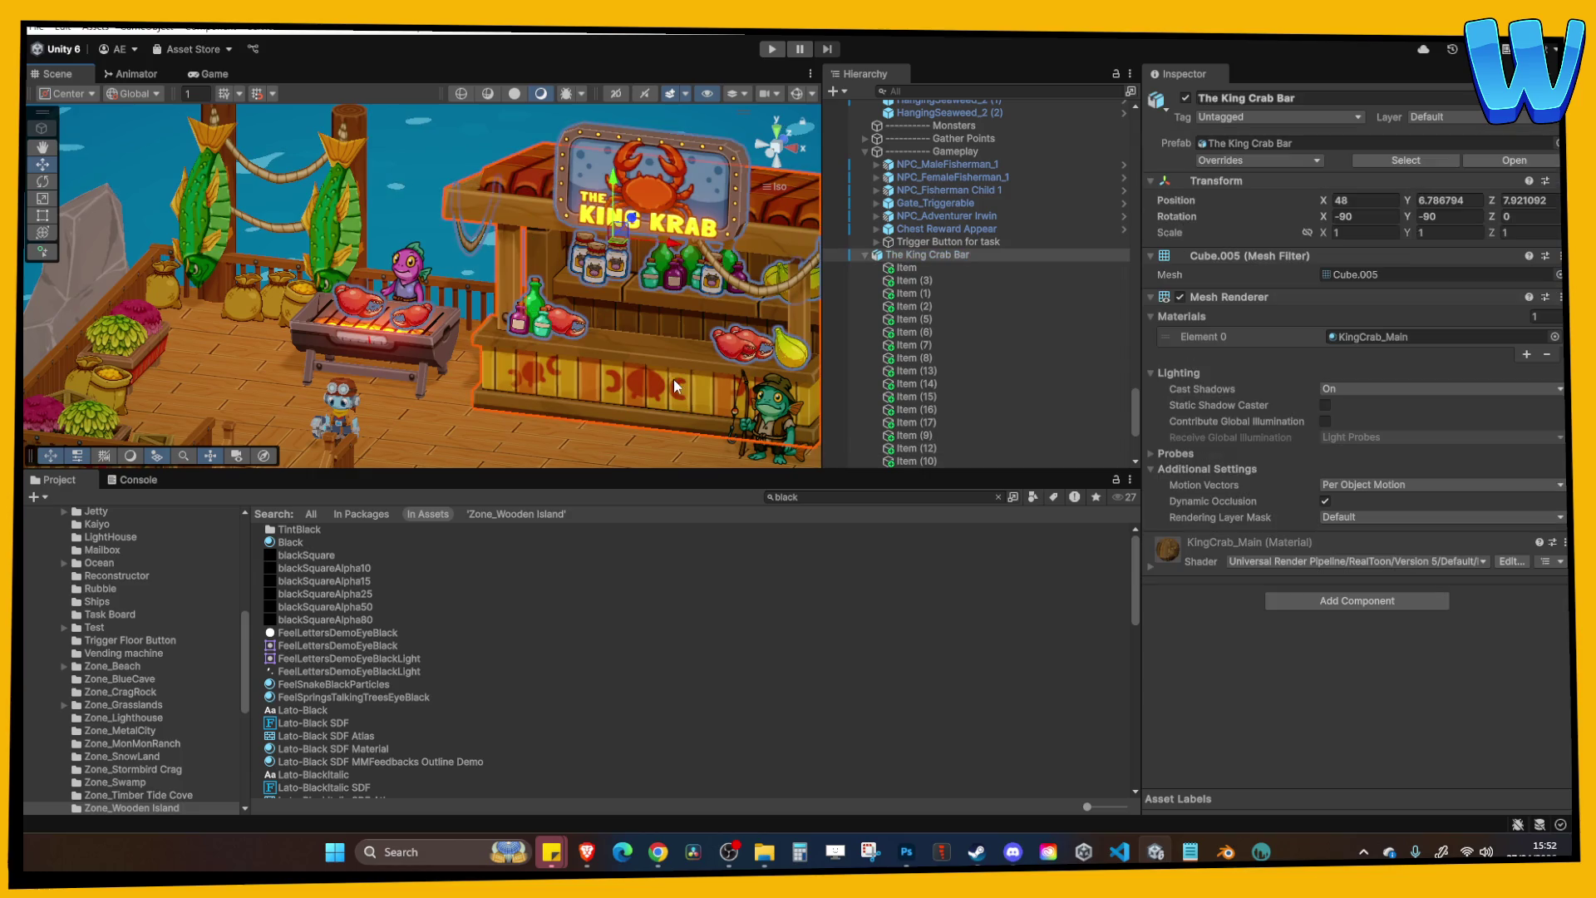
Set the KingCrab_Main material's Main Color Power to 1.4.
double_click(1405, 336)
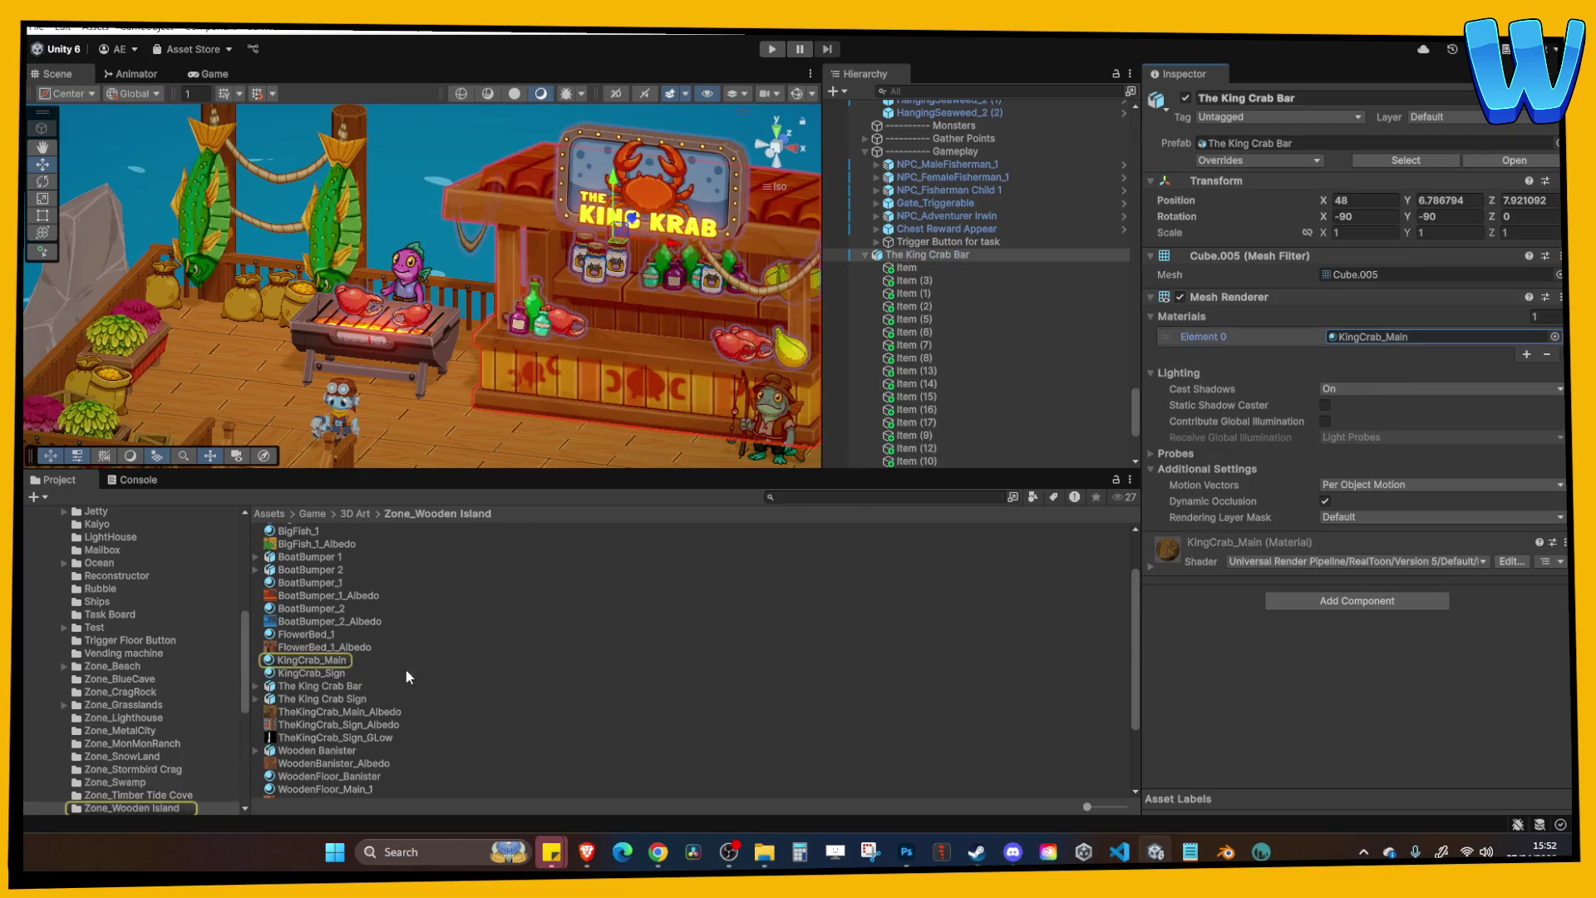
click(1279, 345)
click(1532, 475)
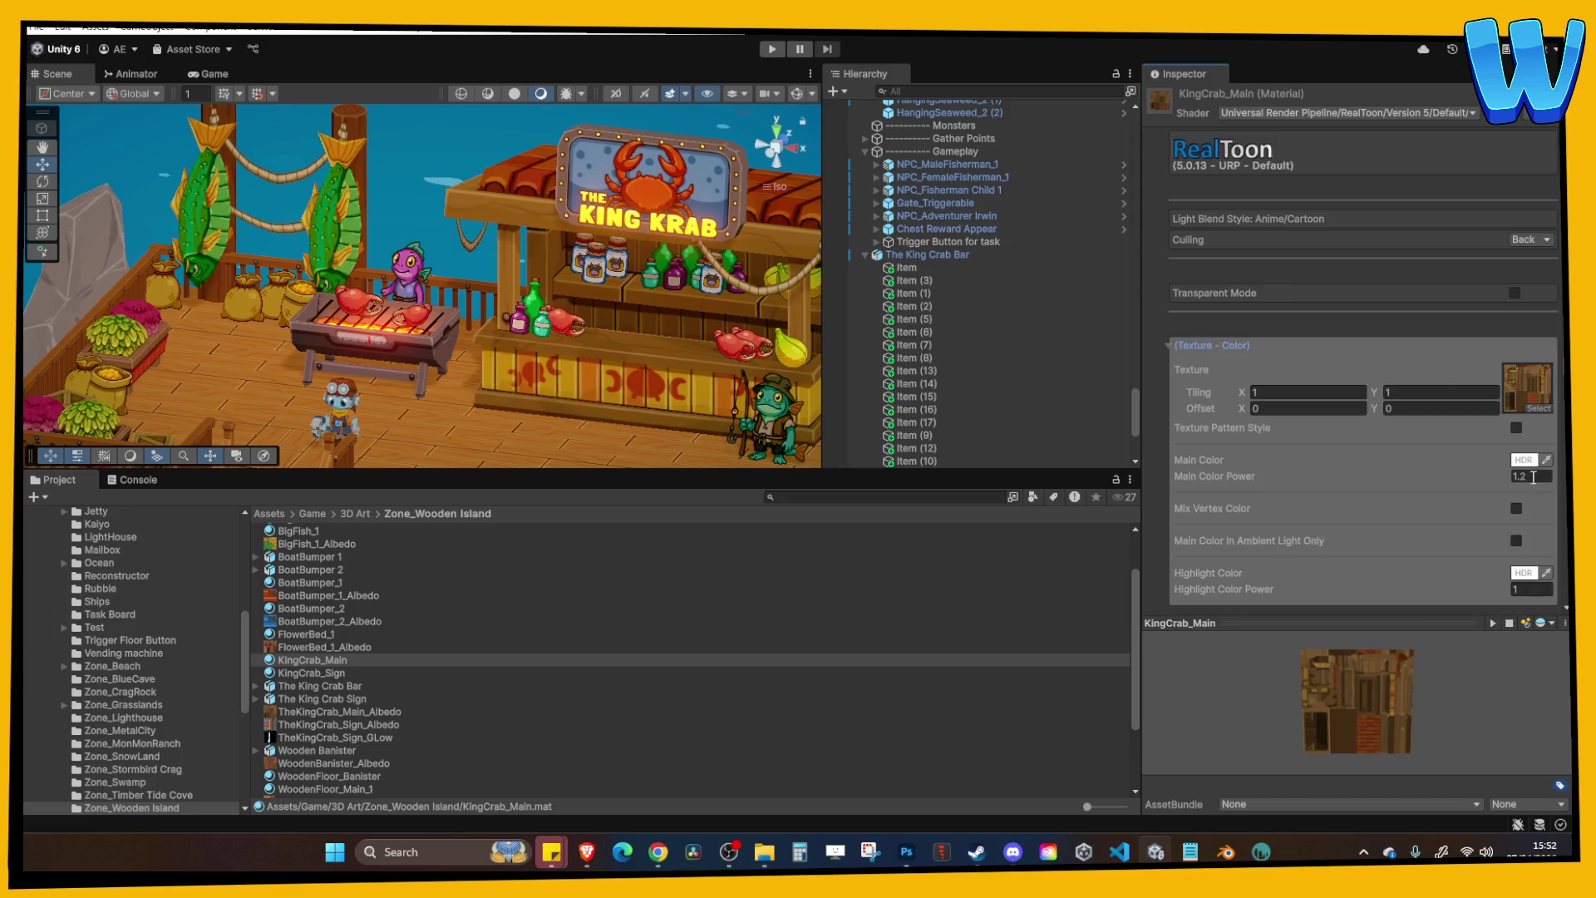
text(1.4)
Pan across the dock and select the BBQ grill.
scroll(667, 205, up, 5)
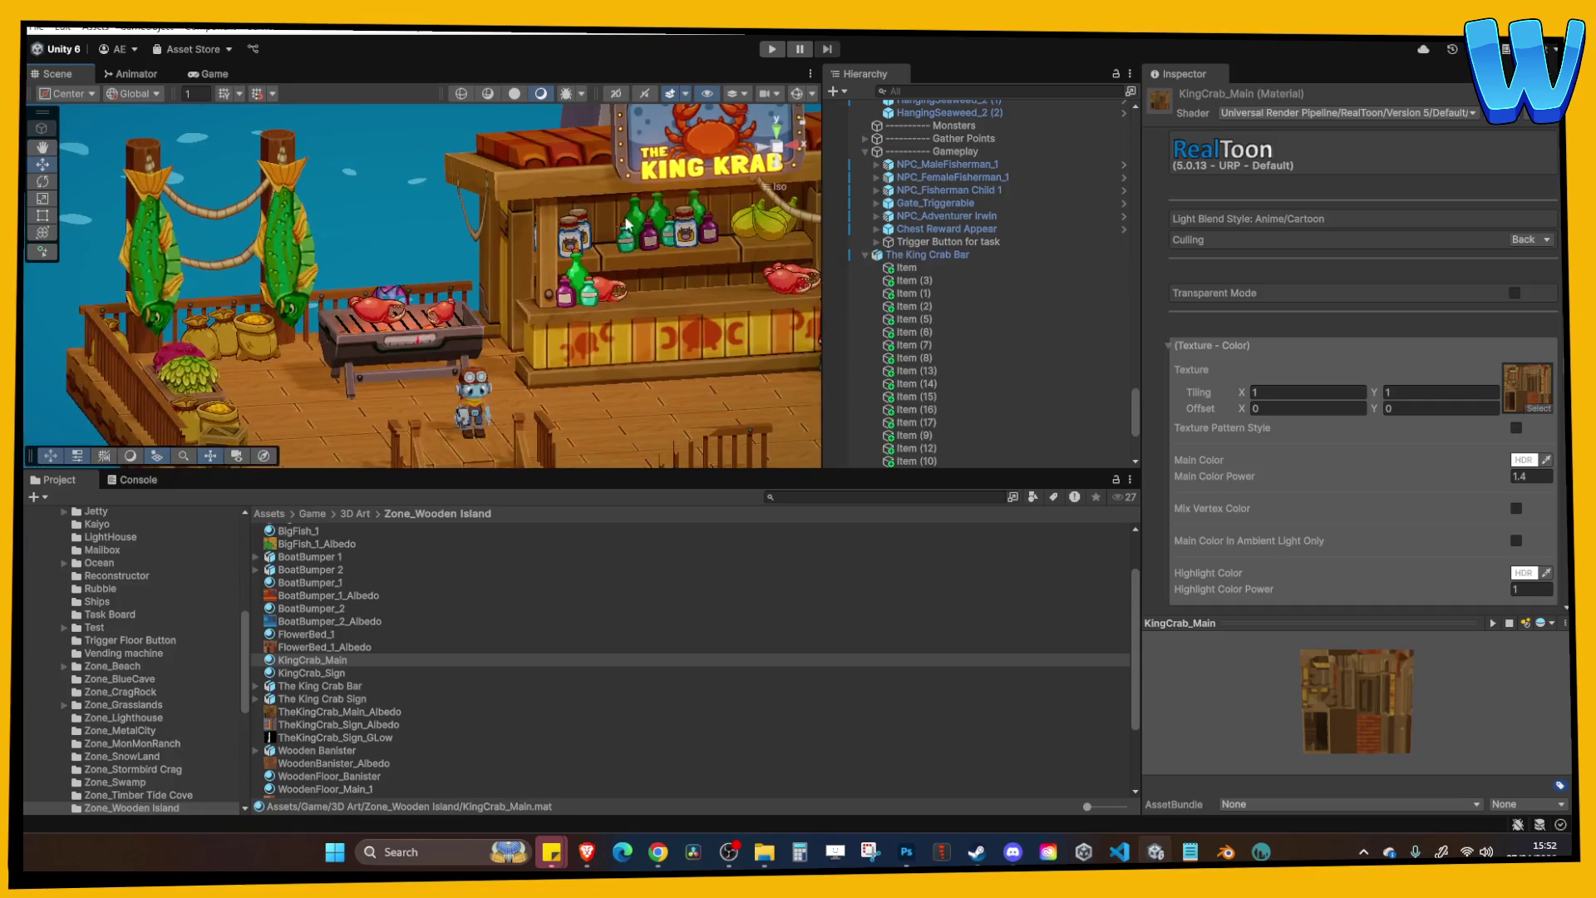
scroll(625, 259, down, 3)
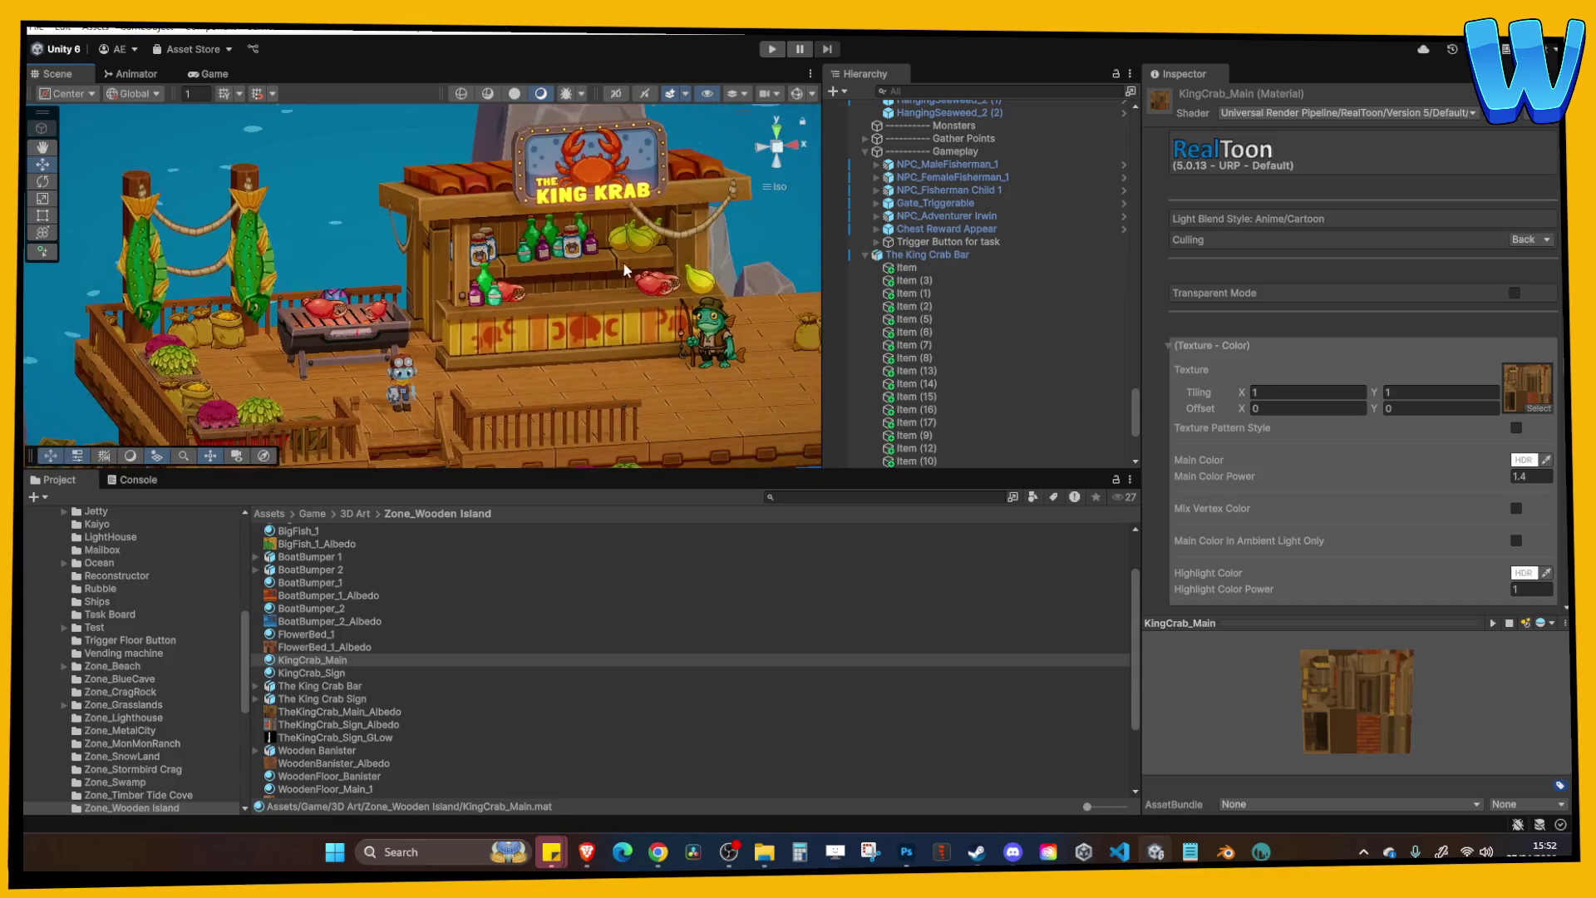
mouse_move(533, 331)
mouse_down()
mouse_move(454, 236)
mouse_move(456, 314)
mouse_move(530, 234)
mouse_up()
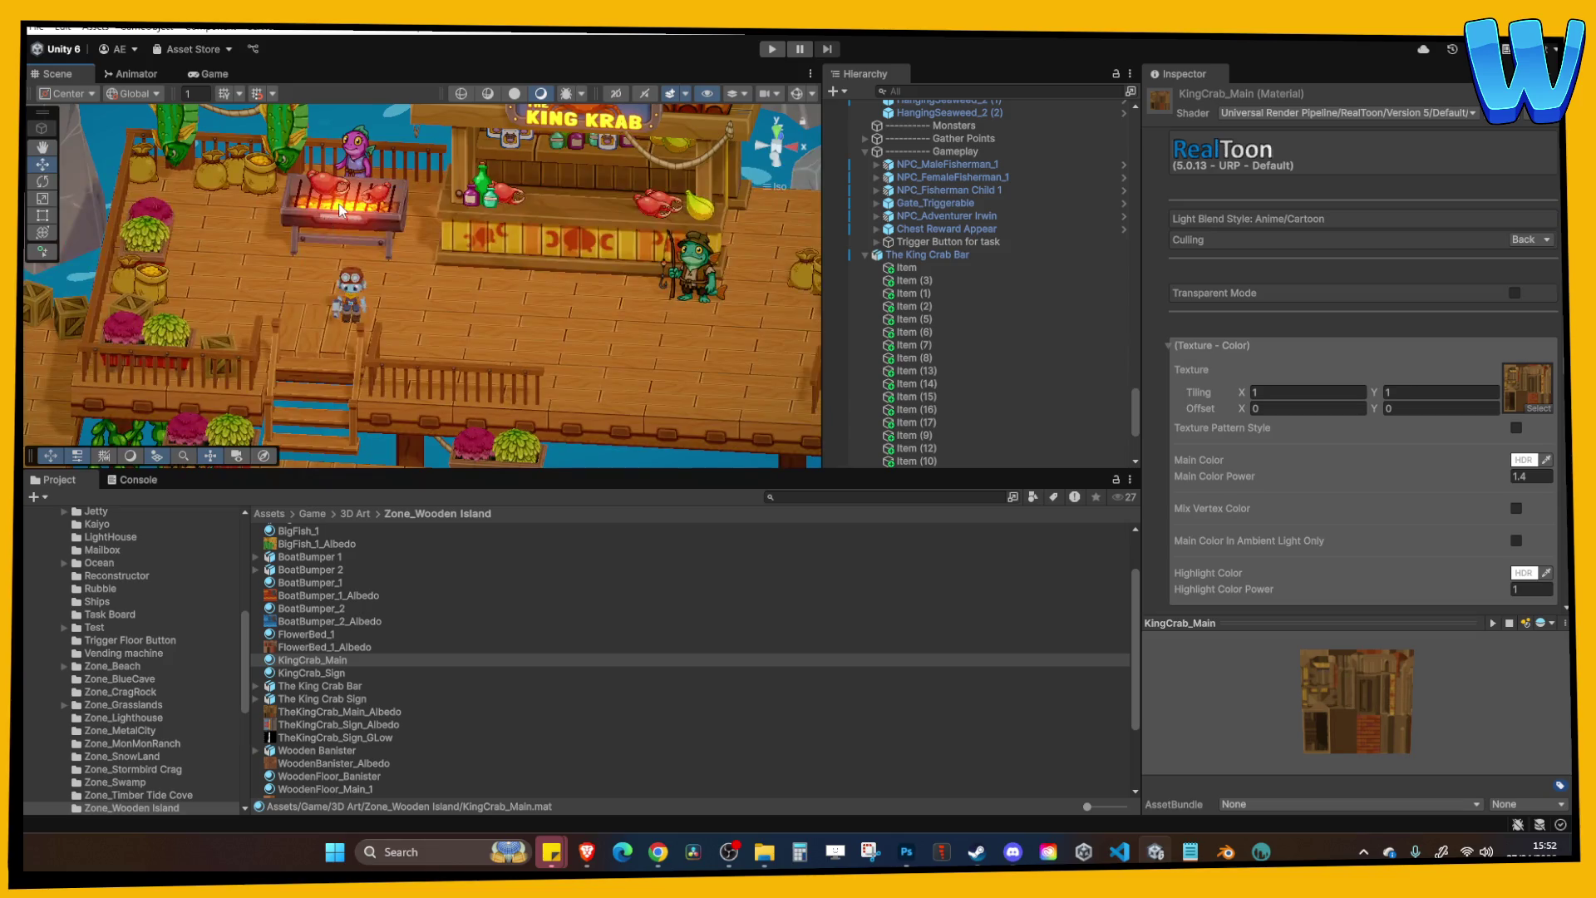
click(378, 237)
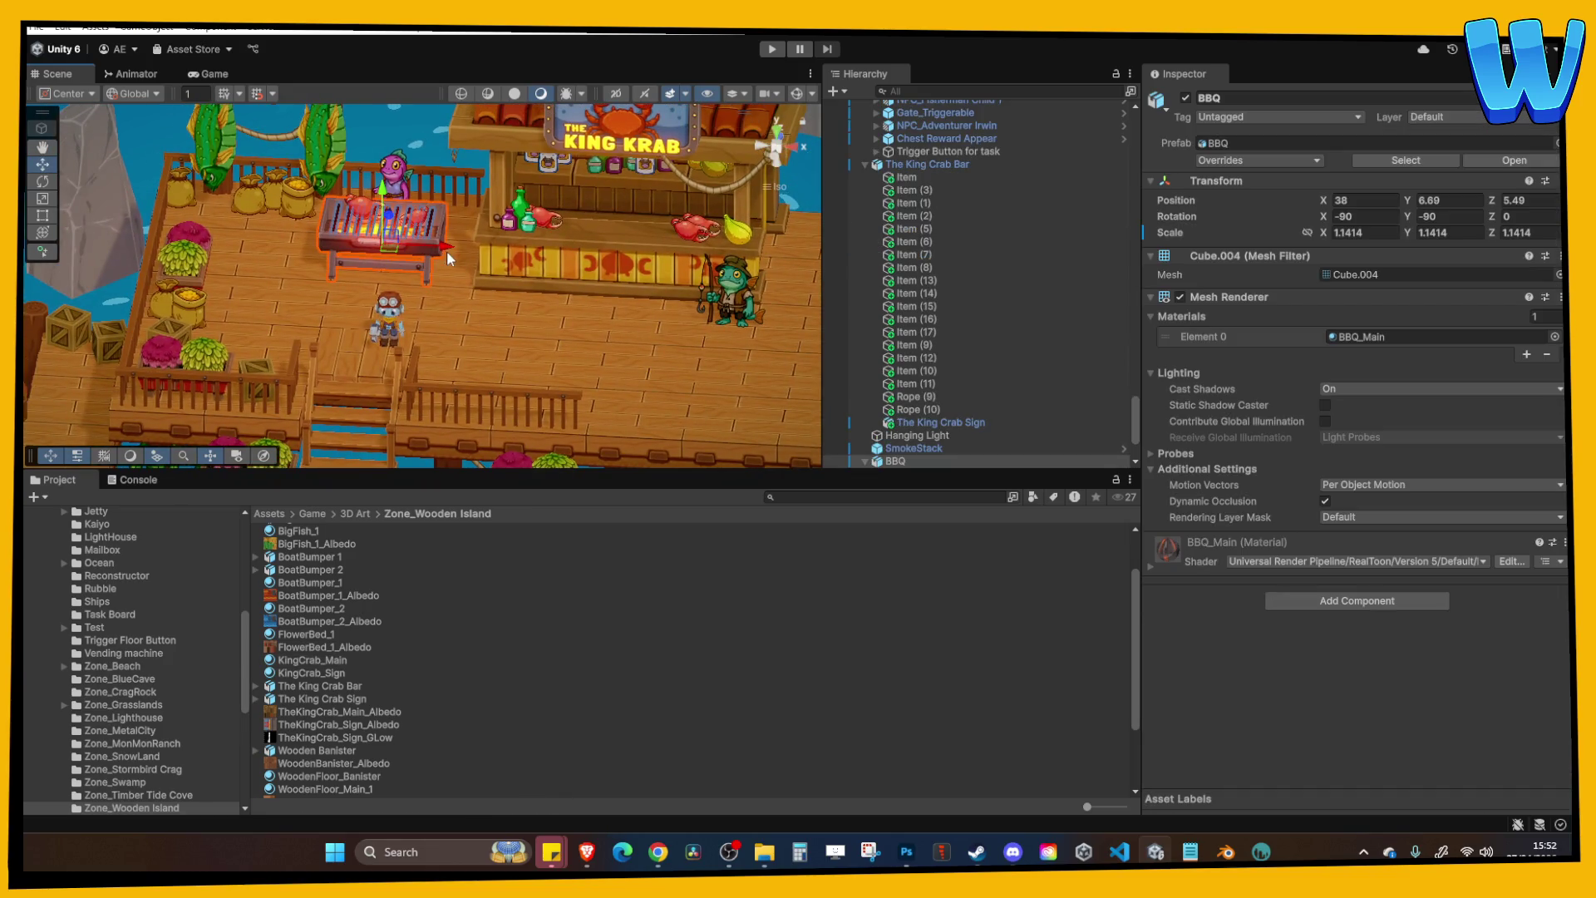
key(ctrl+d)
mouse_move(446, 243)
mouse_down()
mouse_move(319, 243)
mouse_move(491, 276)
mouse_move(596, 336)
mouse_move(532, 313)
mouse_up()
key(ctrl+z)
key(Delete)
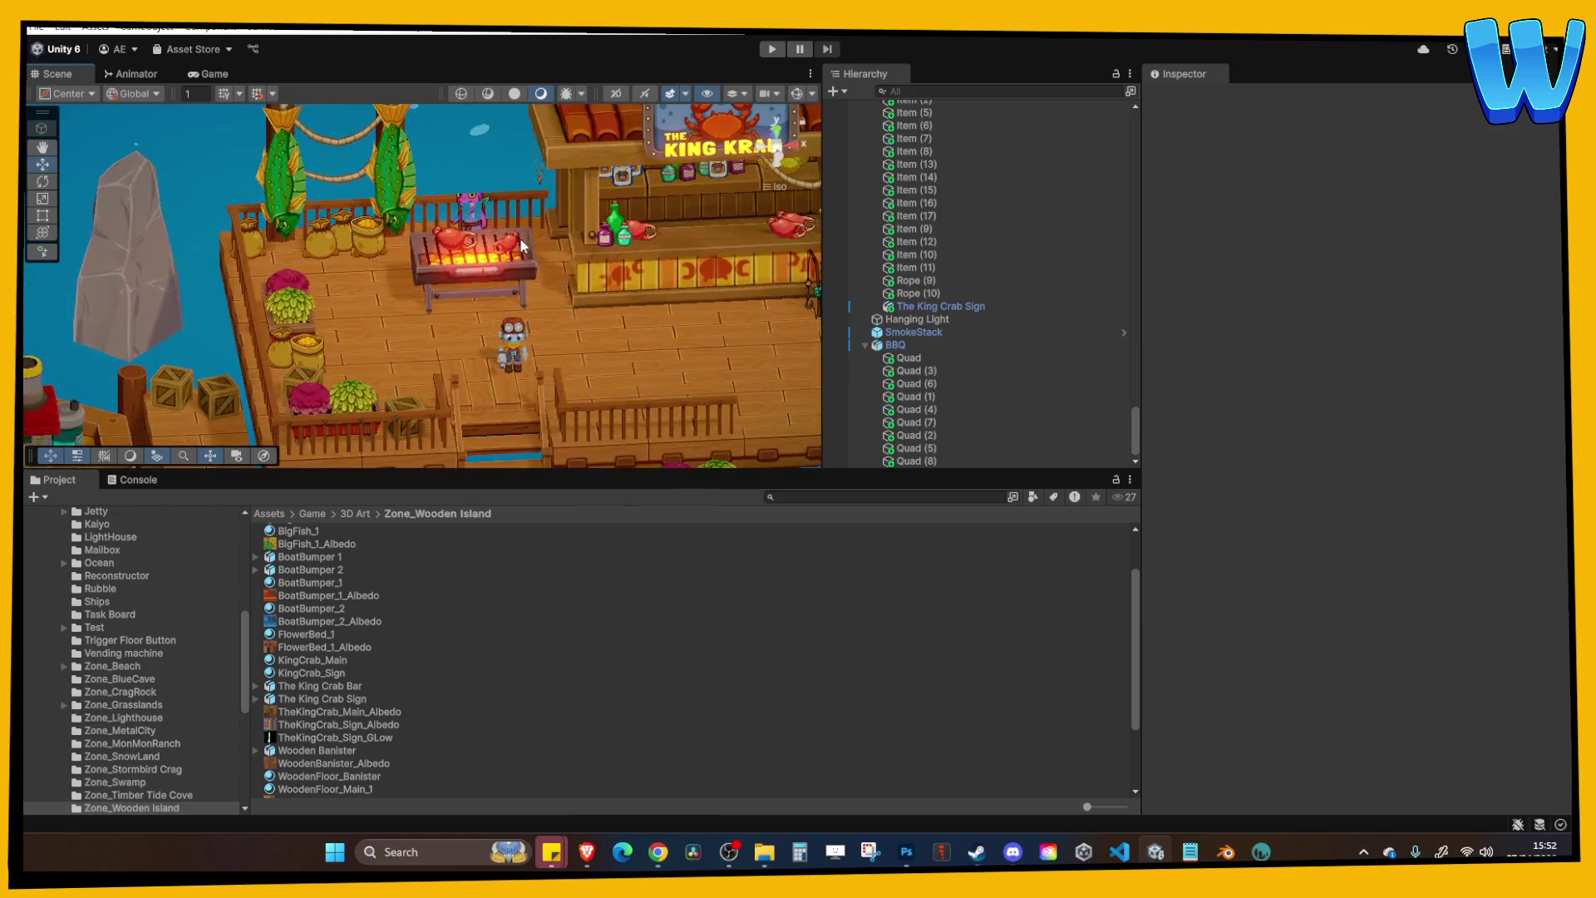
right_click(513, 243)
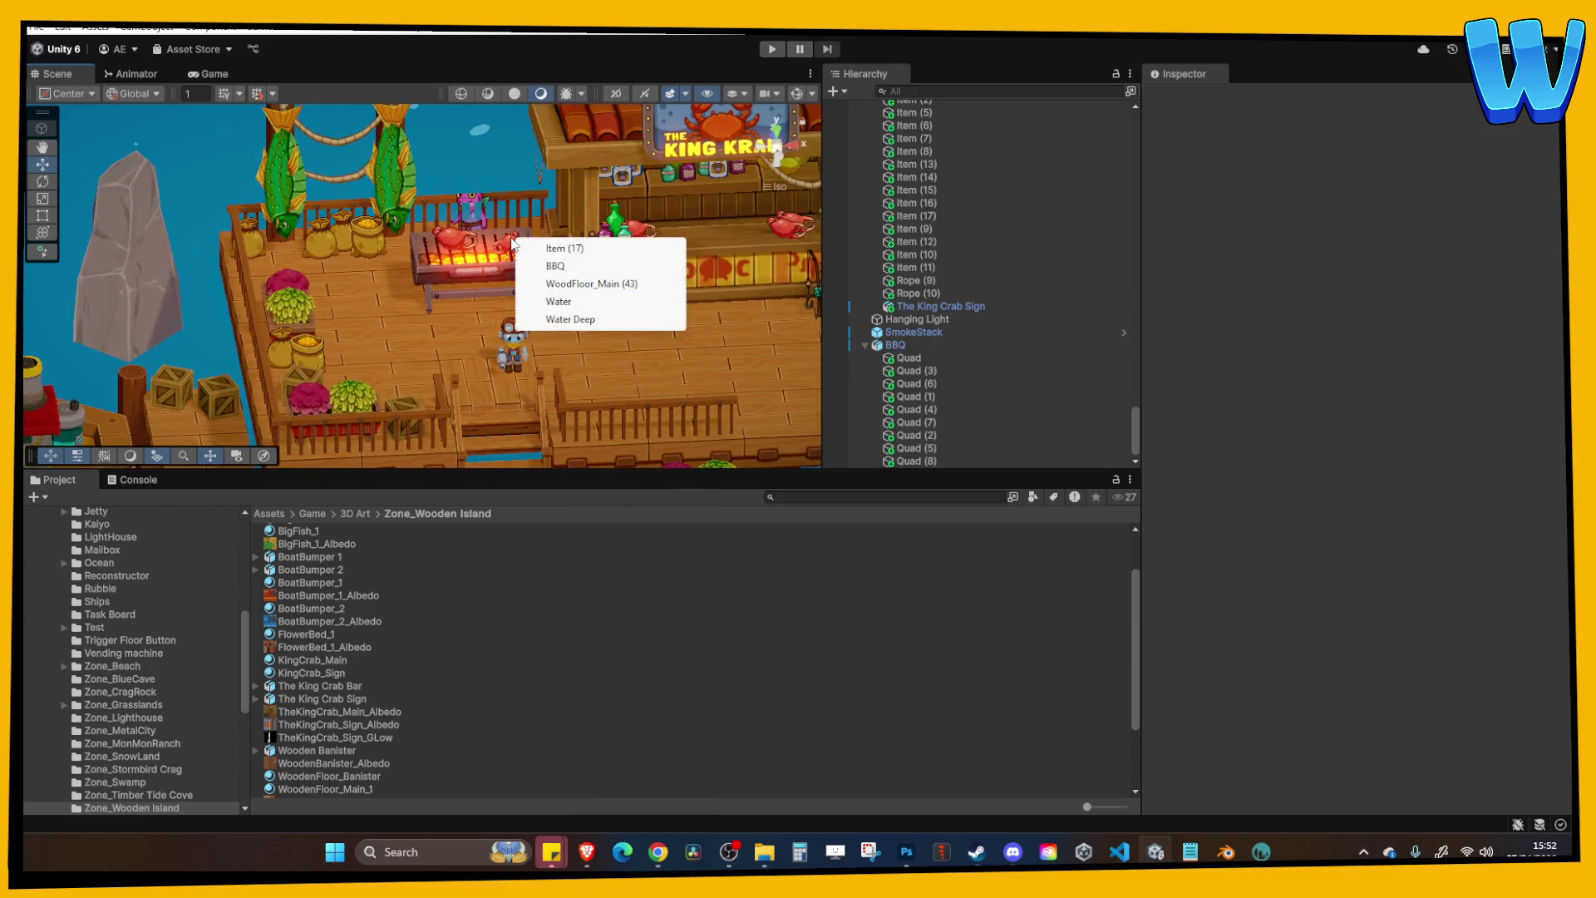
right_click(453, 246)
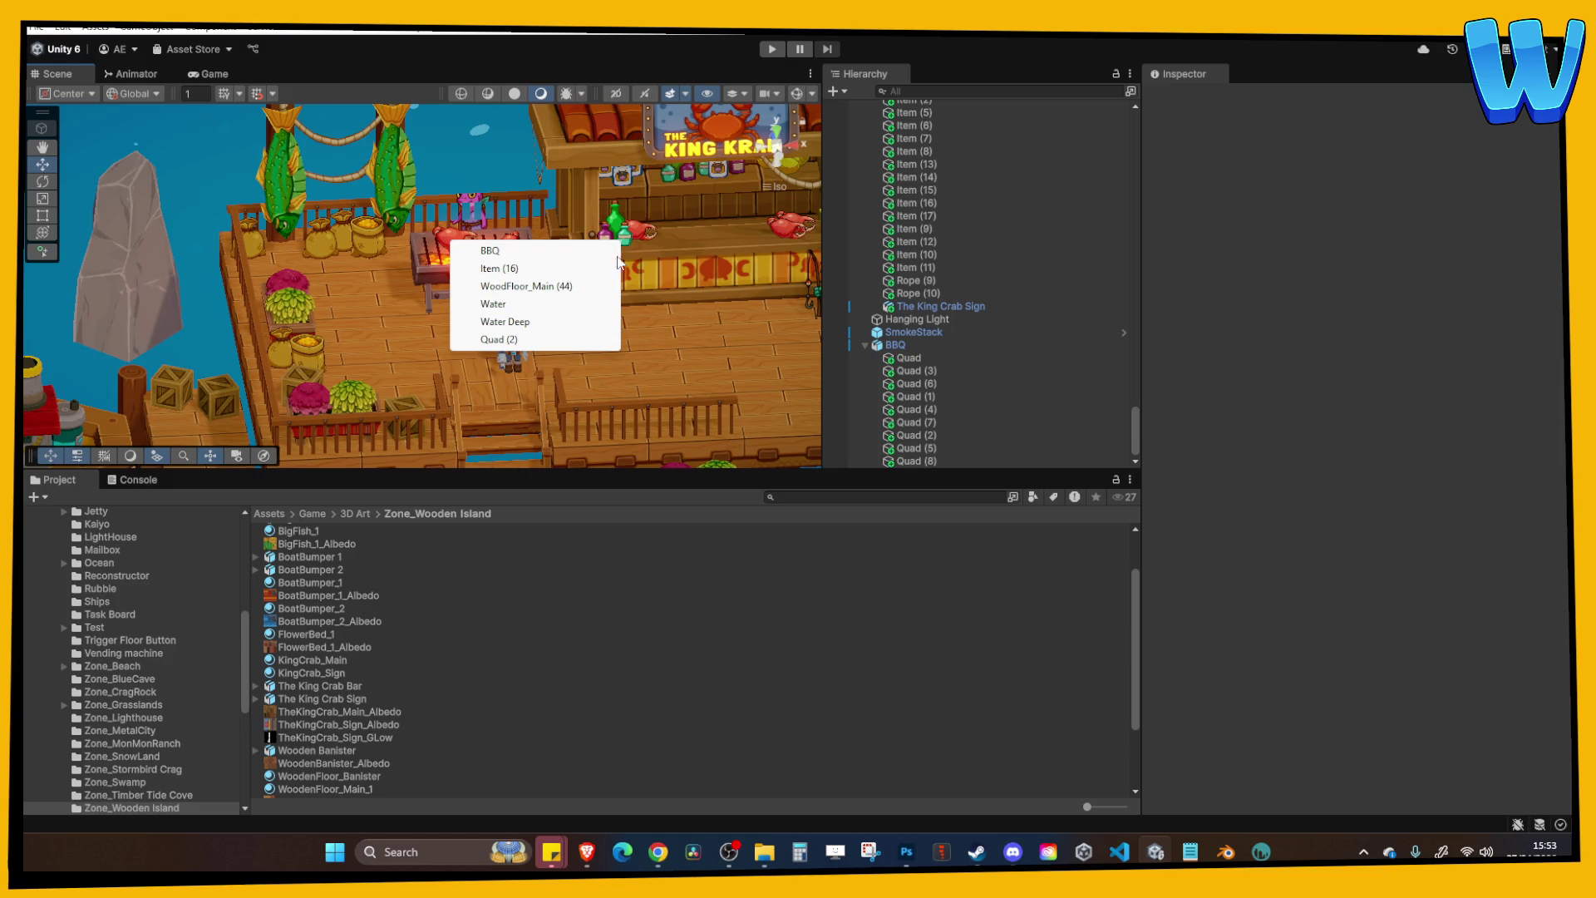
click(516, 268)
right_click(506, 246)
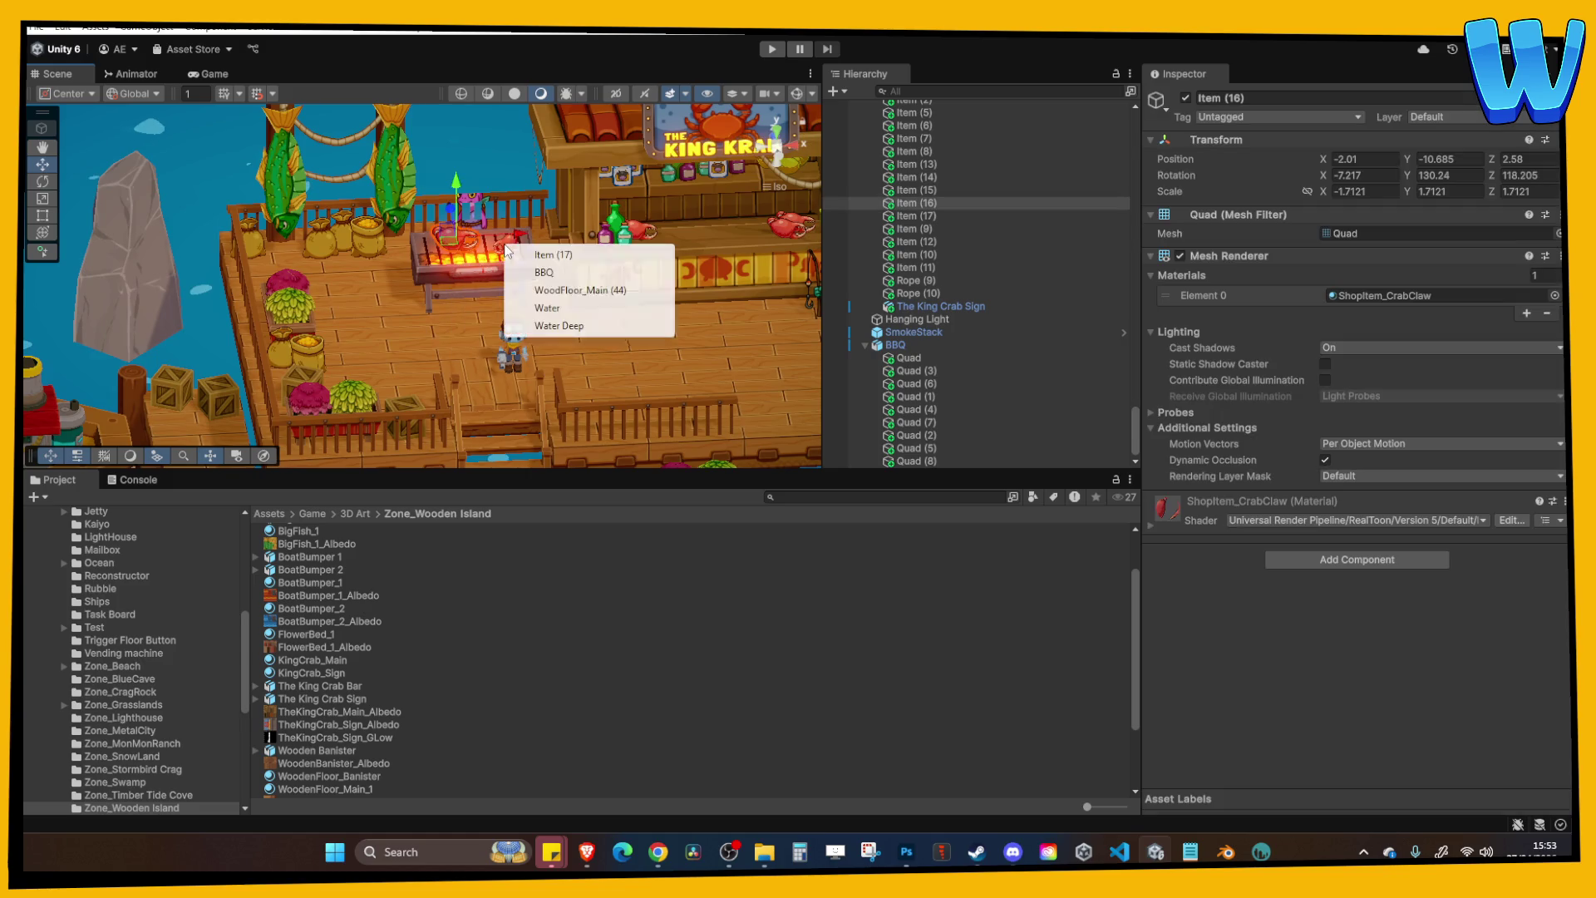
click(557, 275)
click(634, 284)
right_click(647, 237)
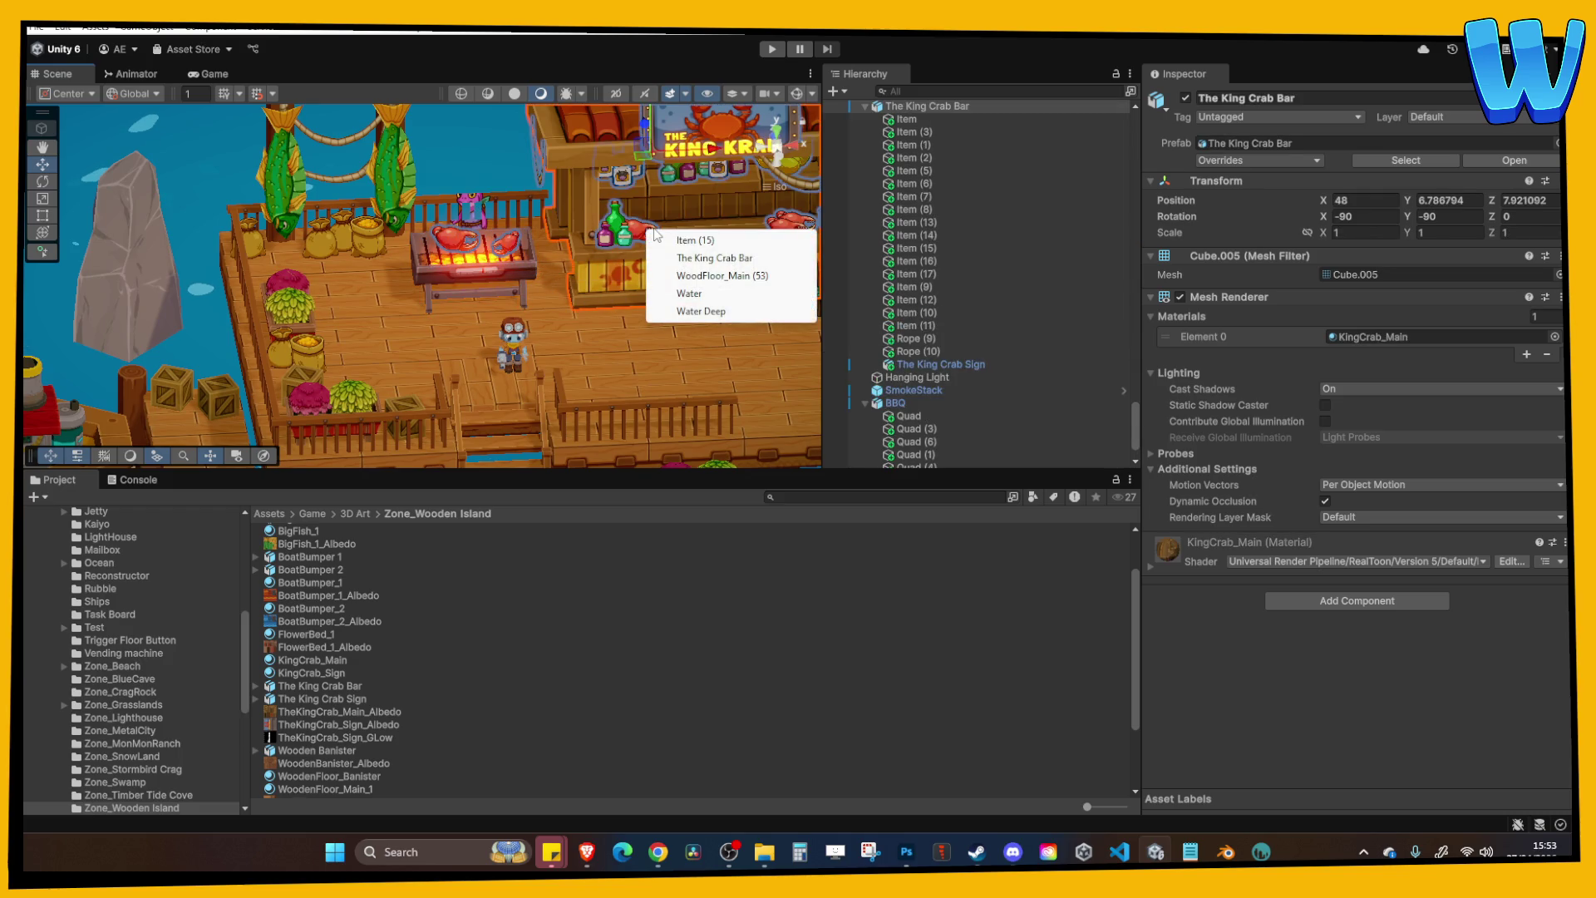
click(476, 292)
scroll(532, 283, up, 1)
right_click(617, 211)
click(584, 288)
scroll(583, 296, up, 2)
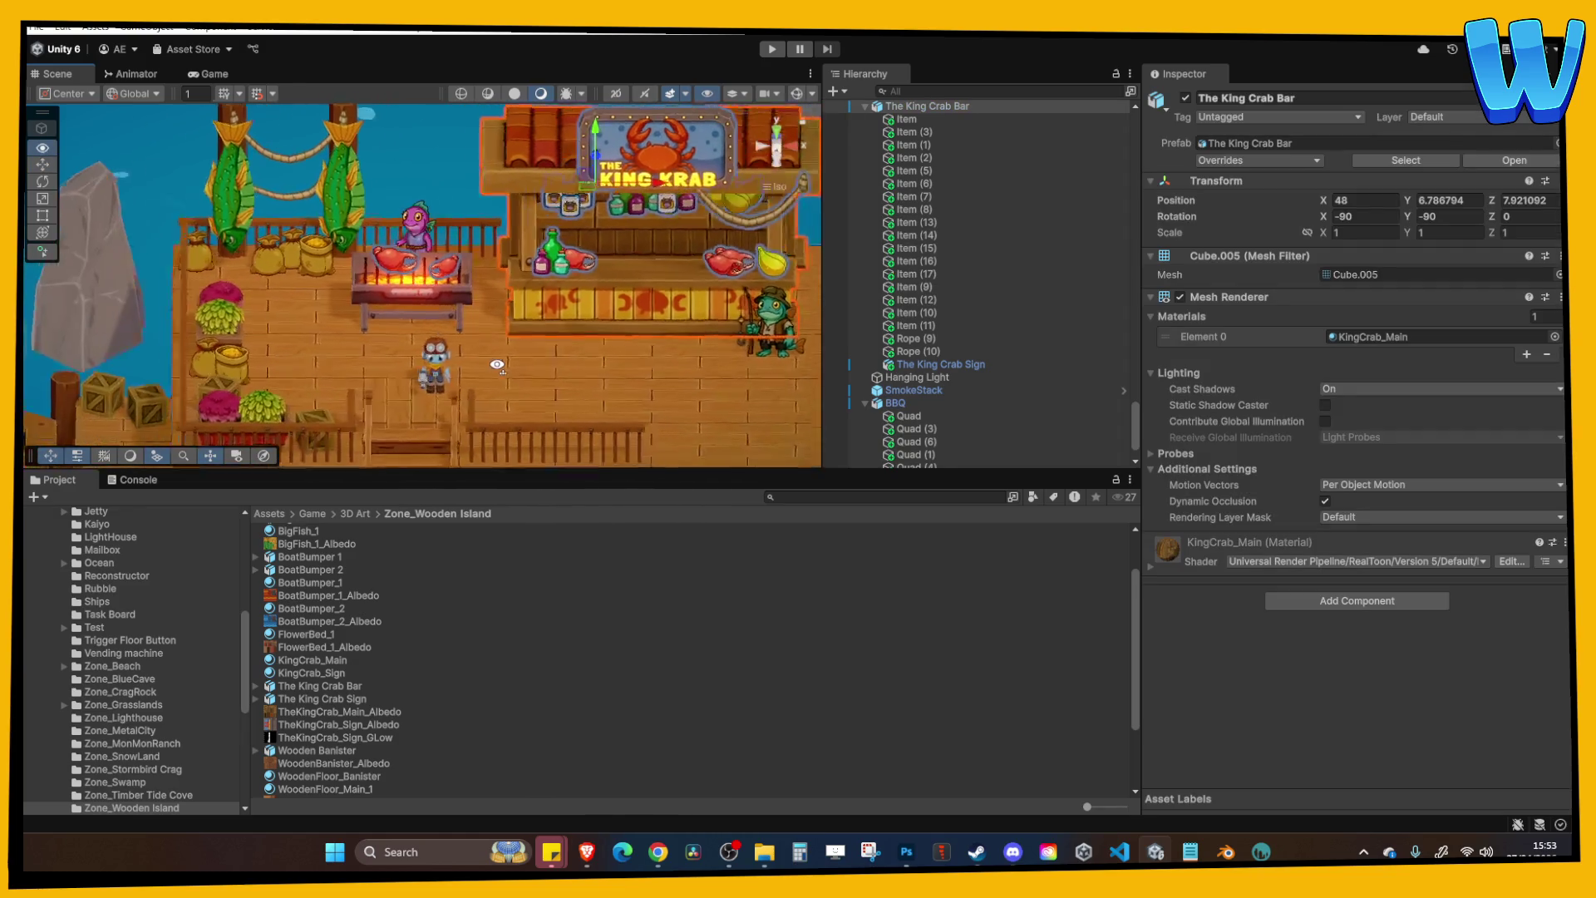
mouse_move(464, 354)
mouse_down()
mouse_move(434, 388)
mouse_move(503, 348)
mouse_up()
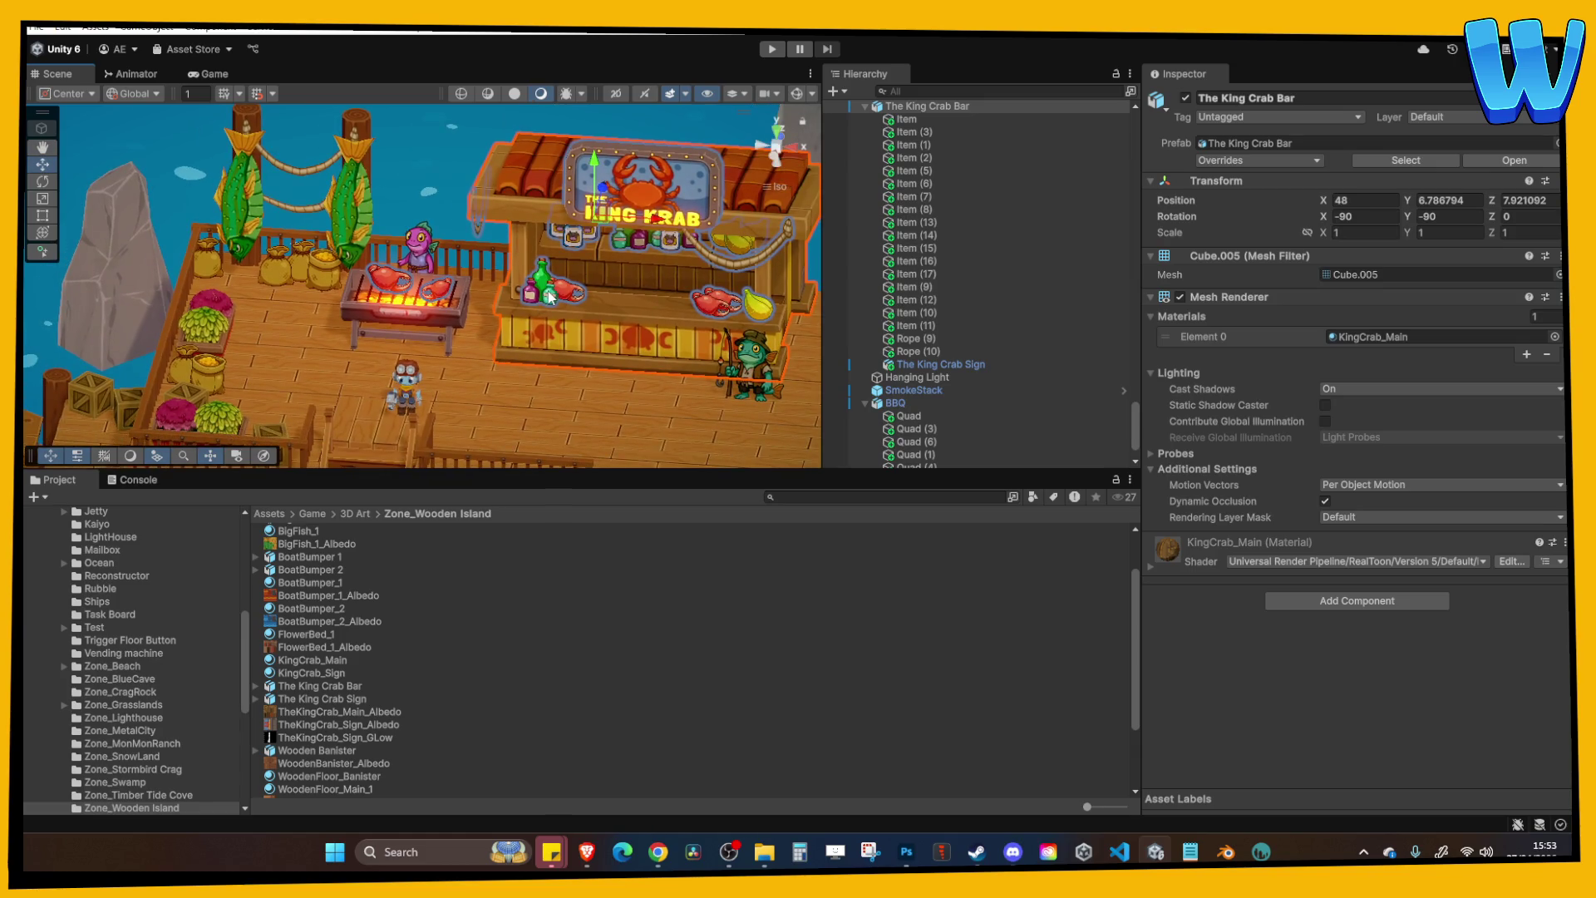
mouse_move(556, 311)
alt+mouse_down()
mouse_move(537, 347)
mouse_move(553, 349)
alt+mouse_up()
click(572, 287)
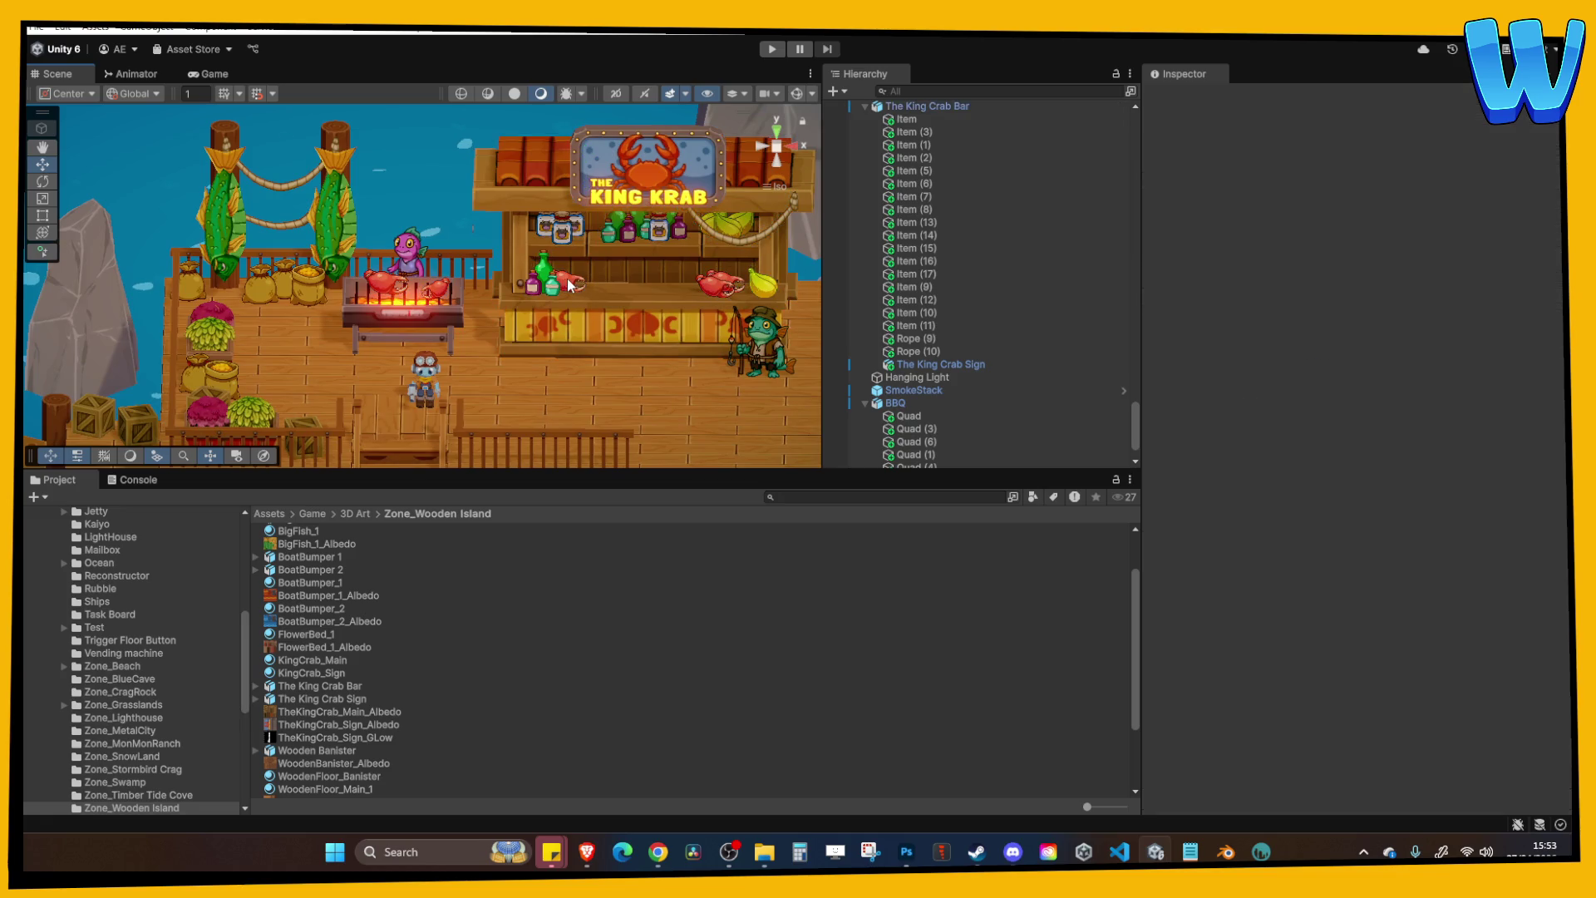
right_click(559, 282)
click(511, 451)
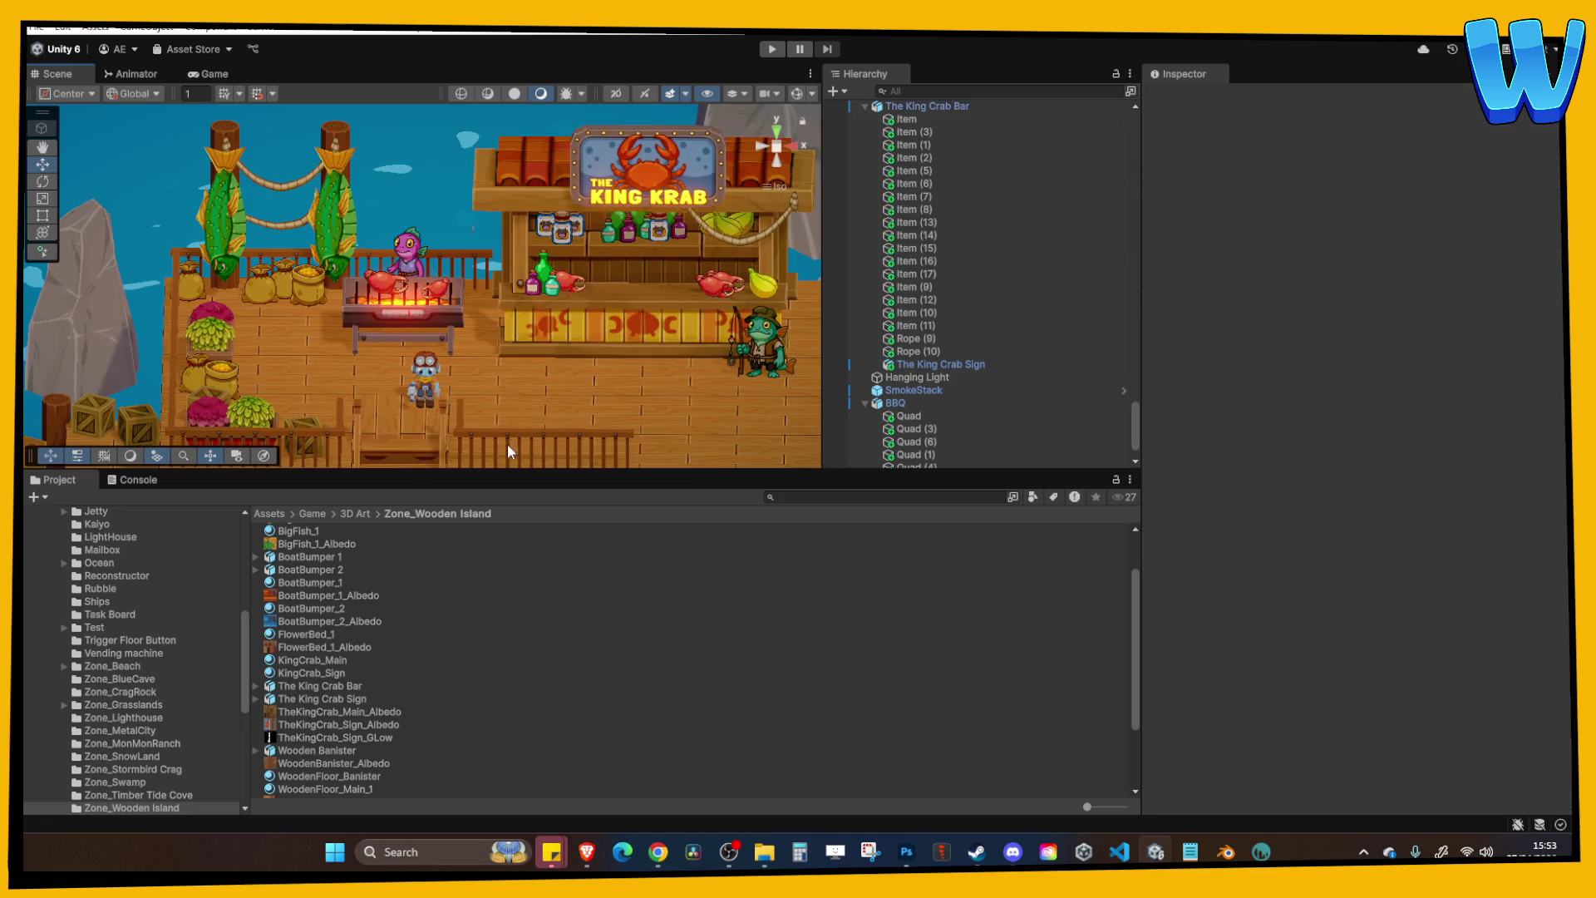
right_click(410, 302)
click(383, 396)
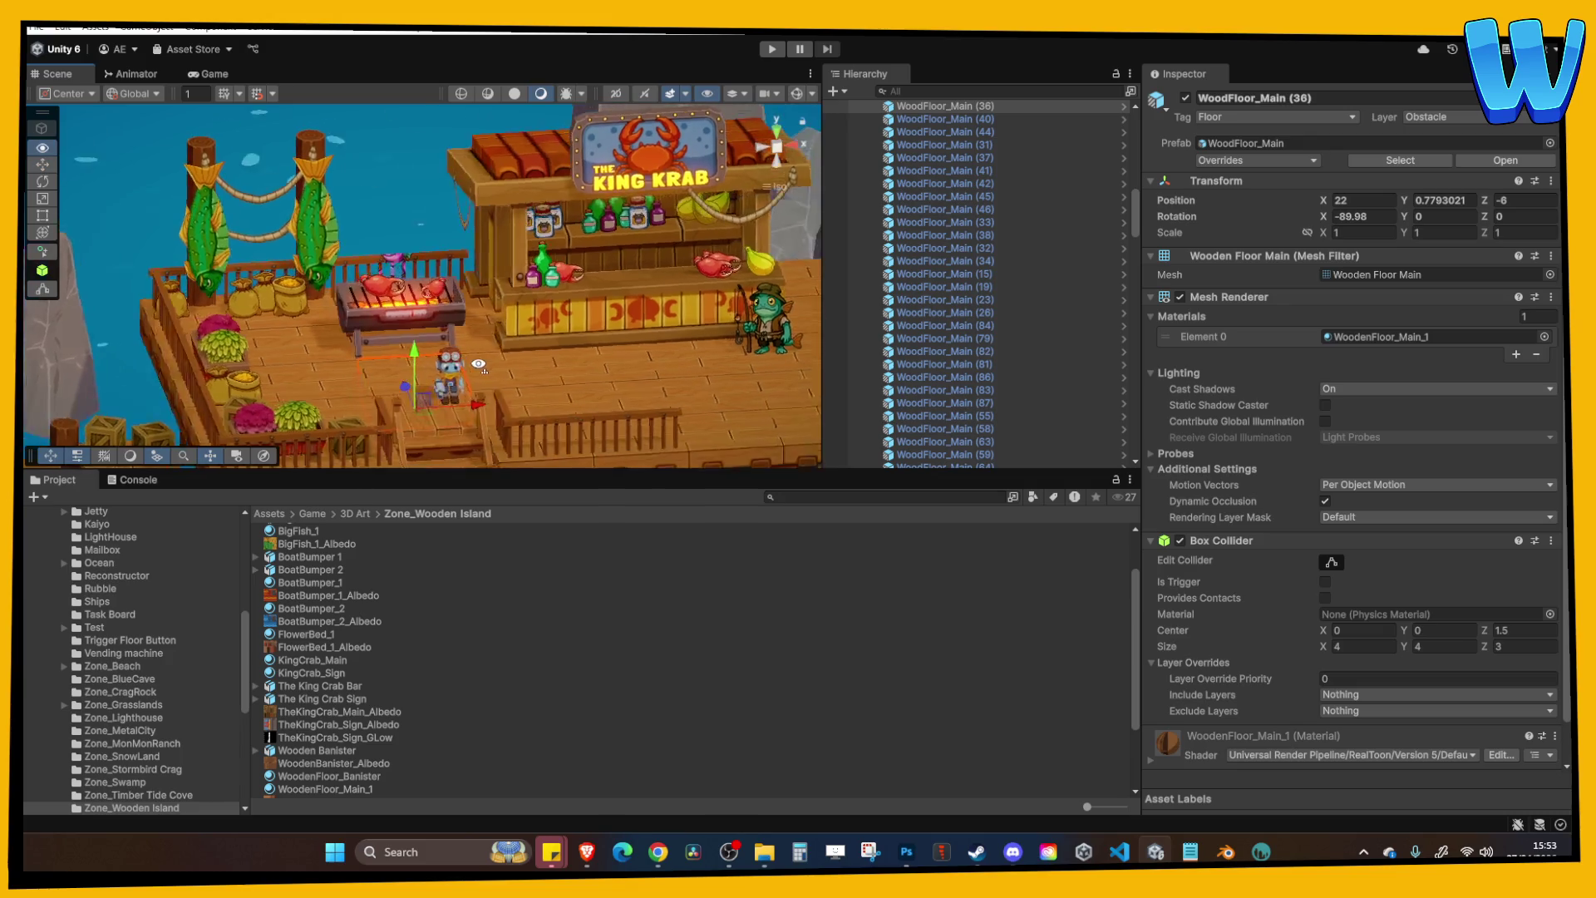
click(567, 341)
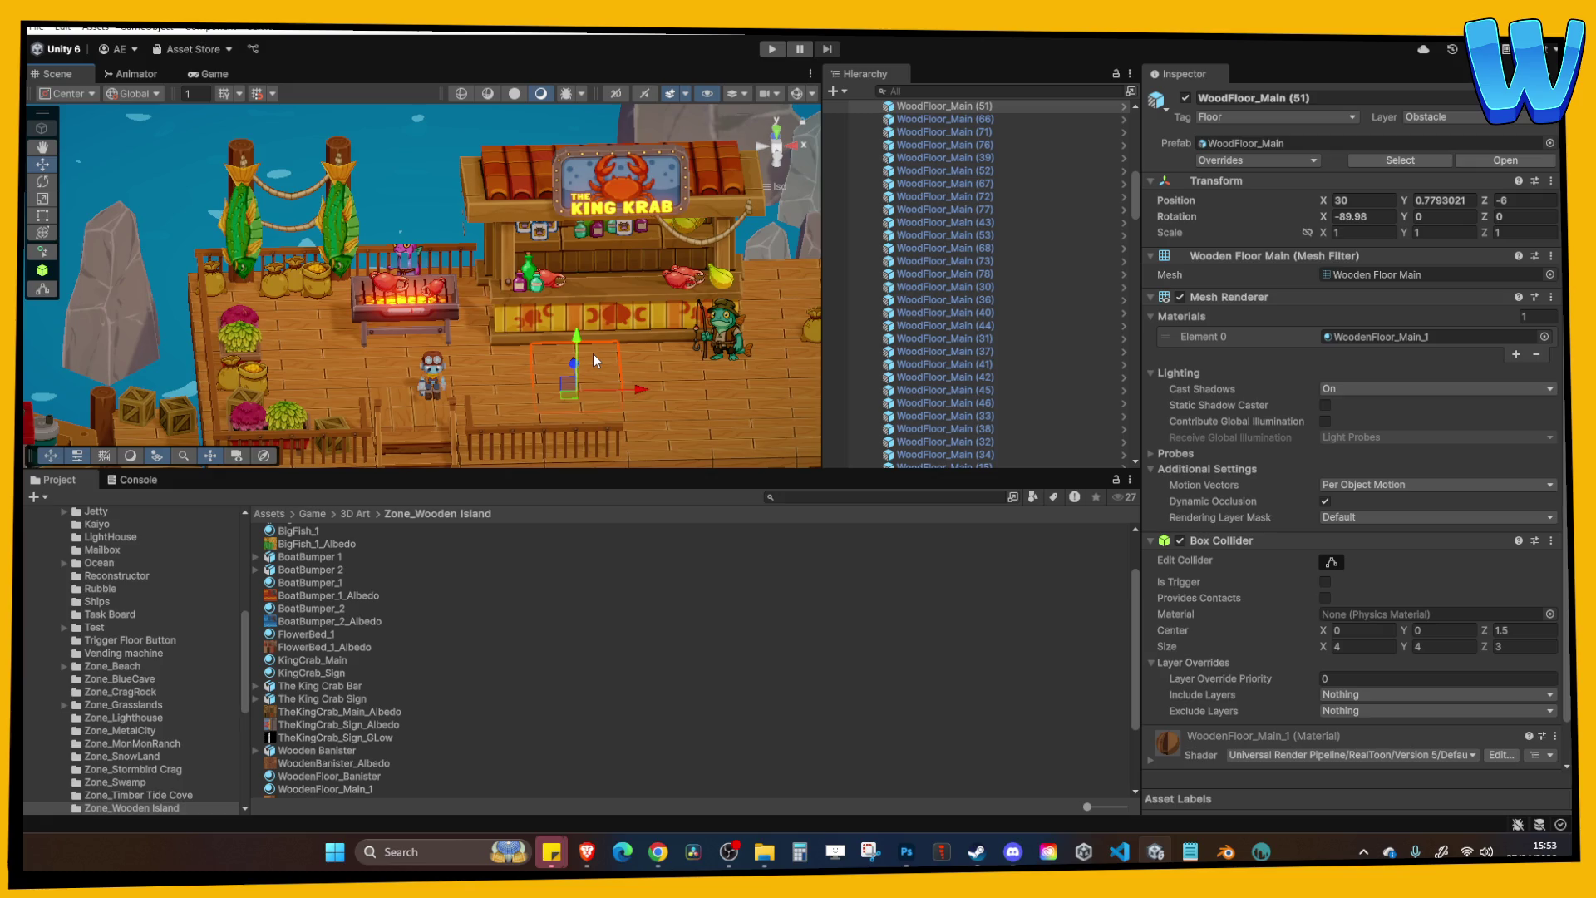
drag(486, 341, 528, 316)
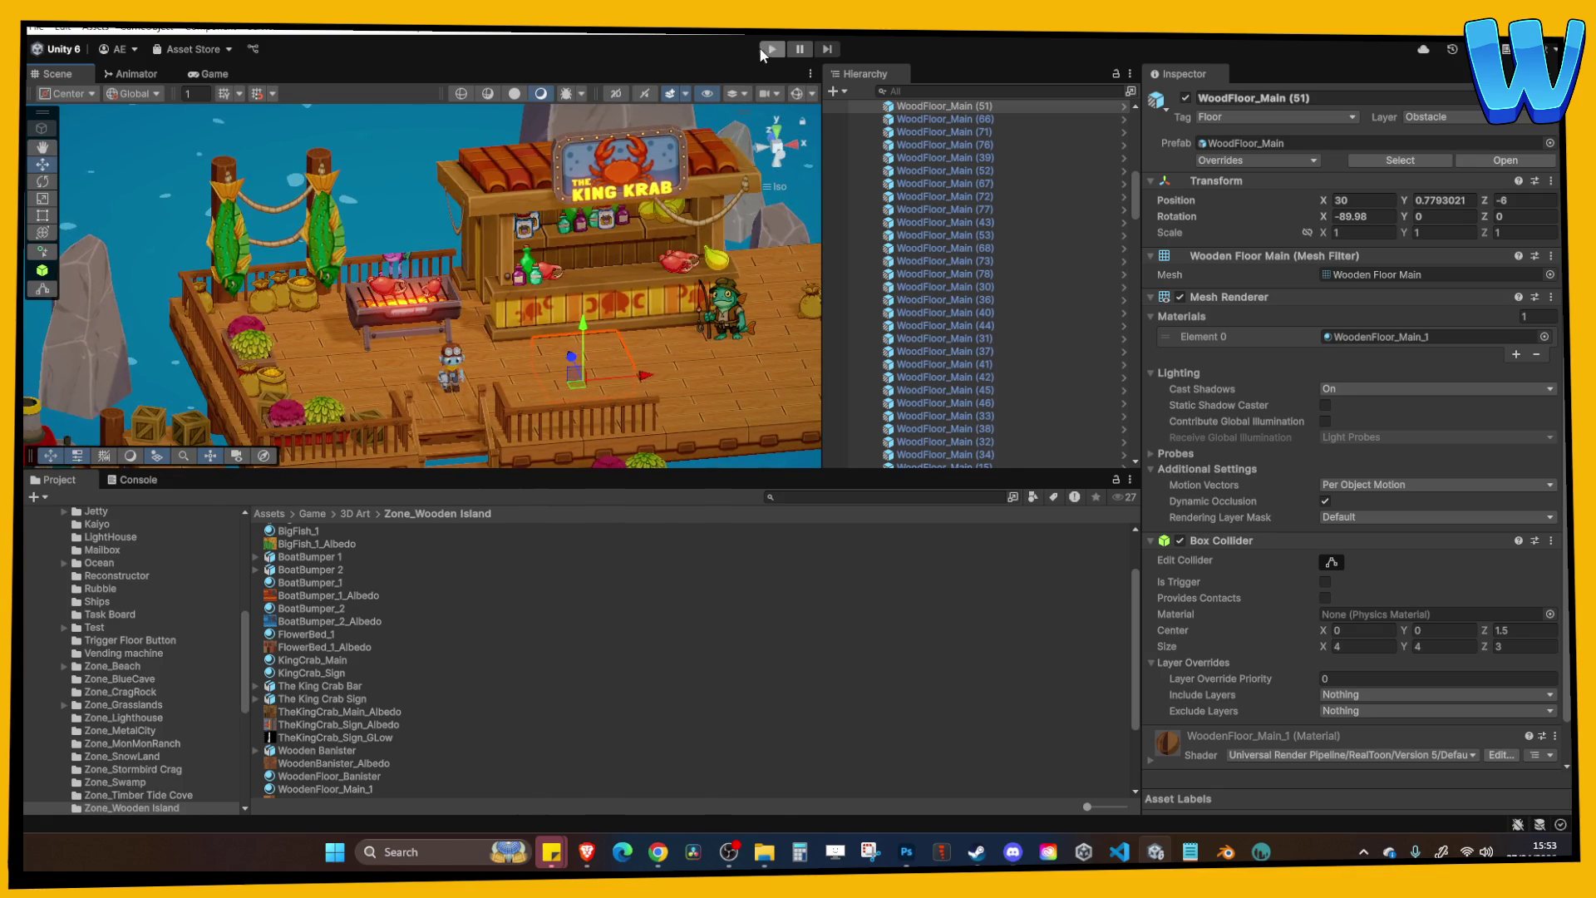
Start Play mode, maximize the game view, and walk the character around the counter and grill.
click(767, 52)
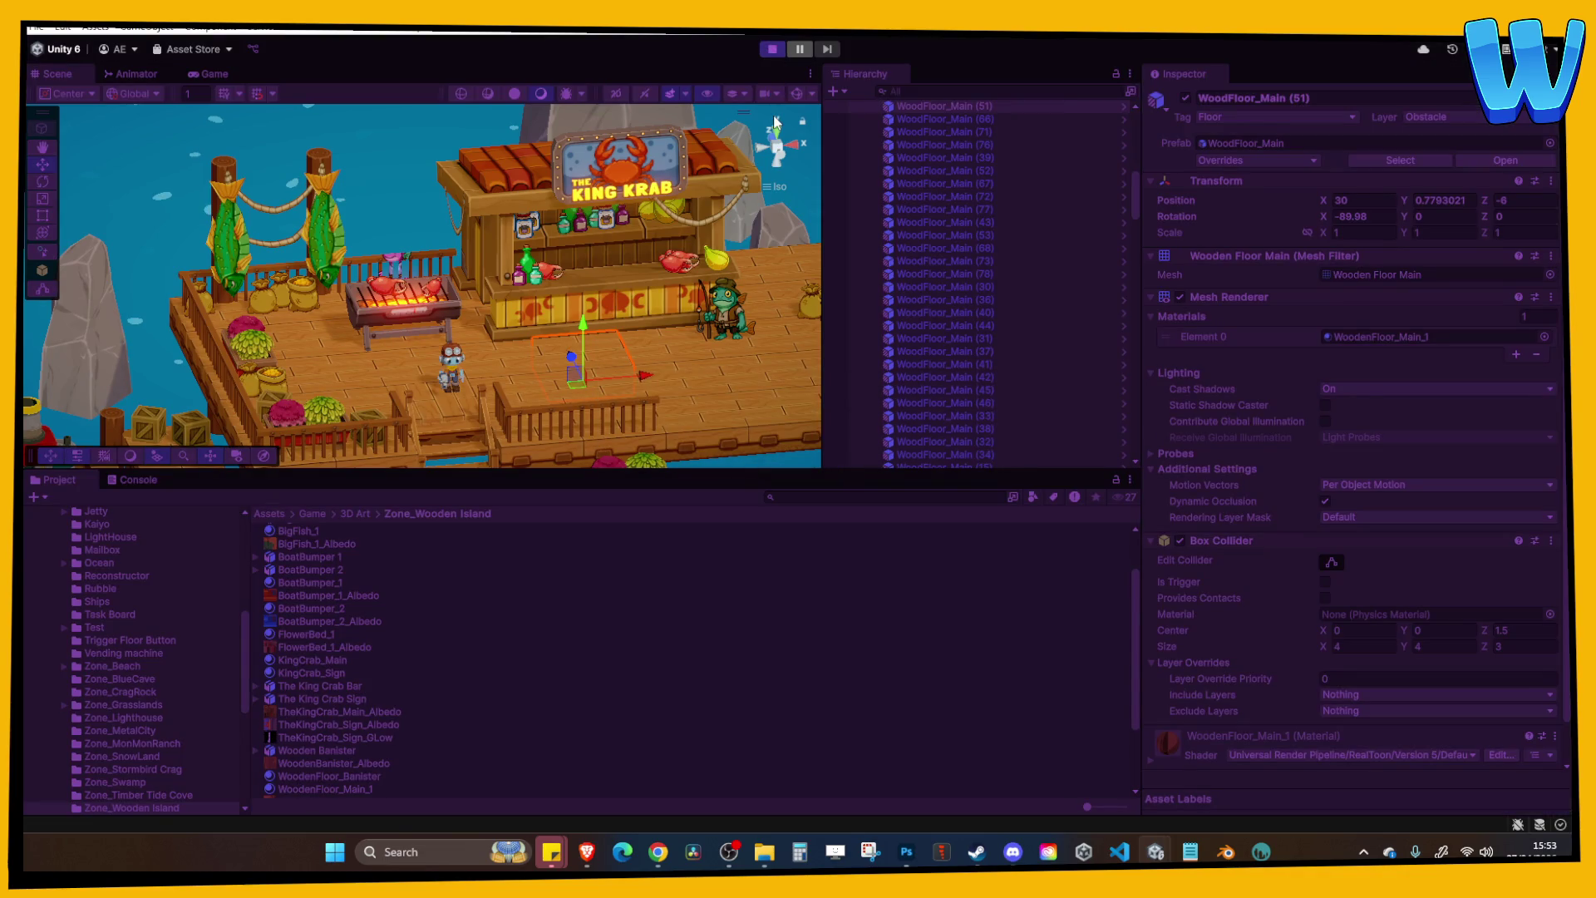
click(810, 74)
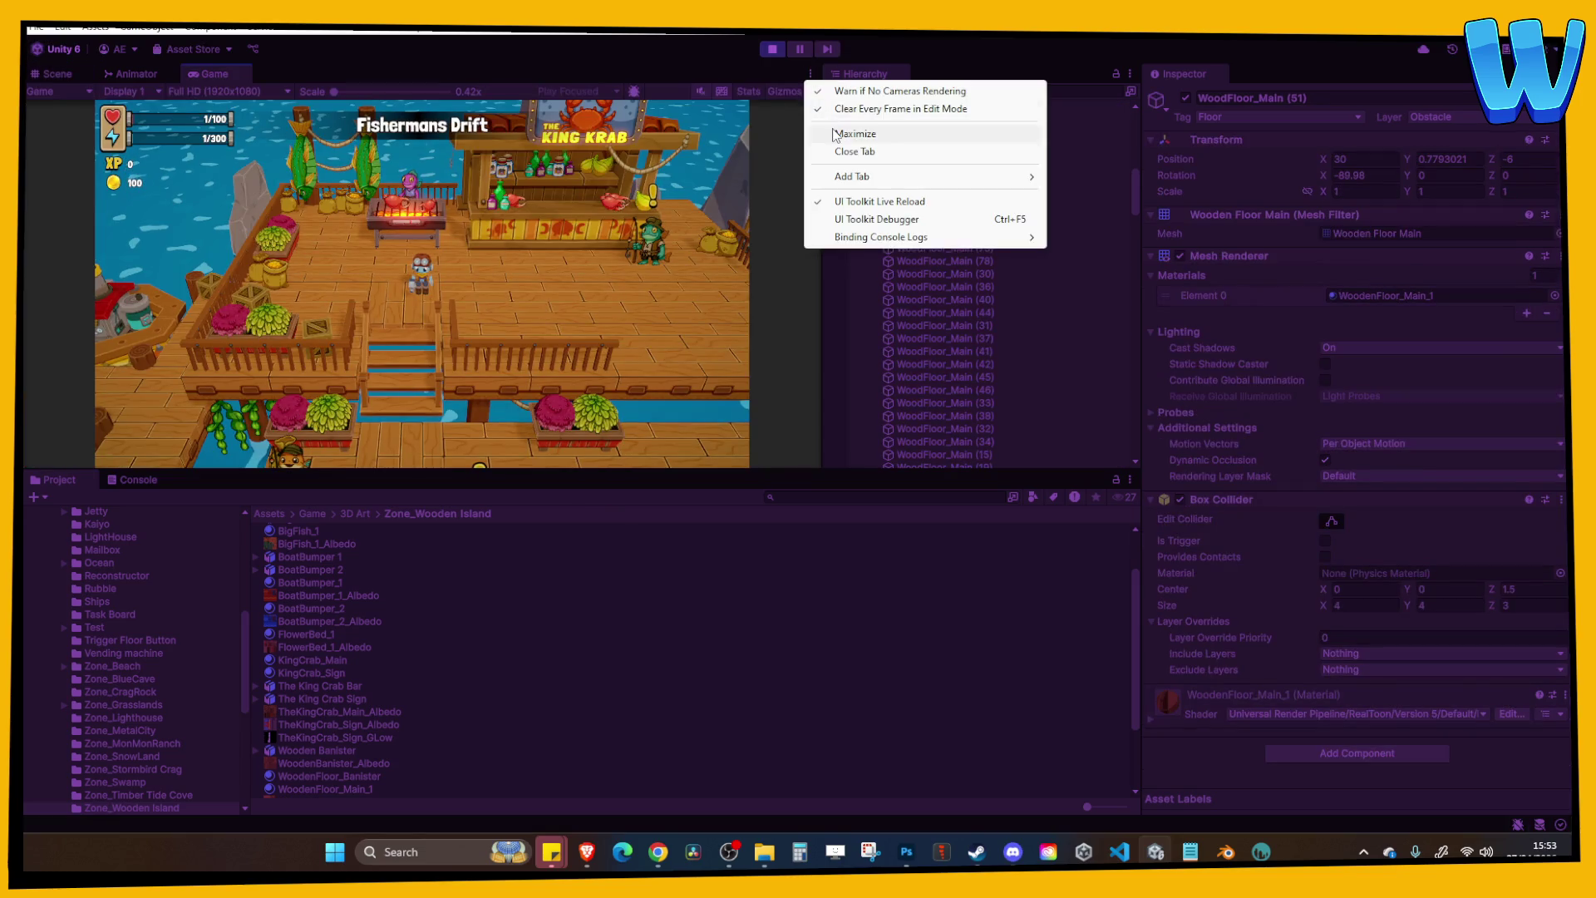
click(823, 131)
key(d)
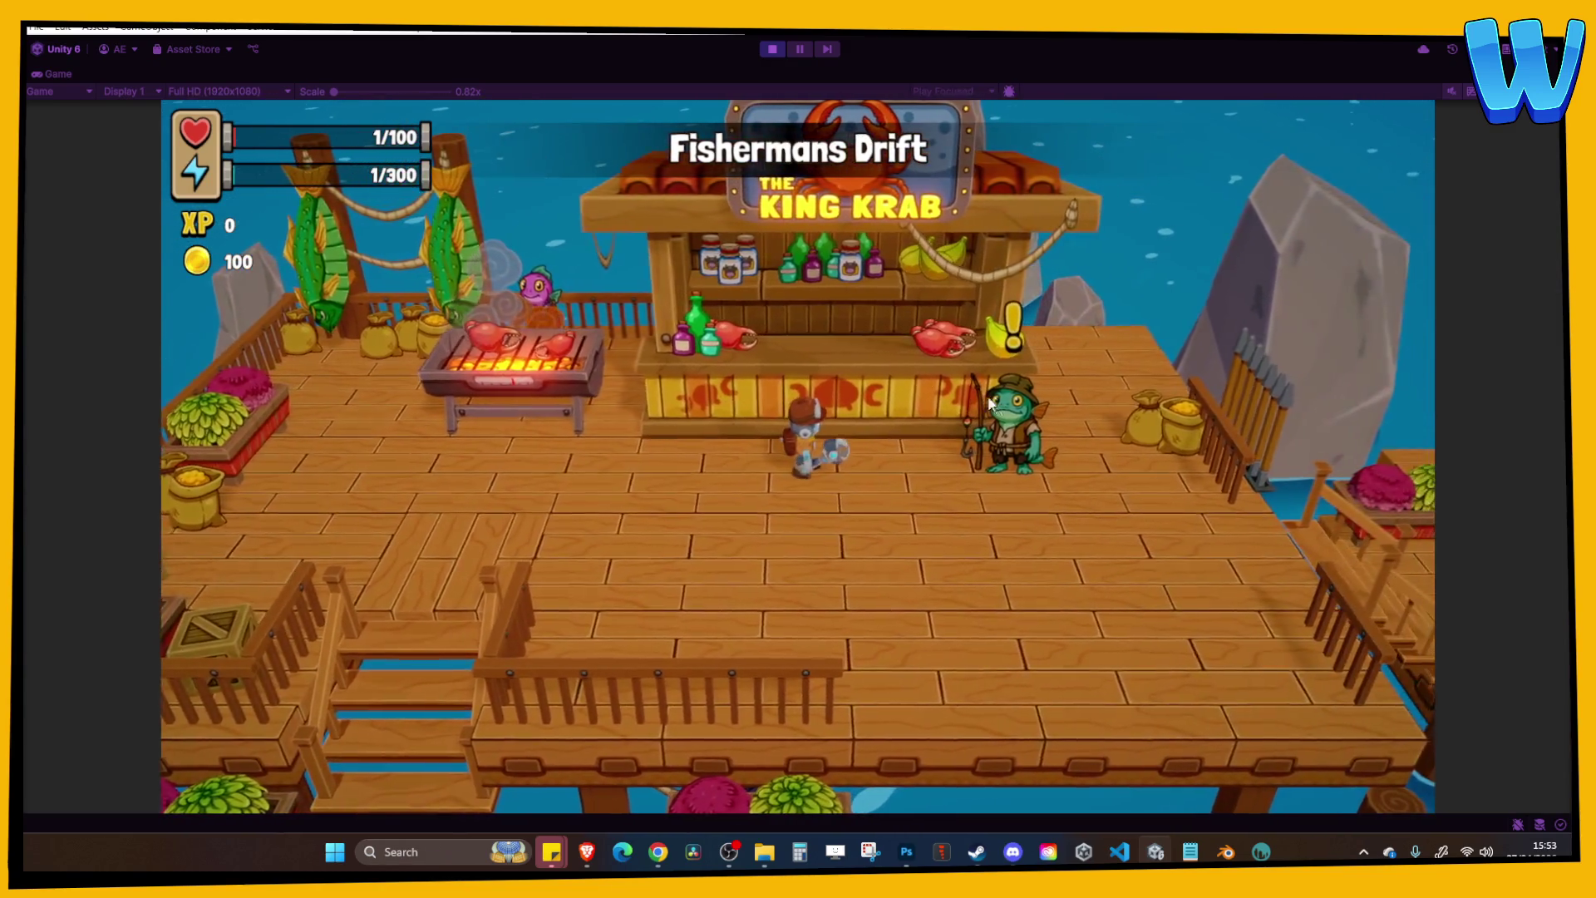
key(a)
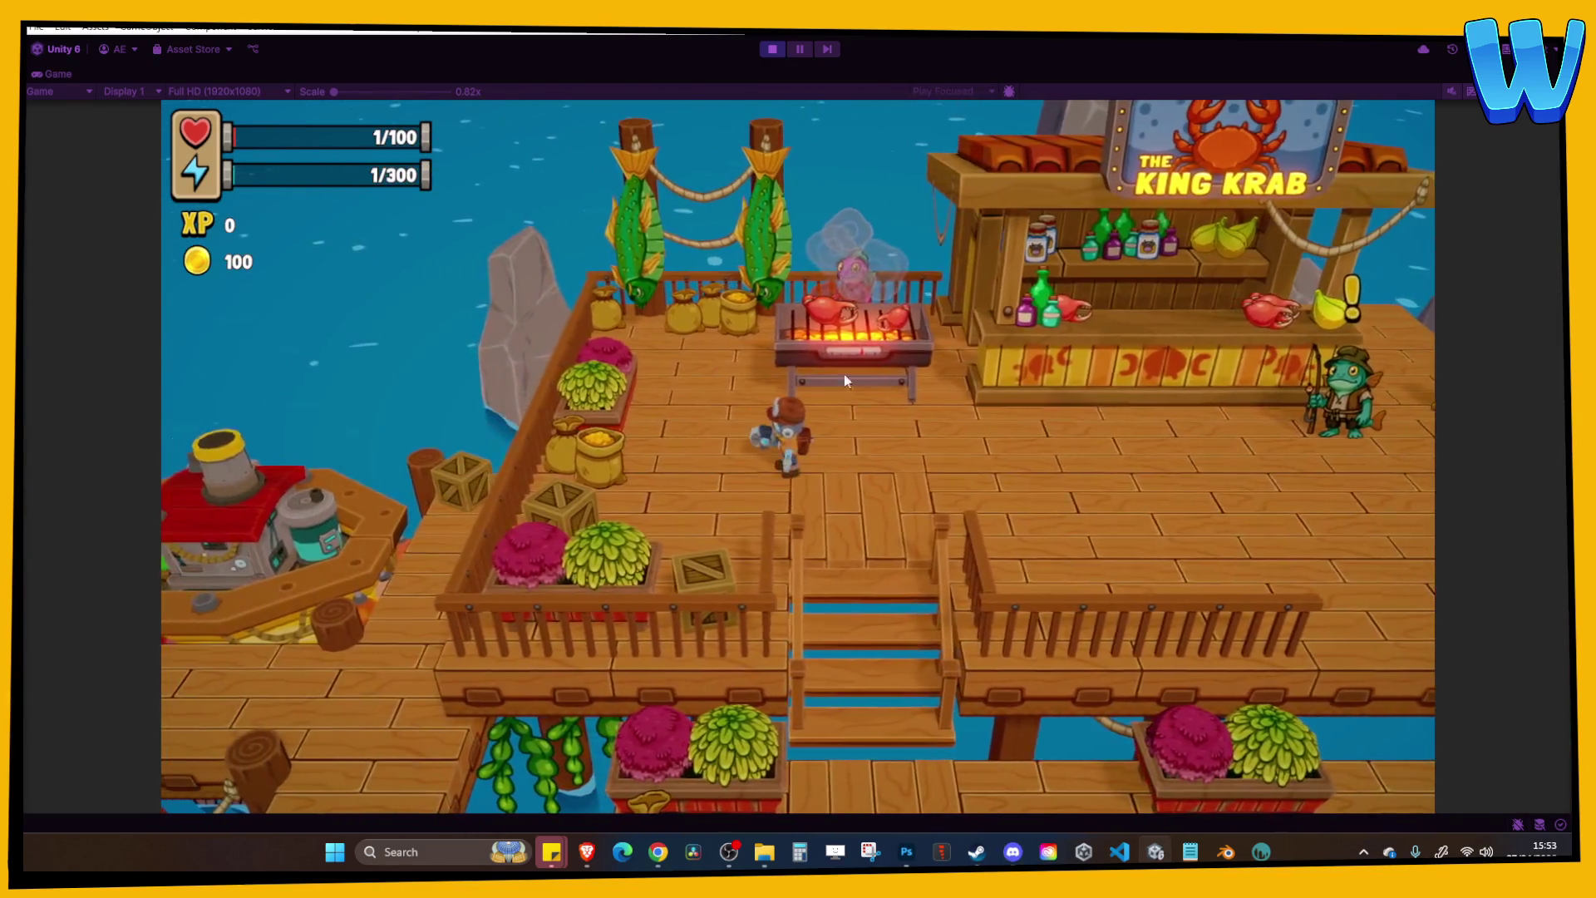
key(d)
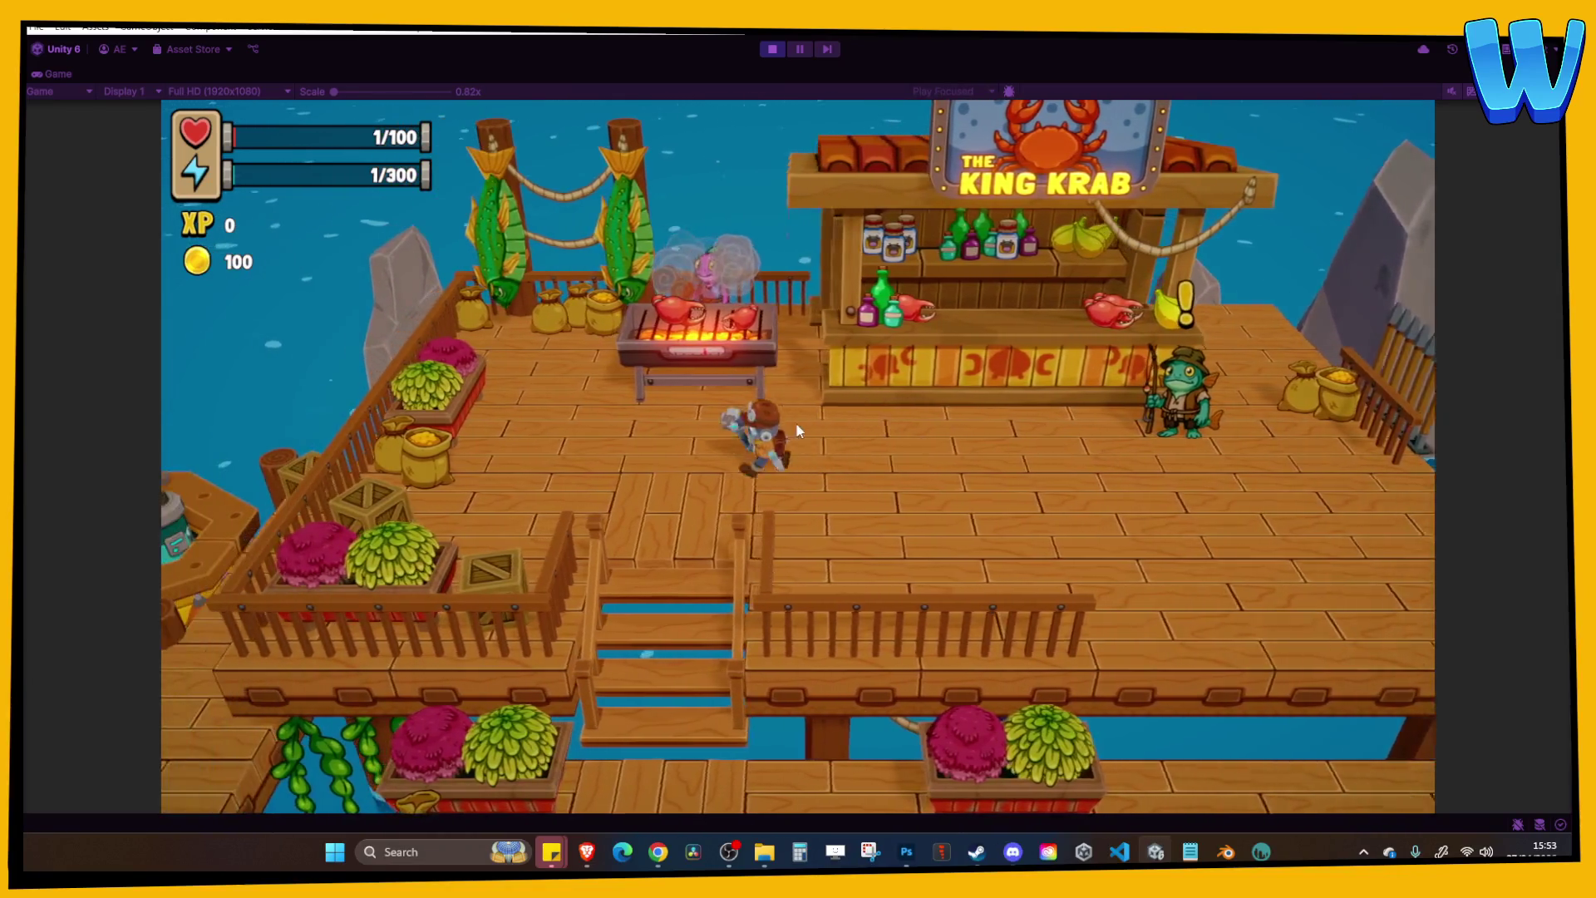
key(w)
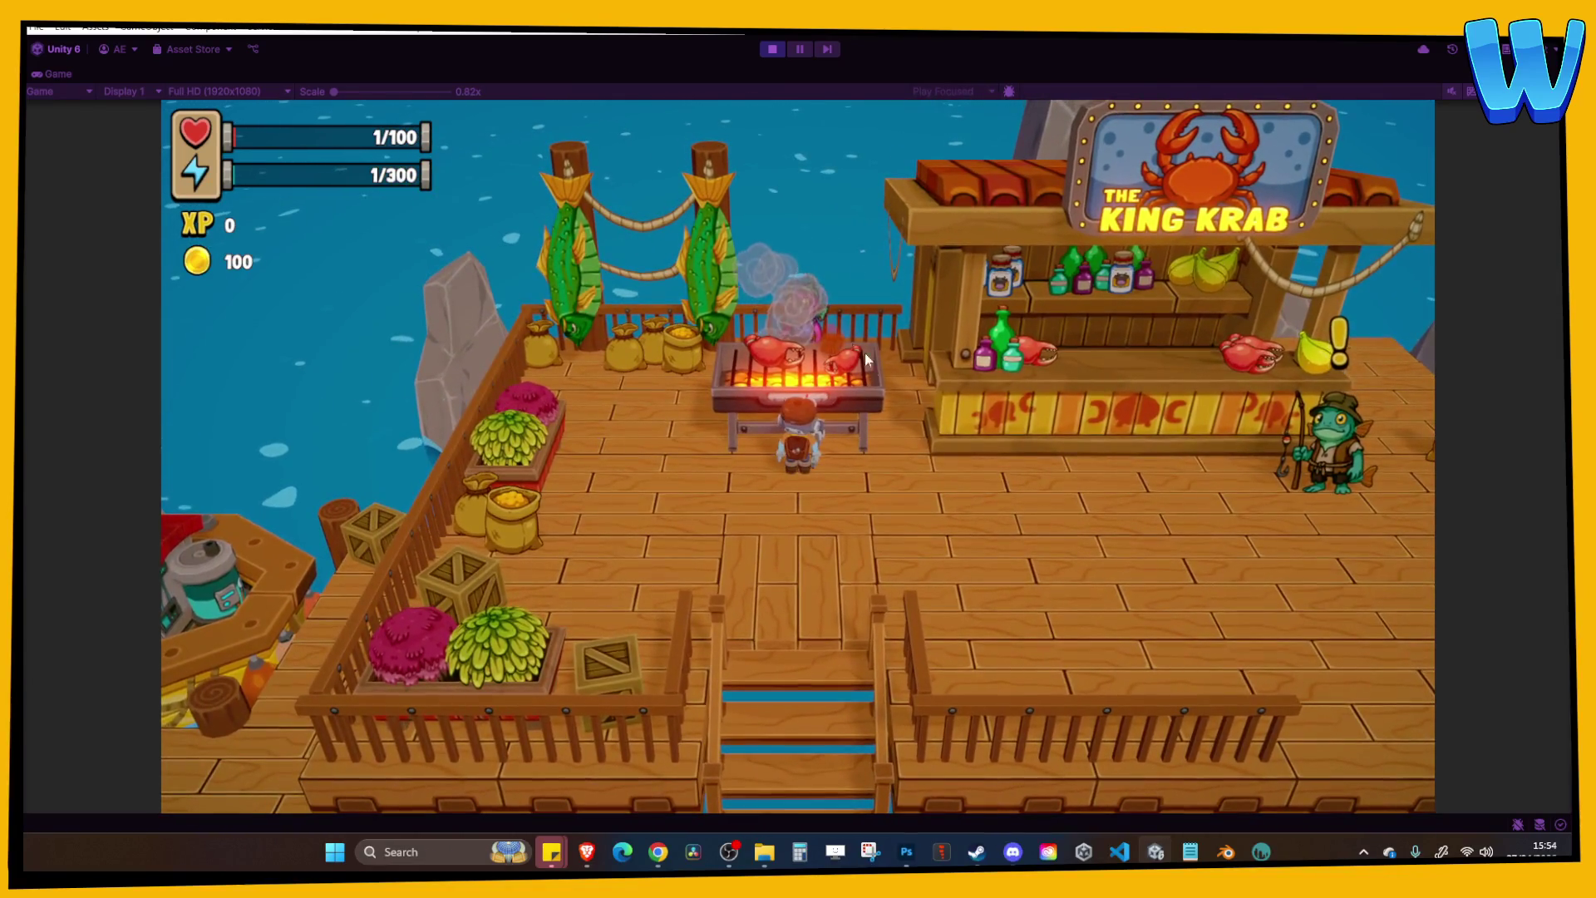
key(d)
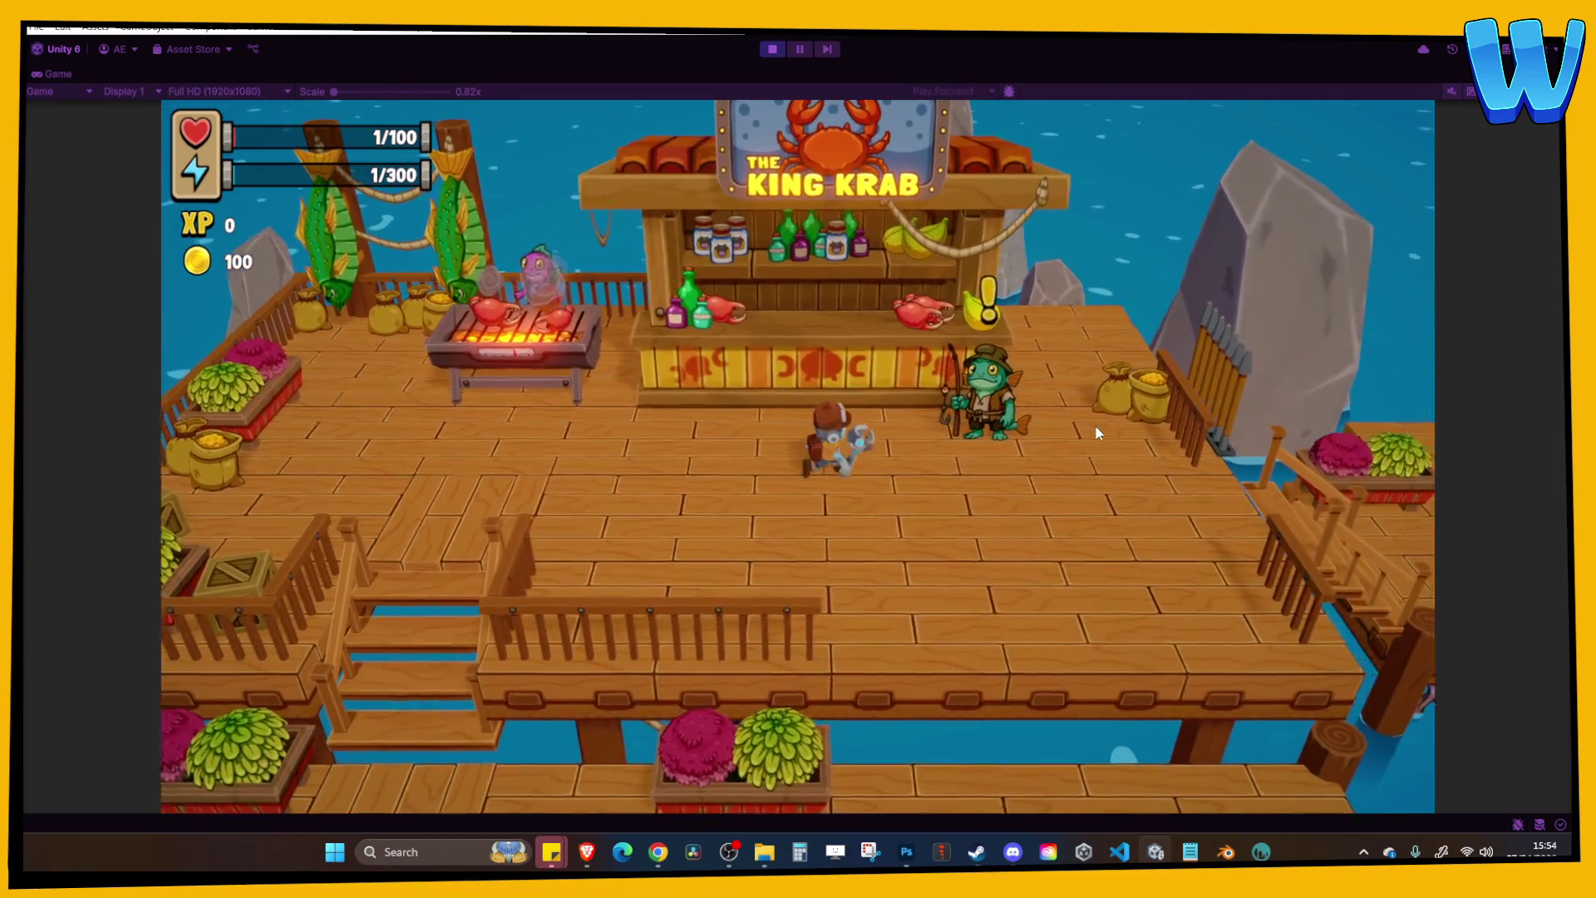
key(a)
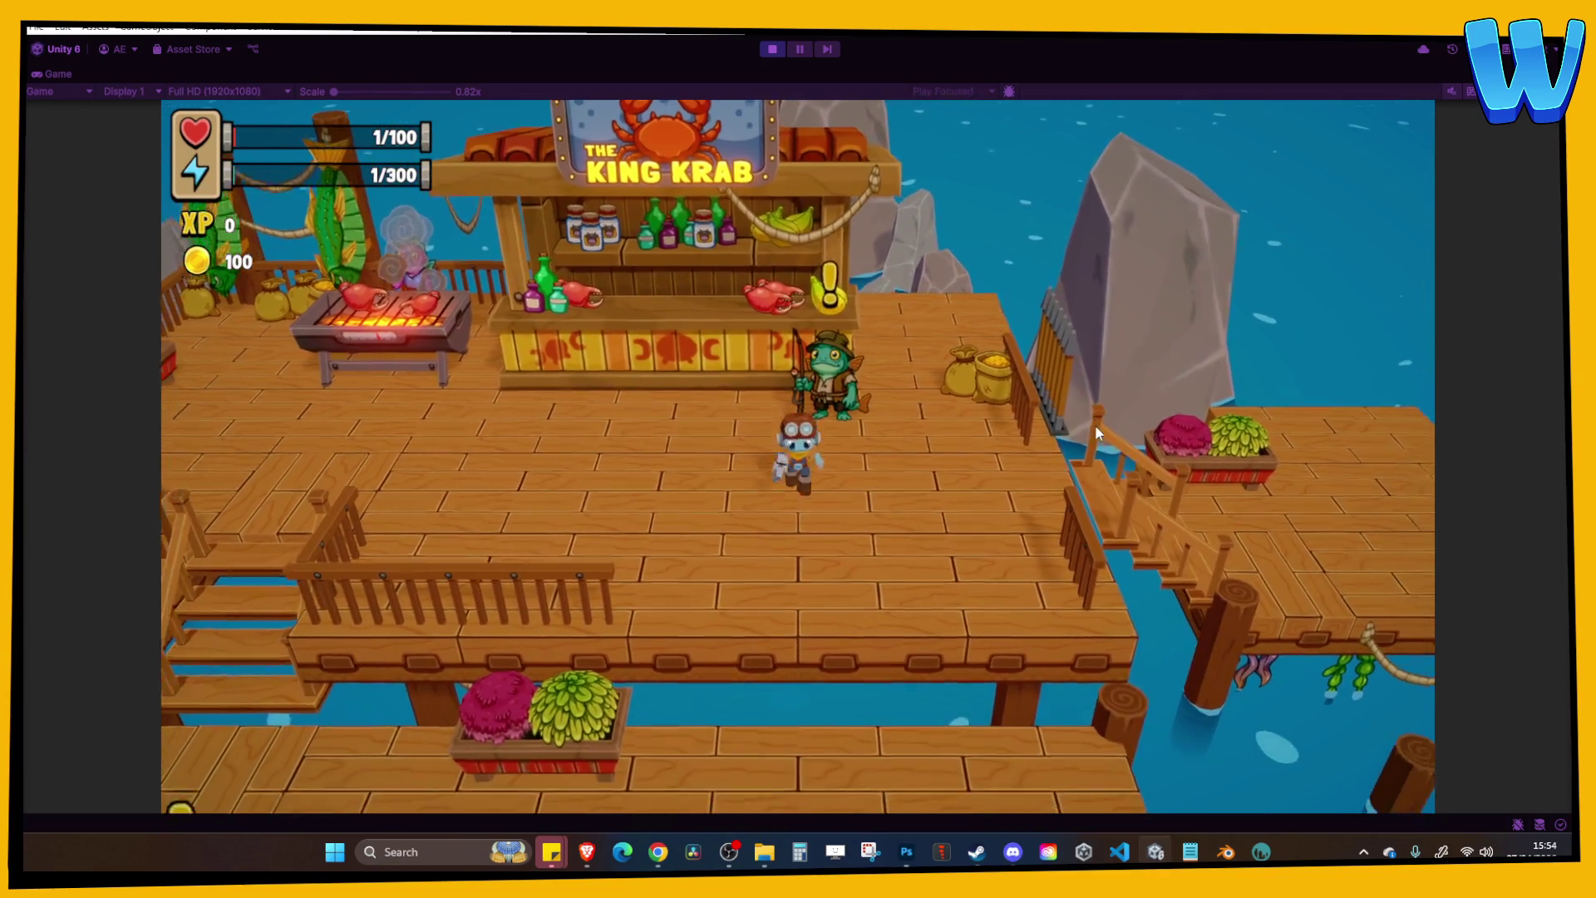
key(a)
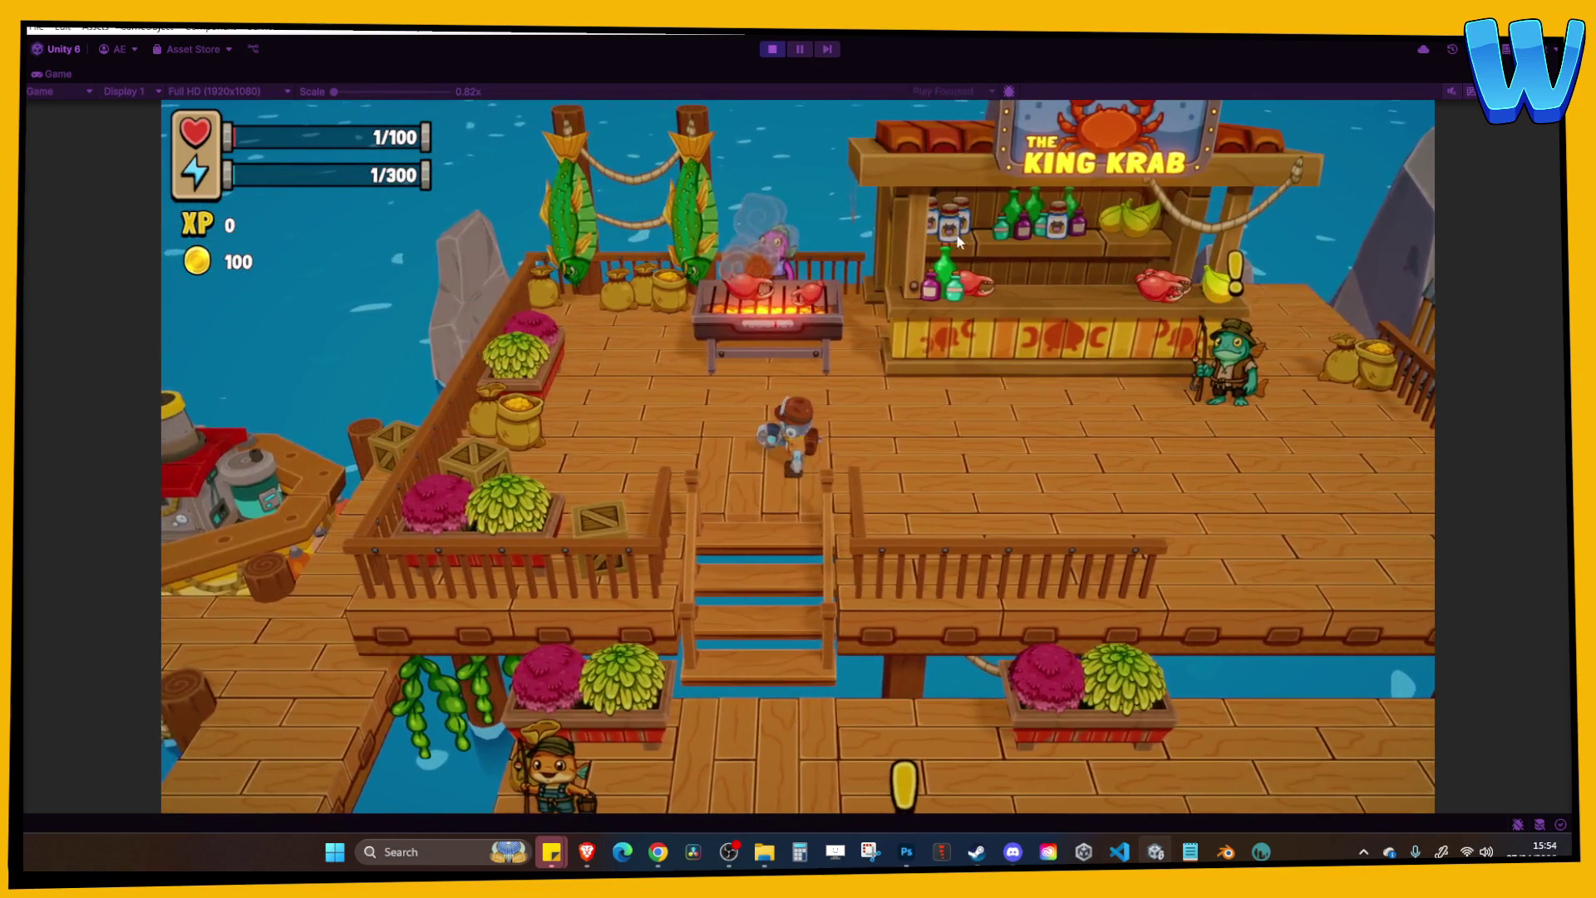
key(w)
key(d)
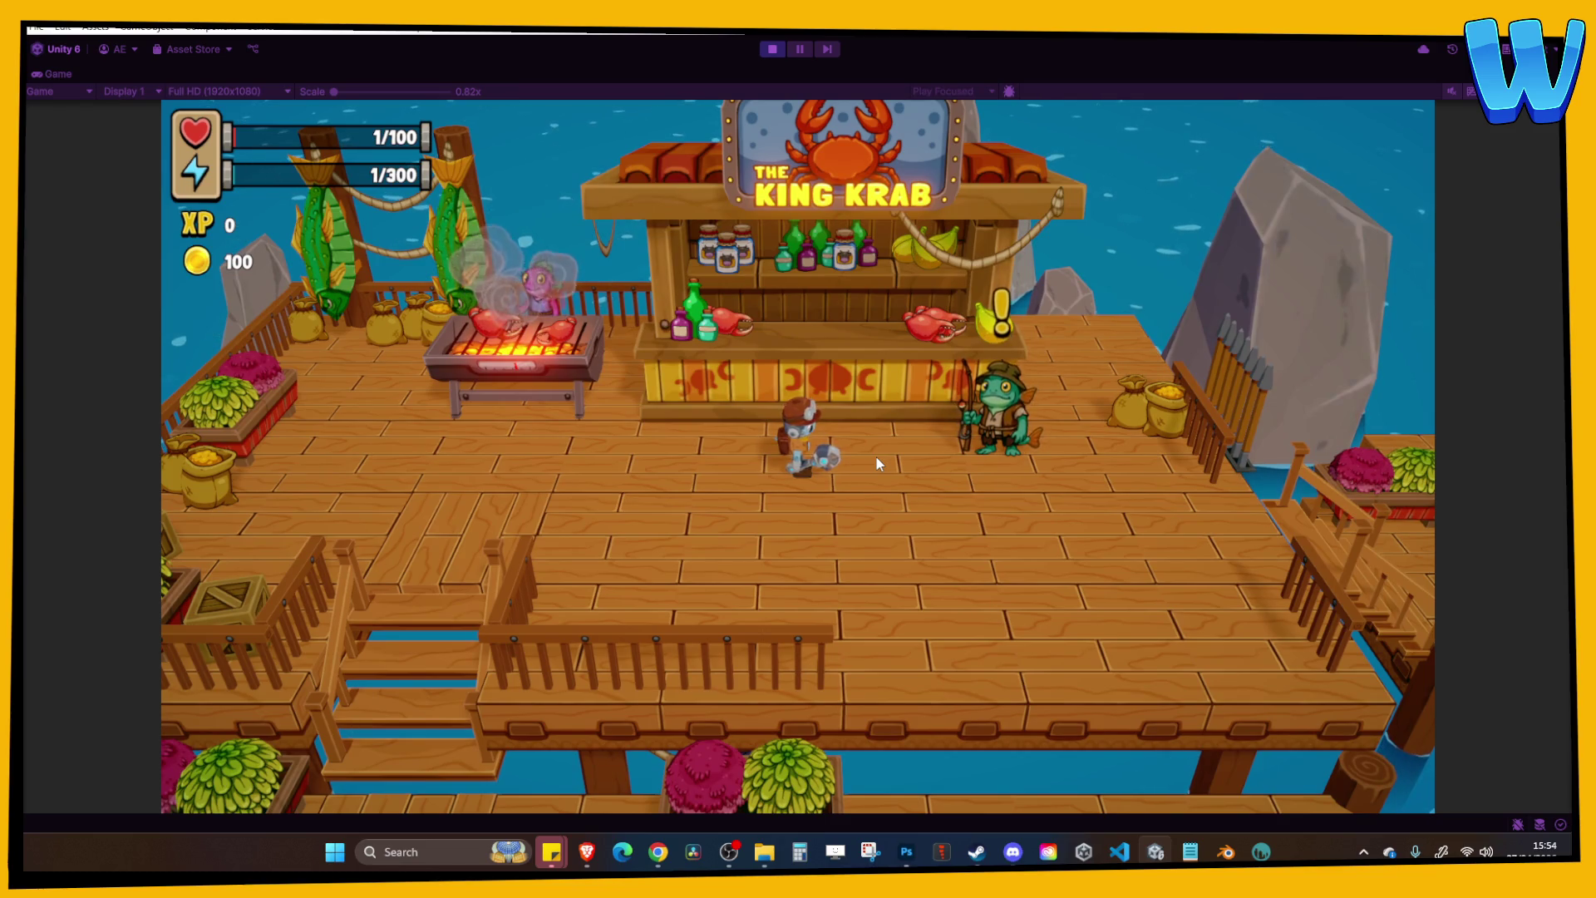
key(a)
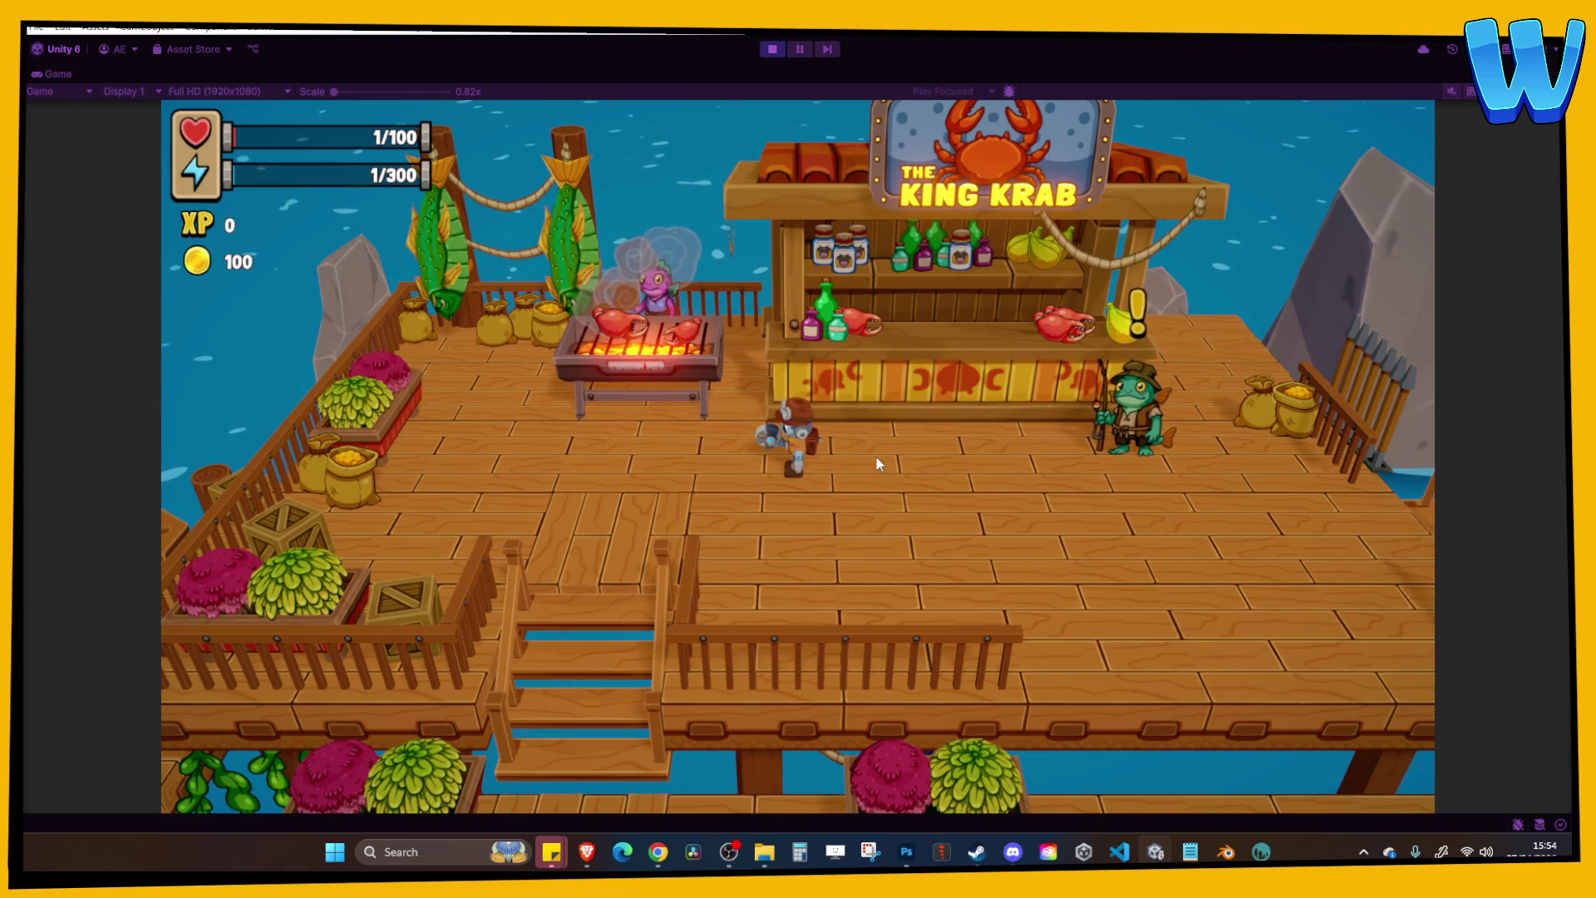
Click-move the character around the dock and stairs and interact with the frog NPC at the counter.
click(877, 457)
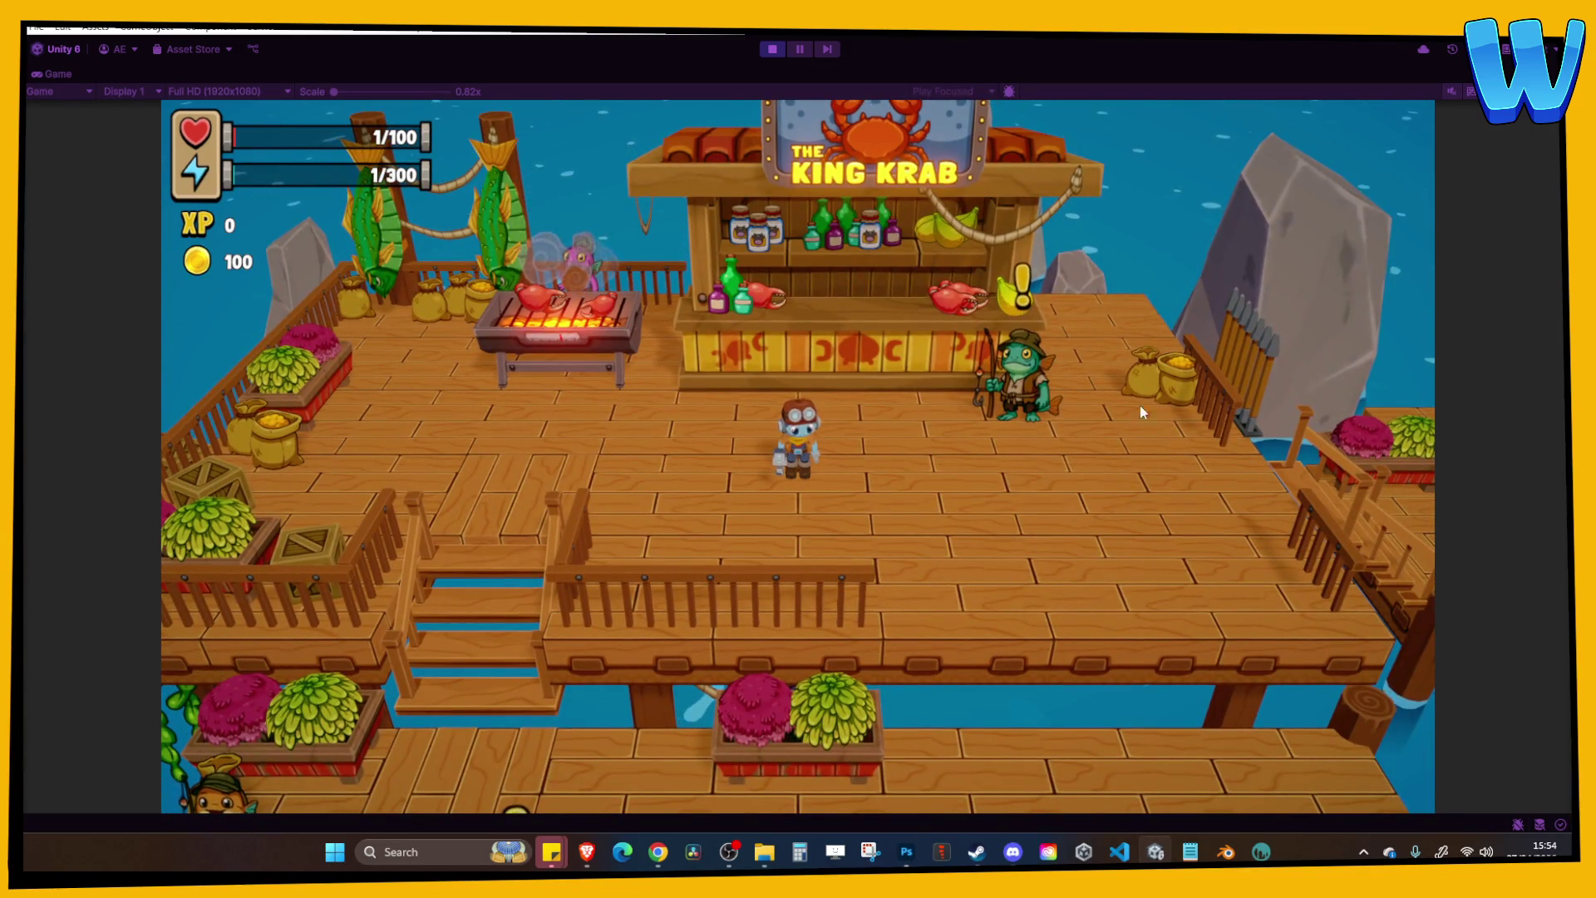
click(1125, 391)
click(742, 651)
click(703, 295)
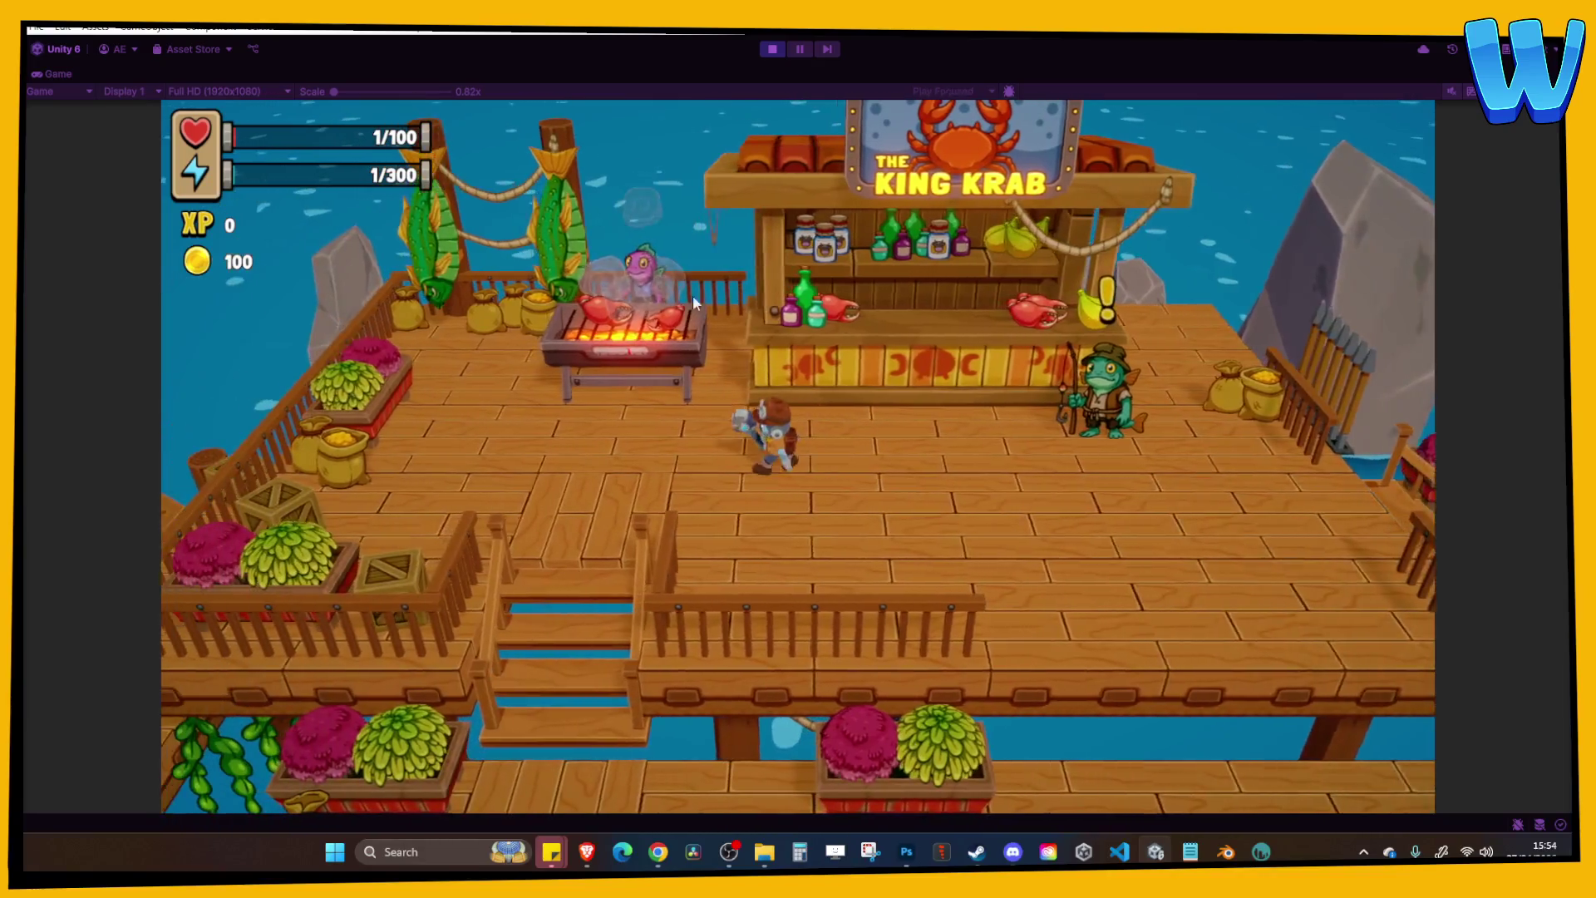
click(790, 574)
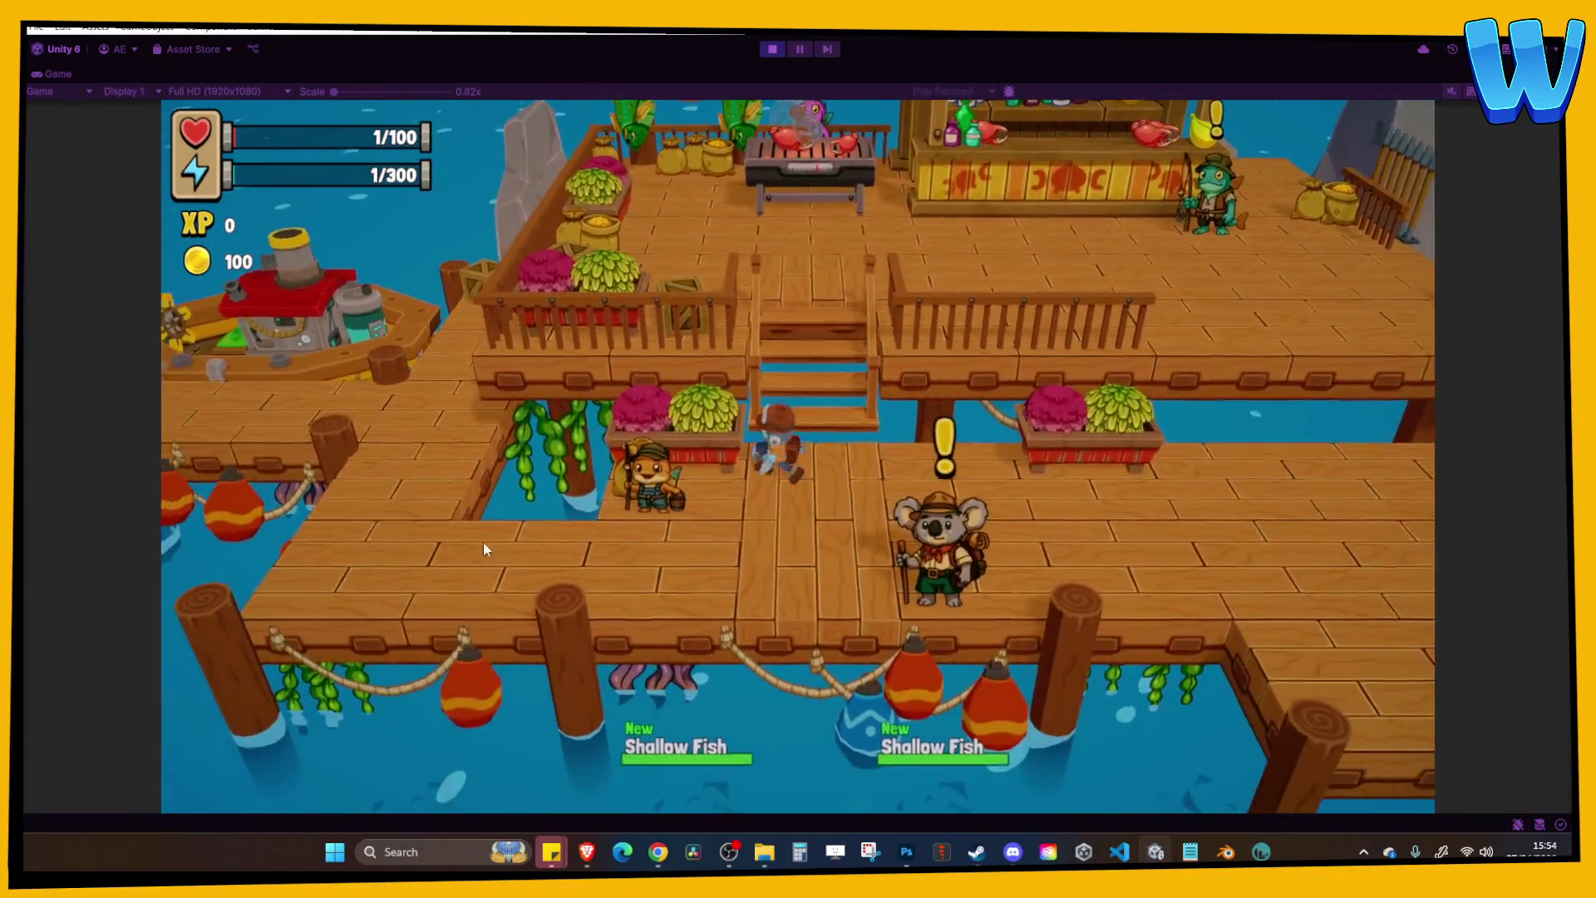
click(745, 312)
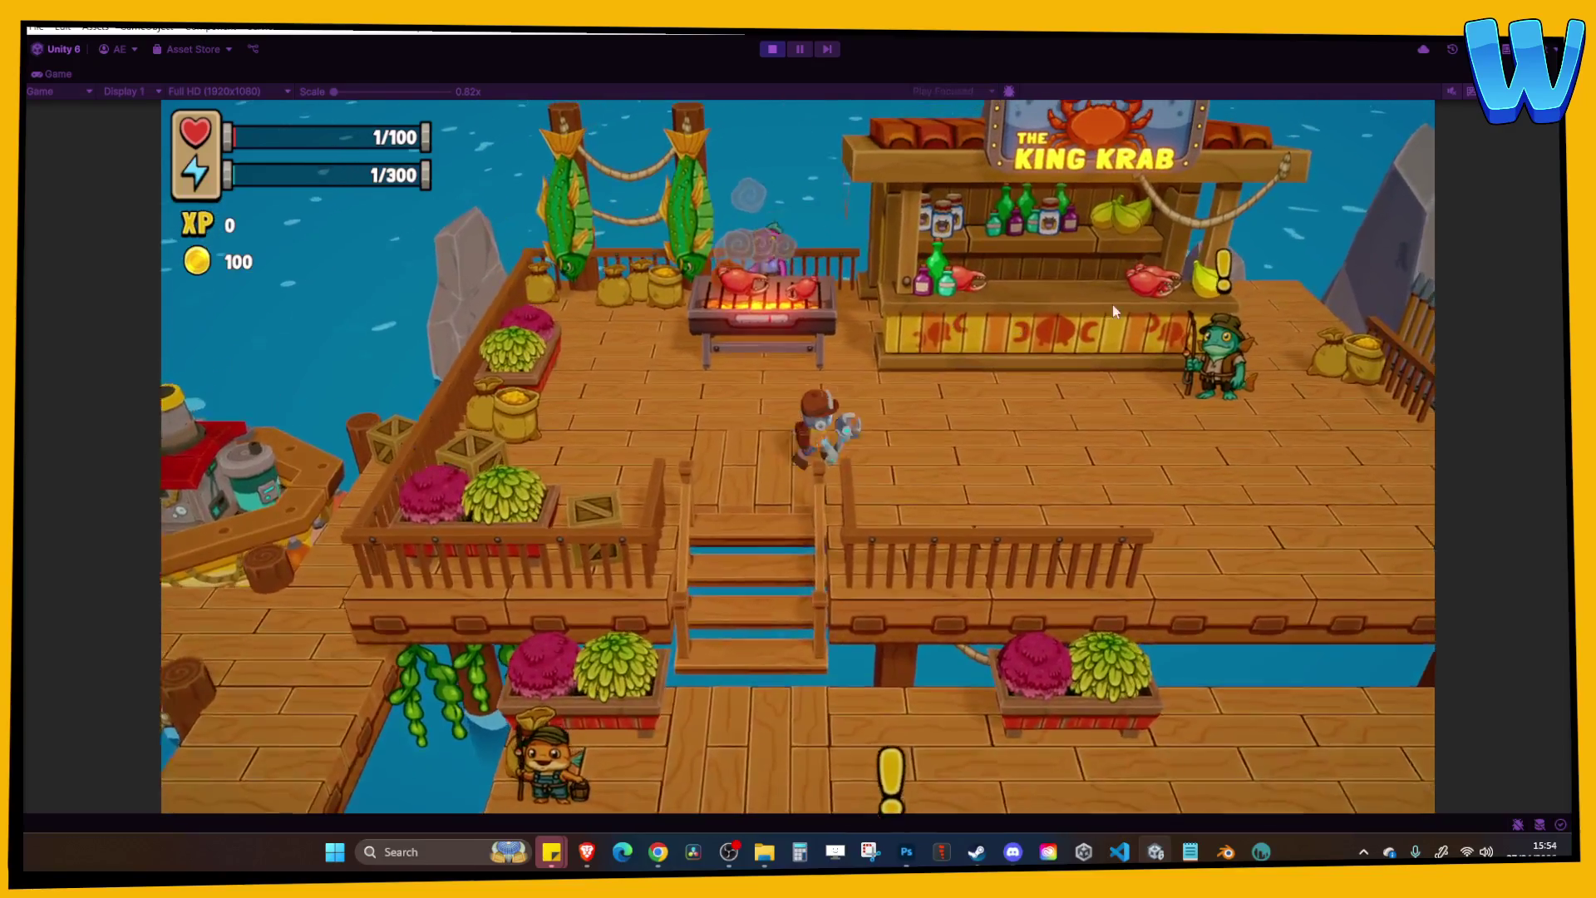
click(1112, 304)
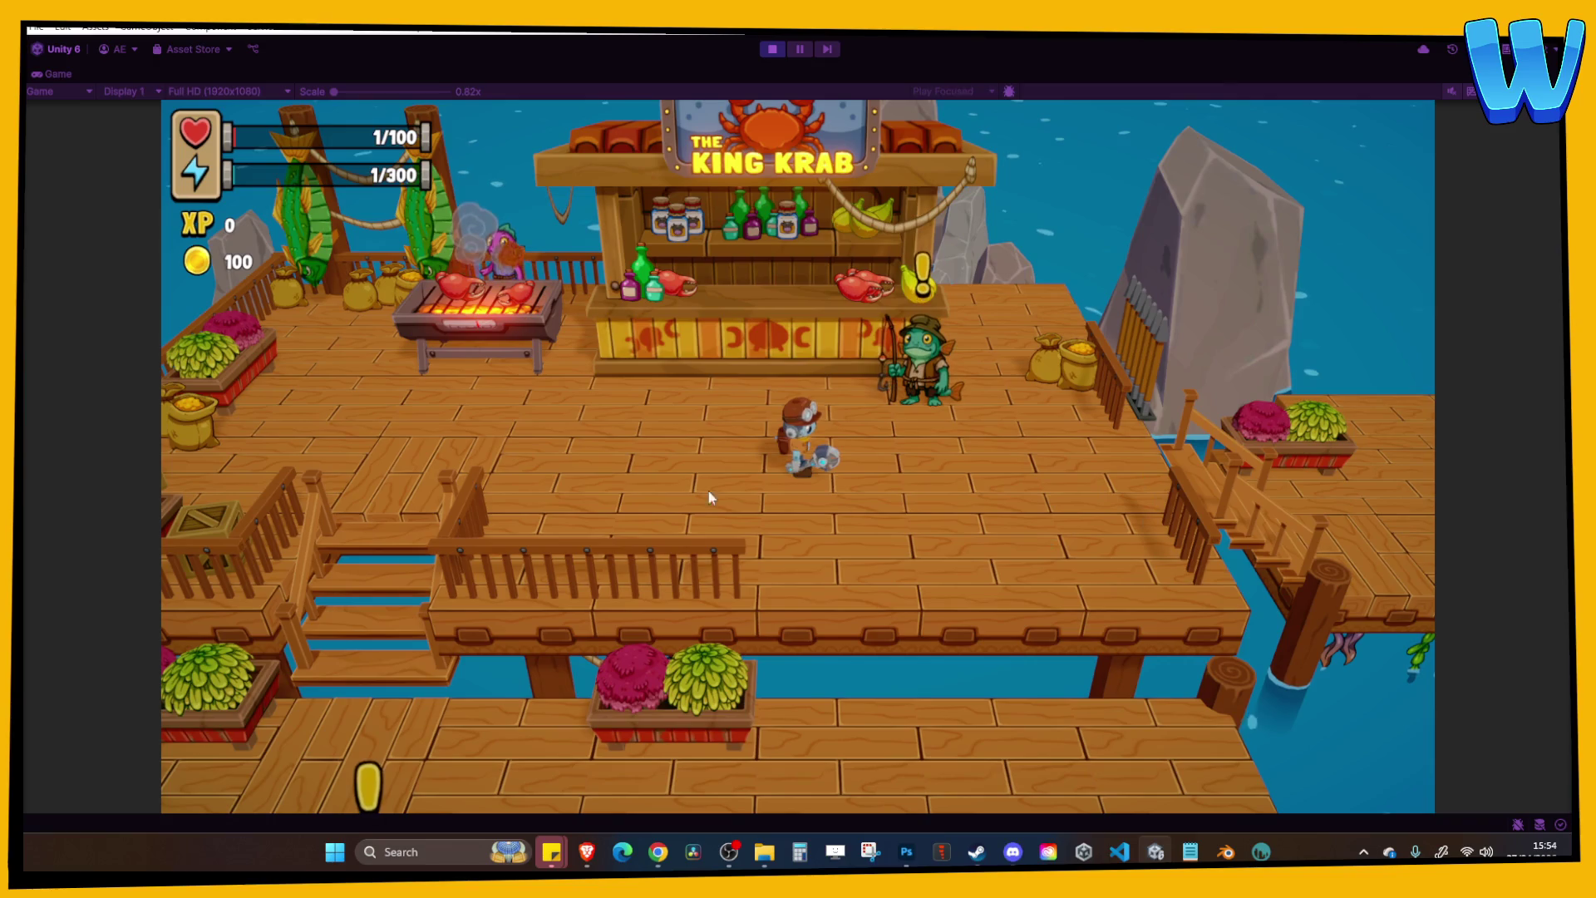
click(481, 421)
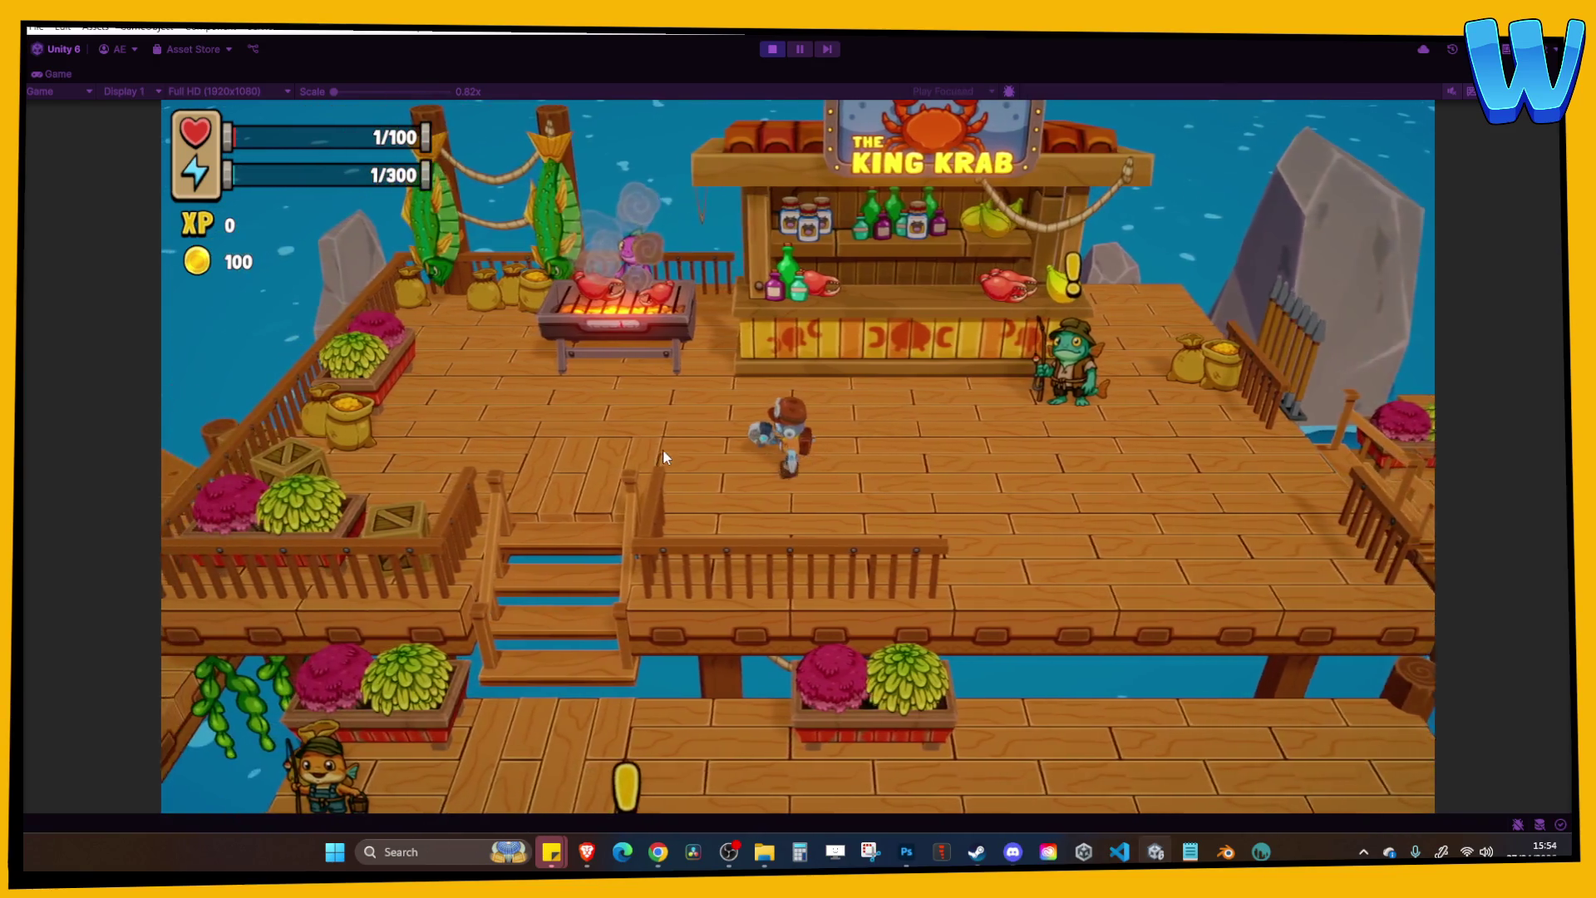
click(915, 394)
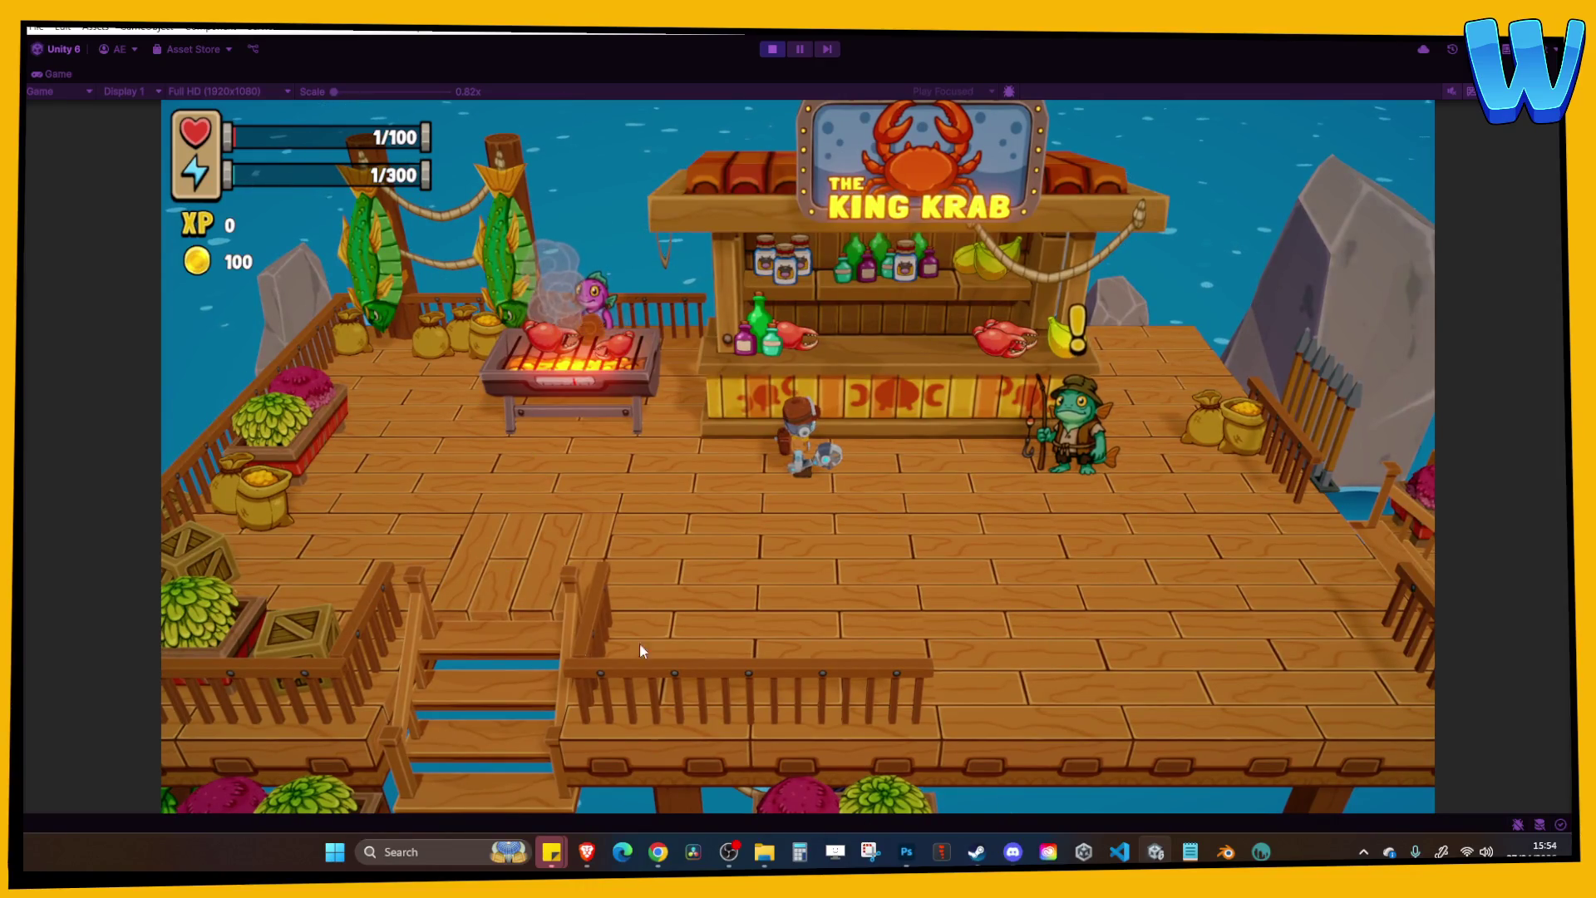
click(1031, 432)
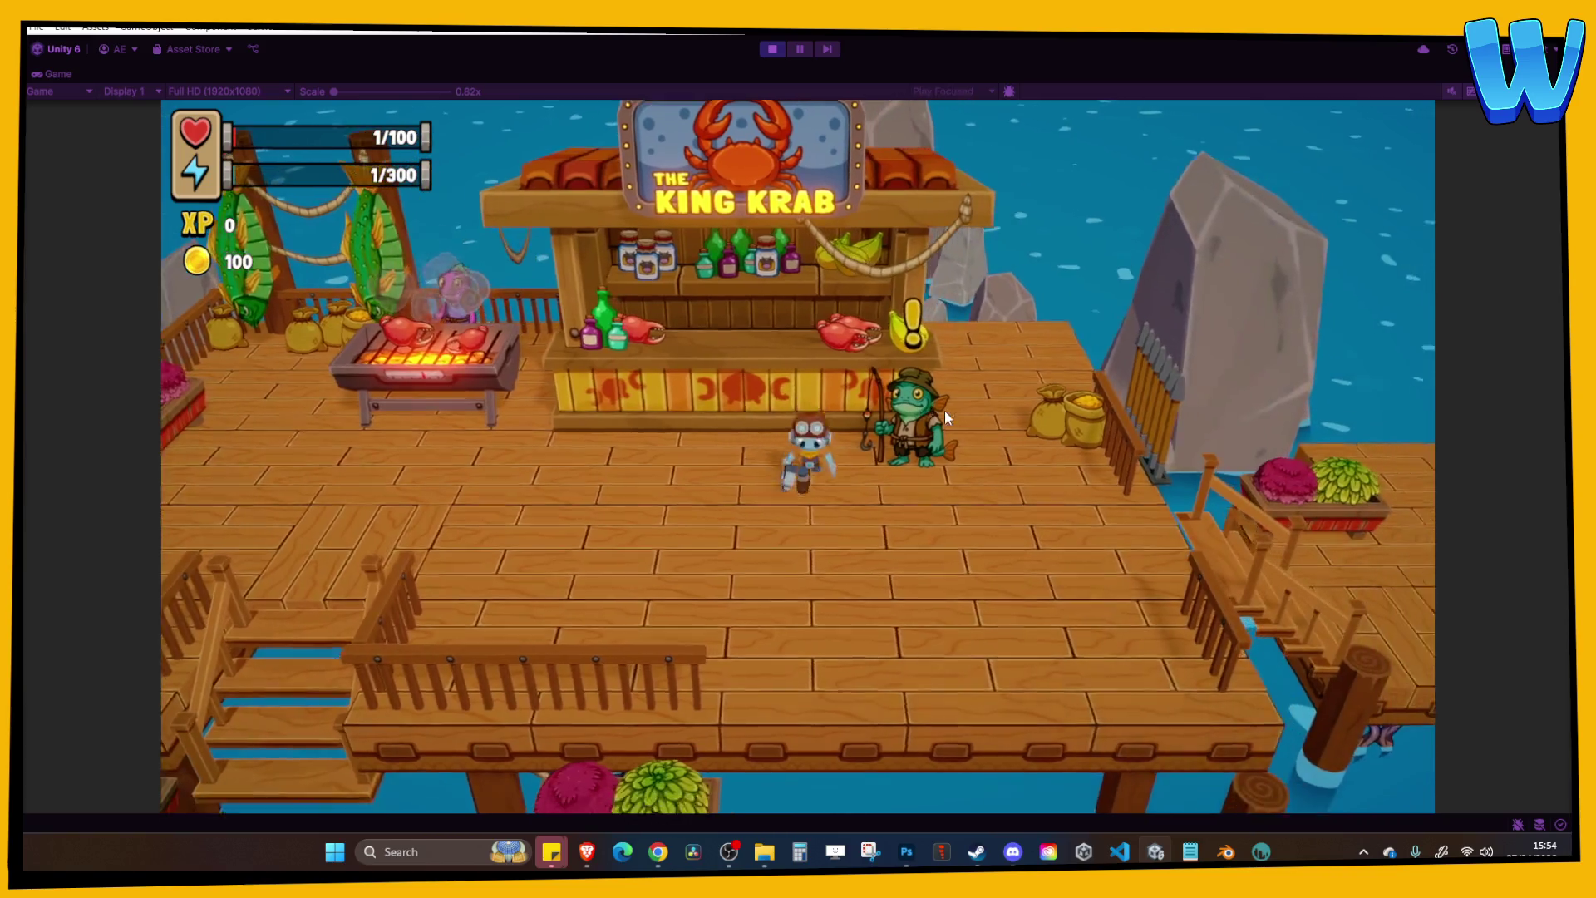
click(919, 432)
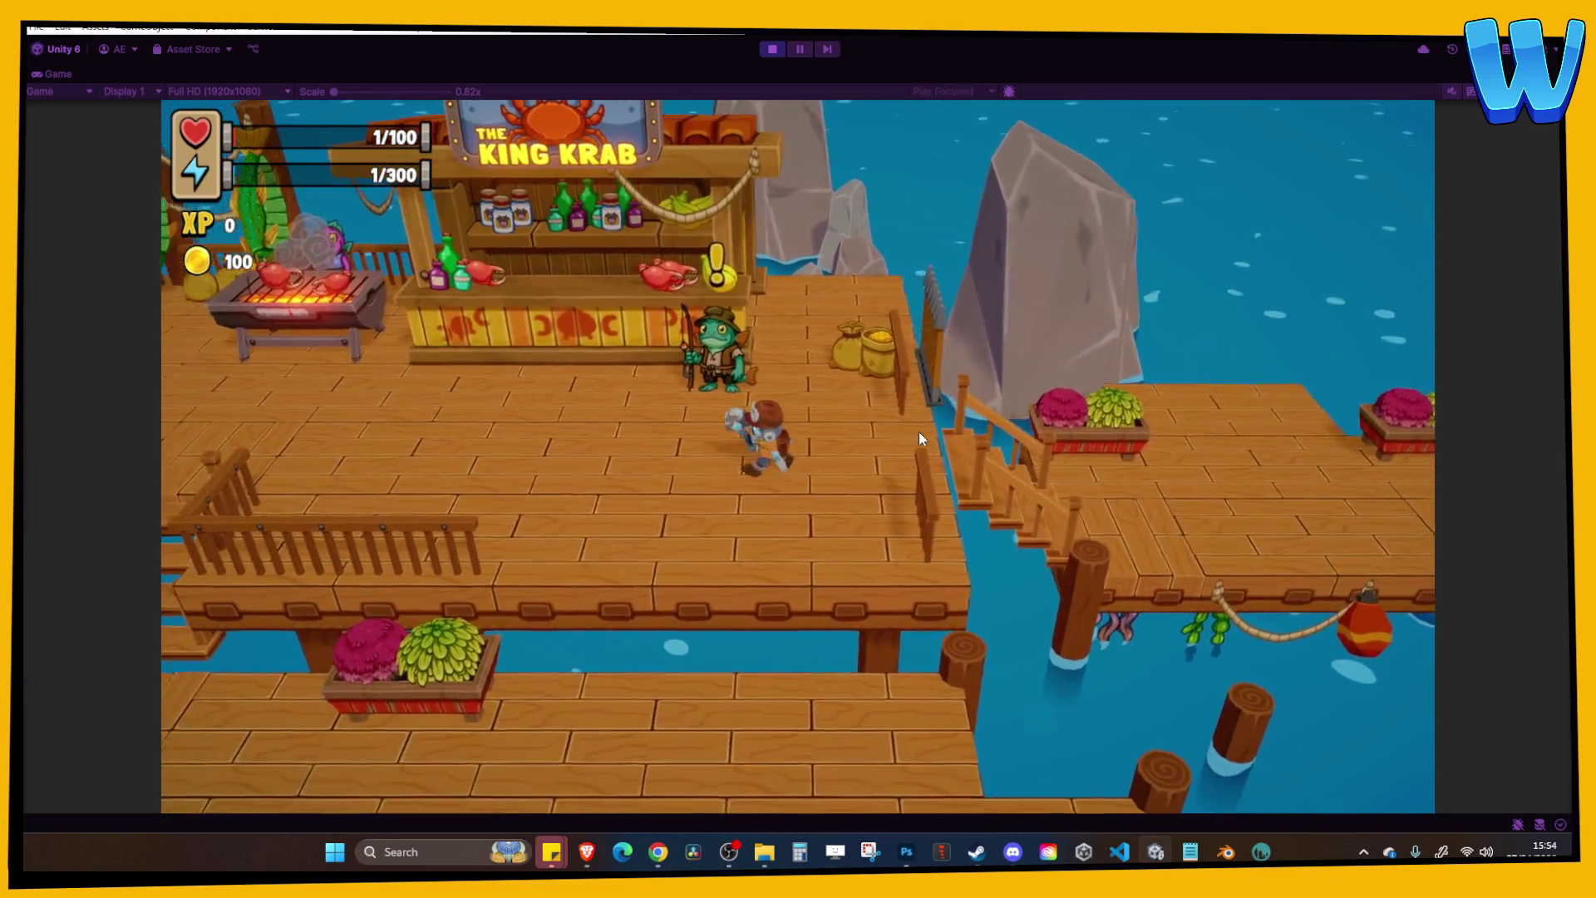
click(555, 314)
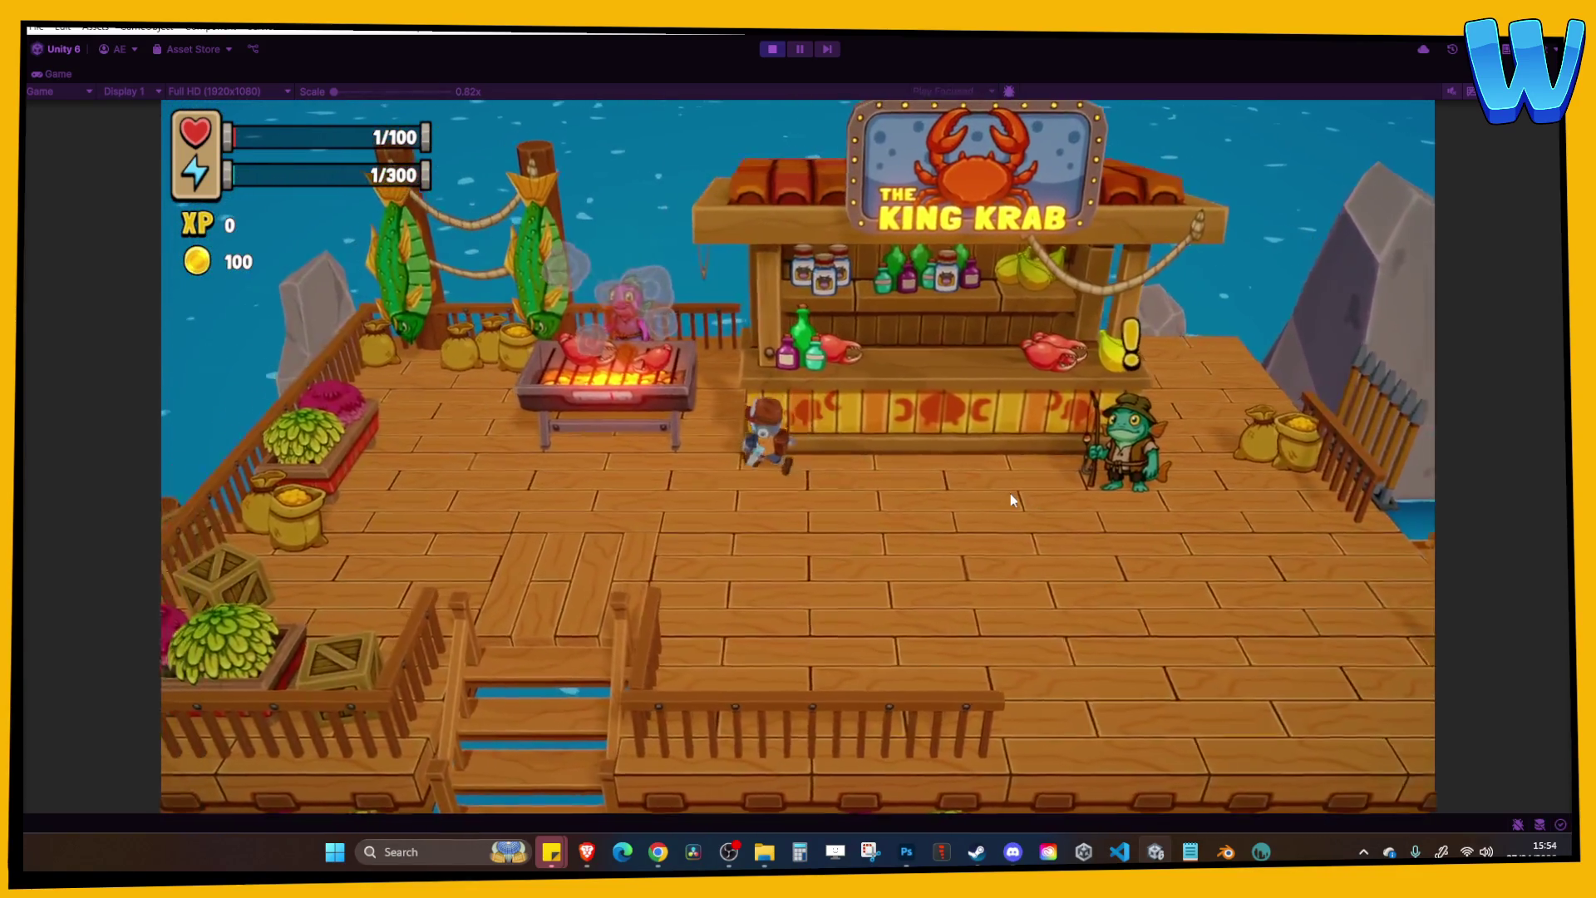
Collect kelp at the planters, raising coins to 101, then stop Play mode.
key(a)
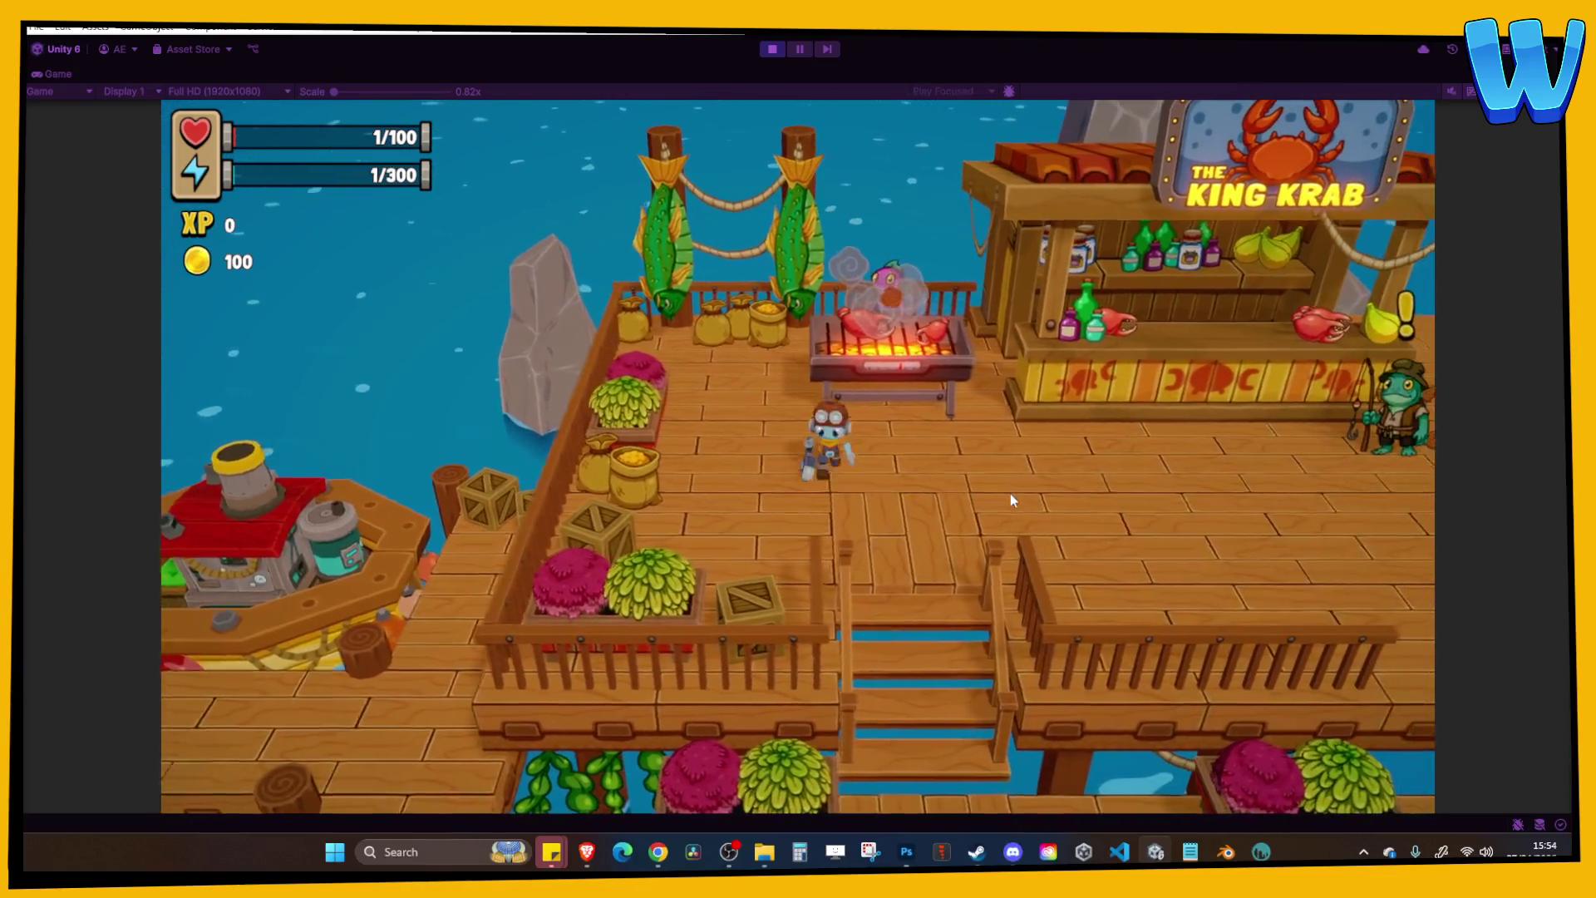
key(a)
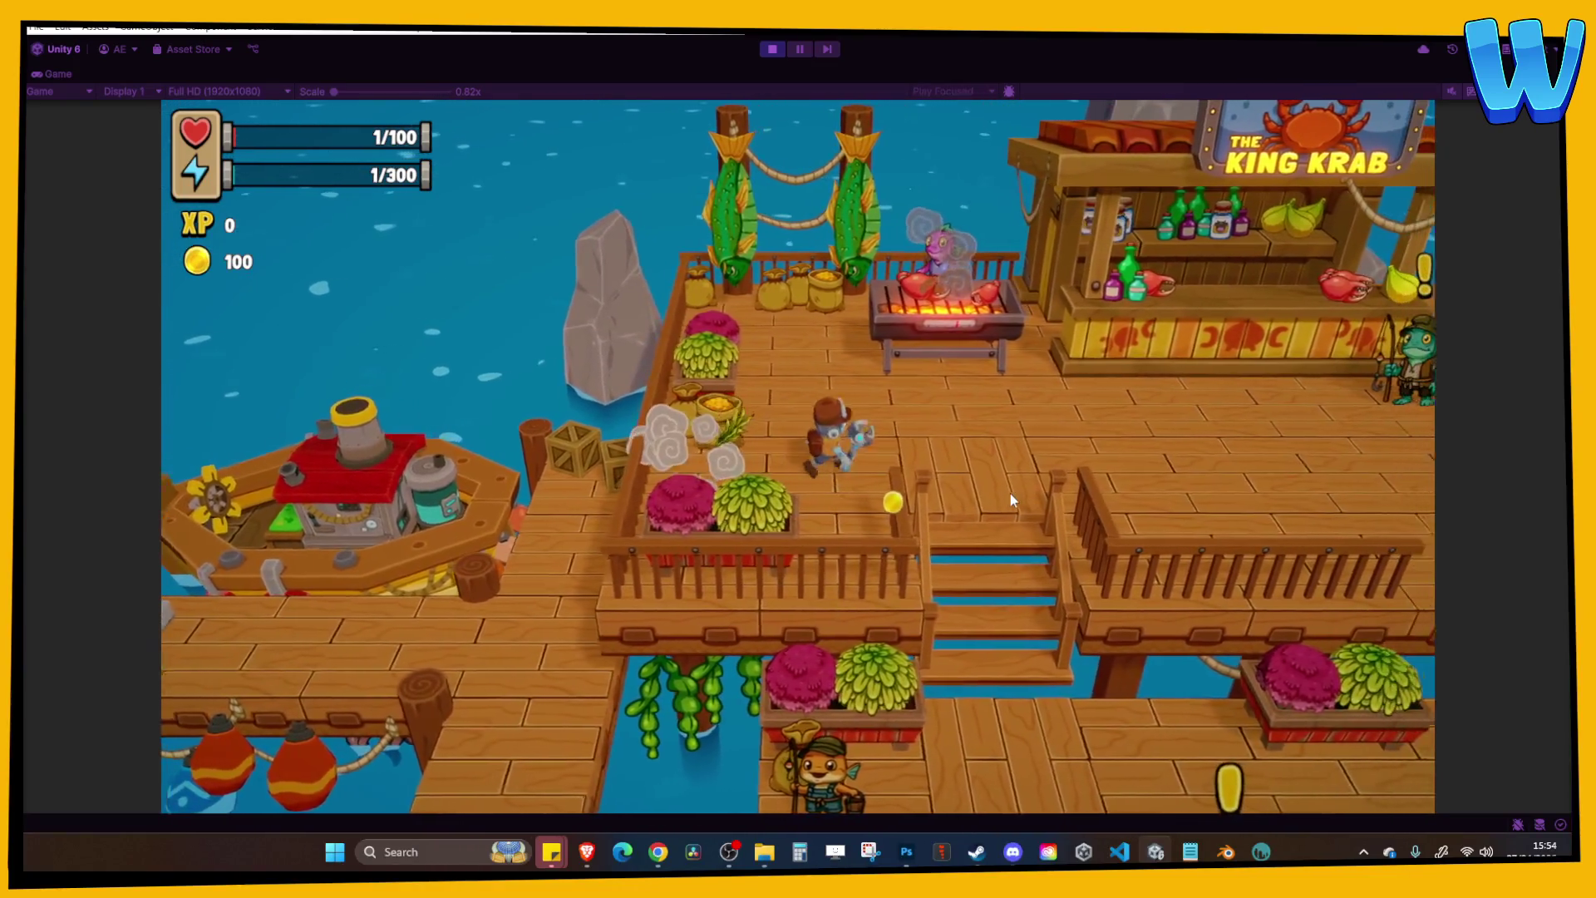
key(d)
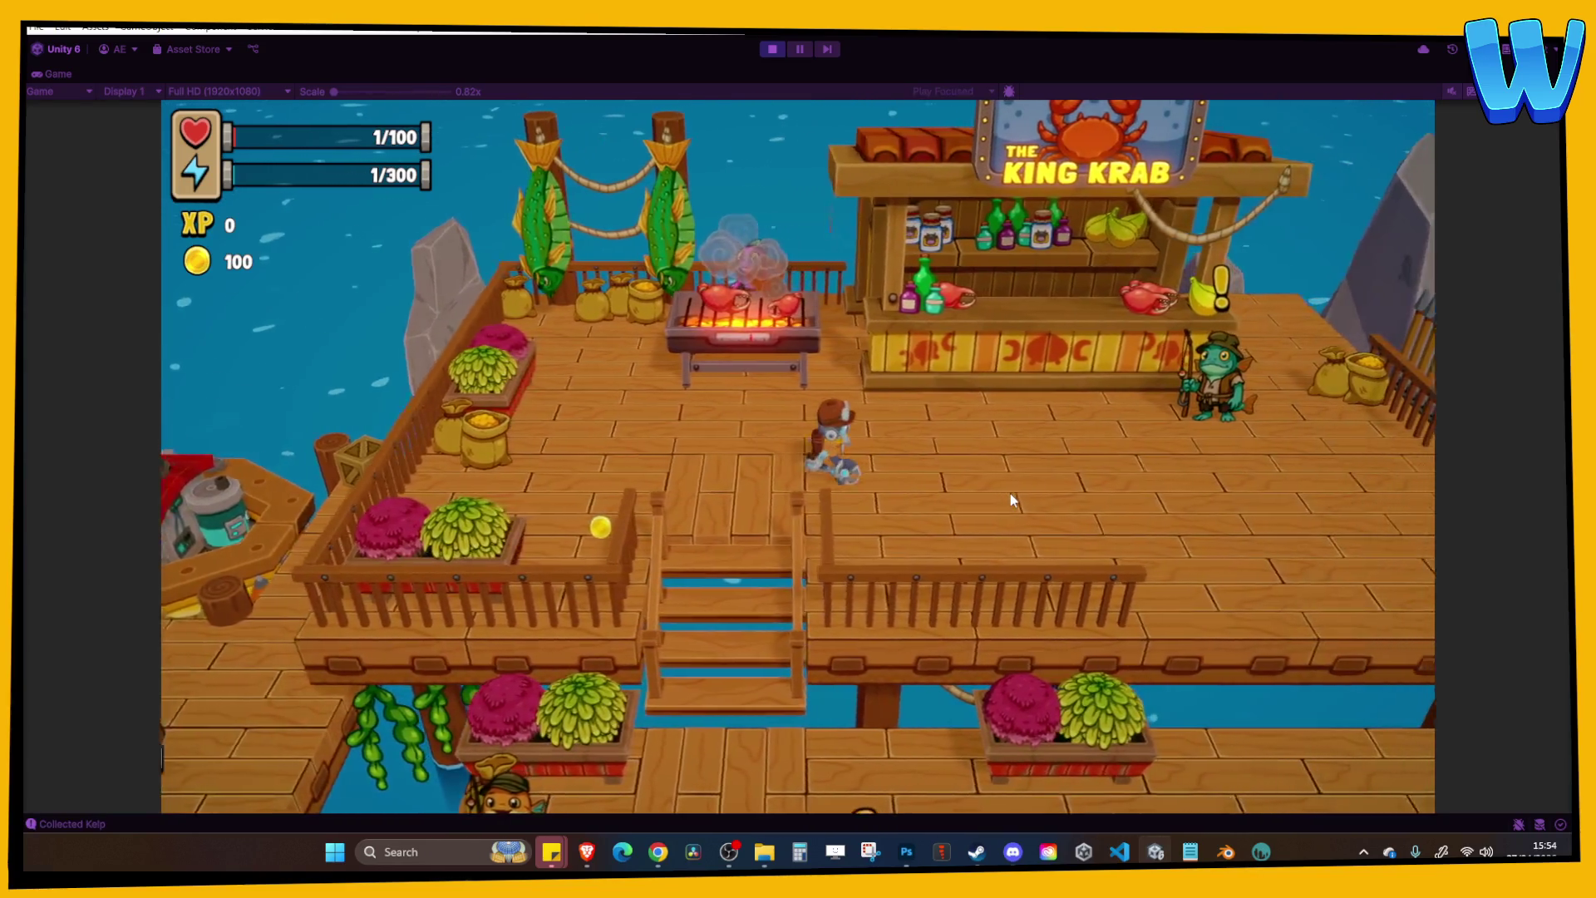
key(d)
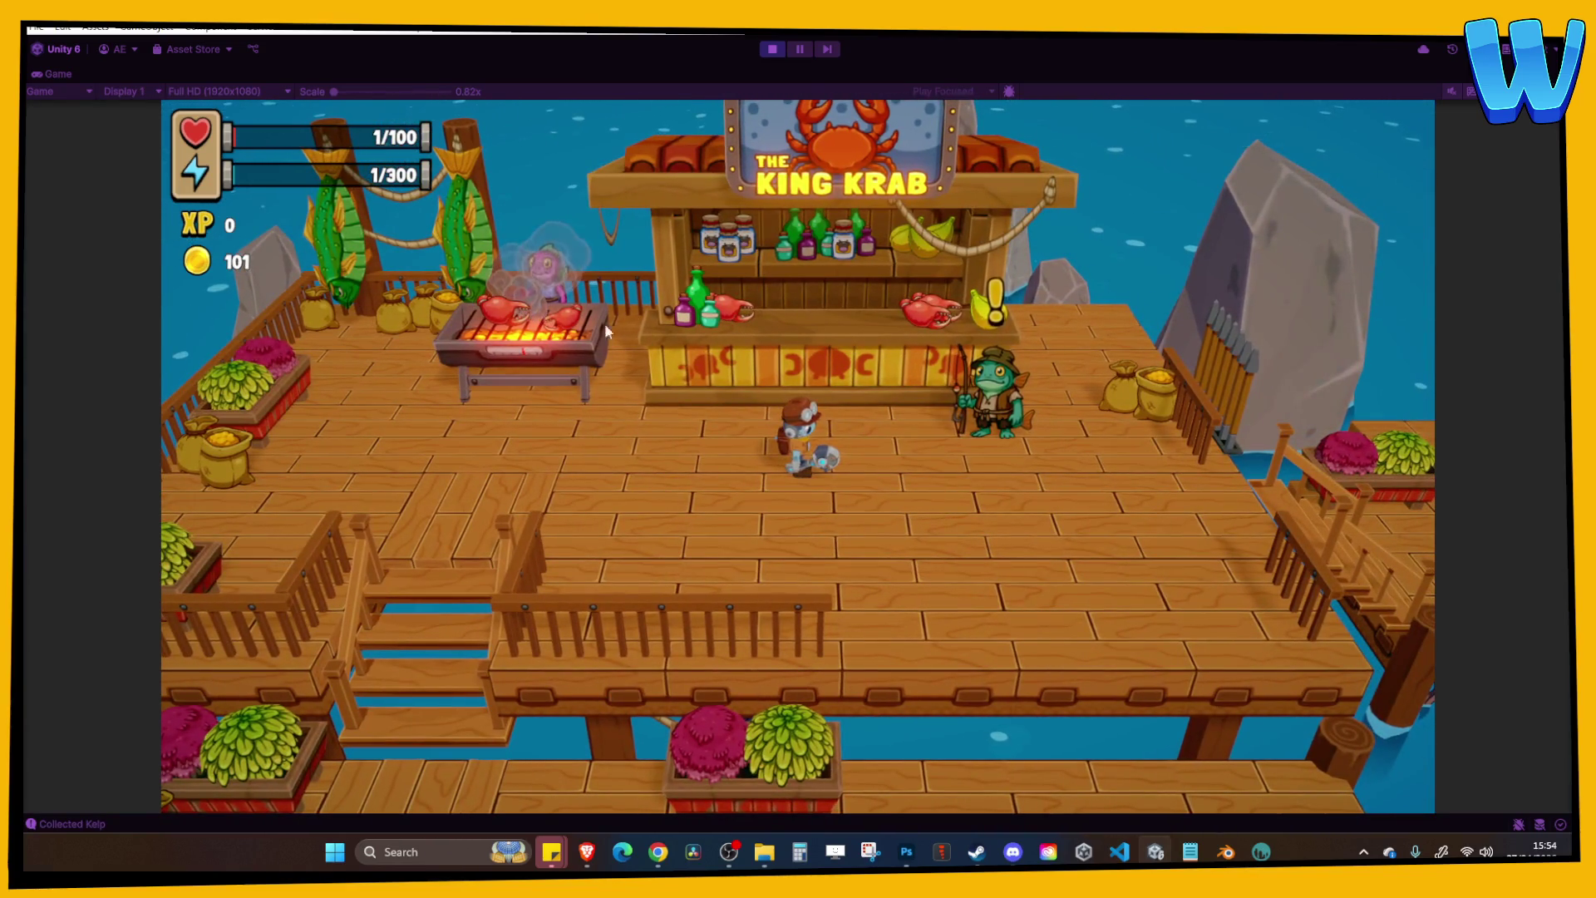
click(772, 49)
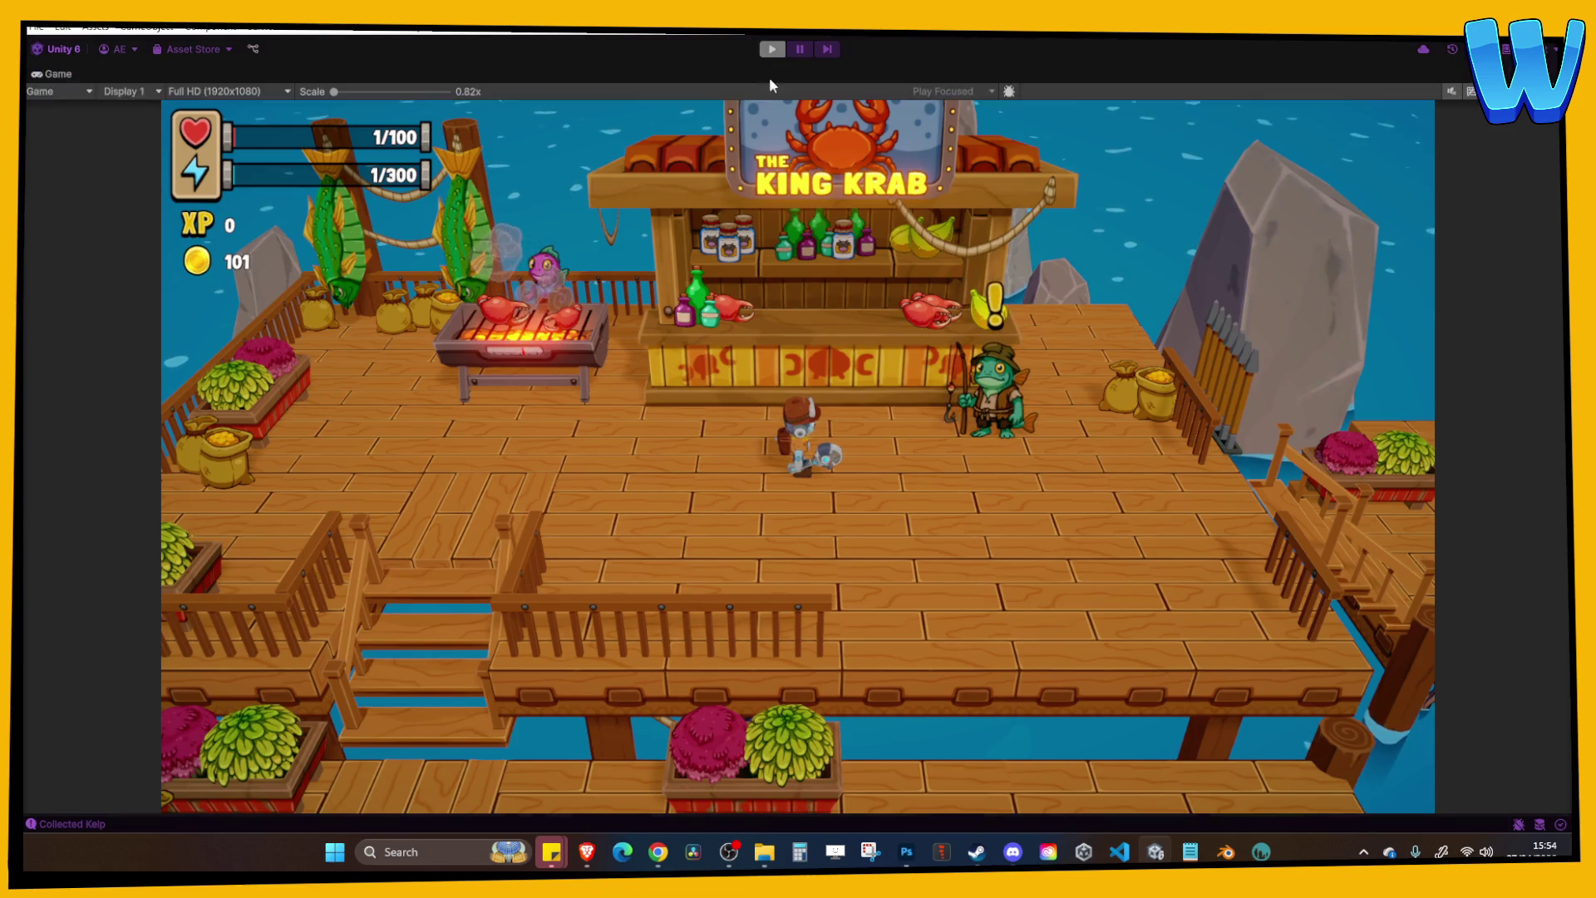
Duplicate The King Crab Sign and move the copy down onto the lower dock.
scroll(715, 243, down, 4)
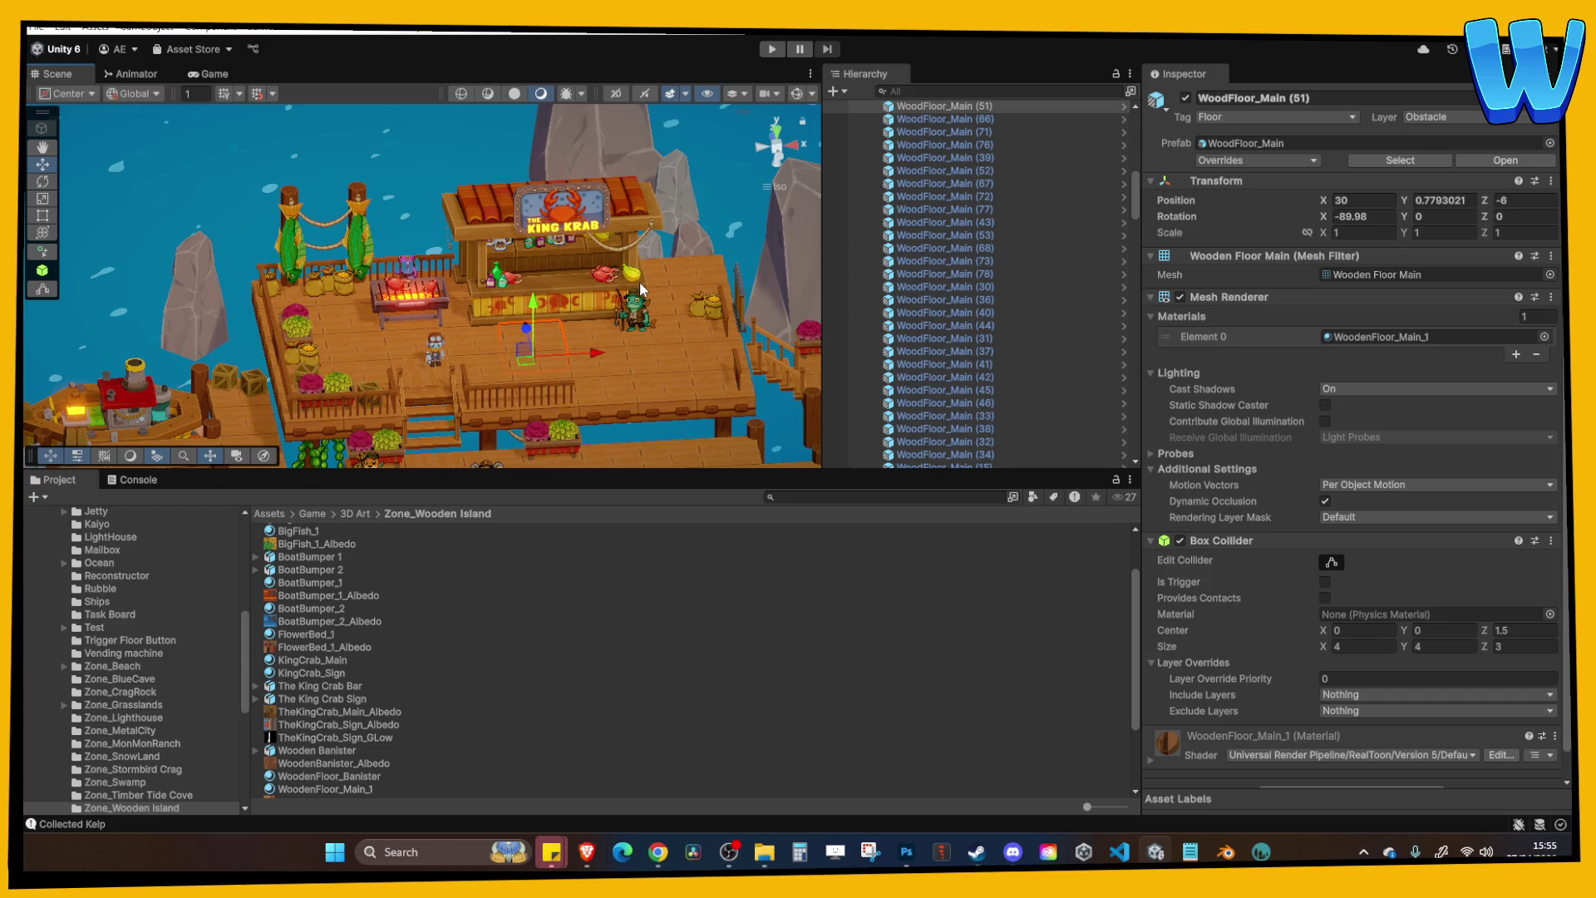
click(580, 199)
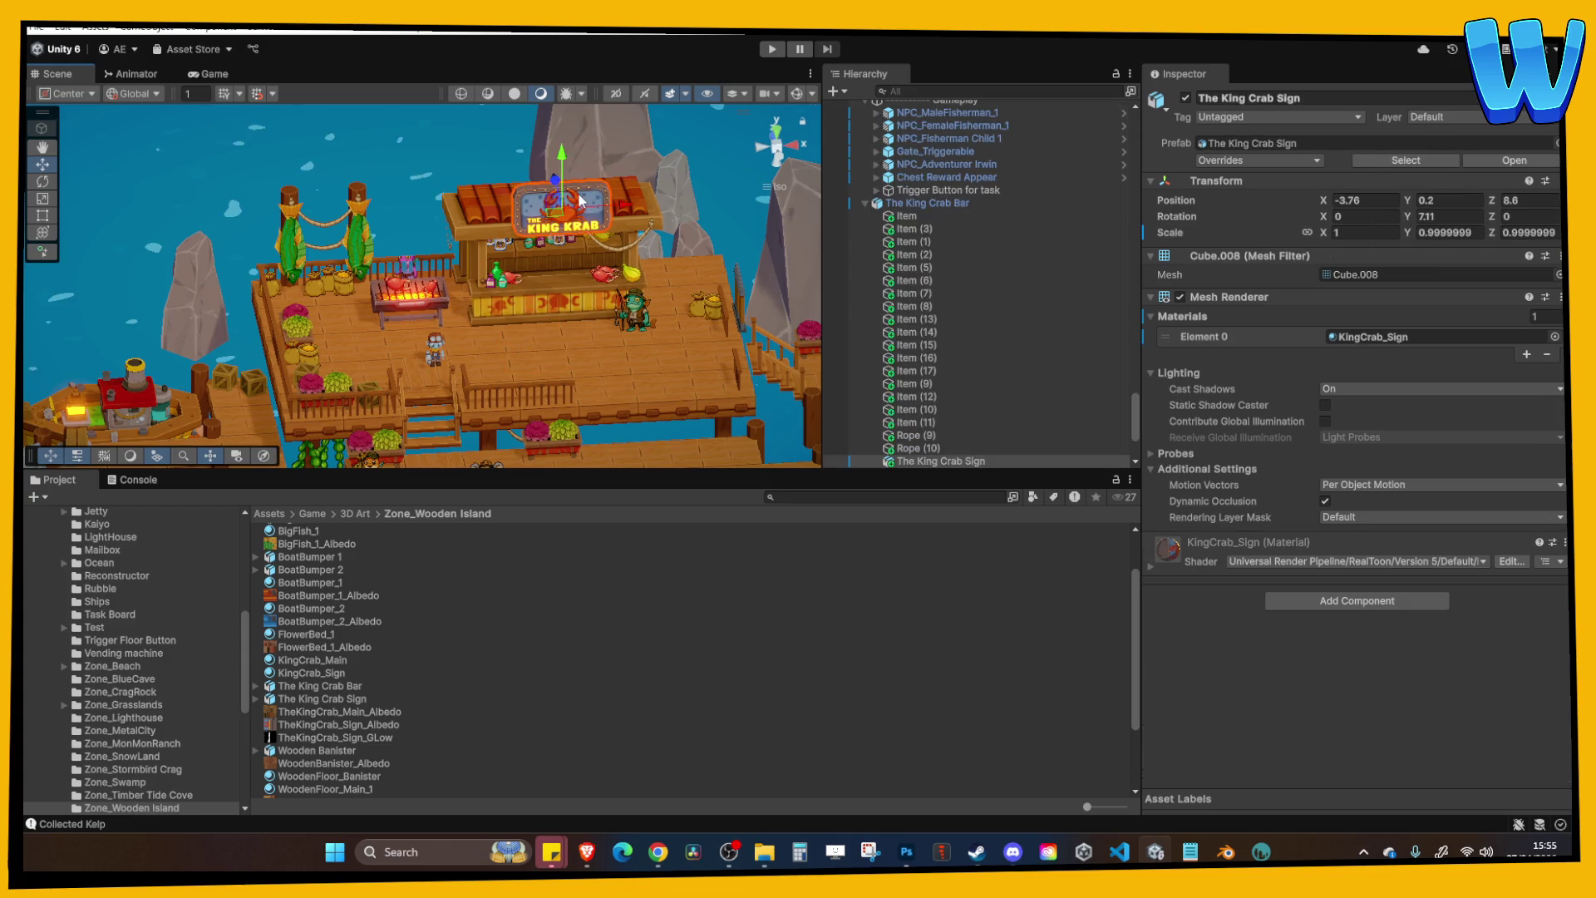
drag(658, 231, 594, 202)
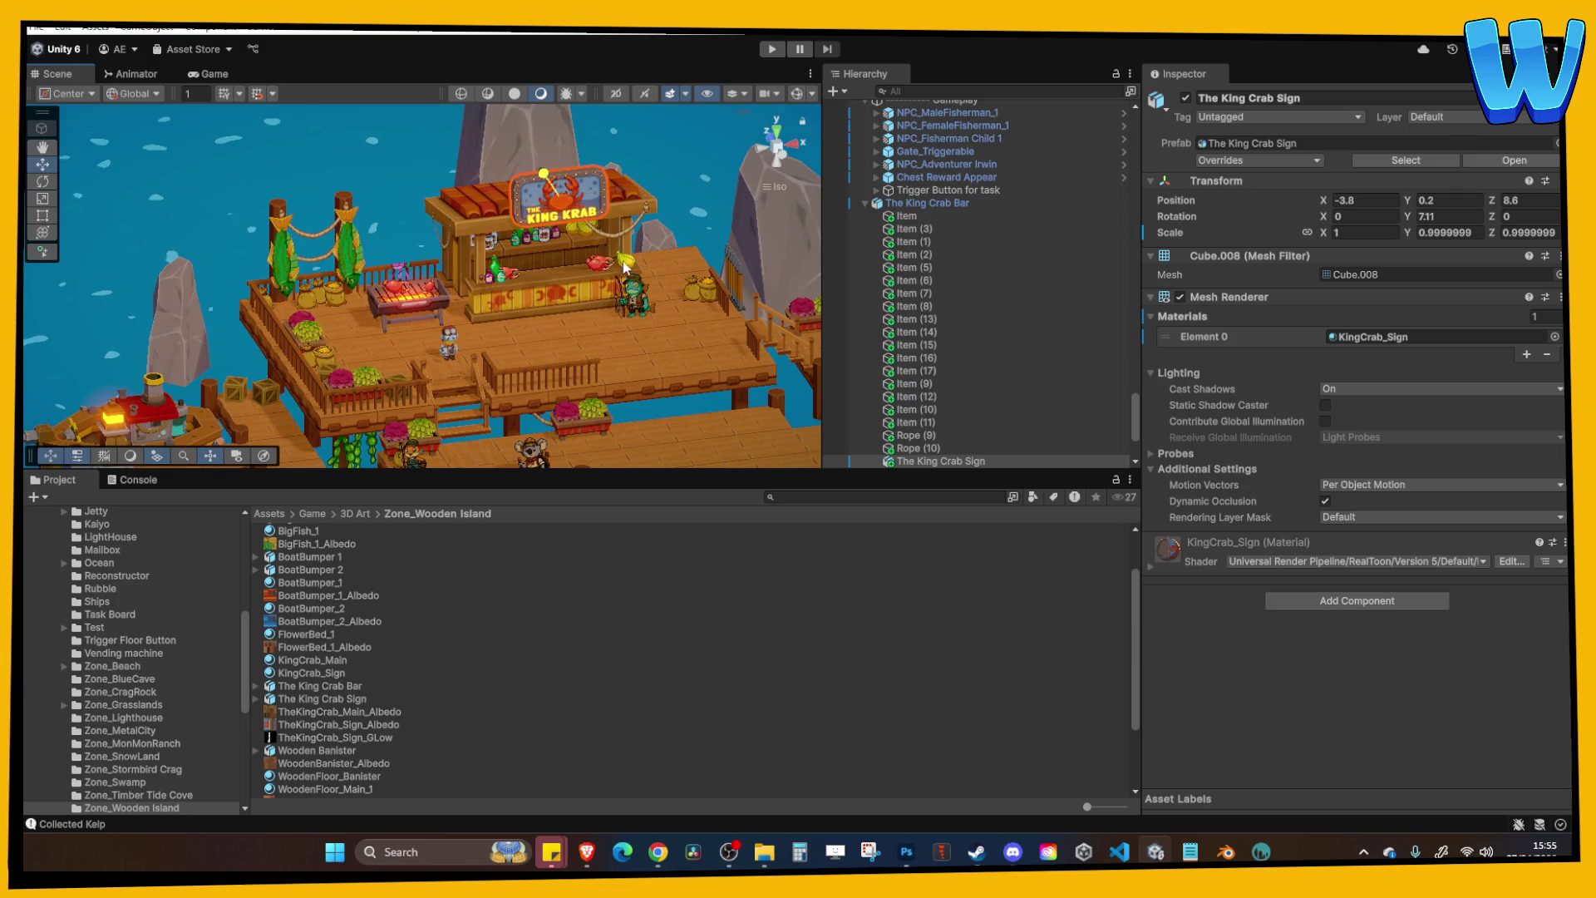
key(ctrl+d)
mouse_move(585, 216)
mouse_down()
mouse_move(697, 381)
mouse_move(641, 408)
mouse_move(585, 368)
mouse_move(555, 383)
mouse_up()
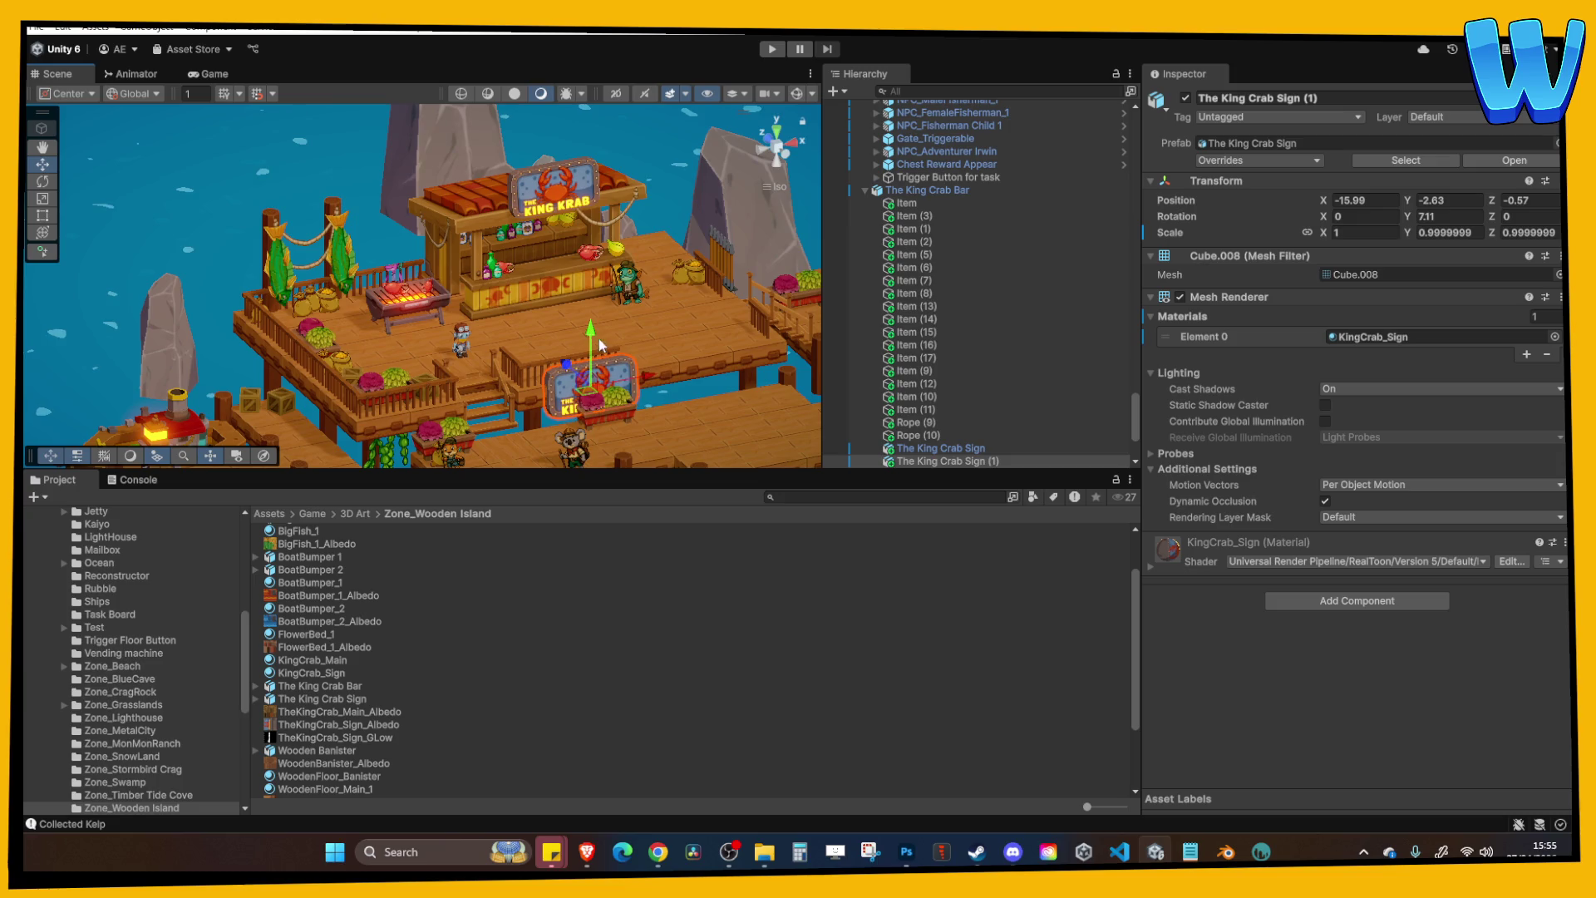
Select a flower bed, a deck plank, and then The King Crab Bar.
click(590, 390)
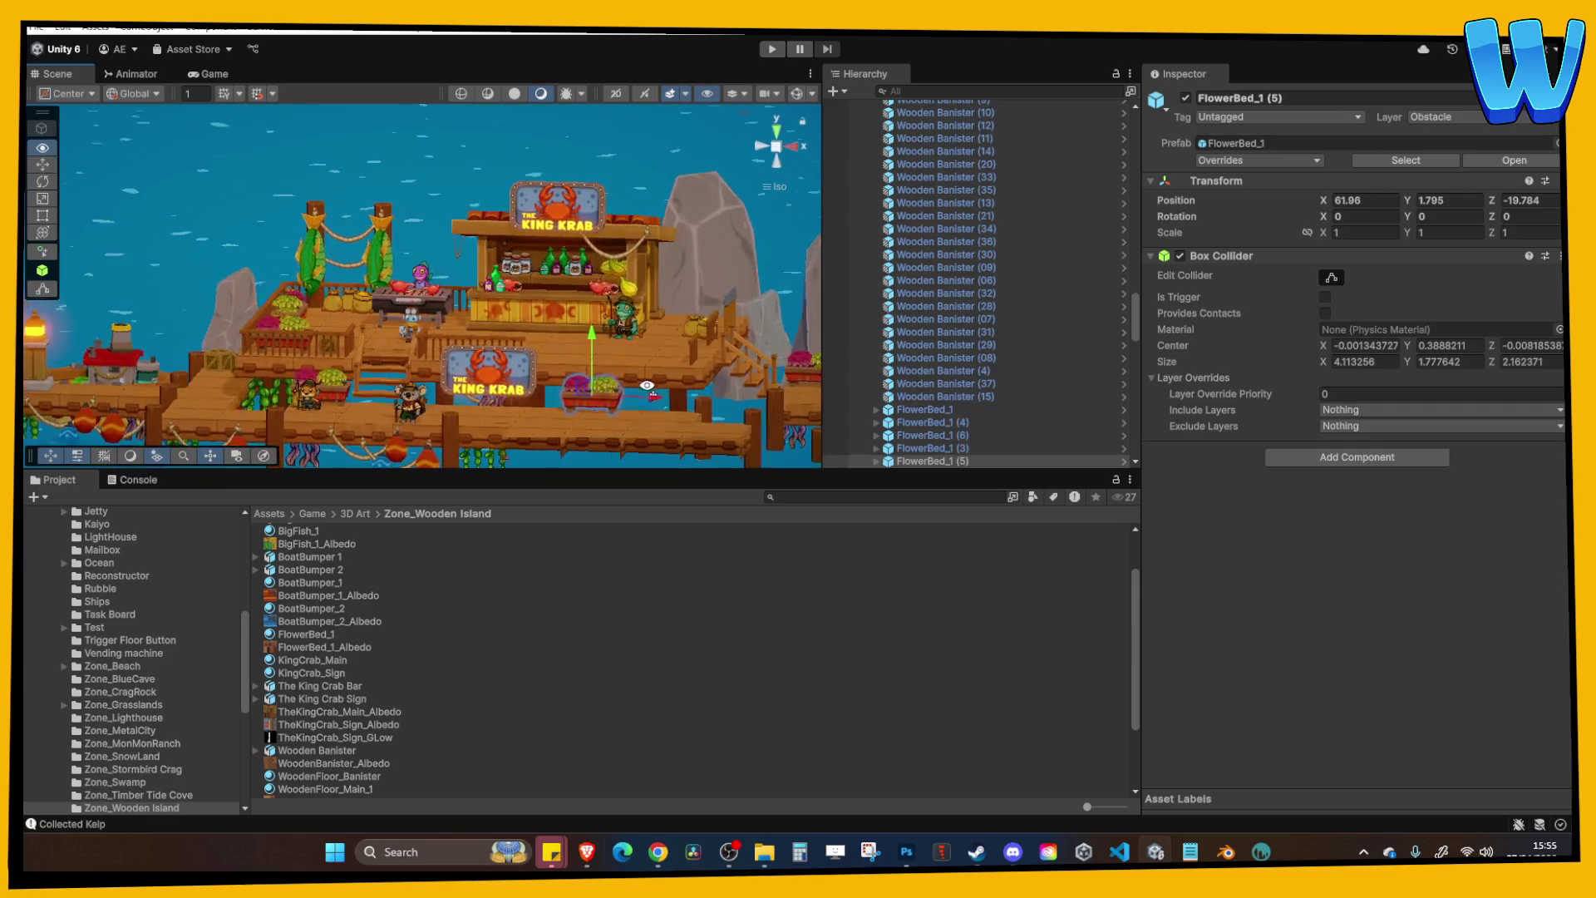
click(672, 393)
click(672, 393)
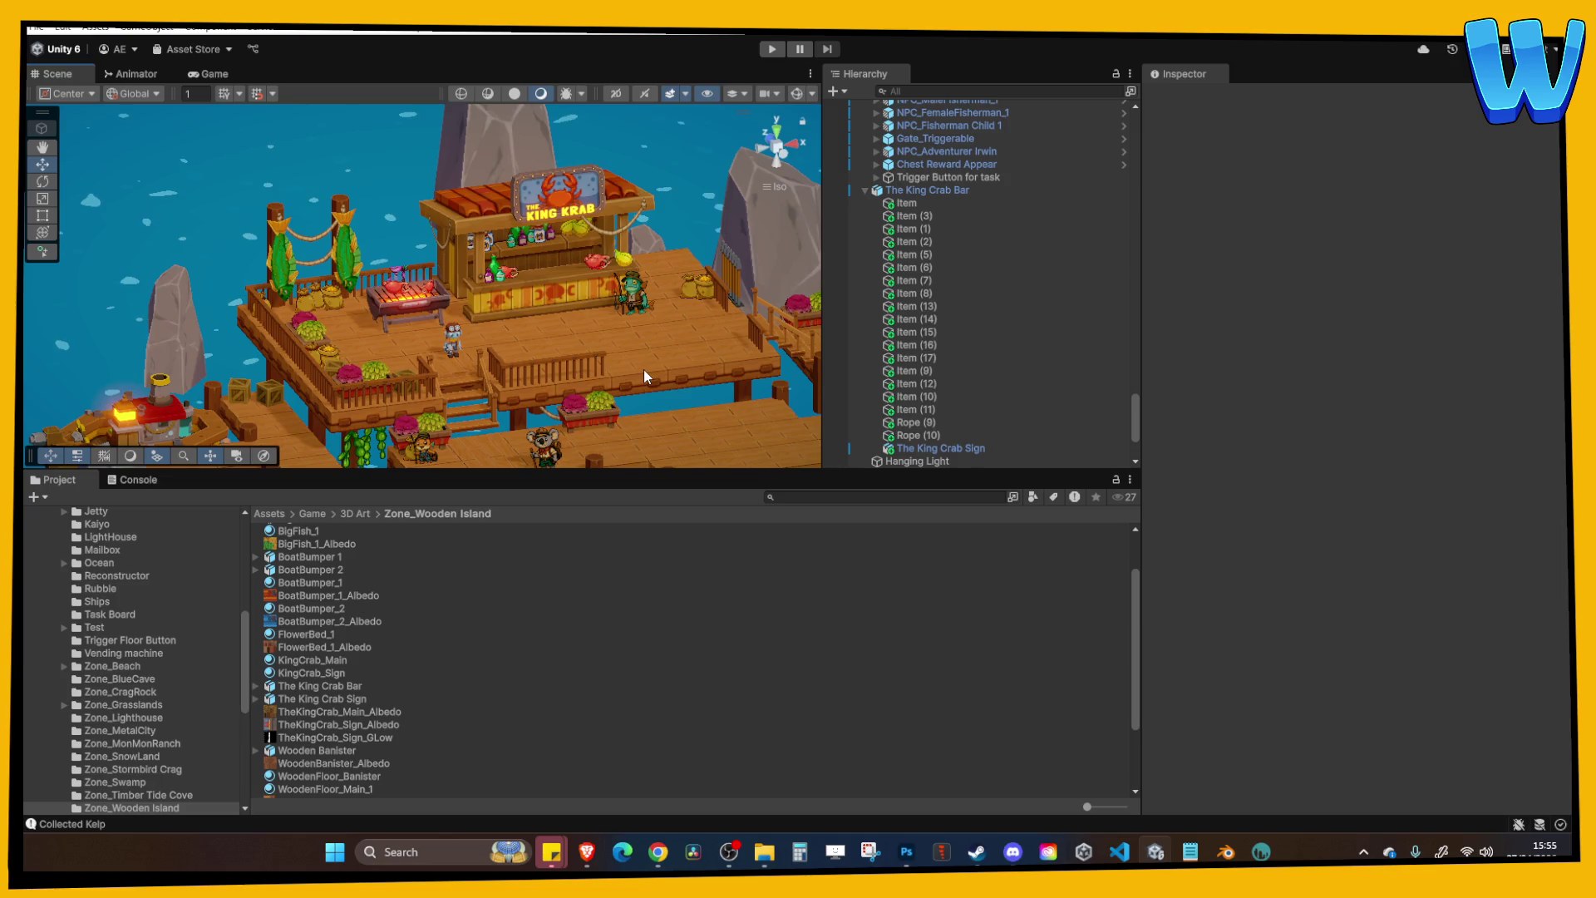
scroll(537, 329, up, 10)
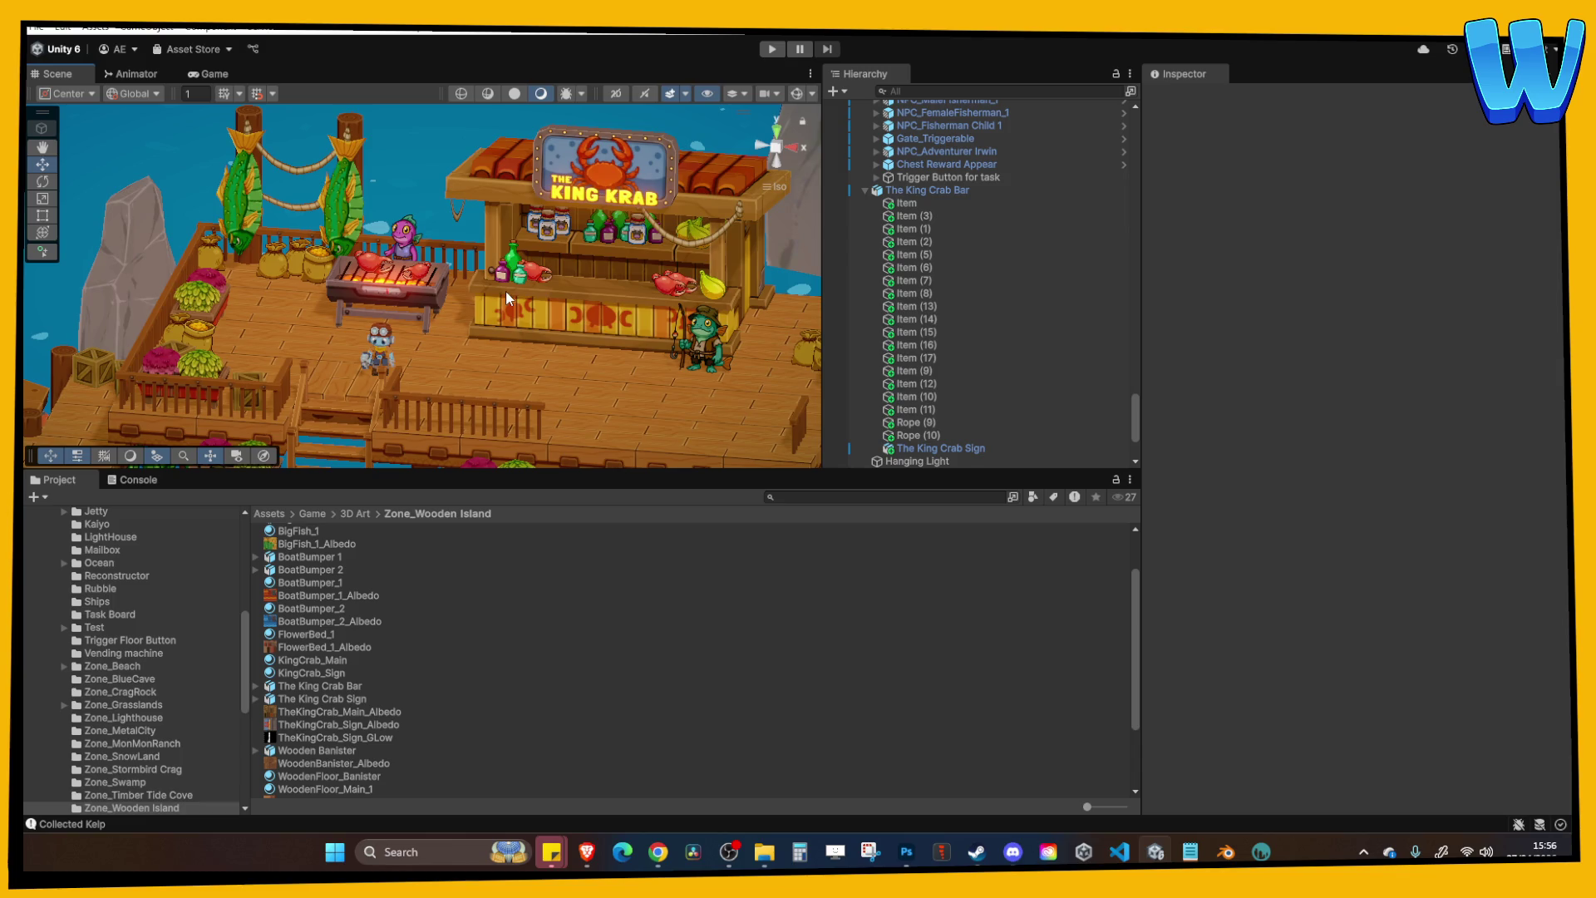
scroll(273, 318, up, 1)
click(517, 327)
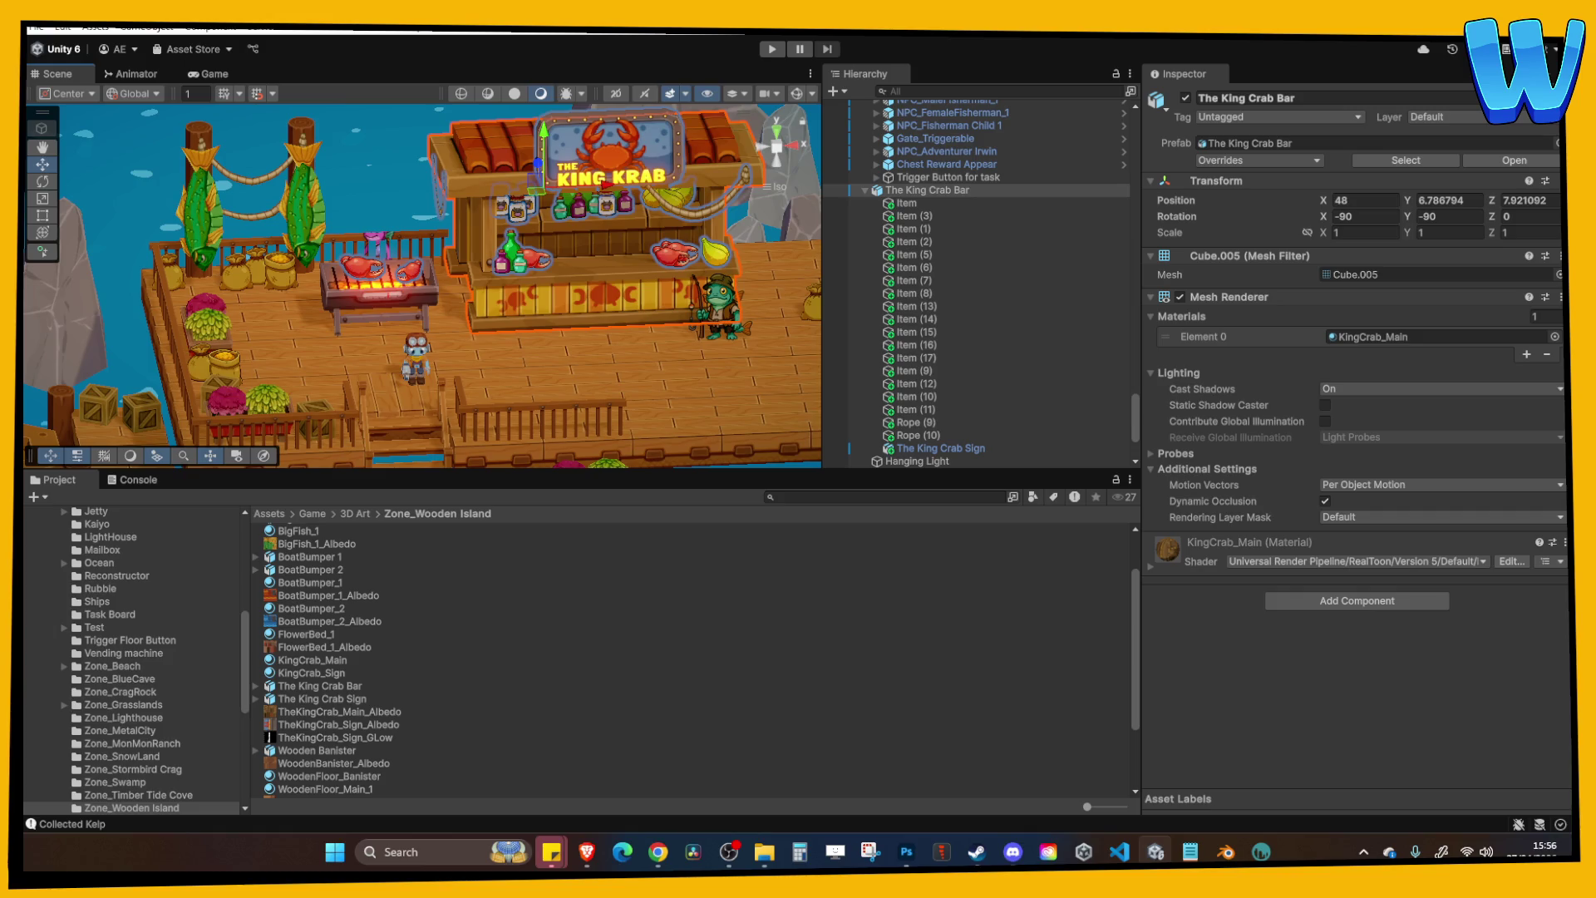
mouse_move(596, 424)
mouse_down()
mouse_move(569, 450)
mouse_move(485, 358)
mouse_move(535, 386)
mouse_move(522, 360)
mouse_move(545, 331)
mouse_move(513, 292)
mouse_move(528, 441)
mouse_move(467, 277)
mouse_move(574, 372)
mouse_move(719, 413)
mouse_move(395, 389)
mouse_move(349, 293)
mouse_up()
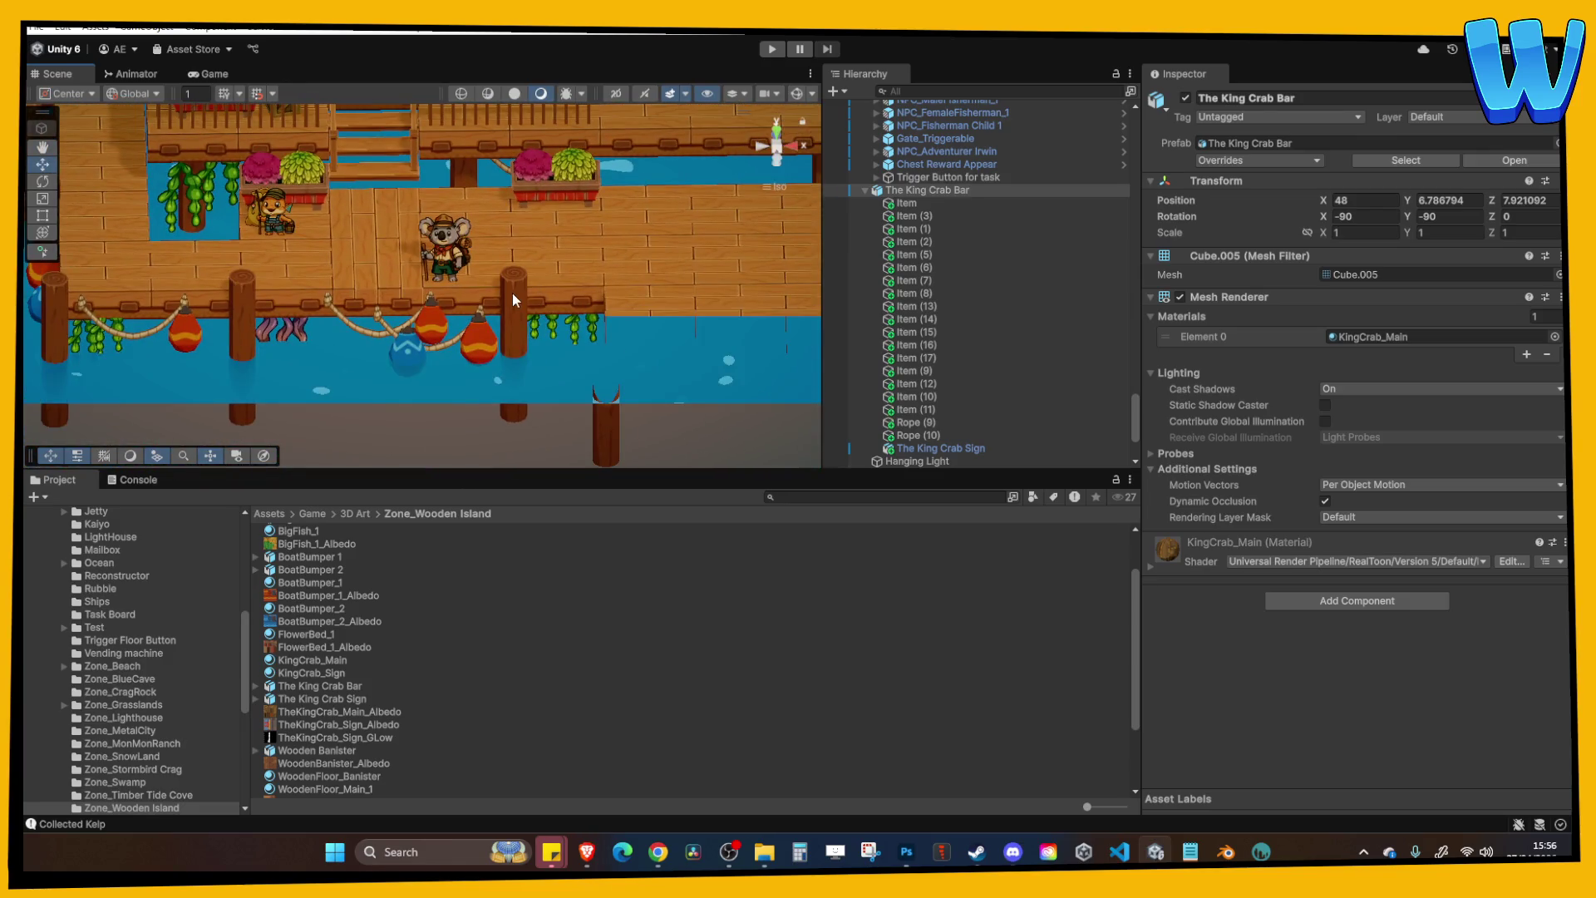
click(514, 295)
click(800, 398)
Duplicate a WoodenPillar and scale the copy down into a short, wide stump.
key(ctrl+d)
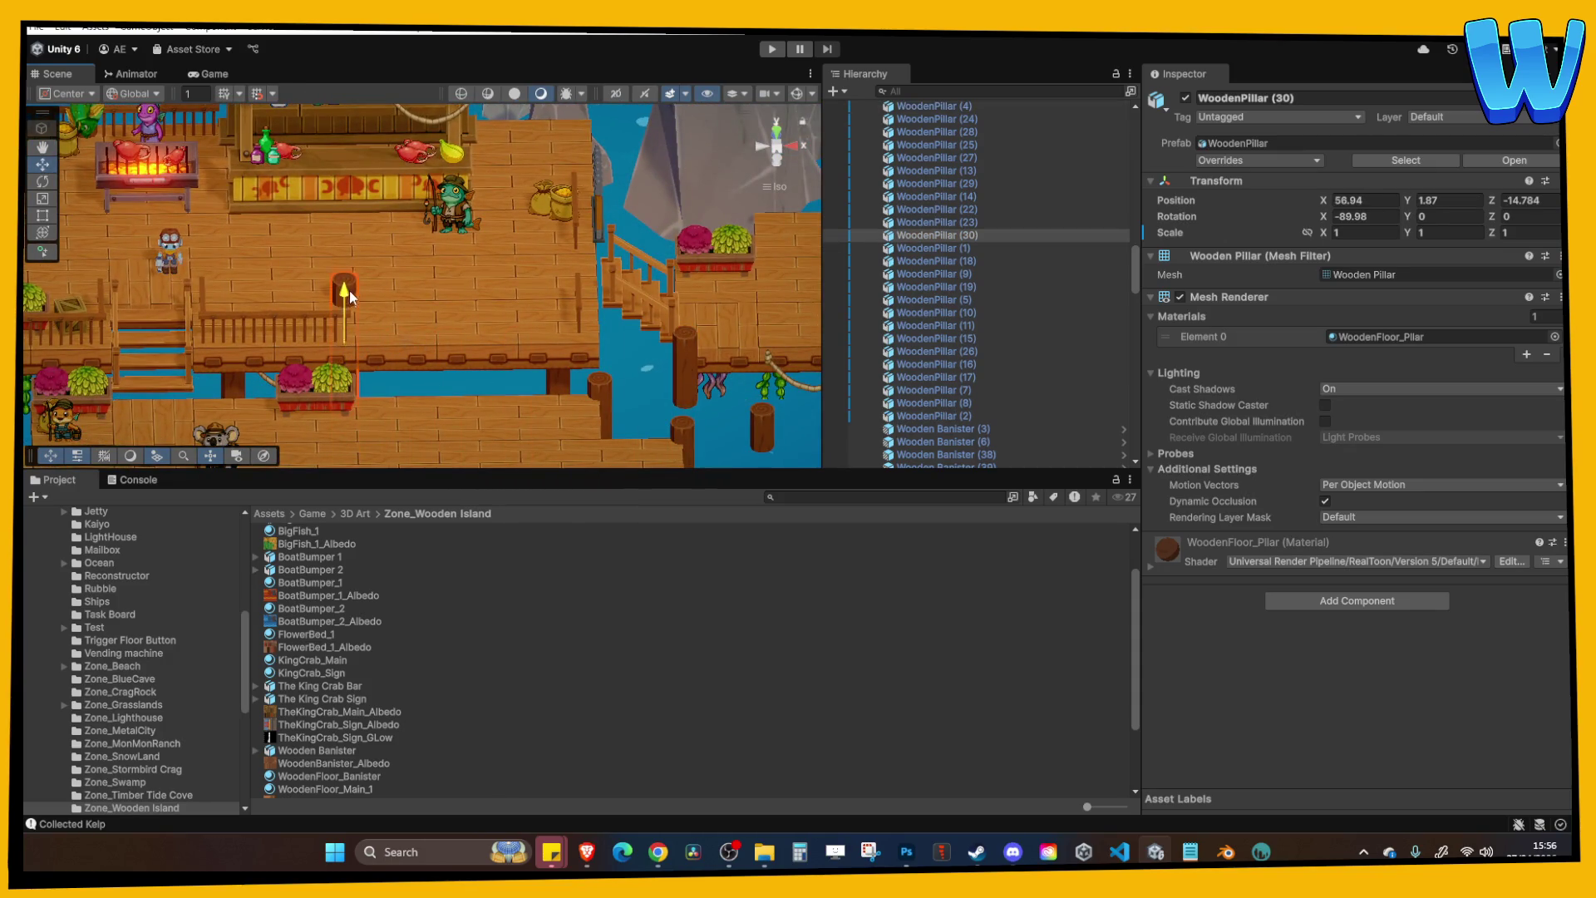
key(z)
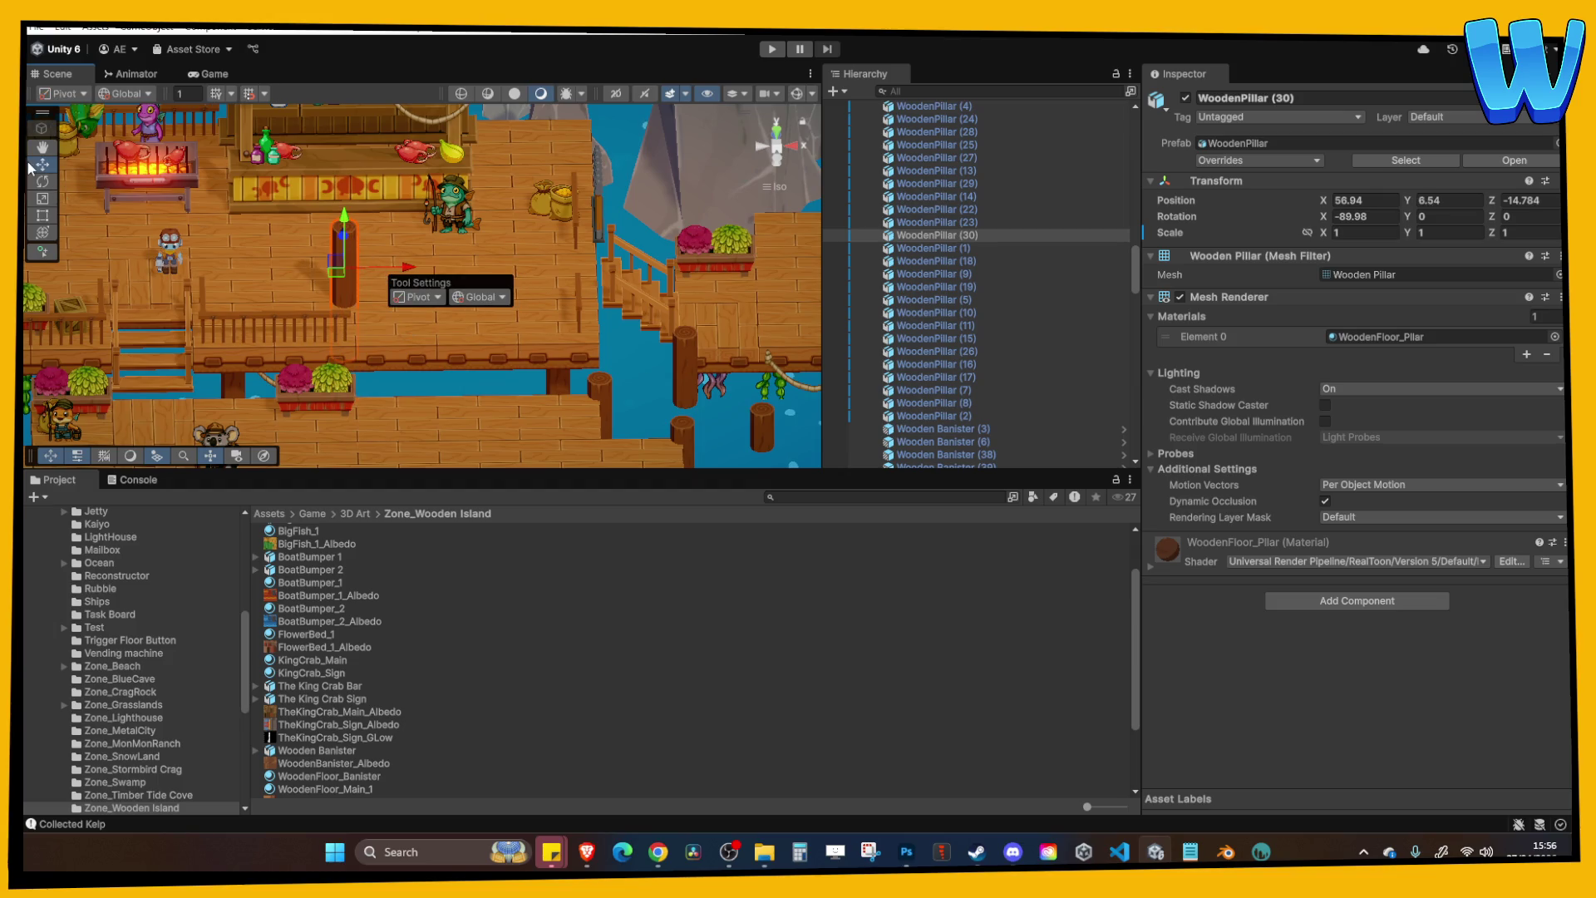
click(43, 199)
mouse_move(345, 215)
mouse_down()
mouse_move(348, 266)
mouse_move(357, 223)
mouse_up()
scroll(425, 293, up, 5)
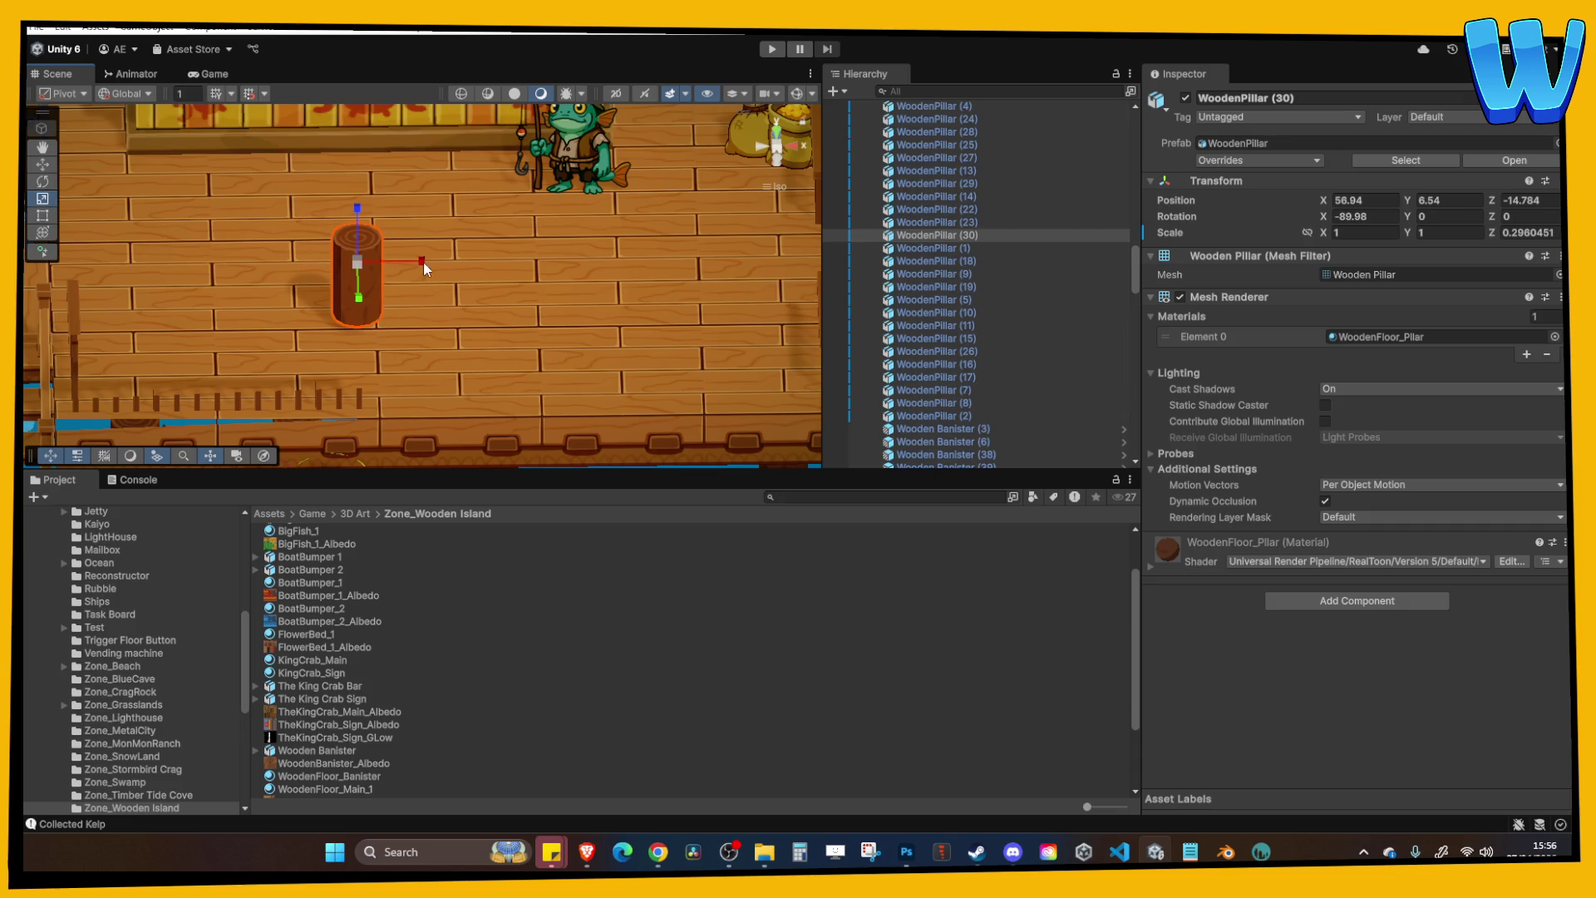
mouse_move(357, 263)
mouse_down()
mouse_move(408, 217)
mouse_move(367, 231)
mouse_move(369, 246)
mouse_up()
key(w)
scroll(434, 245, down, 3)
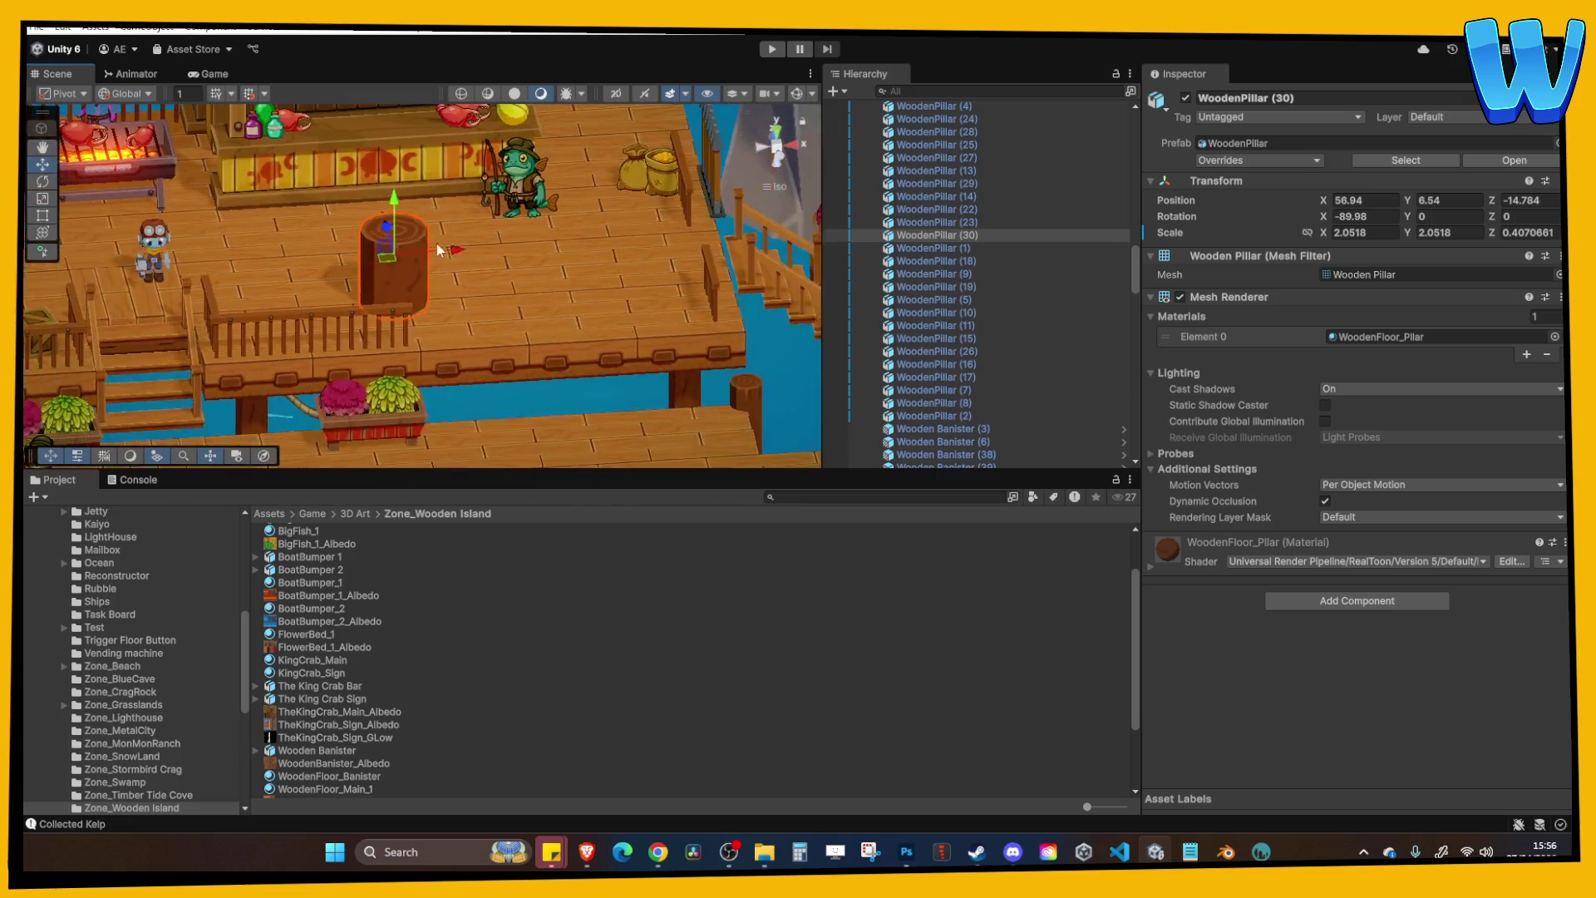
Link the stump's scale axes and resize it proportionally, undoing an unwanted widening.
click(1361, 218)
click(1312, 233)
drag(1328, 233, 1289, 231)
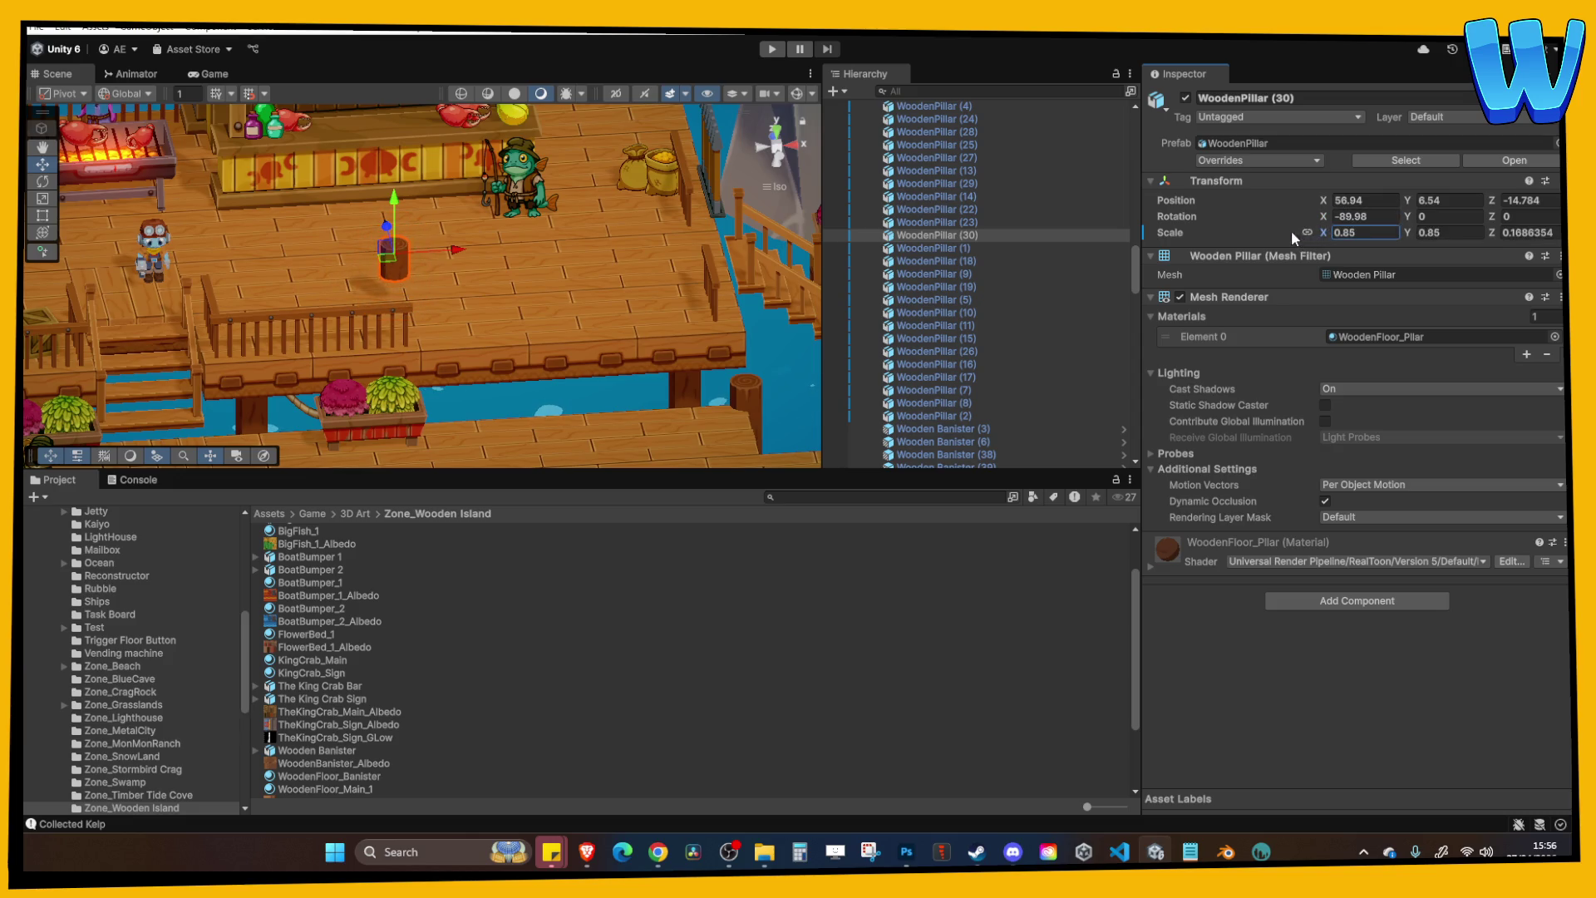
scroll(482, 349, up, 3)
scroll(483, 356, down, 3)
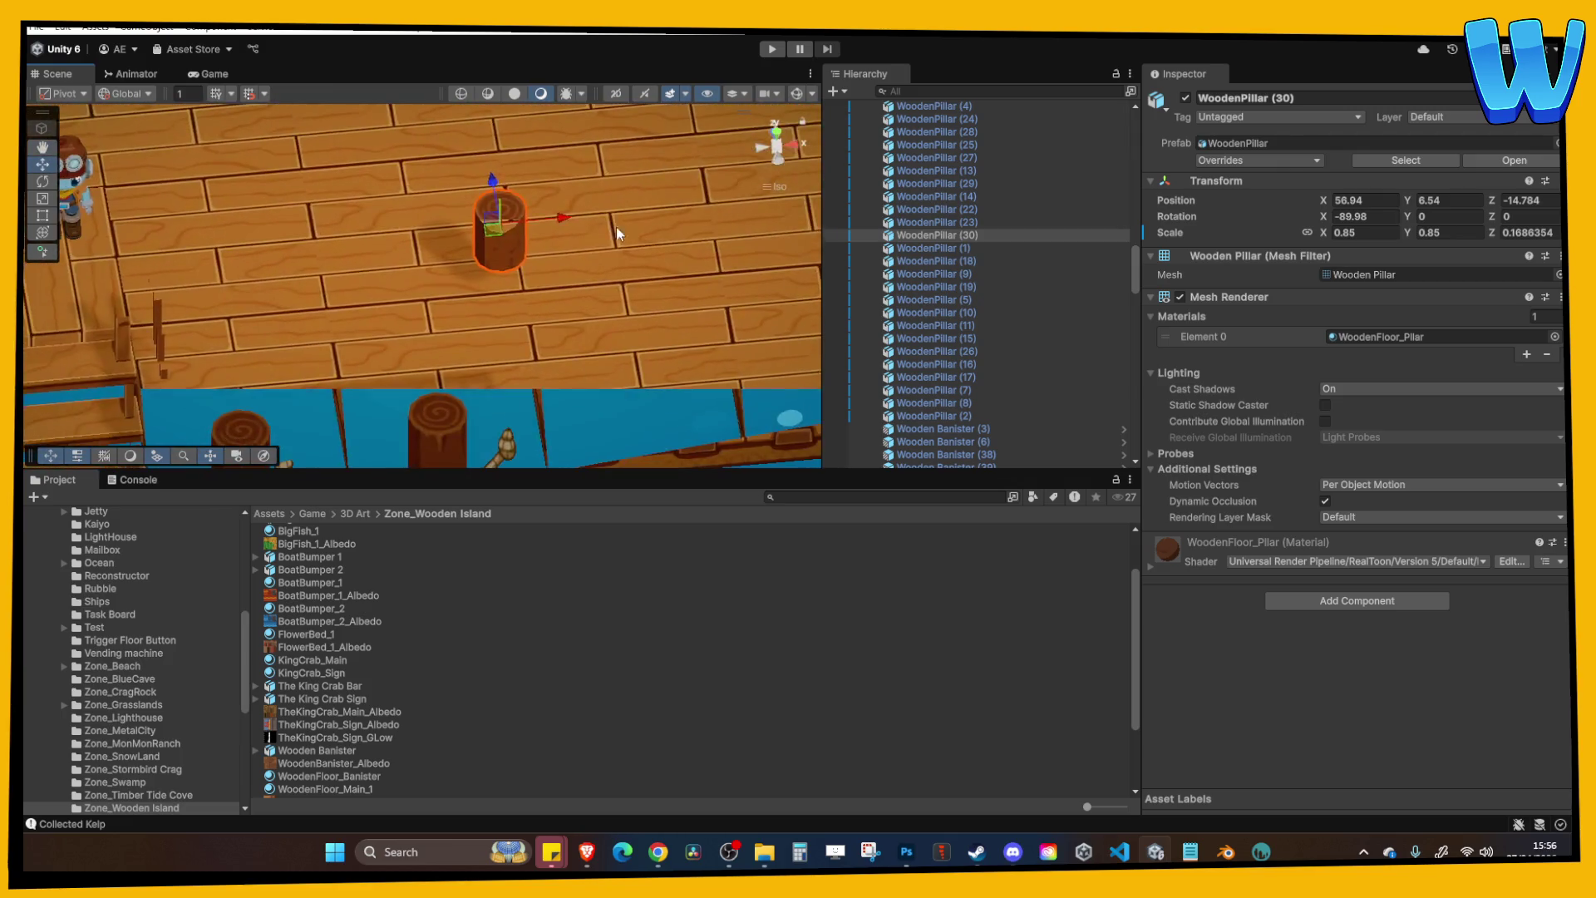
scroll(333, 274, up, 3)
click(41, 198)
scroll(532, 208, up, 4)
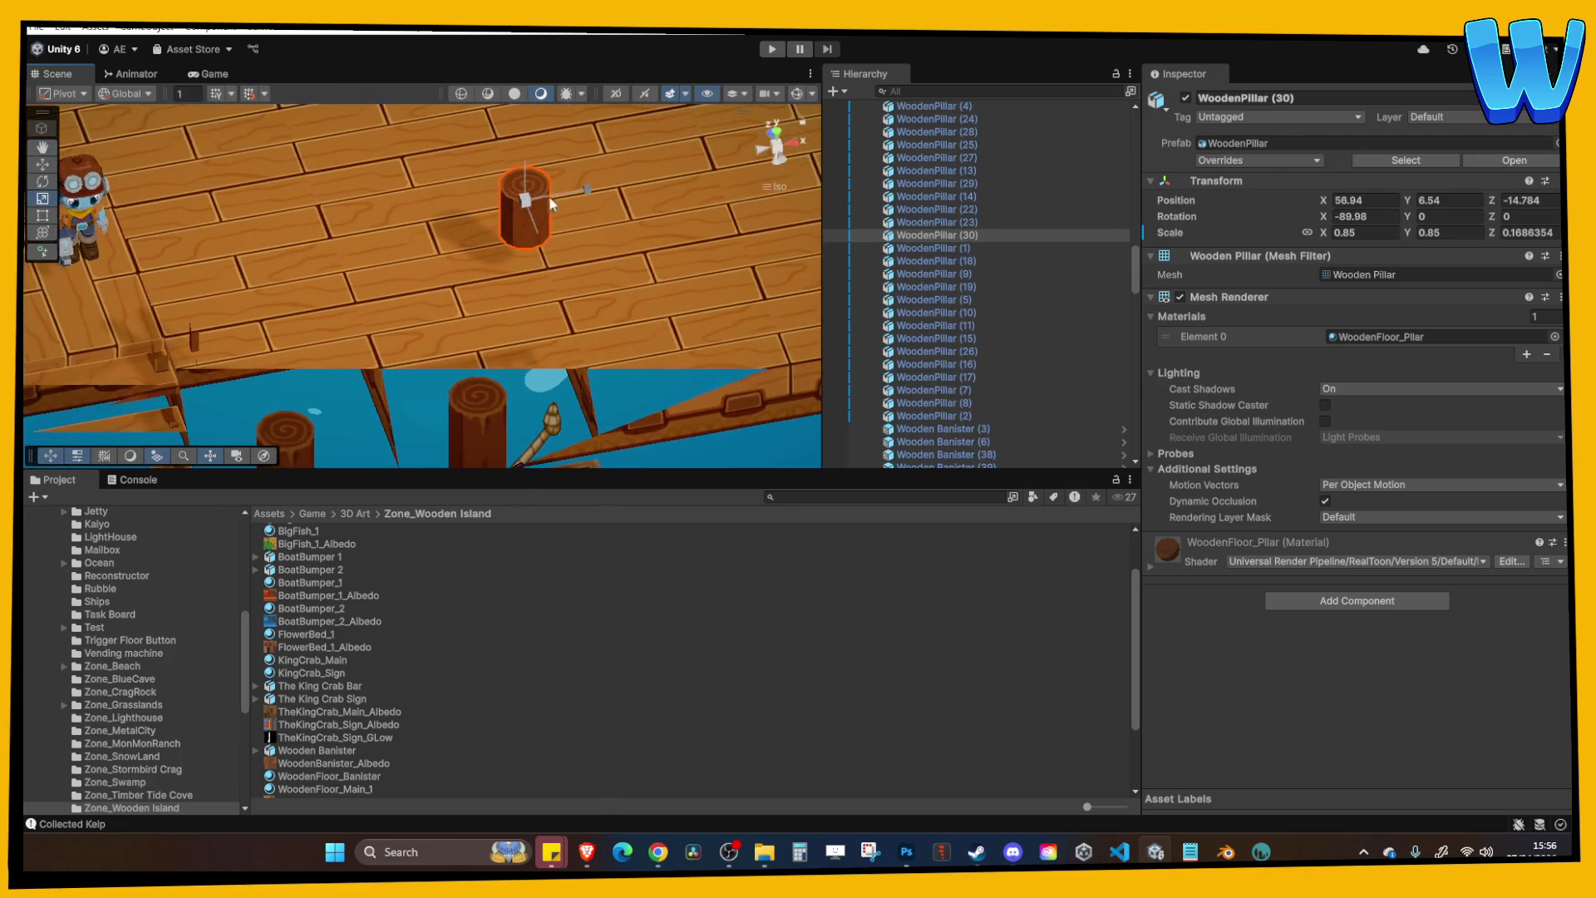
drag(499, 225, 522, 220)
key(ctrl+z)
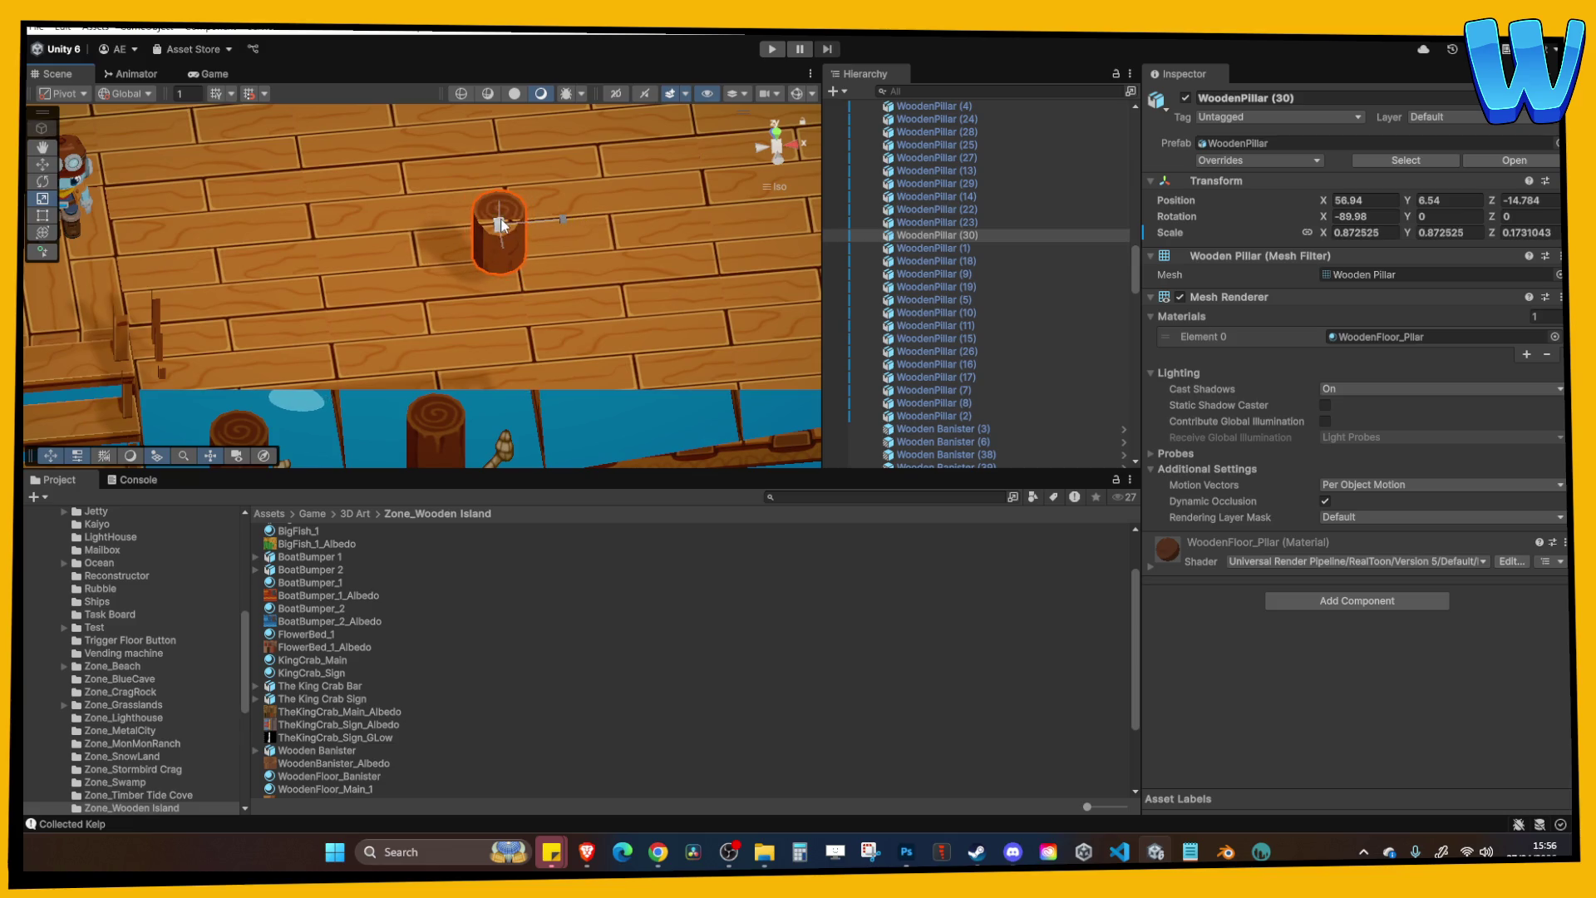
scroll(482, 249, up, 2)
scroll(483, 250, down, 2)
Set the stump's X and Y scale to 1.2, keeping its 0.1686 height.
click(1364, 233)
text(1)
key(ctrl+z)
click(1307, 233)
text(1)
click(1435, 233)
text(1)
click(1366, 232)
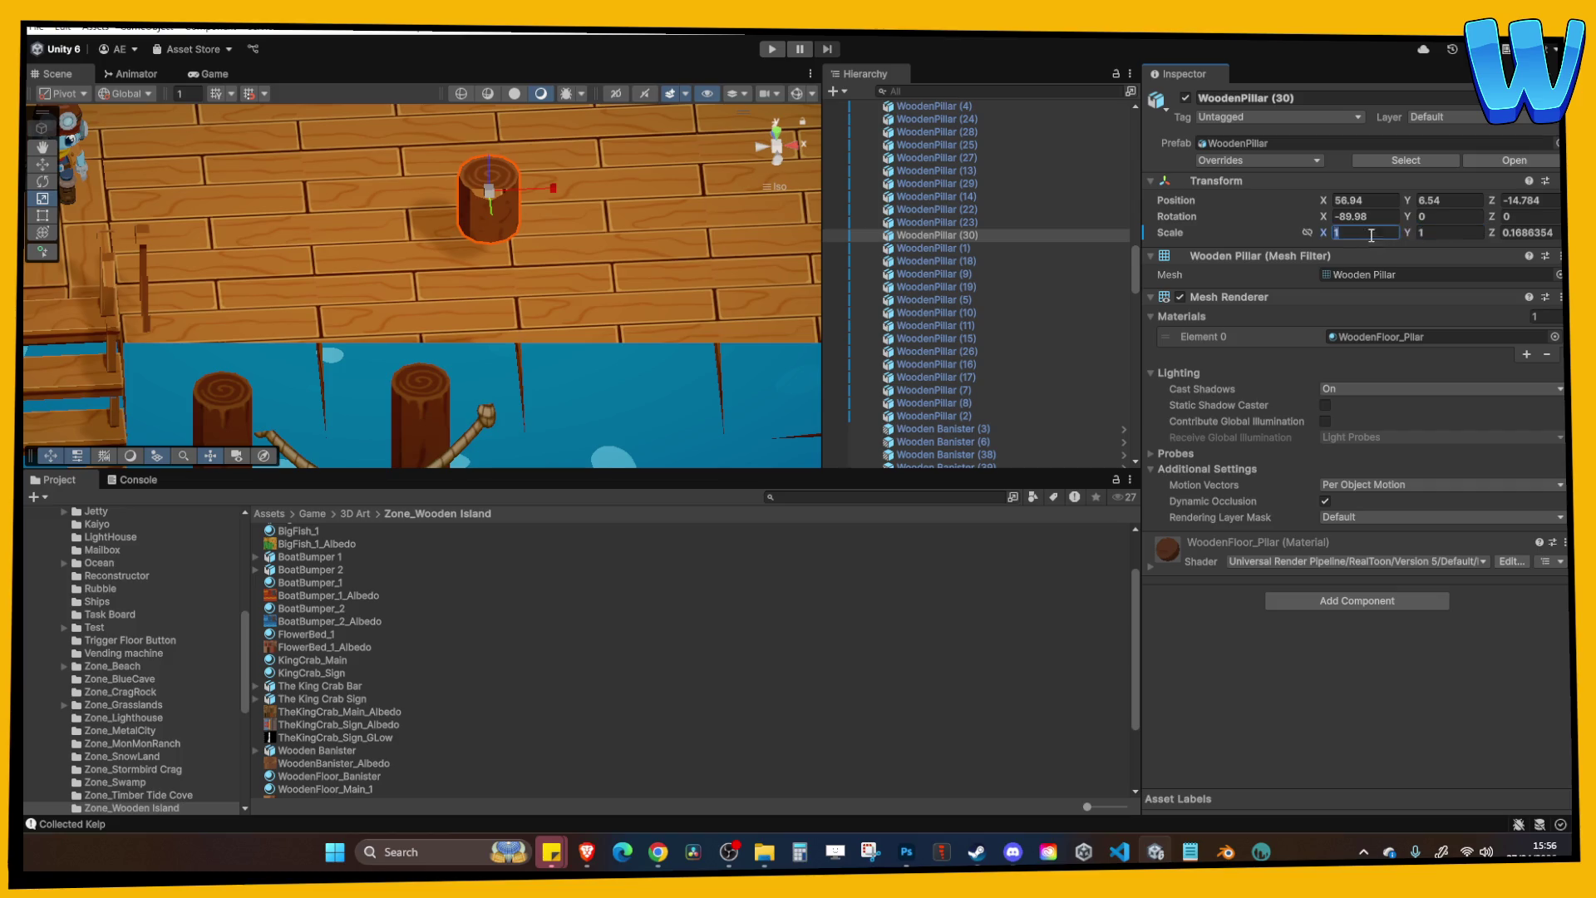
text(2)
key(Tab)
text(2)
click(1366, 233)
text(1.2)
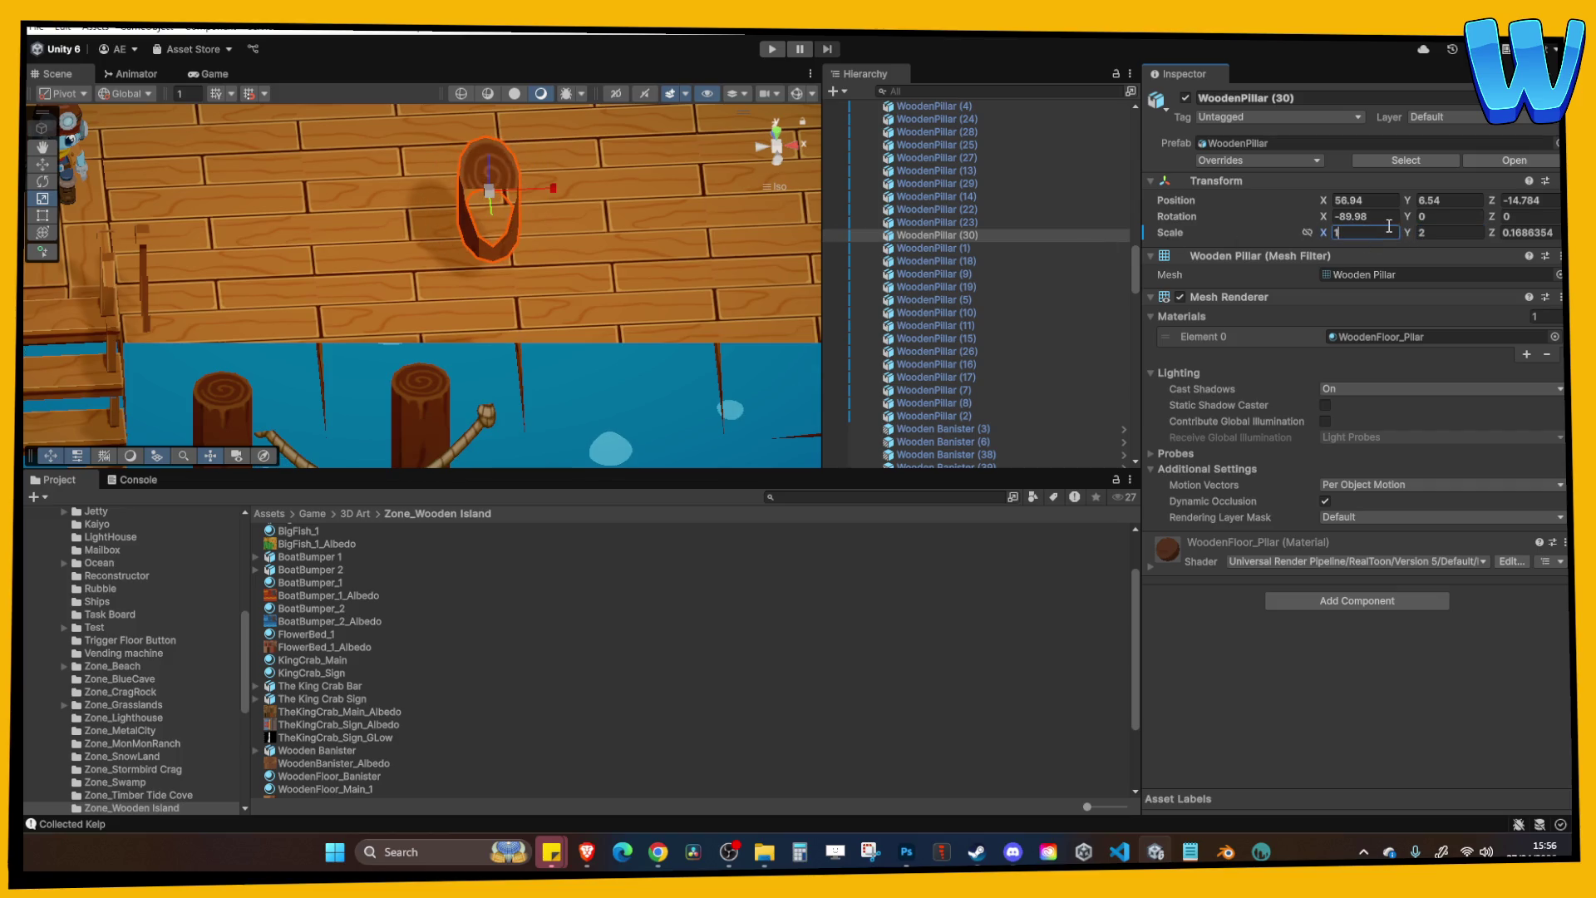
key(Tab)
text(1.2)
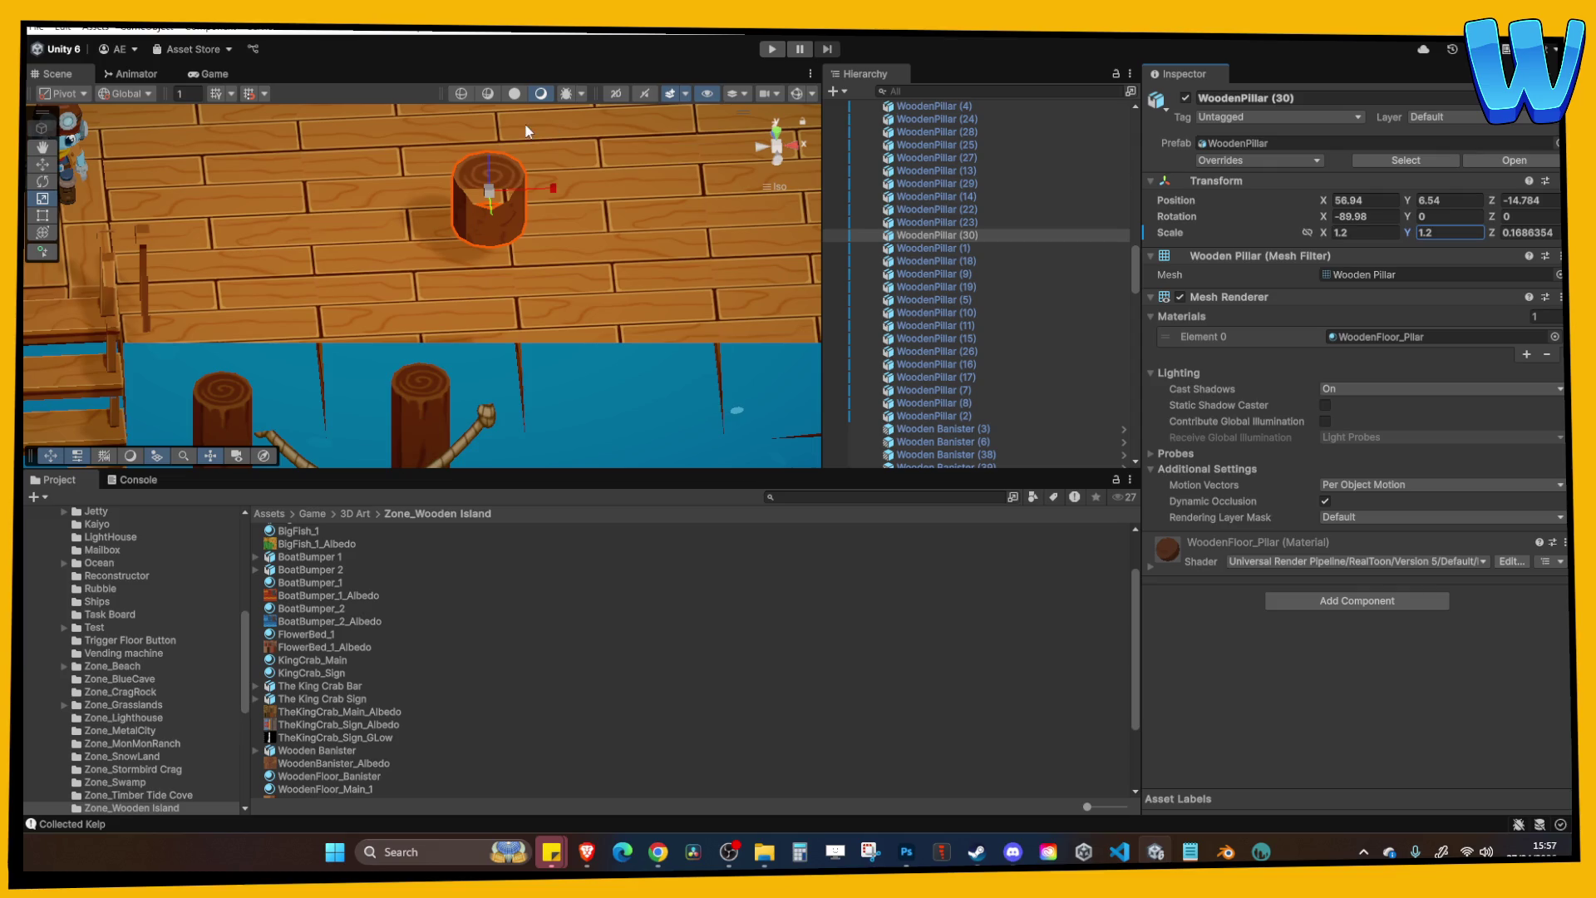
scroll(186, 168, down, 2)
Move the stump onto the deck edge, duplicate it, and select both stumps.
click(42, 163)
scroll(470, 212, down, 3)
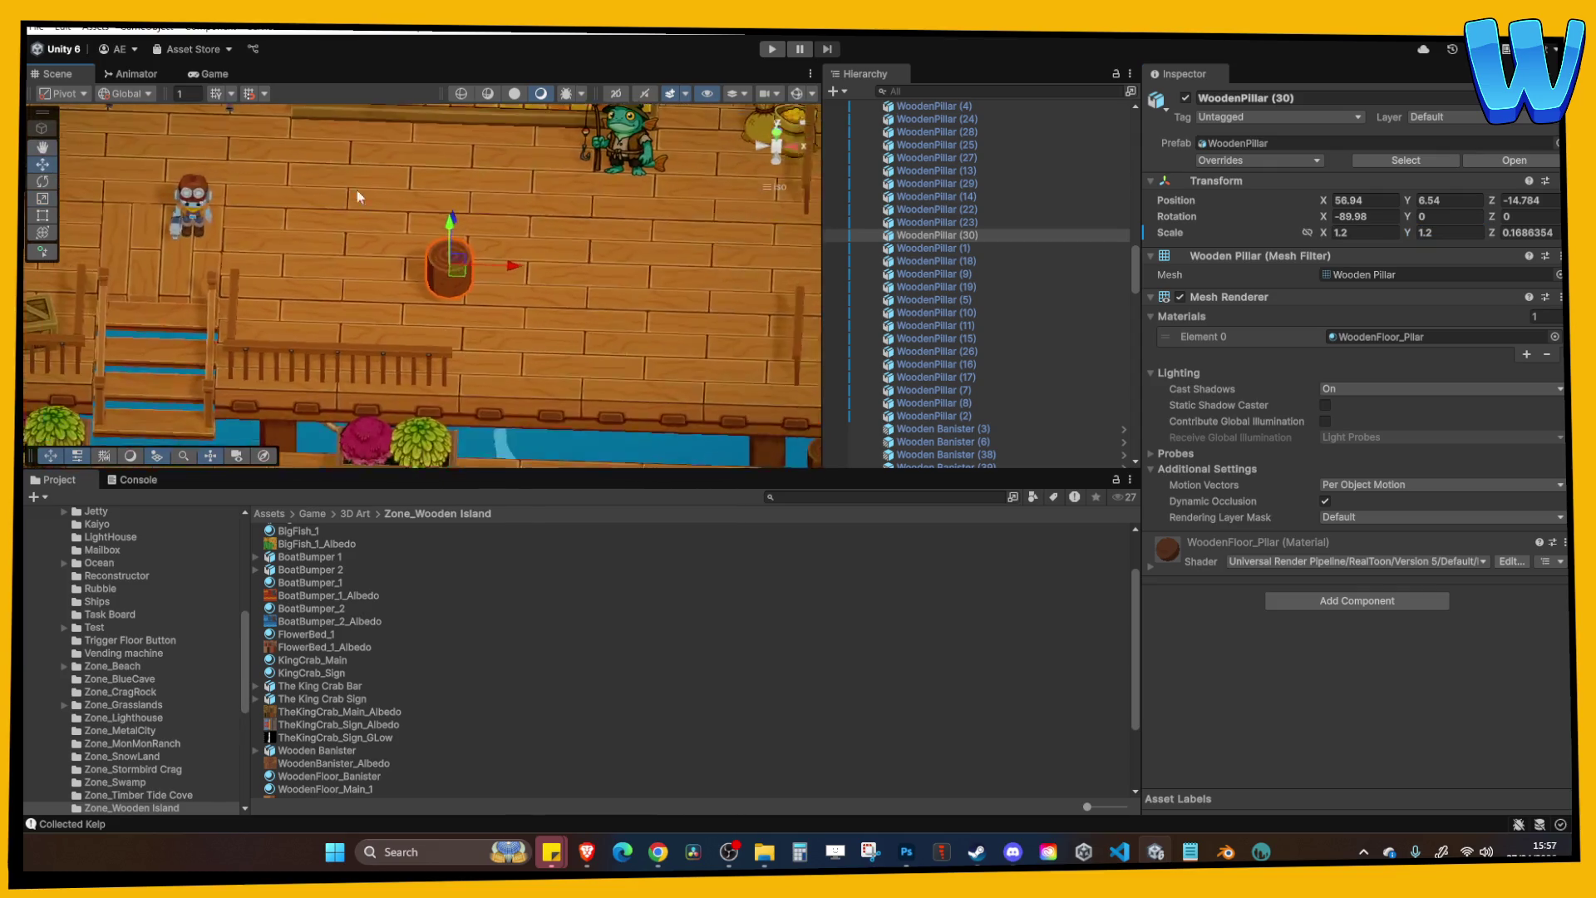
scroll(441, 258, down, 1)
drag(441, 258, 439, 276)
mouse_move(463, 329)
mouse_down()
mouse_move(350, 309)
mouse_move(524, 332)
mouse_up()
key(ctrl+d)
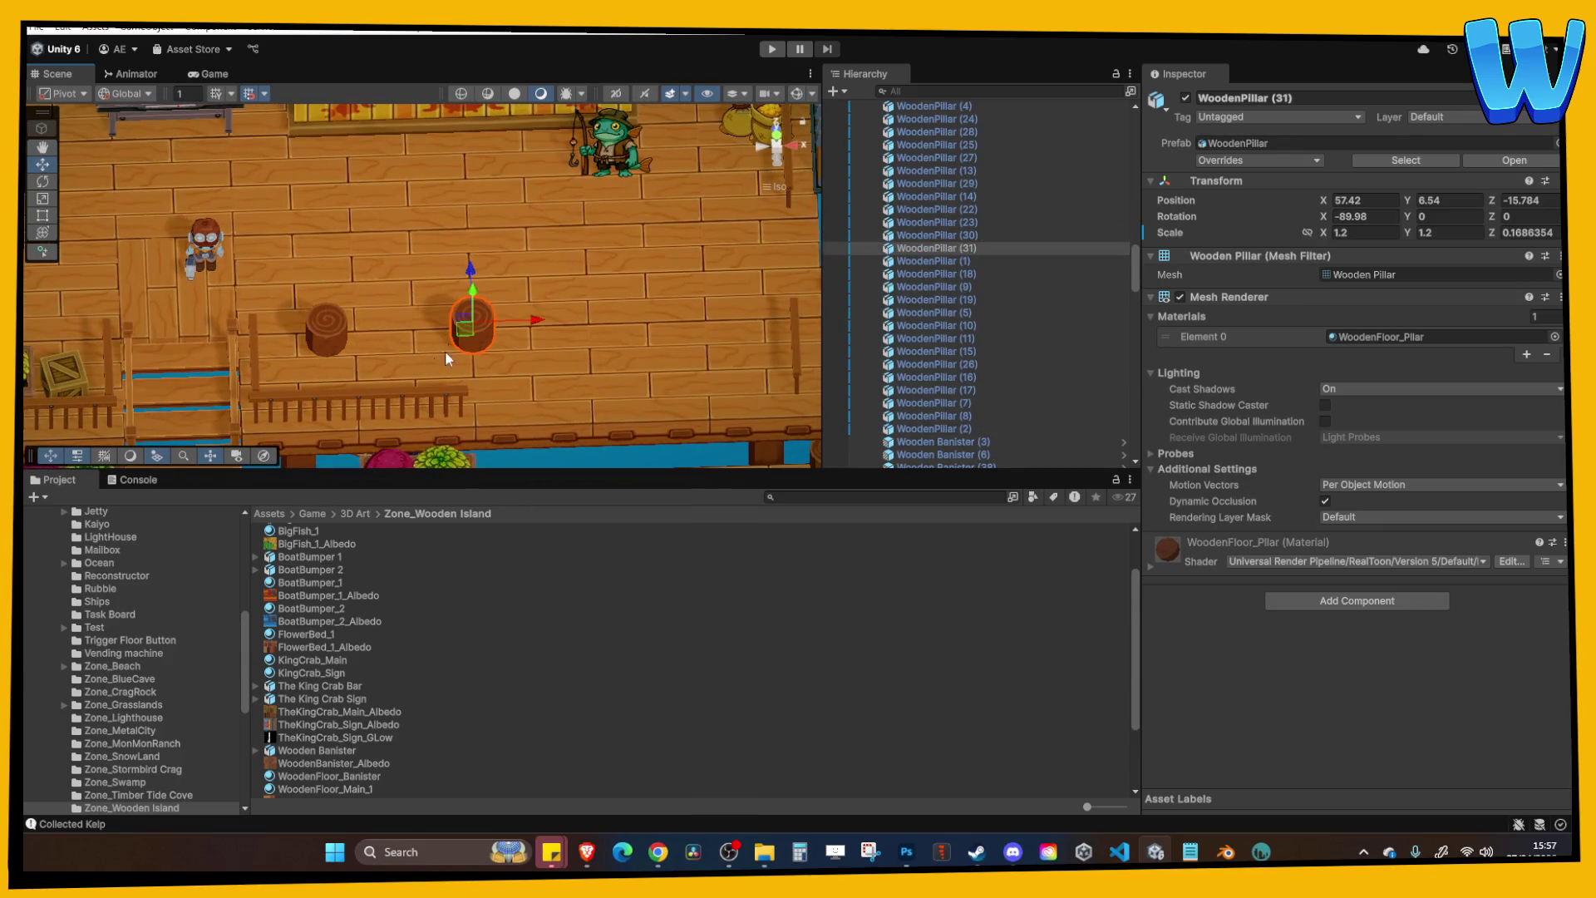
ctrl+click(324, 331)
Duplicate the two stumps and slide the copies right along the deck.
key(ctrl+d)
mouse_move(386, 326)
mouse_down()
mouse_move(667, 322)
mouse_move(559, 274)
mouse_move(578, 296)
mouse_move(536, 304)
mouse_up()
click(579, 296)
Lower all four stumps slightly into the deck, then start play mode.
click(447, 241)
ctrl+click(268, 240)
ctrl+click(611, 257)
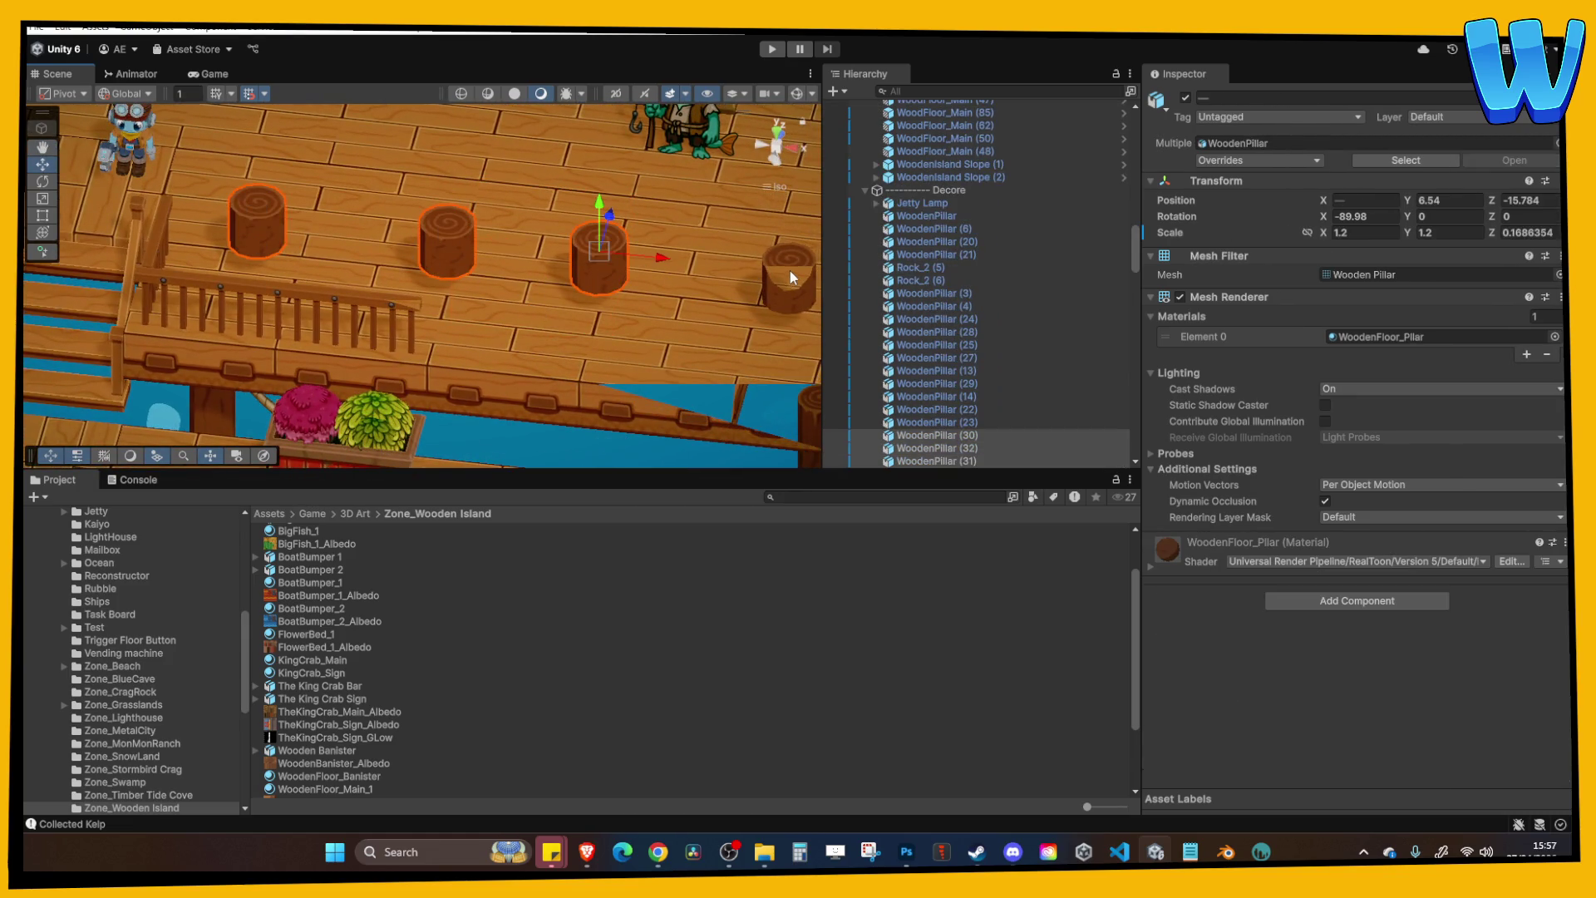
ctrl+click(776, 258)
mouse_move(716, 256)
mouse_down()
mouse_move(743, 213)
mouse_move(811, 259)
mouse_up()
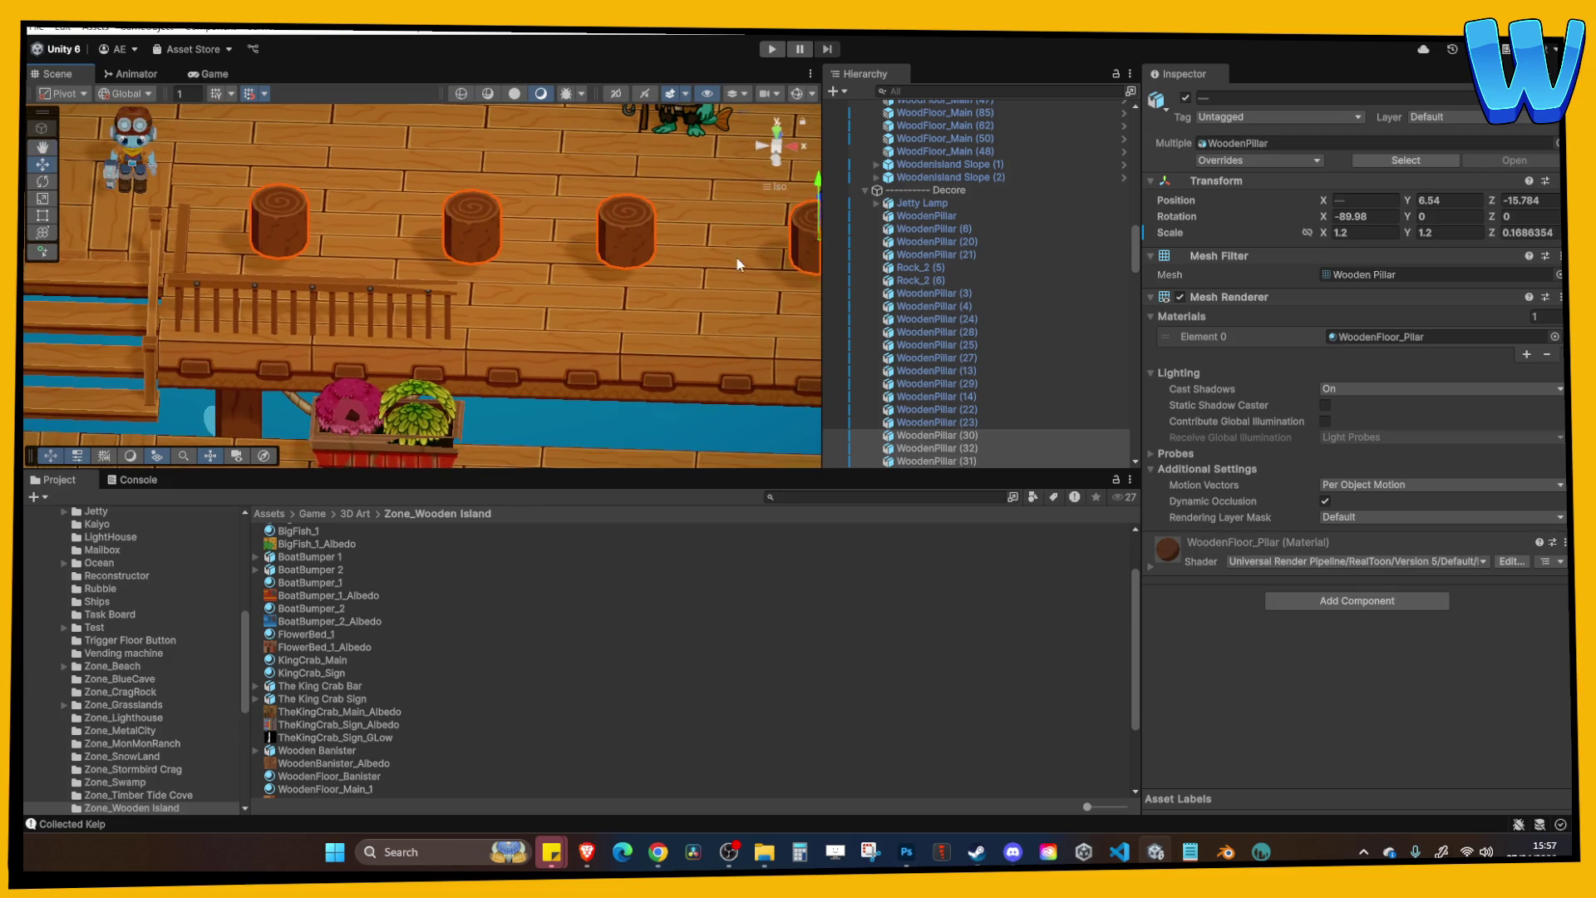
drag(454, 120, 346, 132)
click(772, 49)
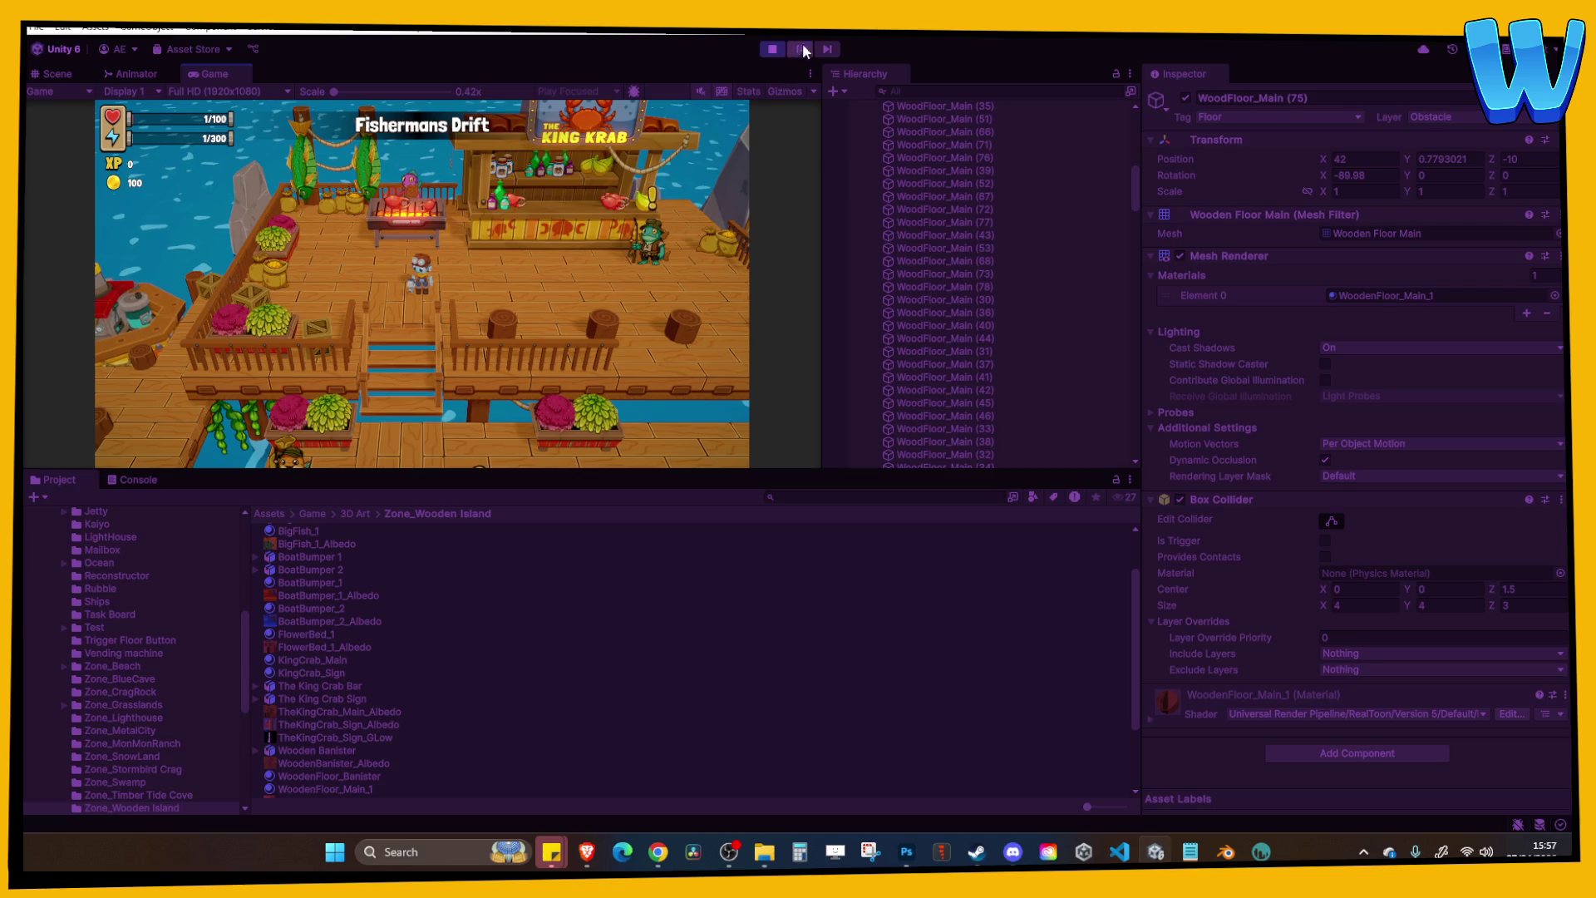
click(809, 73)
Maximize the game view and walk the character along the dock past the stumps.
click(838, 134)
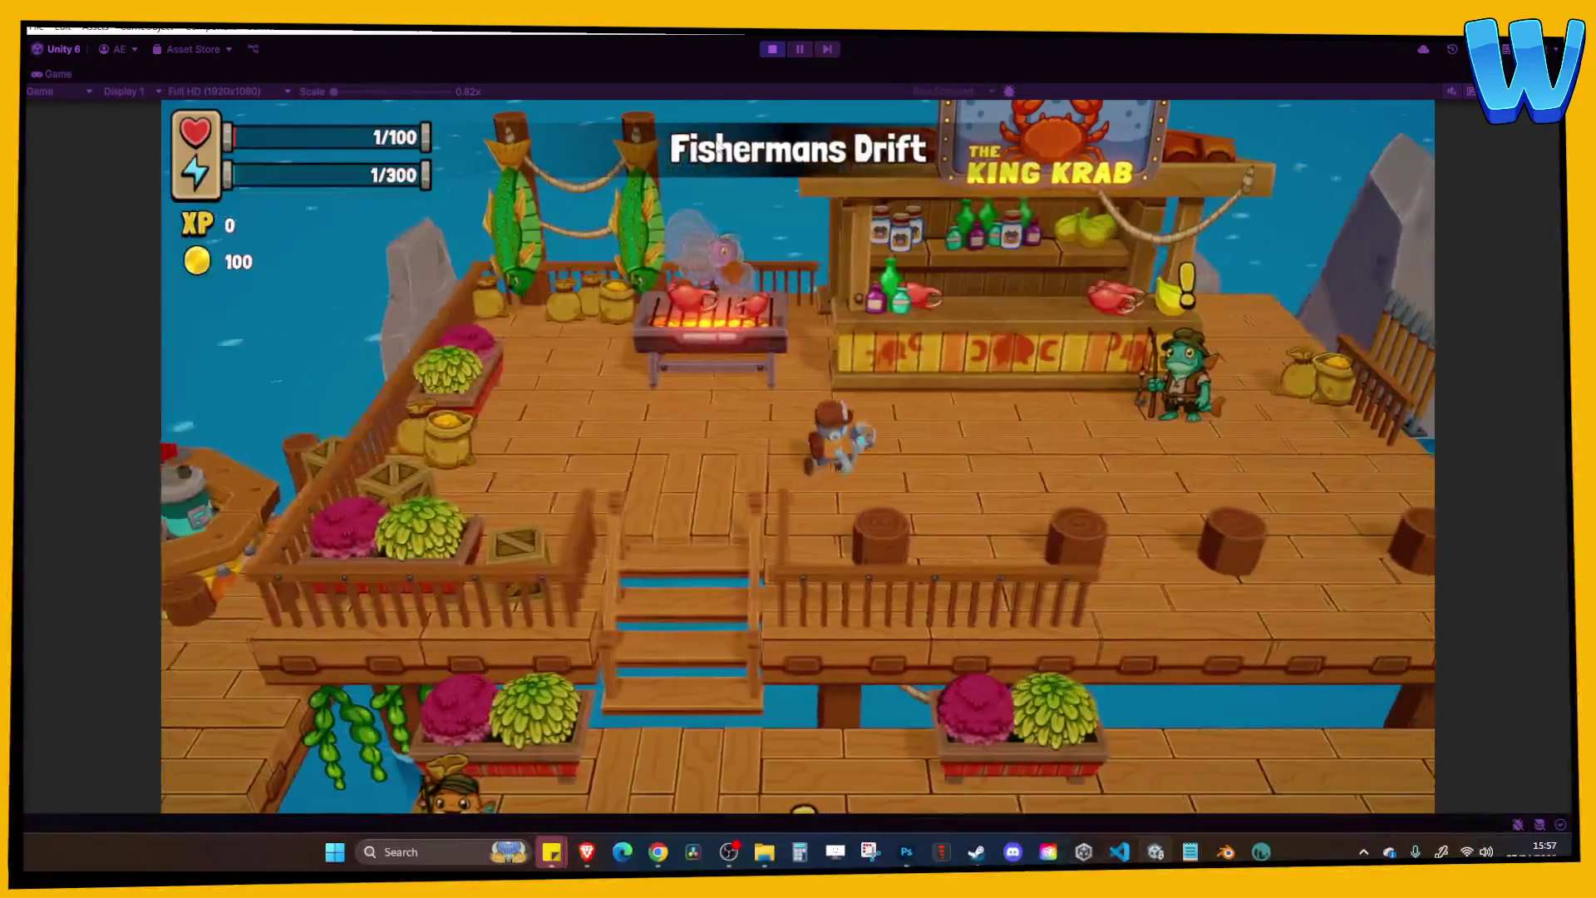
key(s)
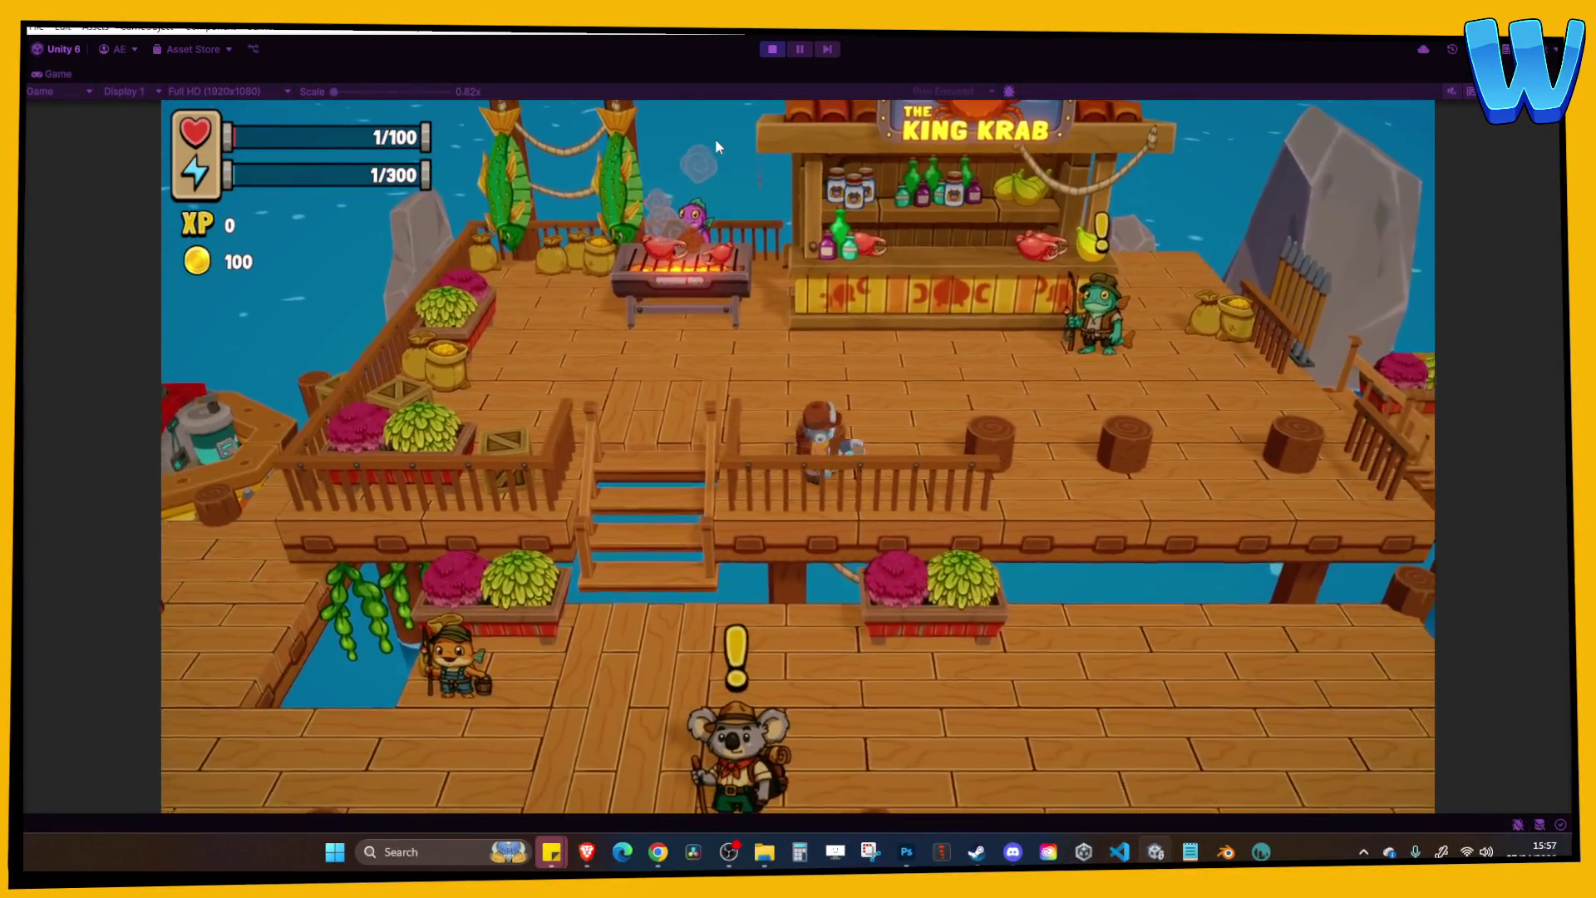
key(a)
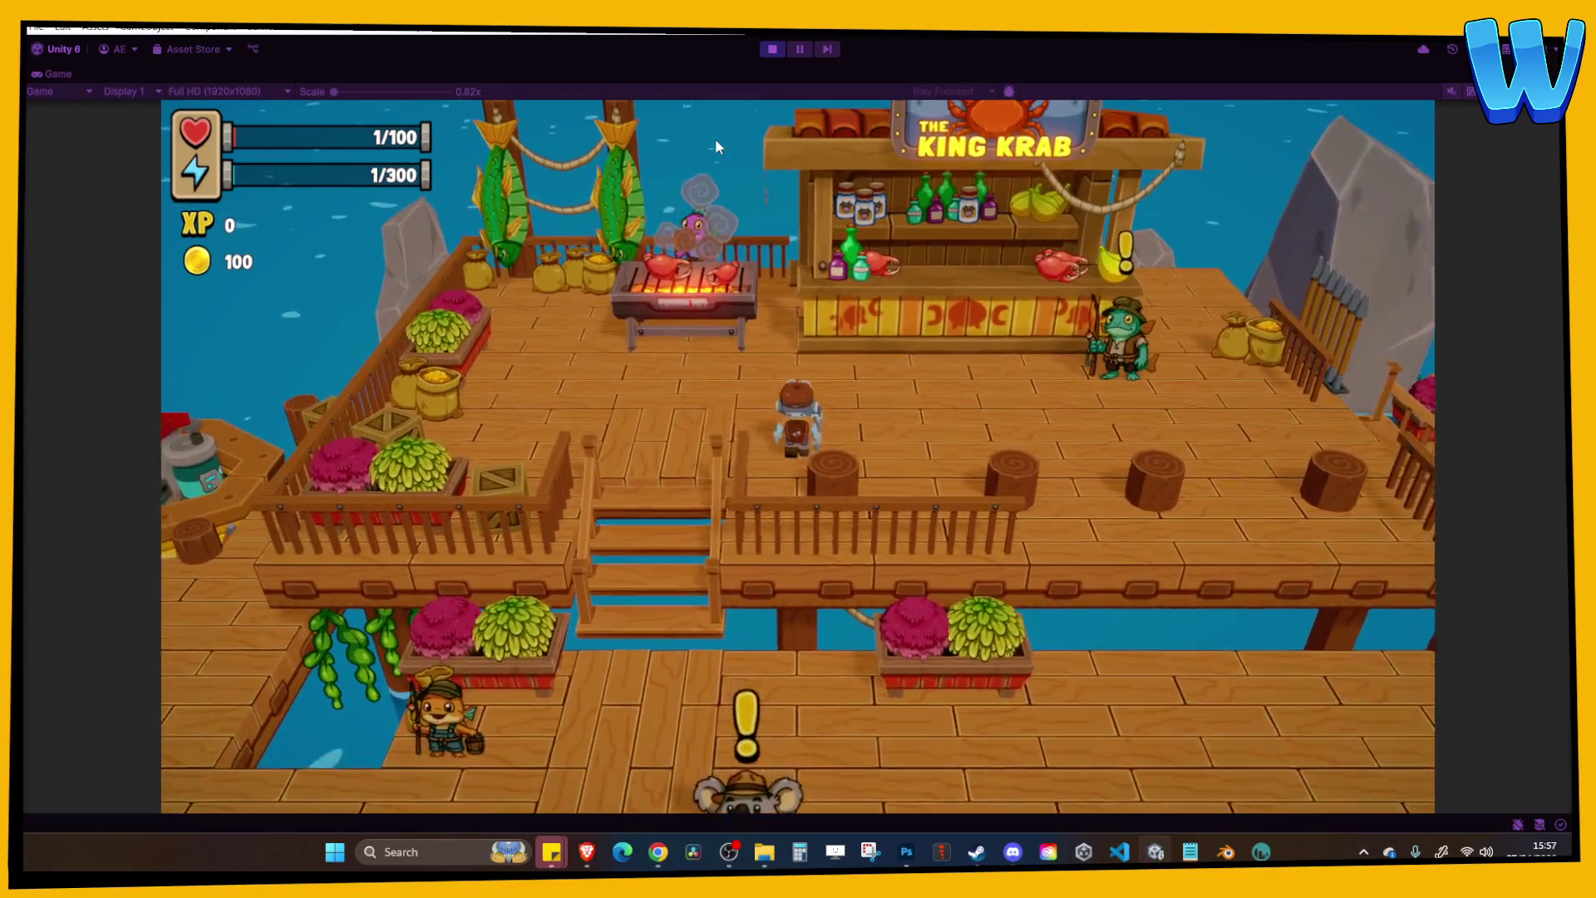
key(d)
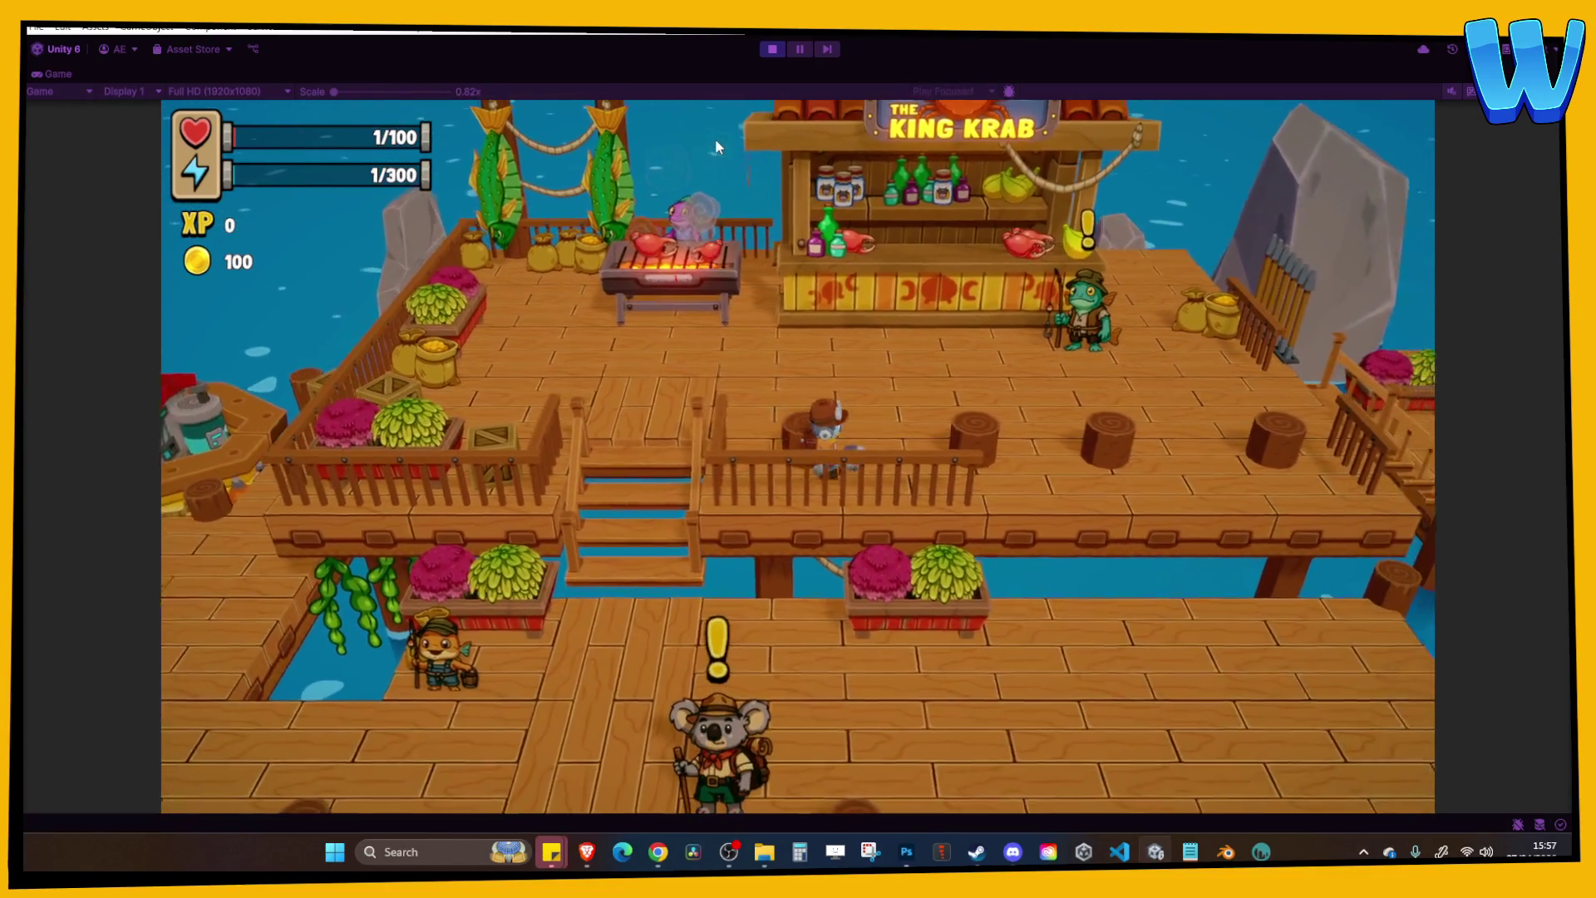
key(d)
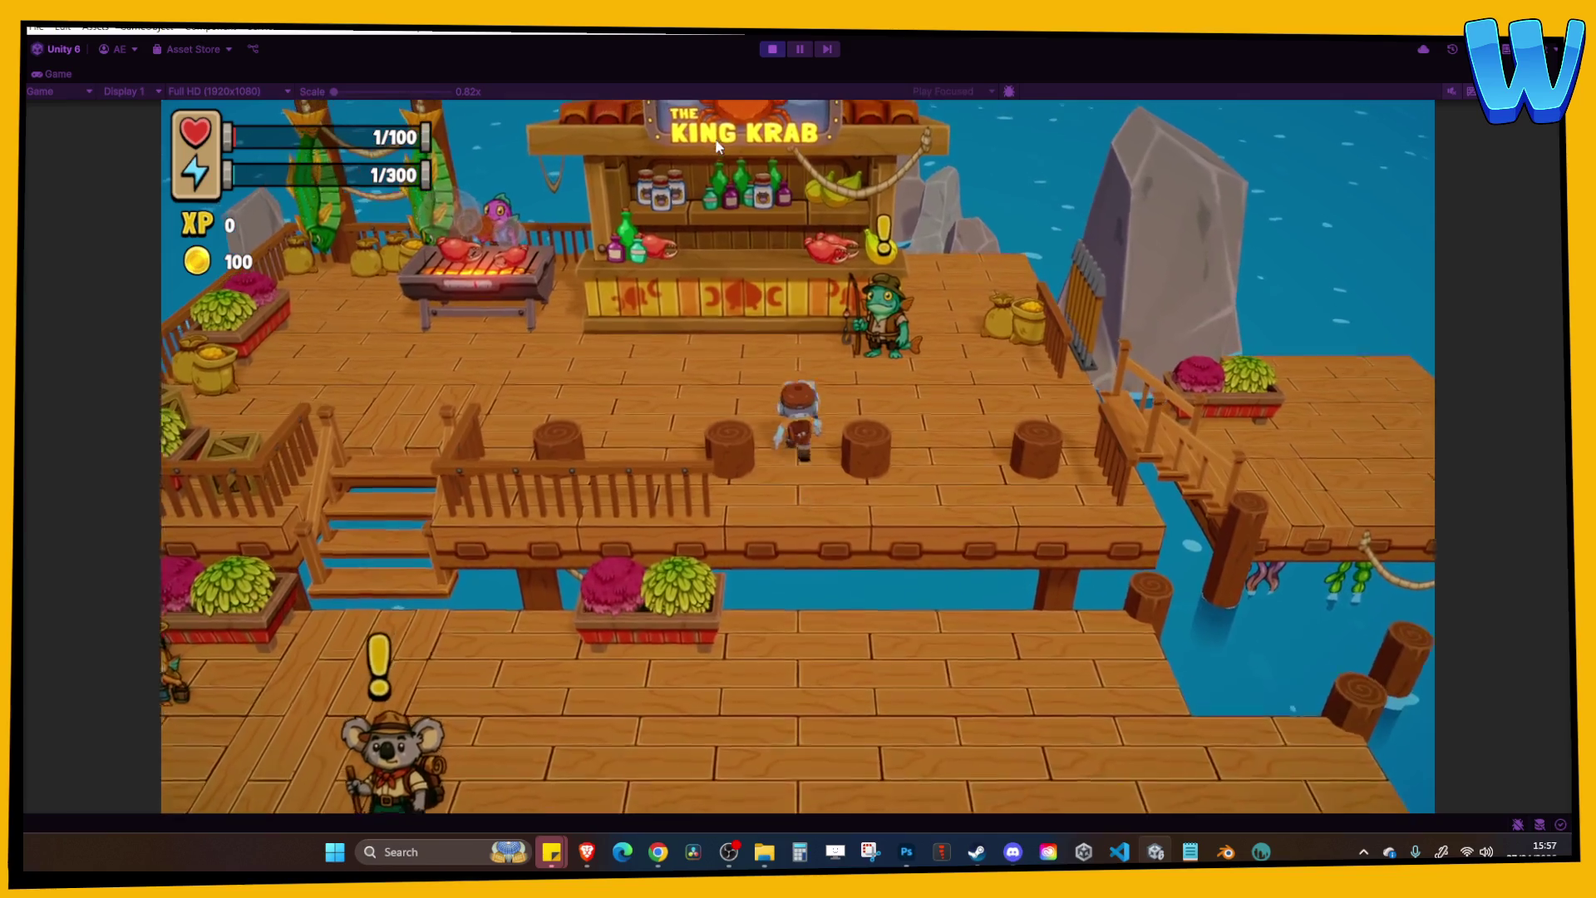
key(a)
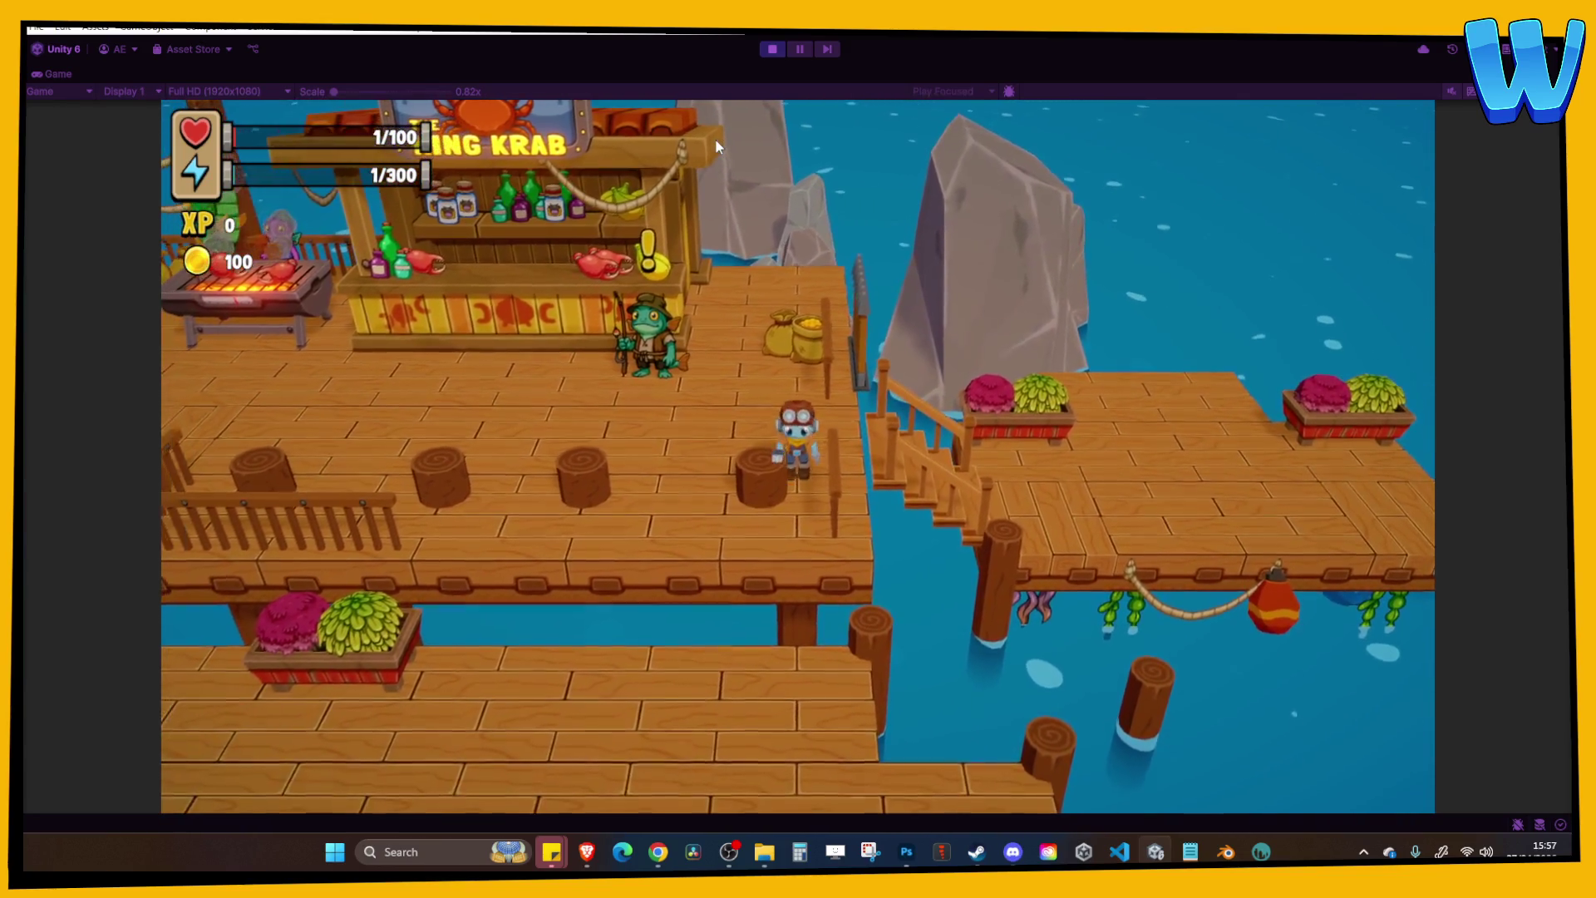
key(a)
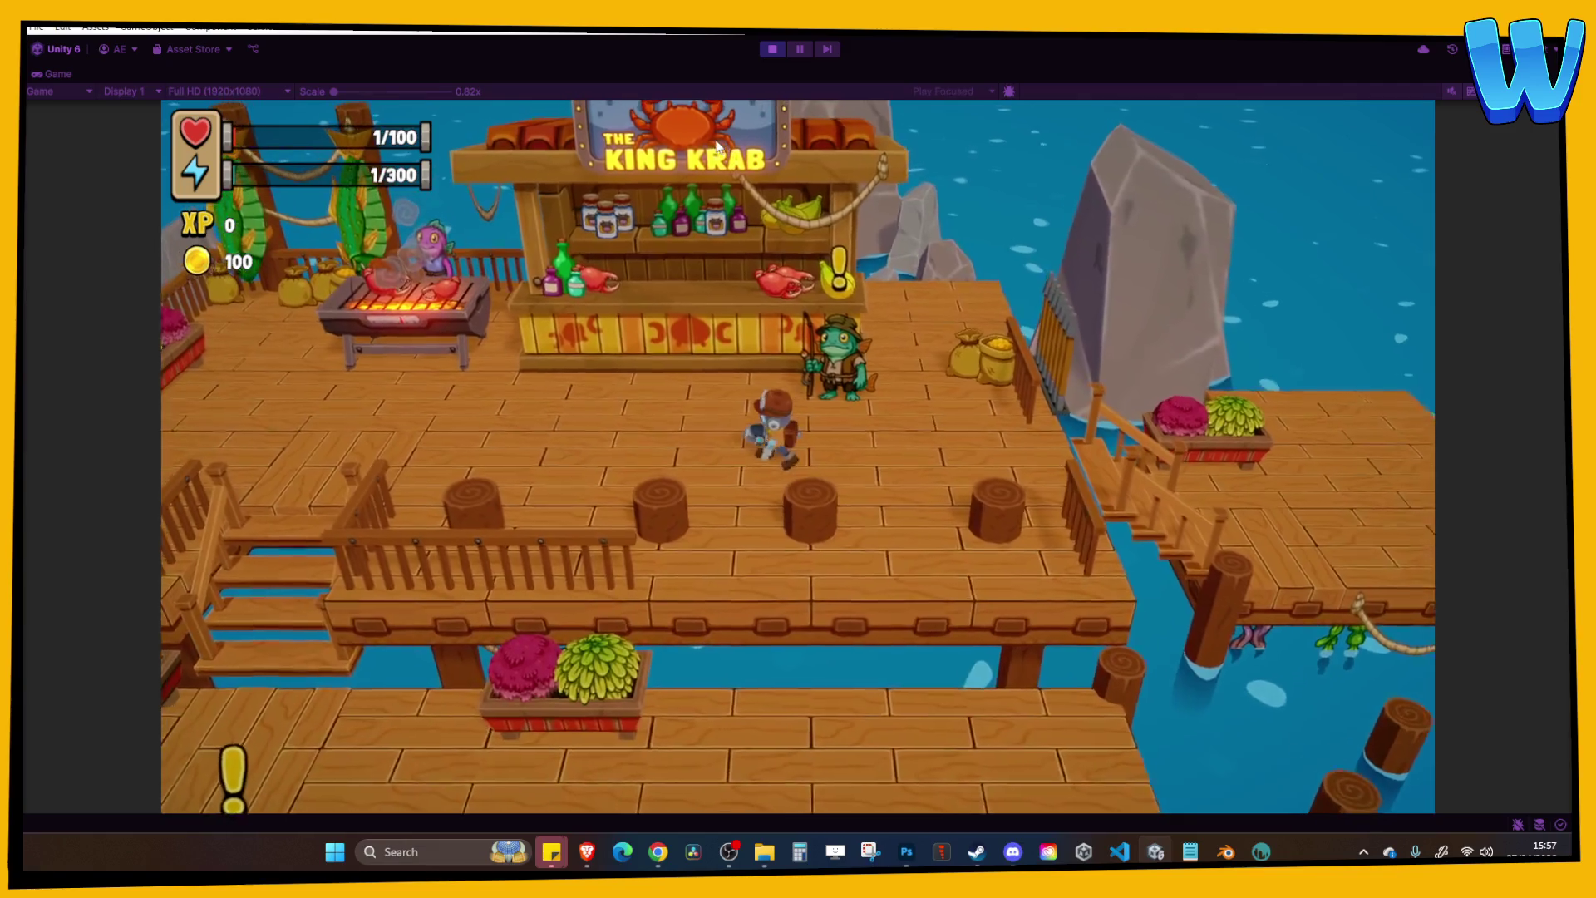
key(d)
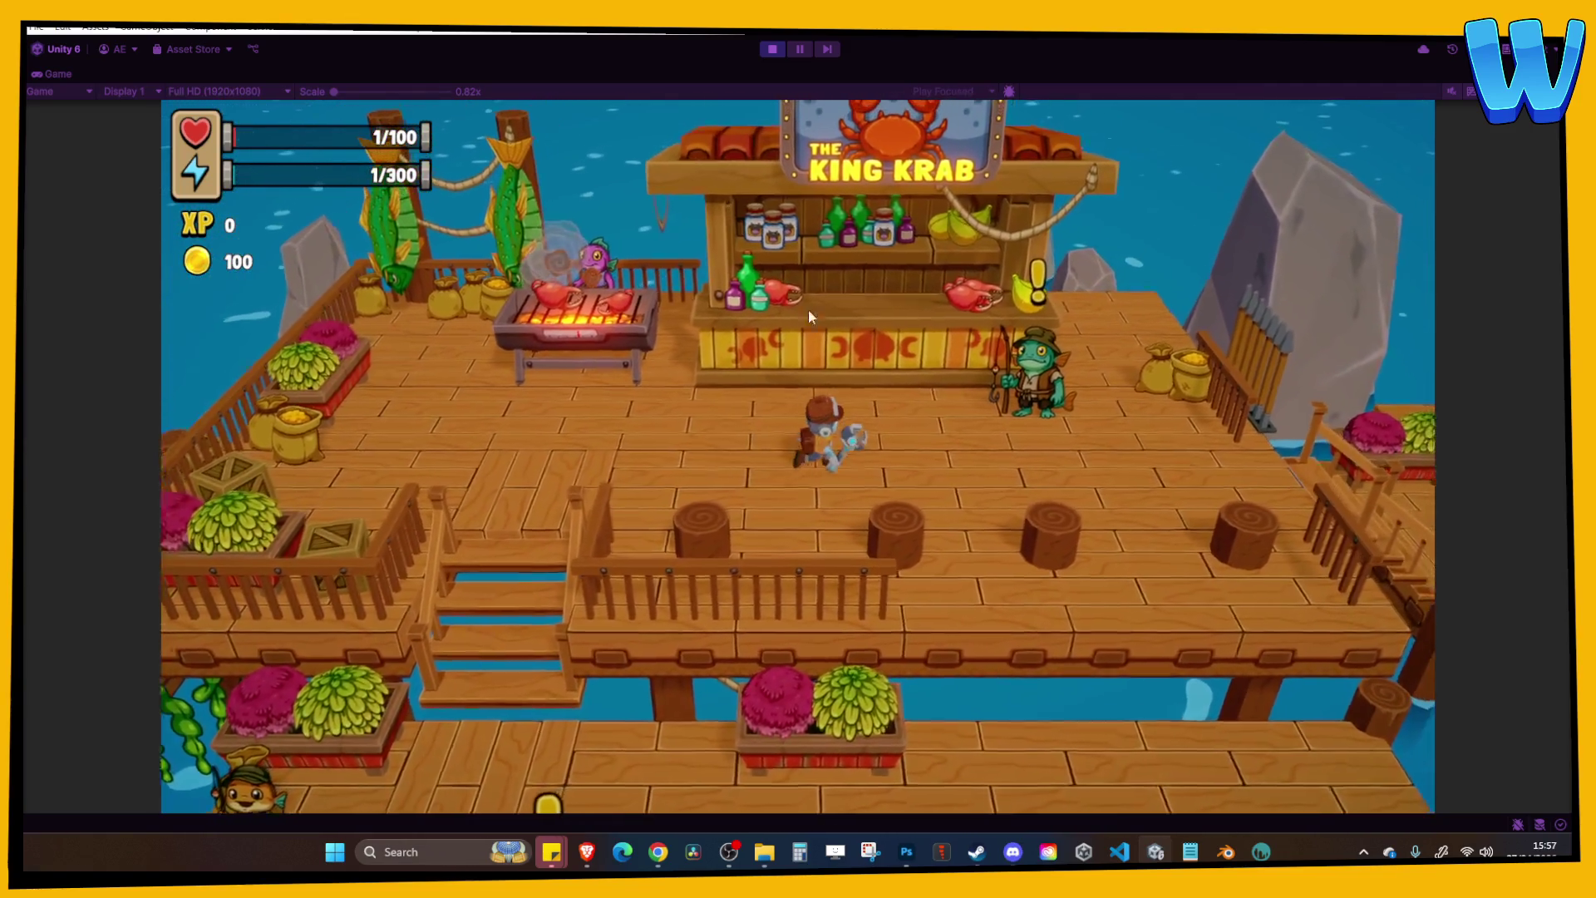
key(d)
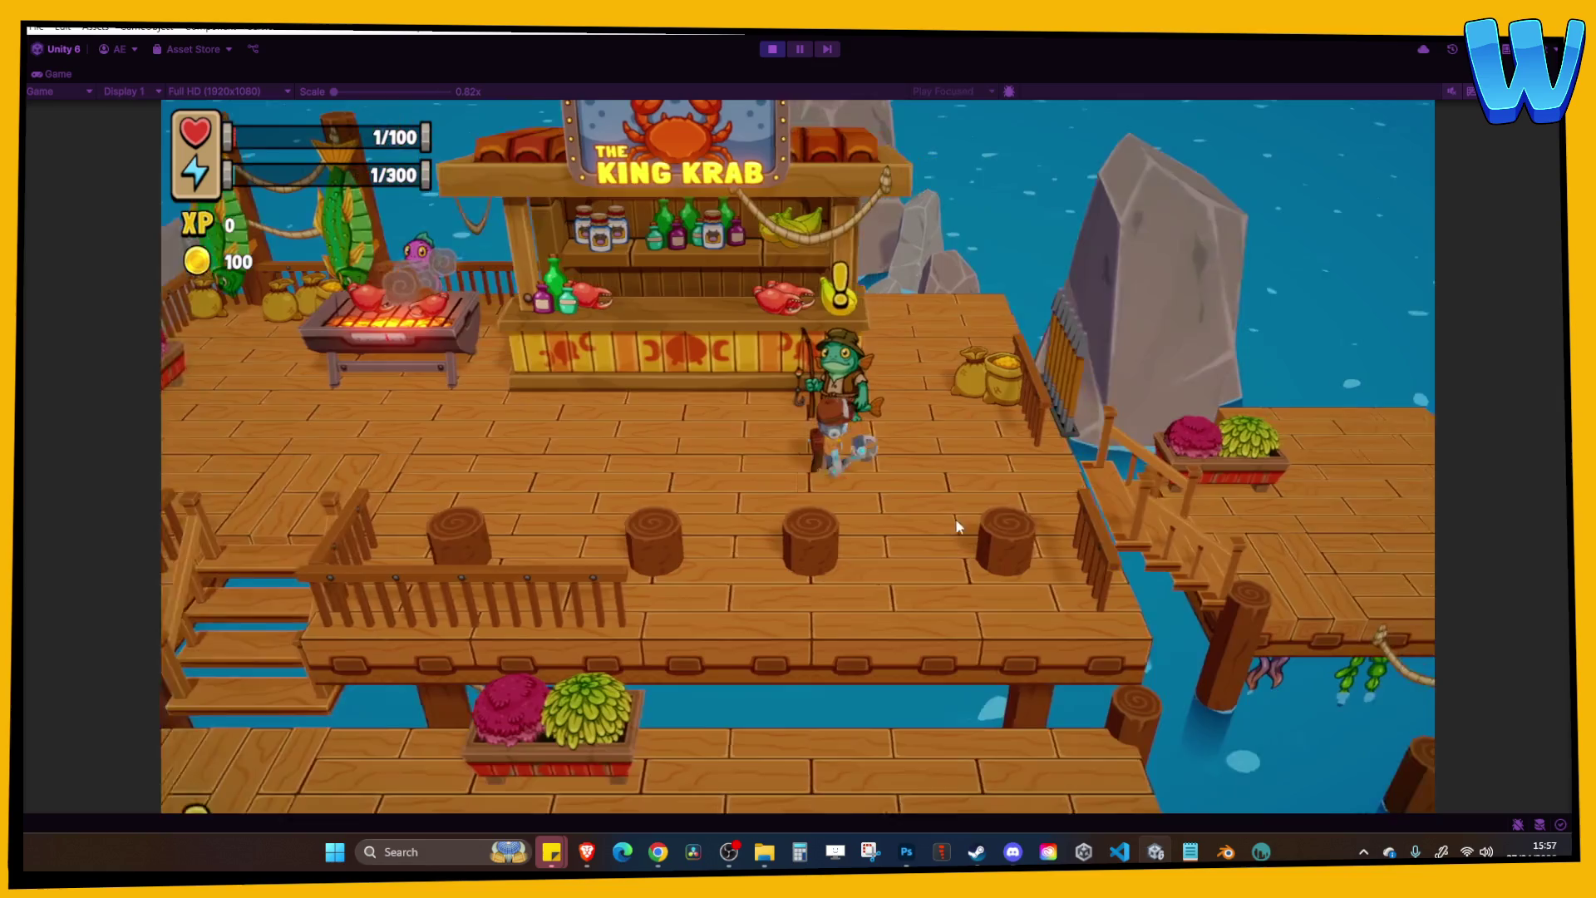
Exit play mode and select the floor tile WoodFloor_Main (69).
key(a)
key(a)
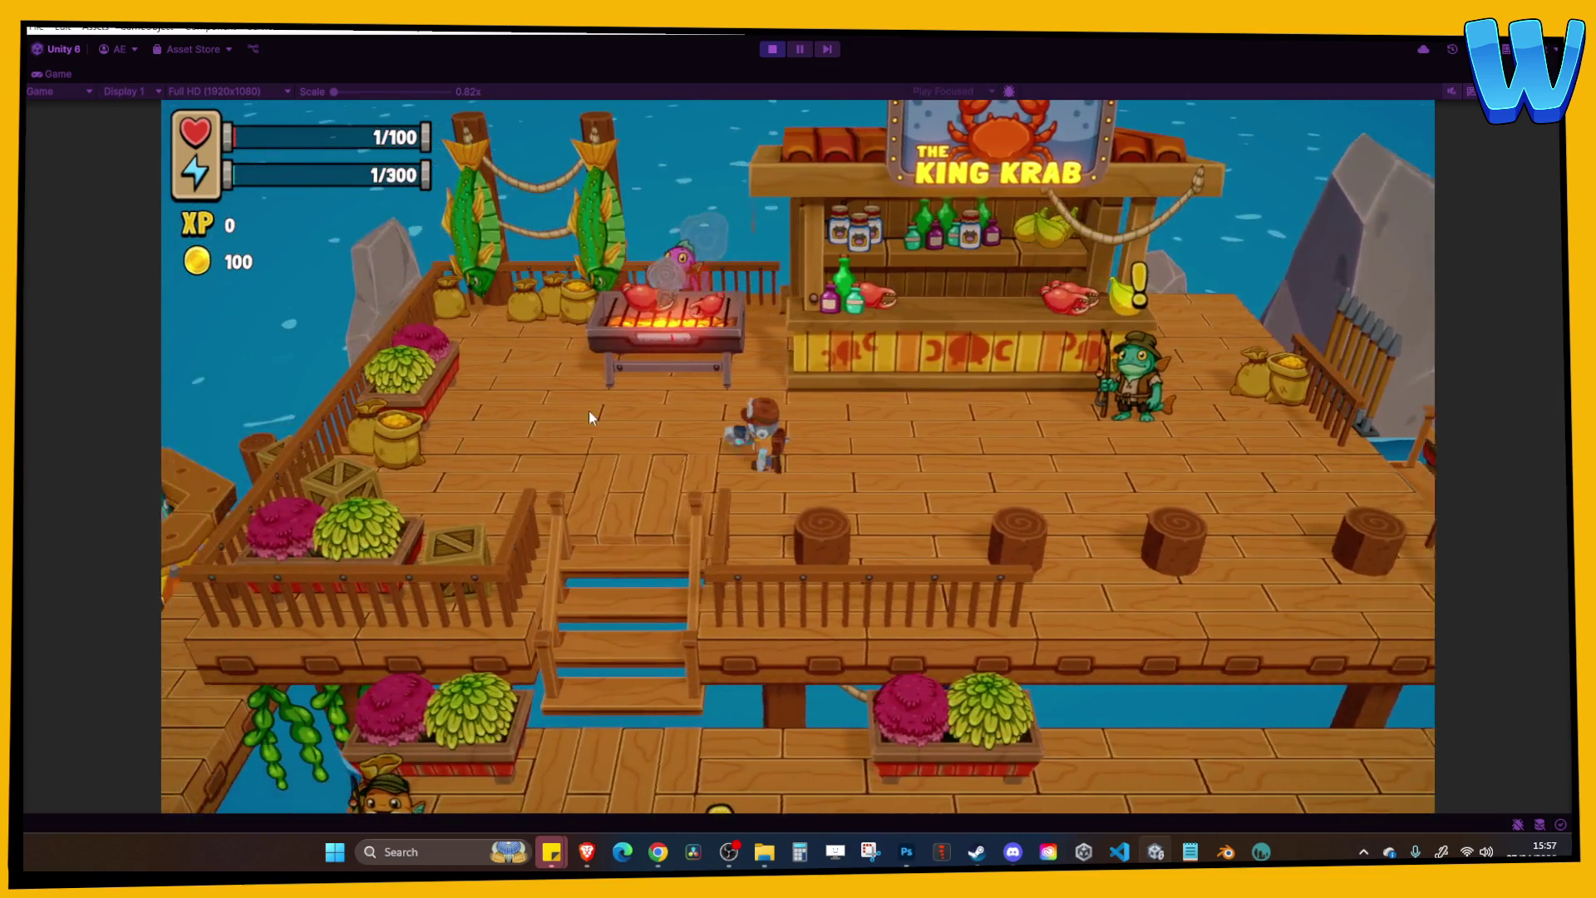
click(773, 48)
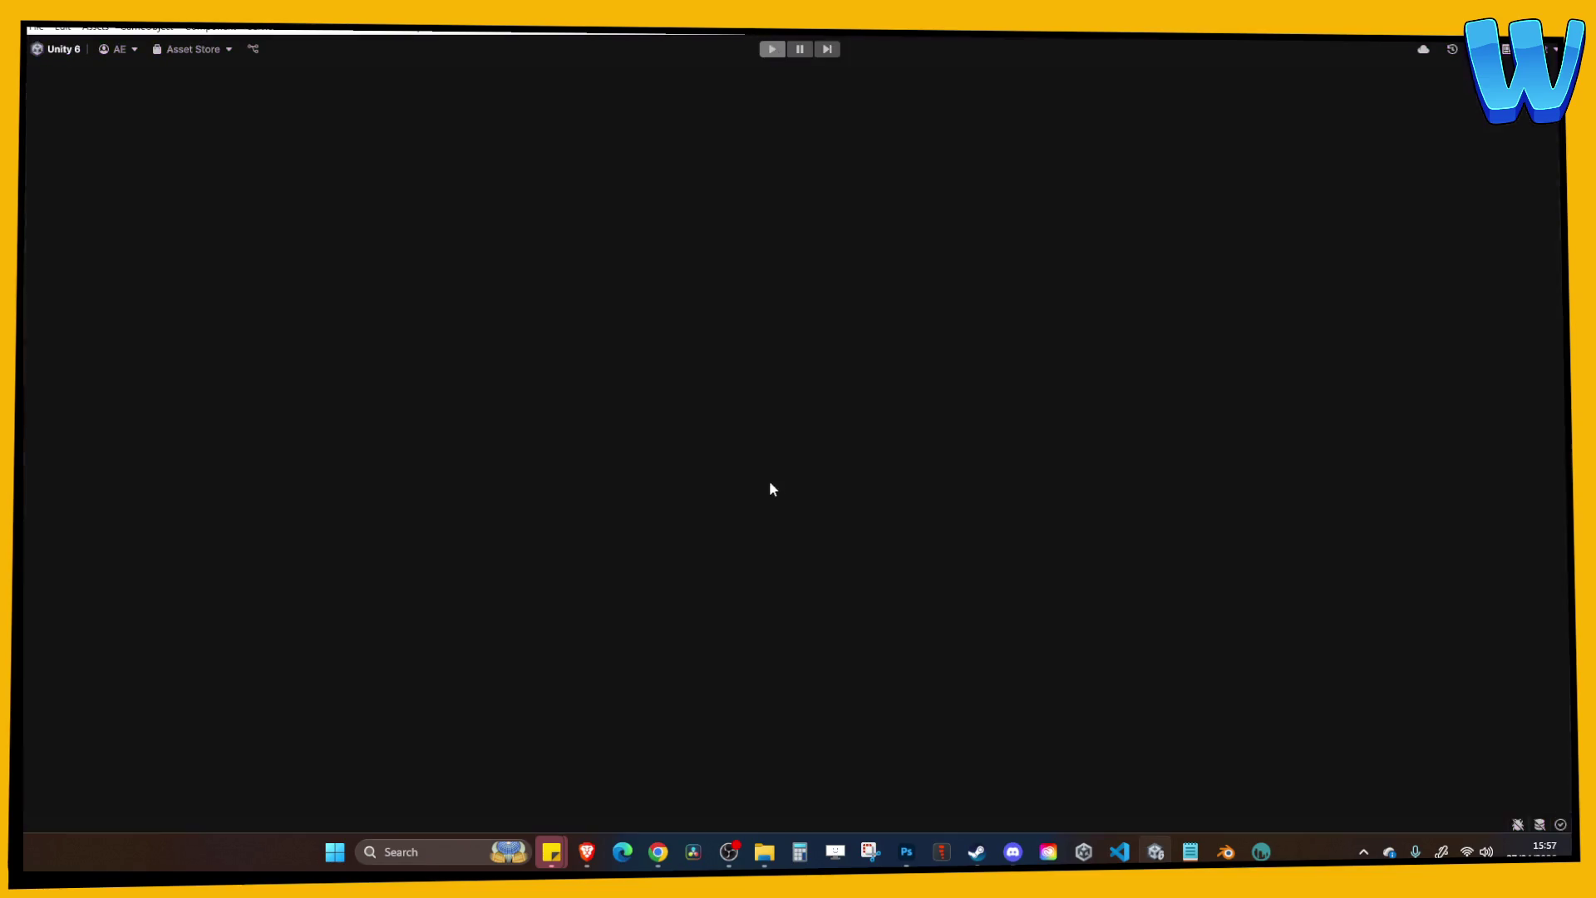
click(532, 329)
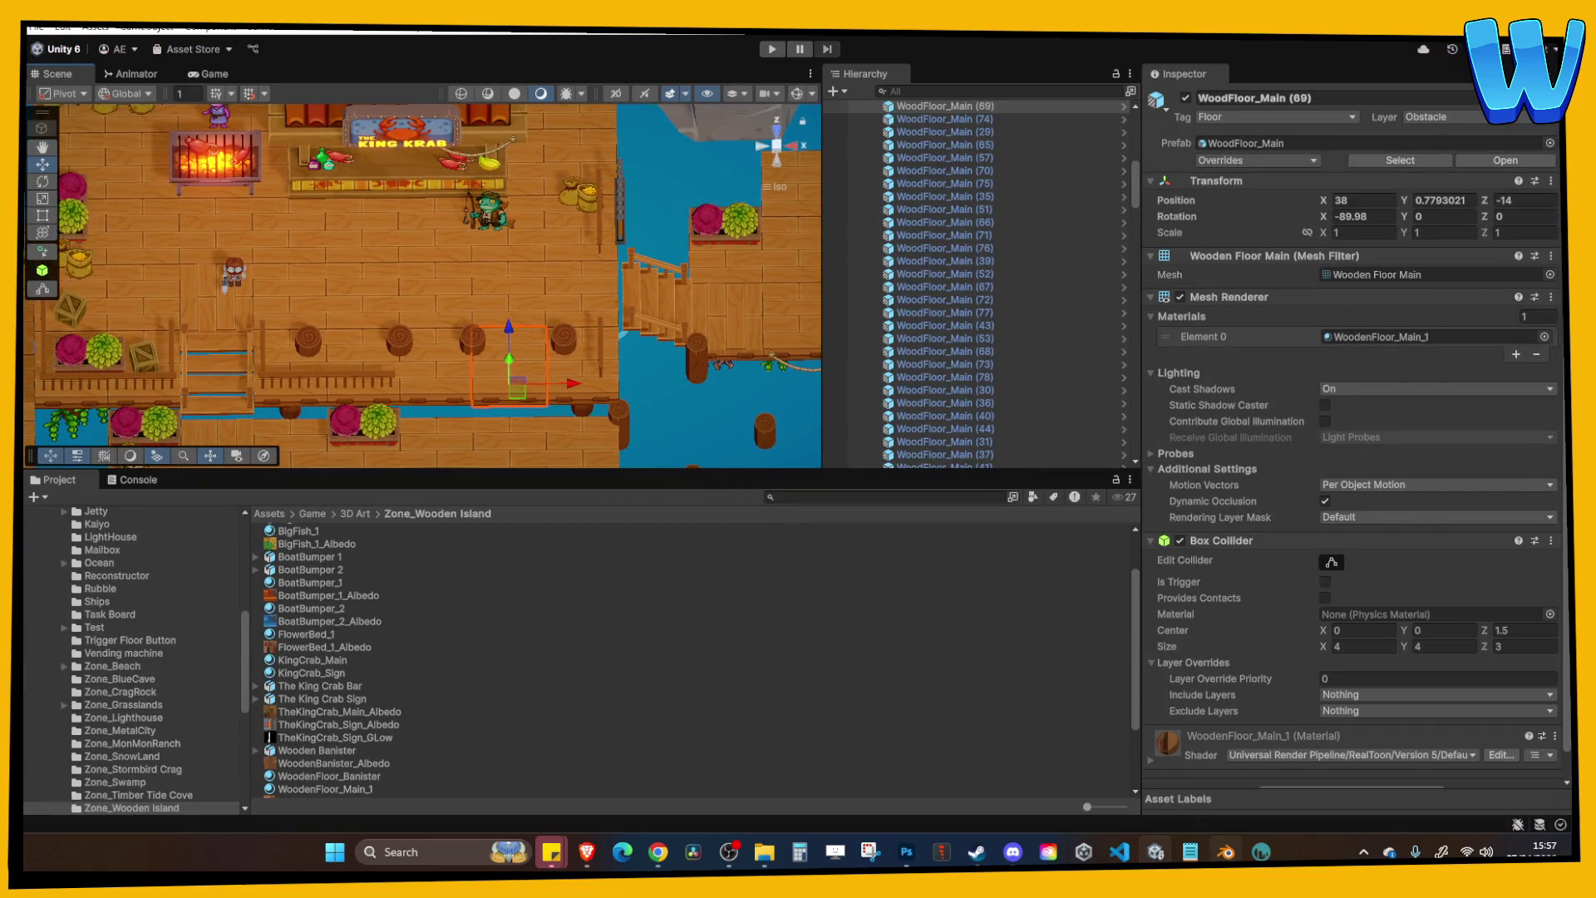
Save the Bar Designer scene and move the grill away along Y.
key(ctrl+s)
scroll(896, 587, down, 5)
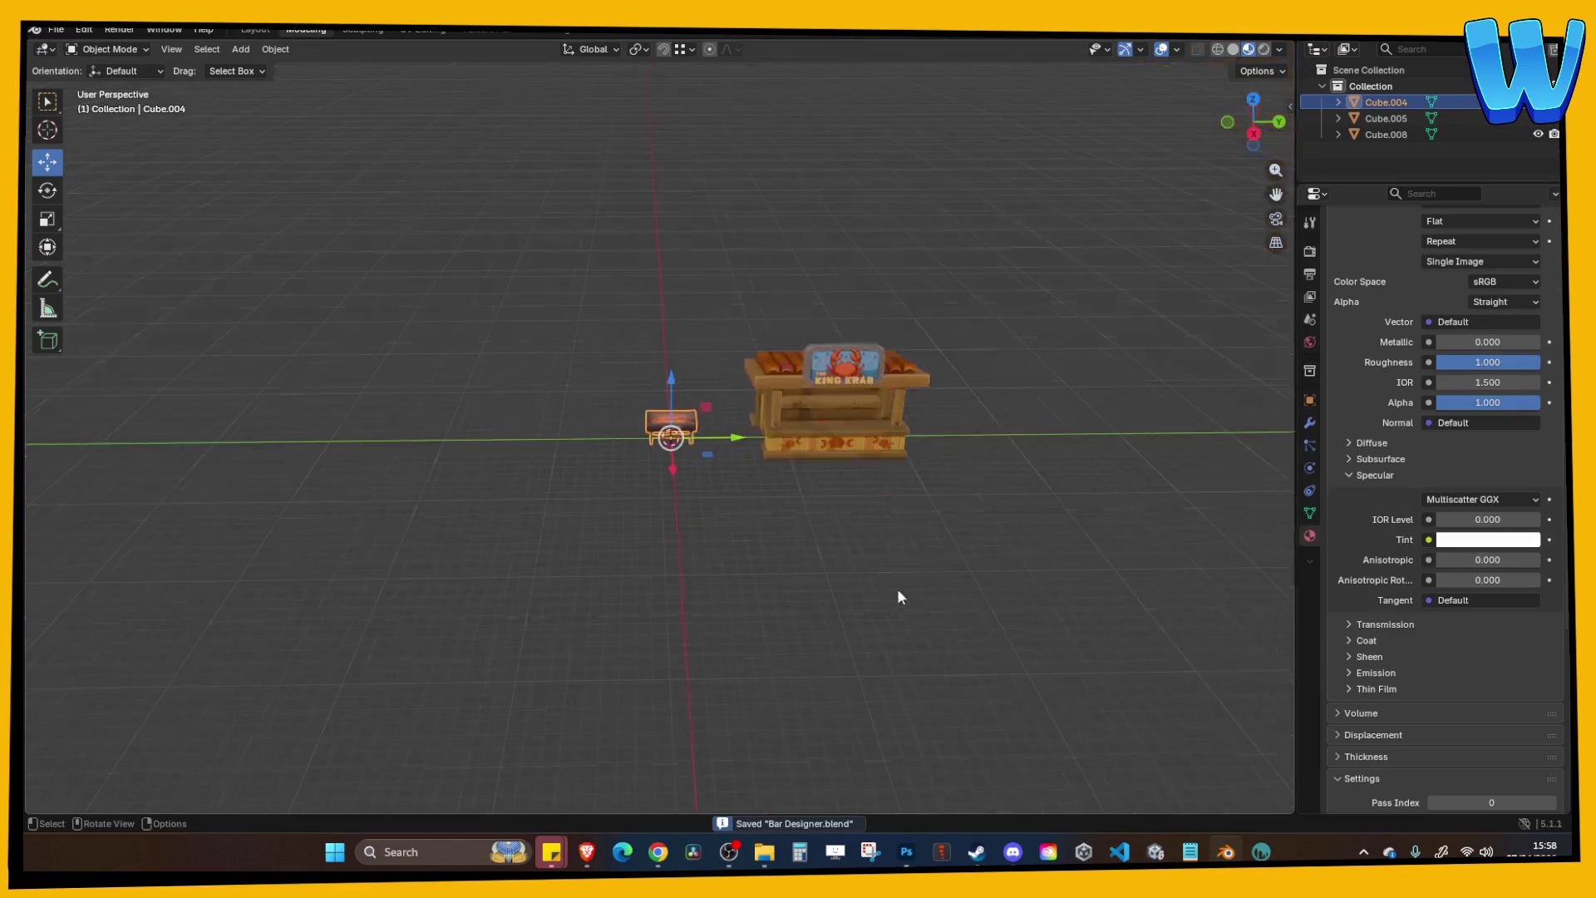
drag(726, 445, 1001, 458)
scroll(743, 512, up, 5)
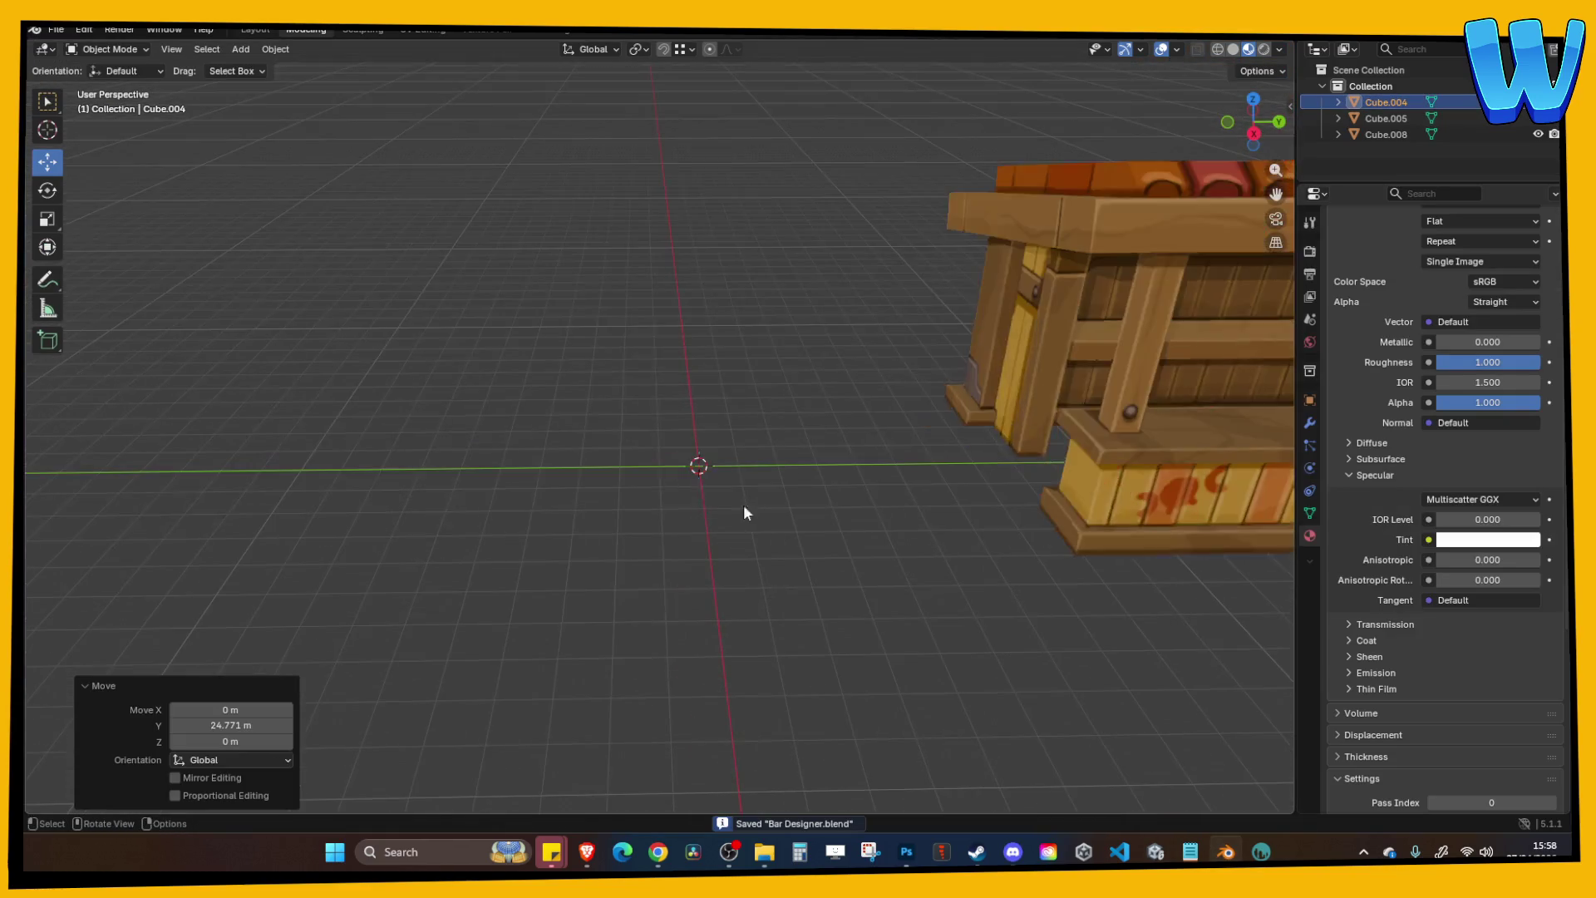
Add a cube and set its dimensions to 4 × 4 × 3 m.
click(241, 50)
mouse_move(264, 68)
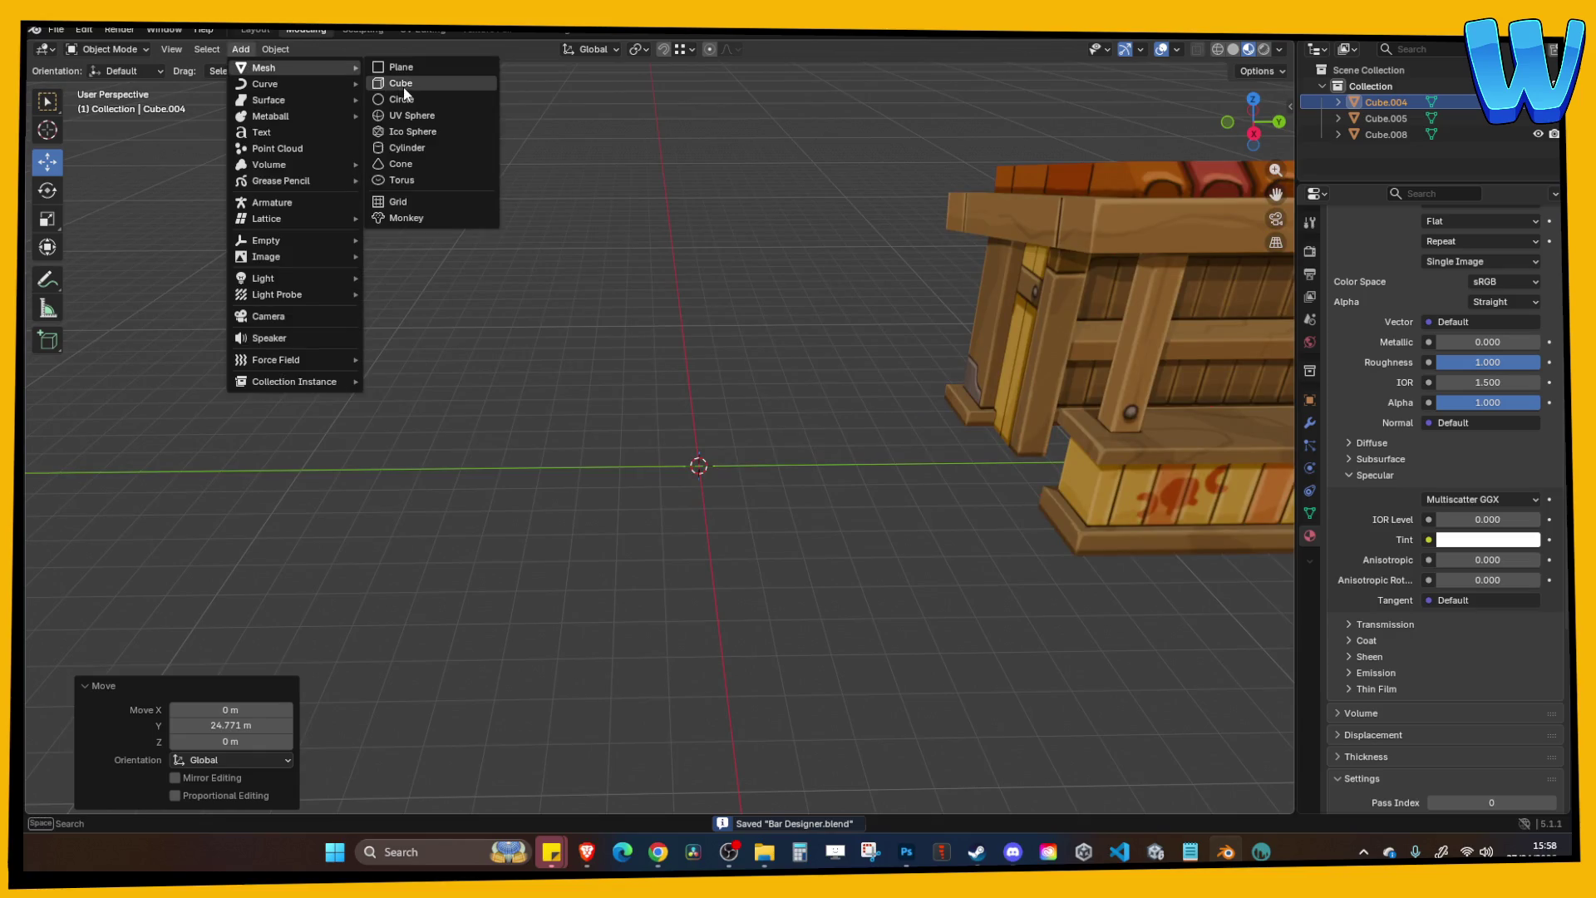
click(405, 87)
click(1291, 106)
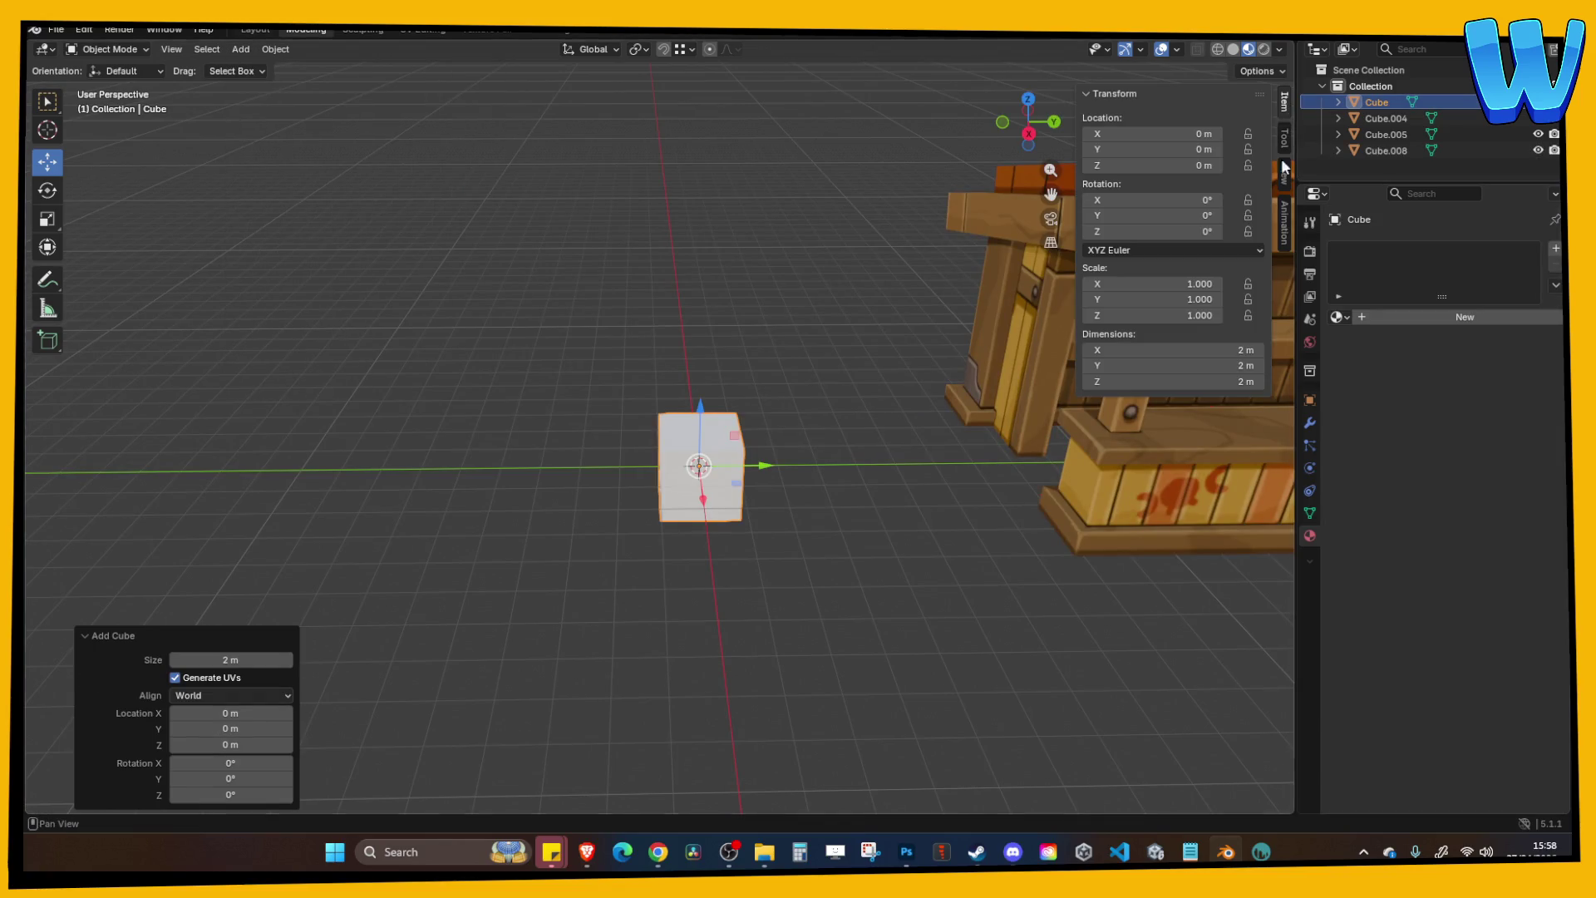
click(1246, 349)
click(1245, 350)
text(4)
key(Tab)
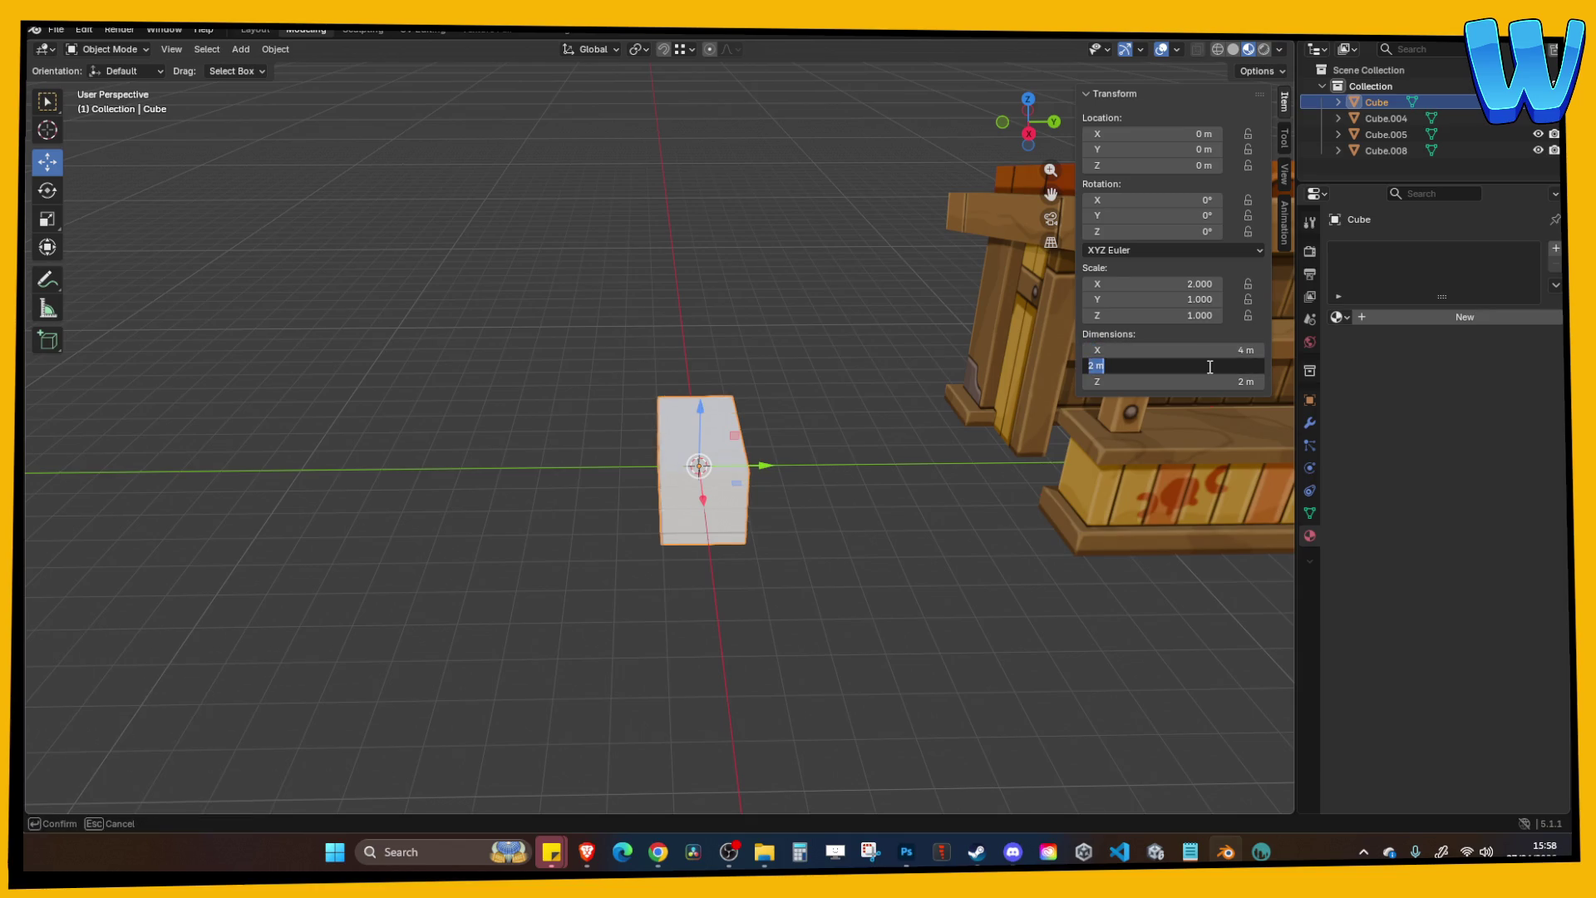
text(4)
key(Tab)
text(3)
key(Return)
Lower the block to Z −1.5117 m, switch to solid shading, and save.
scroll(738, 421, up, 1)
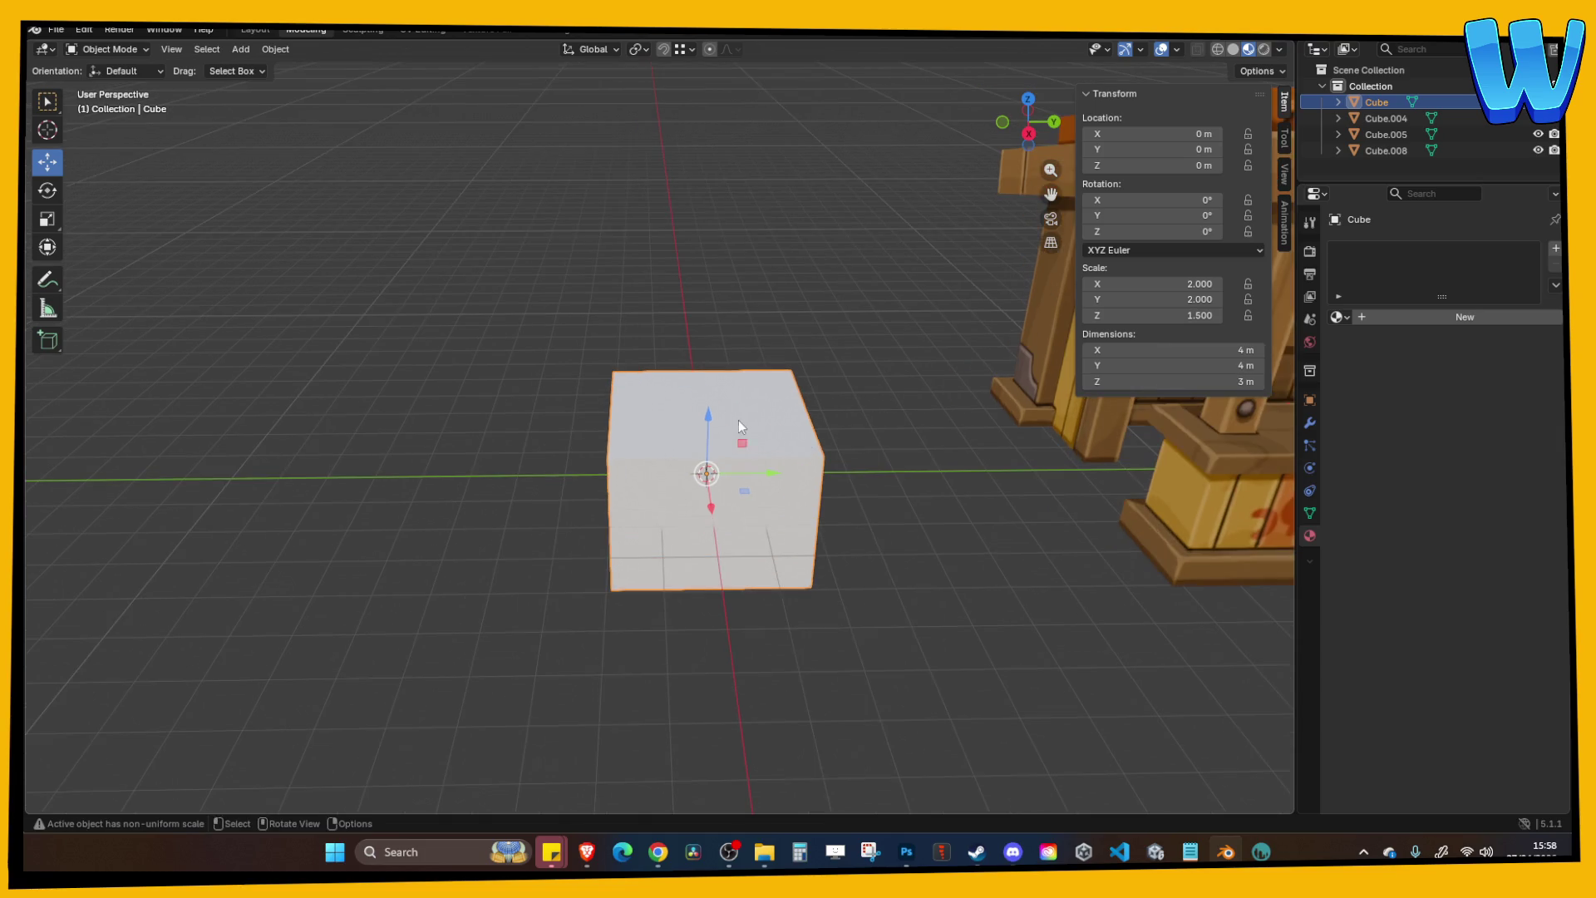
mouse_move(708, 419)
mouse_down()
mouse_move(711, 485)
mouse_move(784, 485)
mouse_move(803, 419)
mouse_up()
click(780, 381)
key(z)
key(ctrl+s)
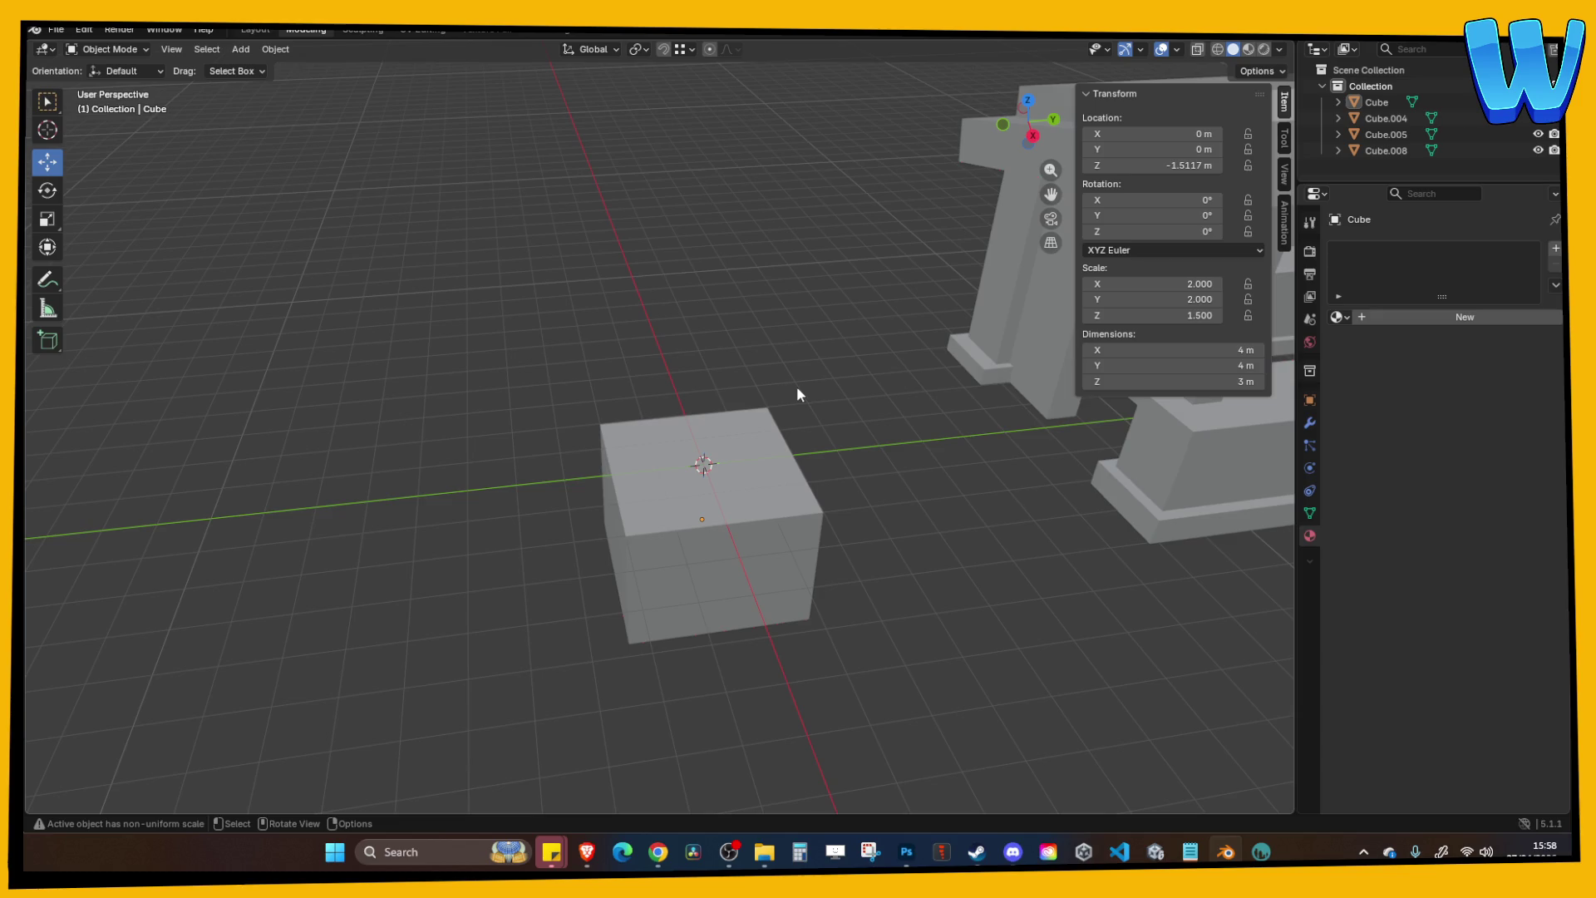
scroll(874, 516, up, 4)
right_click(865, 512)
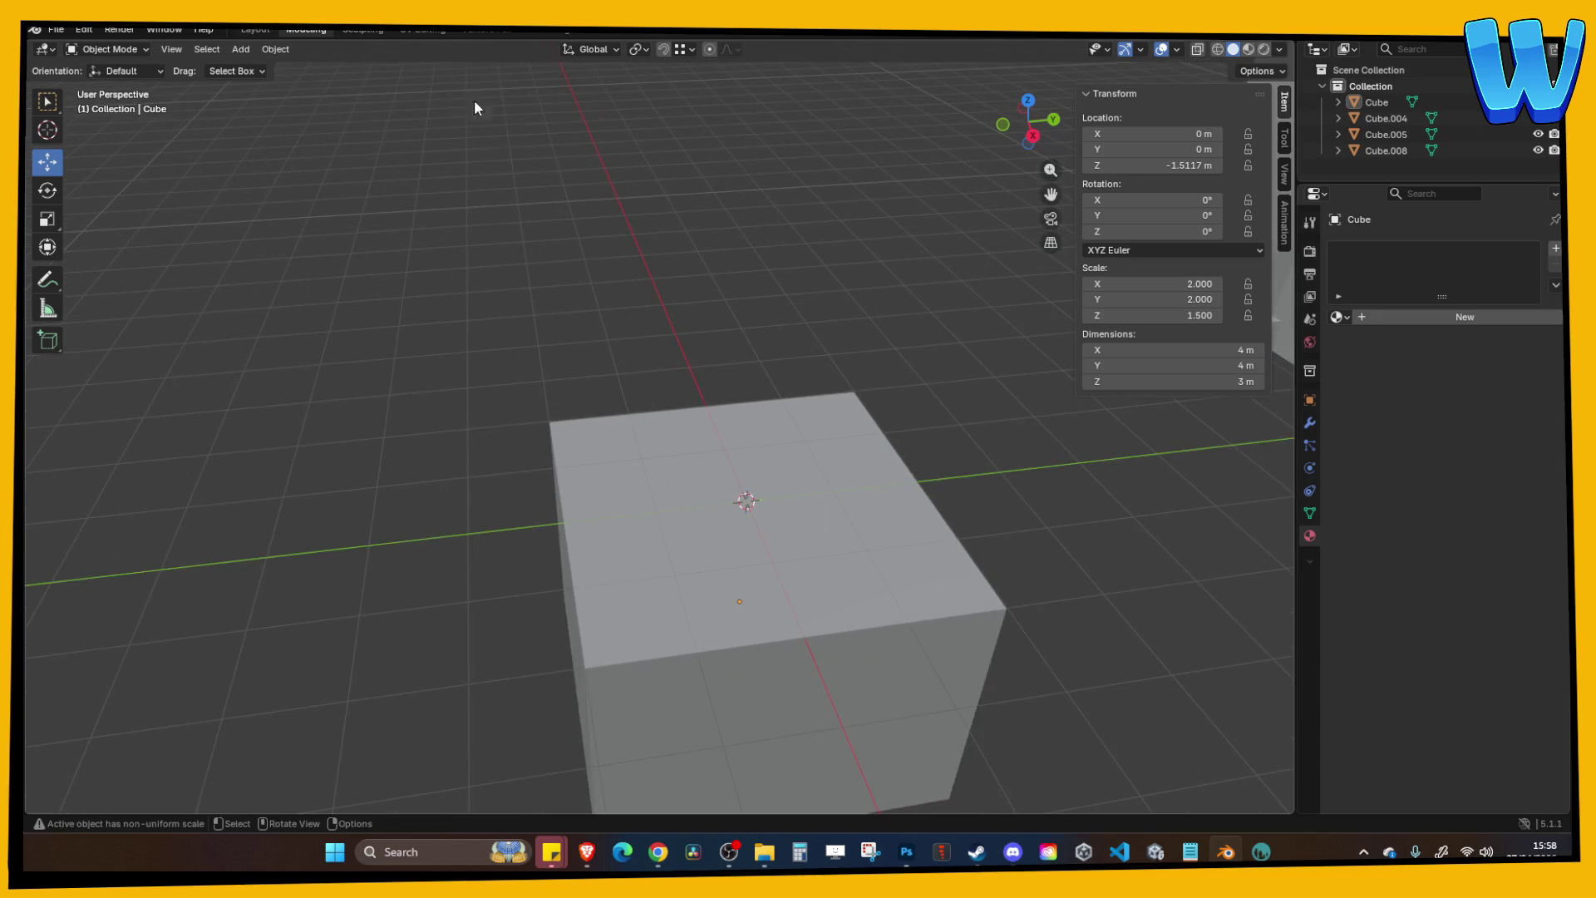
click(240, 49)
Add a second cube and set its X and Y dimensions to 3 m.
mouse_move(266, 73)
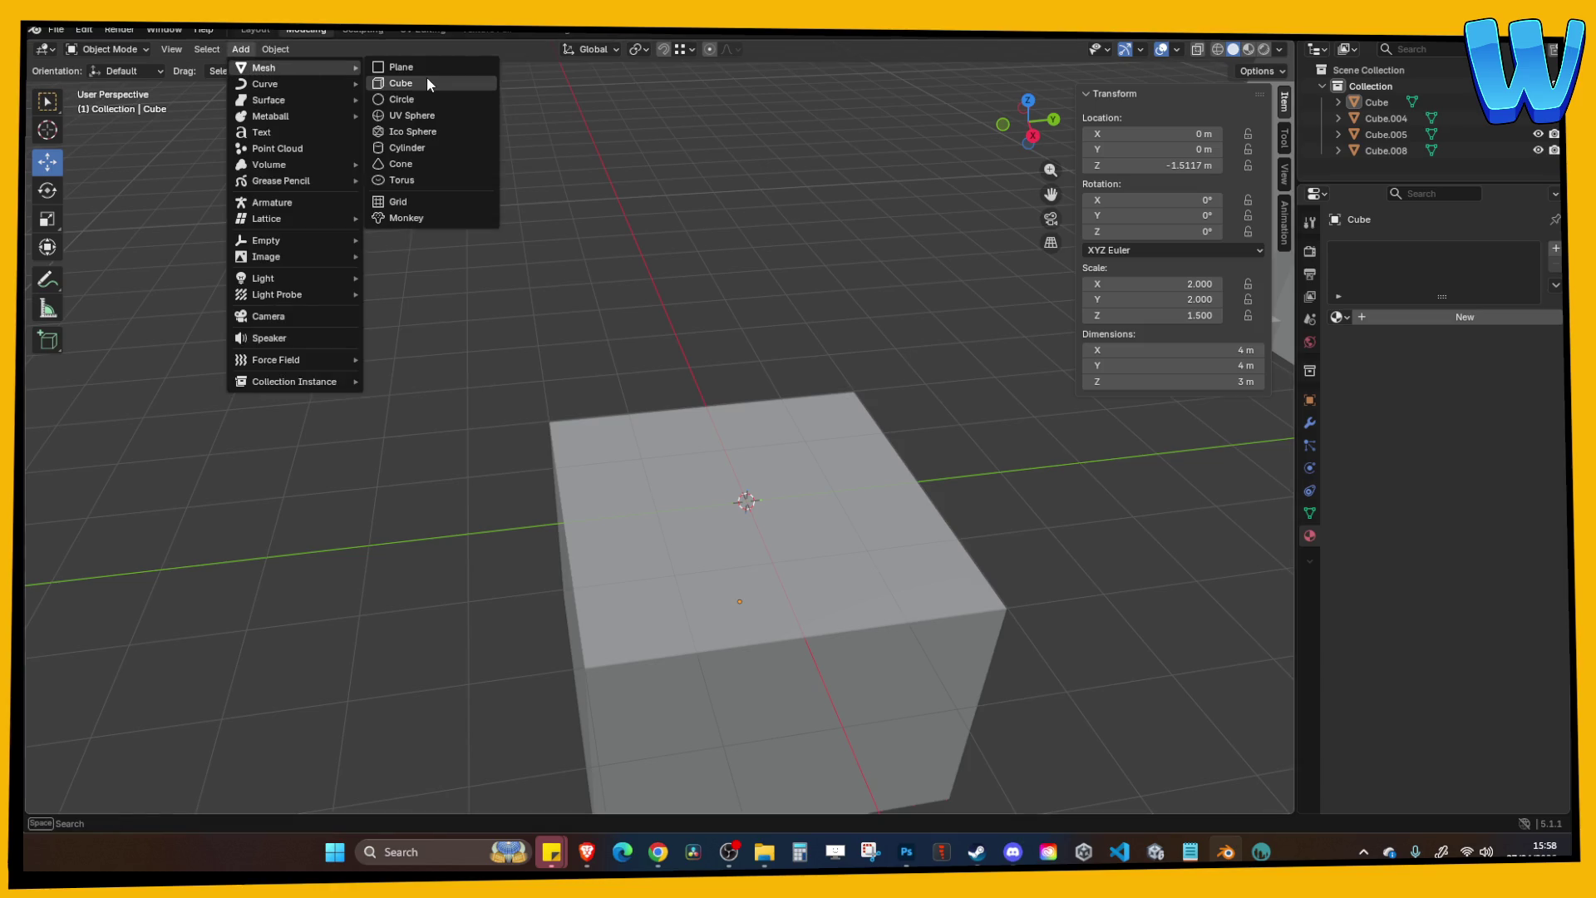
click(426, 83)
scroll(544, 231, down, 3)
click(1227, 353)
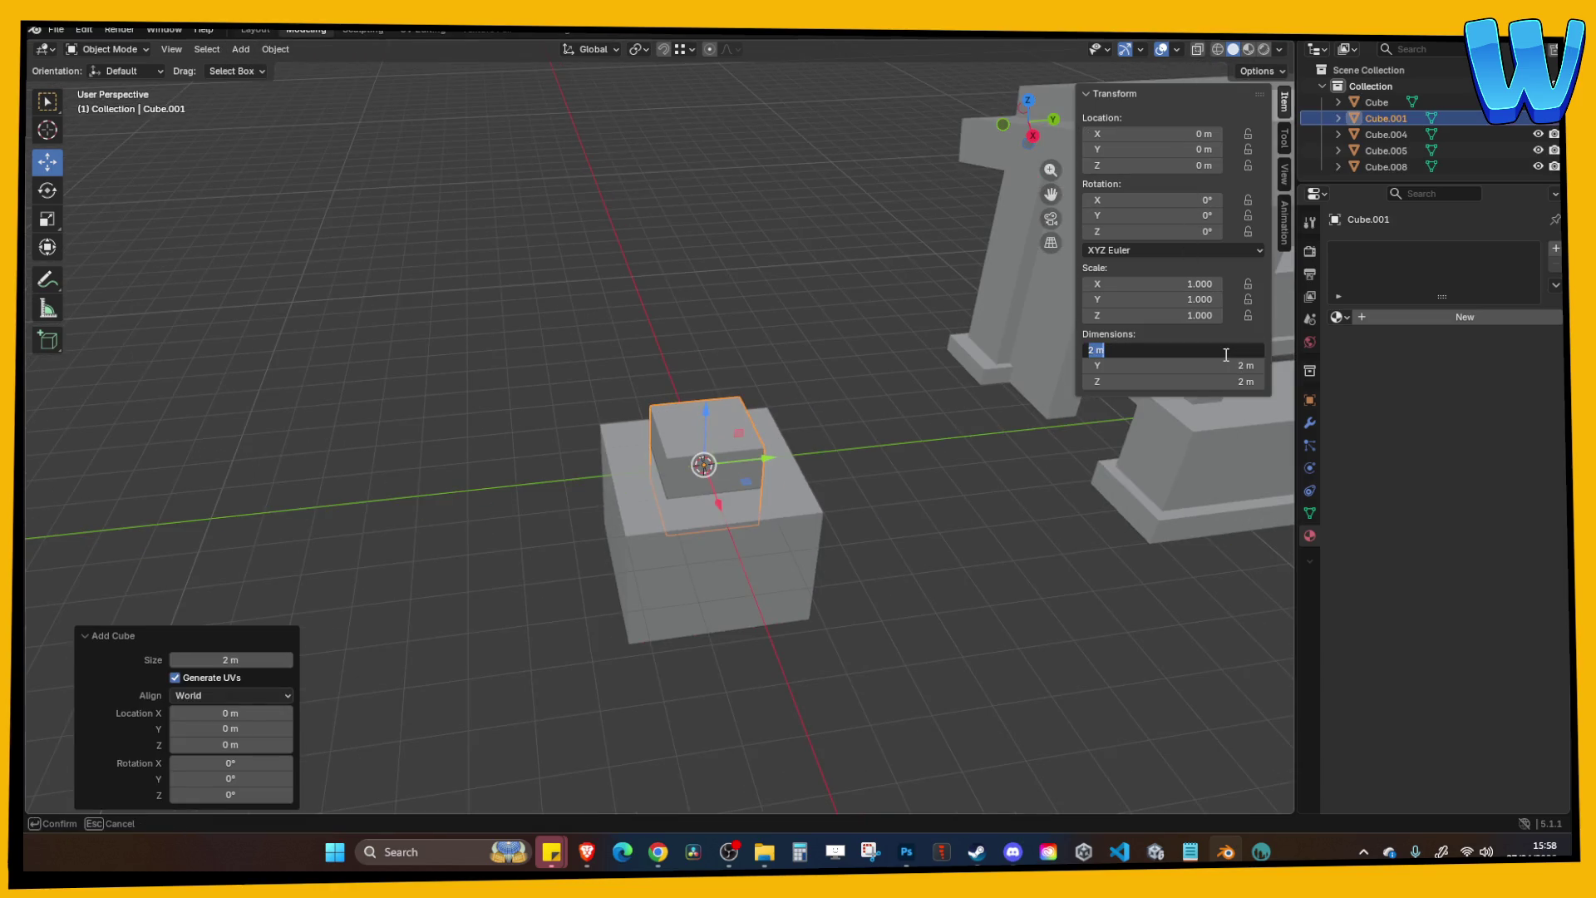
text(3)
key(Tab)
key(Tab)
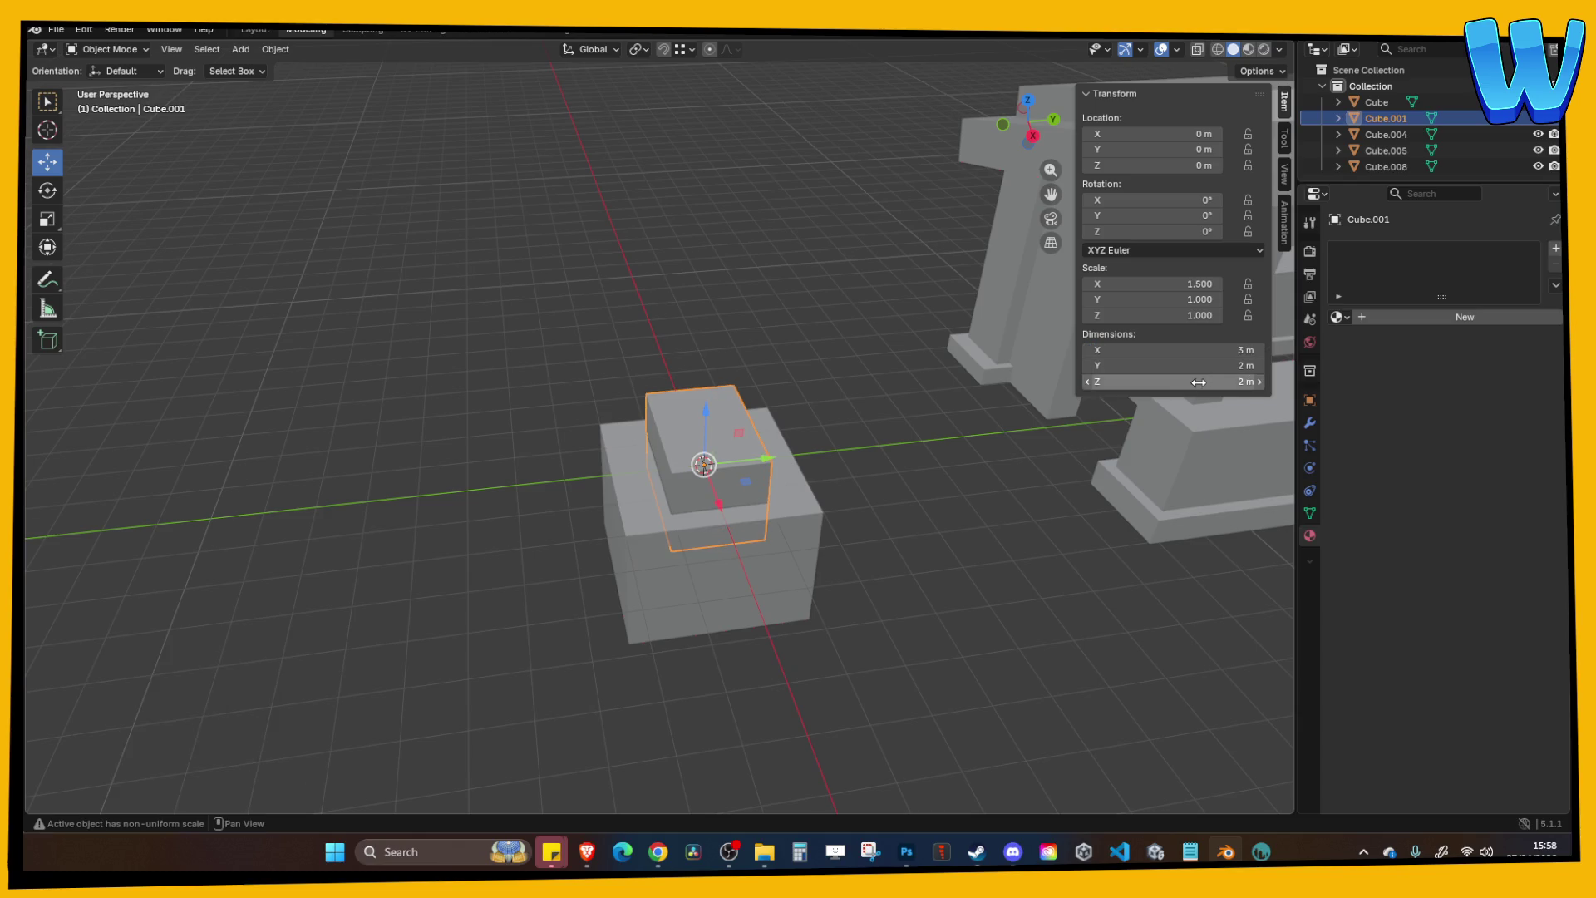
click(1200, 366)
click(1200, 366)
text(3)
key(Return)
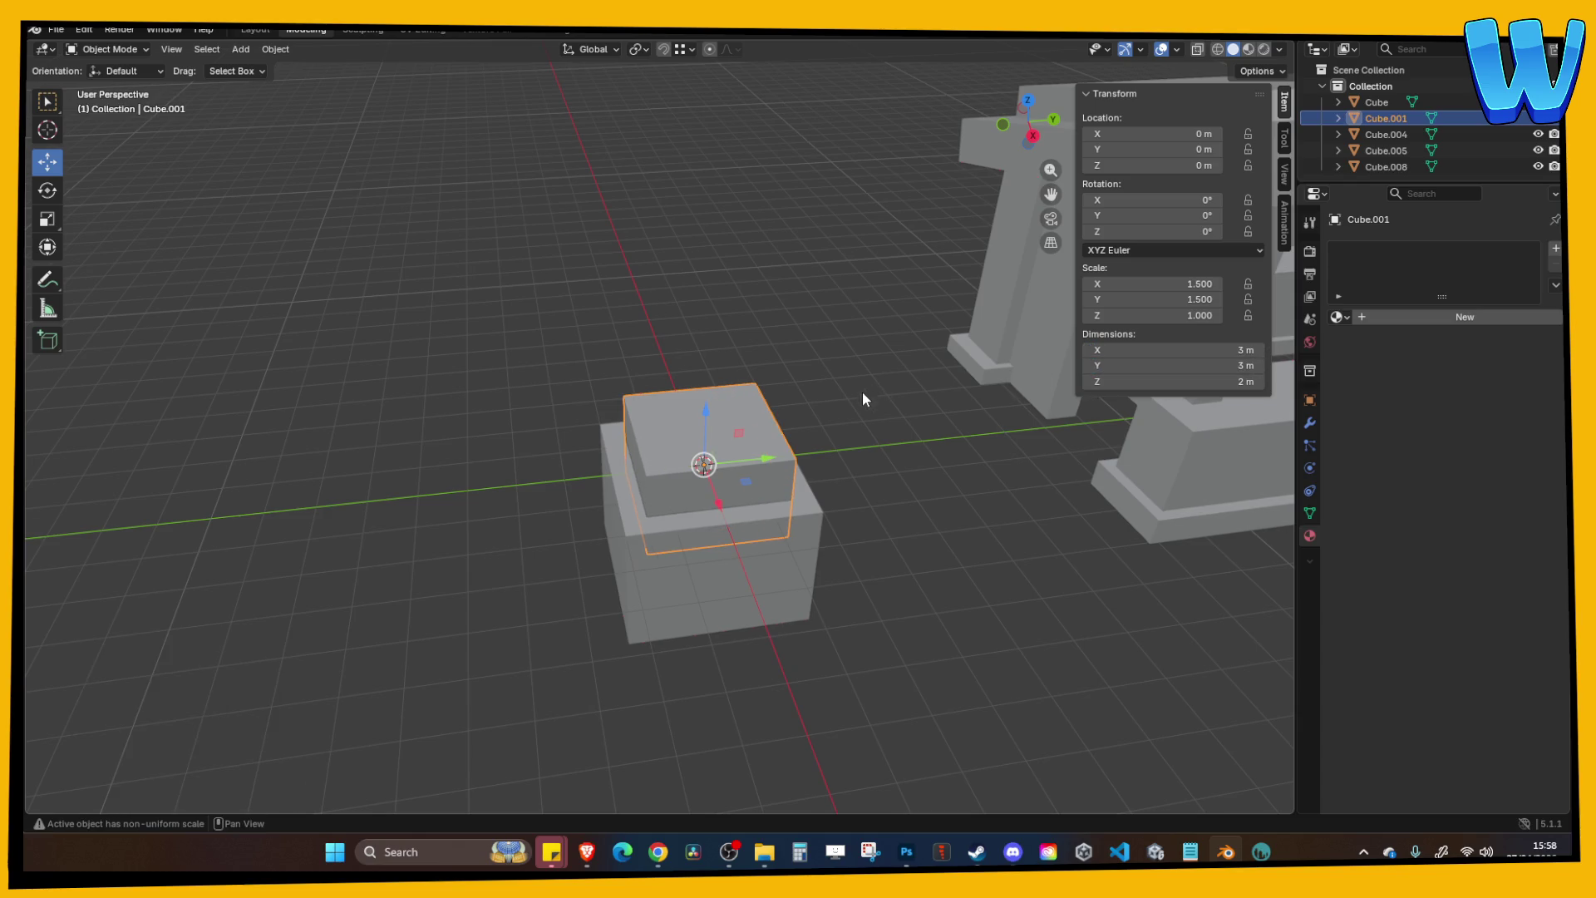
Raise the cube to Z 1.8451 m and flatten it to 0.657 m thick.
key(g)
key(z)
click(859, 399)
key(s)
key(z)
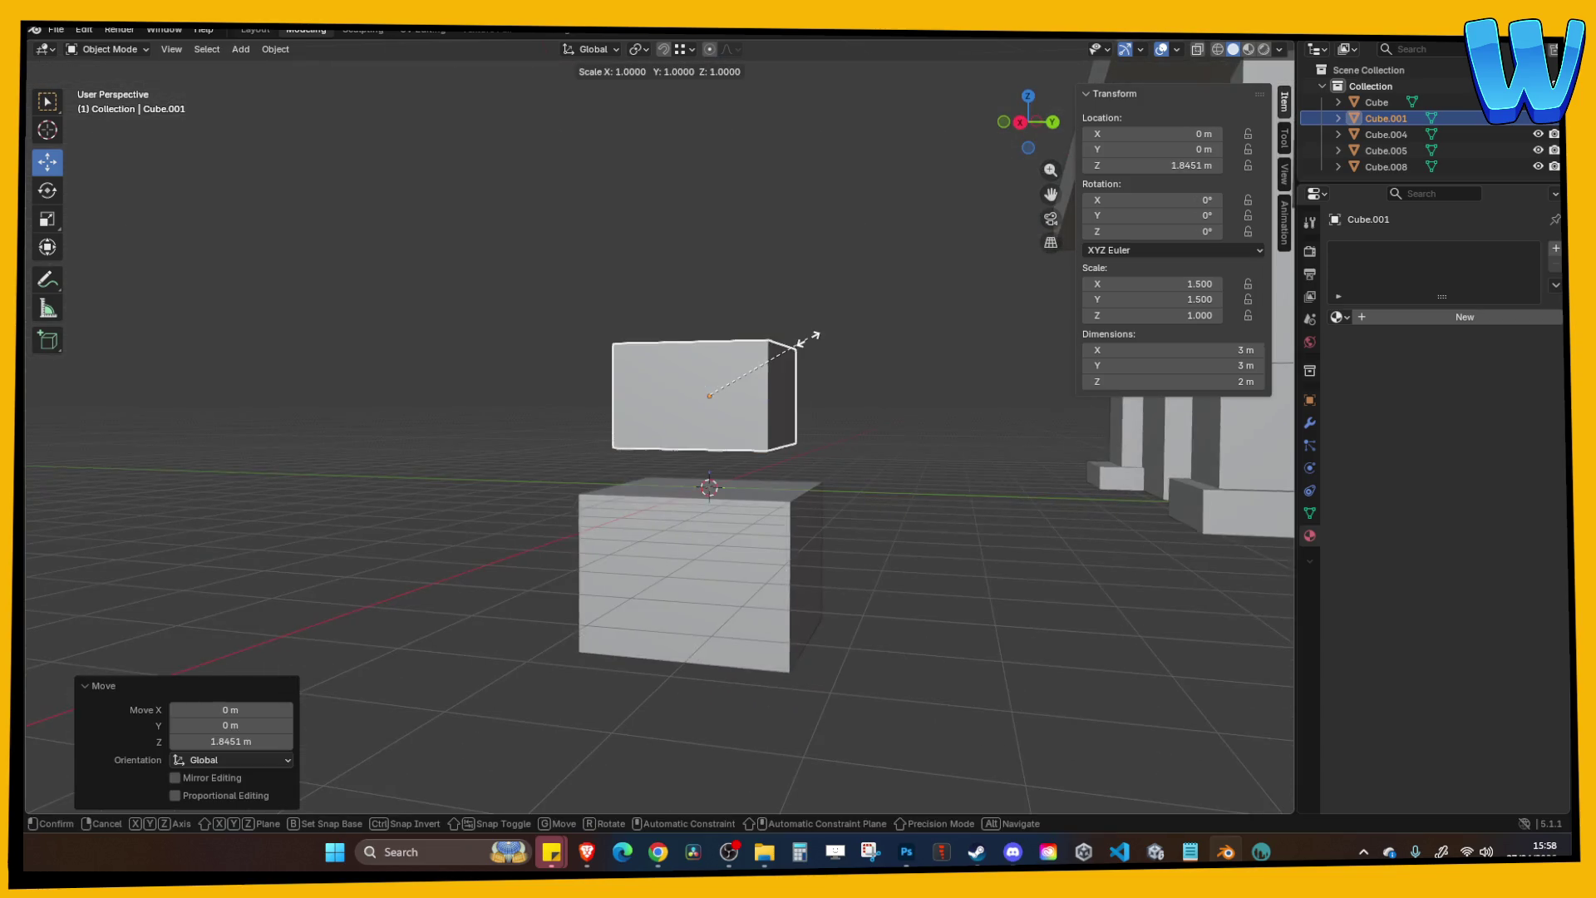
click(736, 370)
drag(821, 330, 839, 372)
scroll(868, 381, up, 3)
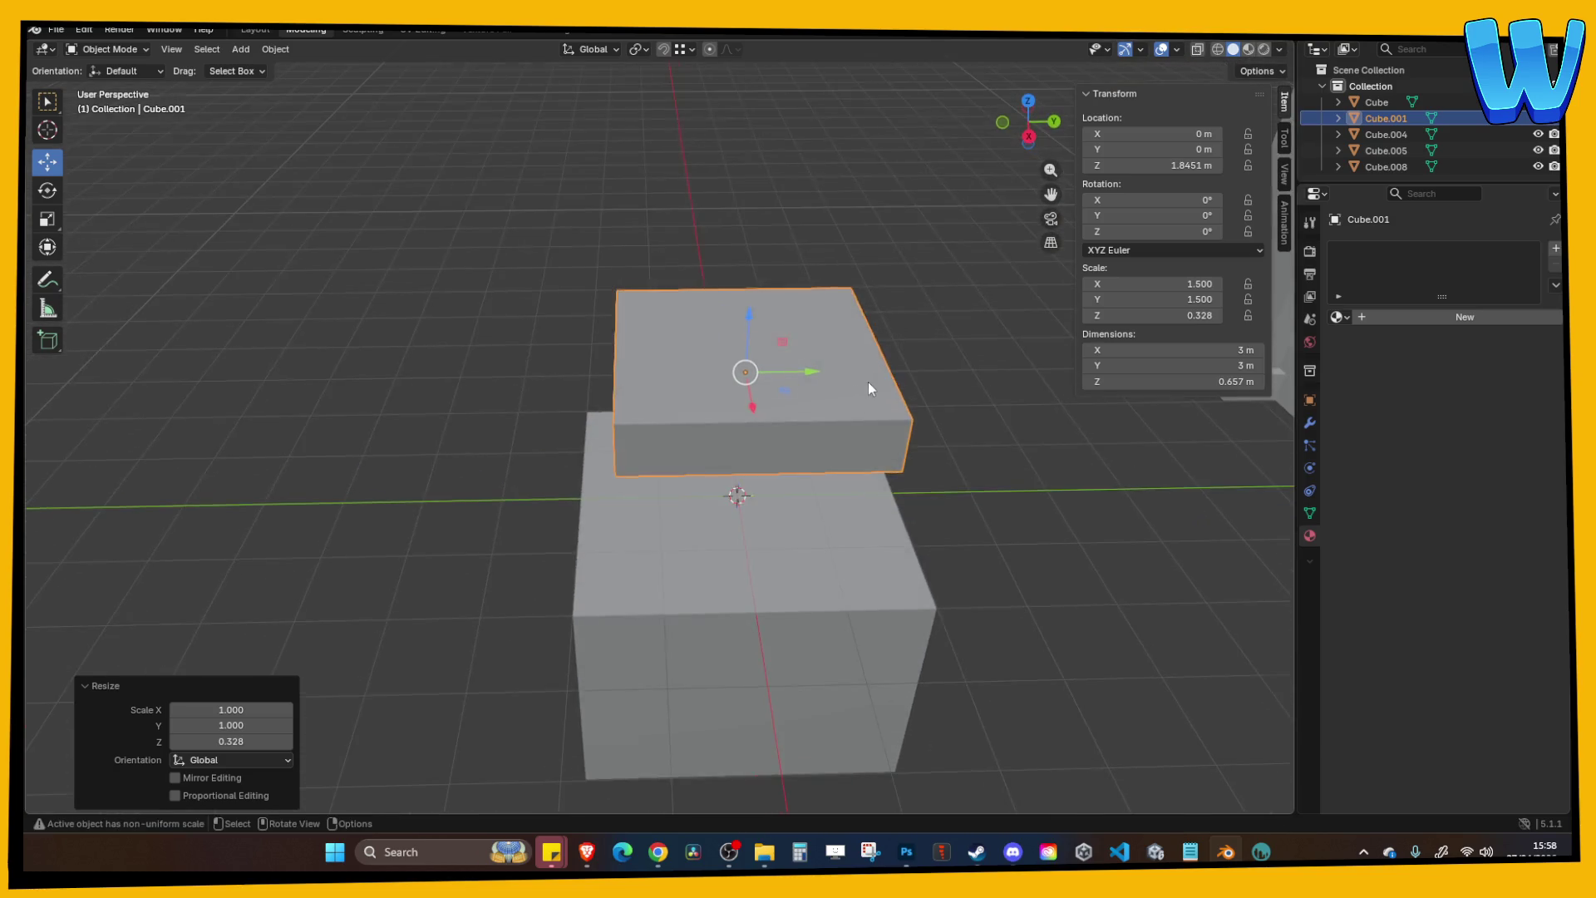
Stretch the slab along Y and narrow it along X to 2.59 × 3.61 m.
key(s)
key(x)
key(Escape)
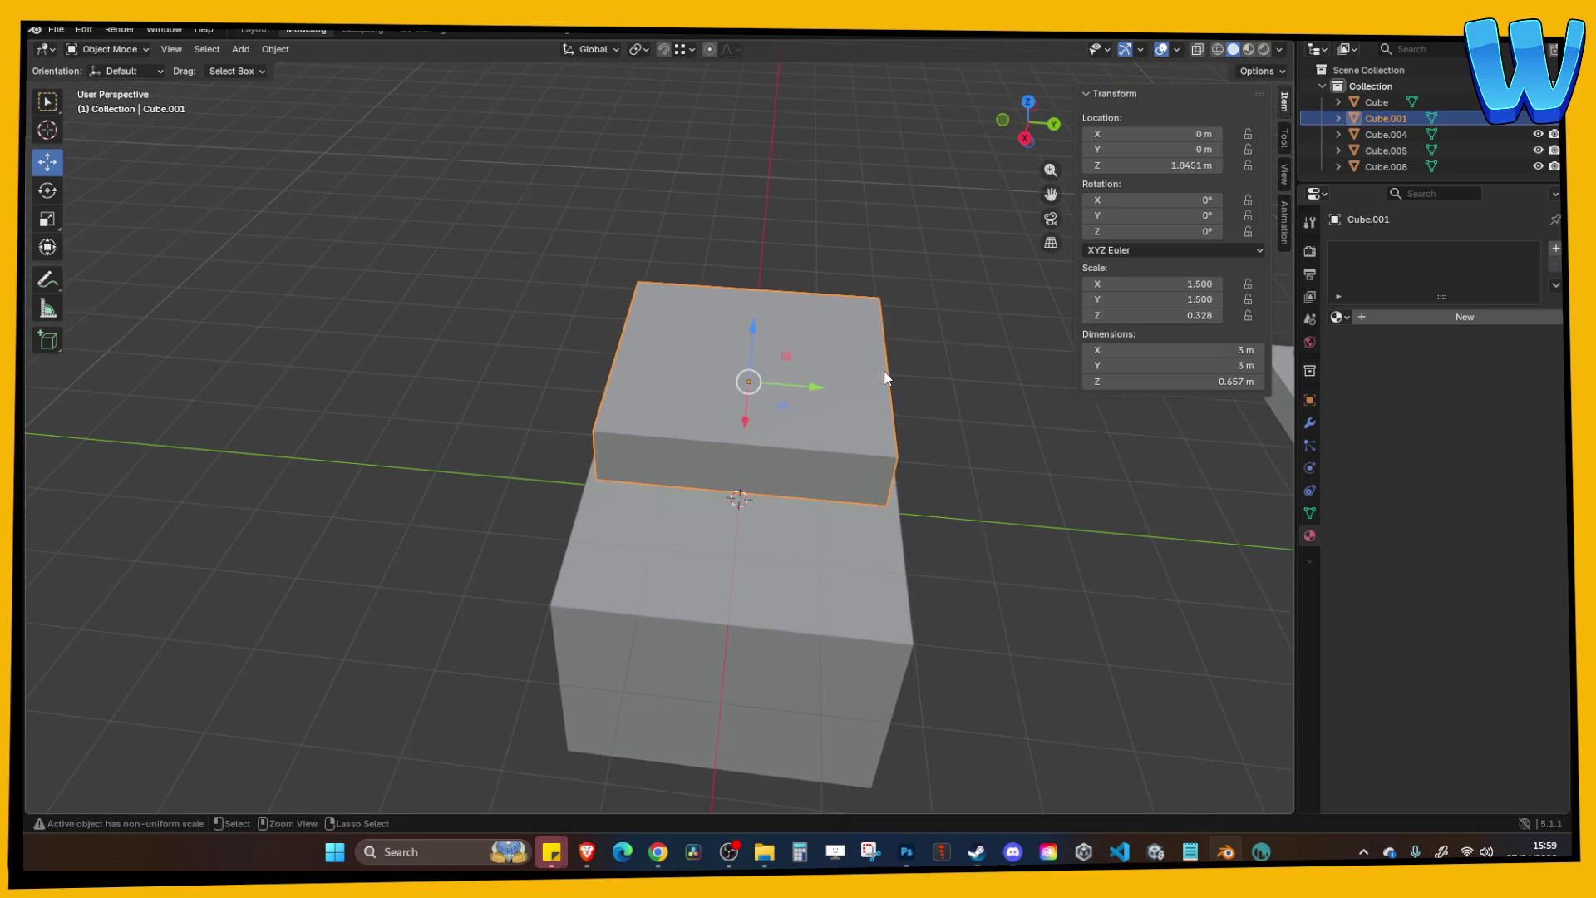
key(s)
key(y)
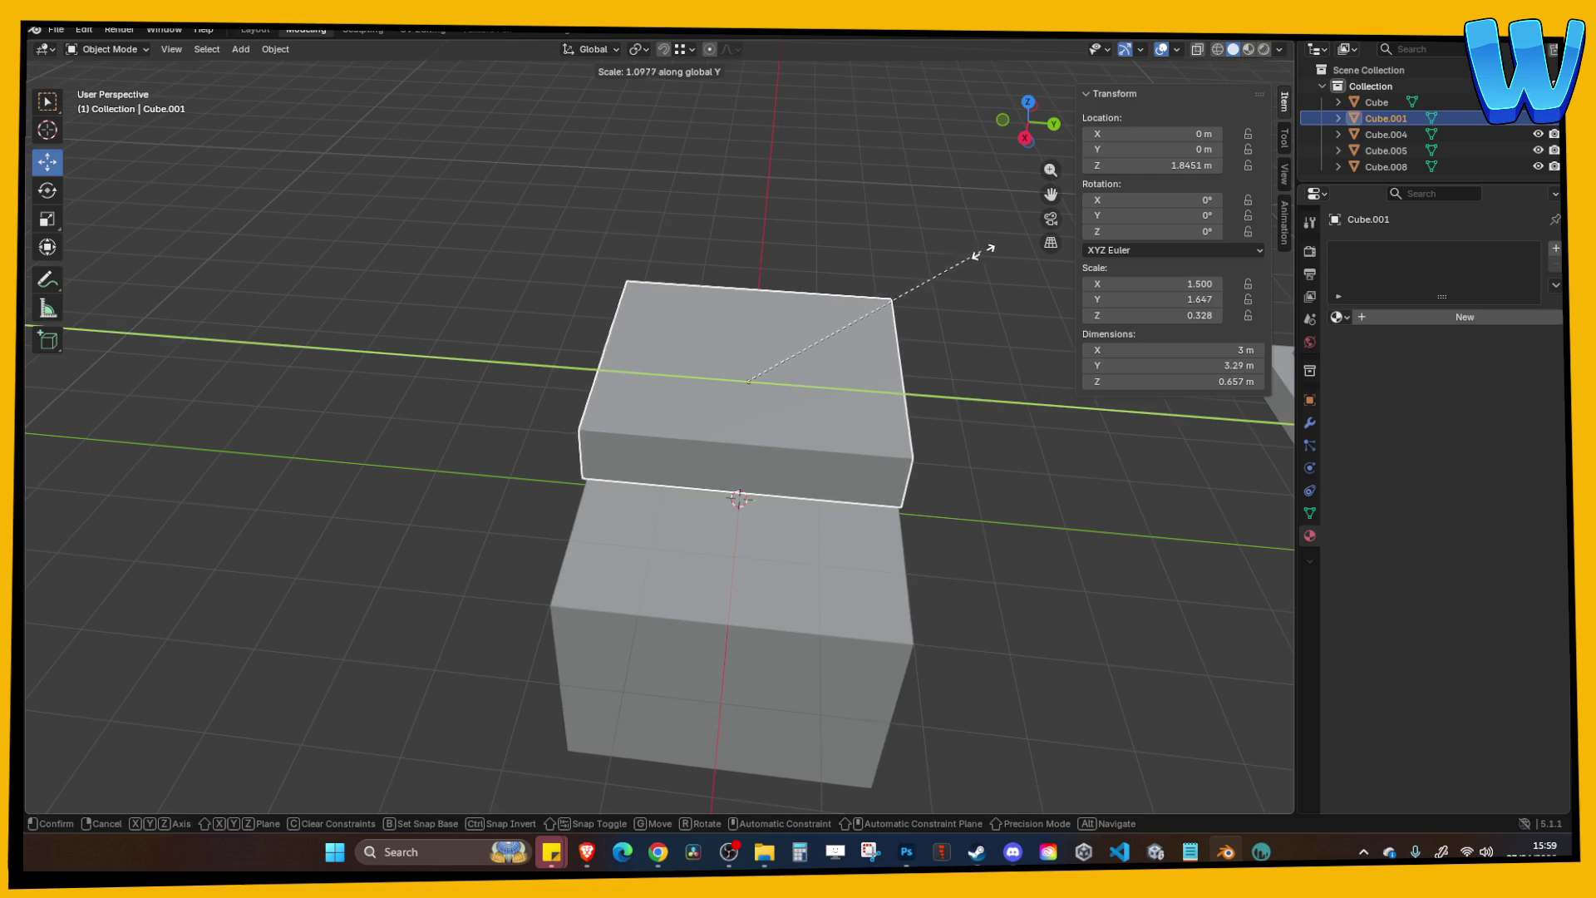
click(969, 257)
mouse_move(850, 217)
mouse_down()
mouse_move(968, 276)
mouse_move(910, 321)
mouse_move(722, 343)
mouse_up()
click(721, 343)
key(s)
key(x)
click(873, 349)
Orbit around the slab to inspect it from side and low front angles.
click(895, 346)
mouse_move(895, 346)
mouse_down()
mouse_move(820, 346)
mouse_move(676, 202)
mouse_move(660, 236)
mouse_move(679, 387)
mouse_up()
click(678, 387)
mouse_move(526, 315)
mouse_down()
mouse_move(455, 304)
mouse_move(584, 310)
mouse_move(542, 285)
mouse_move(651, 309)
mouse_move(635, 301)
mouse_move(570, 352)
mouse_move(585, 335)
mouse_move(737, 308)
mouse_up()
drag(770, 371, 801, 313)
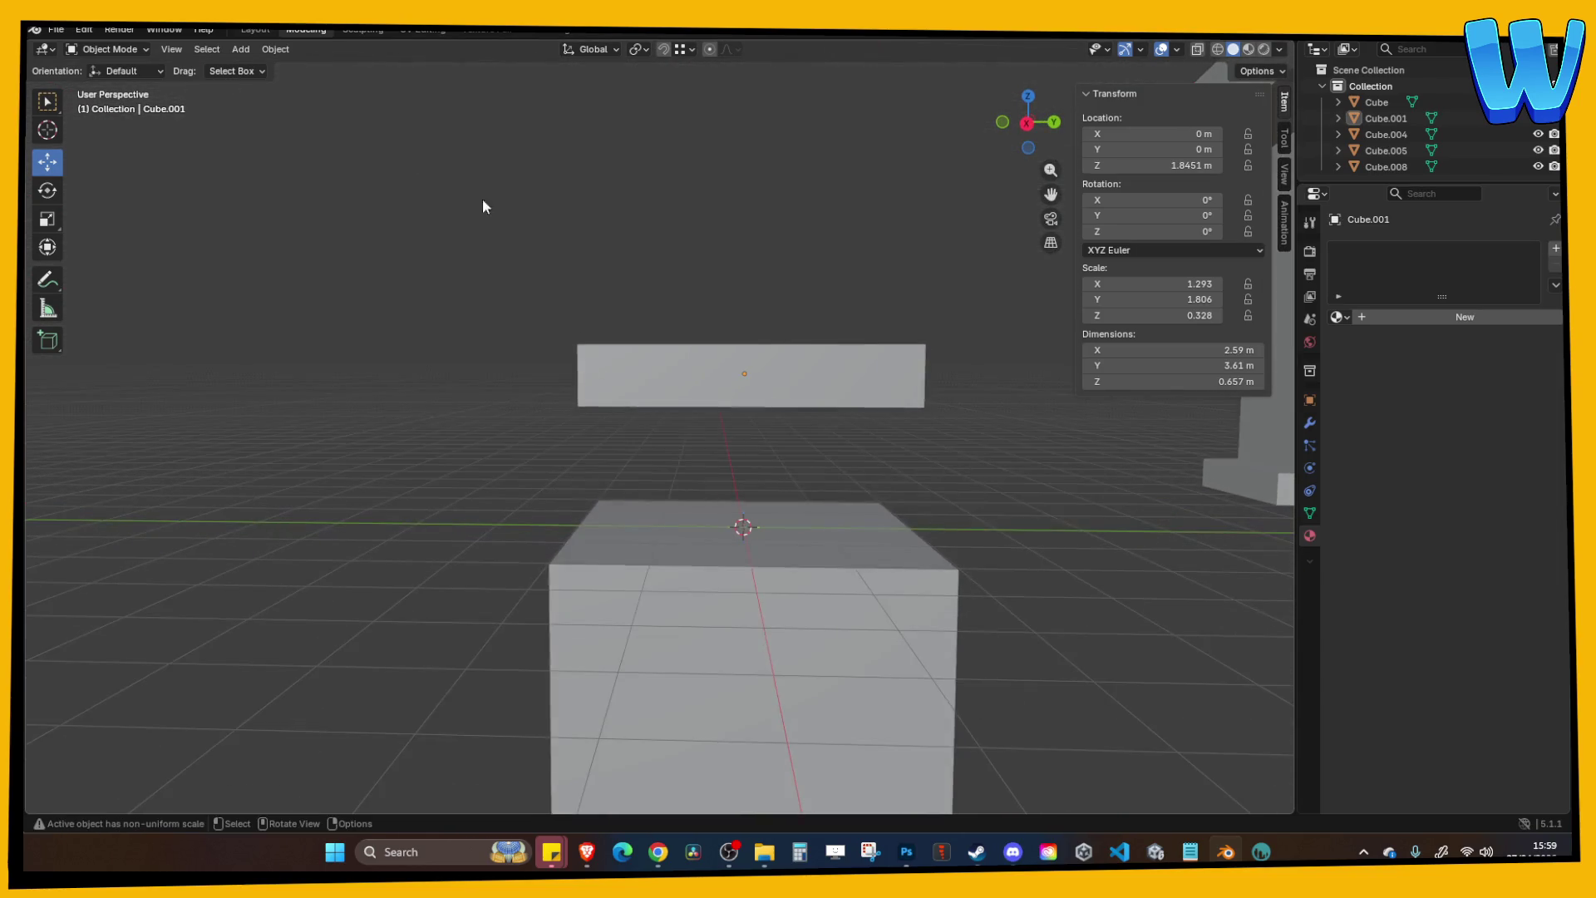
Select WoodenPillar (32) in Unity, then minimize the Unity editor.
click(248, 49)
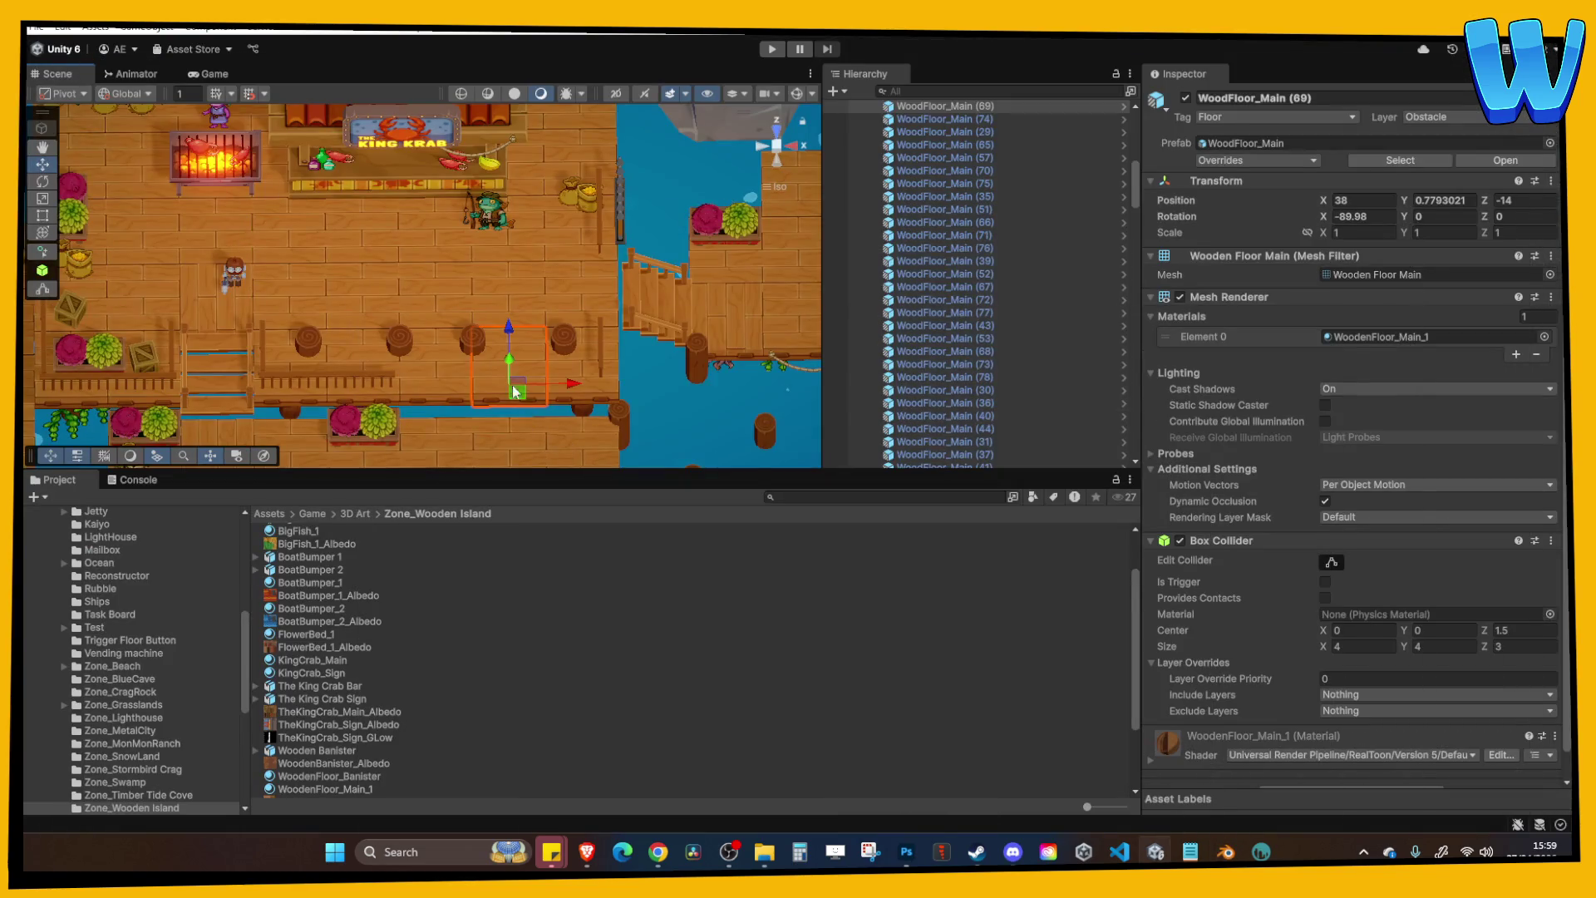
click(458, 348)
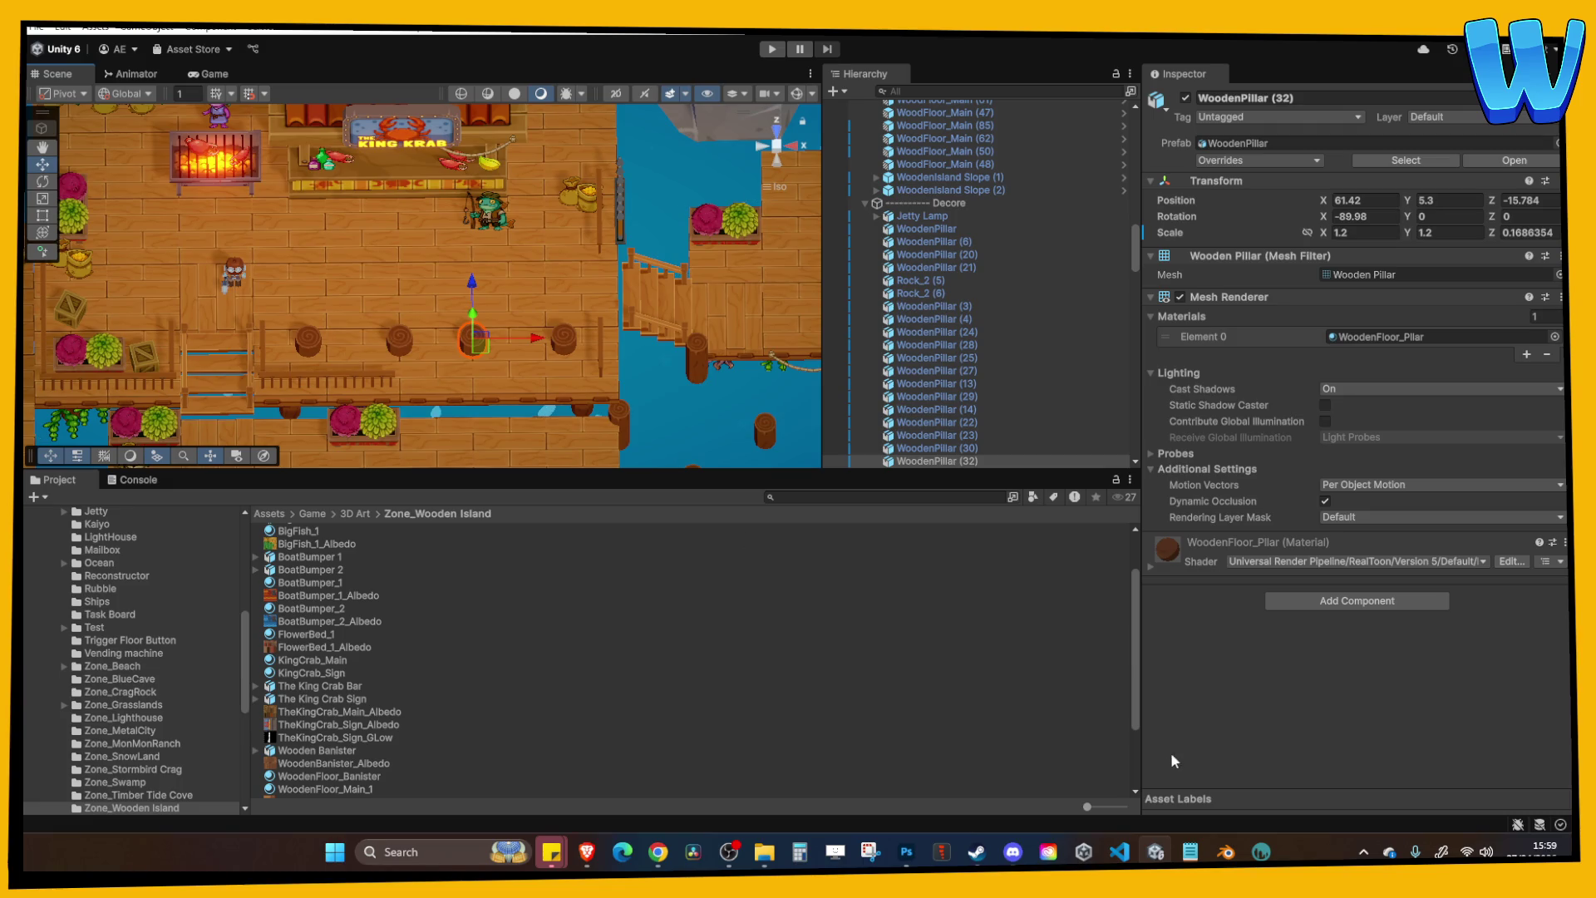
click(1157, 852)
click(1227, 852)
Add a third cube, scale it to 0.424 and raise it to Z 1.1425 m.
click(689, 291)
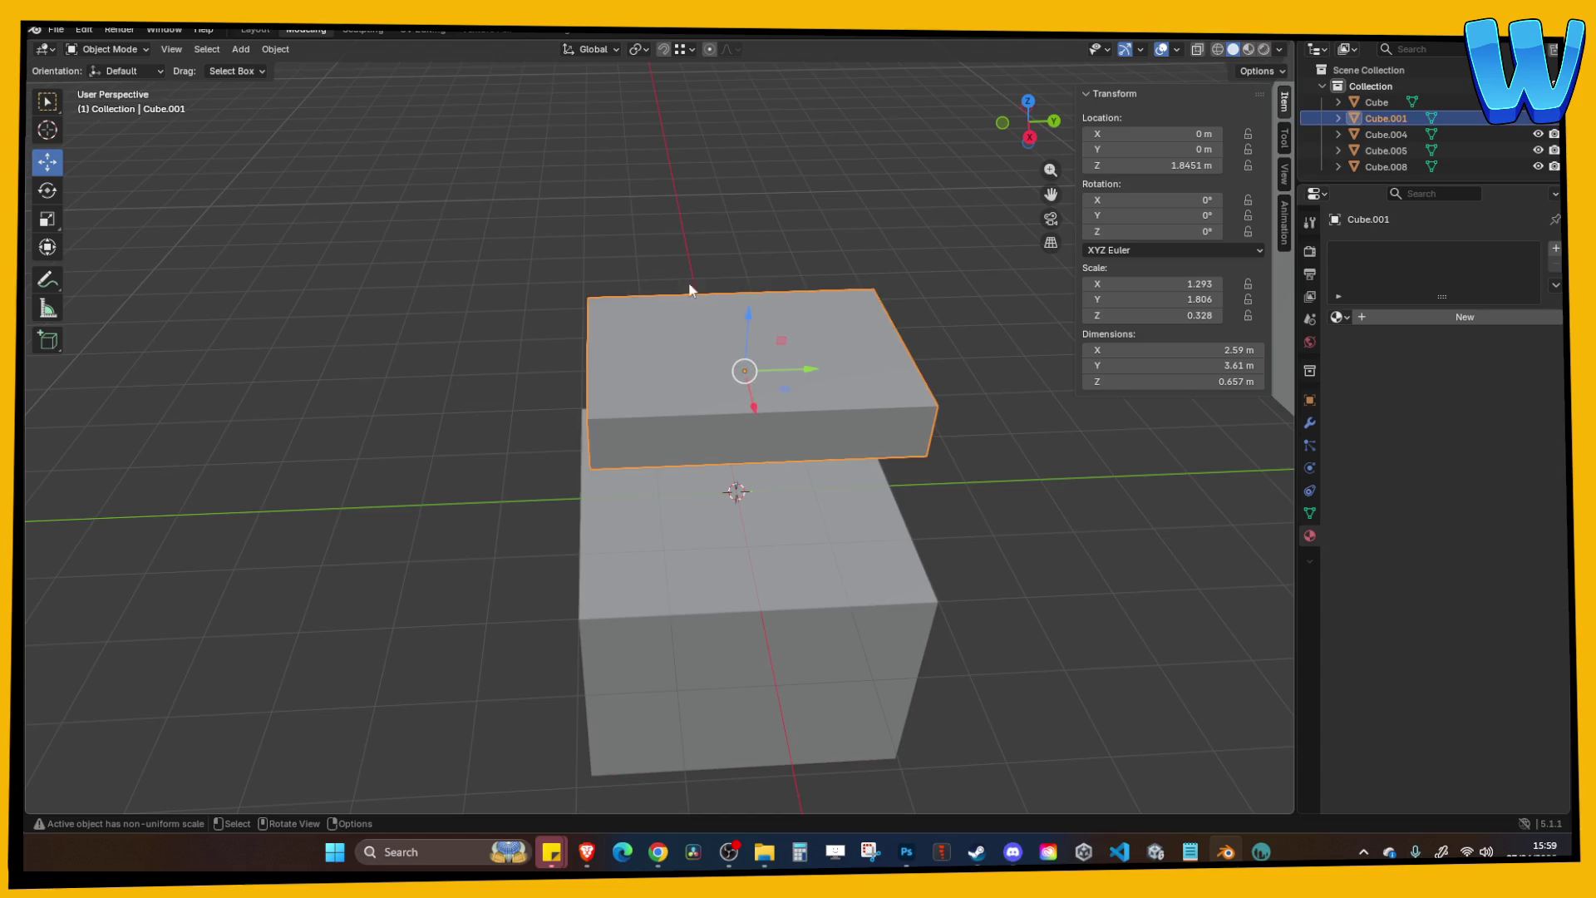
click(207, 49)
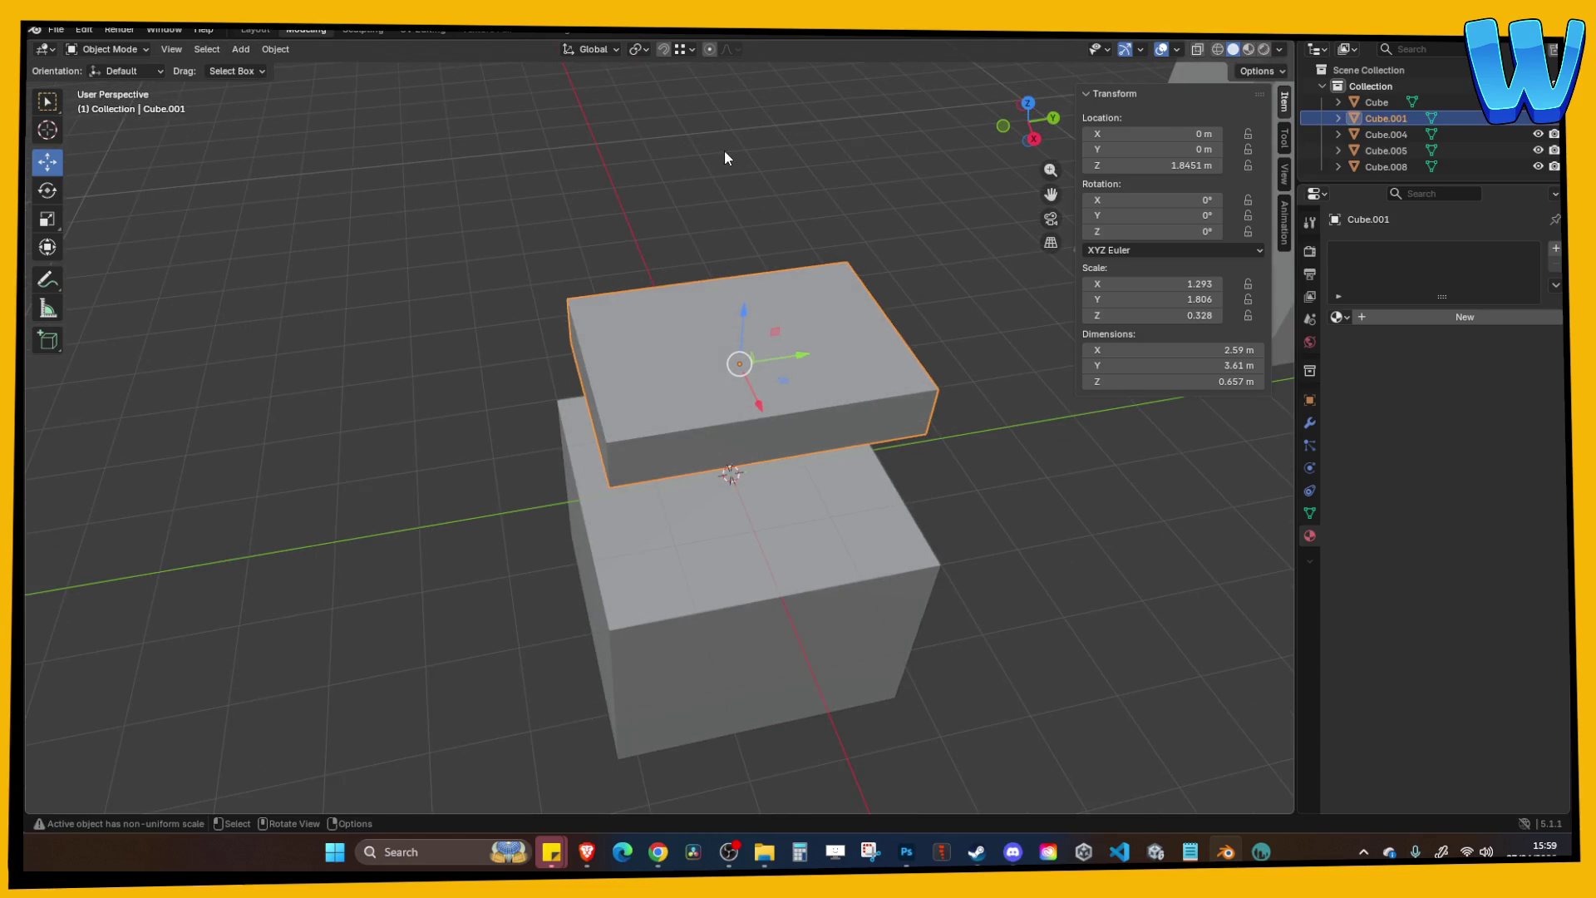
click(241, 49)
mouse_move(339, 77)
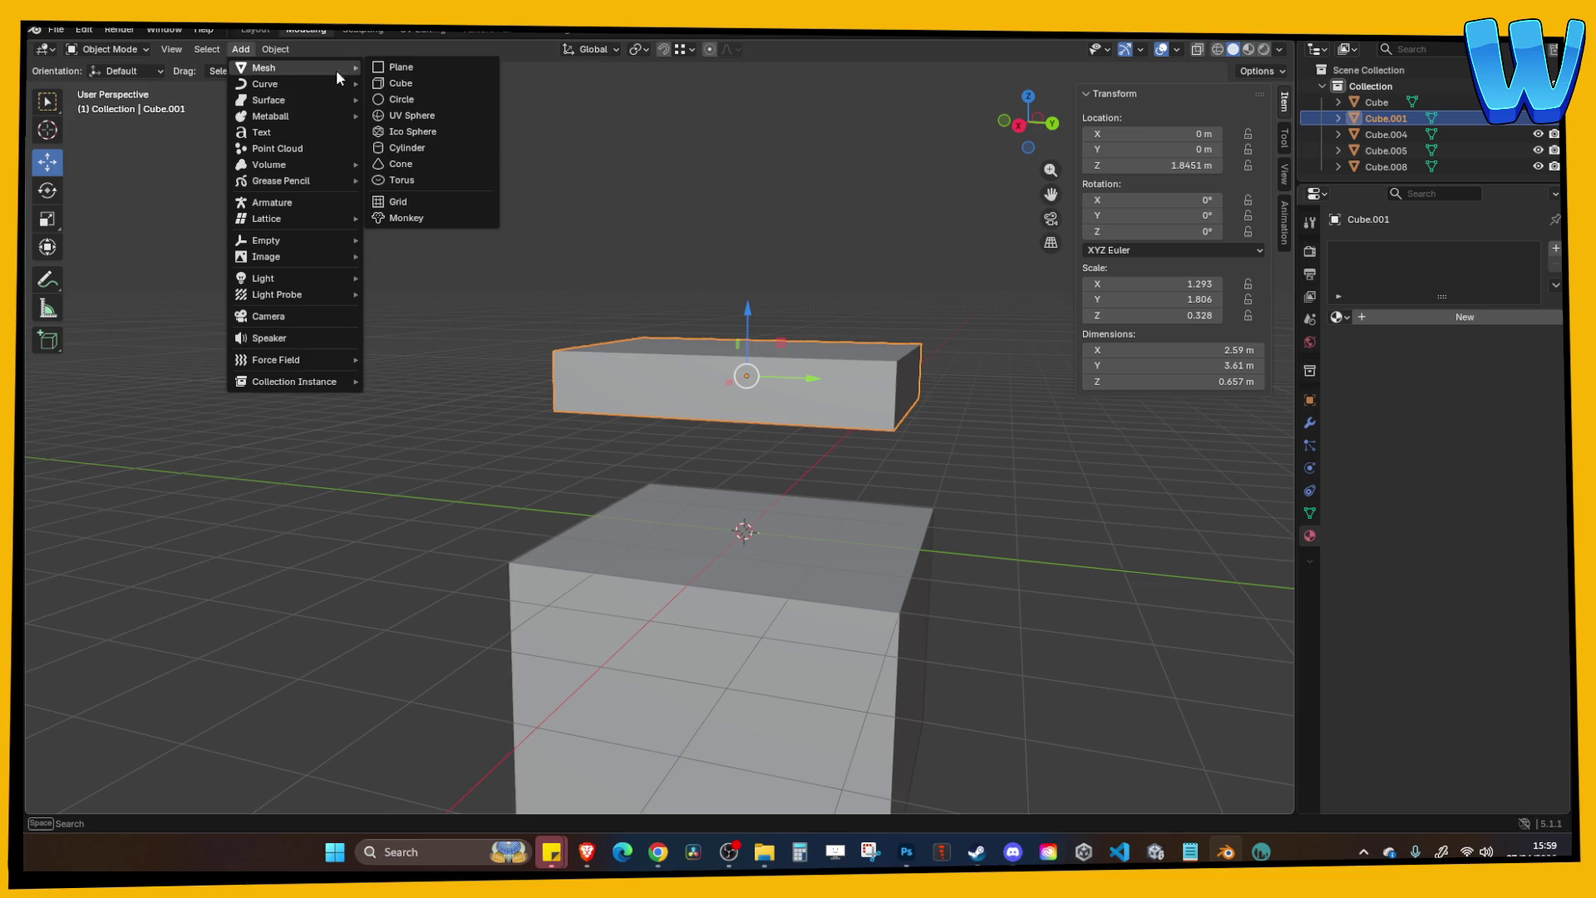
click(400, 85)
key(s)
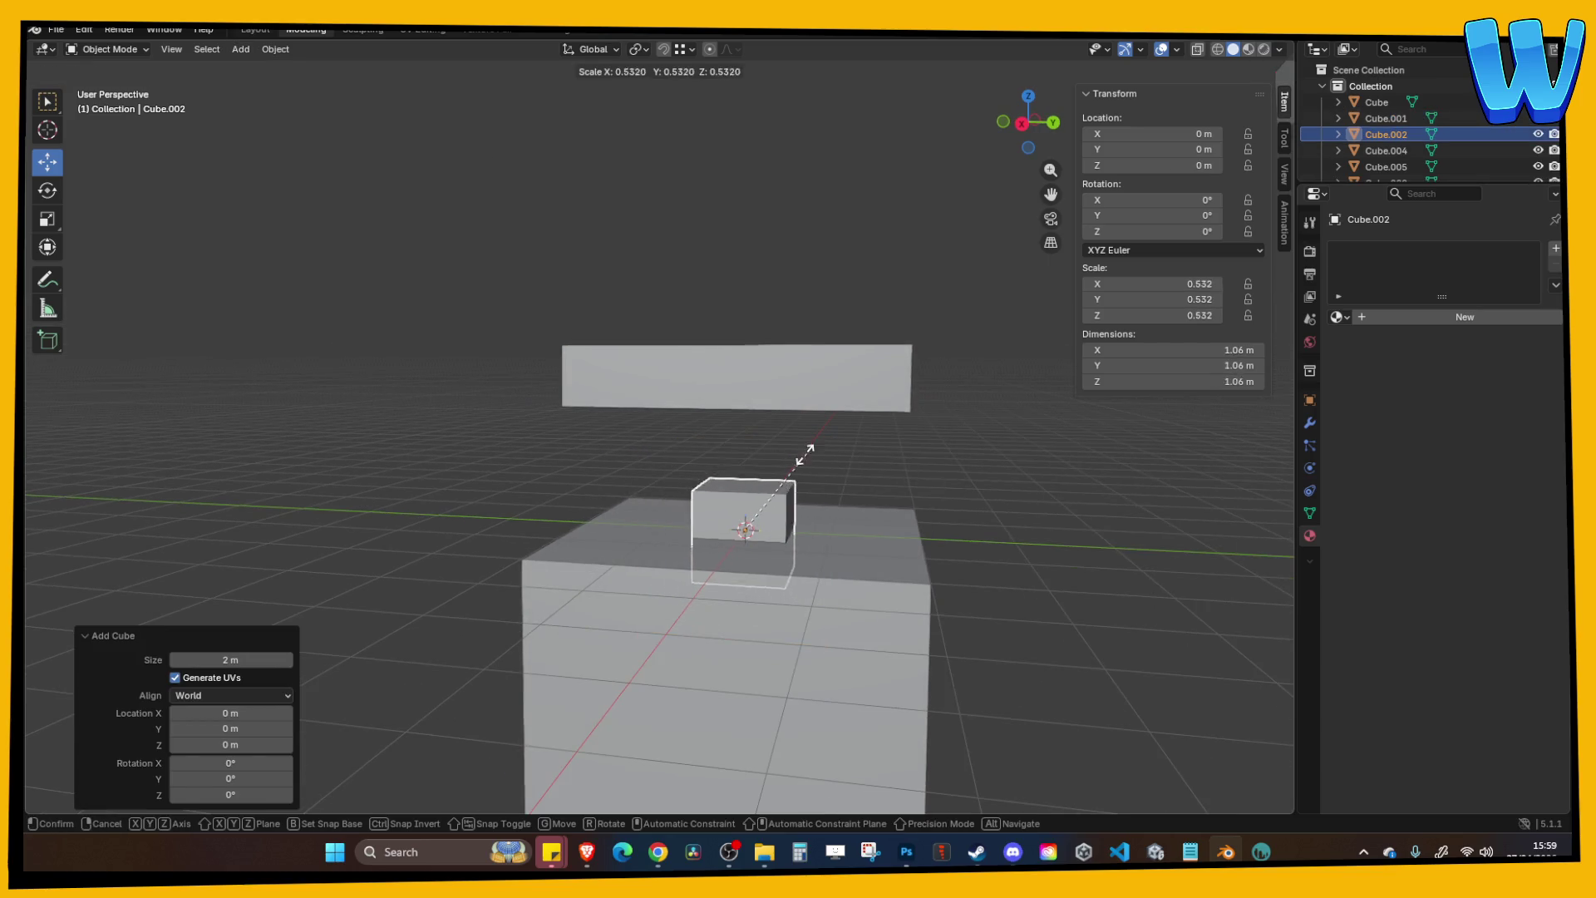
click(745, 451)
key(g)
key(z)
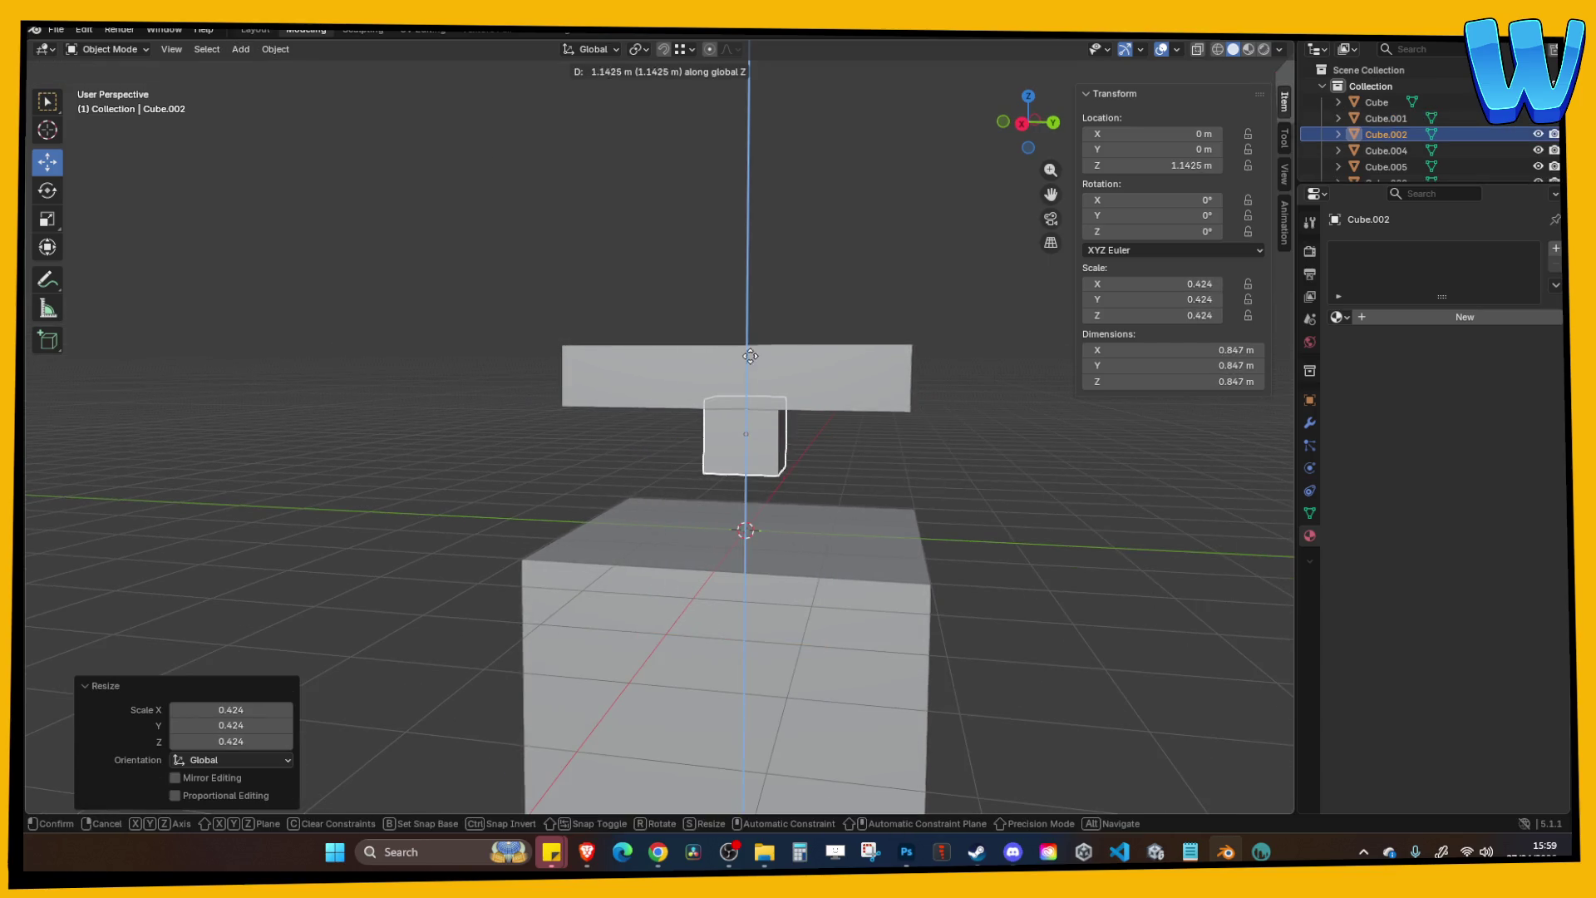
click(845, 396)
mouse_move(845, 405)
mouse_down()
mouse_move(802, 413)
mouse_move(741, 465)
mouse_up()
Lower the small cube's bottom face along Z until the post rests on the base block.
key(Tab)
key(g)
key(z)
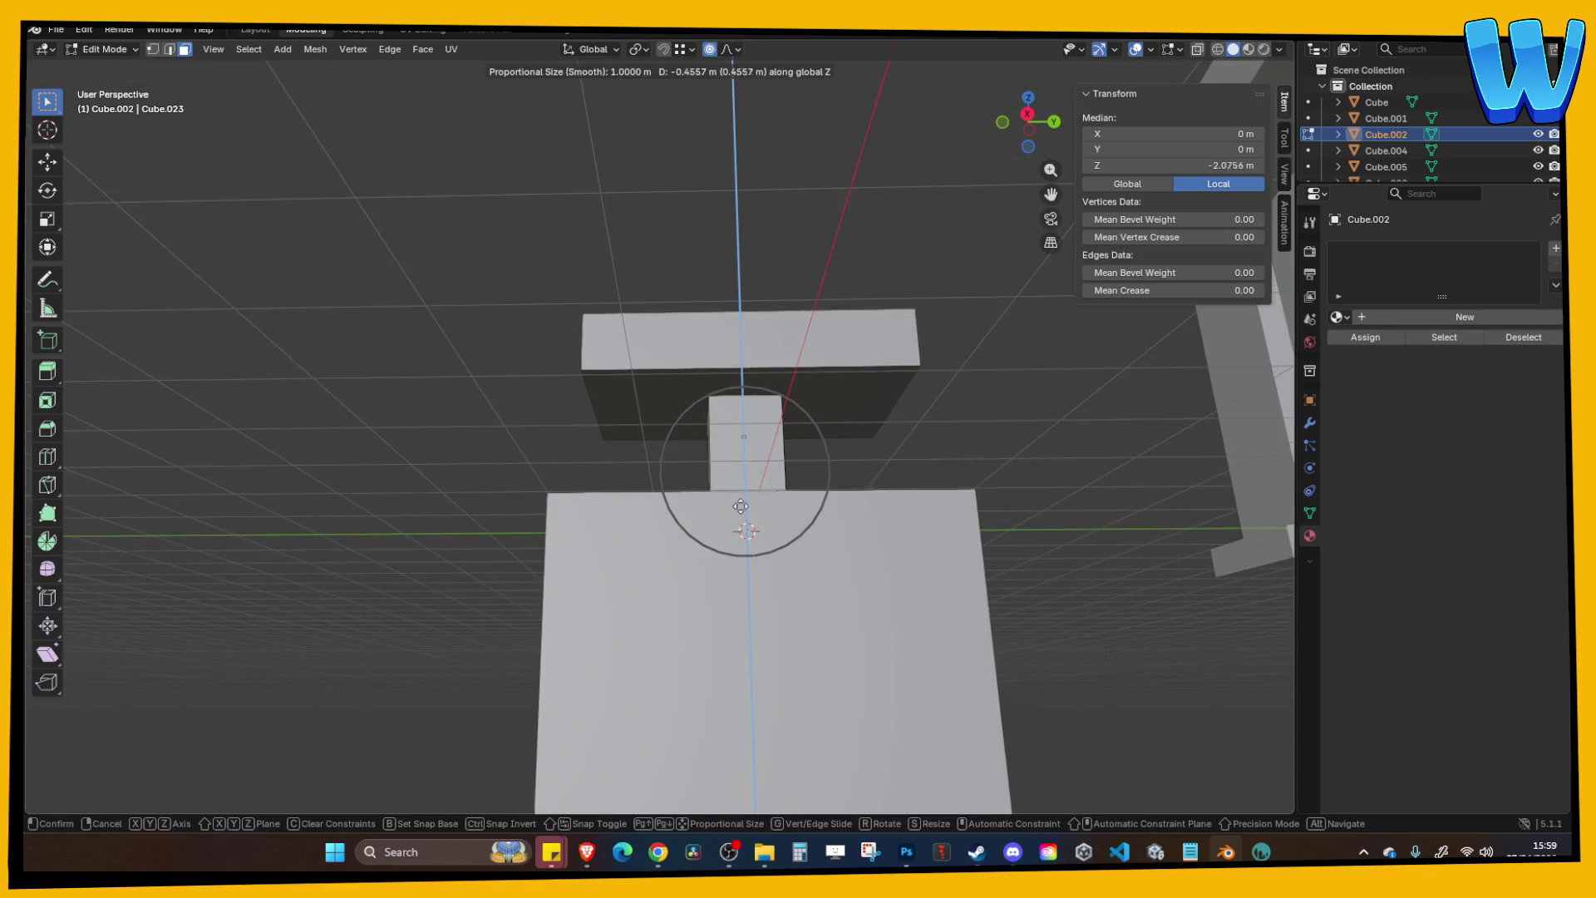
click(844, 463)
drag(844, 463, 919, 470)
key(g)
key(z)
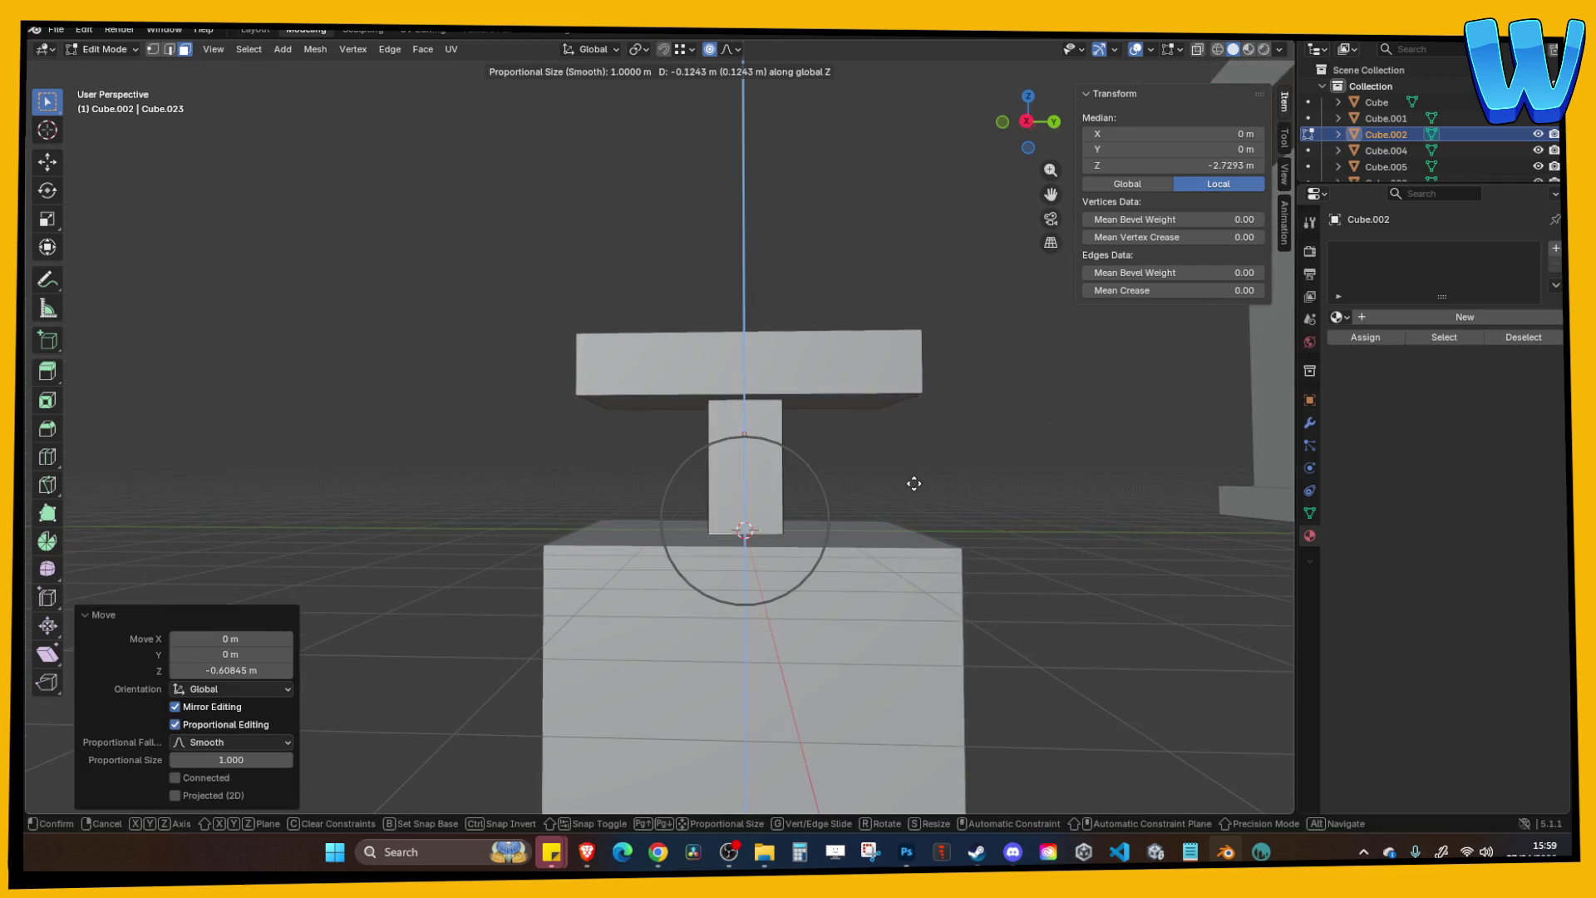
click(918, 473)
key(g)
key(z)
click(931, 462)
mouse_move(934, 460)
mouse_down()
mouse_move(864, 275)
mouse_move(884, 353)
mouse_move(993, 328)
mouse_move(832, 291)
mouse_up()
Isolate the table pieces in local view and reselect the top slab in object mode.
key(KP_Divide)
key(Tab)
key(Tab)
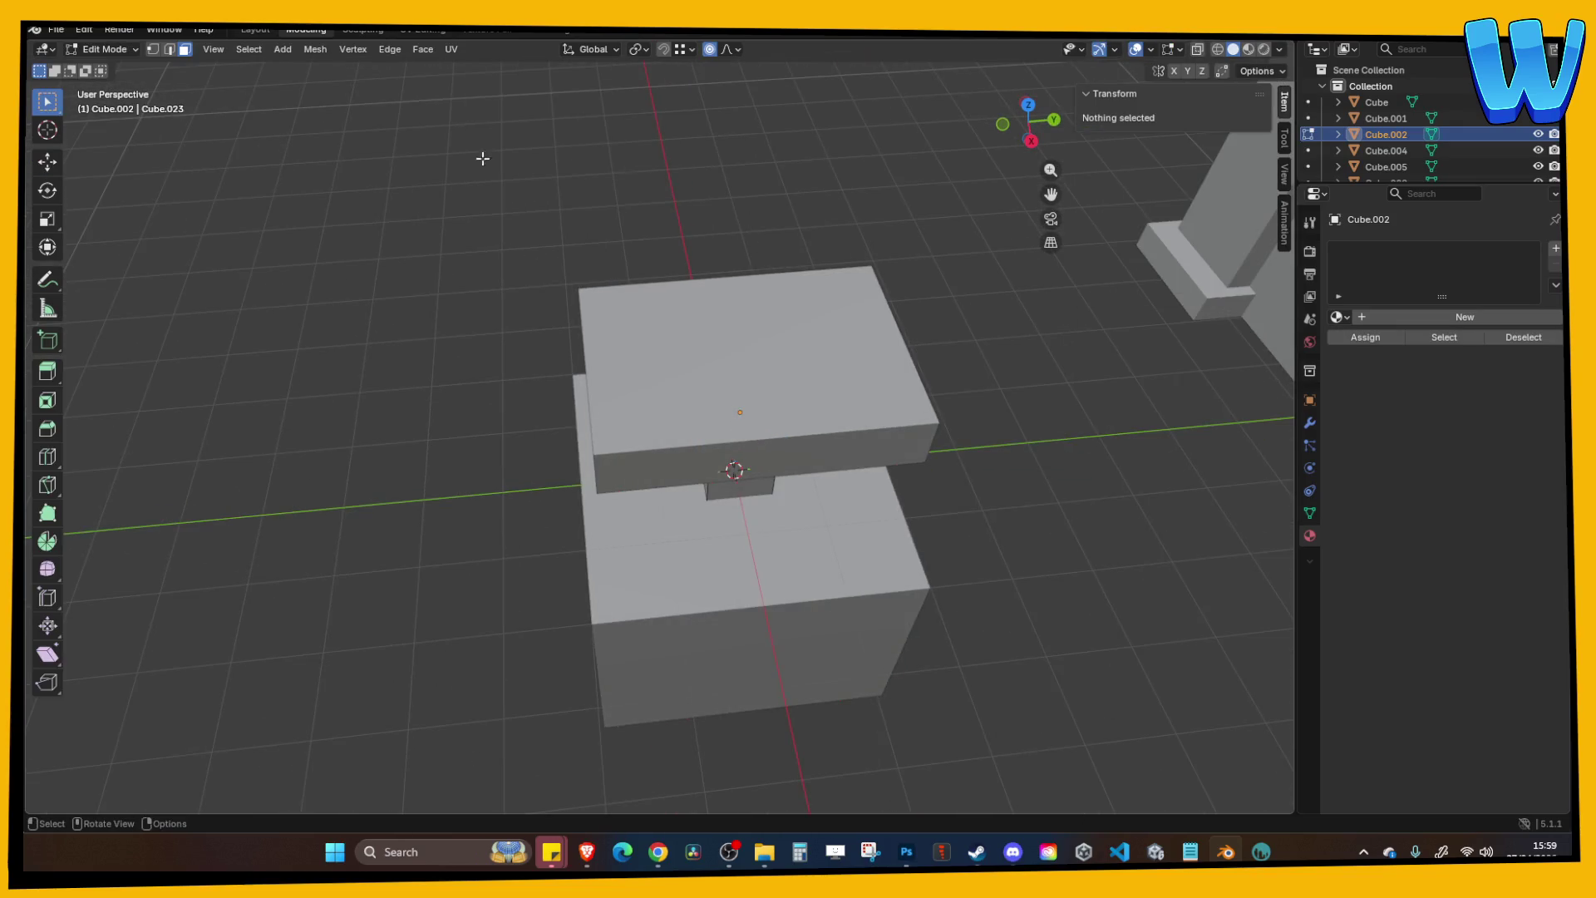
drag(616, 209, 631, 223)
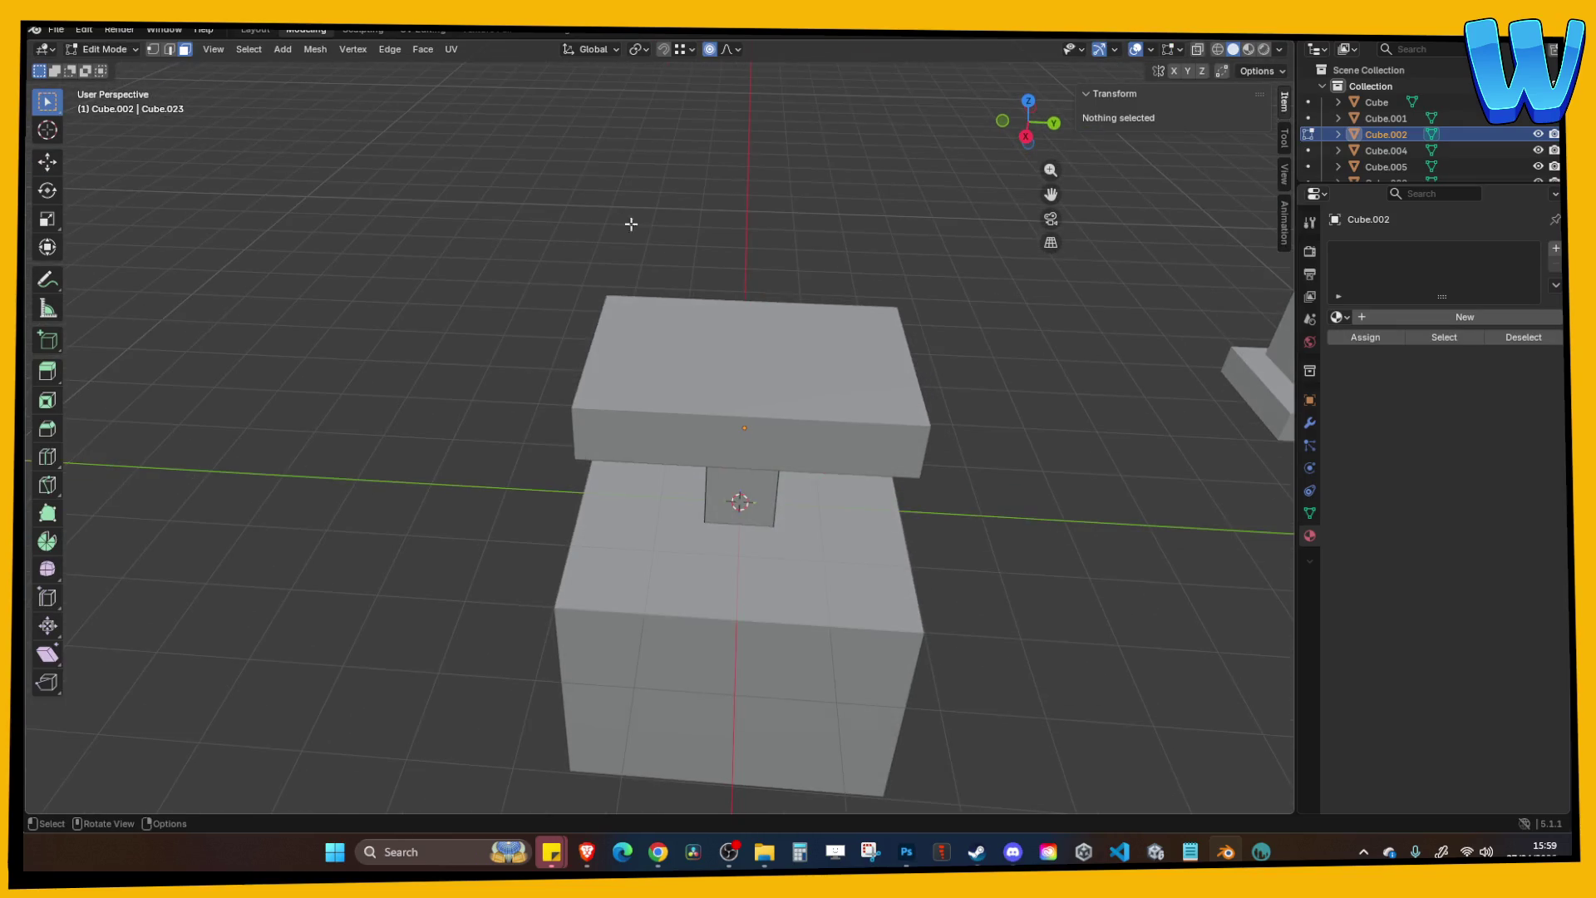
click(283, 52)
key(Tab)
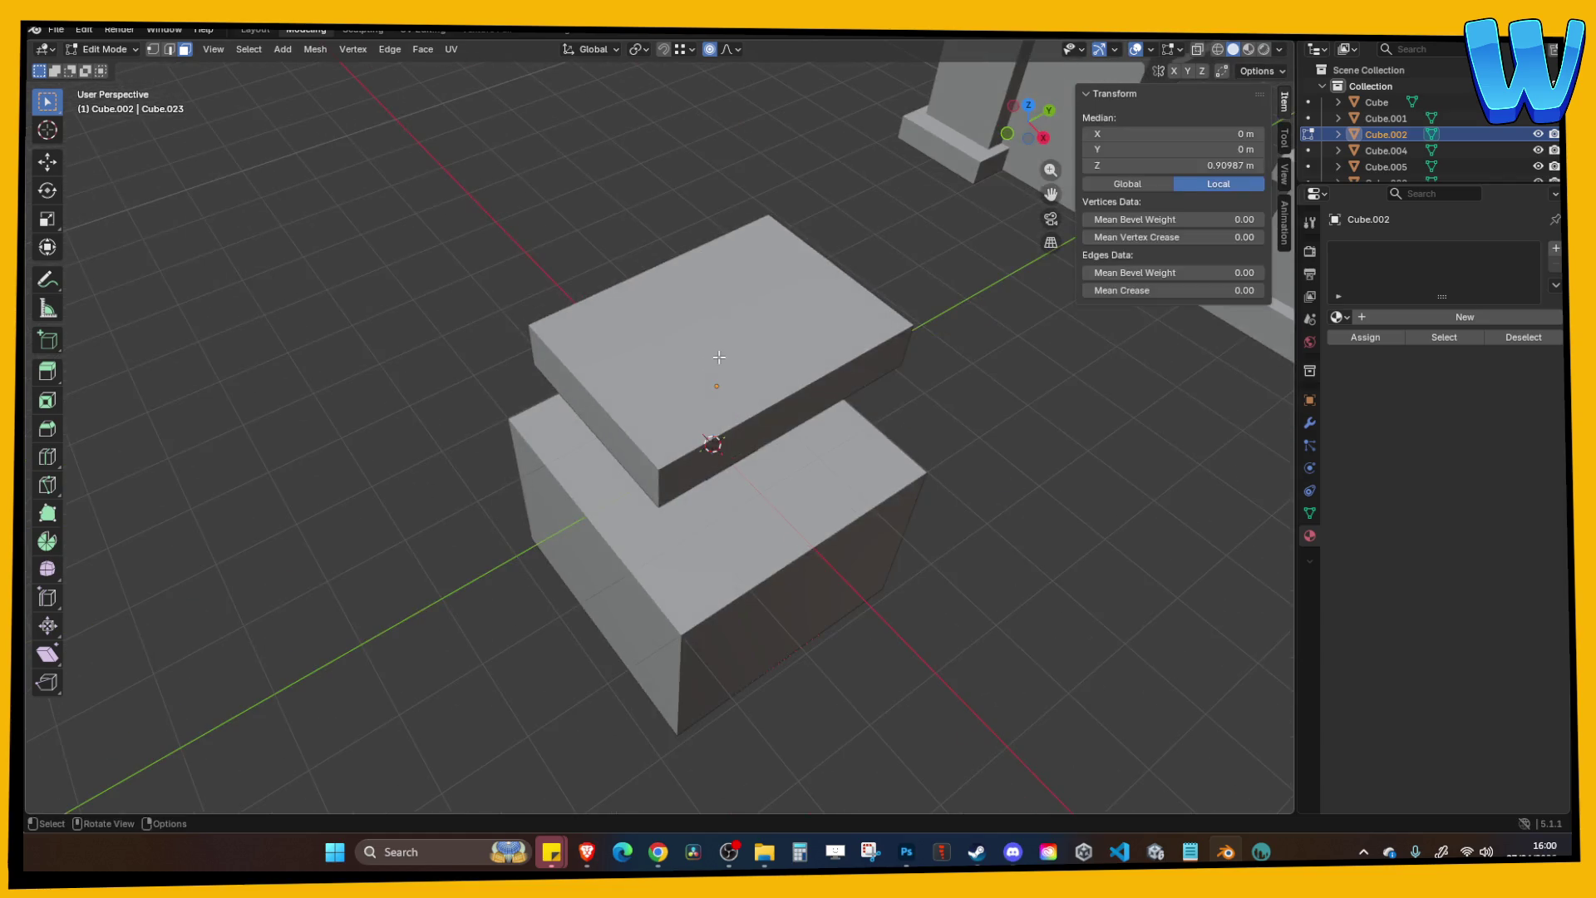
click(696, 346)
Add two evenly spaced loop cuts across the top slab.
click(527, 196)
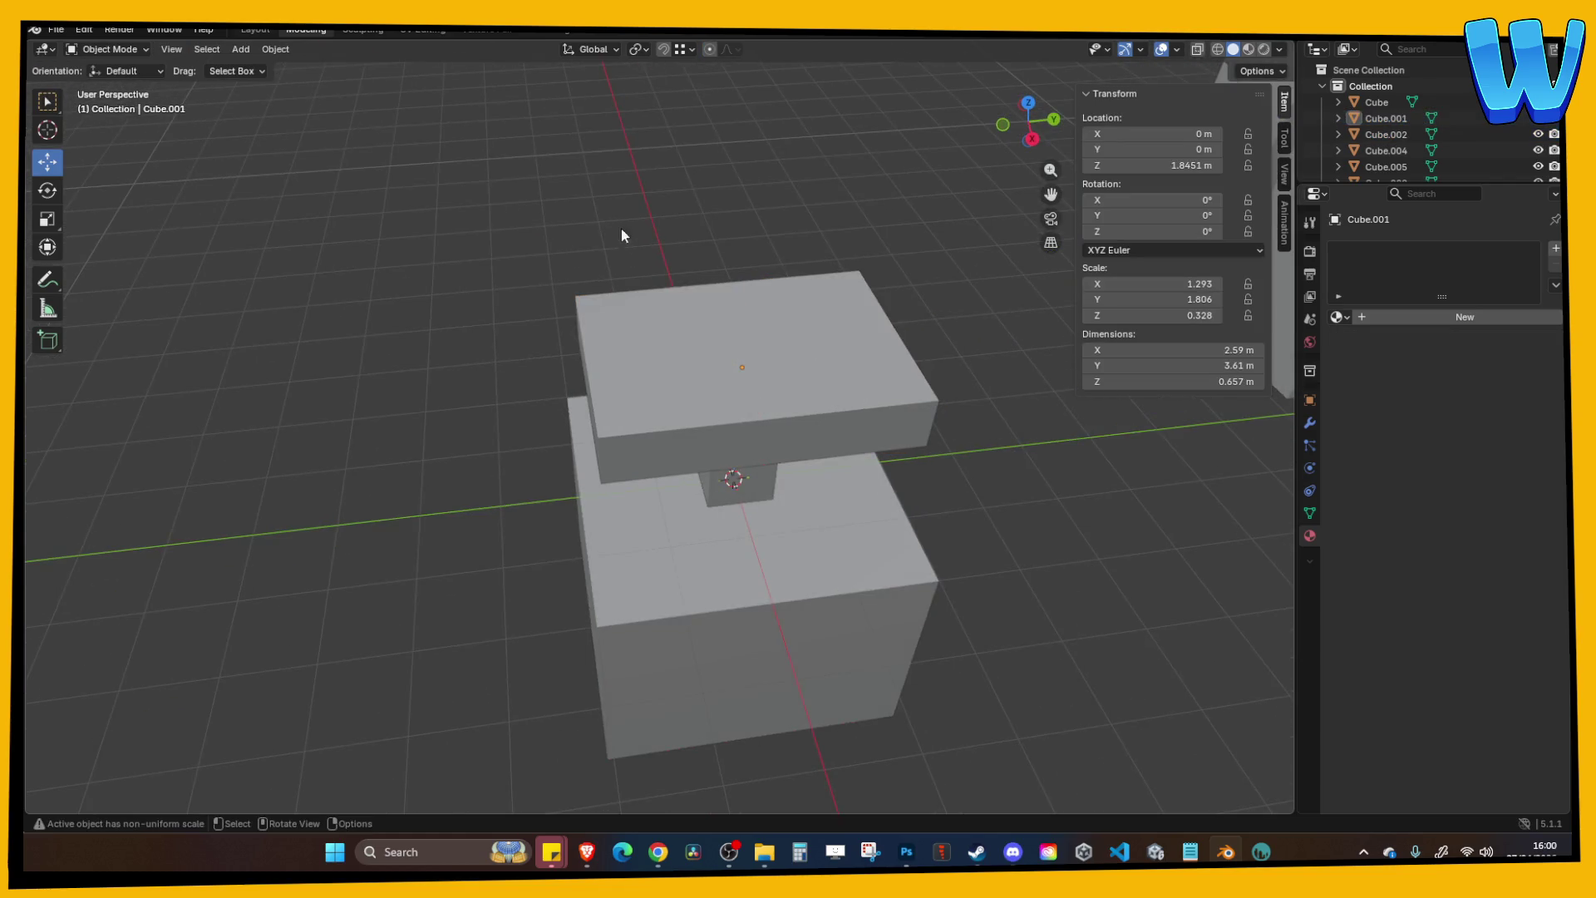
click(275, 49)
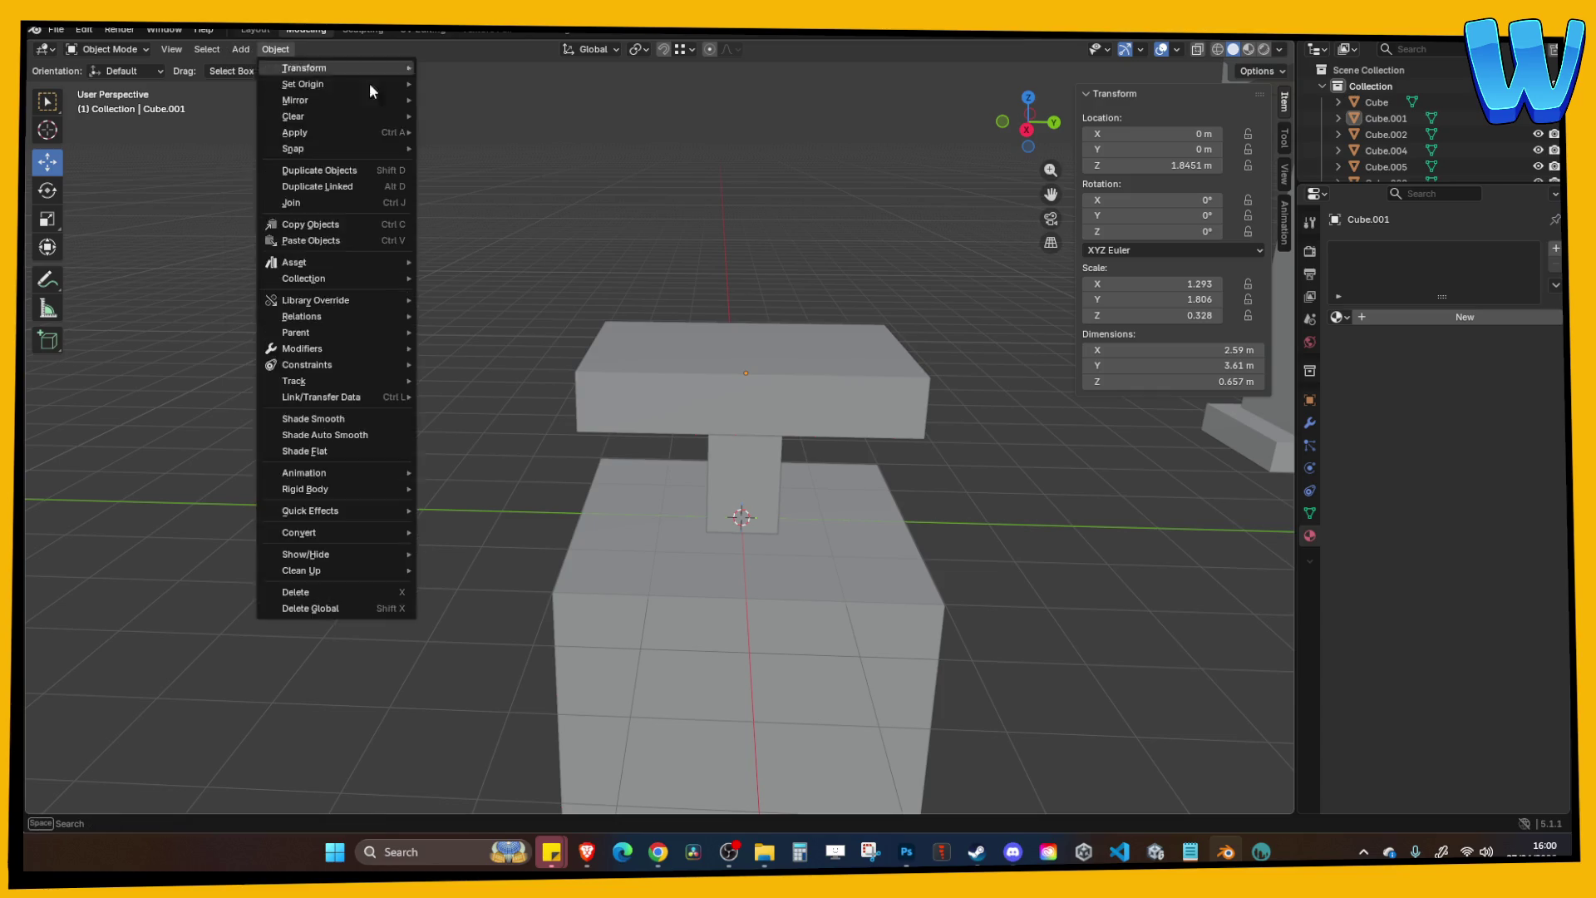
click(742, 397)
key(Tab)
key(2)
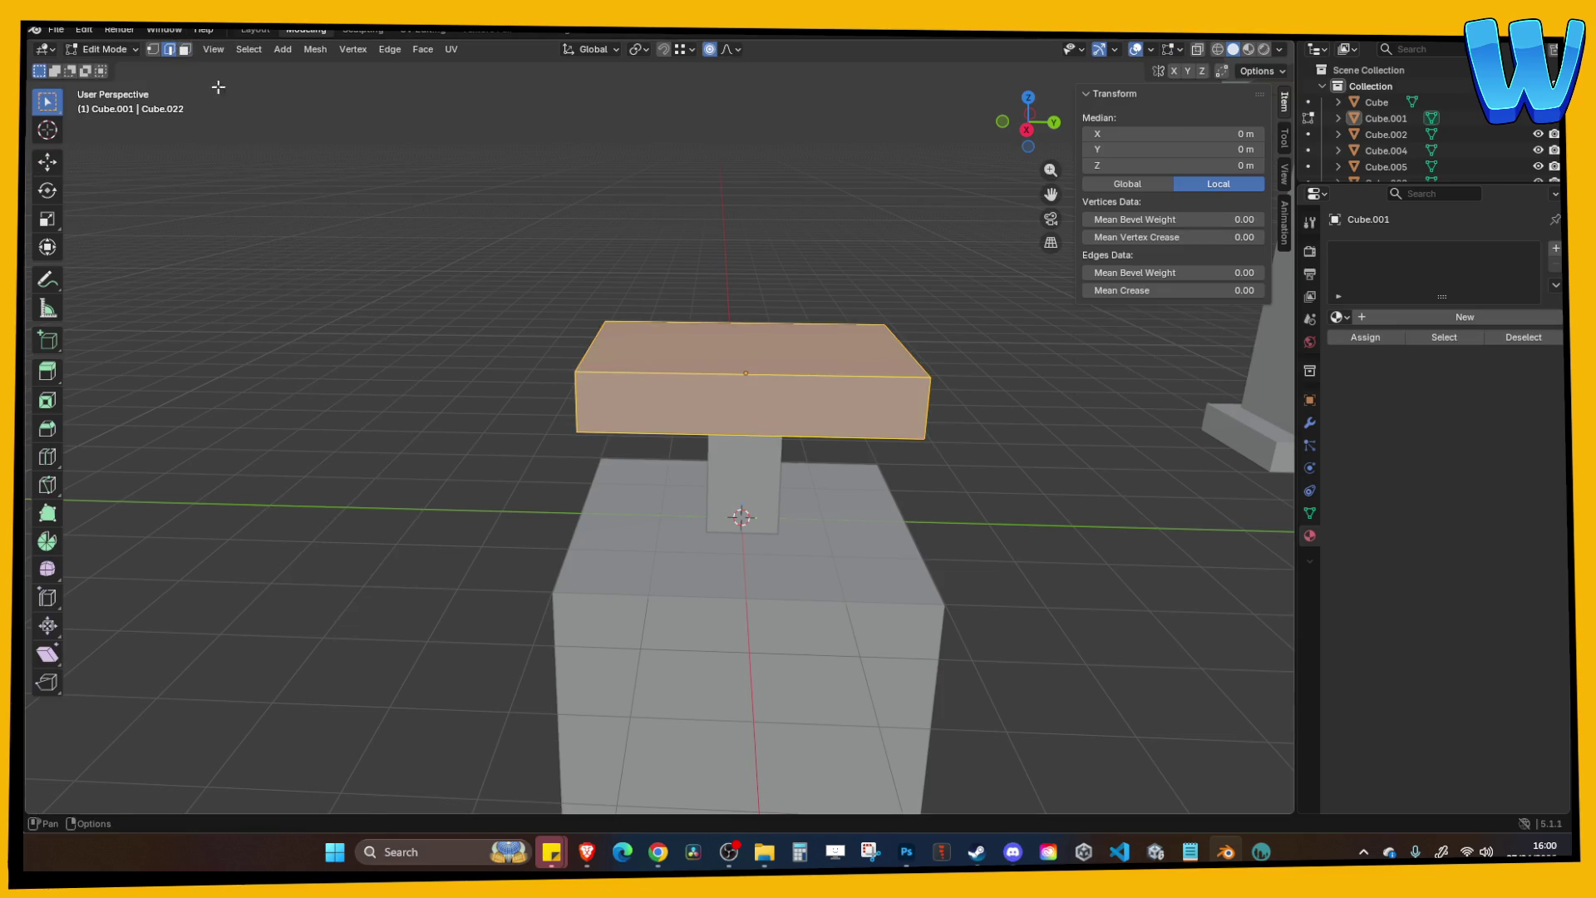
drag(751, 346, 739, 327)
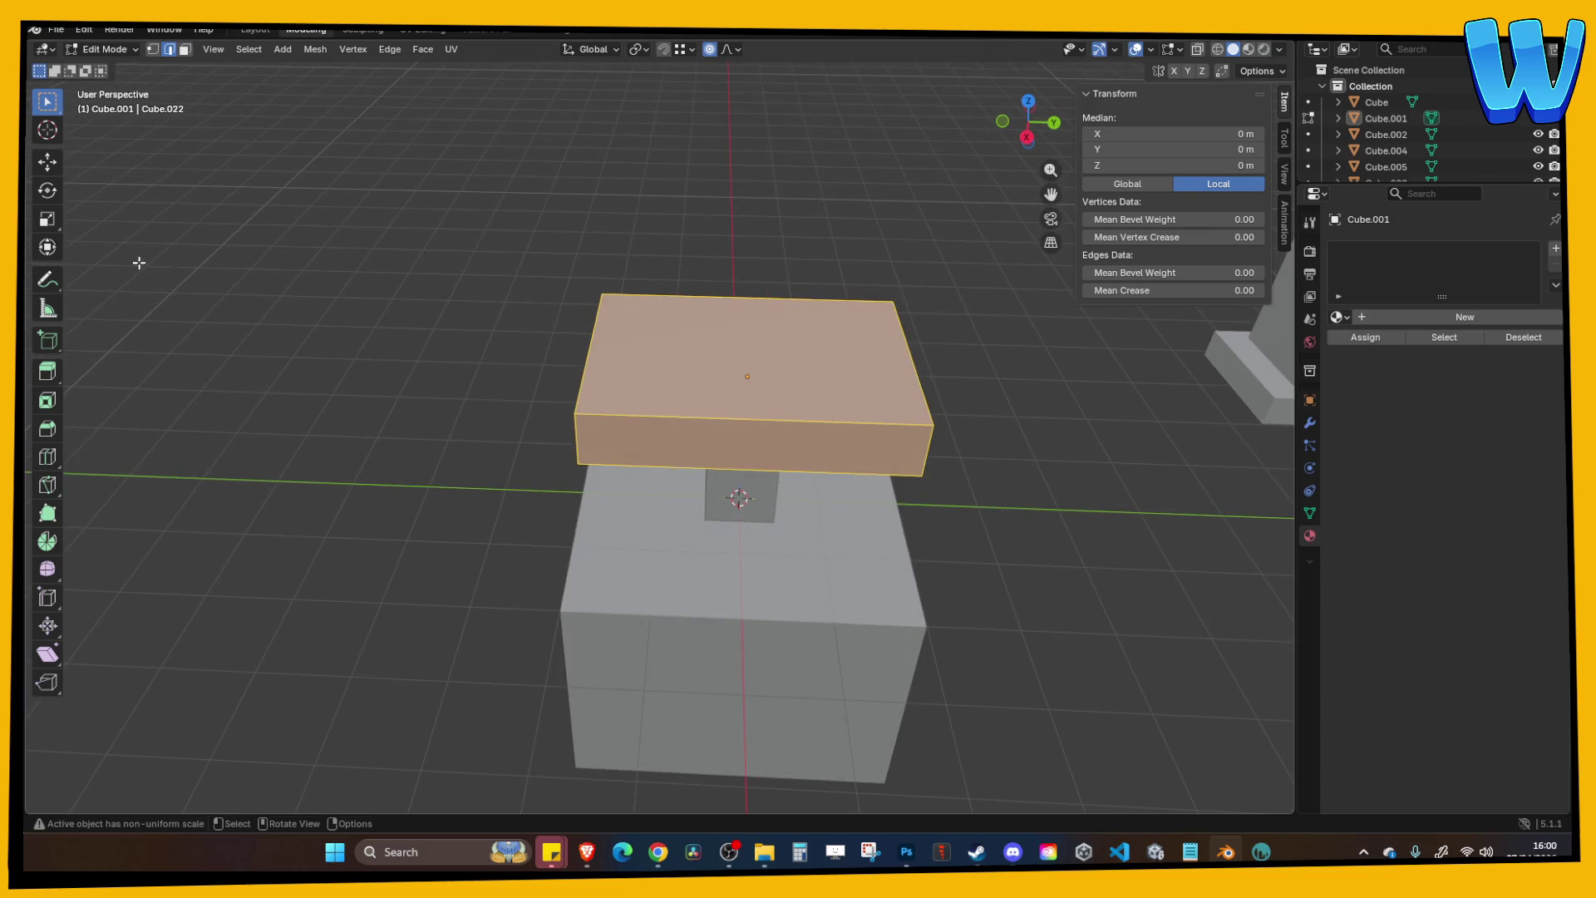
click(47, 457)
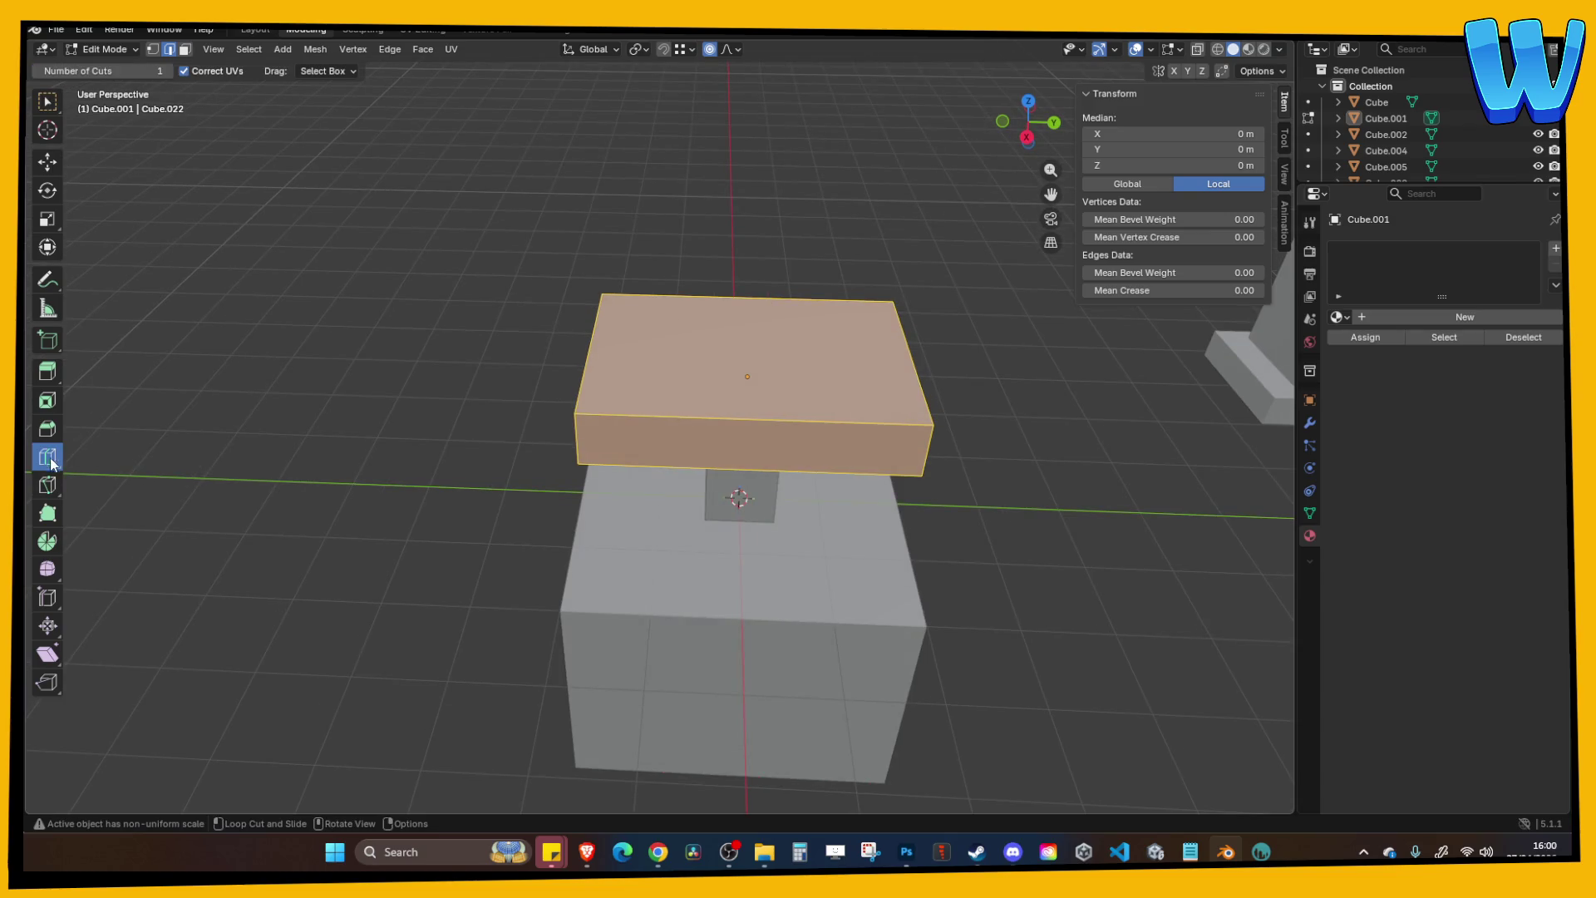
click(750, 289)
click(230, 656)
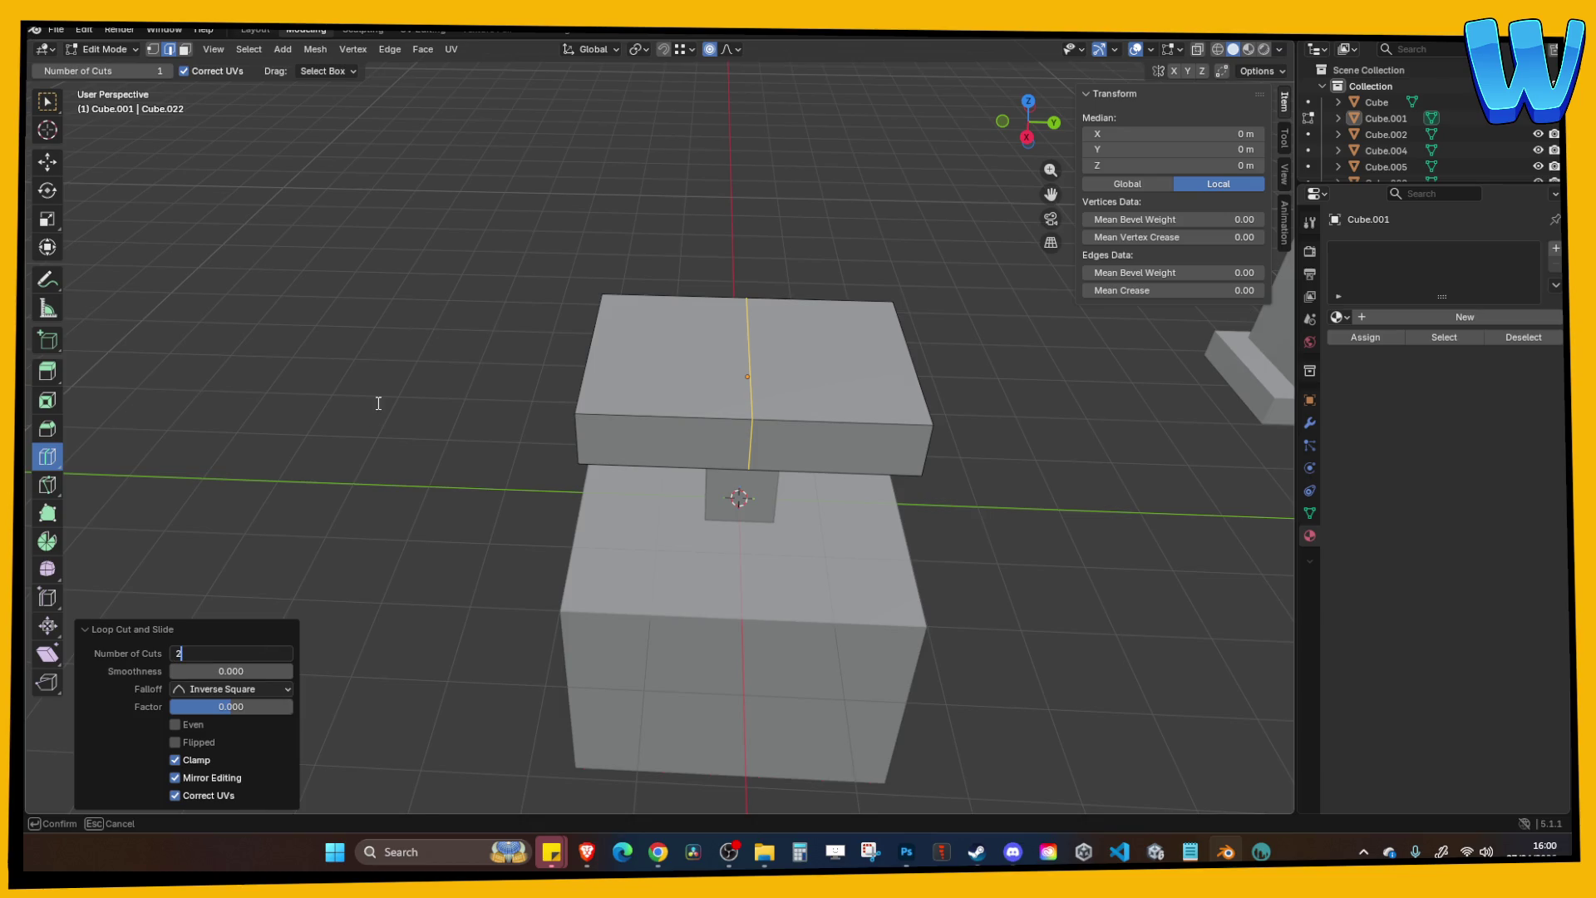
key(Return)
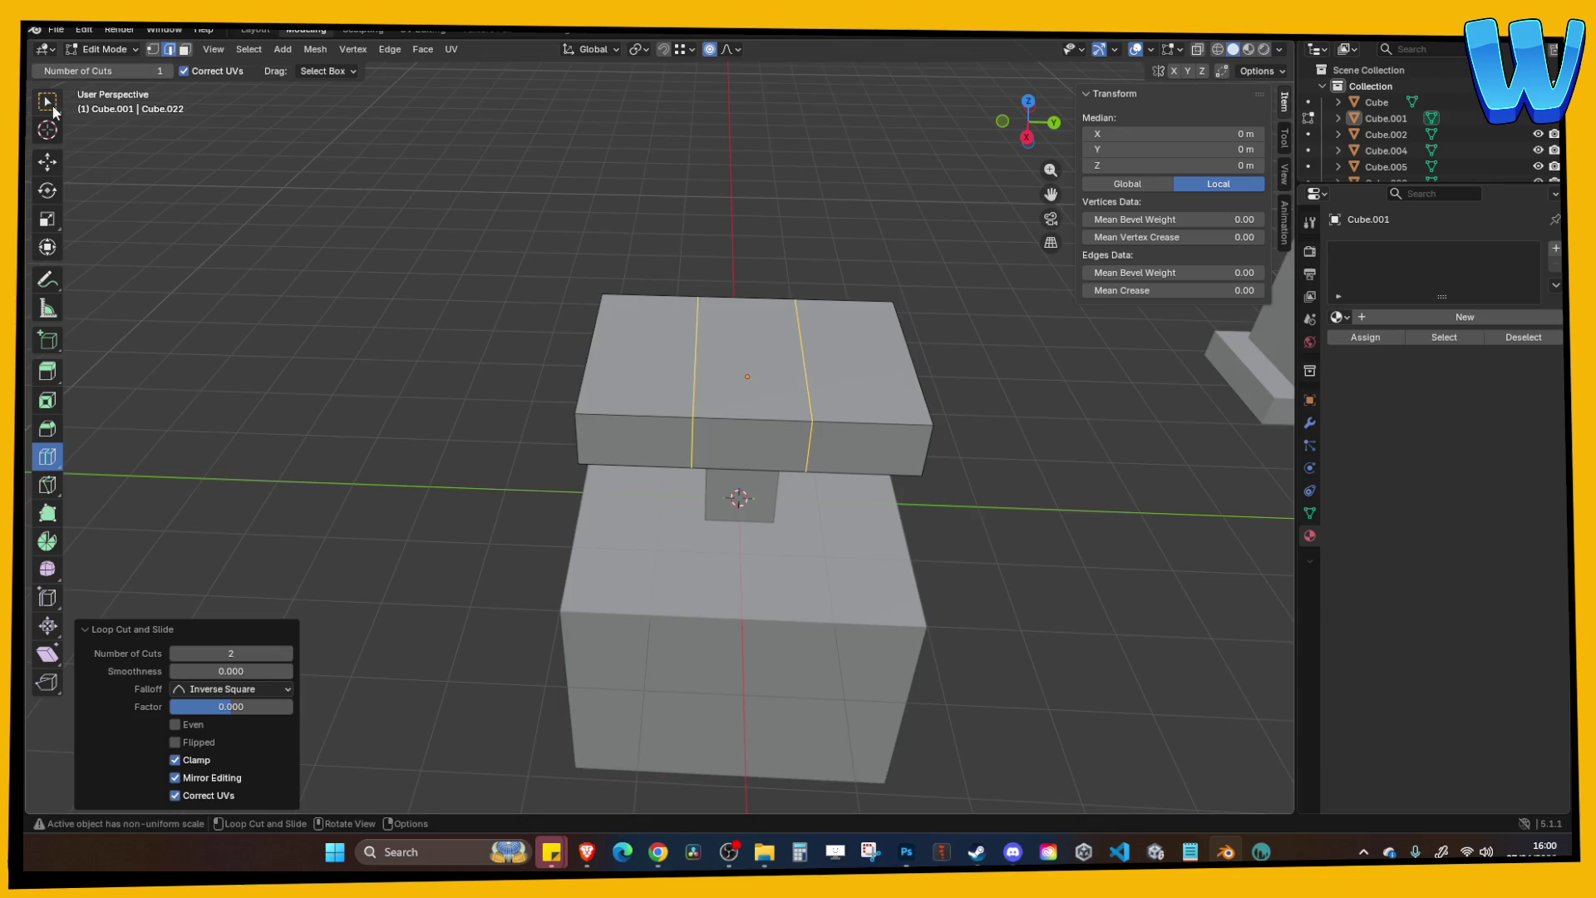
Spread the two new edge loops apart by scaling them along Y.
click(48, 101)
alt+click(710, 379)
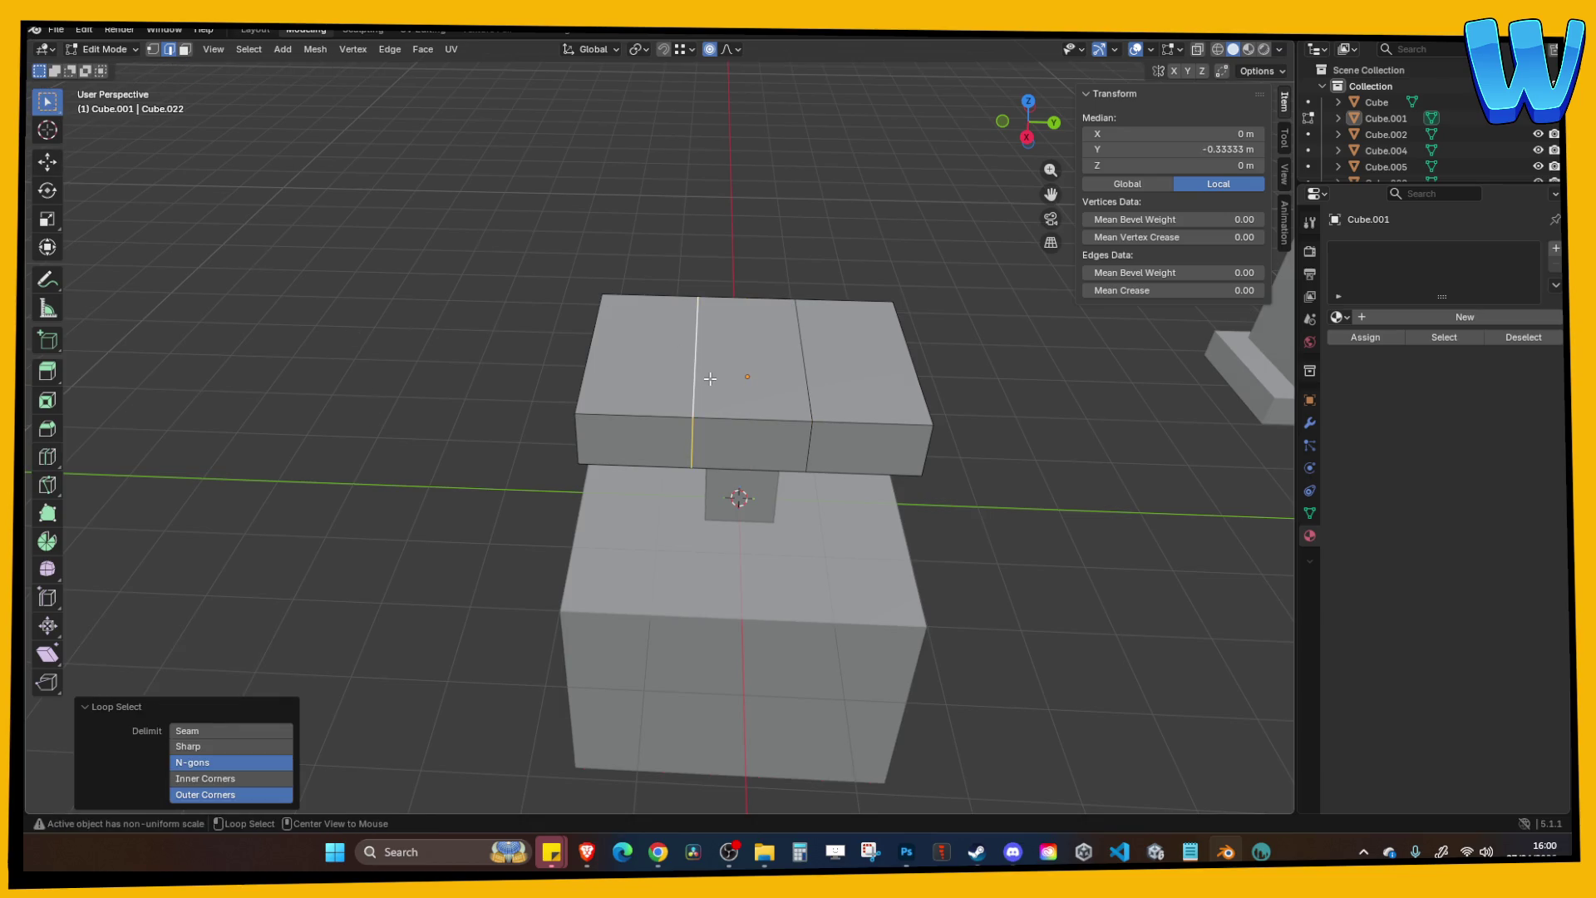
key(s)
click(806, 384)
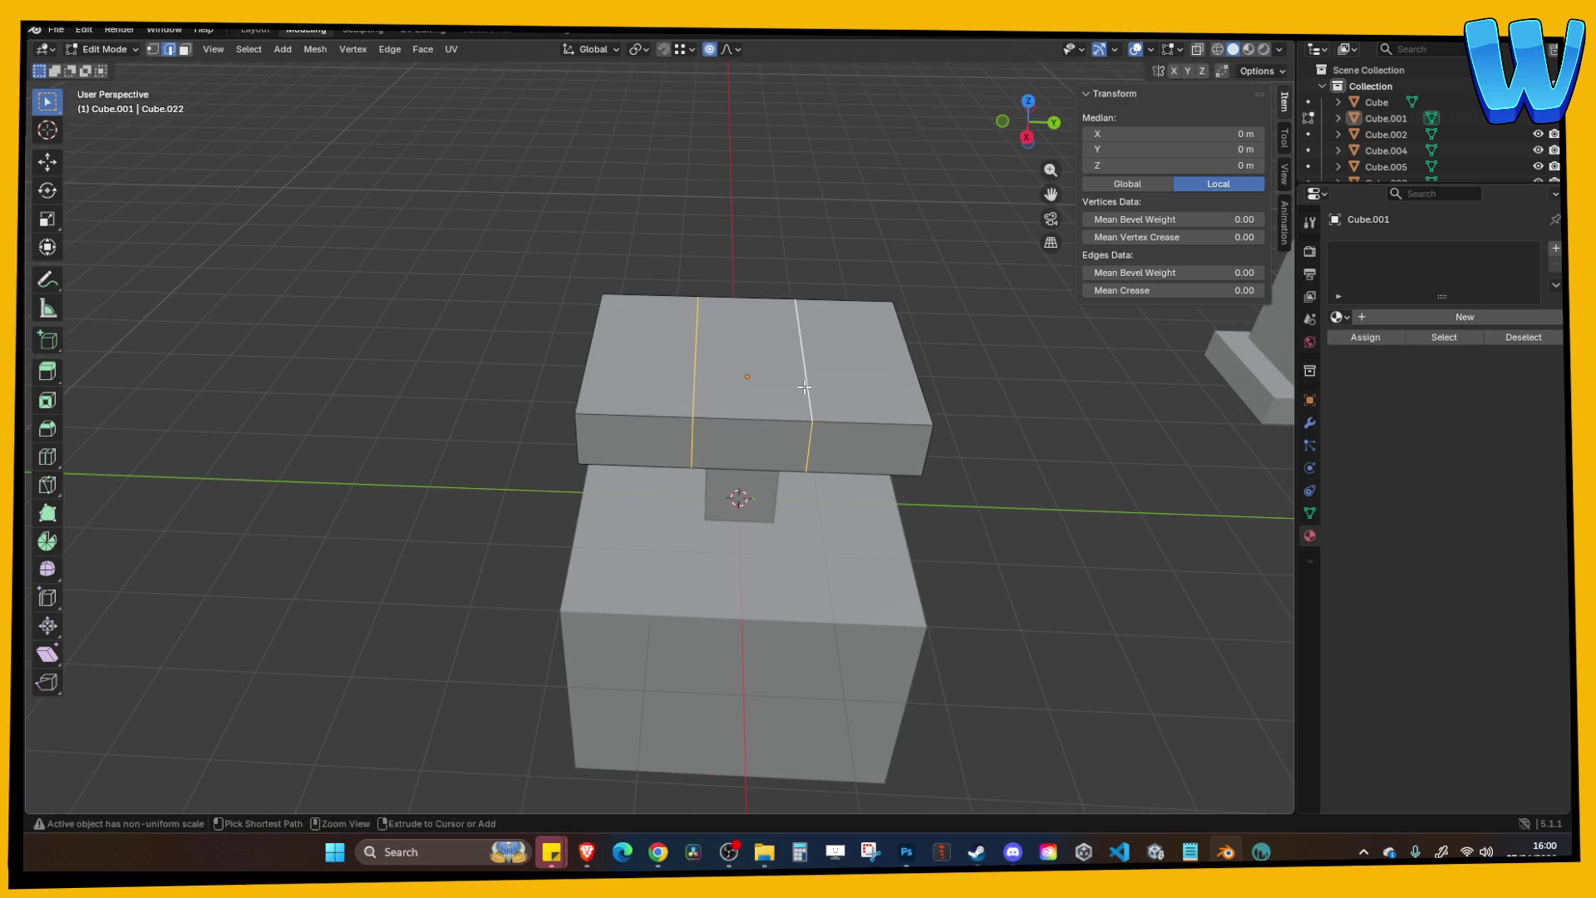
key(s)
click(806, 385)
key(s)
key(x)
key(y)
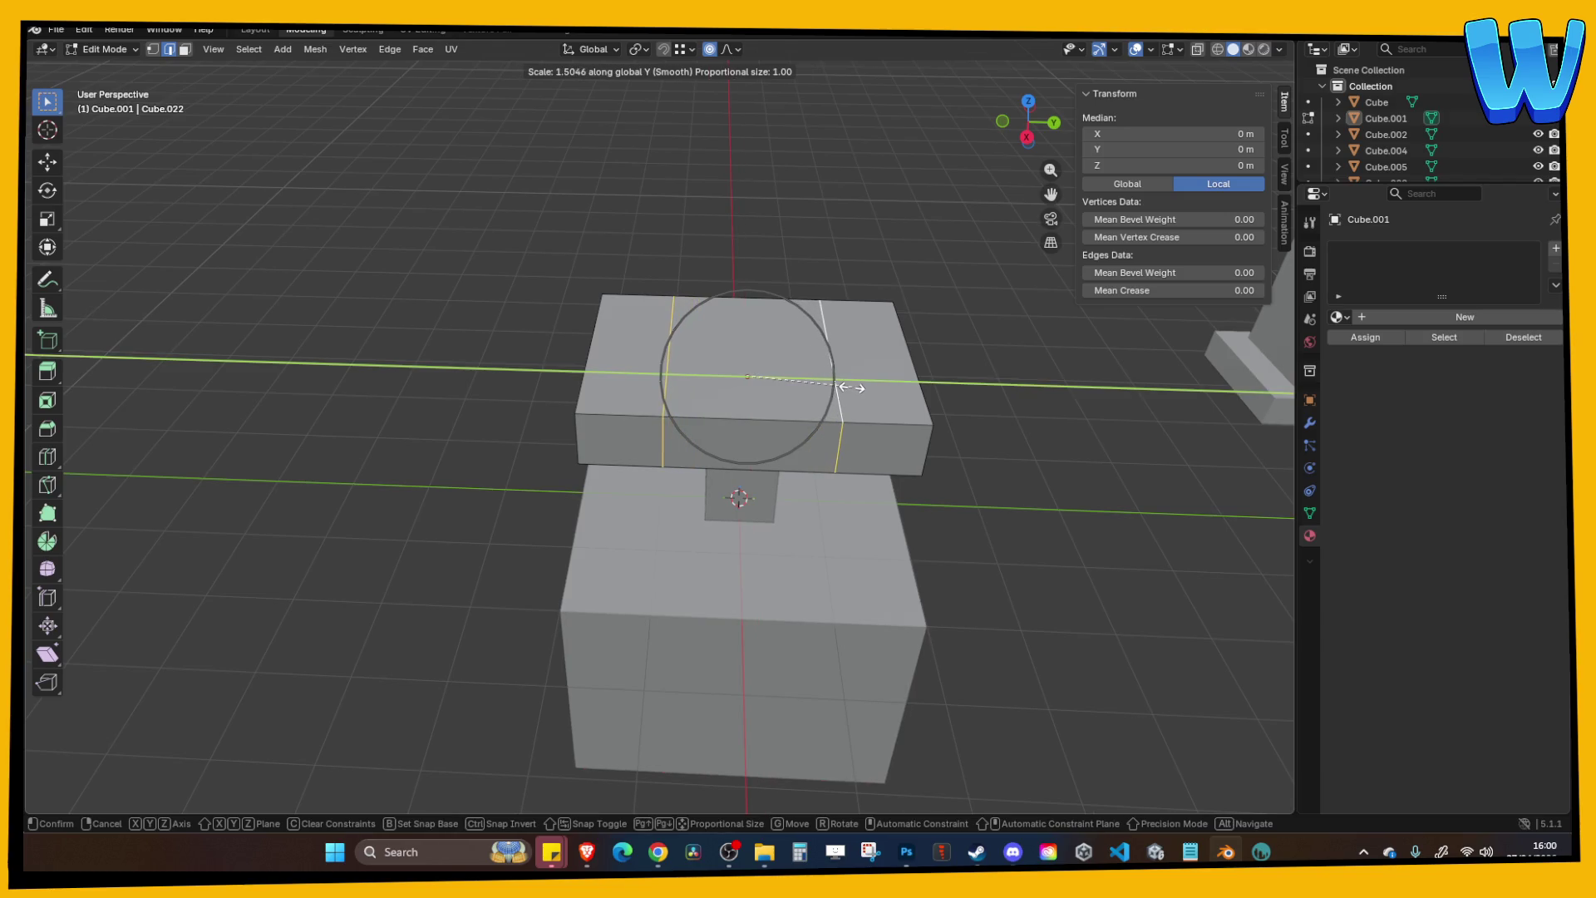
click(850, 387)
Extrude the slab's two lower edges down along Z to form the dropped centre.
click(737, 267)
mouse_move(737, 267)
mouse_down()
mouse_move(723, 333)
mouse_move(716, 308)
mouse_up()
click(756, 379)
drag(756, 378, 573, 409)
shift+click(564, 390)
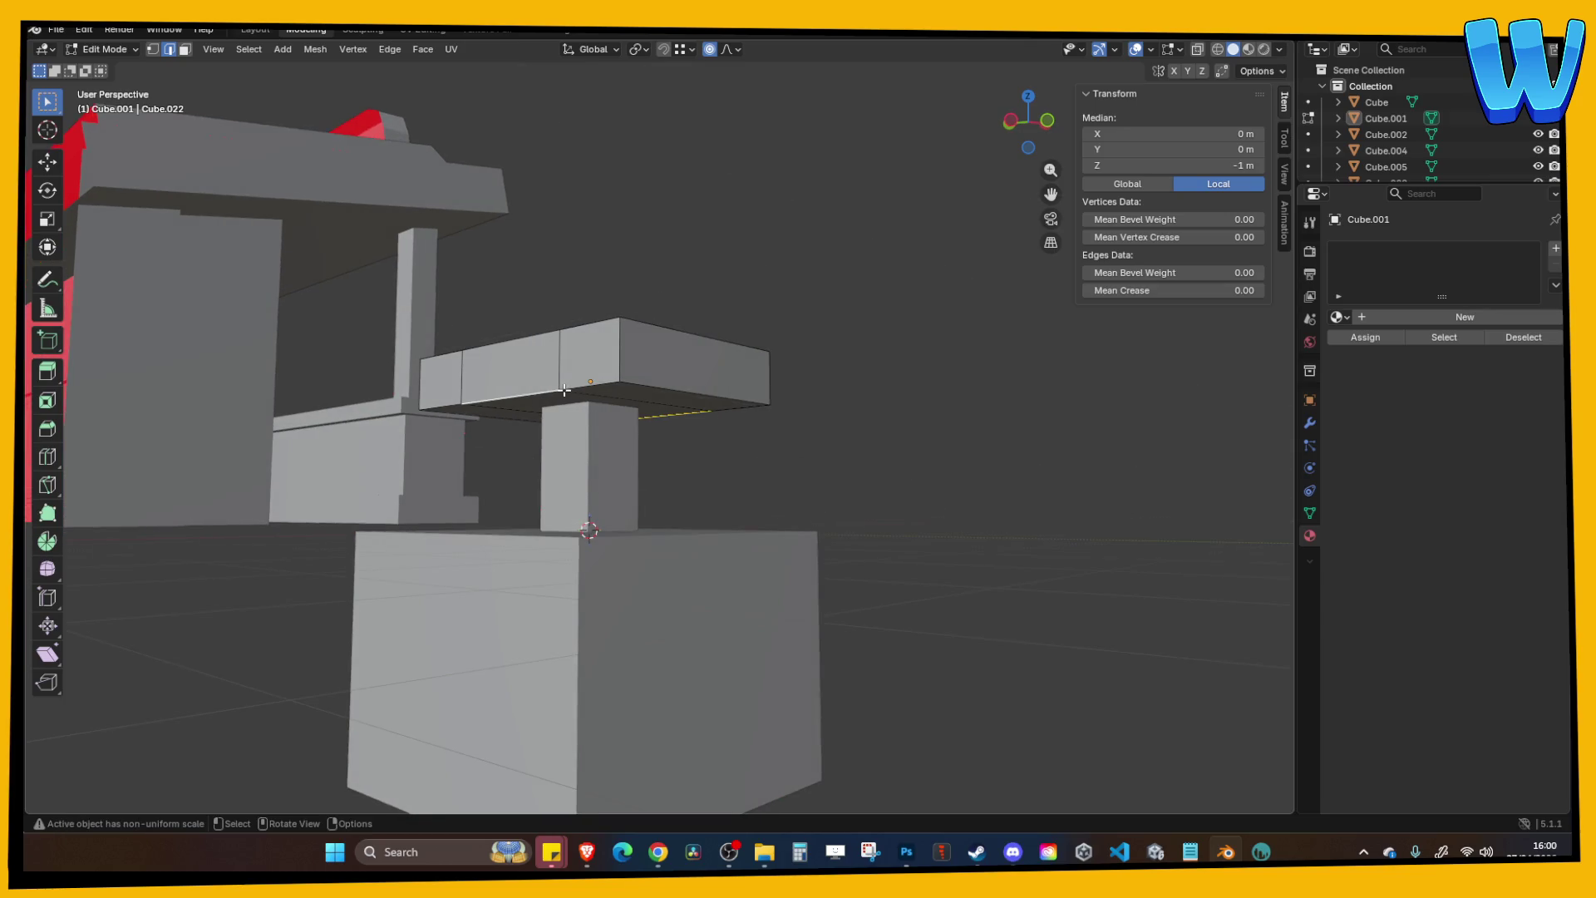
key(e)
key(z)
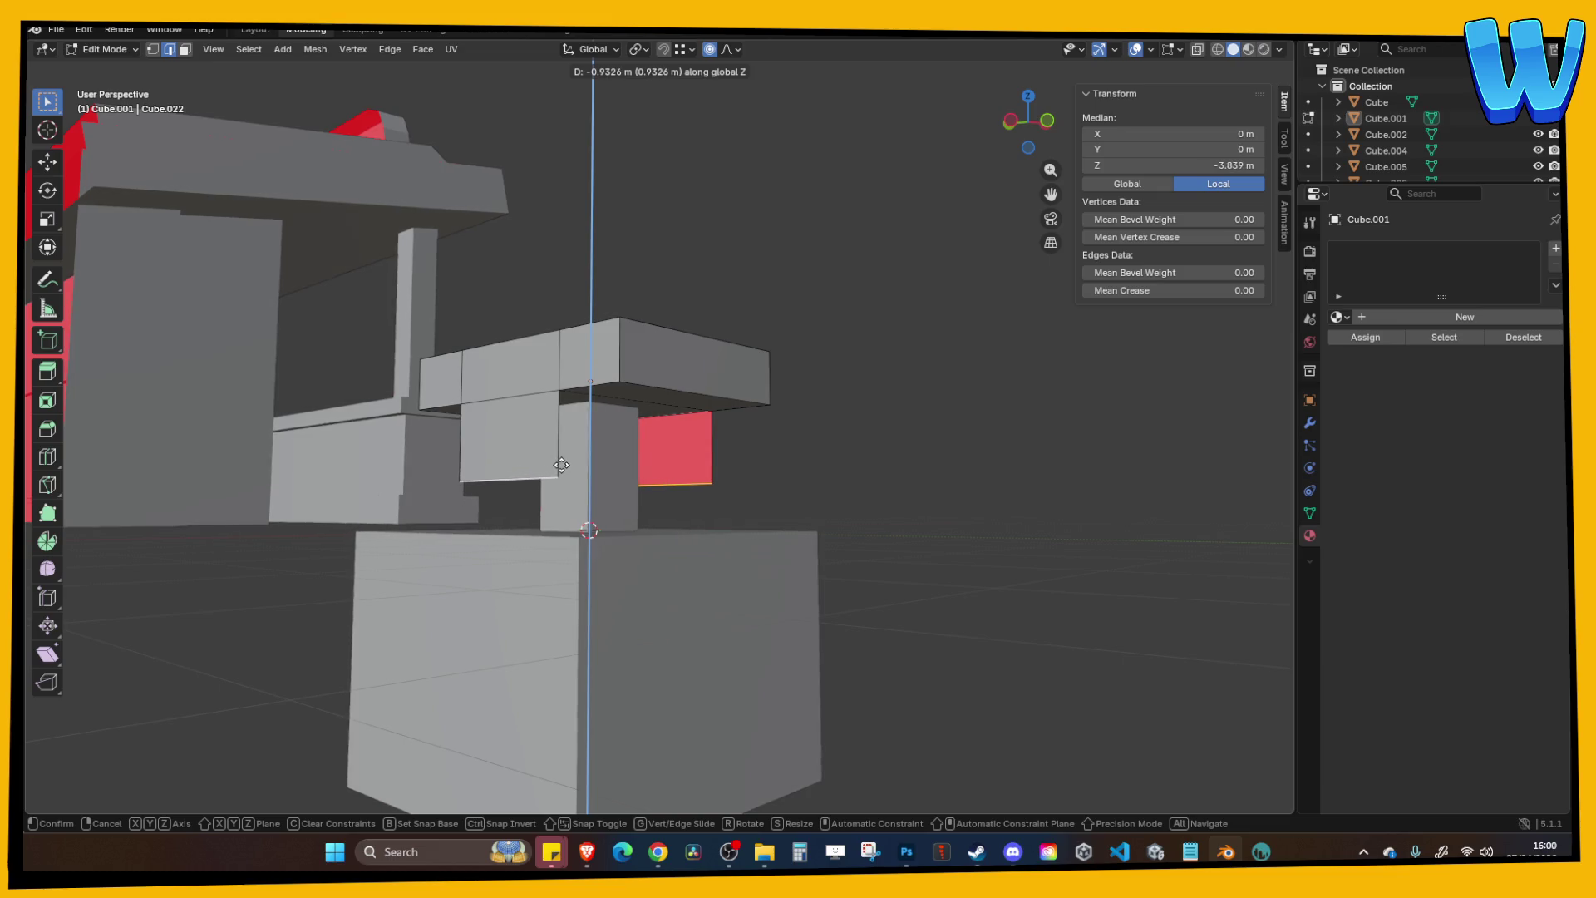
click(560, 474)
Raise the extruded edge along Z and review the T-shaped top.
key(Tab)
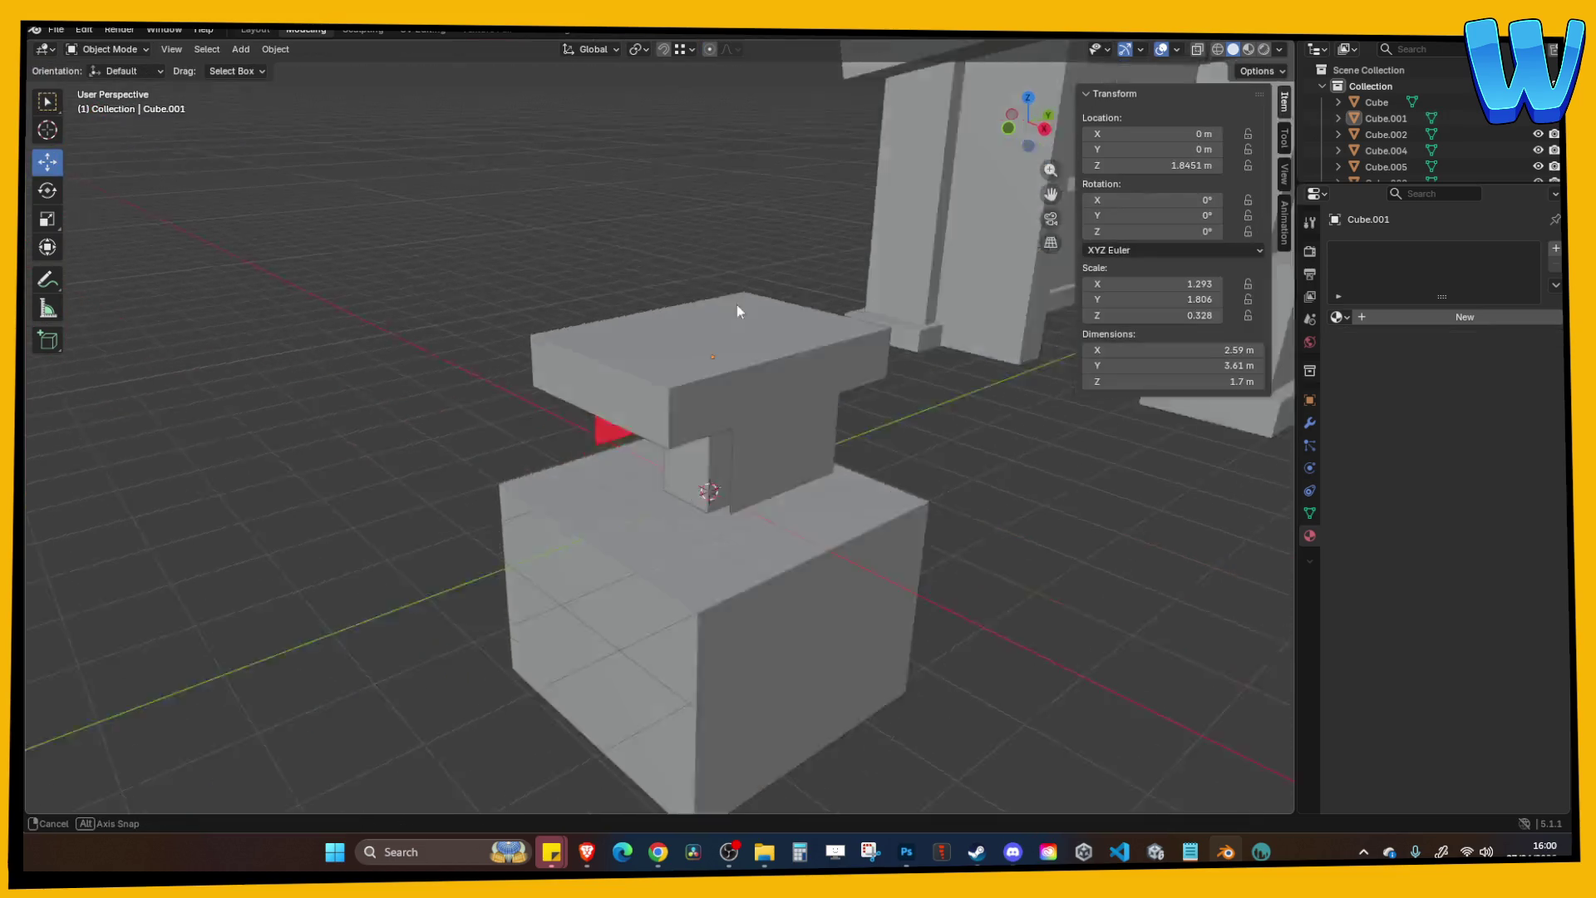
mouse_move(683, 288)
mouse_down()
mouse_move(587, 278)
mouse_move(676, 285)
mouse_move(648, 311)
mouse_up()
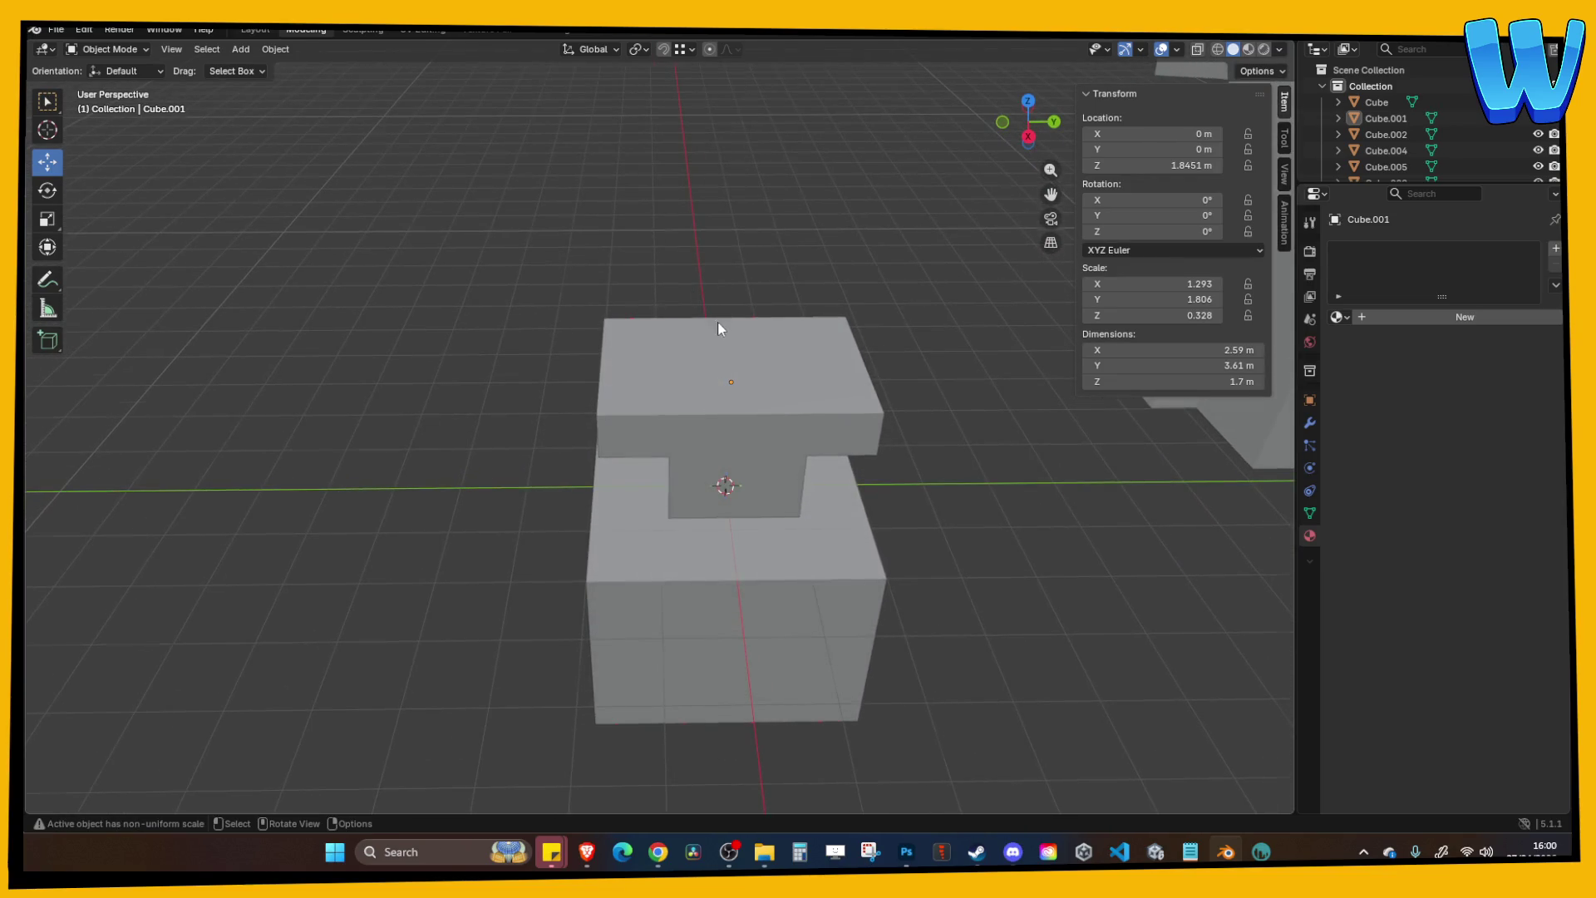
key(Tab)
key(Tab)
key(Tab)
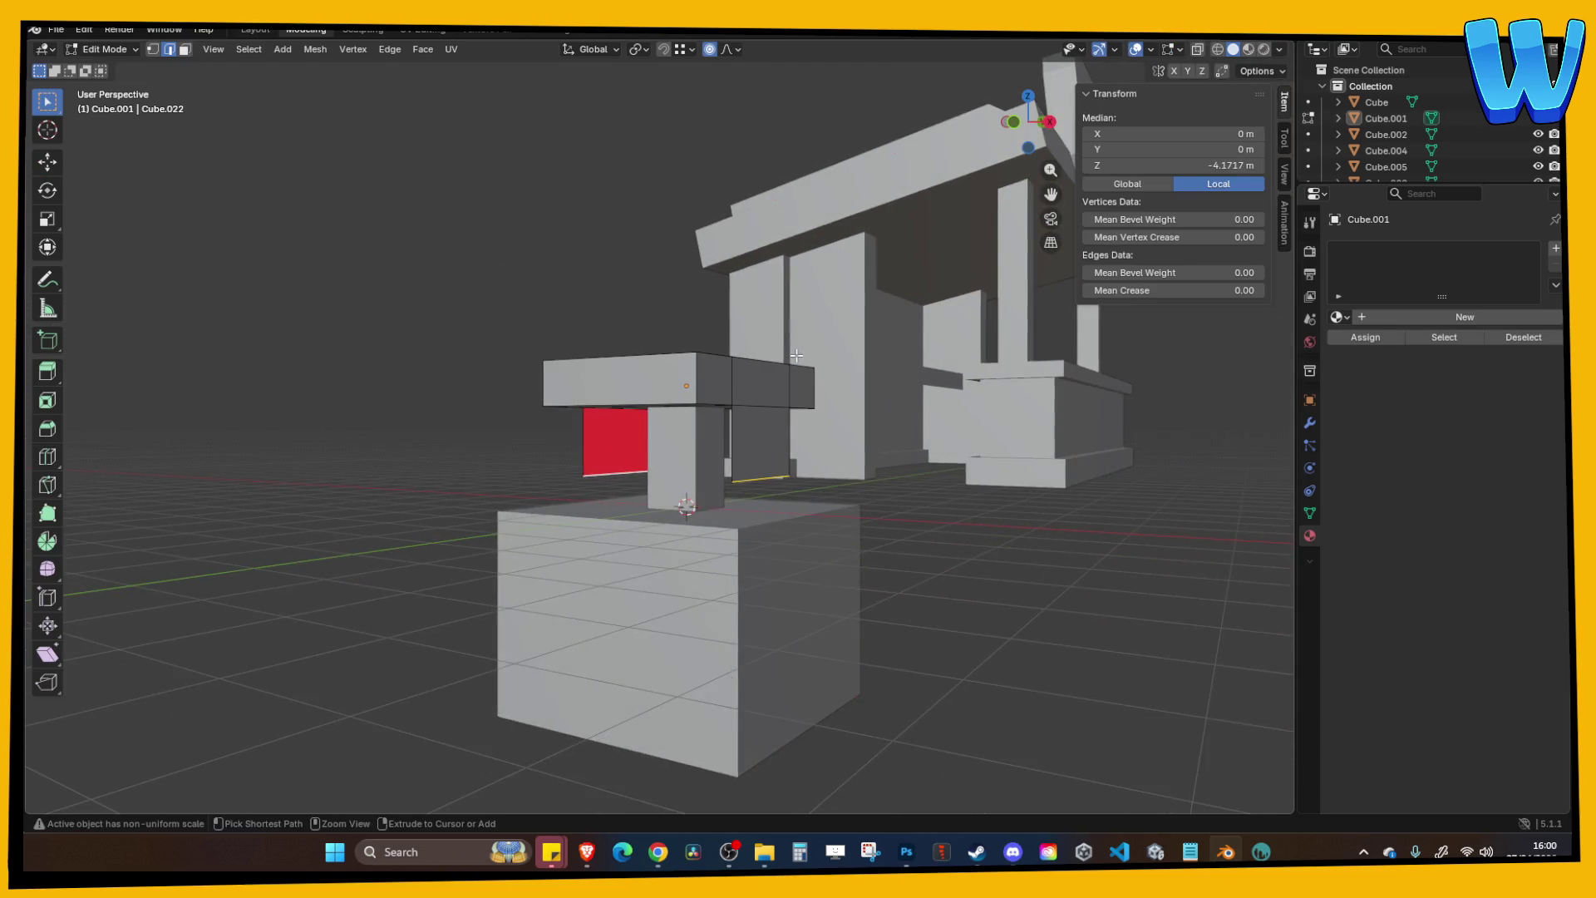
key(g)
key(z)
click(765, 392)
click(684, 232)
mouse_move(683, 231)
mouse_down()
mouse_move(635, 257)
mouse_move(684, 230)
mouse_move(751, 253)
mouse_move(734, 247)
mouse_up()
key(Tab)
key(KP_Decimal)
key(Tab)
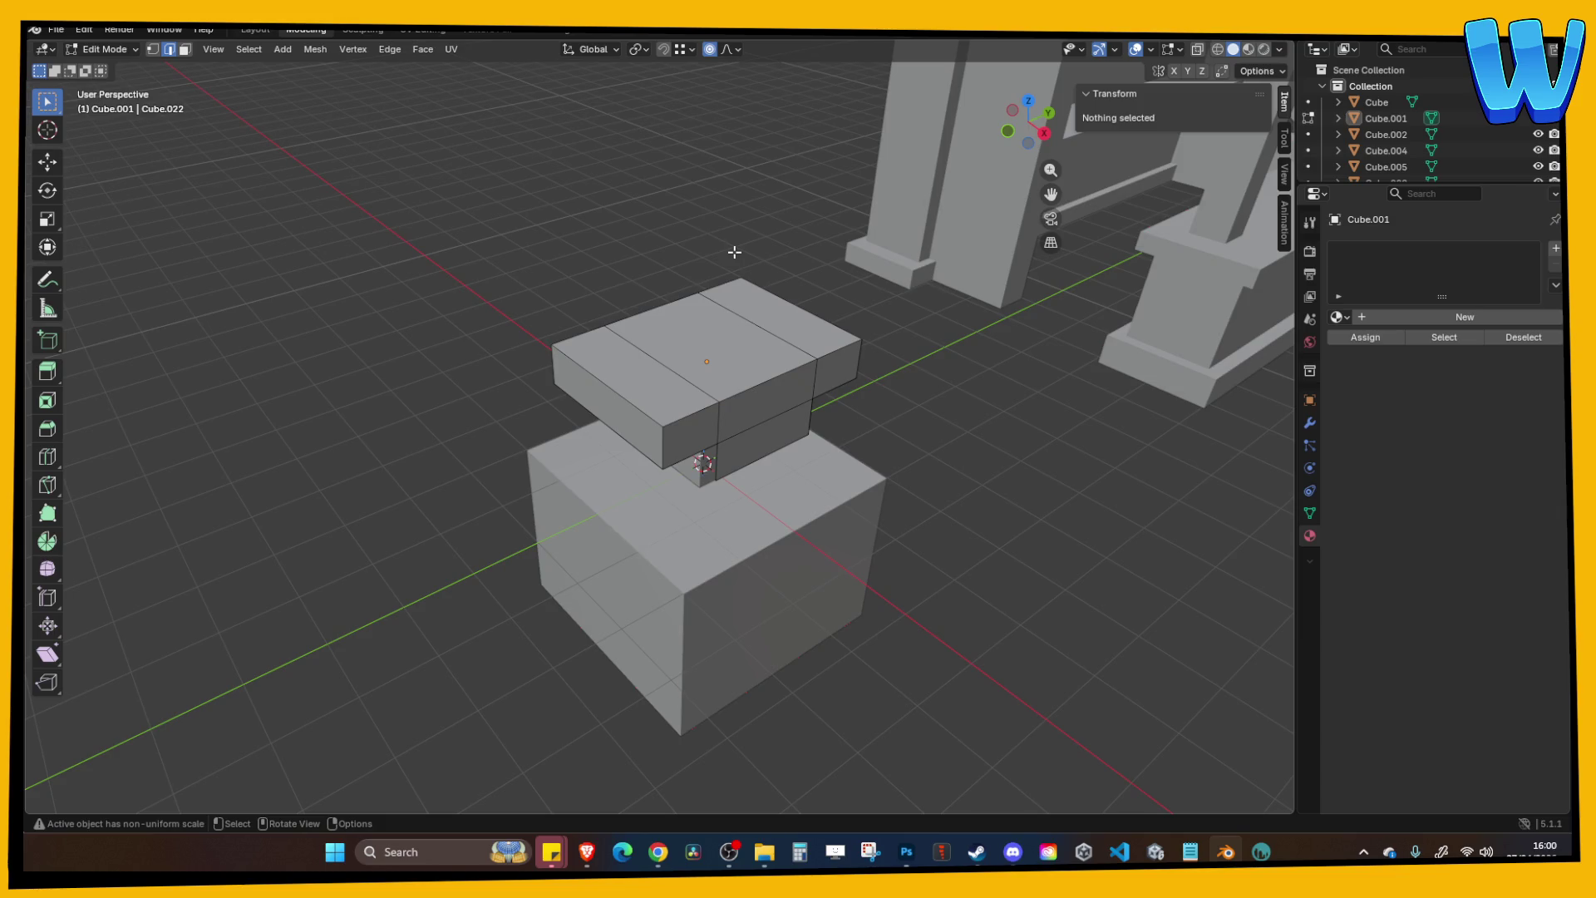
Inspect the finished slab and save Bar Designer.blend.
scroll(734, 252, down, 3)
key(Tab)
drag(687, 293, 671, 387)
click(671, 387)
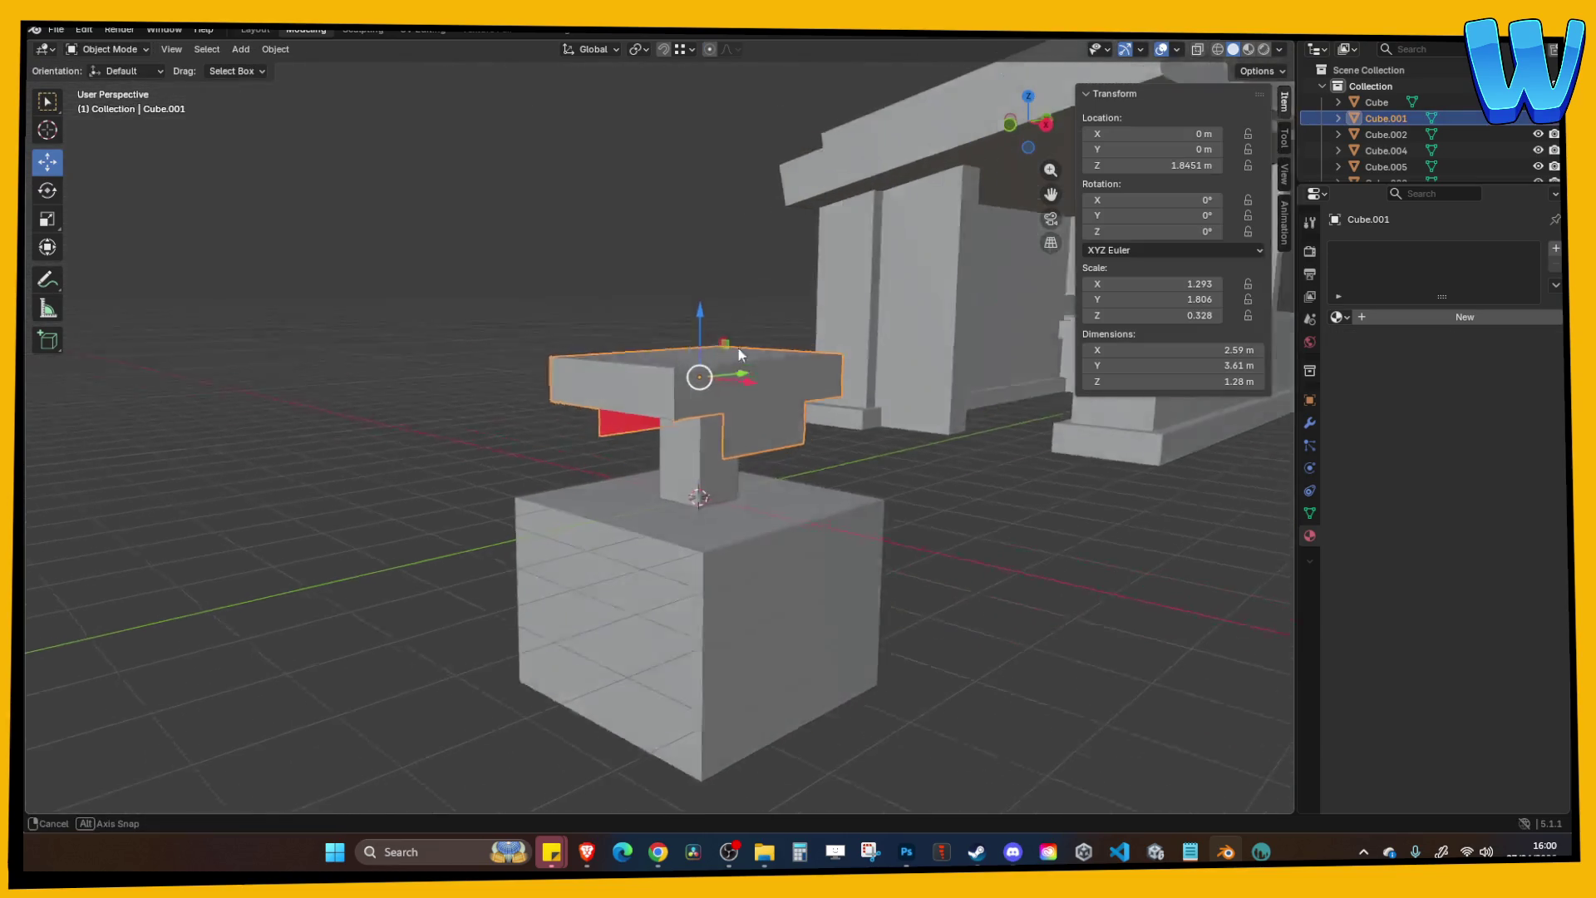
mouse_move(738, 354)
mouse_down()
mouse_move(766, 367)
mouse_move(651, 407)
mouse_up()
key(Tab)
mouse_move(732, 243)
mouse_down()
mouse_move(793, 263)
mouse_move(773, 274)
mouse_move(745, 382)
mouse_up()
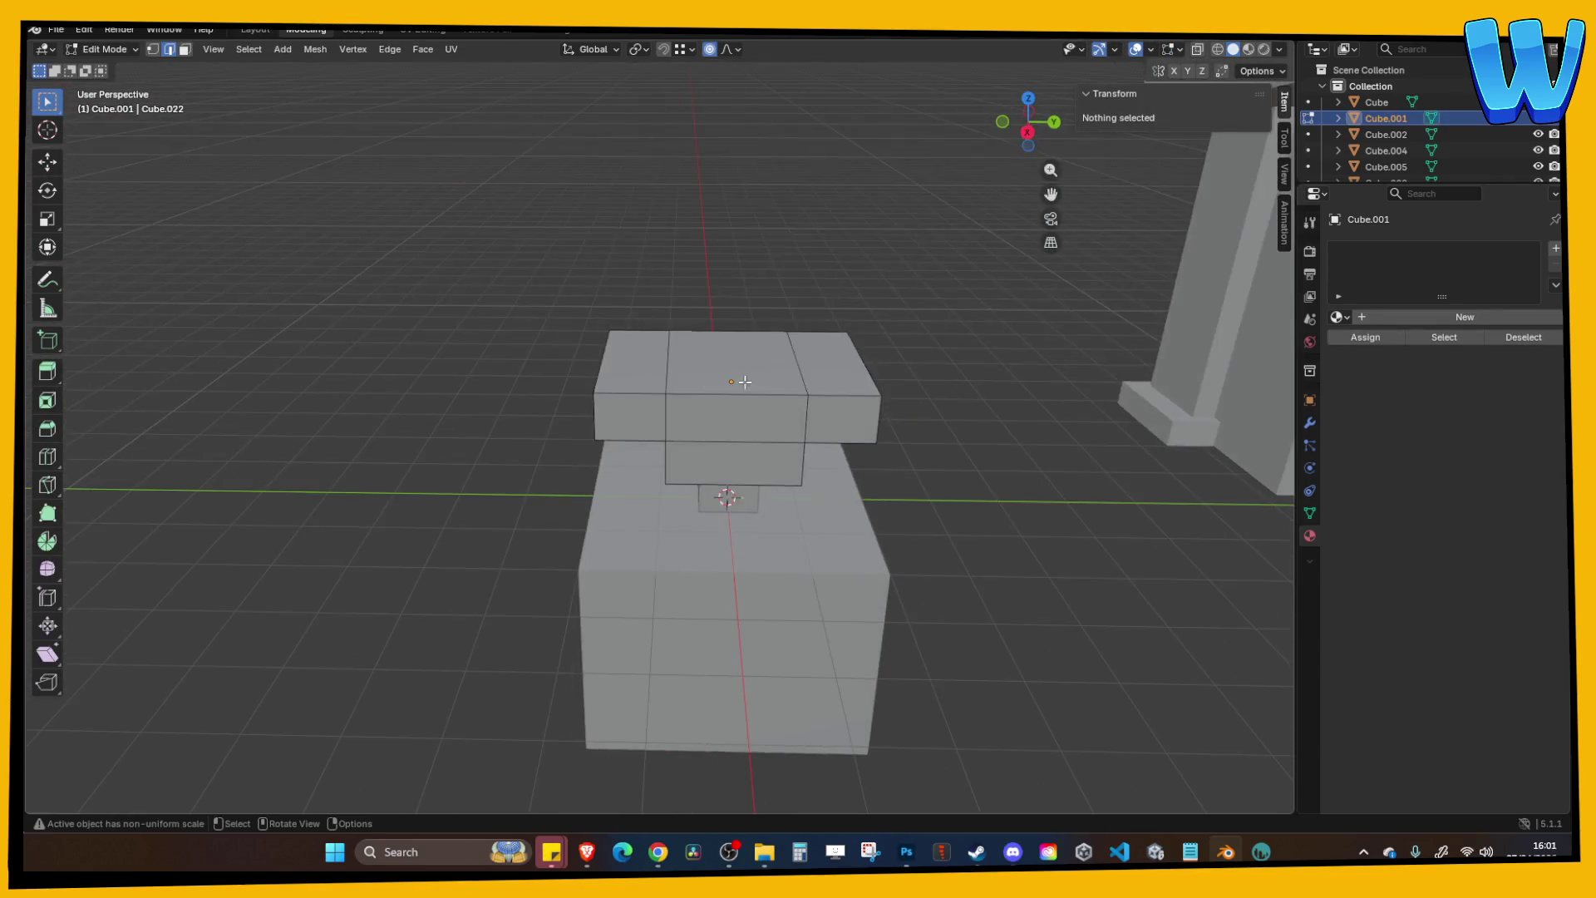
key(Tab)
key(ctrl+s)
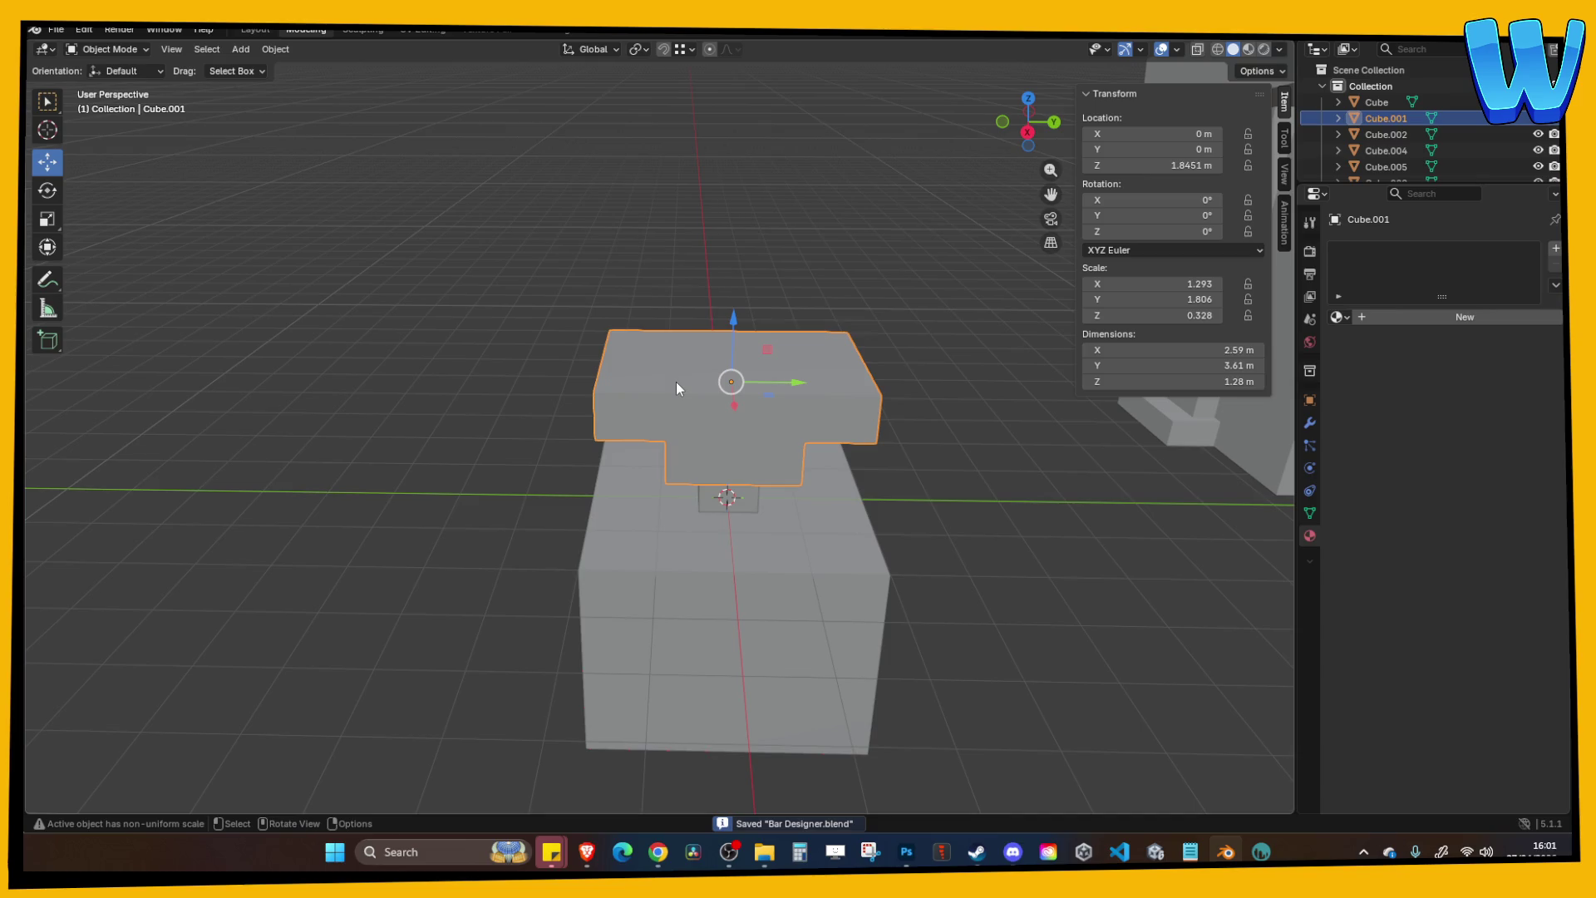
Delete the hidden faces on the slab's underside, checking the result in wireframe.
key(Tab)
key(Tab)
key(Tab)
key(Tab)
key(Tab)
mouse_move(705, 478)
mouse_down()
mouse_move(677, 382)
mouse_move(601, 405)
mouse_up()
key(3)
key(alt+a)
click(602, 406)
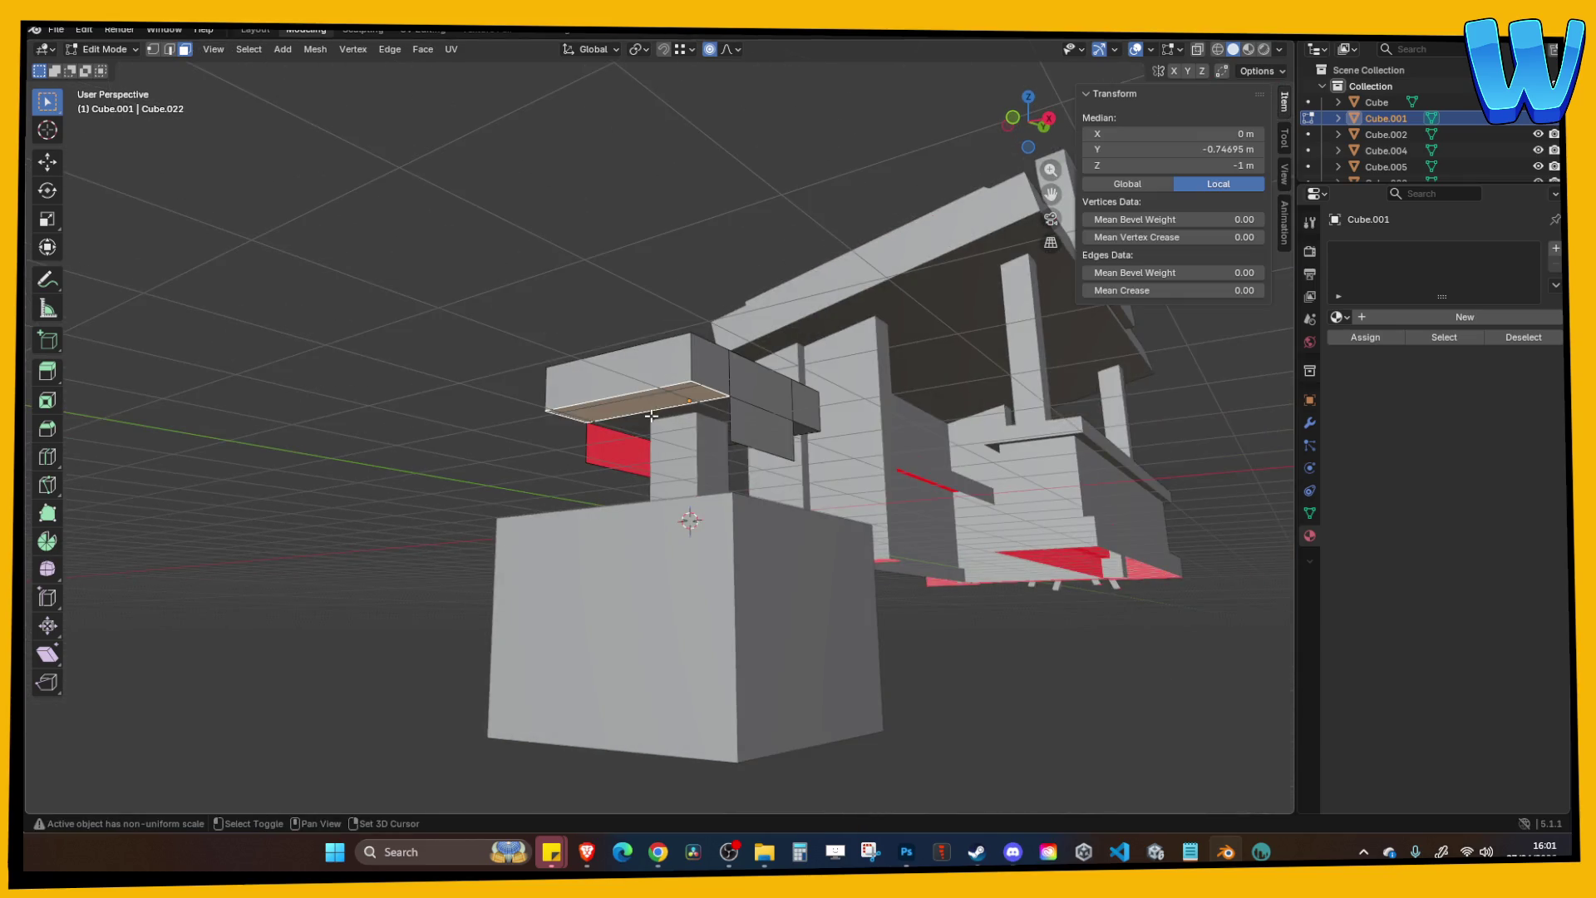
key(KP_Divide)
drag(834, 356, 777, 418)
key(x)
click(790, 410)
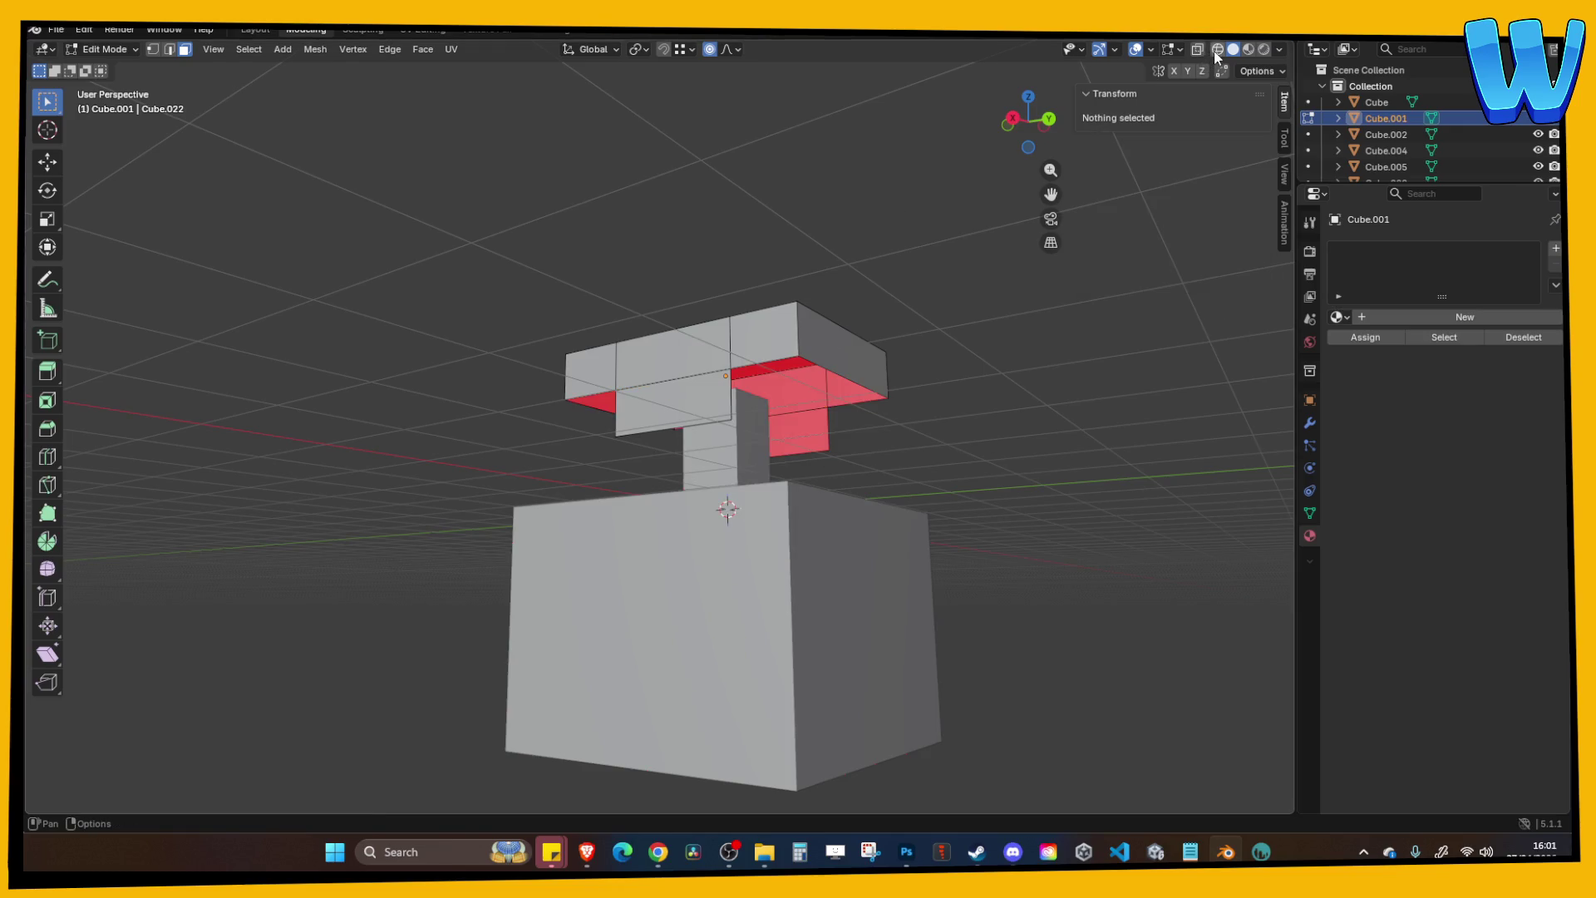
key(shift+z)
drag(727, 509, 729, 513)
key(Tab)
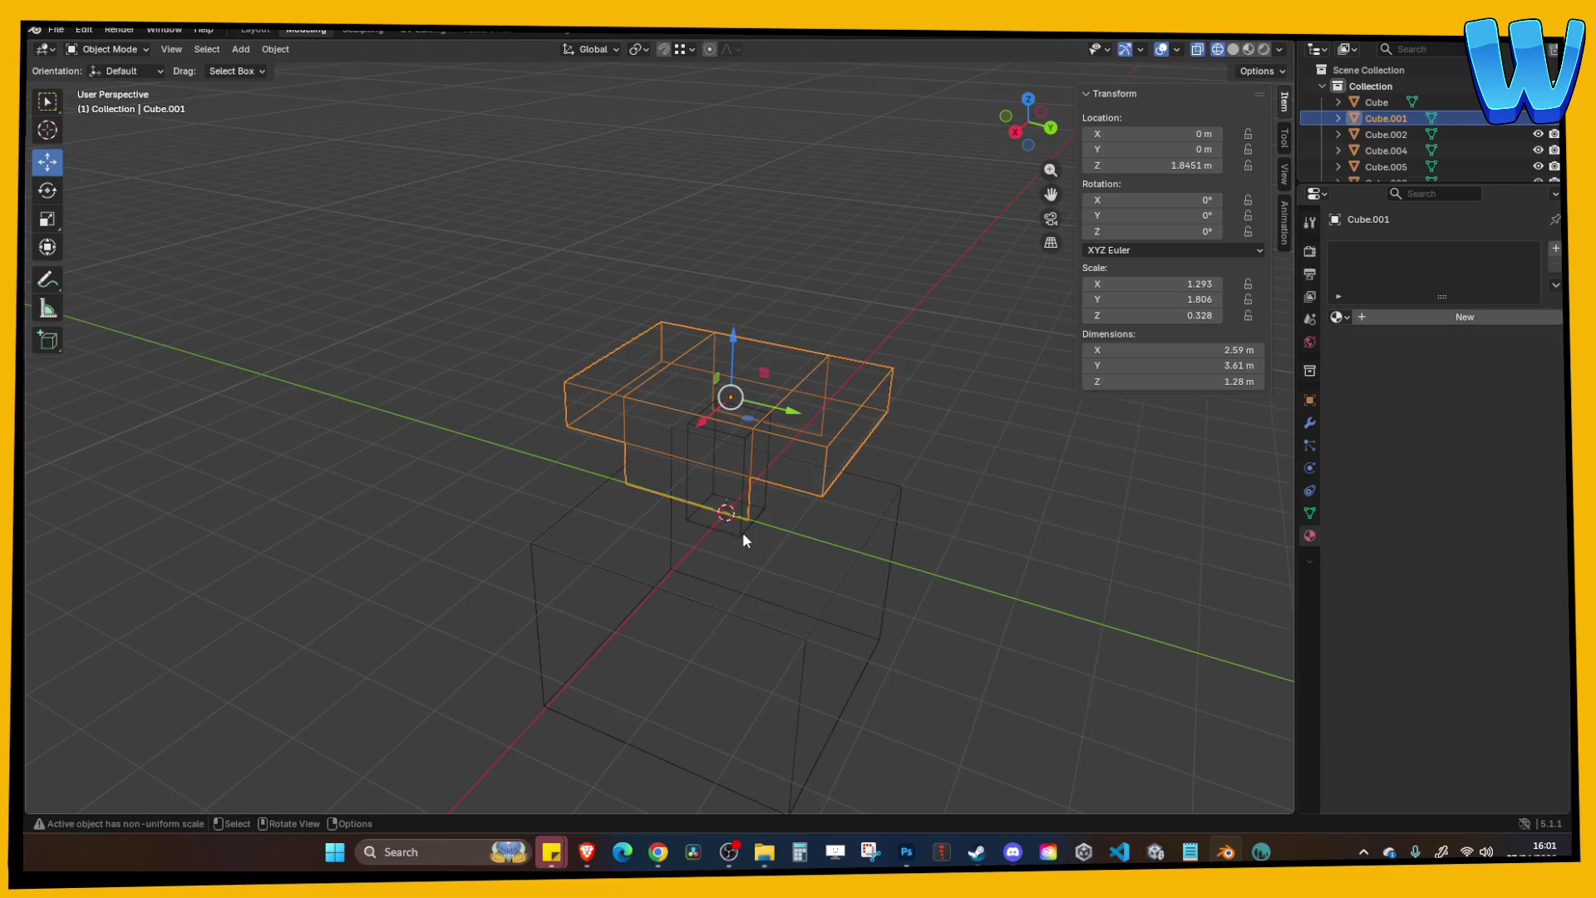
Delete the post's end faces where it meets the slab and the base.
click(742, 532)
key(Tab)
drag(734, 425, 765, 420)
shift+click(729, 501)
drag(728, 500, 663, 449)
shift+click(663, 449)
key(x)
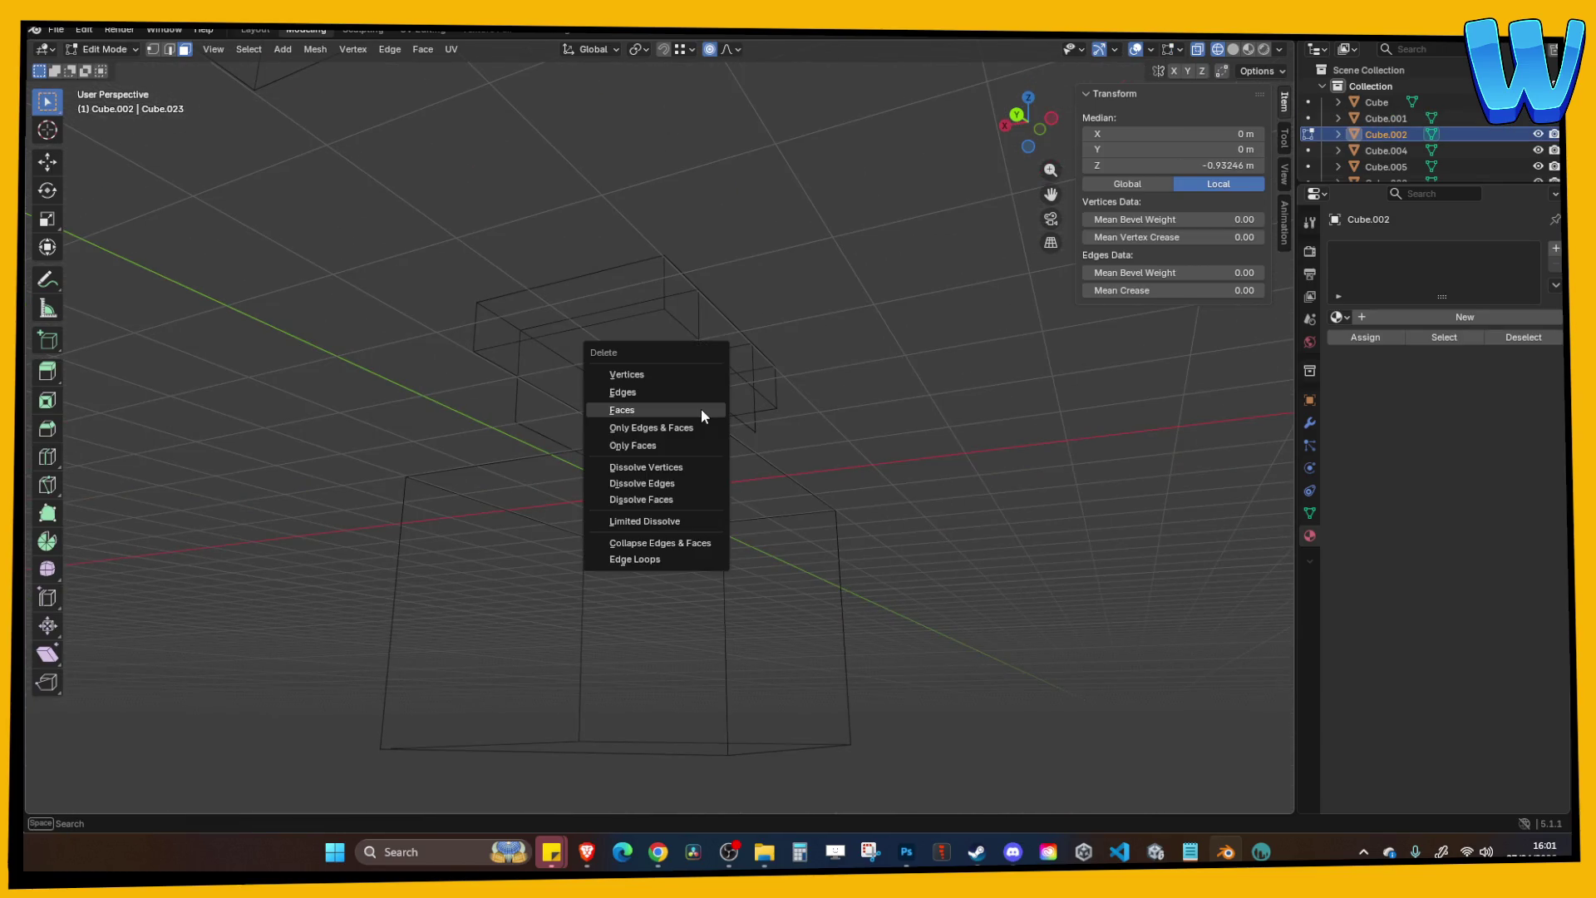
click(700, 408)
key(Tab)
drag(620, 332, 821, 337)
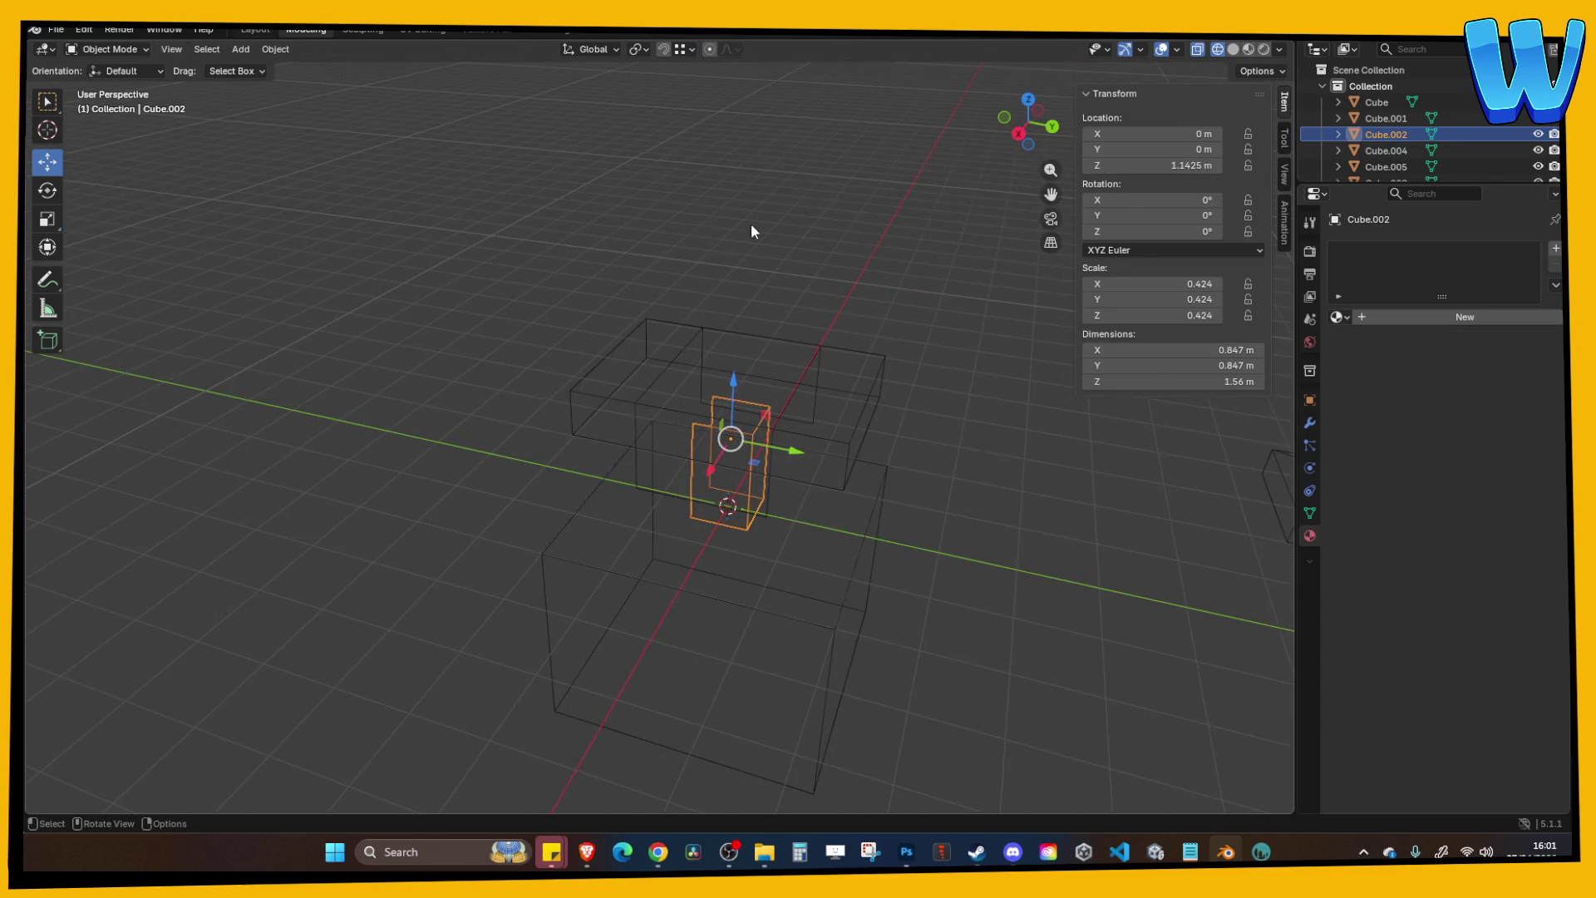
drag(751, 231, 905, 221)
mouse_move(752, 246)
mouse_down()
mouse_move(716, 274)
mouse_move(810, 253)
mouse_move(658, 248)
mouse_move(712, 284)
mouse_up()
Delete the post's remaining hidden faces and return to solid shading.
key(Tab)
key(a)
mouse_move(748, 427)
mouse_down()
mouse_move(649, 484)
mouse_move(865, 463)
mouse_move(787, 442)
mouse_up()
key(x)
click(788, 442)
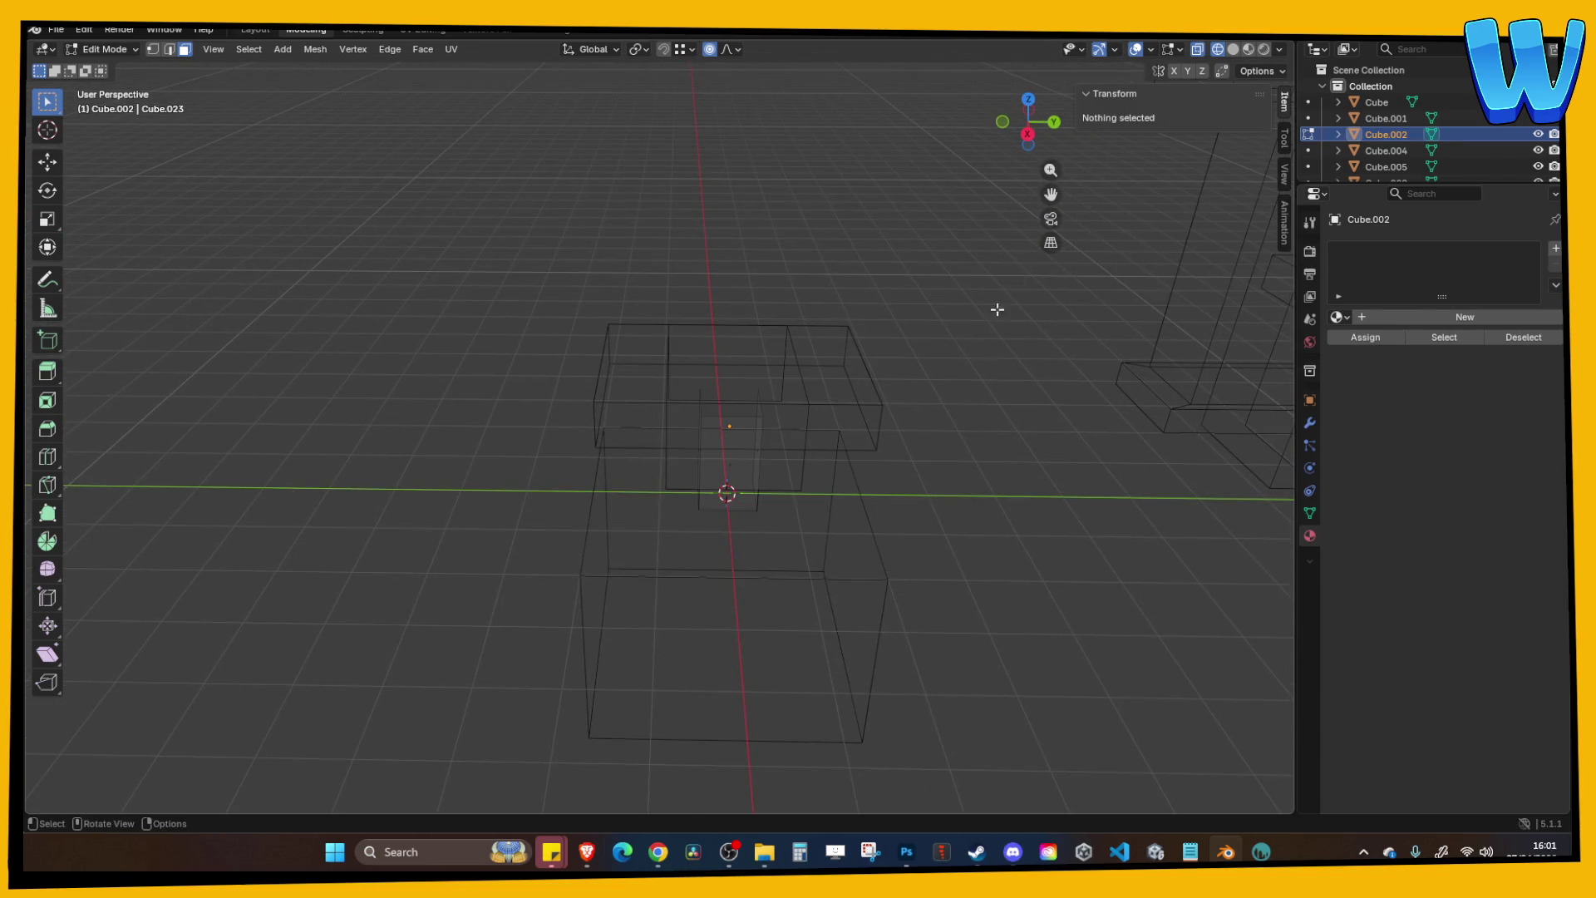
key(shift+z)
mouse_move(998, 307)
mouse_down()
mouse_move(883, 181)
mouse_move(605, 306)
mouse_move(562, 442)
mouse_up()
key(Tab)
click(525, 455)
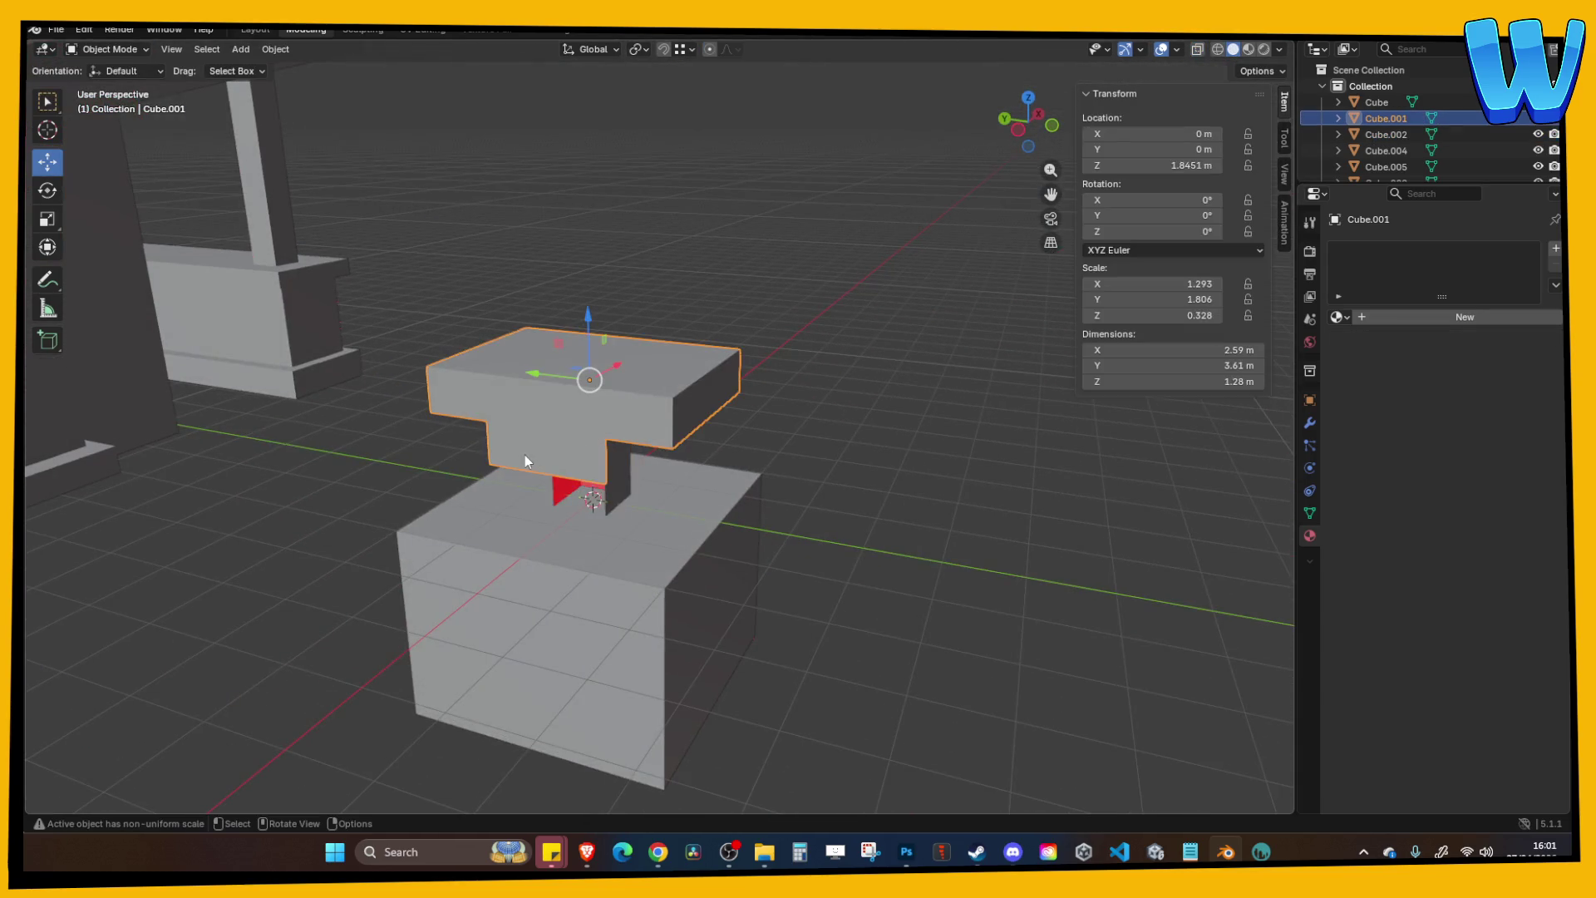
Select and delete the inner faces of the tabletop slab.
key(Tab)
click(553, 419)
click(453, 398)
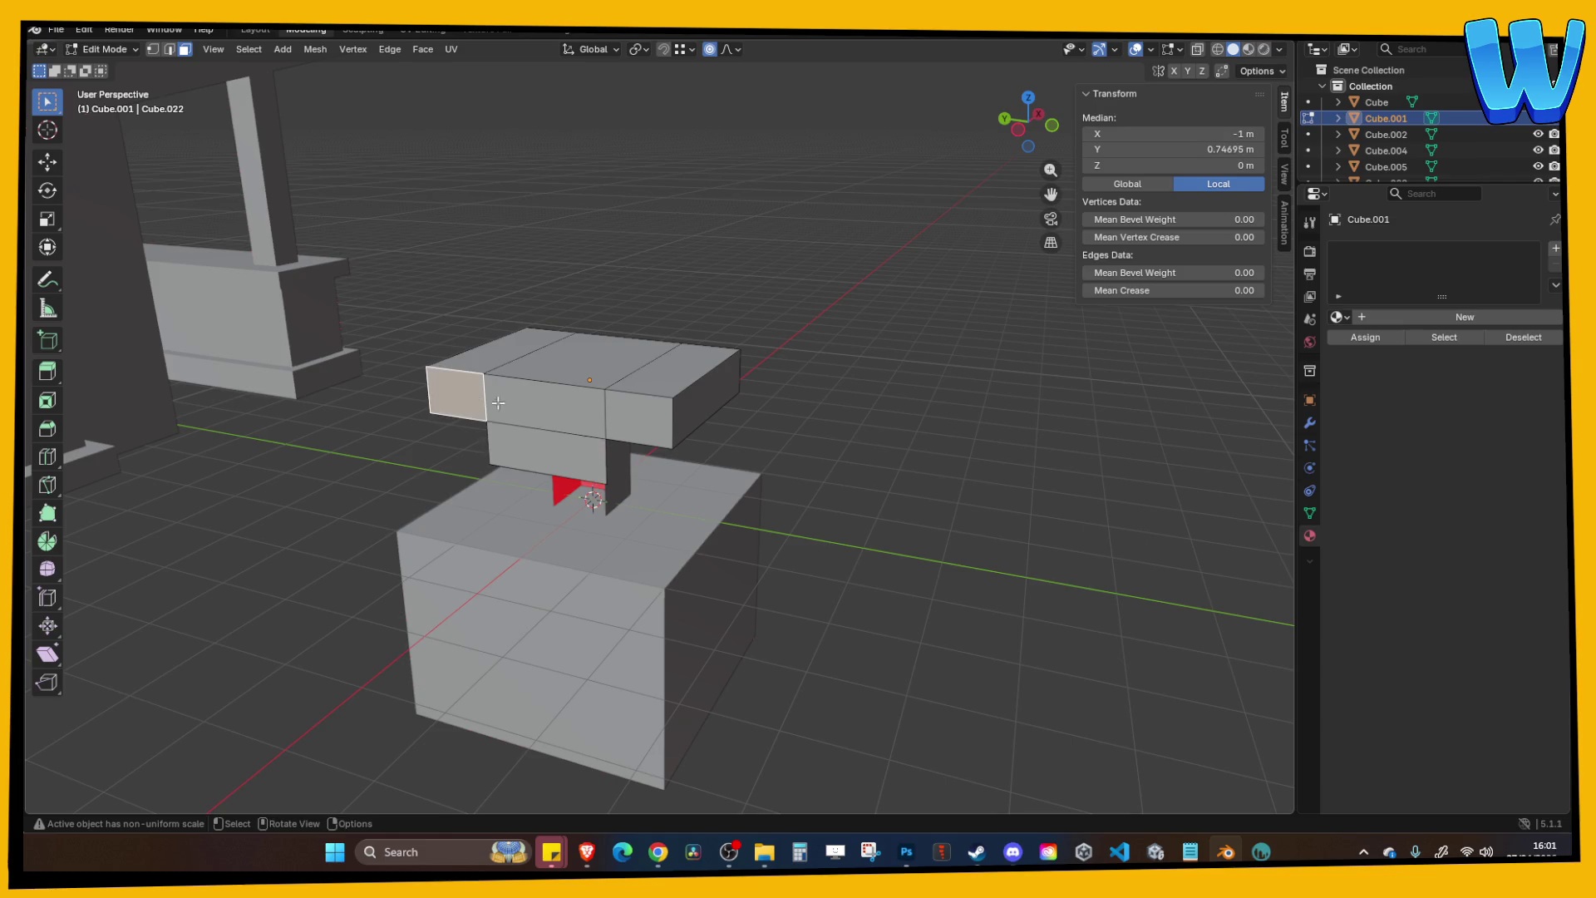
shift+click(623, 426)
ctrl+click(537, 399)
mouse_move(537, 399)
mouse_down()
mouse_move(535, 460)
mouse_move(522, 412)
mouse_move(552, 343)
mouse_up()
click(541, 433)
key(x)
click(532, 458)
Turn off proportional editing and lower the post's bottom edge about 0.2 m along Z.
key(Tab)
key(Tab)
key(2)
click(730, 485)
key(g)
key(z)
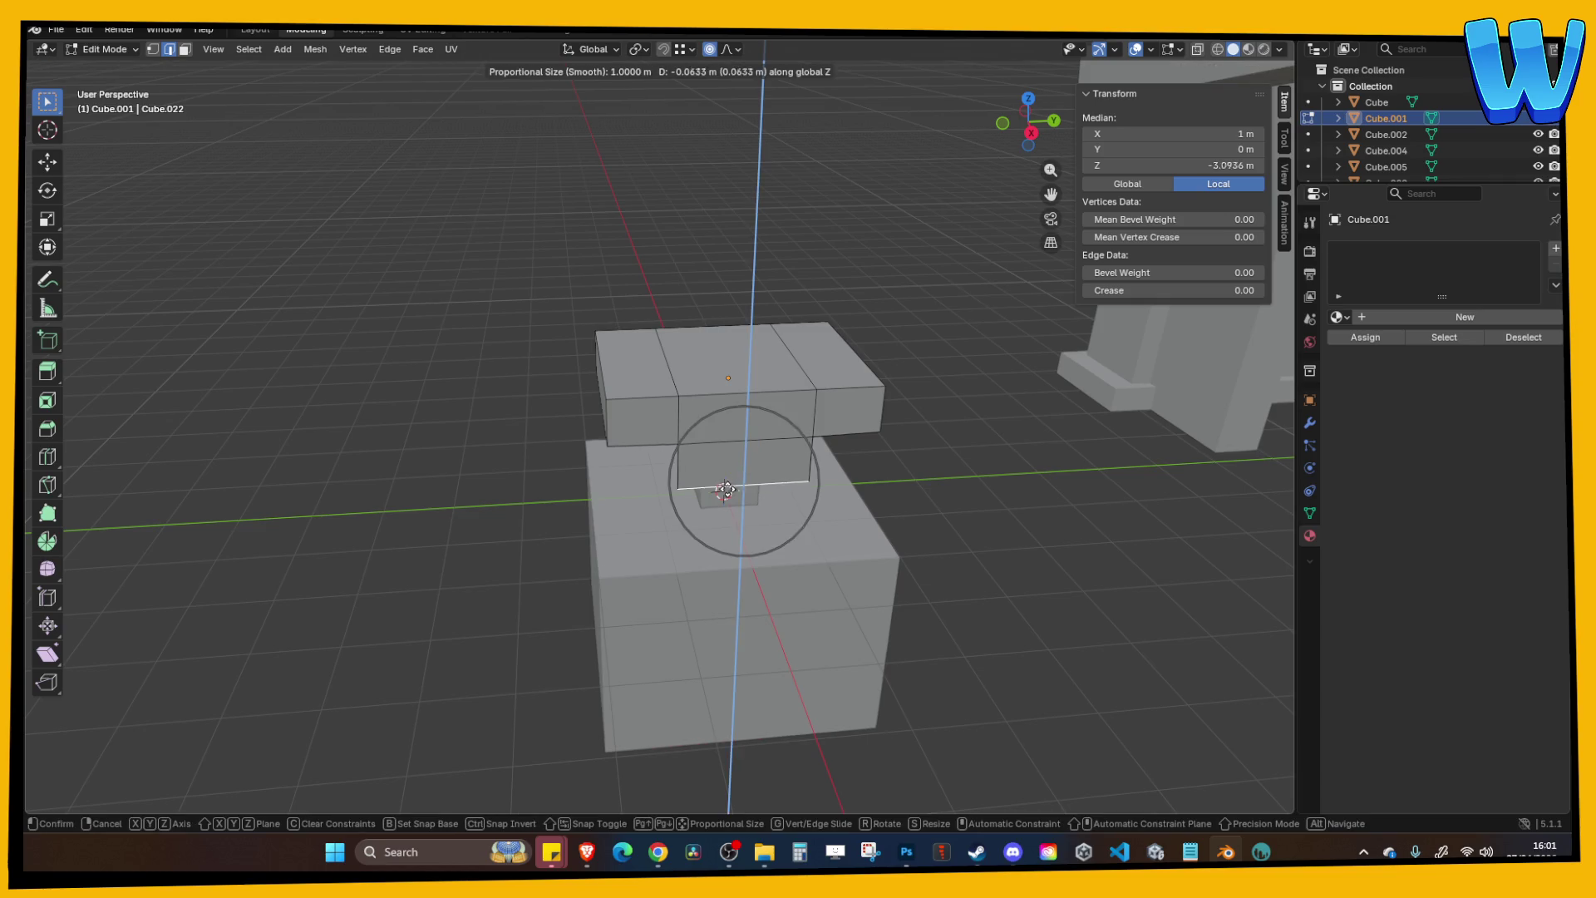
click(725, 493)
key(ctrl+z)
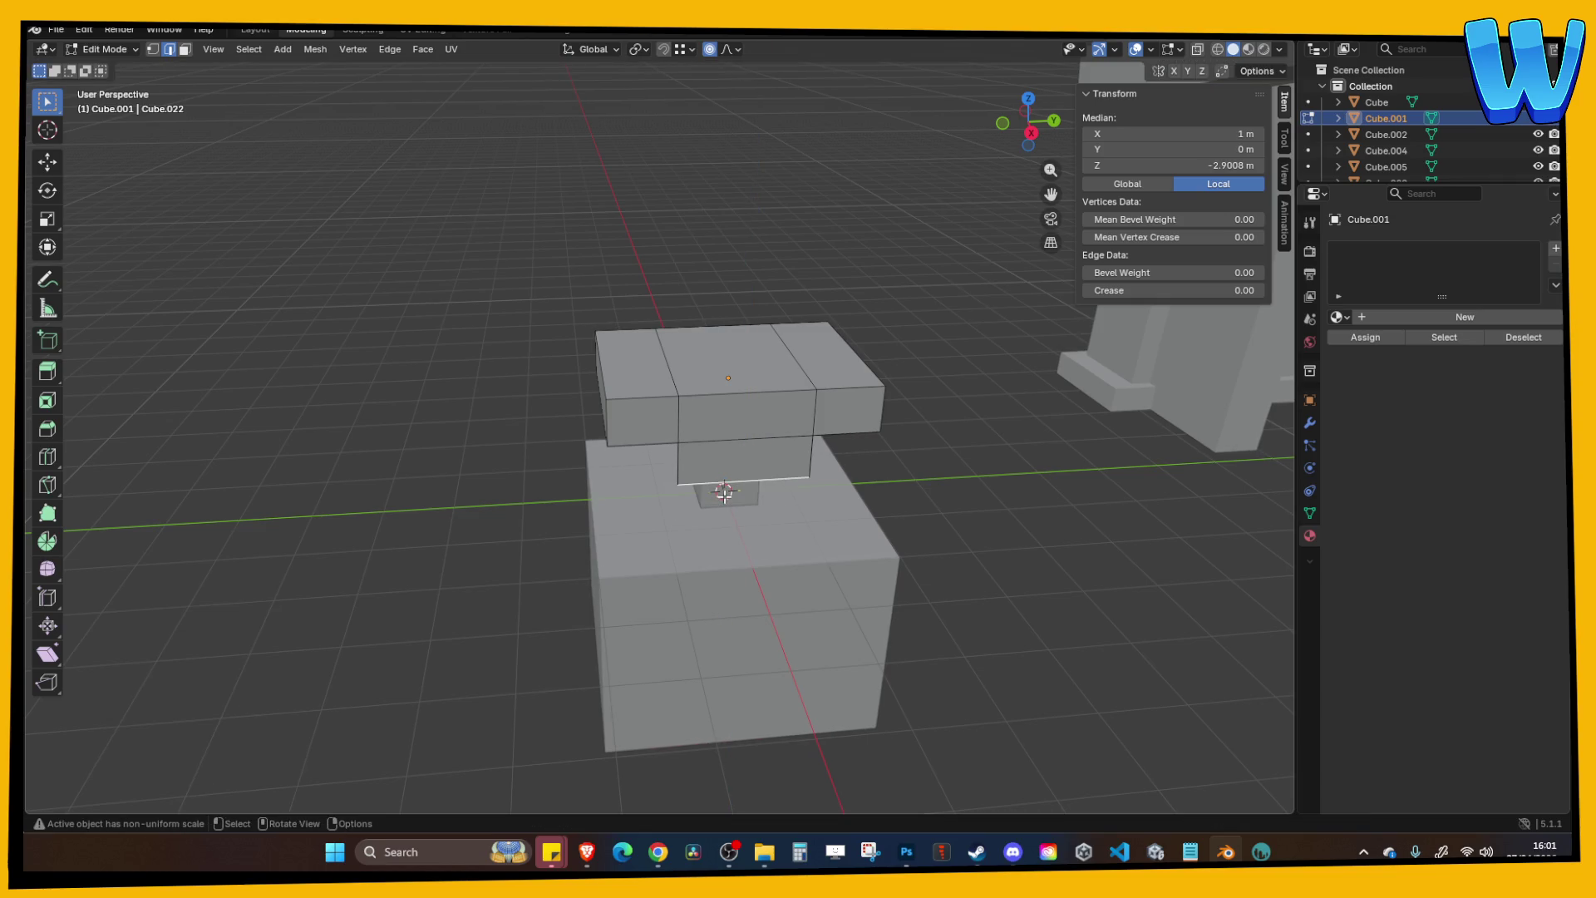
key(o)
key(g)
key(z)
click(782, 414)
Glance at the Unity project, then save the Blender file.
click(745, 257)
mouse_move(745, 257)
mouse_down()
mouse_move(660, 264)
mouse_move(804, 296)
mouse_move(780, 275)
mouse_up()
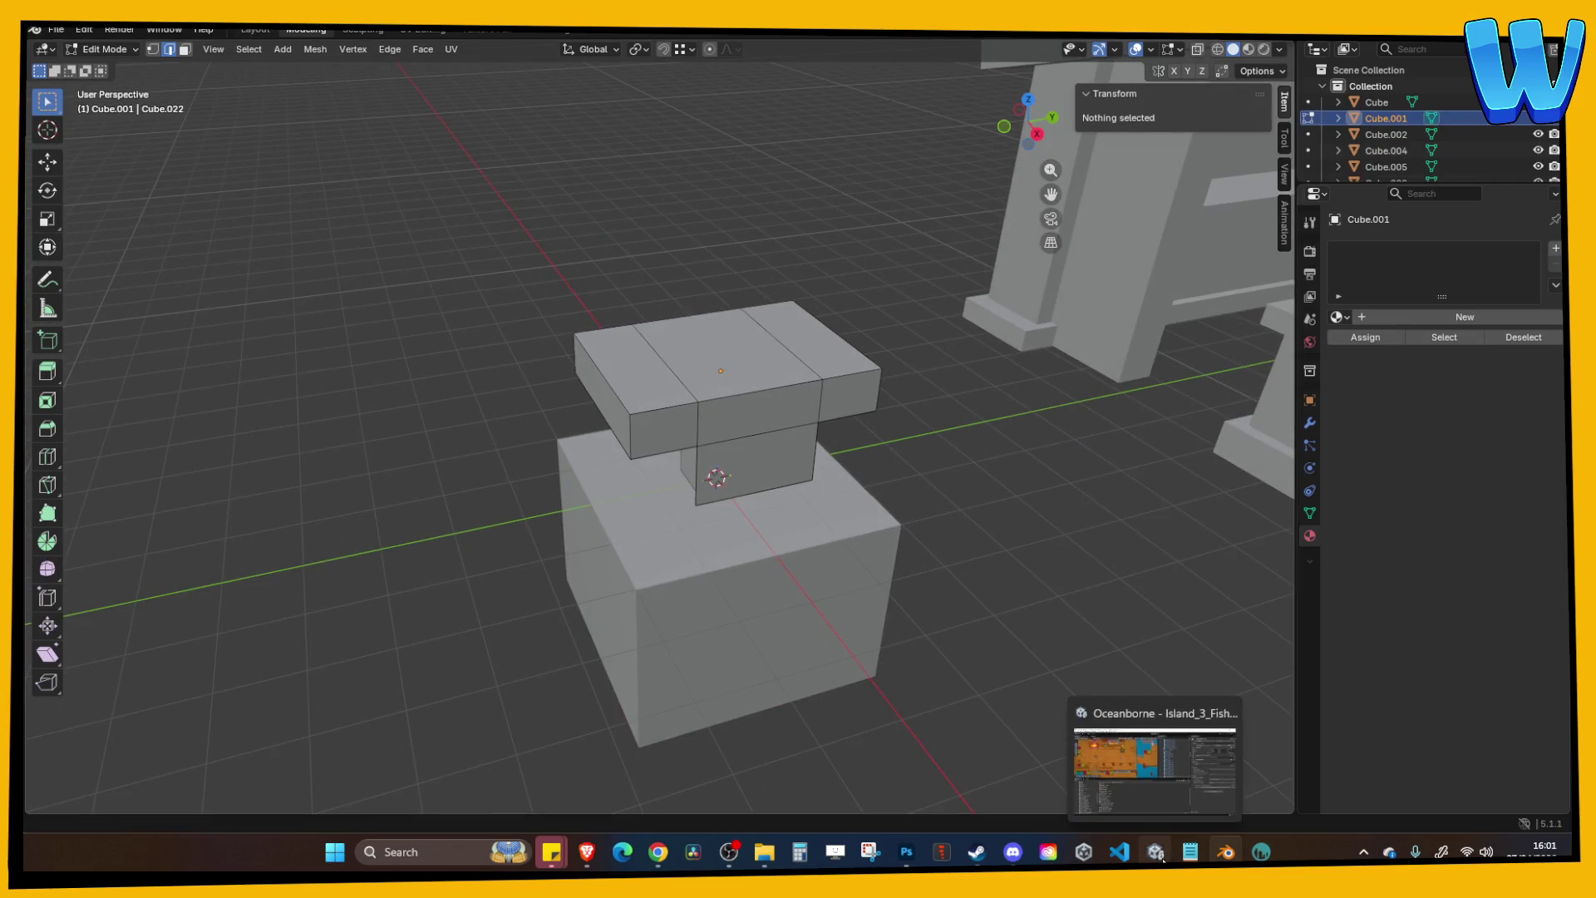
click(1156, 851)
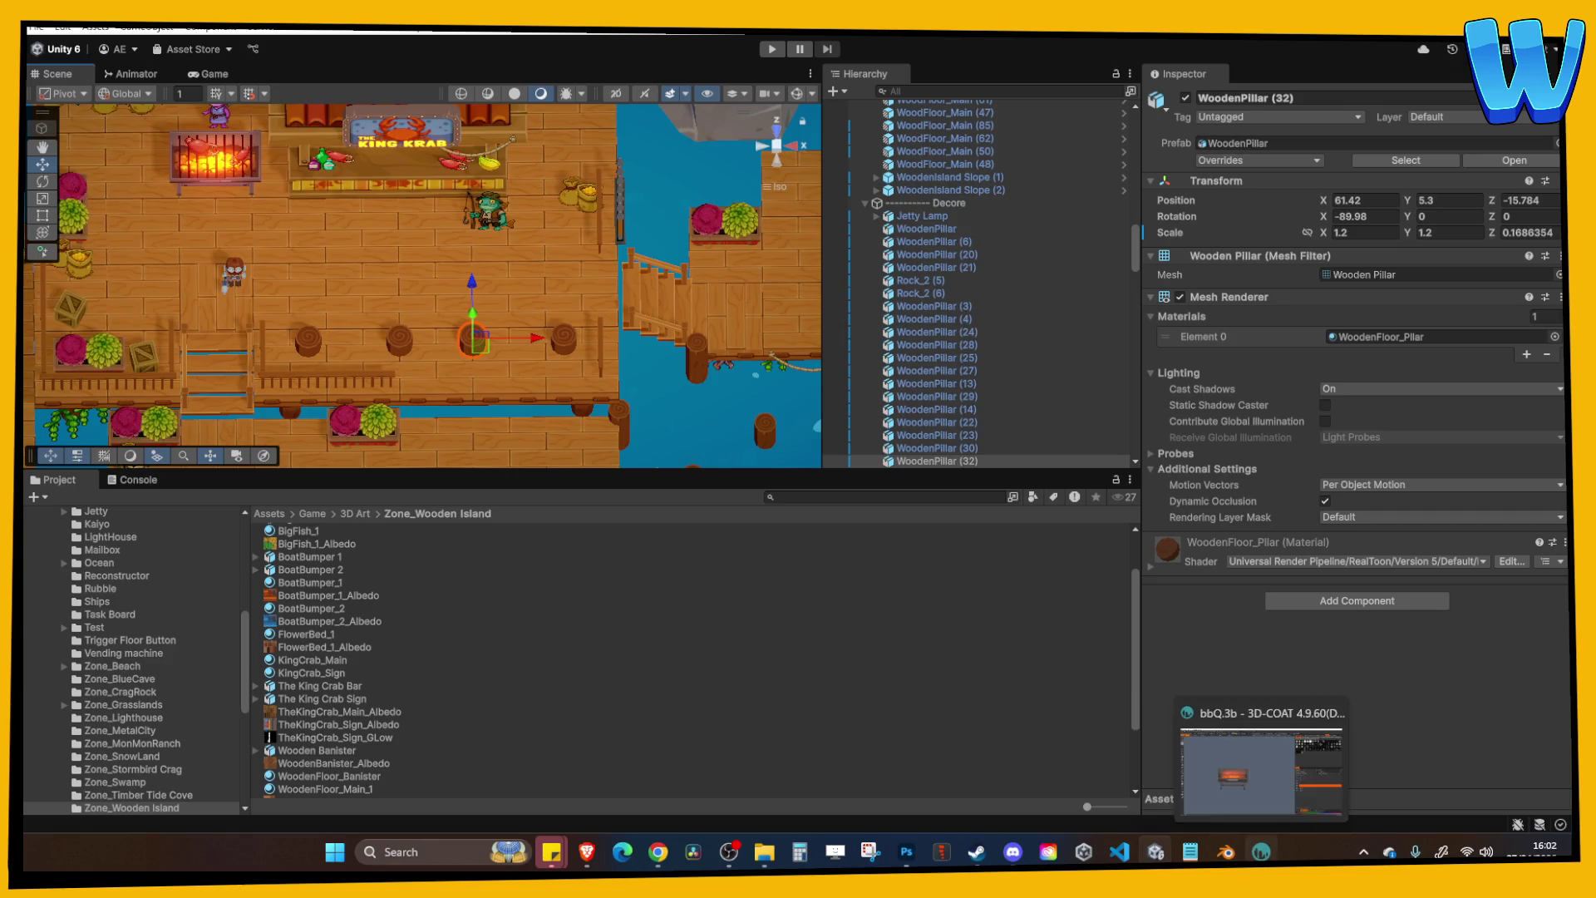
click(1227, 850)
key(ctrl+s)
Join the slab and post into the single T-shaped object Cube.002.
key(Tab)
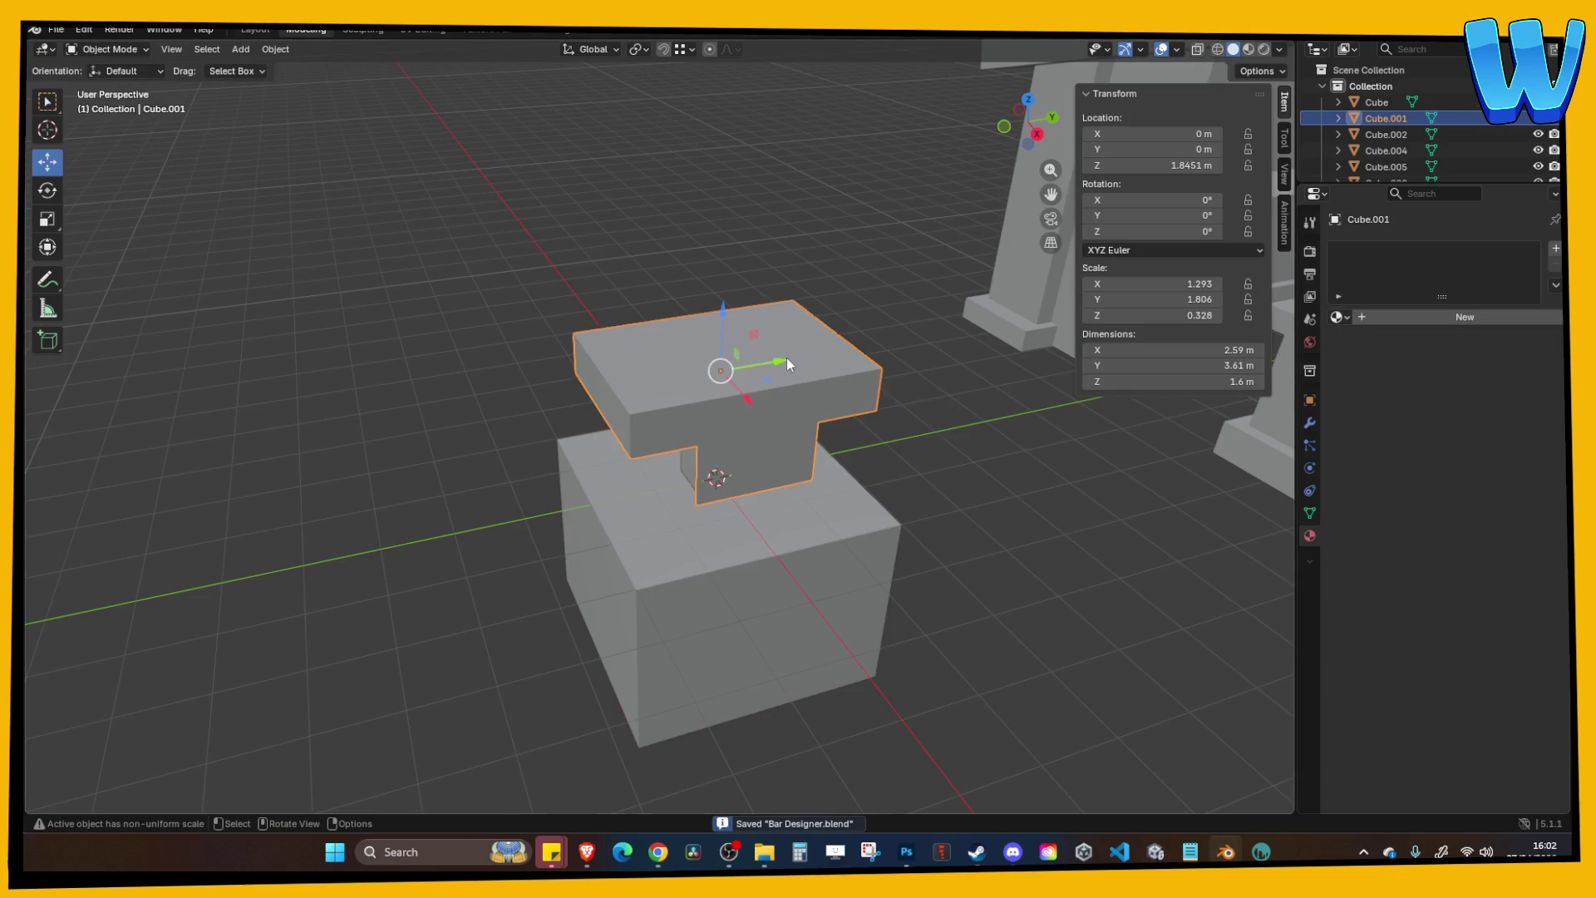
drag(446, 195, 536, 281)
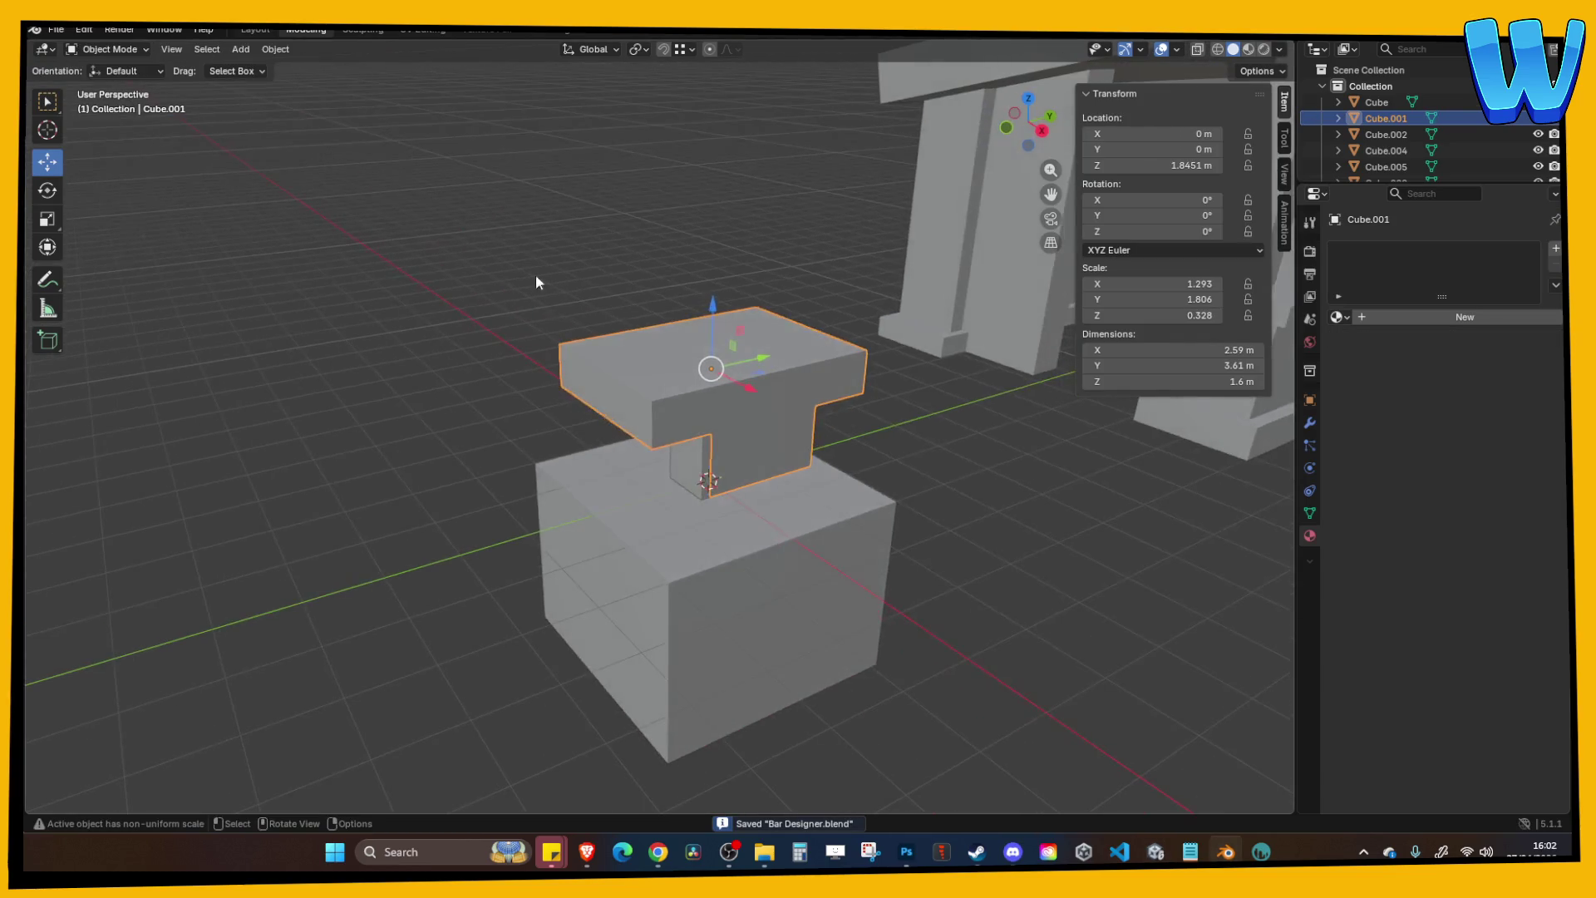
key(ctrl+z)
drag(688, 460, 725, 381)
key(Tab)
key(Tab)
key(Tab)
drag(808, 158, 748, 300)
key(Tab)
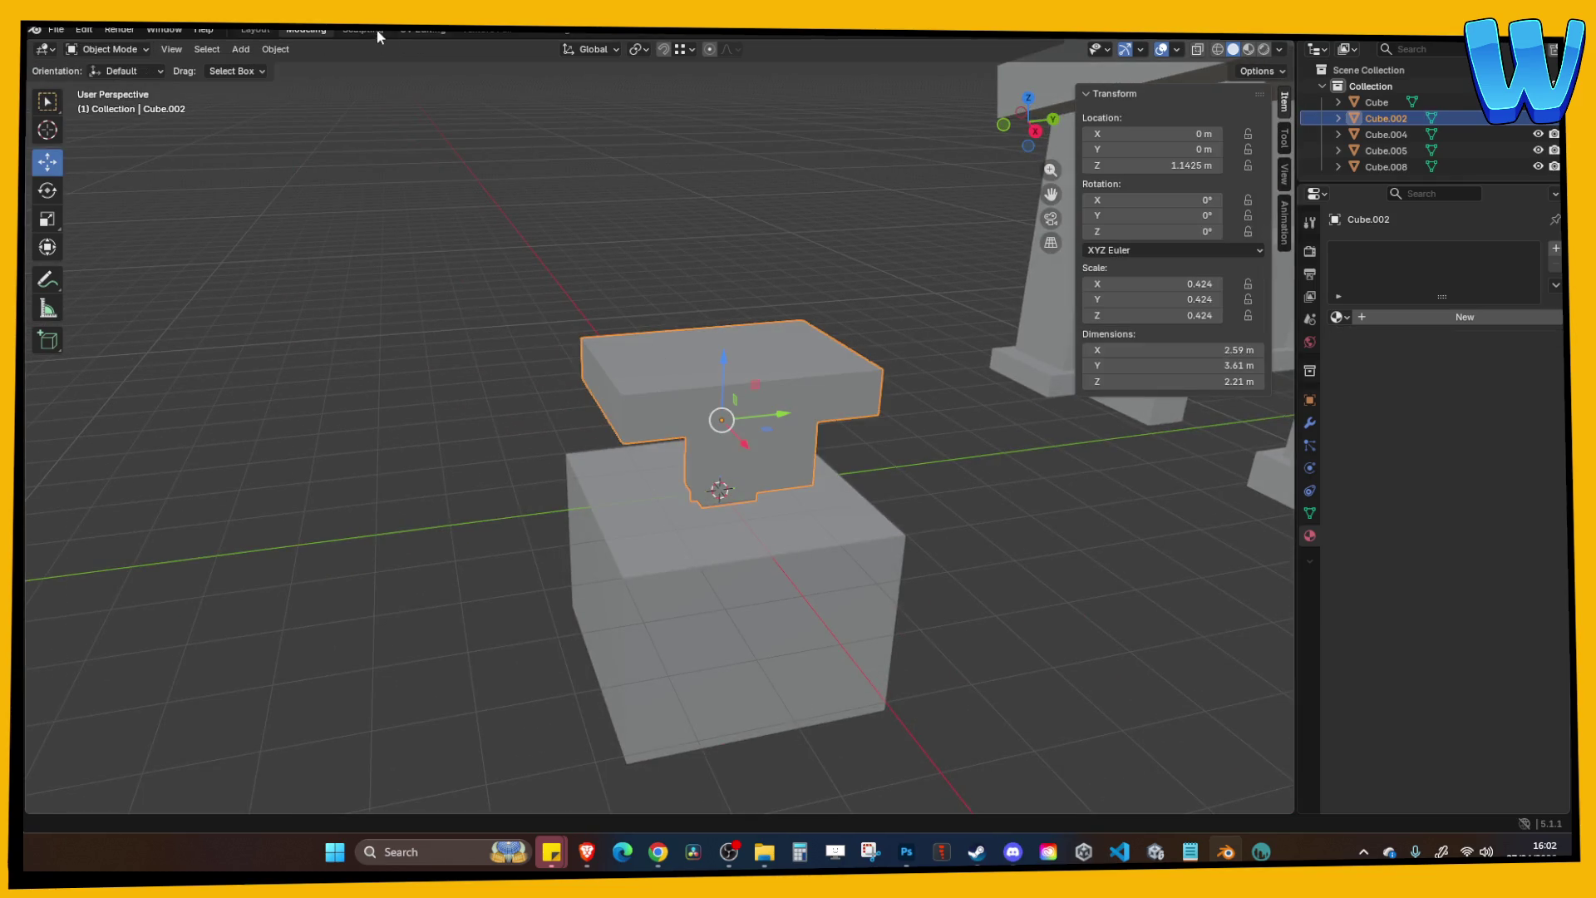
click(423, 29)
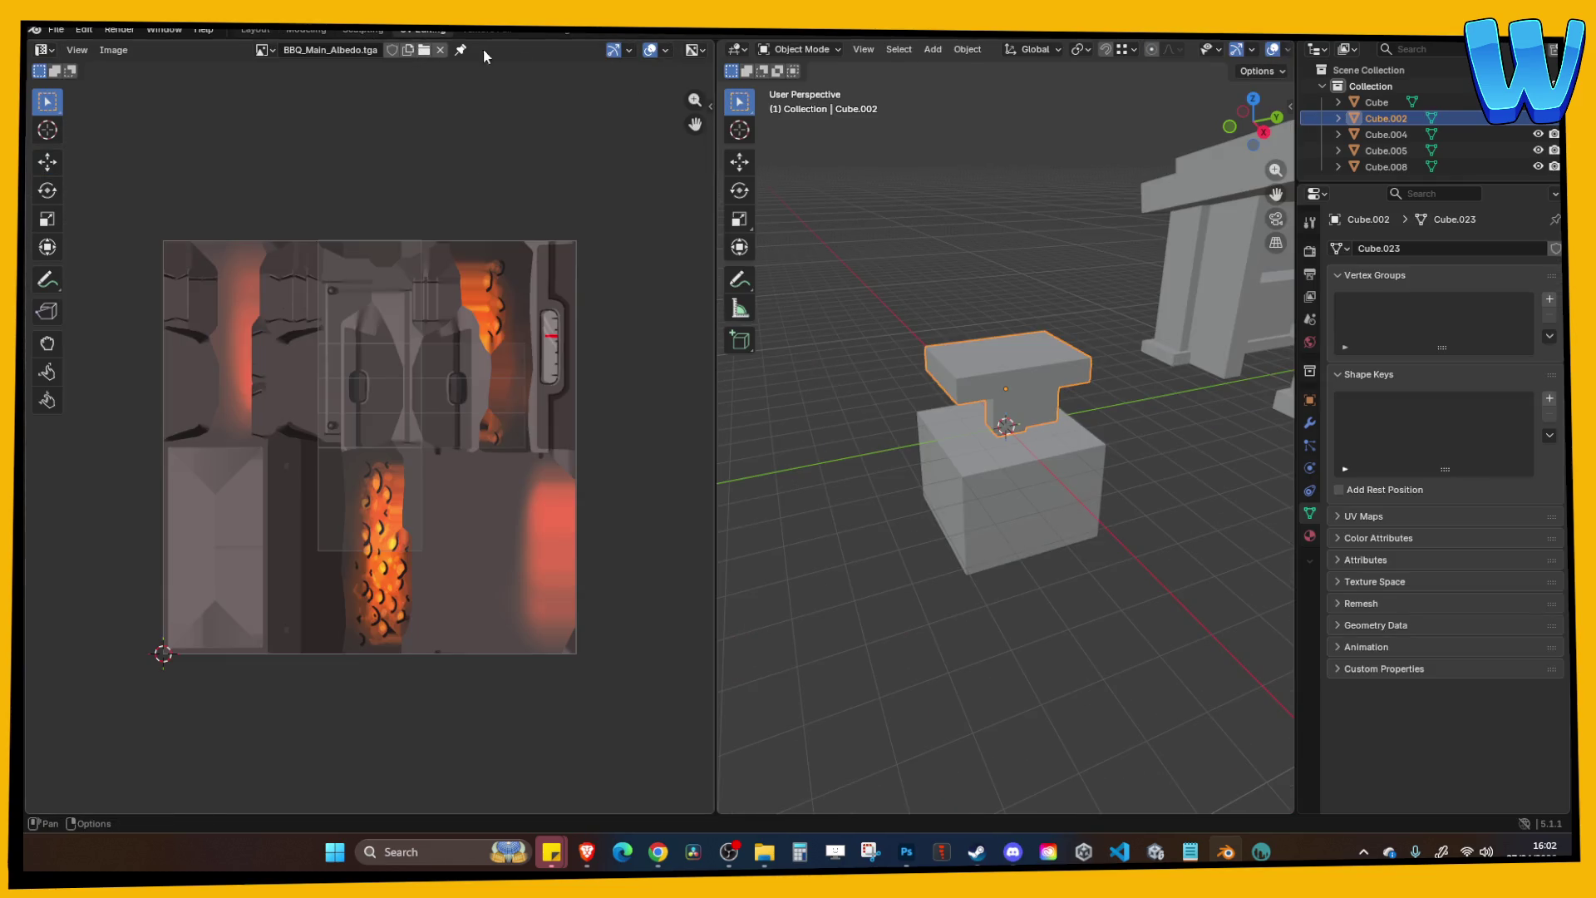
Unlink the BBQ texture from the image view and apply all transforms to the table.
click(441, 51)
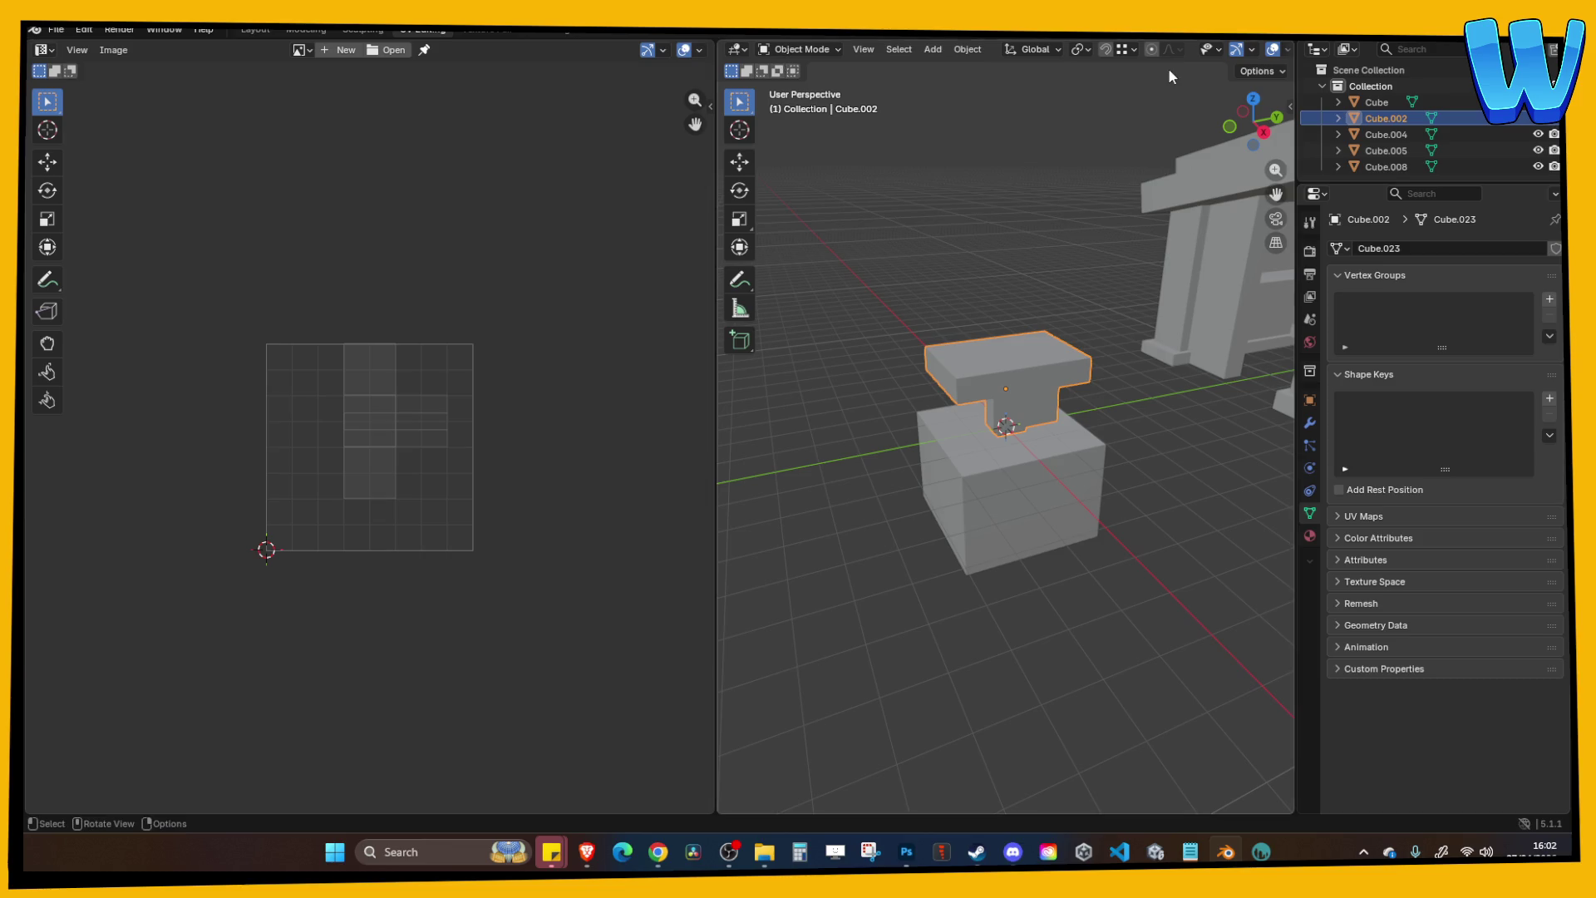
click(939, 253)
key(Tab)
key(Tab)
key(ctrl+a)
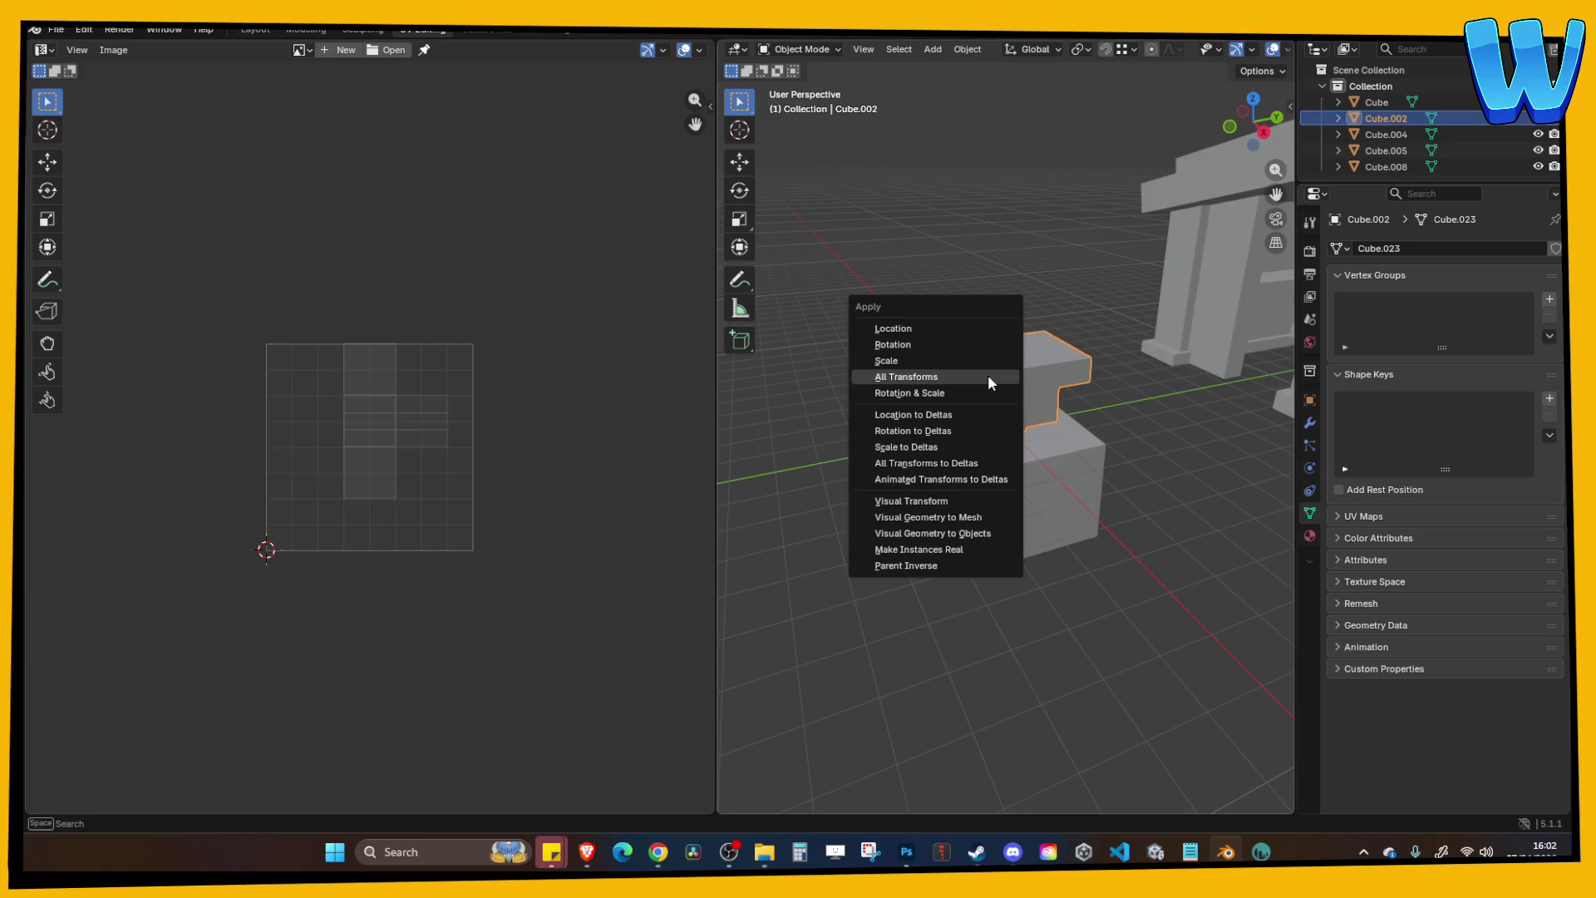
click(948, 380)
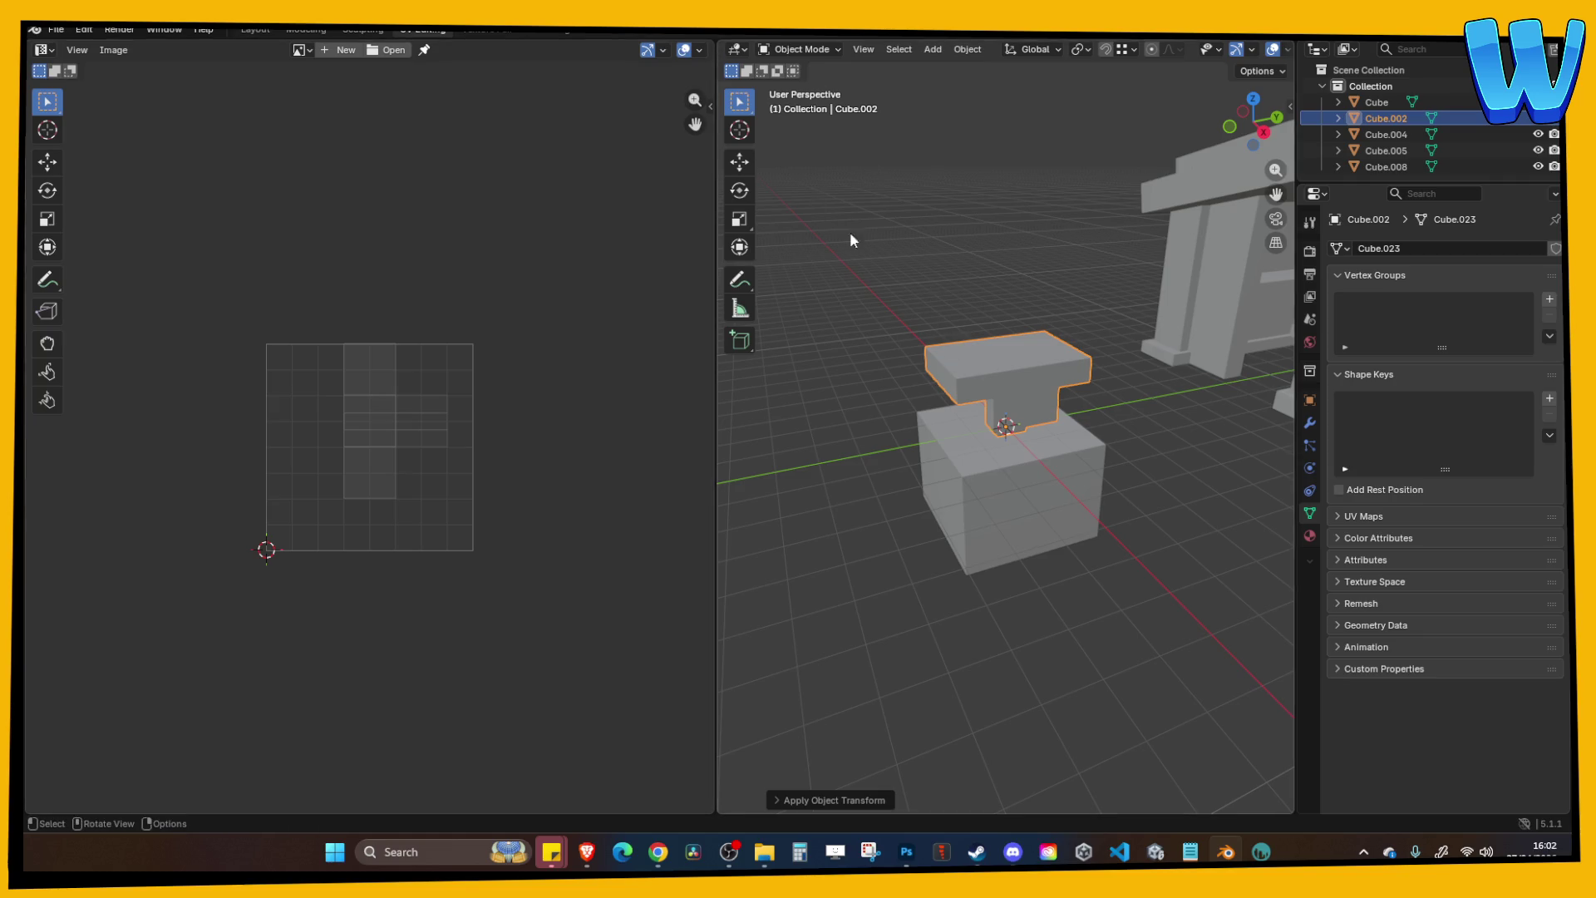
Run a first Smart UV Project unwrap on the table mesh.
key(Tab)
click(1143, 49)
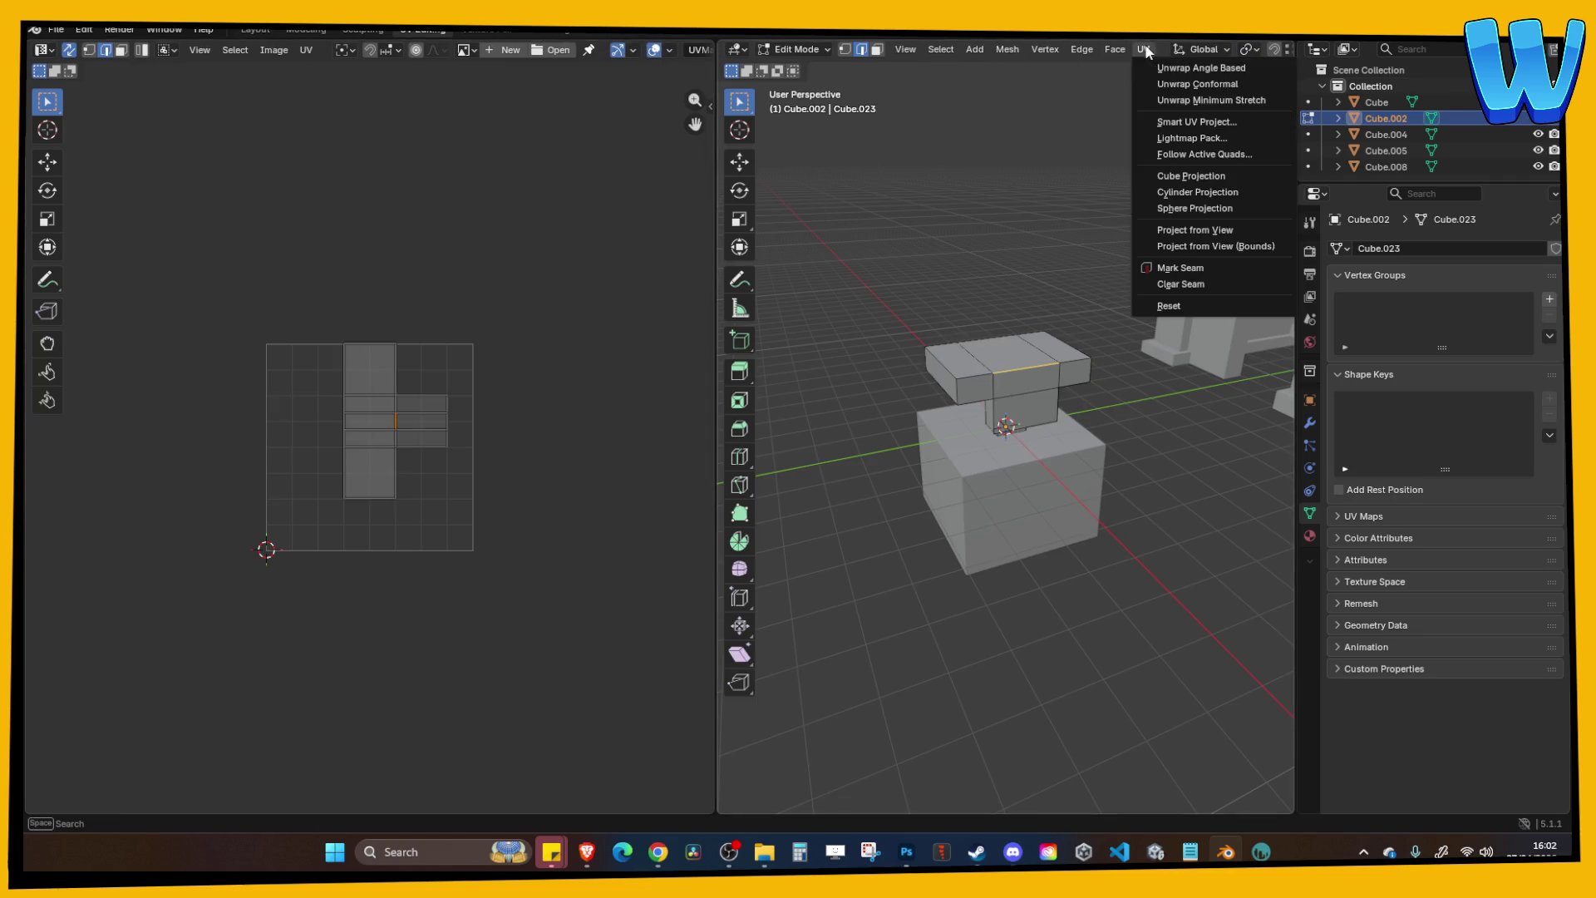
click(1172, 126)
click(1167, 275)
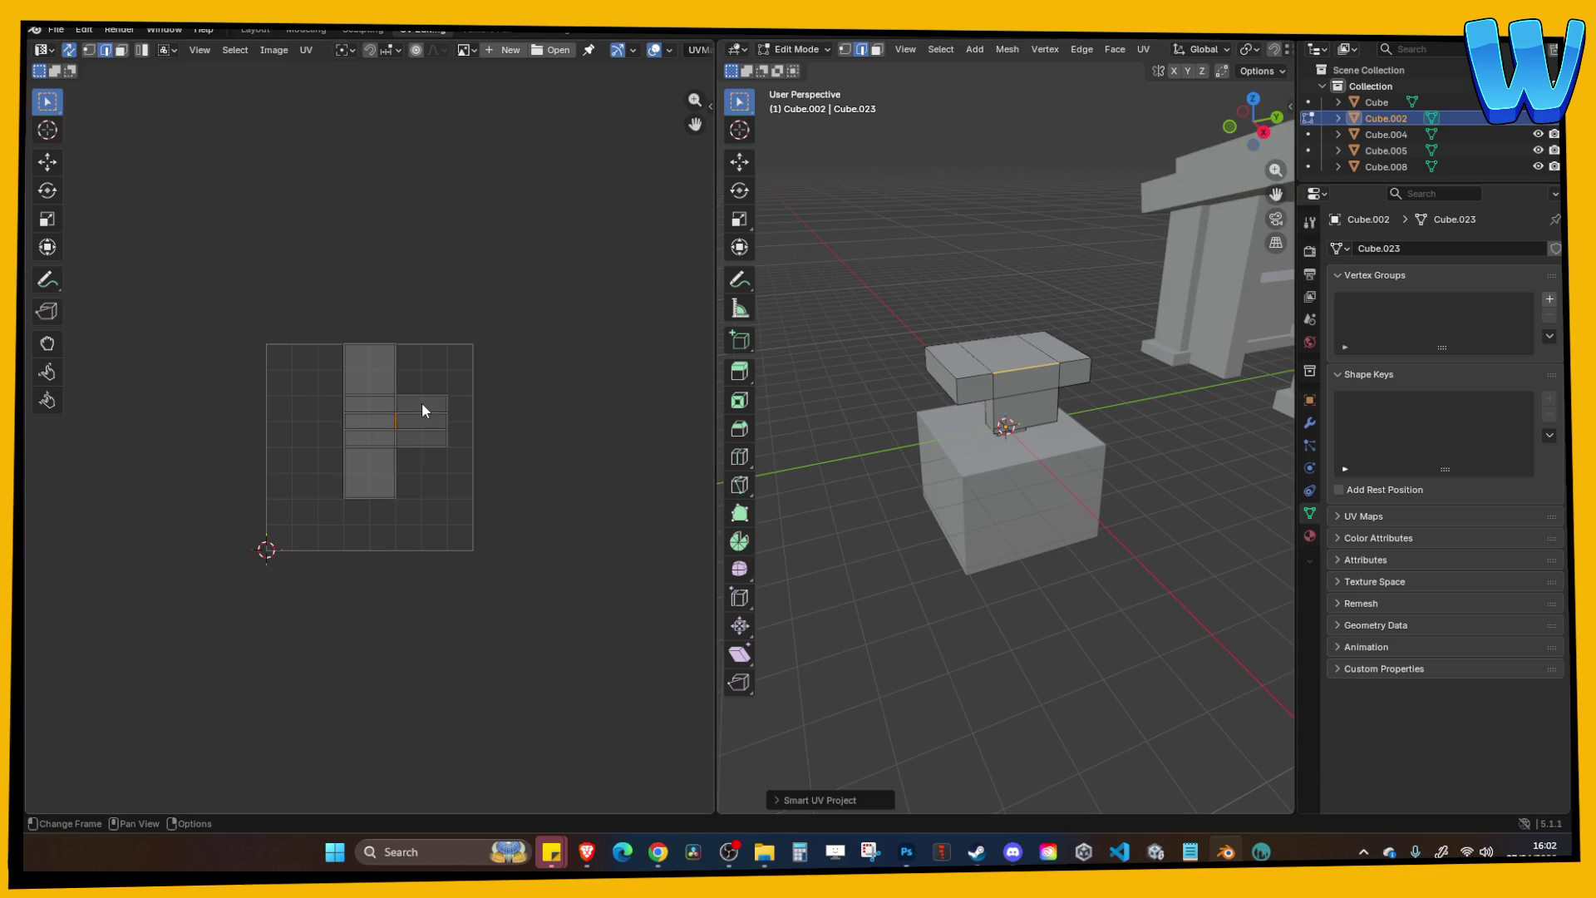
scroll(420, 410, up, 5)
scroll(446, 410, down, 1)
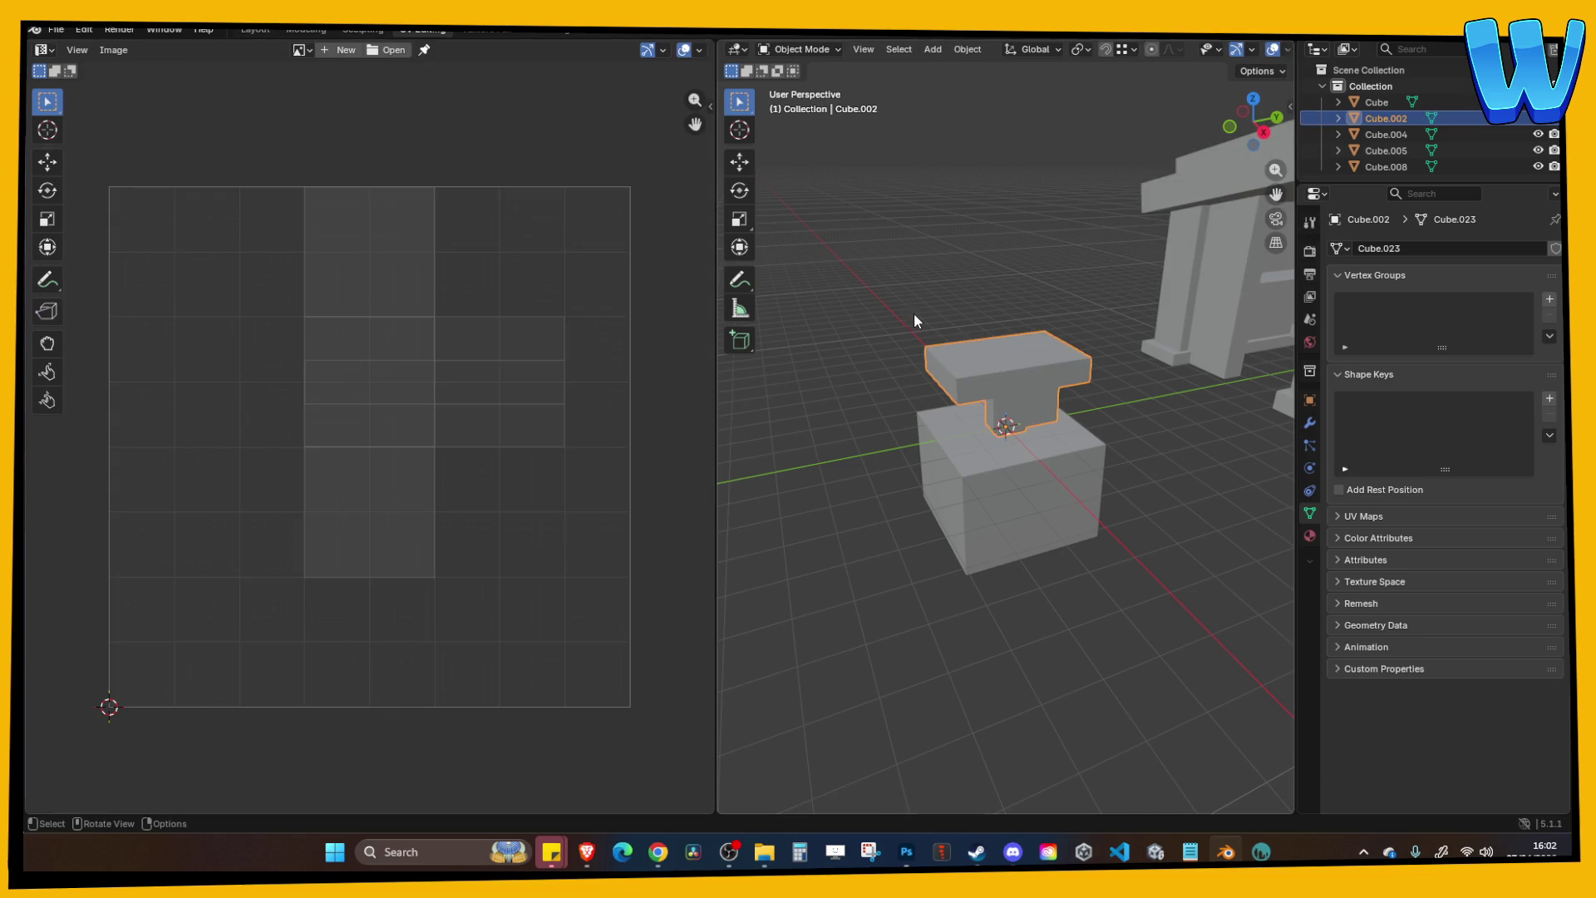
Redo Smart UV Project with all faces selected, then save in the Modeling workspace.
key(a)
click(1144, 49)
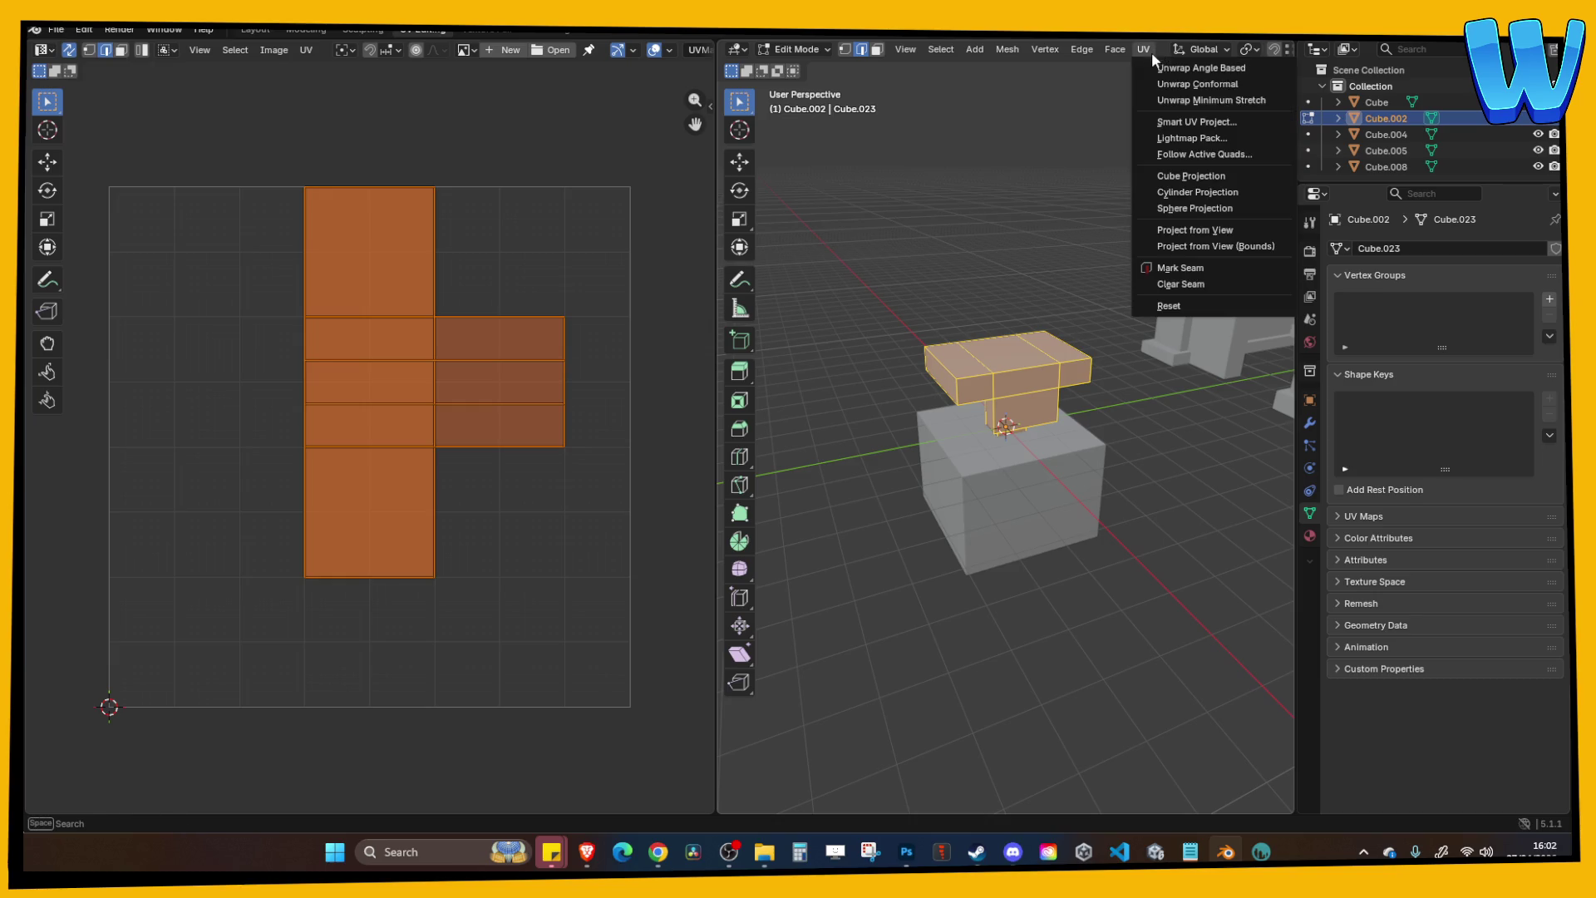
click(1168, 121)
click(1148, 275)
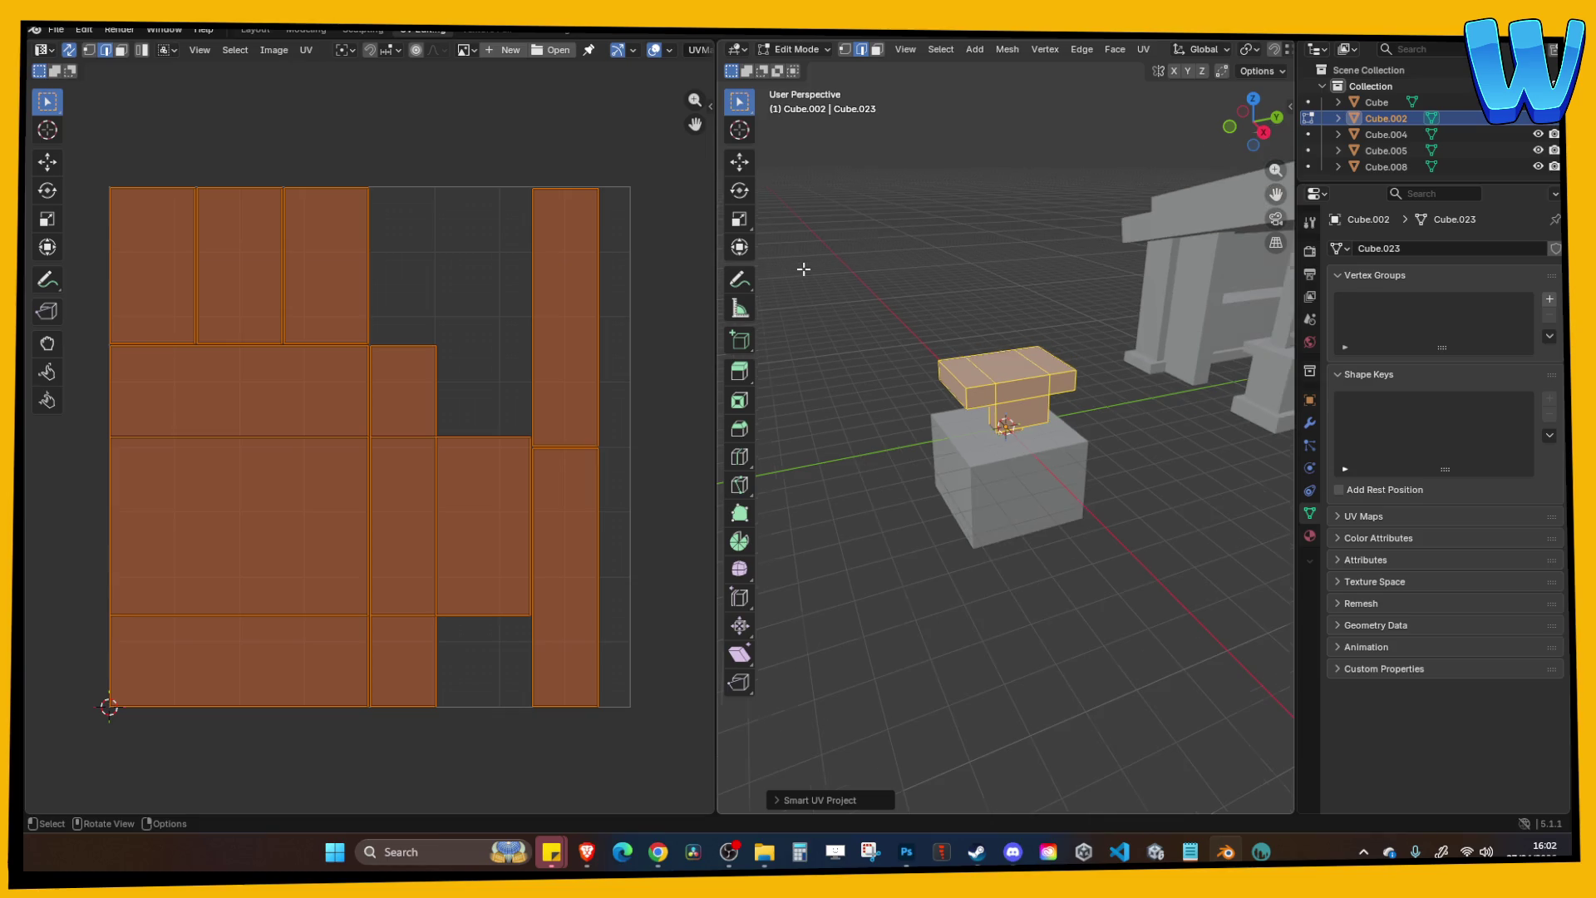
key(Tab)
click(298, 32)
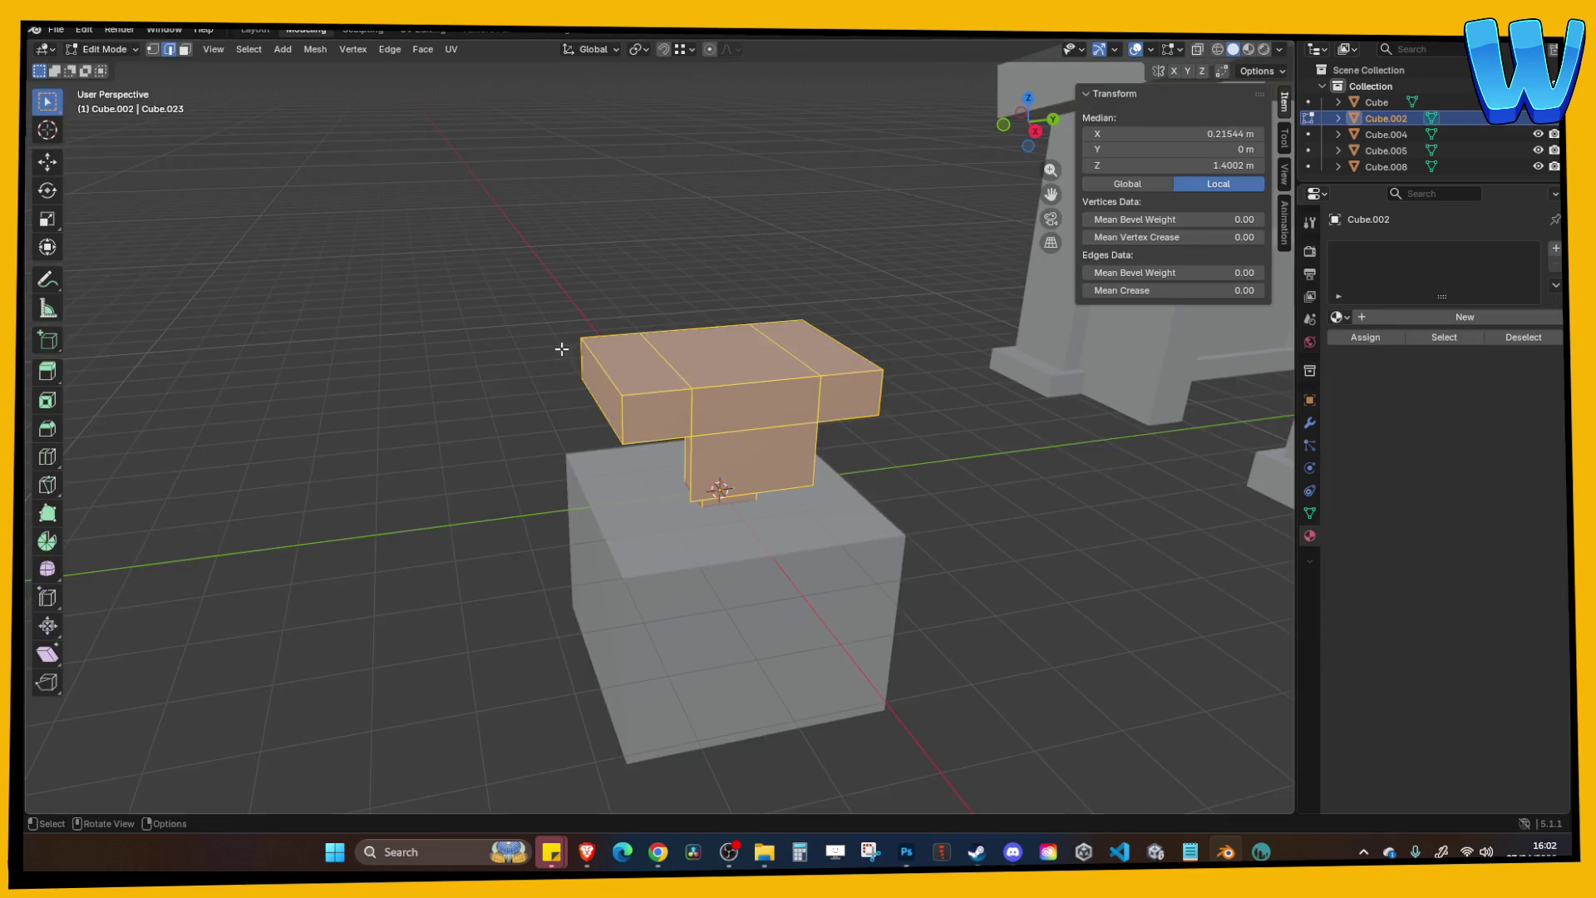
key(ctrl+s)
Export the table as Wavefront OBJ named KingKrab Table.obj and save the Blender file.
click(56, 30)
mouse_move(125, 274)
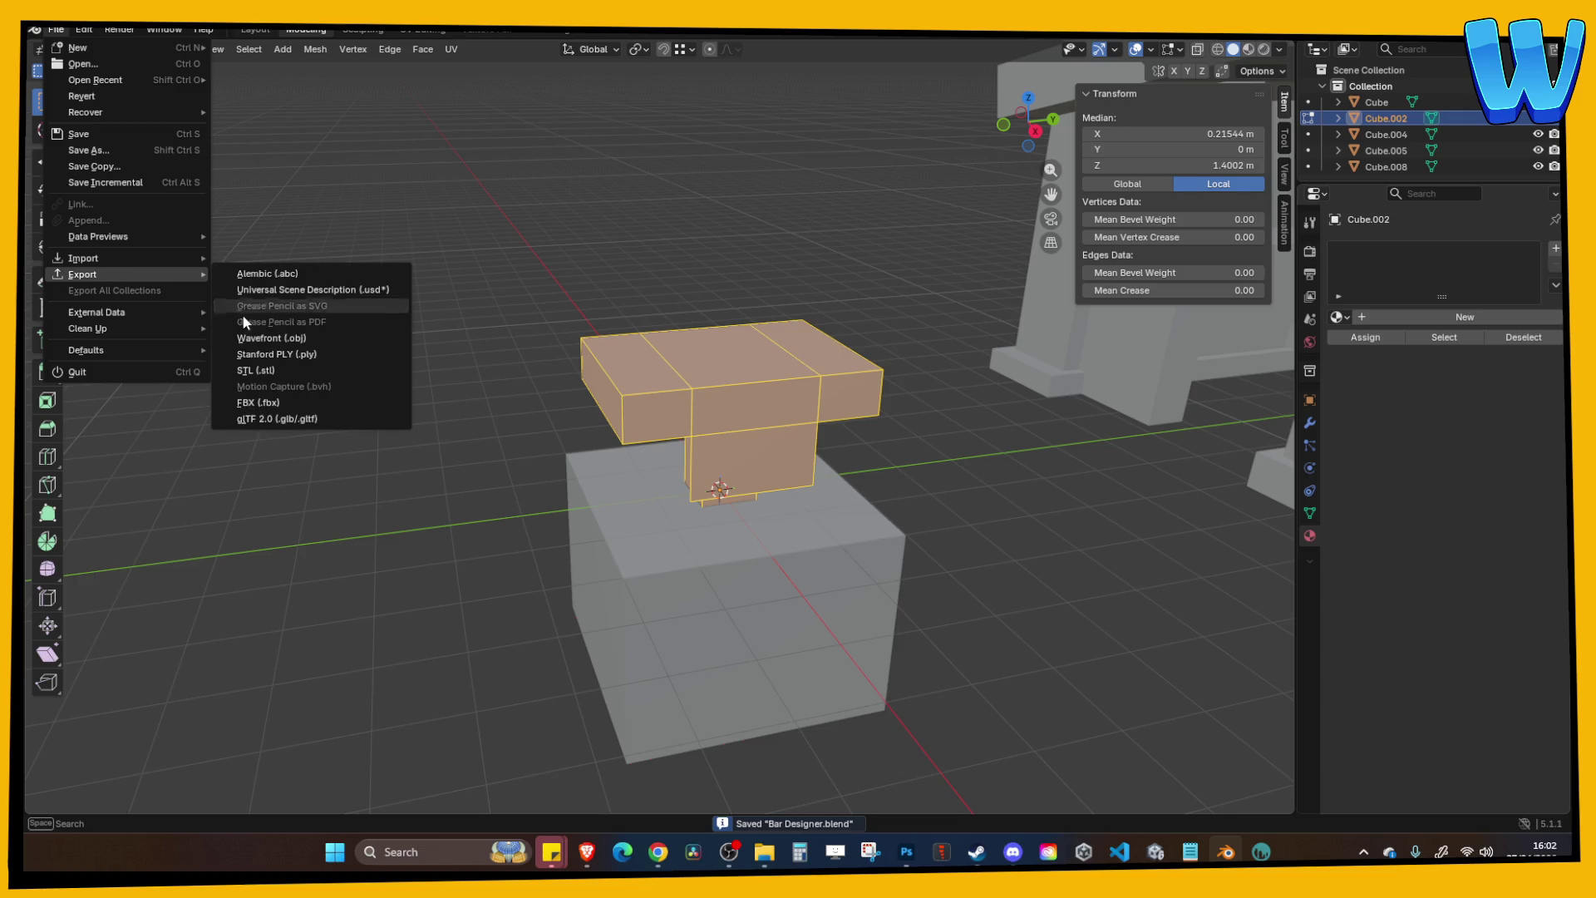
click(267, 338)
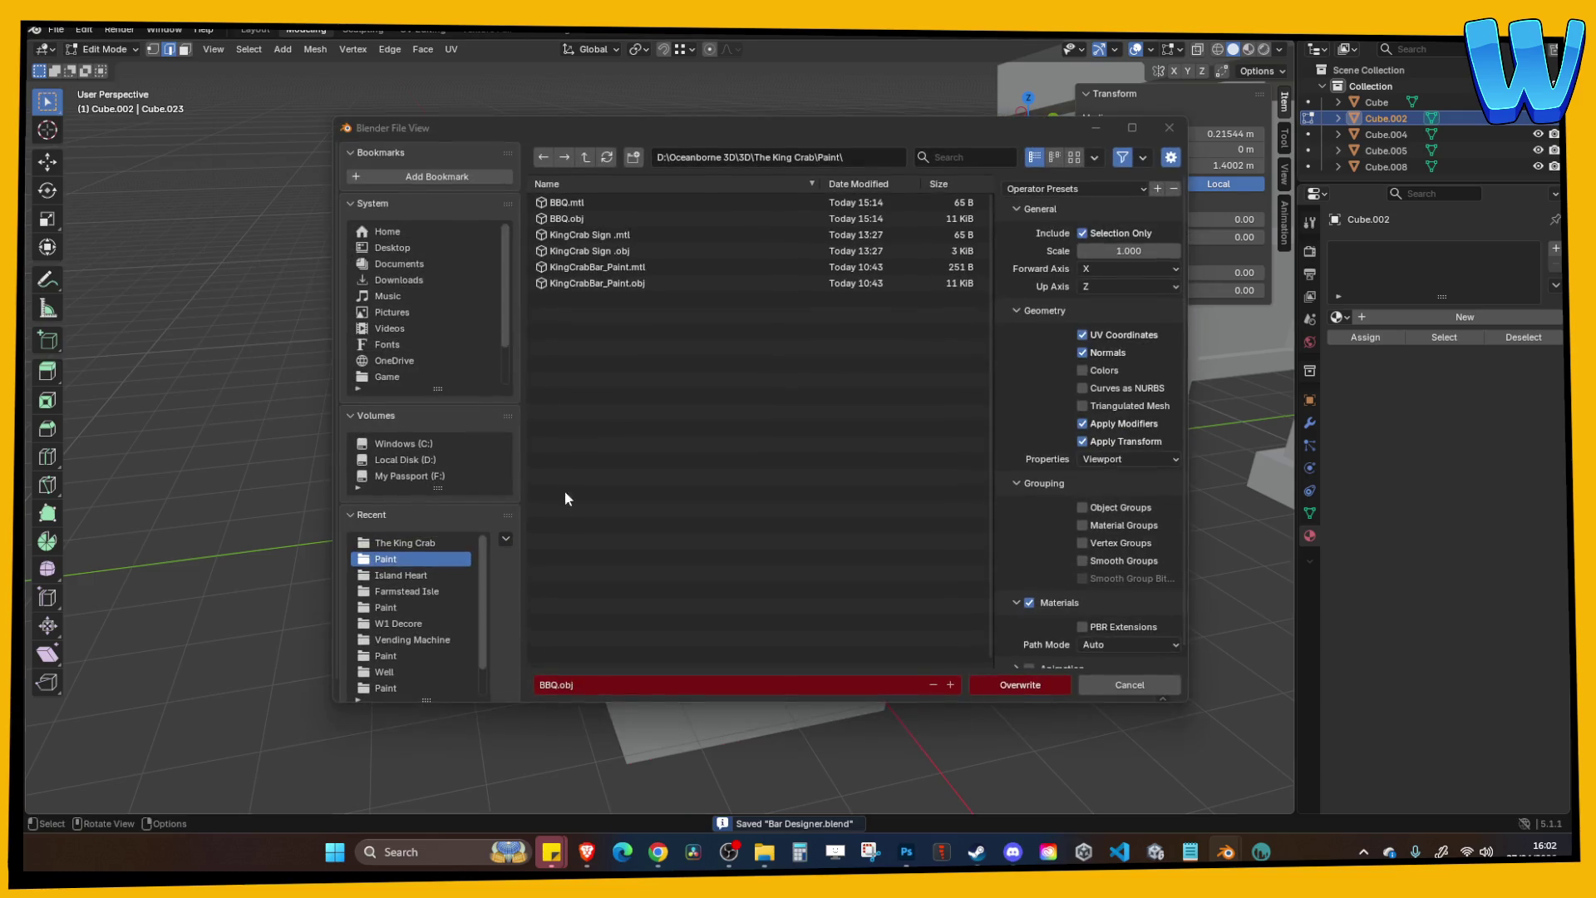
click(617, 687)
text(Tes)
key(BackSpace)
key(BackSpace)
key(BackSpace)
text(Kin)
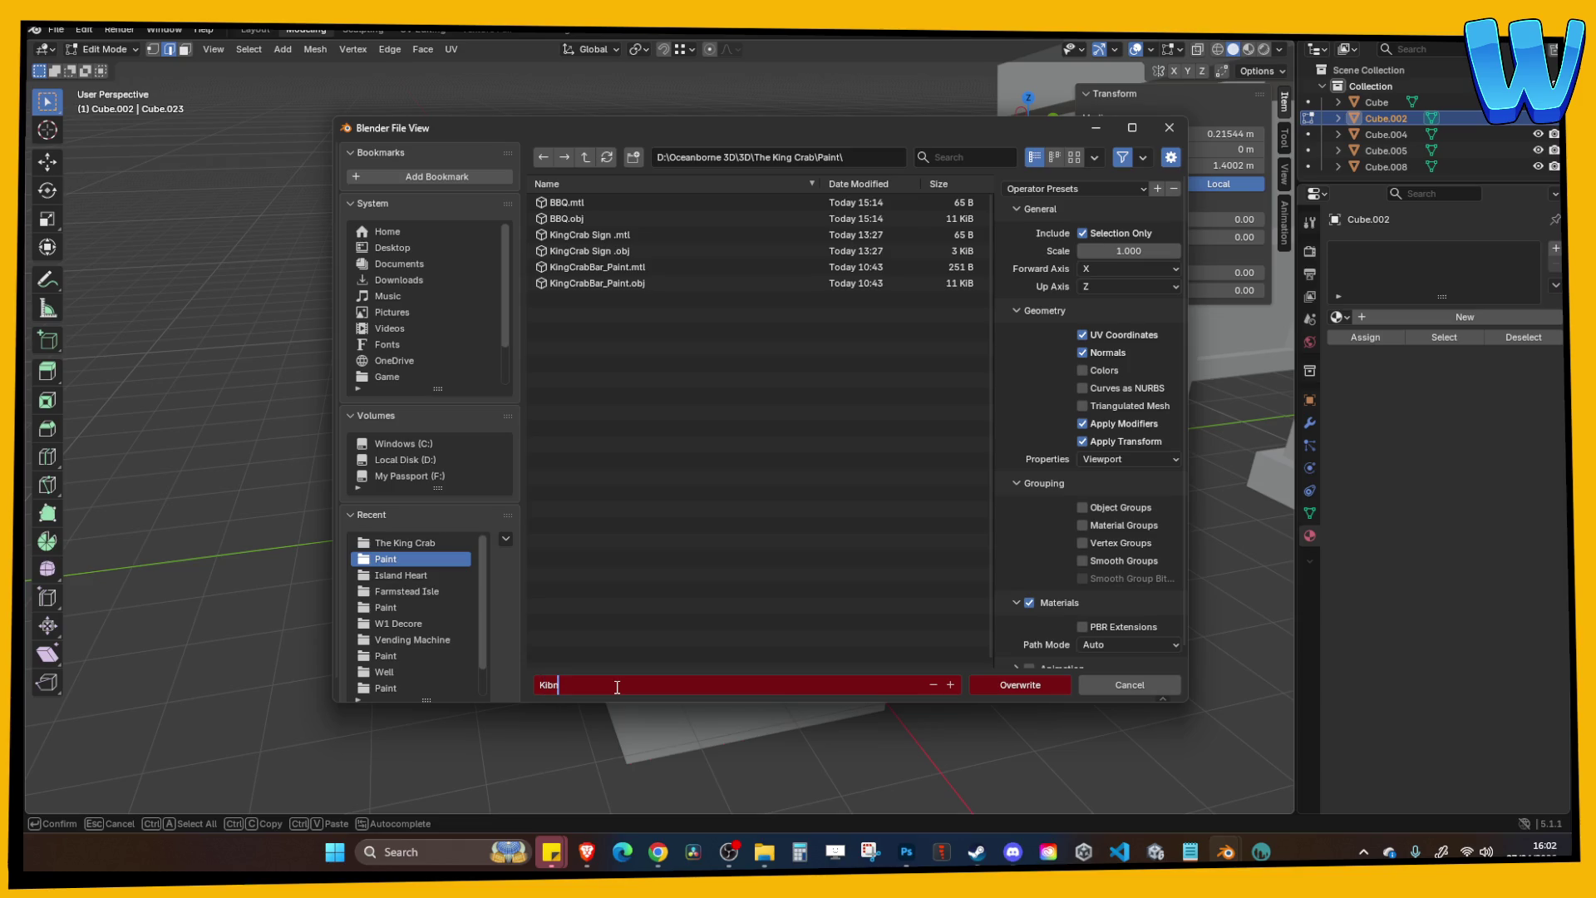
text(gKrab Table)
key(Return)
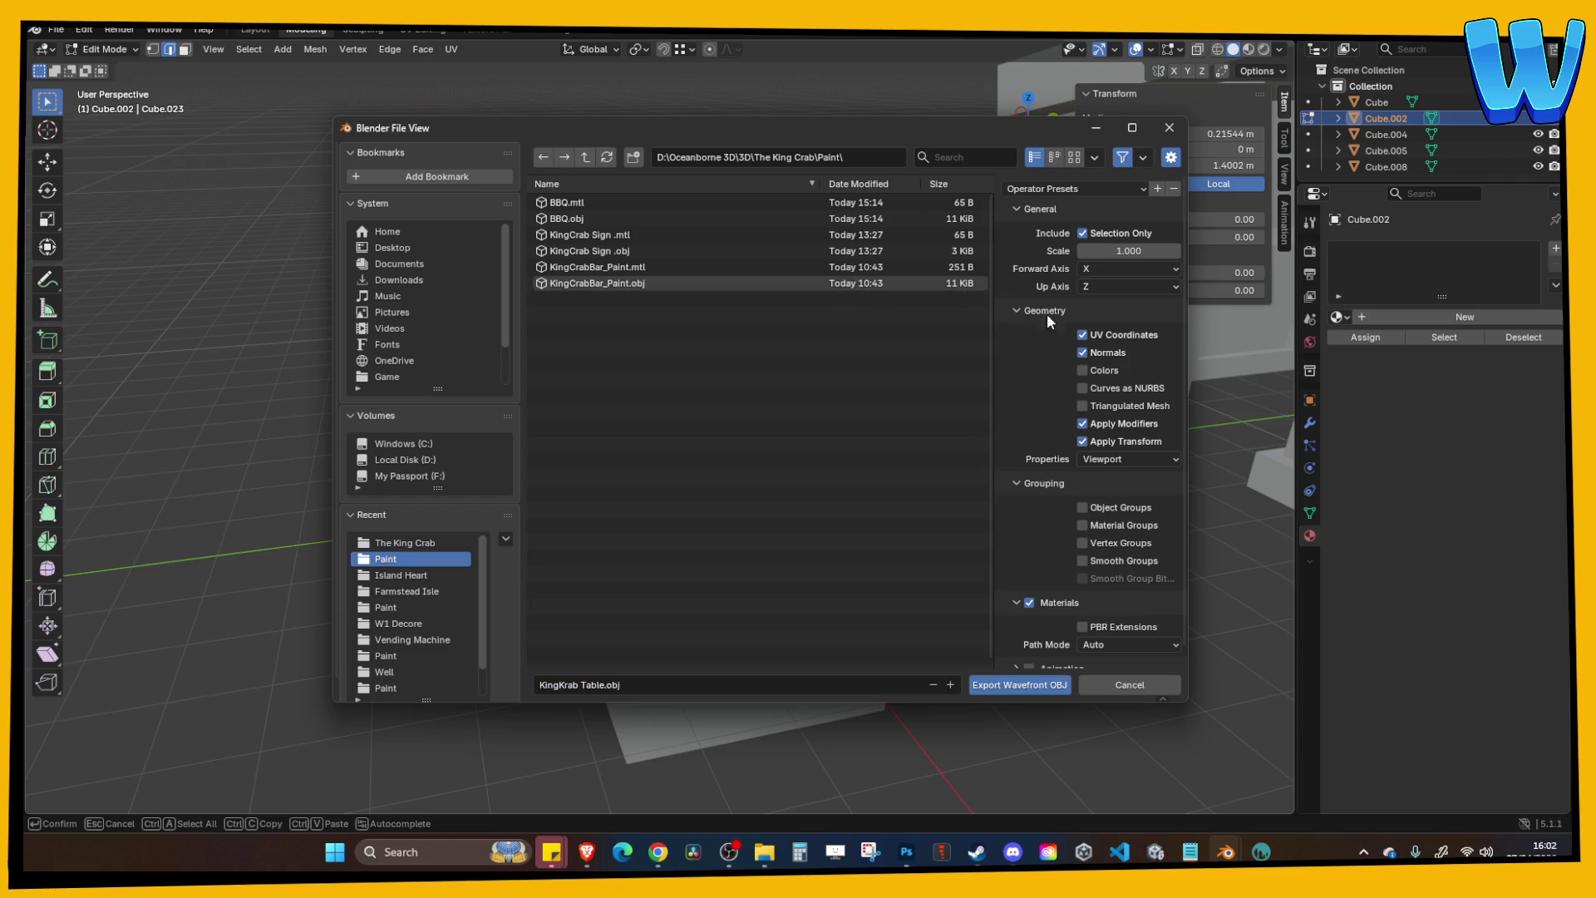
click(1036, 687)
key(Tab)
key(ctrl+s)
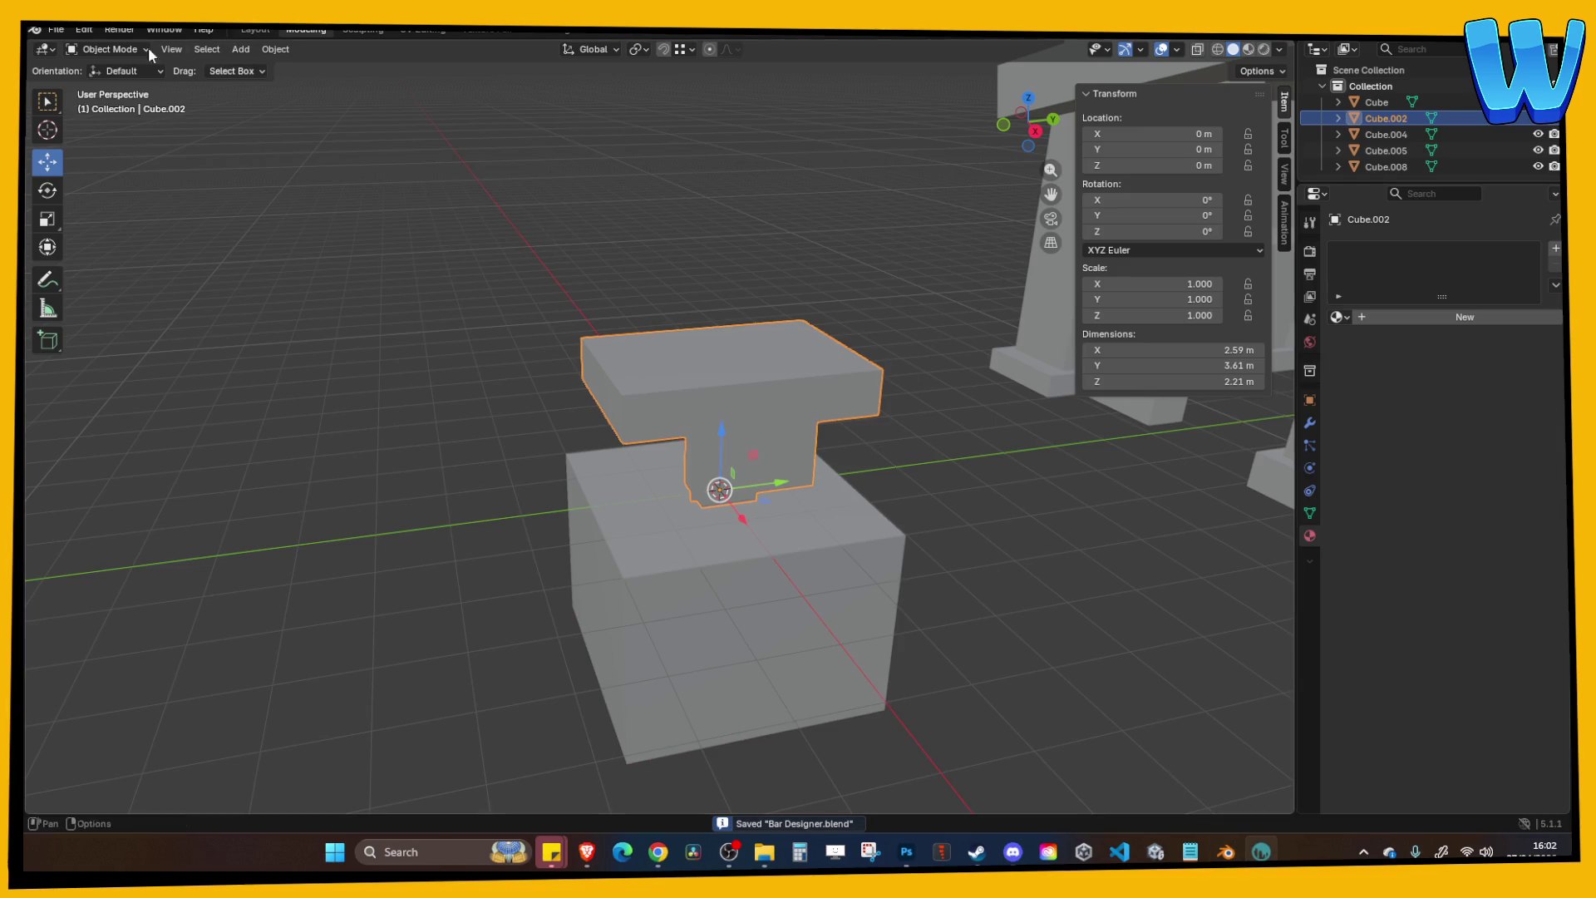
key(alt+Tab)
Start a new 3DCoat scene and import KingKrab Table.obj for per-pixel painting at 256 texture size.
click(34, 29)
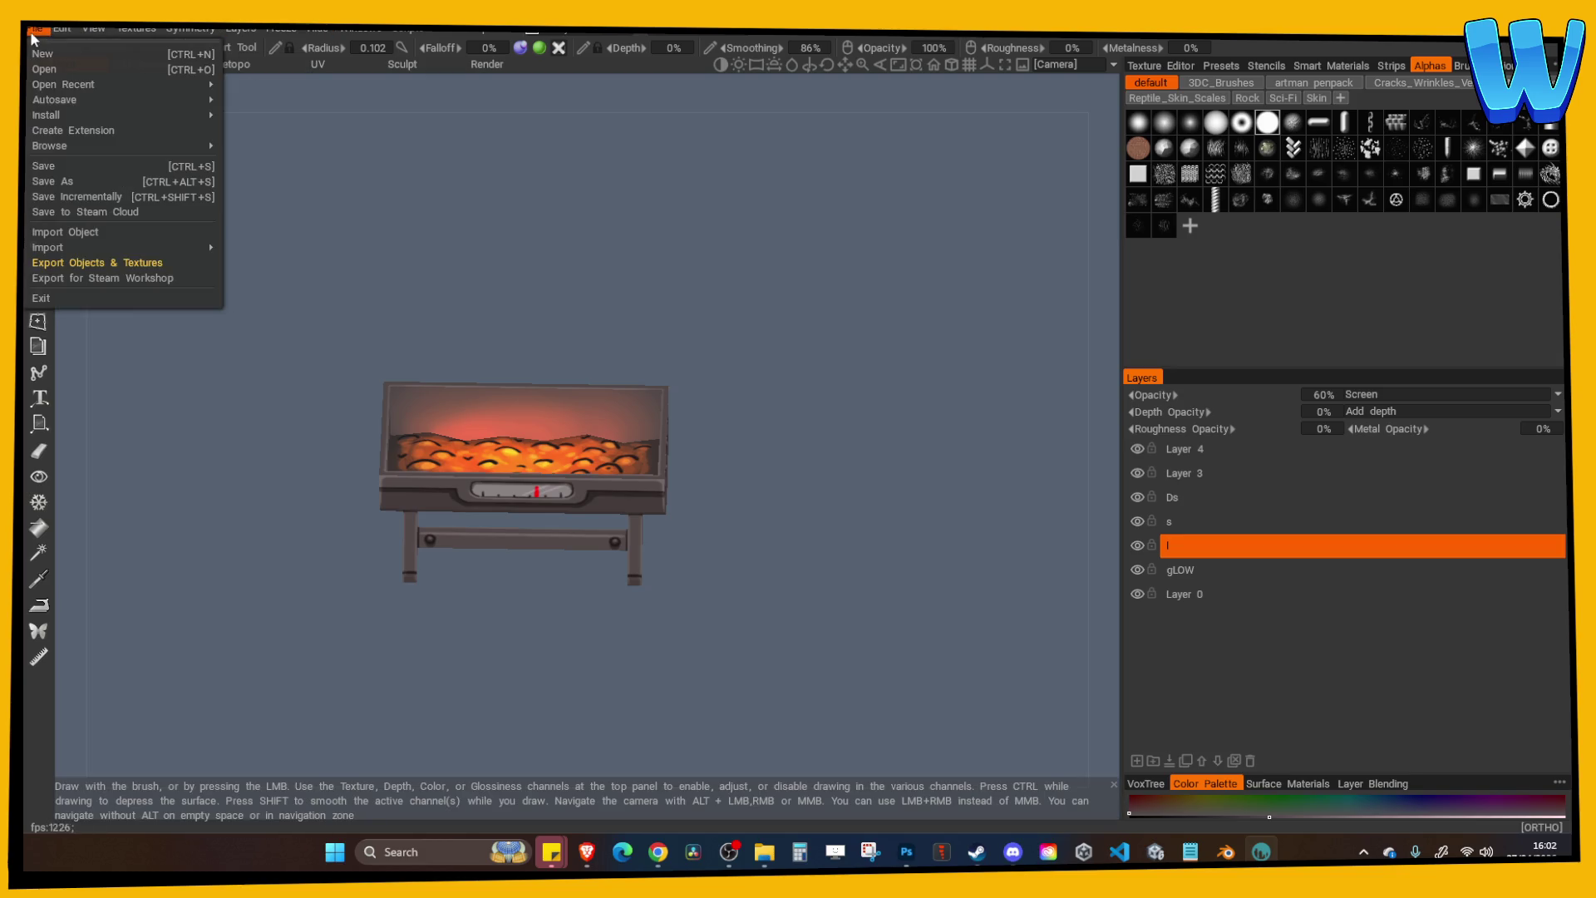
click(43, 48)
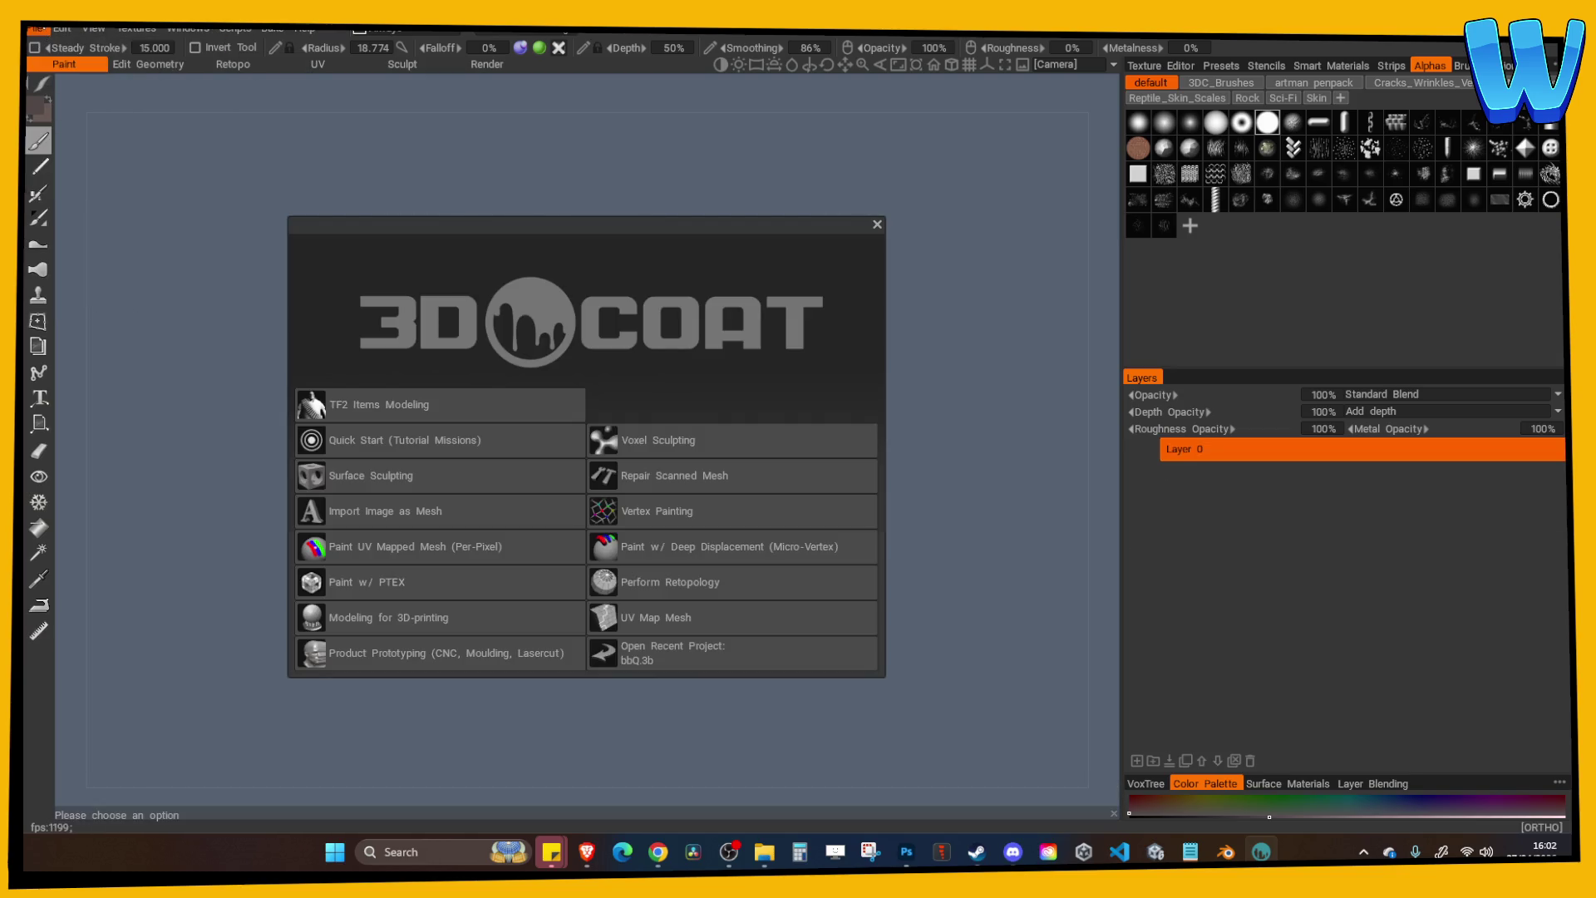
click(37, 30)
mouse_move(76, 168)
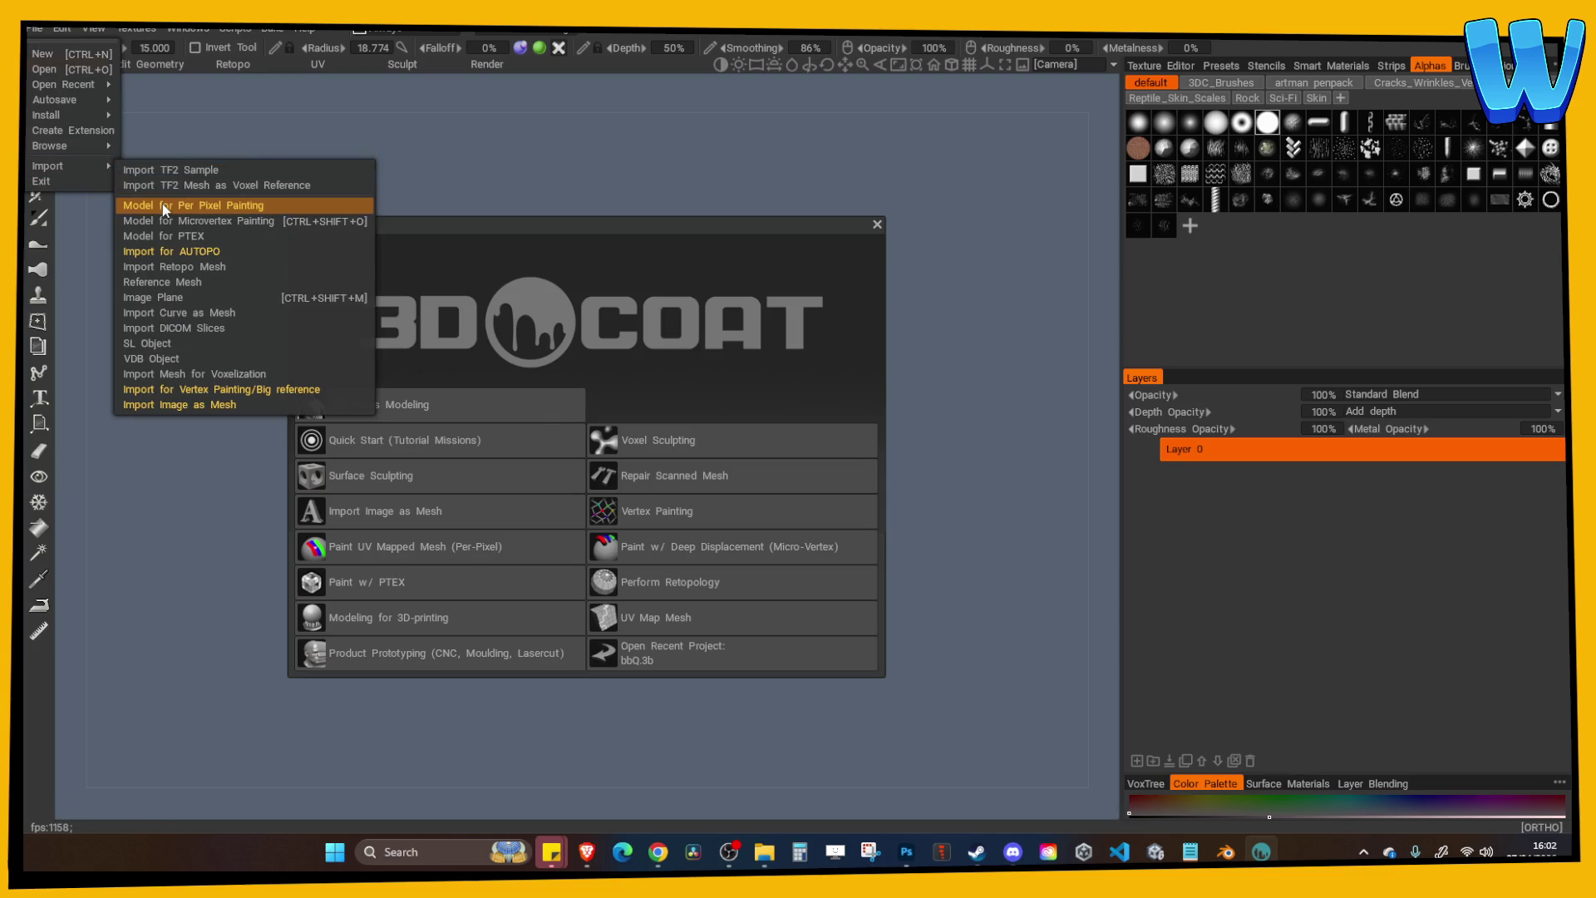
click(162, 203)
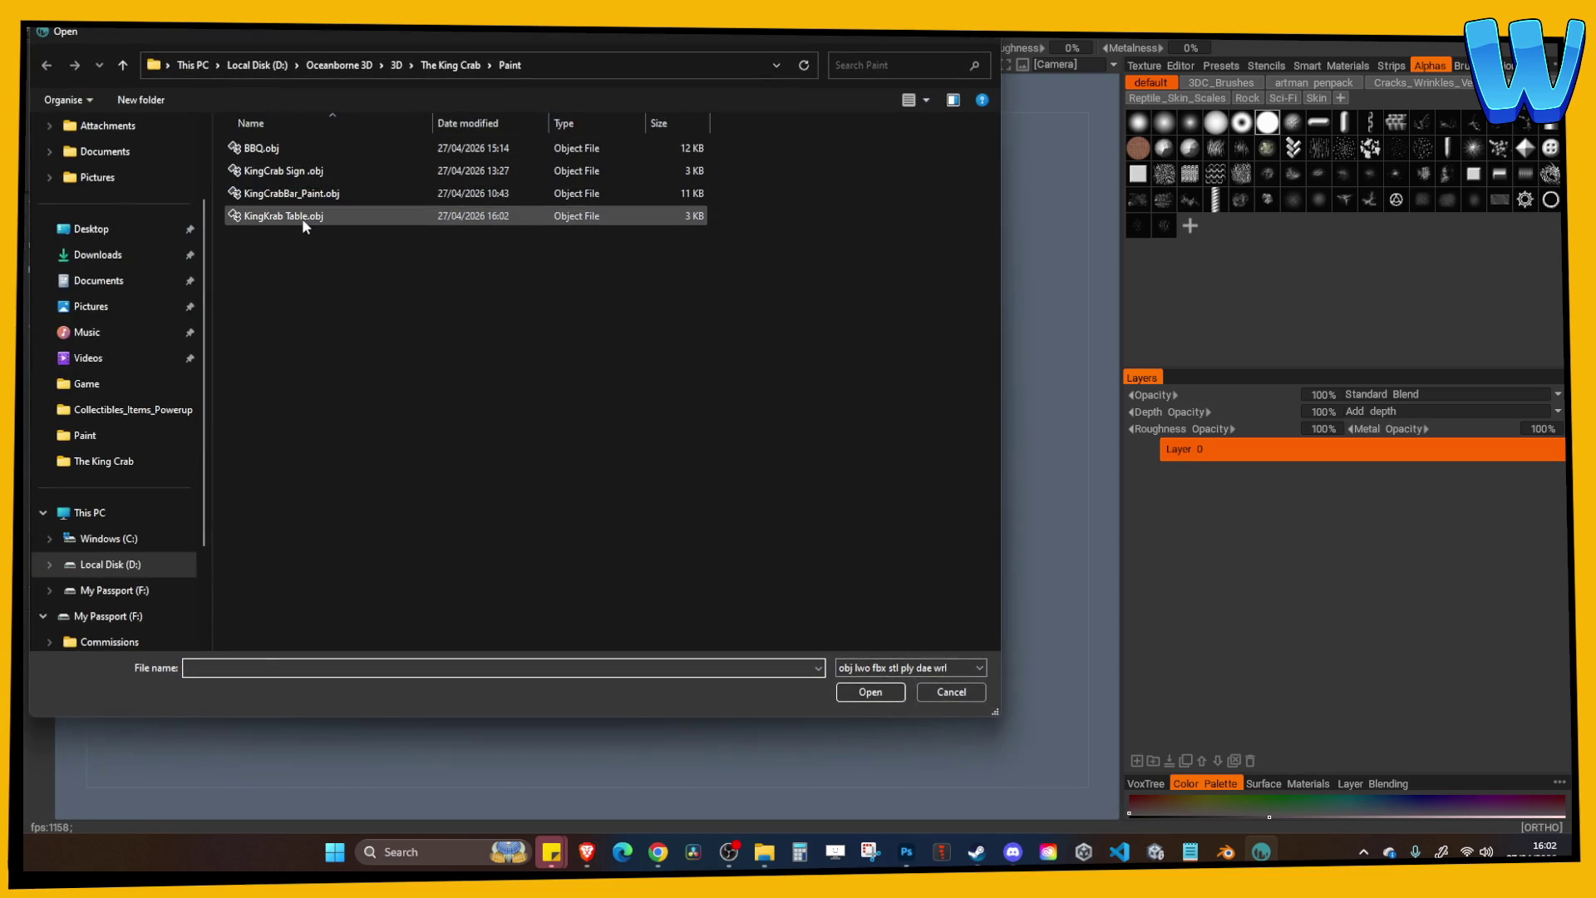
double_click(301, 218)
click(645, 572)
click(625, 637)
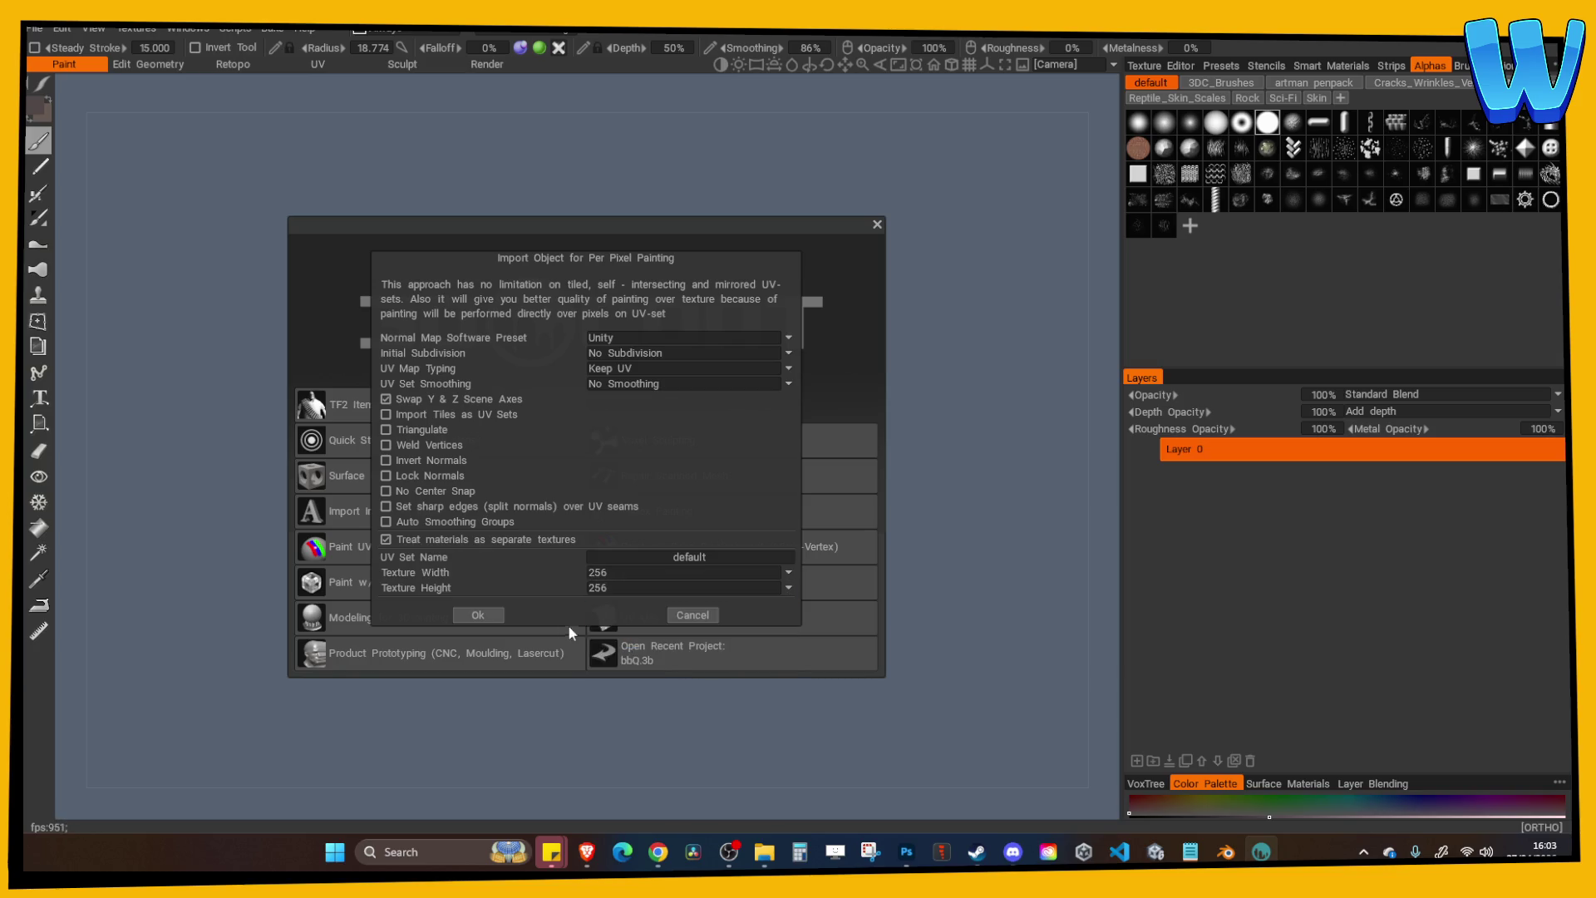
click(492, 619)
mouse_move(203, 214)
mouse_down()
mouse_move(556, 218)
mouse_move(883, 276)
mouse_move(749, 239)
mouse_move(505, 221)
mouse_move(660, 235)
mouse_up()
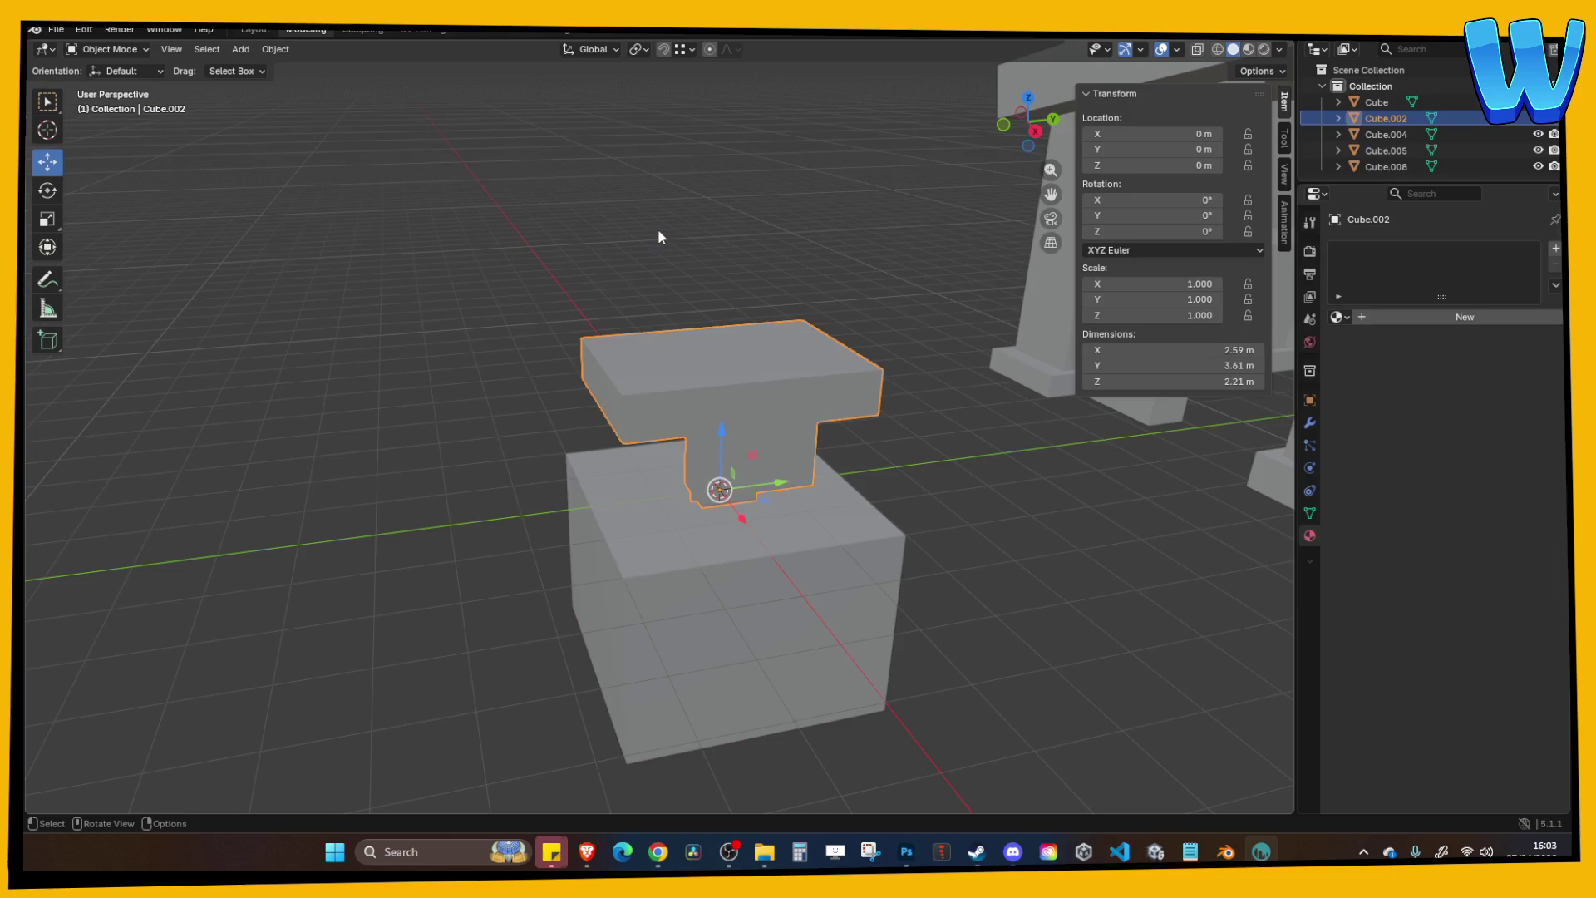
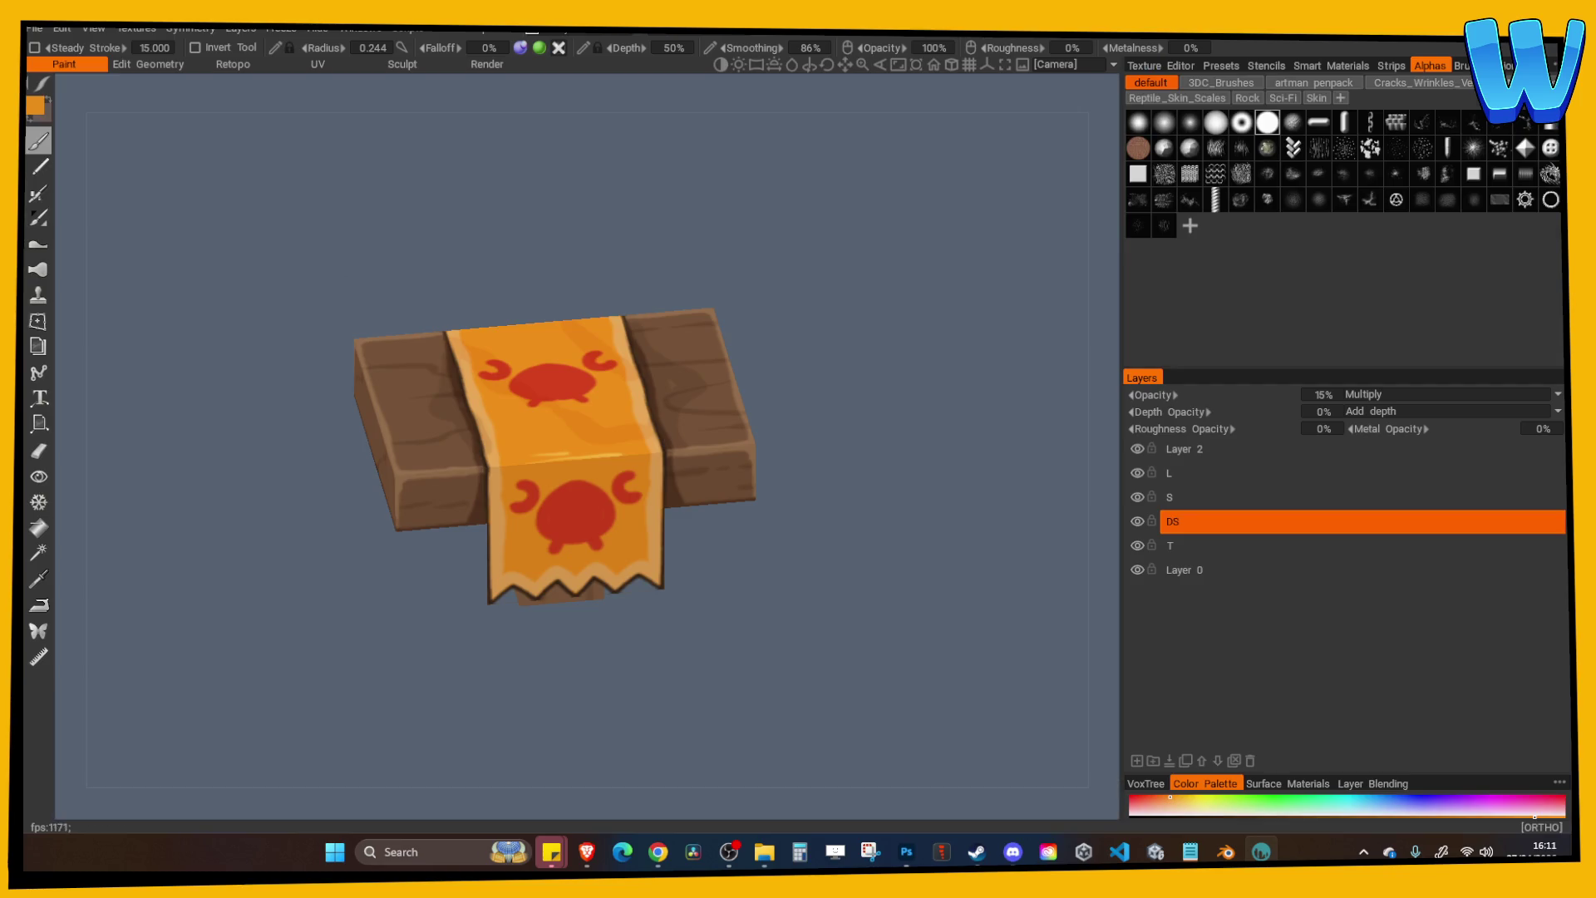
Export the table's textures from 3DCoat with the King Krab Table prefix, producing King Krab Table_Albedo.tga.
click(43, 31)
click(78, 183)
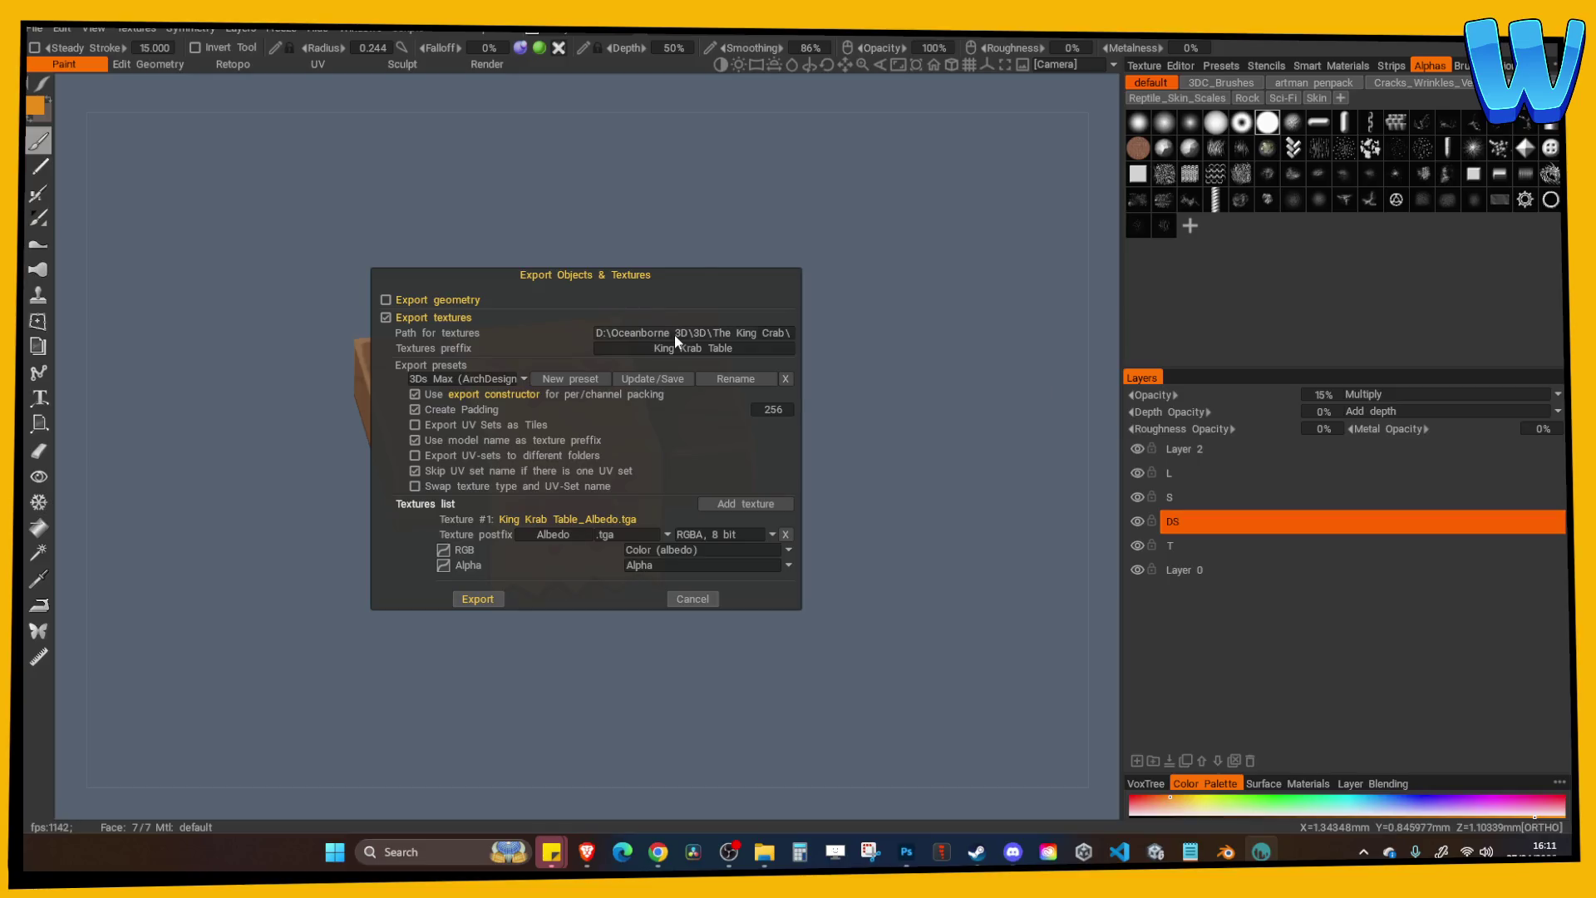
click(482, 595)
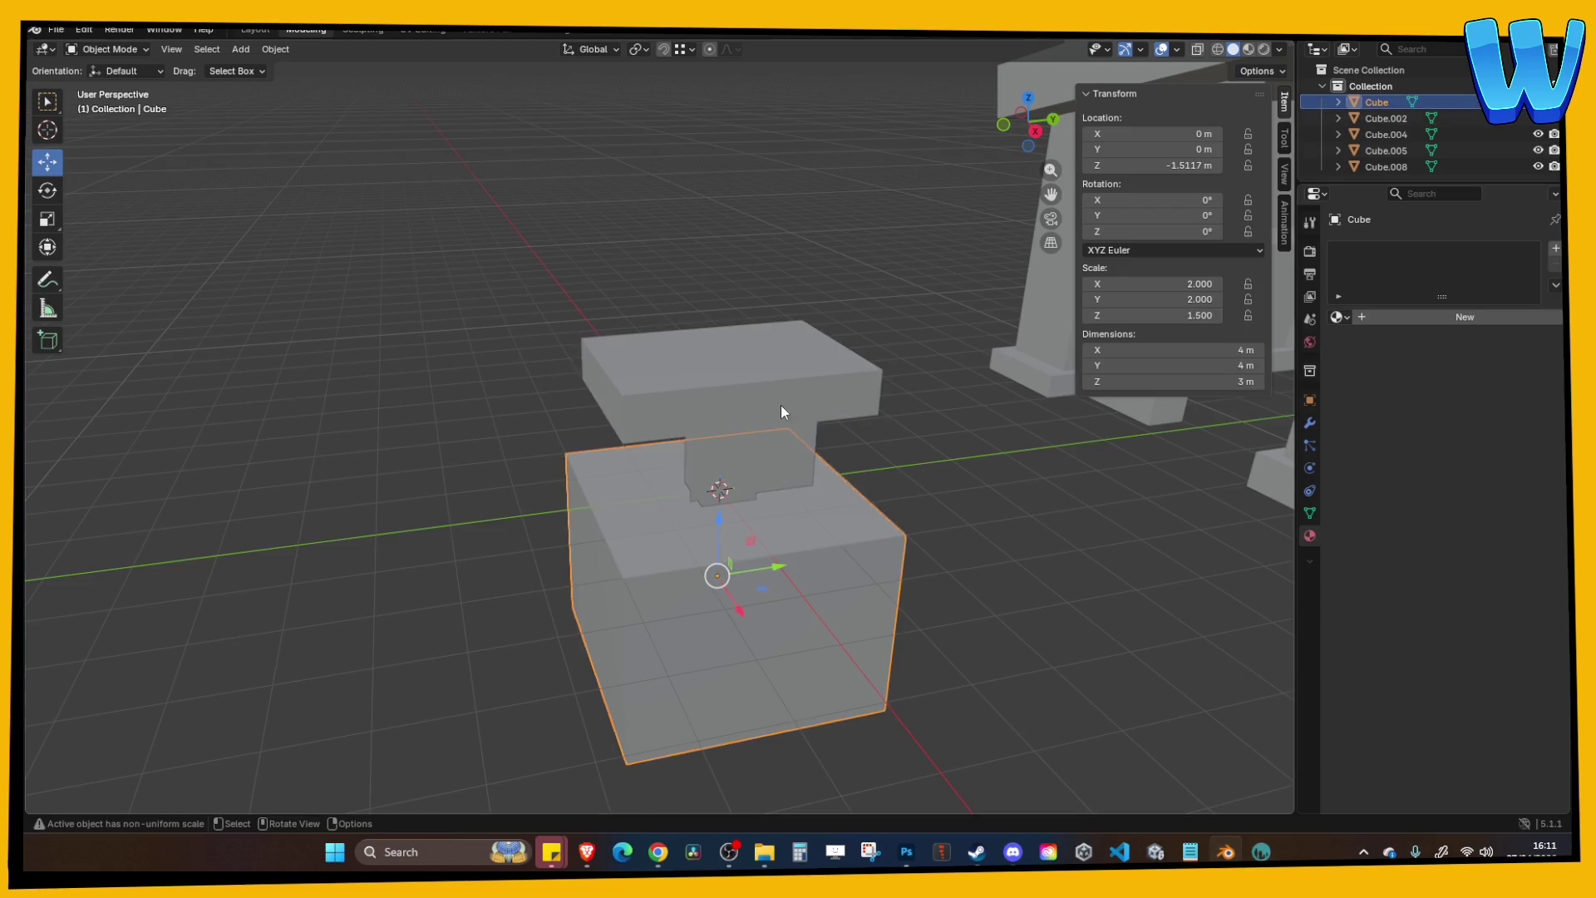
click(781, 411)
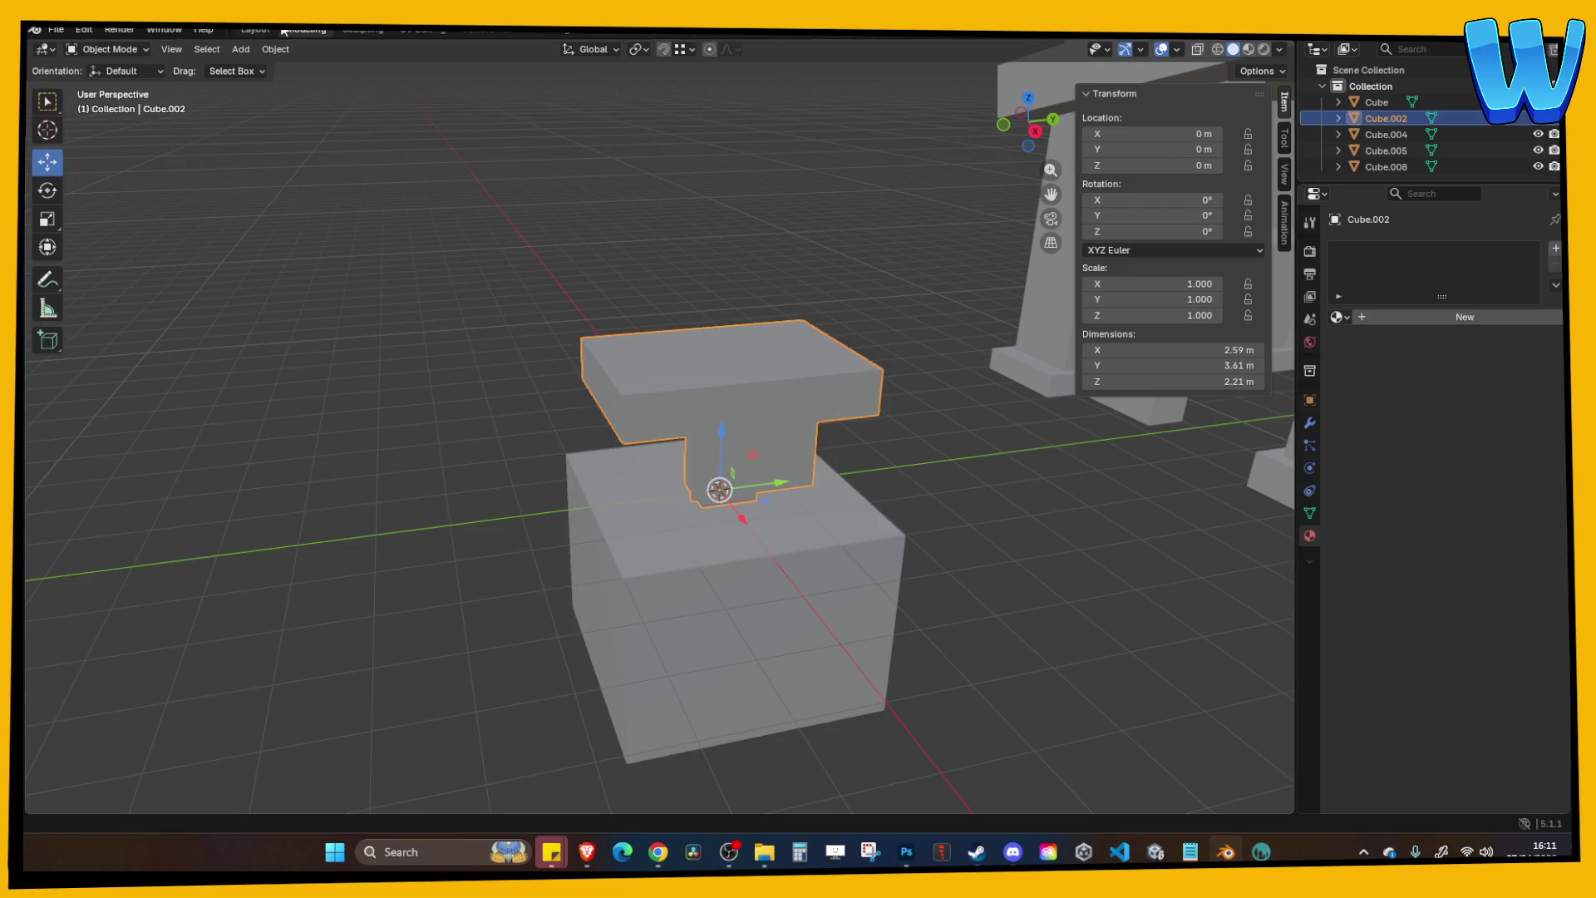
Load King Krab Table_Albedo.tga behind the table's UVs in UV Editing.
click(417, 27)
key(a)
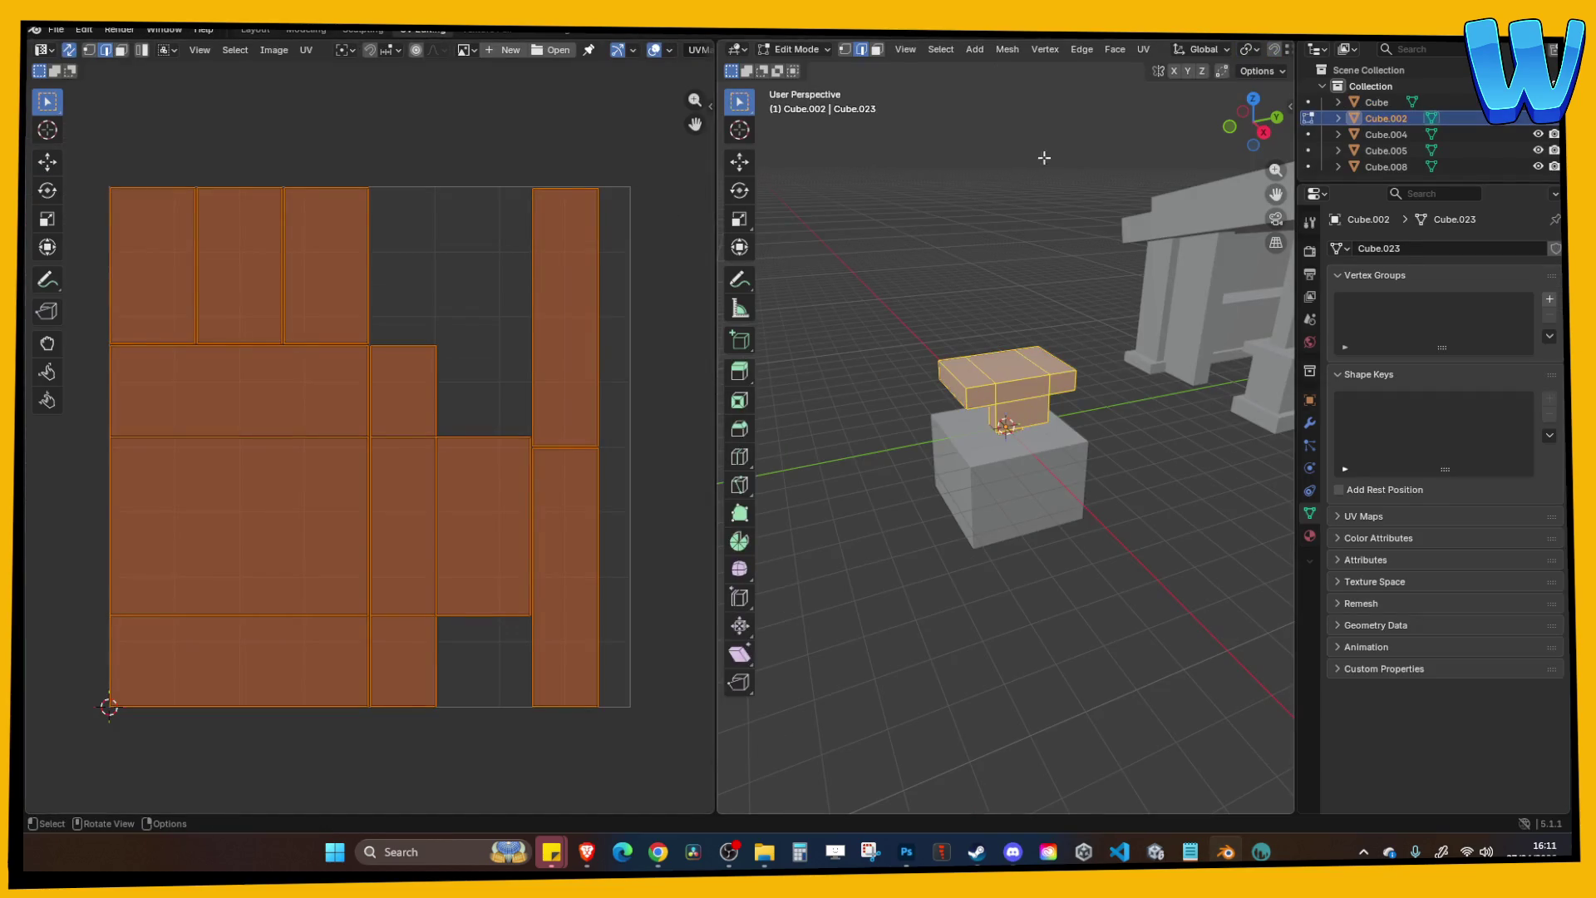
click(552, 50)
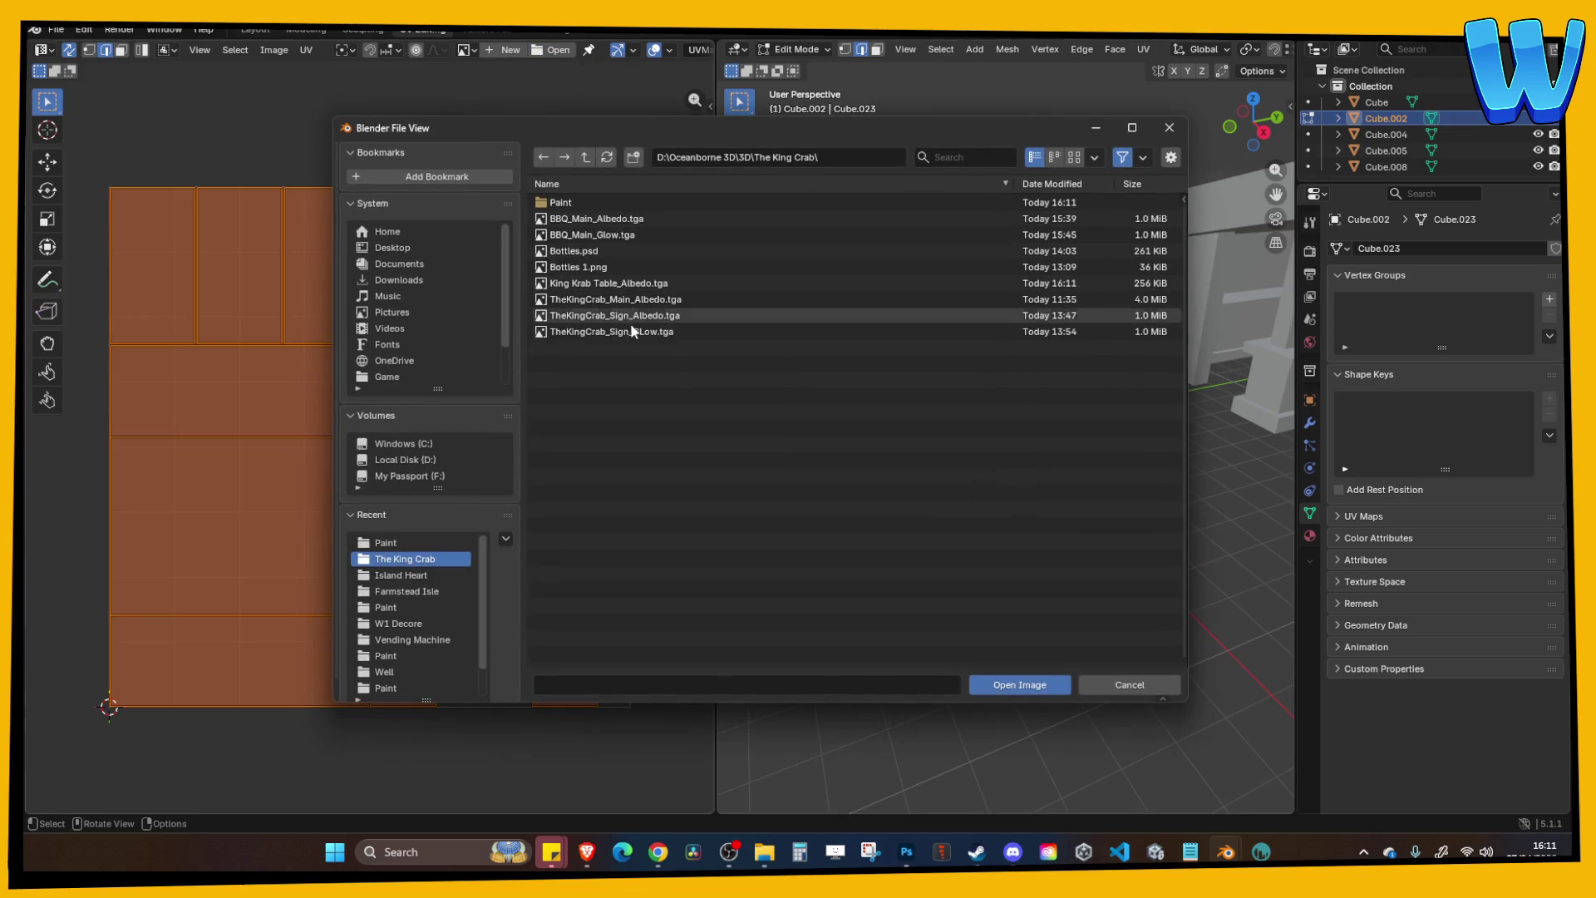
double_click(630, 285)
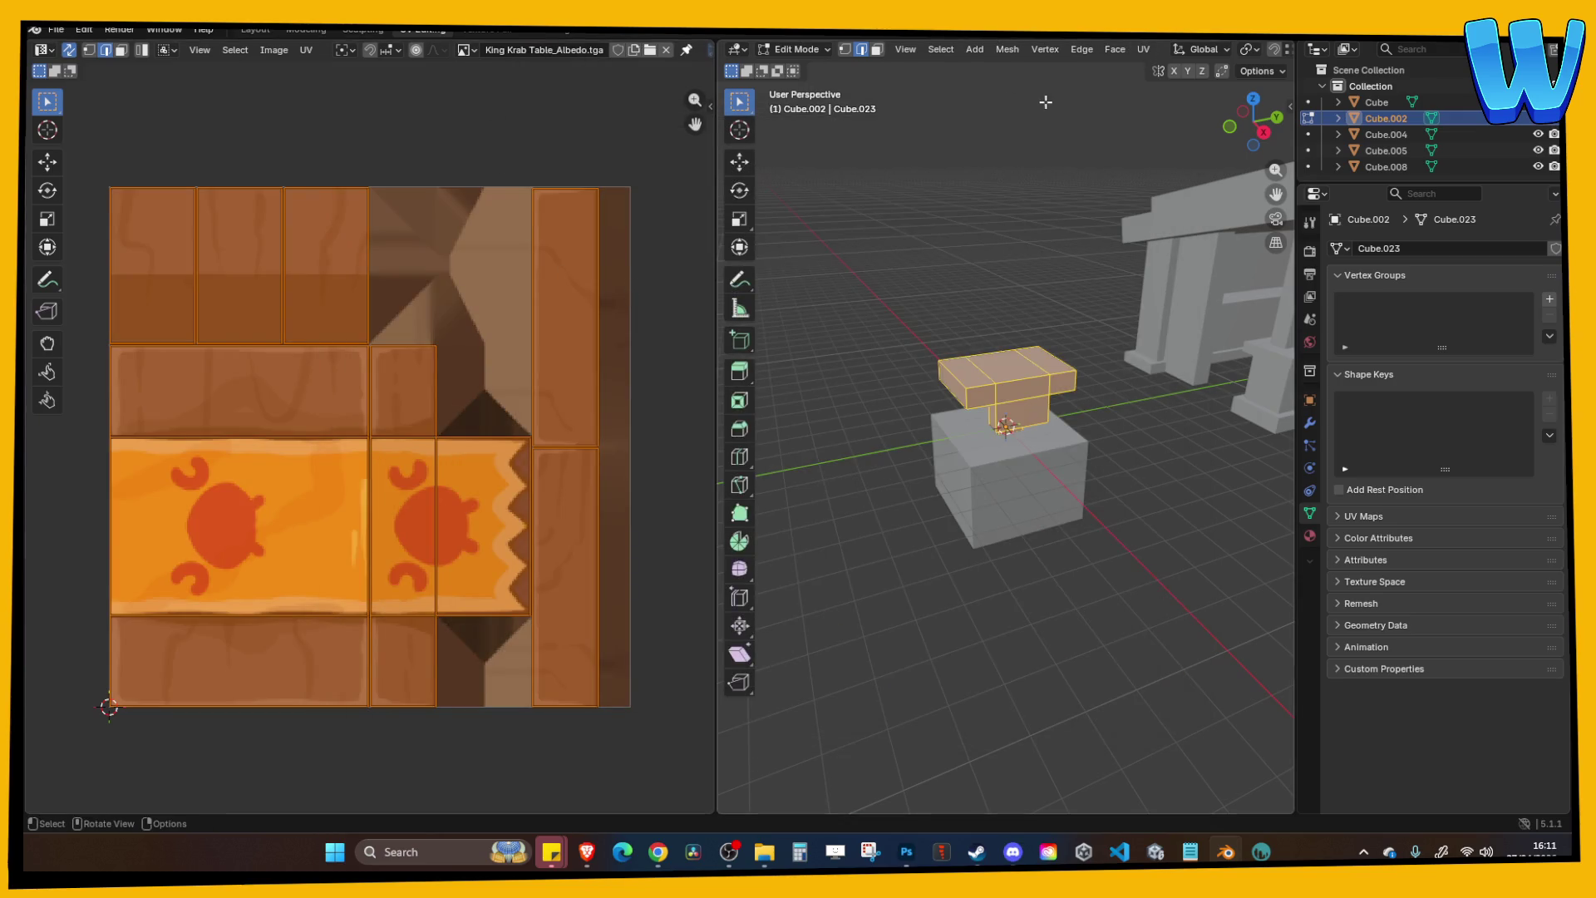
click(306, 30)
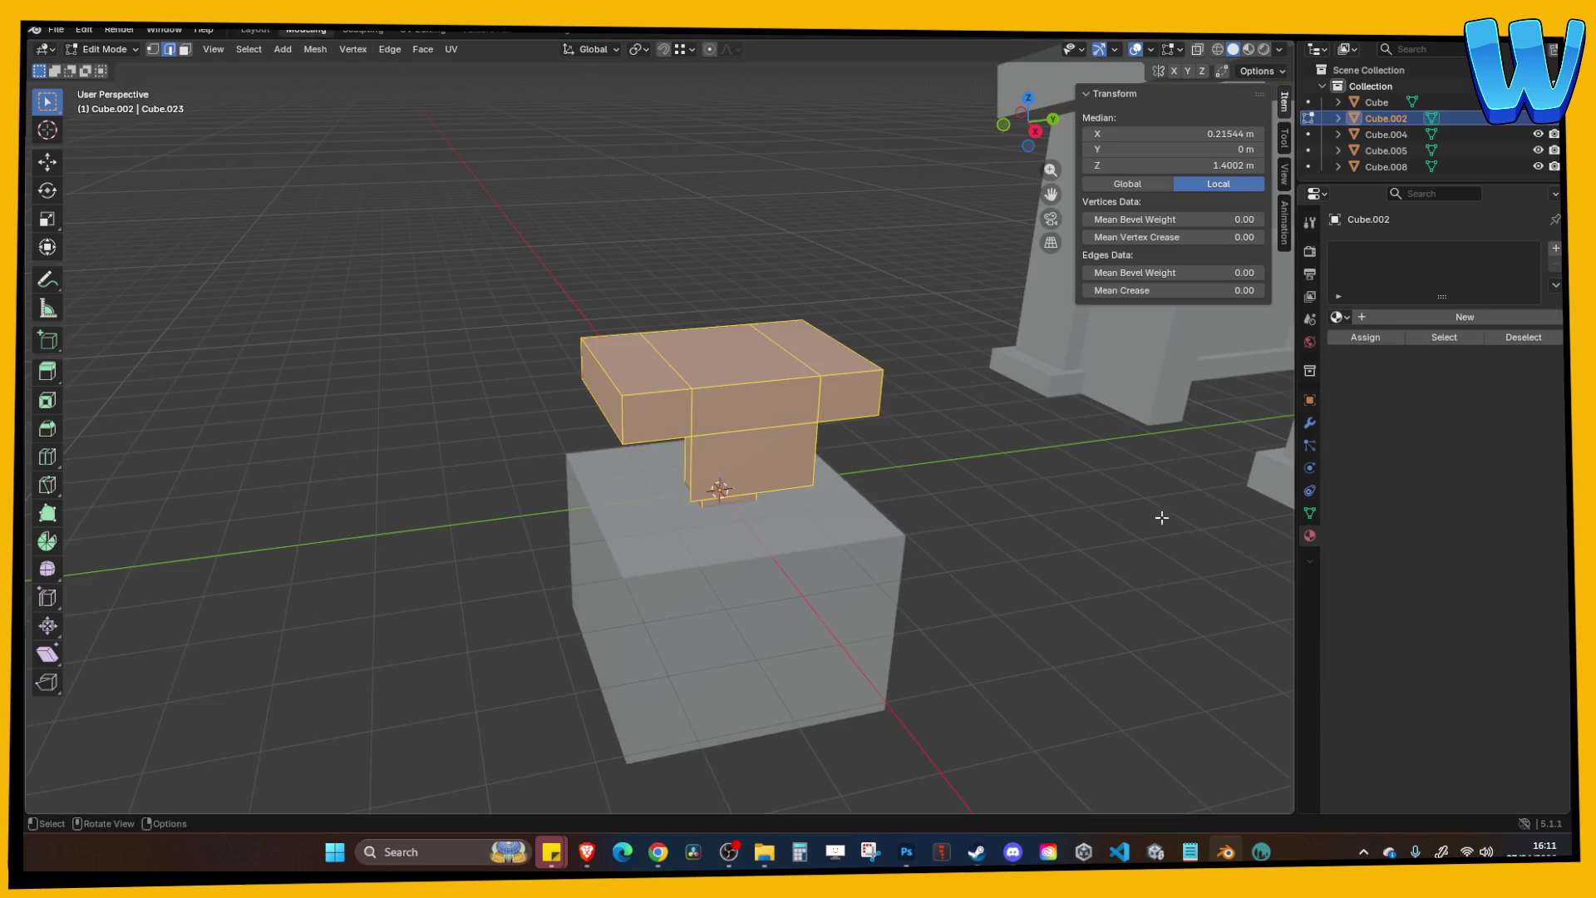
Give the table a new material named Table with King Krab Table_Albedo.tga as its base colour image.
click(1365, 316)
double_click(1379, 317)
text(Table)
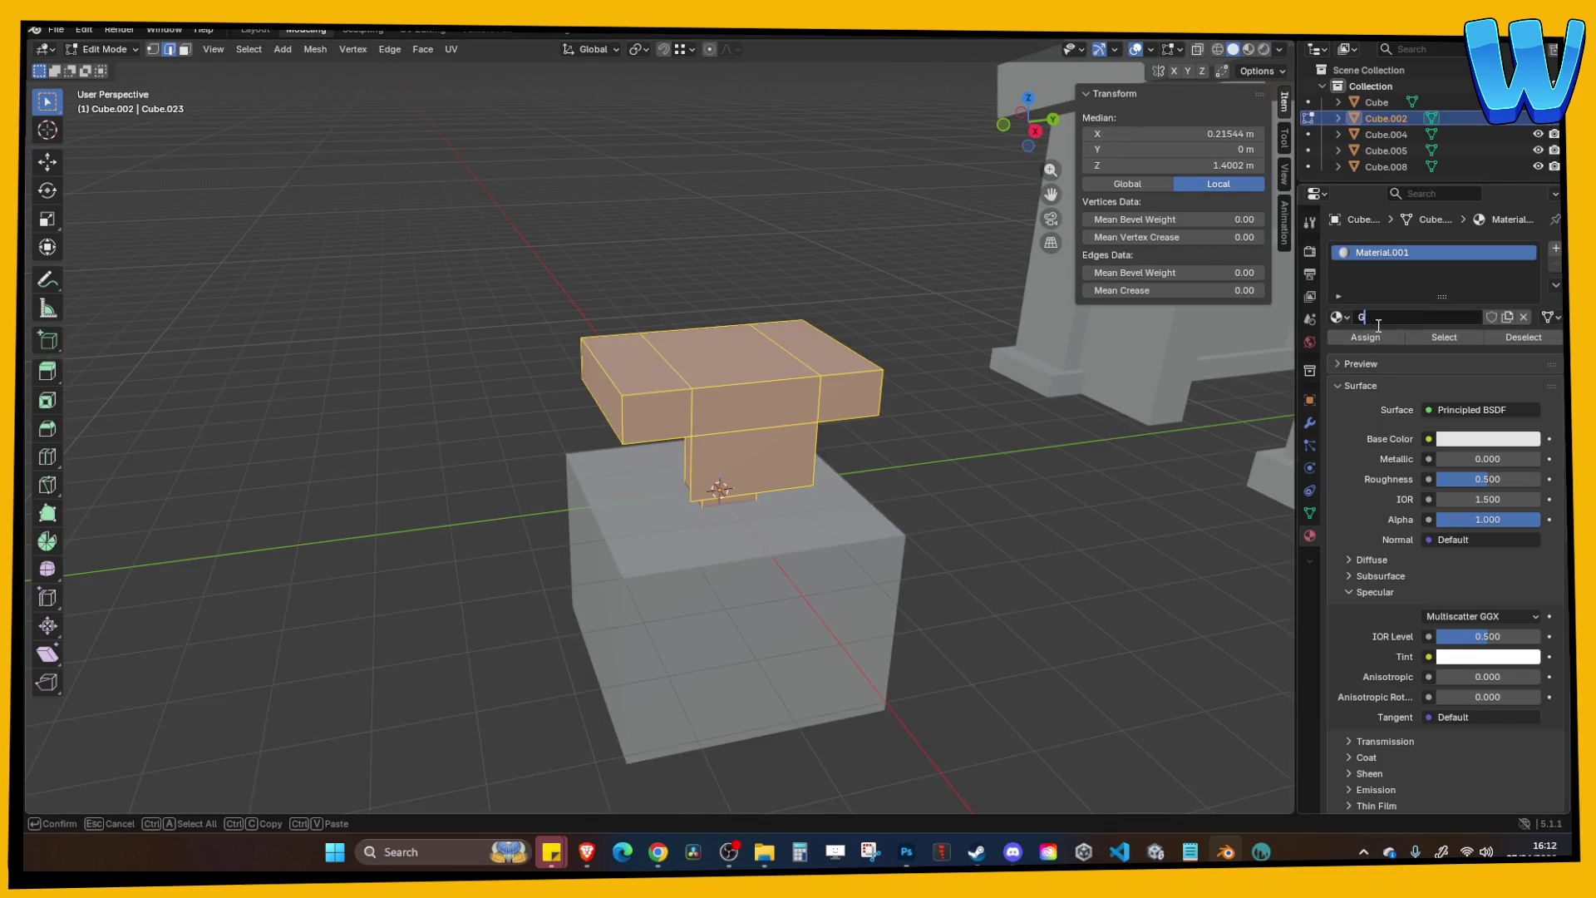
key(Return)
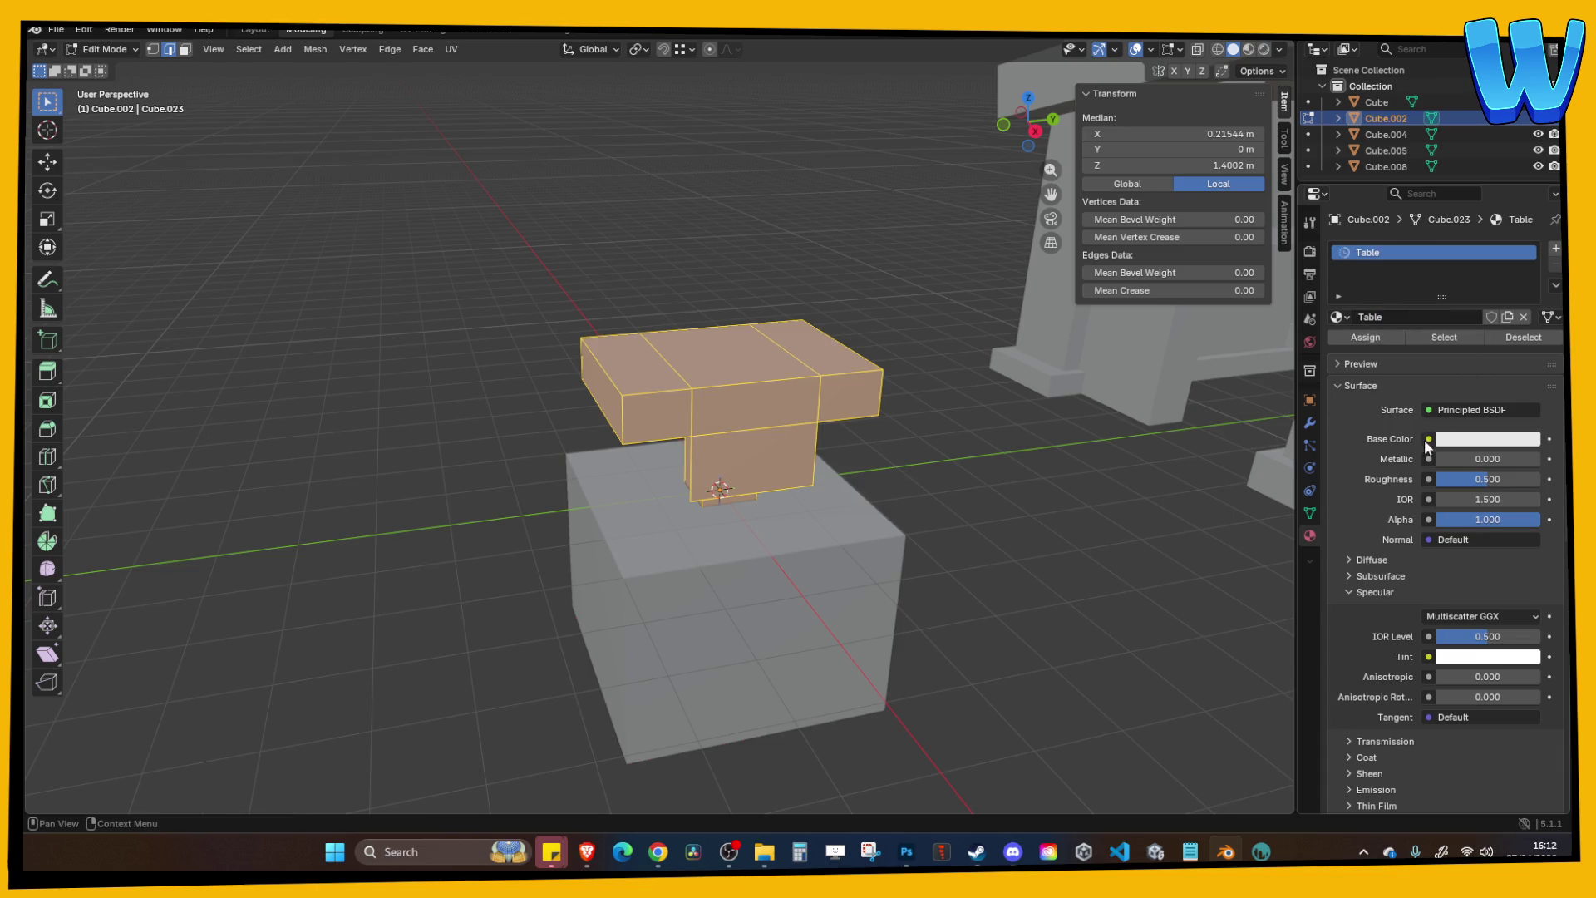
click(1424, 439)
click(1081, 549)
click(1342, 460)
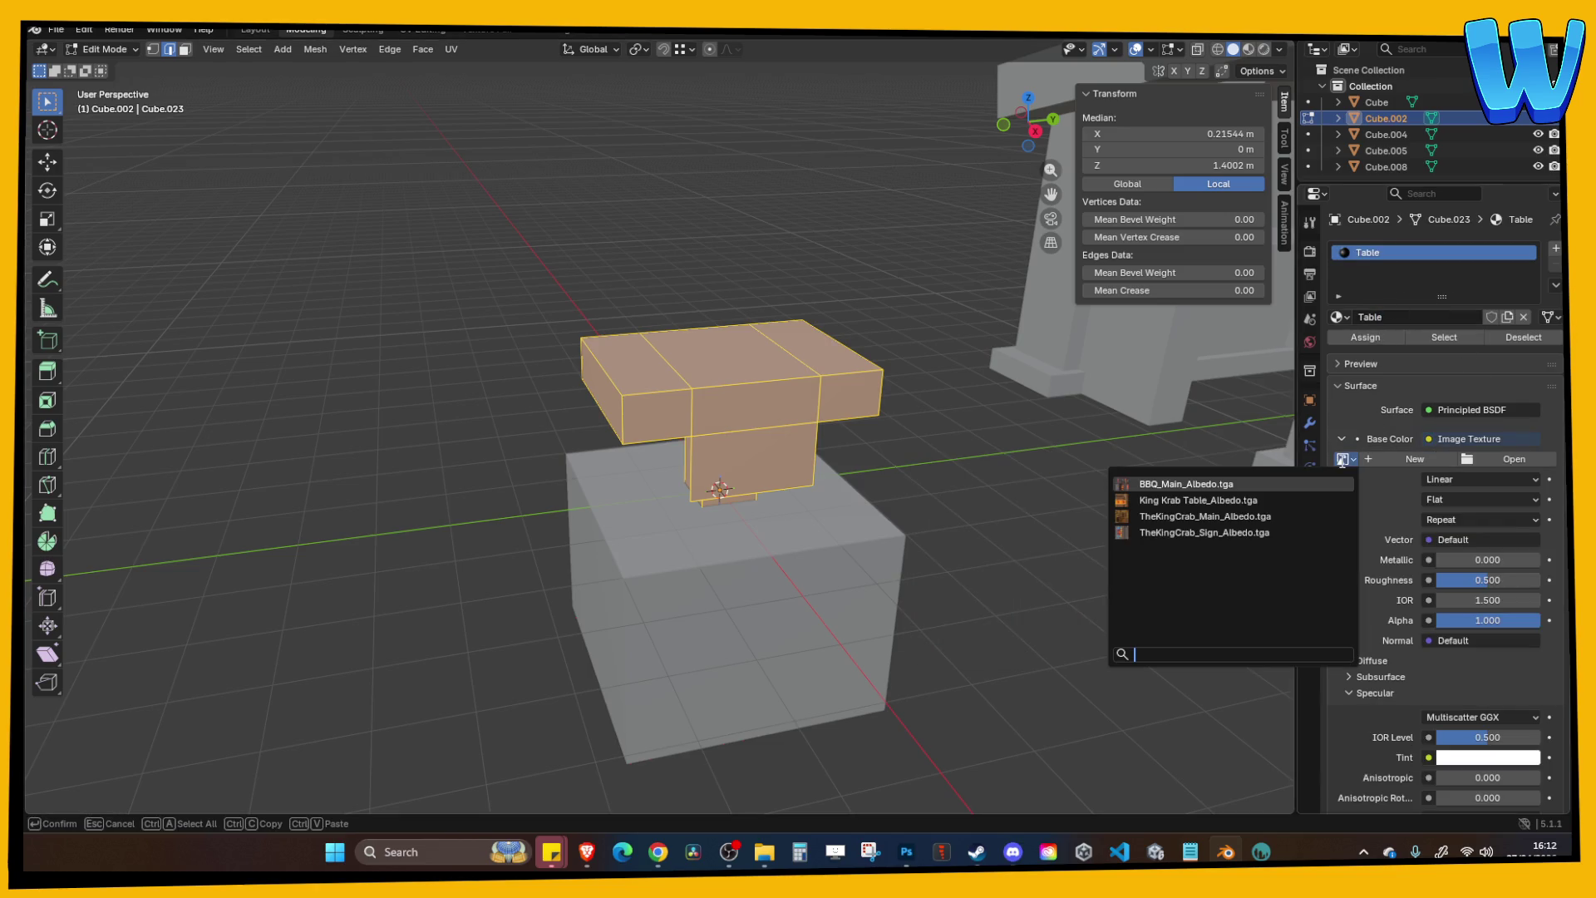
click(1206, 500)
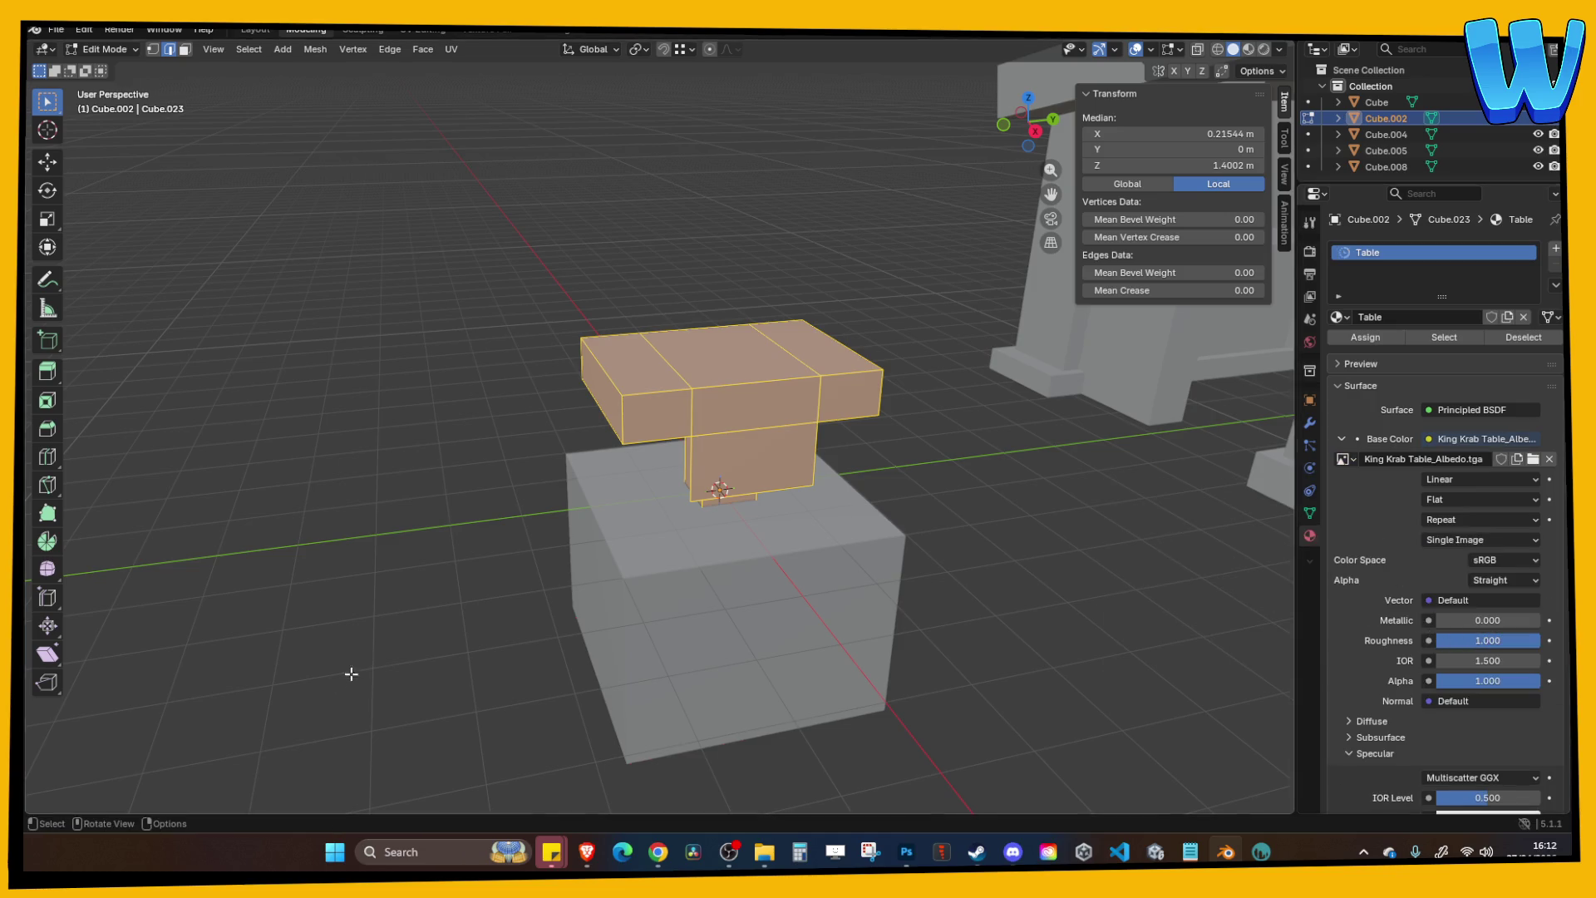
Set the Table material's IOR Level to 0 and preview the textured material in the viewport.
scroll(352, 673, down, 3)
scroll(1492, 651, down, 4)
drag(1492, 651, 1438, 651)
key(z)
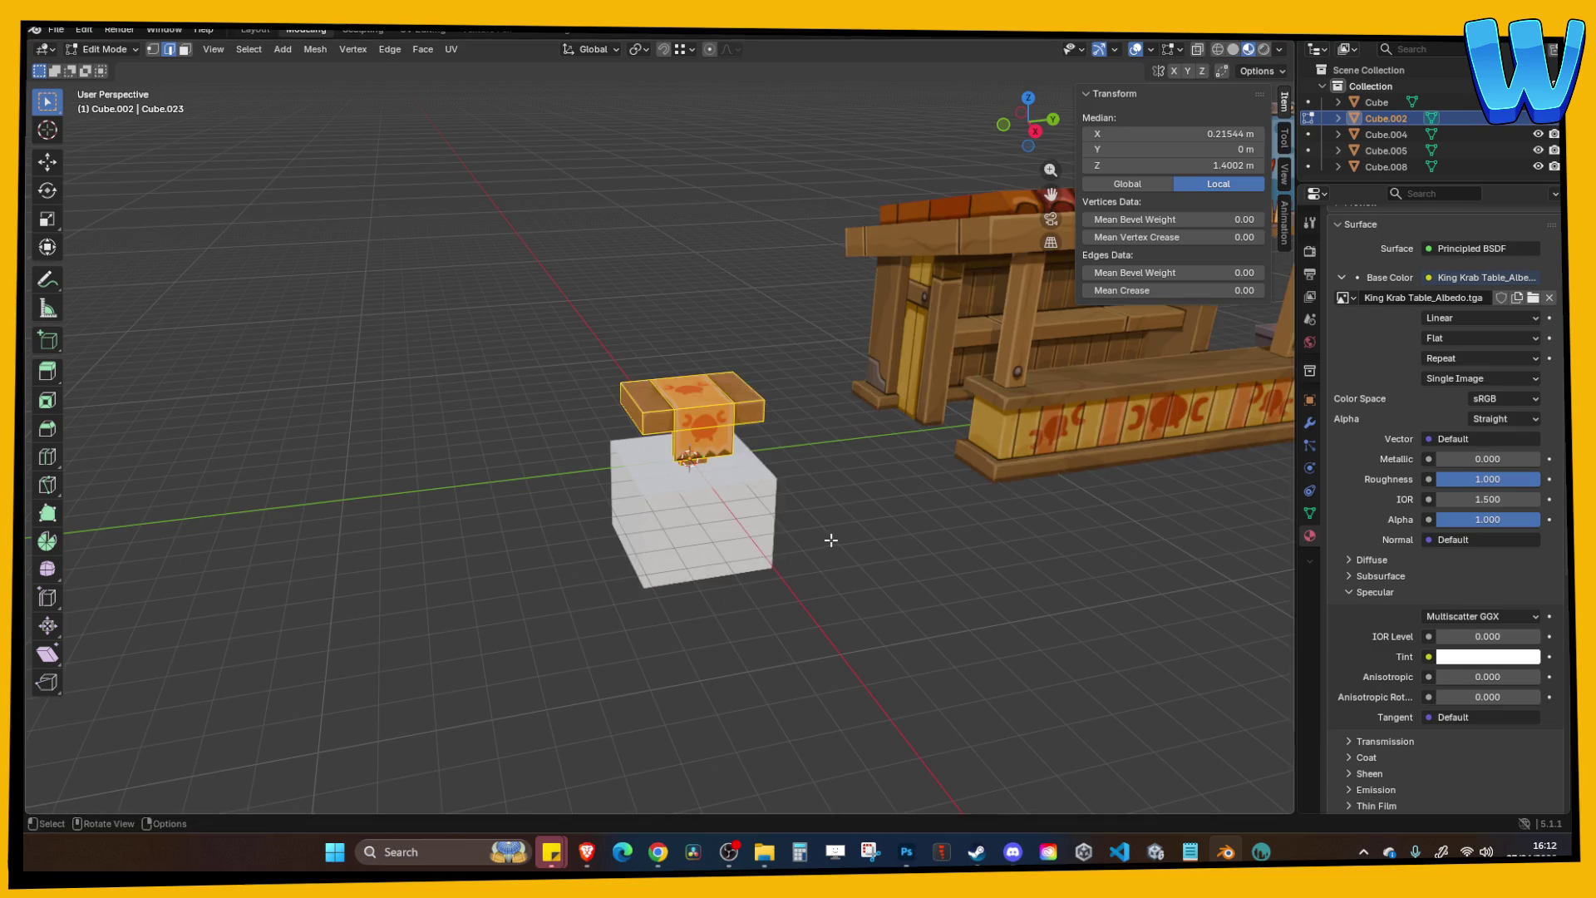
key(Tab)
Delete the white placeholder cube and save Bar Designer.blend.
scroll(801, 546, up, 2)
click(955, 504)
scroll(955, 504, up, 2)
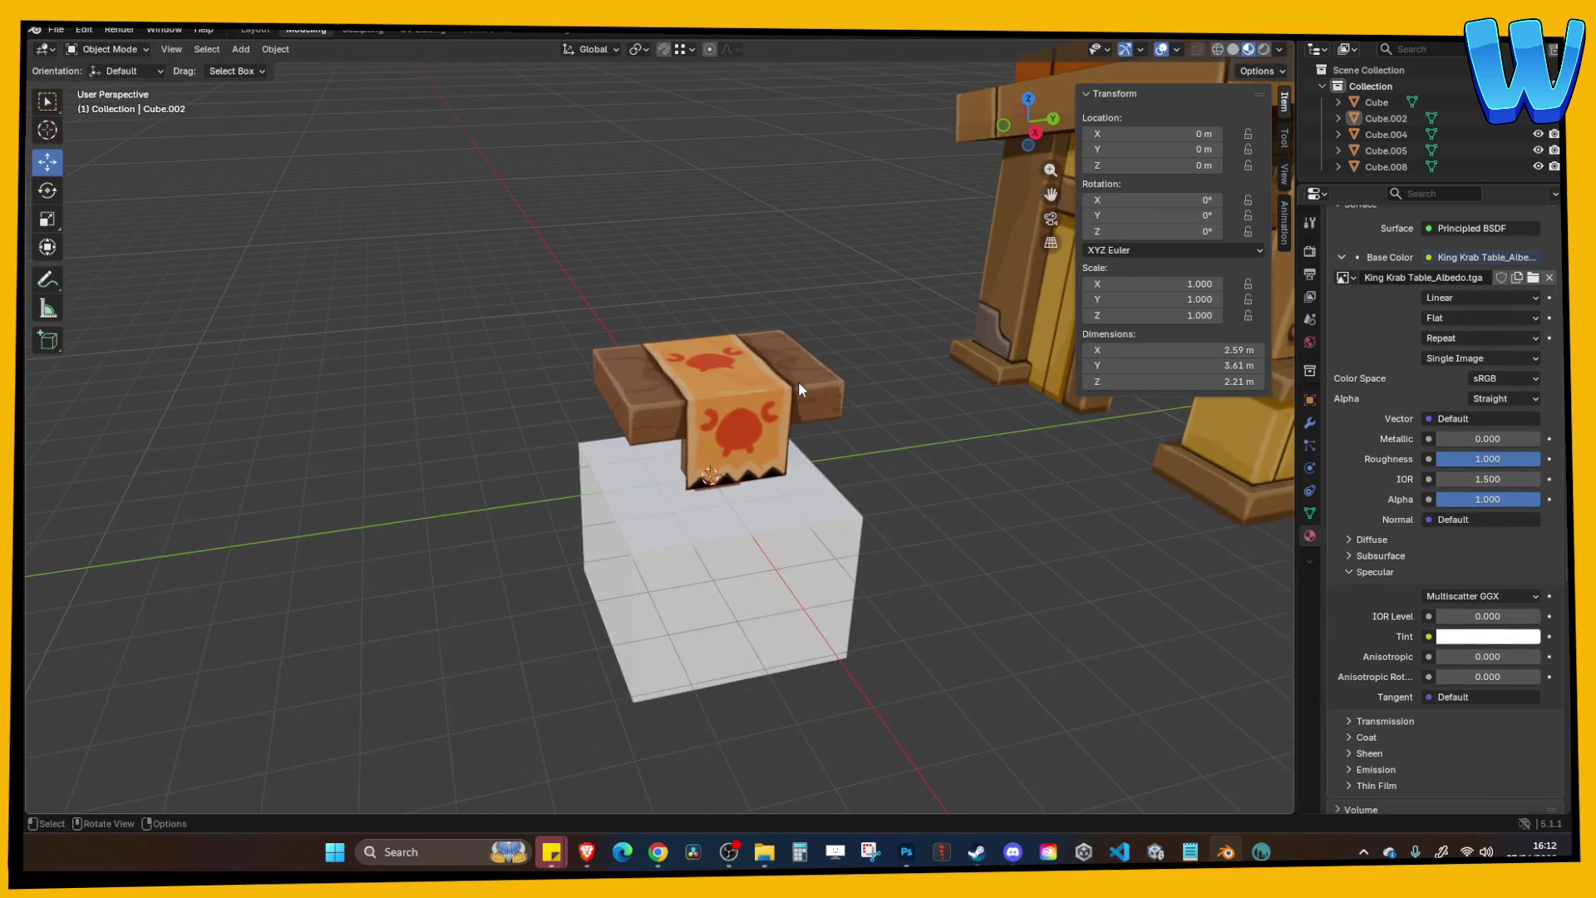
key(Delete)
key(ctrl+s)
click(826, 397)
Export the table as an FBX file named King Krab Table.
click(56, 29)
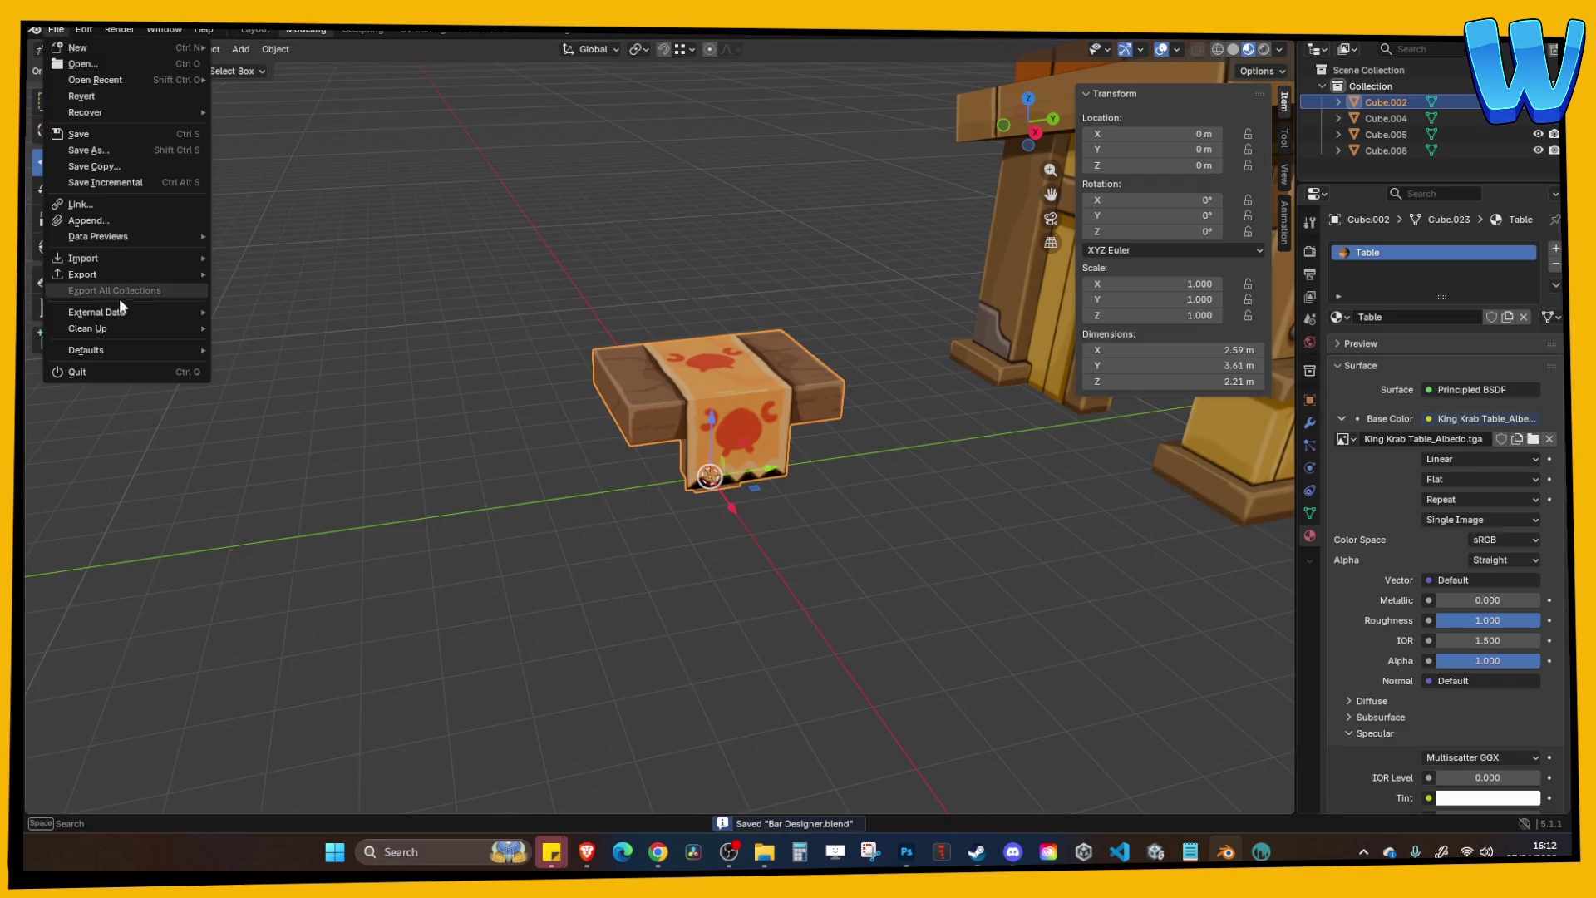
mouse_move(118, 276)
click(291, 403)
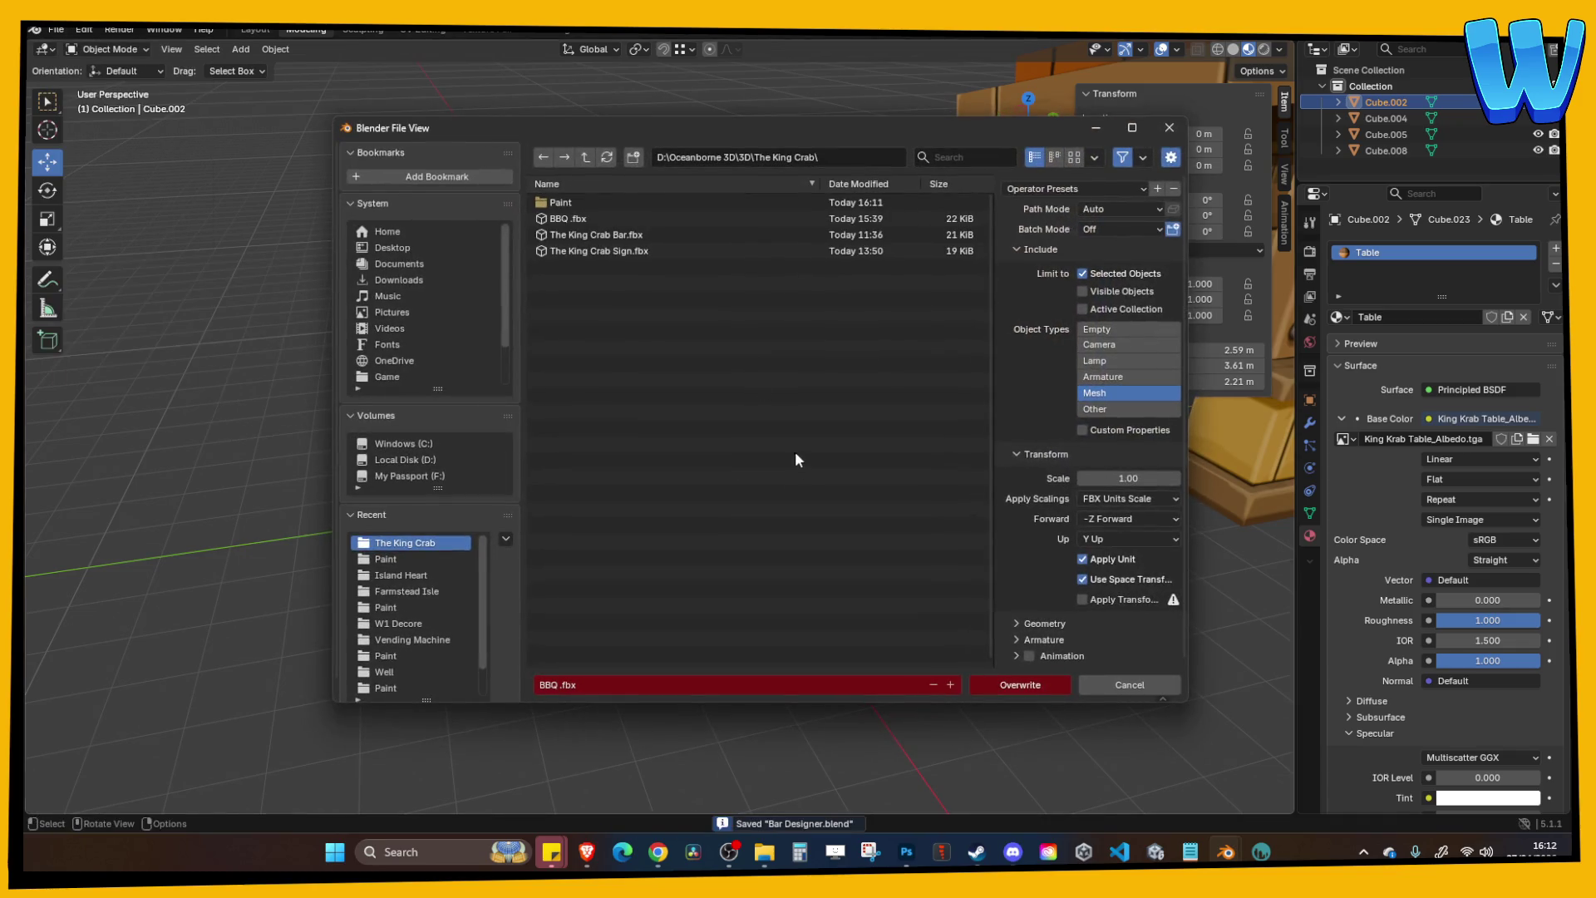
click(625, 686)
text(King Krab Table)
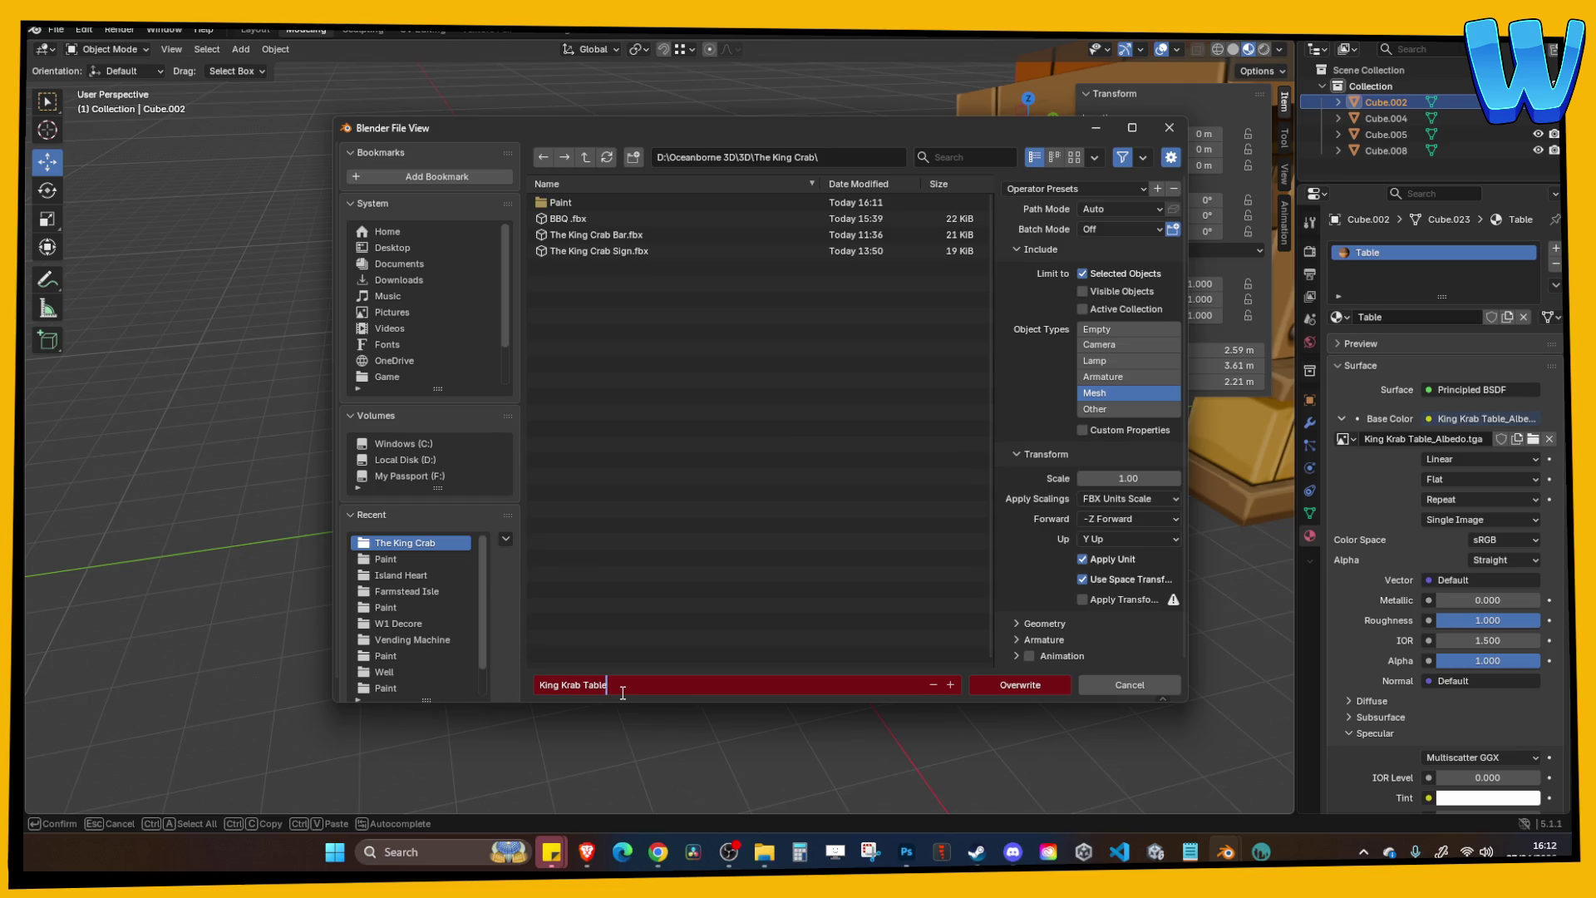
key(Return)
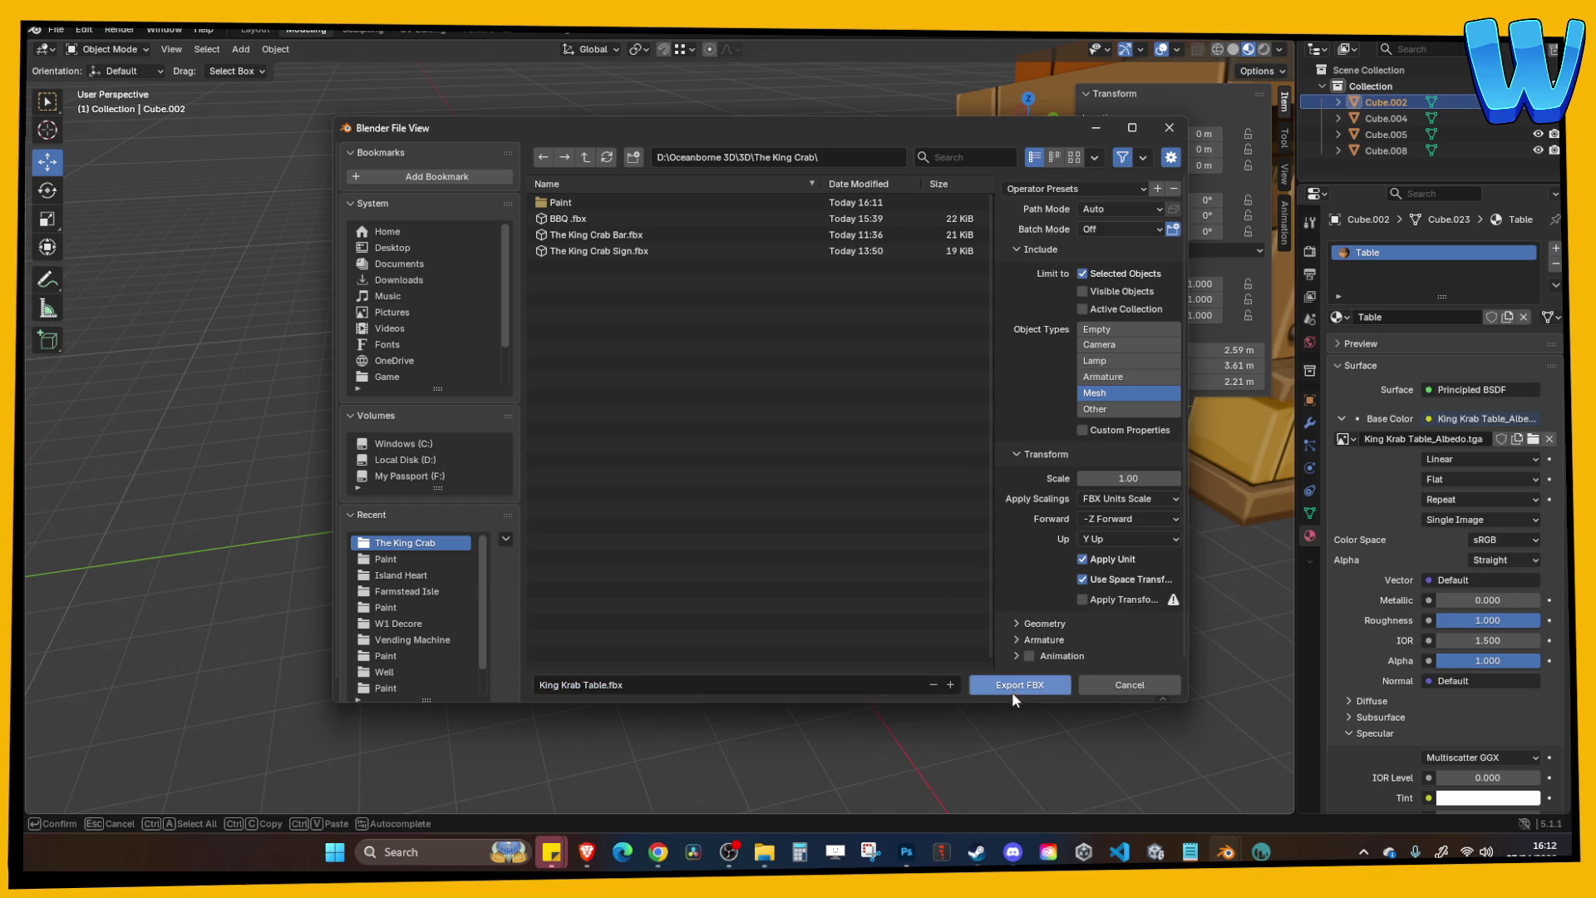
click(1019, 685)
click(1156, 851)
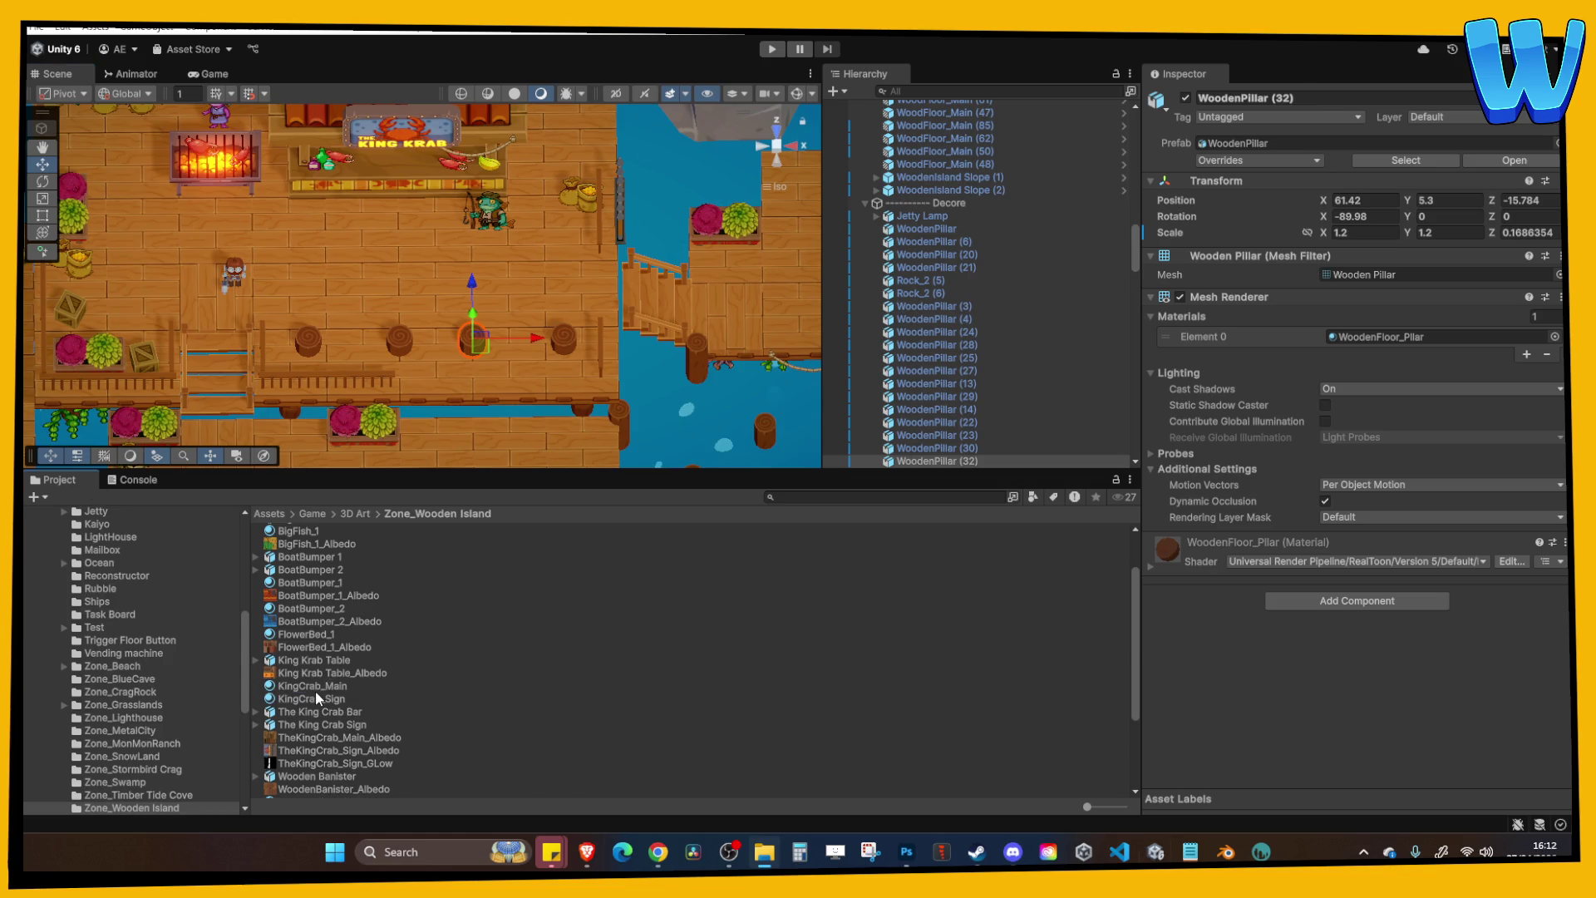
Rename the duplicated material to KingCrab_Table and give it the King Krab Table_Albedo texture.
click(327, 663)
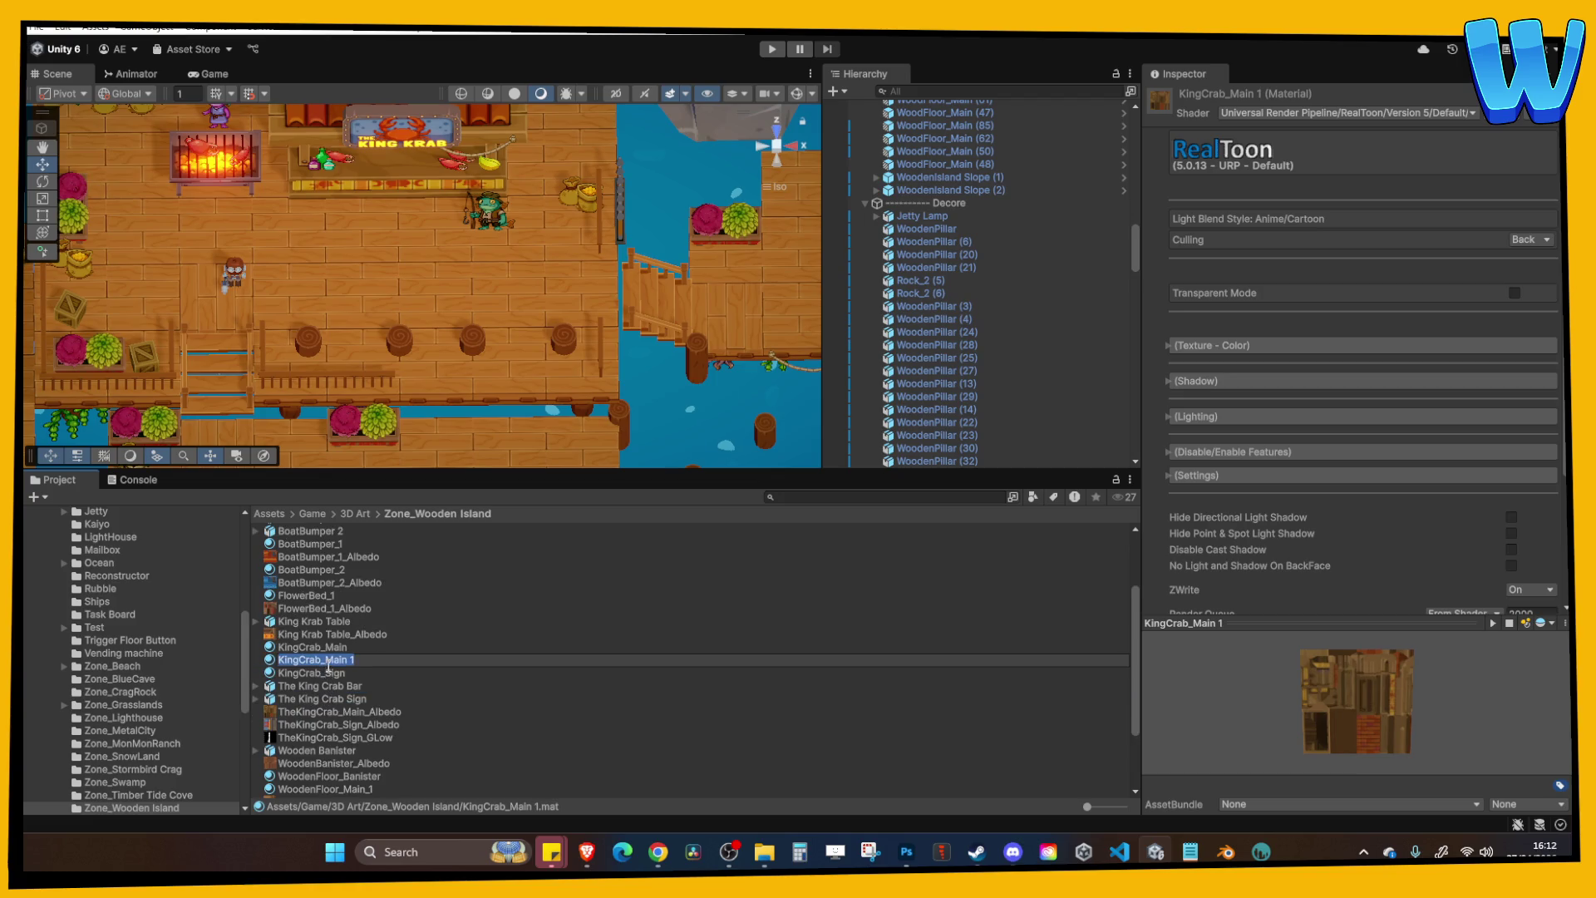
text(Table)
key(Return)
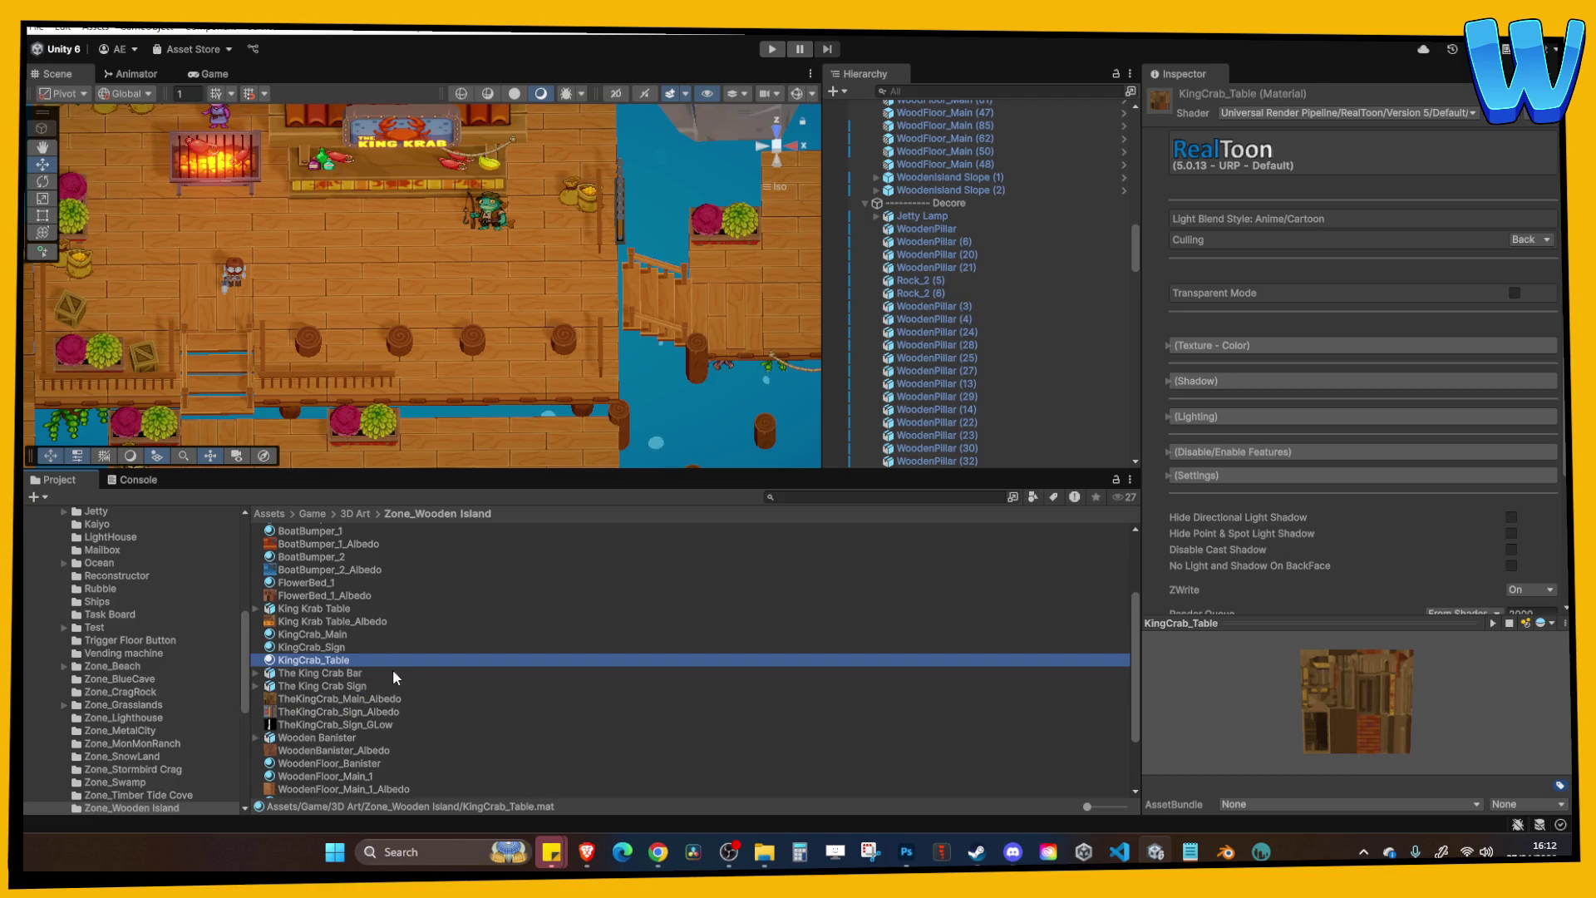
click(1222, 345)
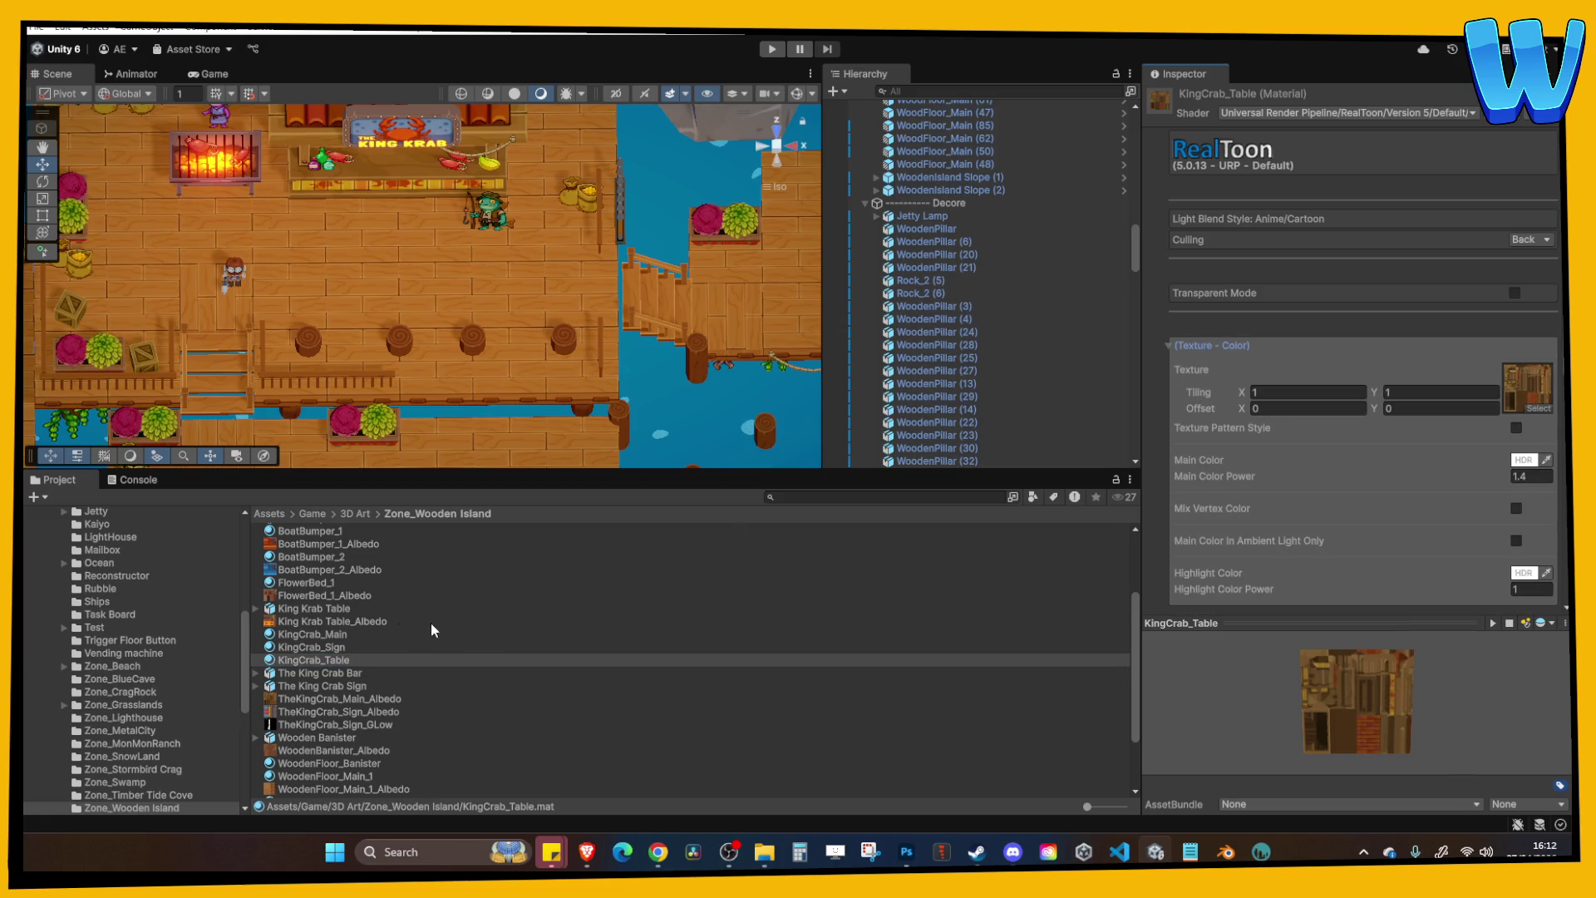
mouse_move(353, 630)
mouse_down()
mouse_move(499, 616)
mouse_move(1526, 389)
mouse_up()
Remap the King Krab Table model's Table material to KingCrab_Table and place the model in the tavern.
click(285, 633)
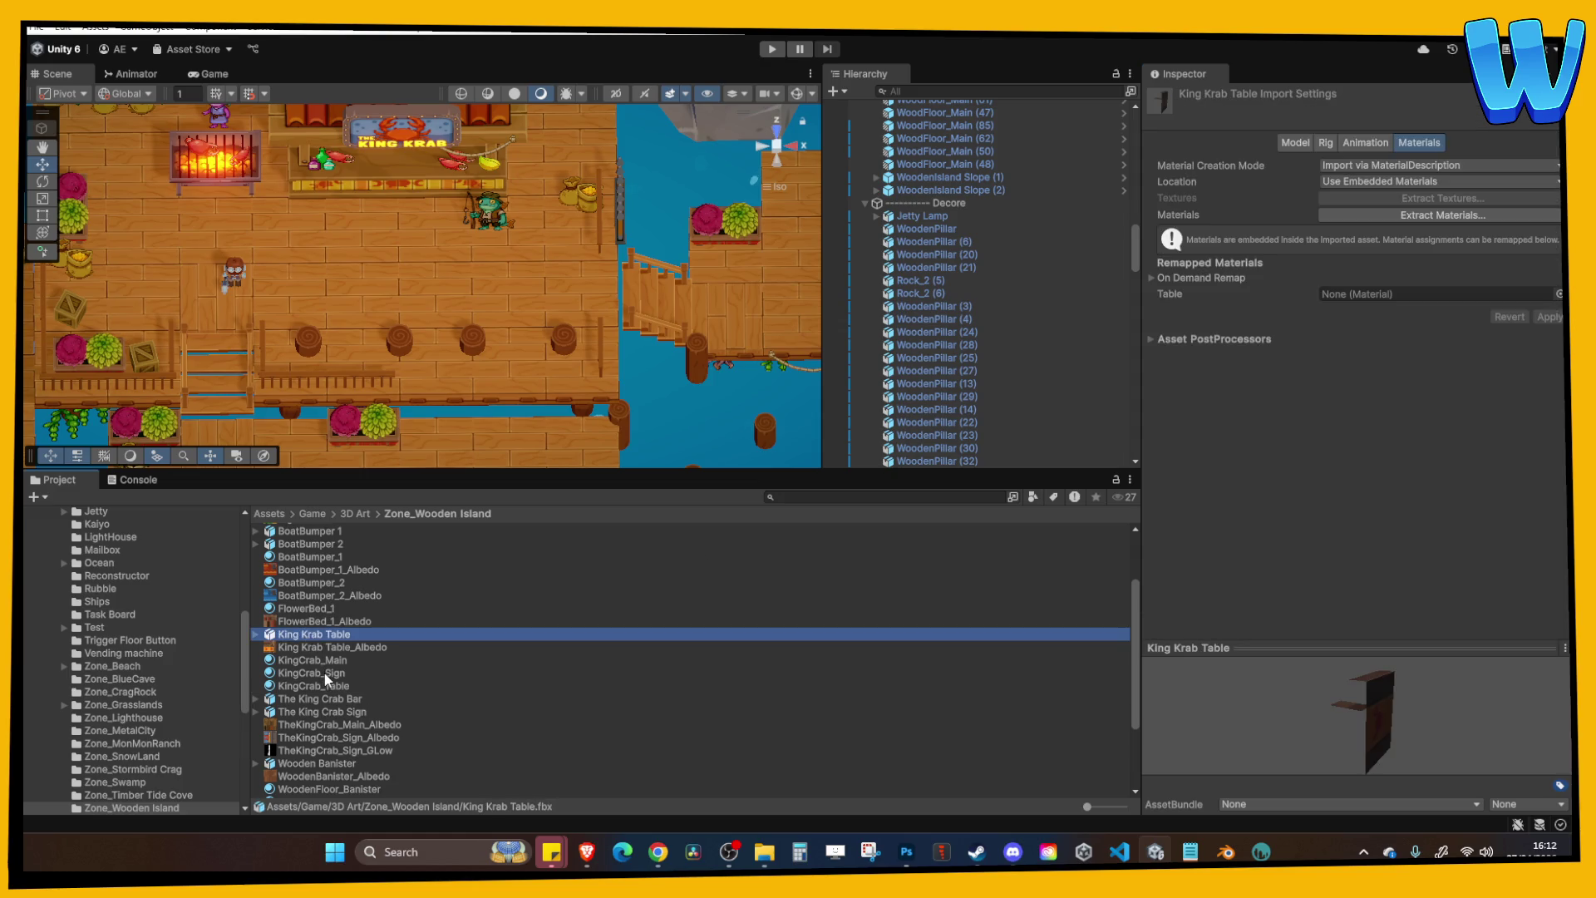
drag(330, 688, 1438, 294)
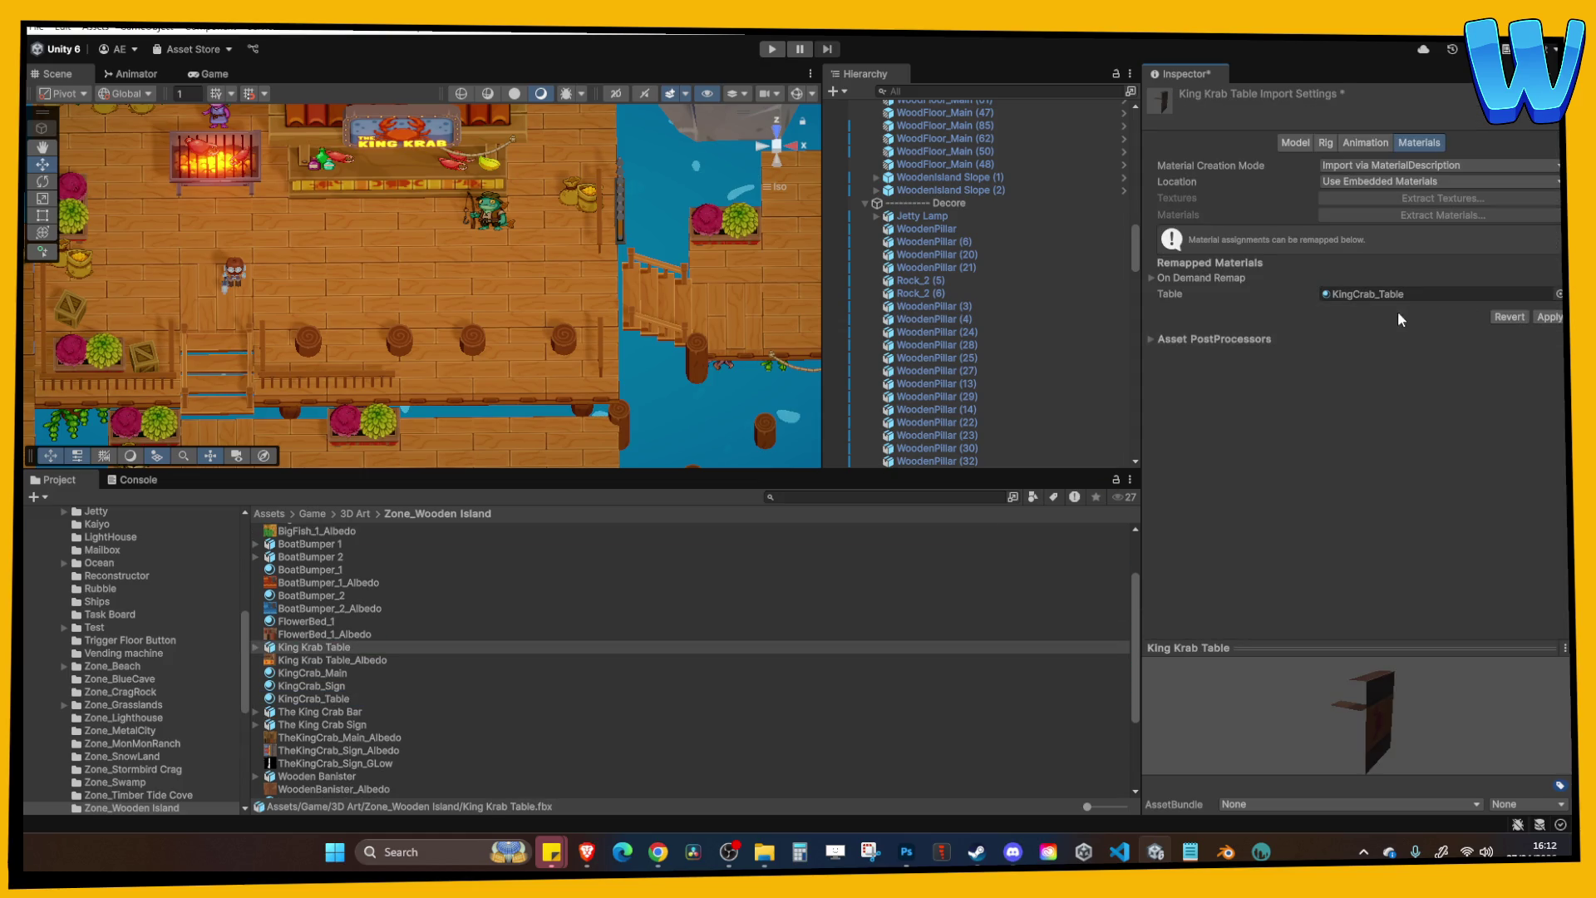
click(336, 698)
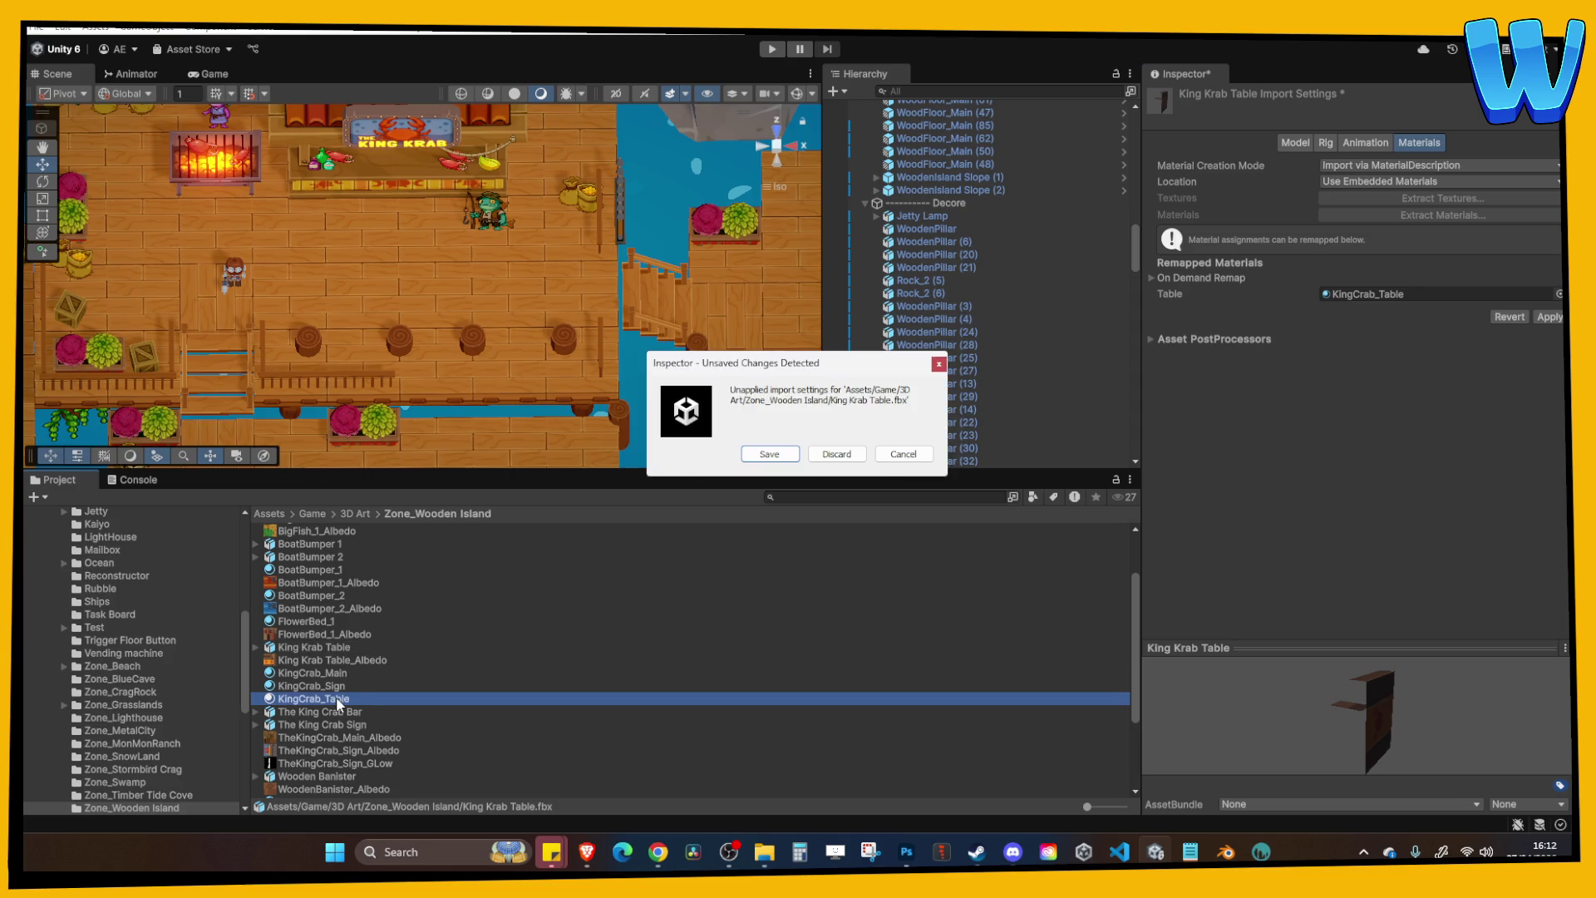
click(779, 454)
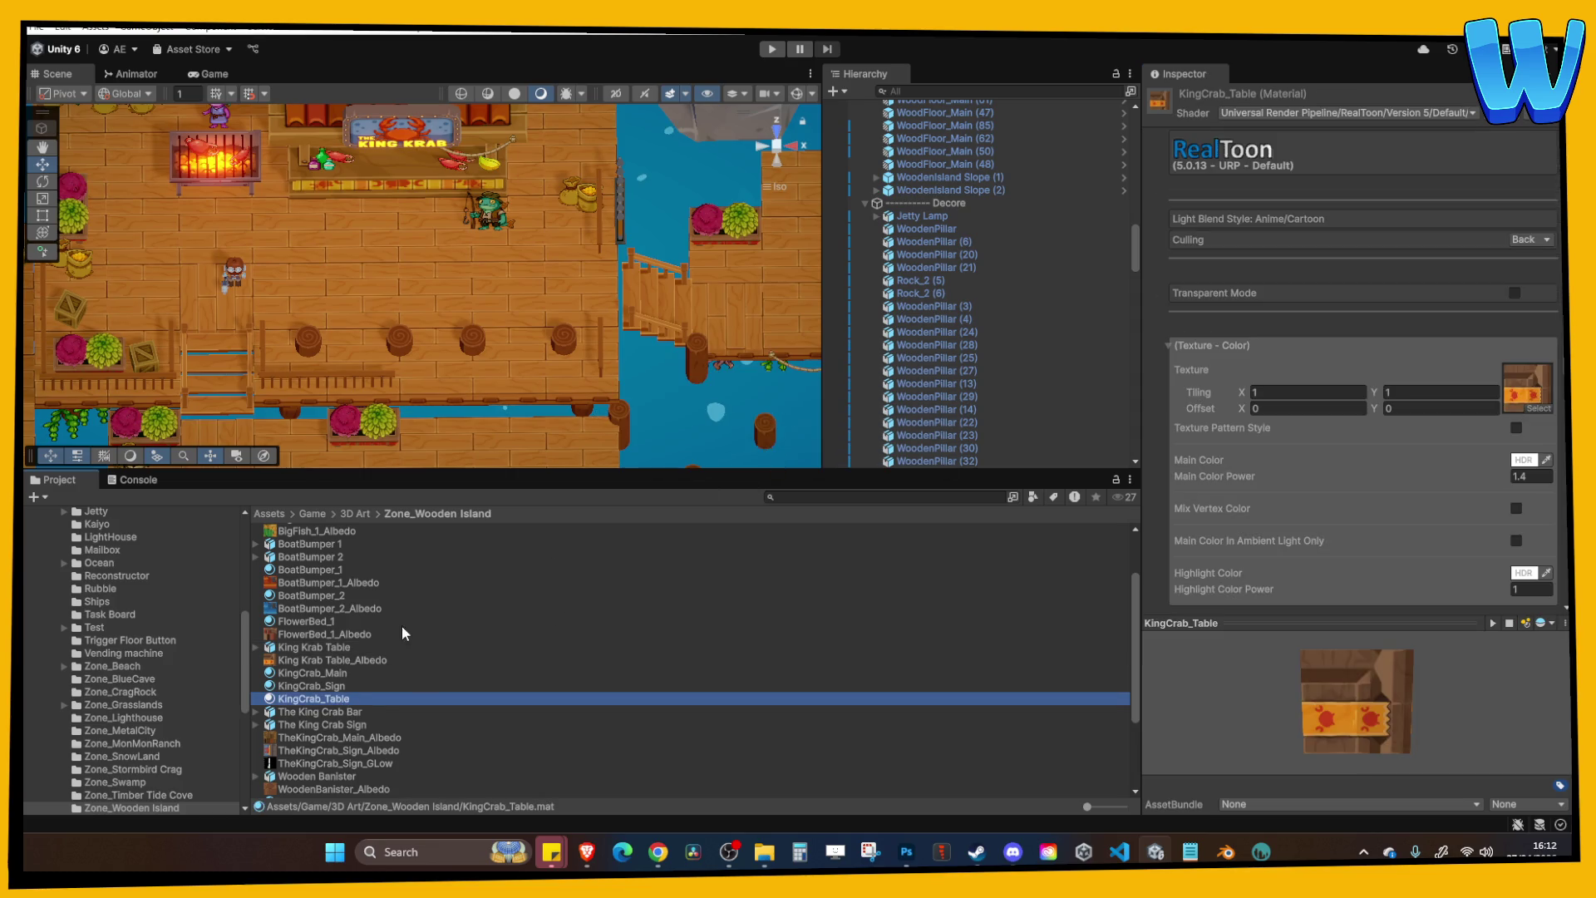
mouse_move(341, 650)
mouse_down()
mouse_move(449, 337)
mouse_move(359, 361)
mouse_move(403, 371)
mouse_up()
Frame the placed table, orbit the view lower, and duplicate the table.
key(f)
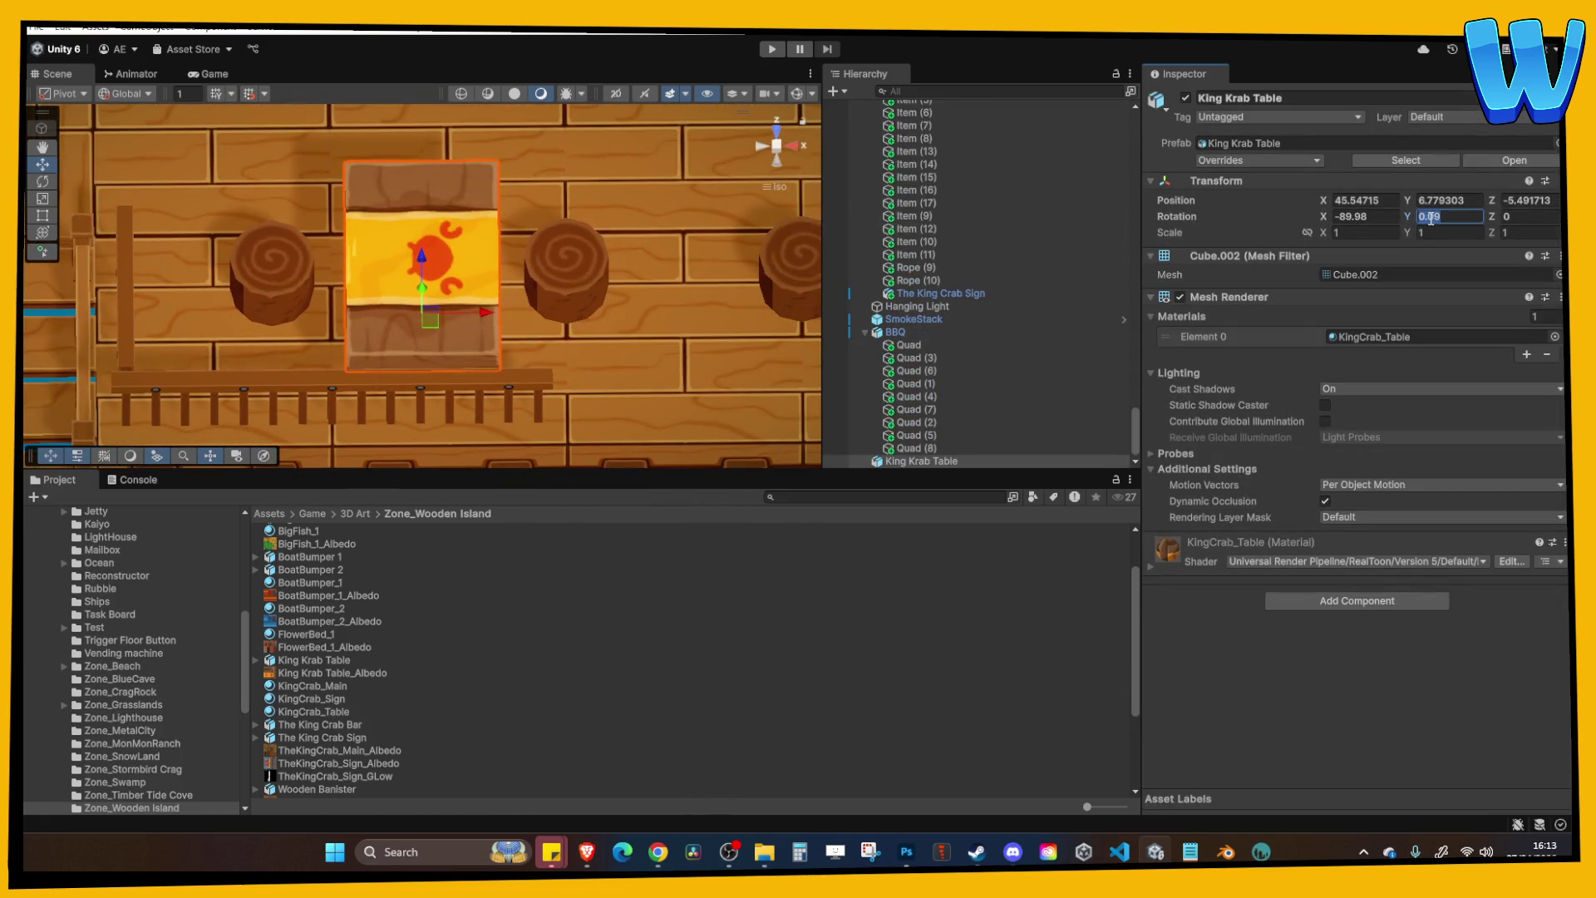
text(90)
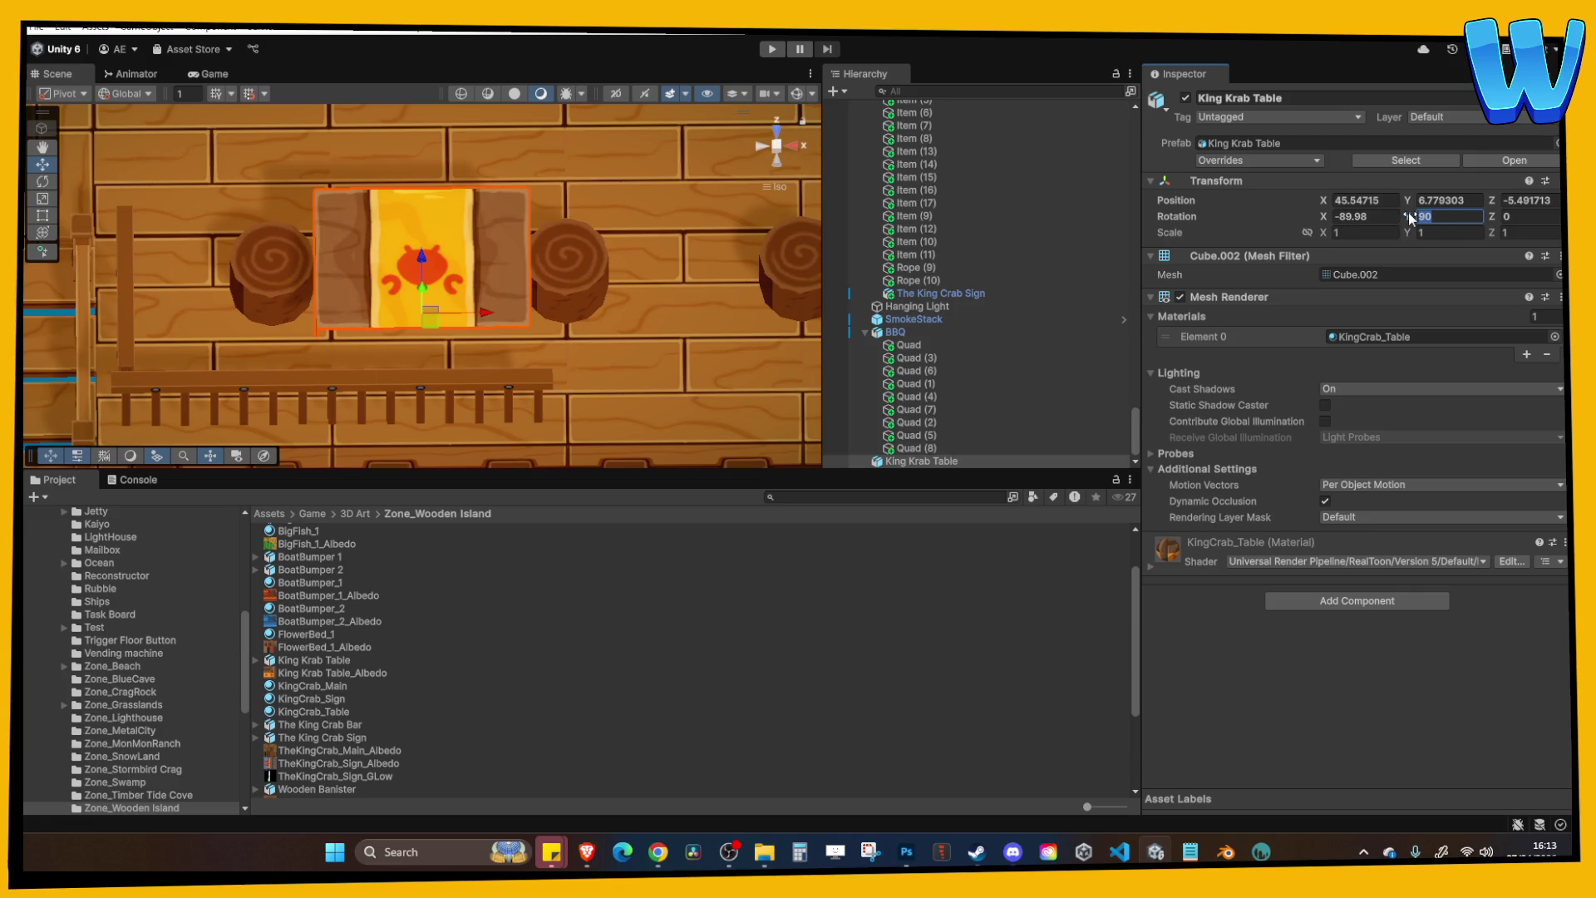
text(-89)
mouse_move(499, 274)
mouse_down()
mouse_move(515, 278)
mouse_move(505, 319)
mouse_move(429, 273)
mouse_move(418, 296)
mouse_move(497, 387)
mouse_move(482, 336)
mouse_move(650, 366)
mouse_move(670, 397)
mouse_move(726, 343)
mouse_up()
key(w)
key(ctrl+d)
Slide King Krab Table (1) right along the deck to Position X 54.54 and start Play.
shift+click(588, 323)
right_click(706, 349)
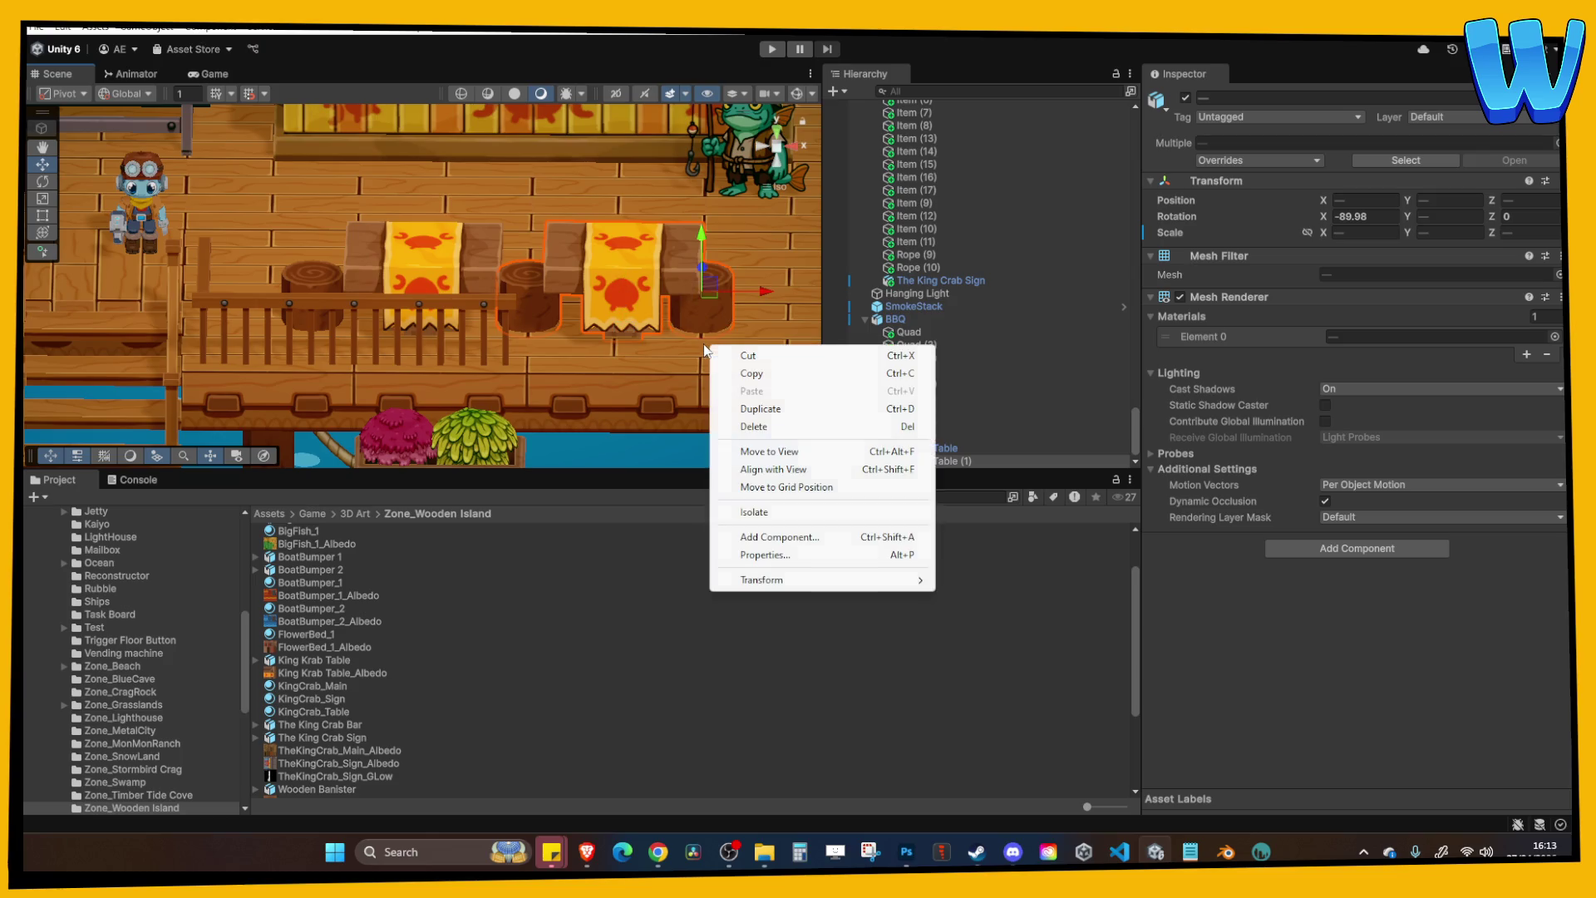
click(659, 326)
scroll(620, 339, down, 3)
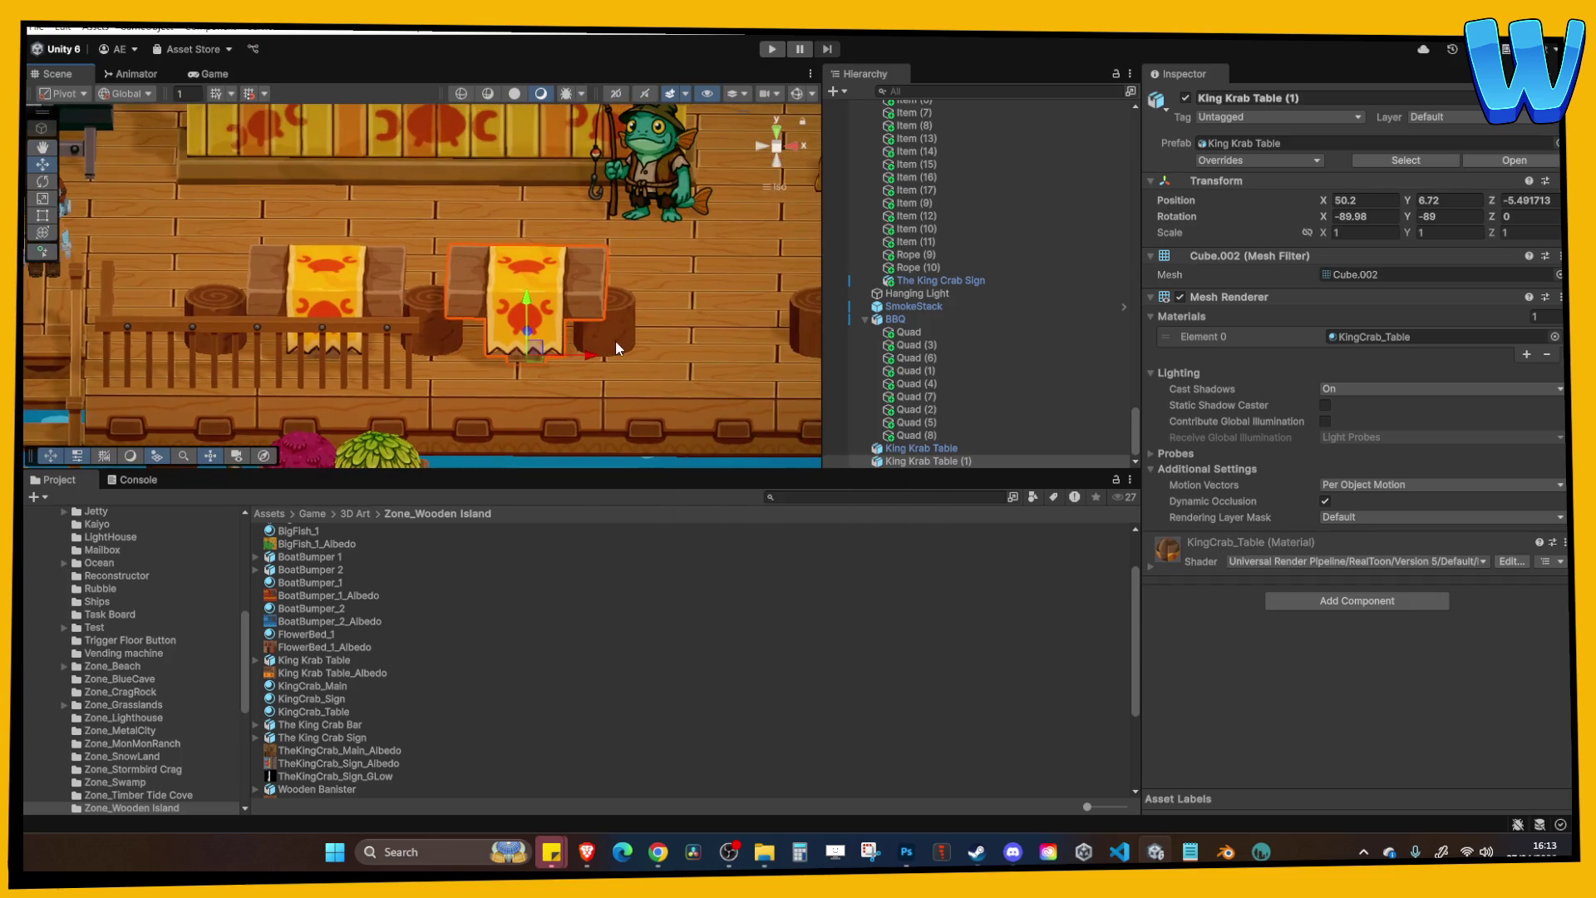
mouse_move(561, 336)
mouse_down()
mouse_move(723, 348)
mouse_move(697, 329)
mouse_up()
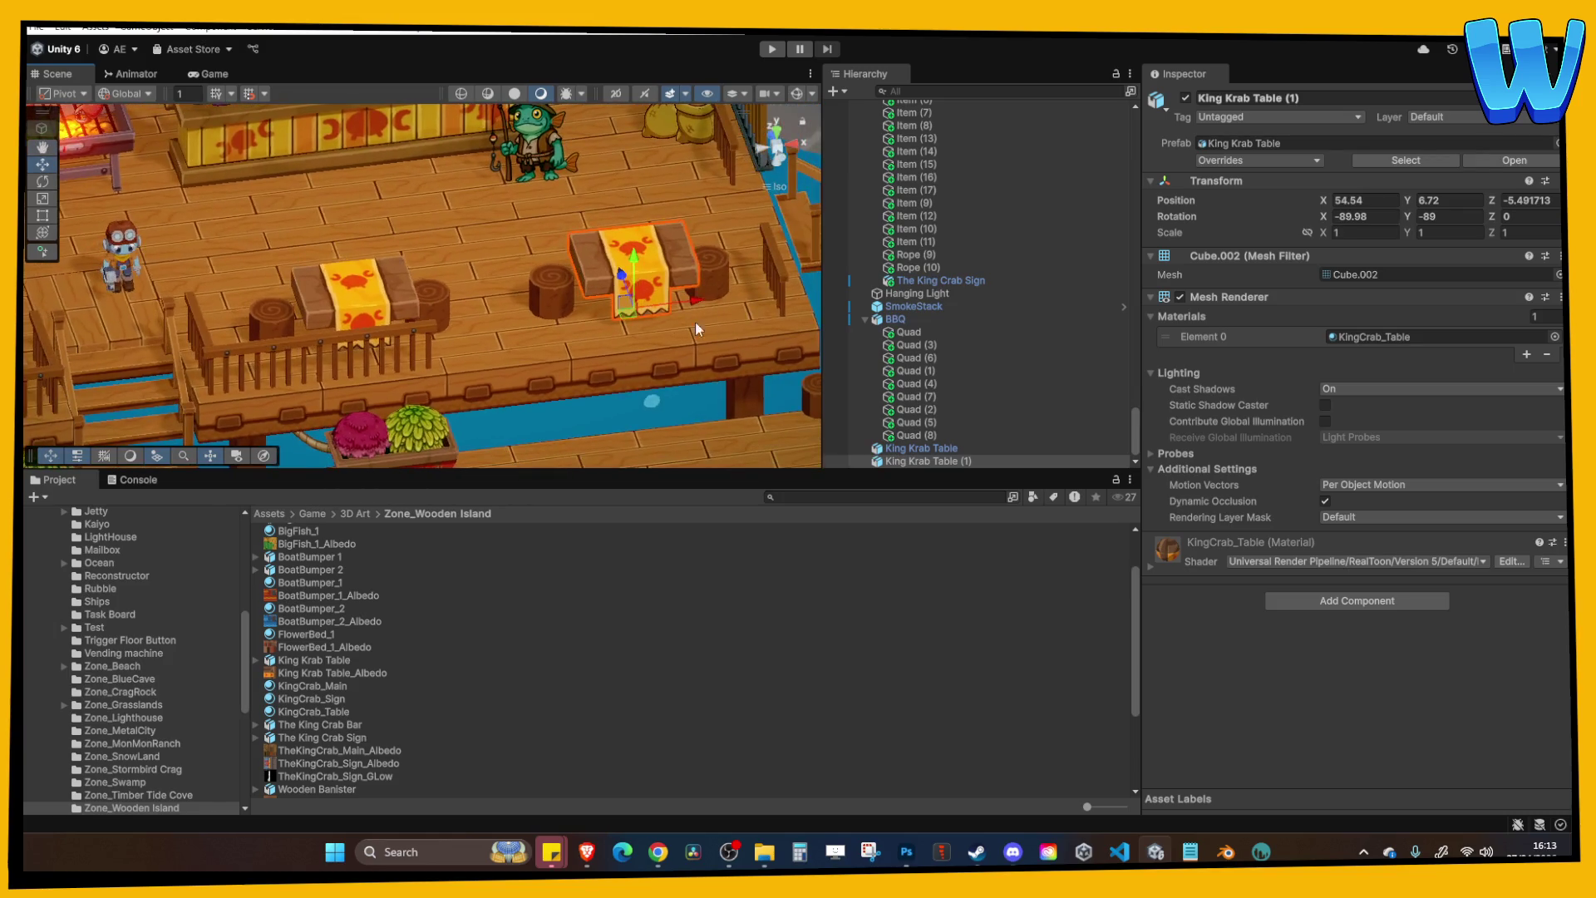
click(772, 49)
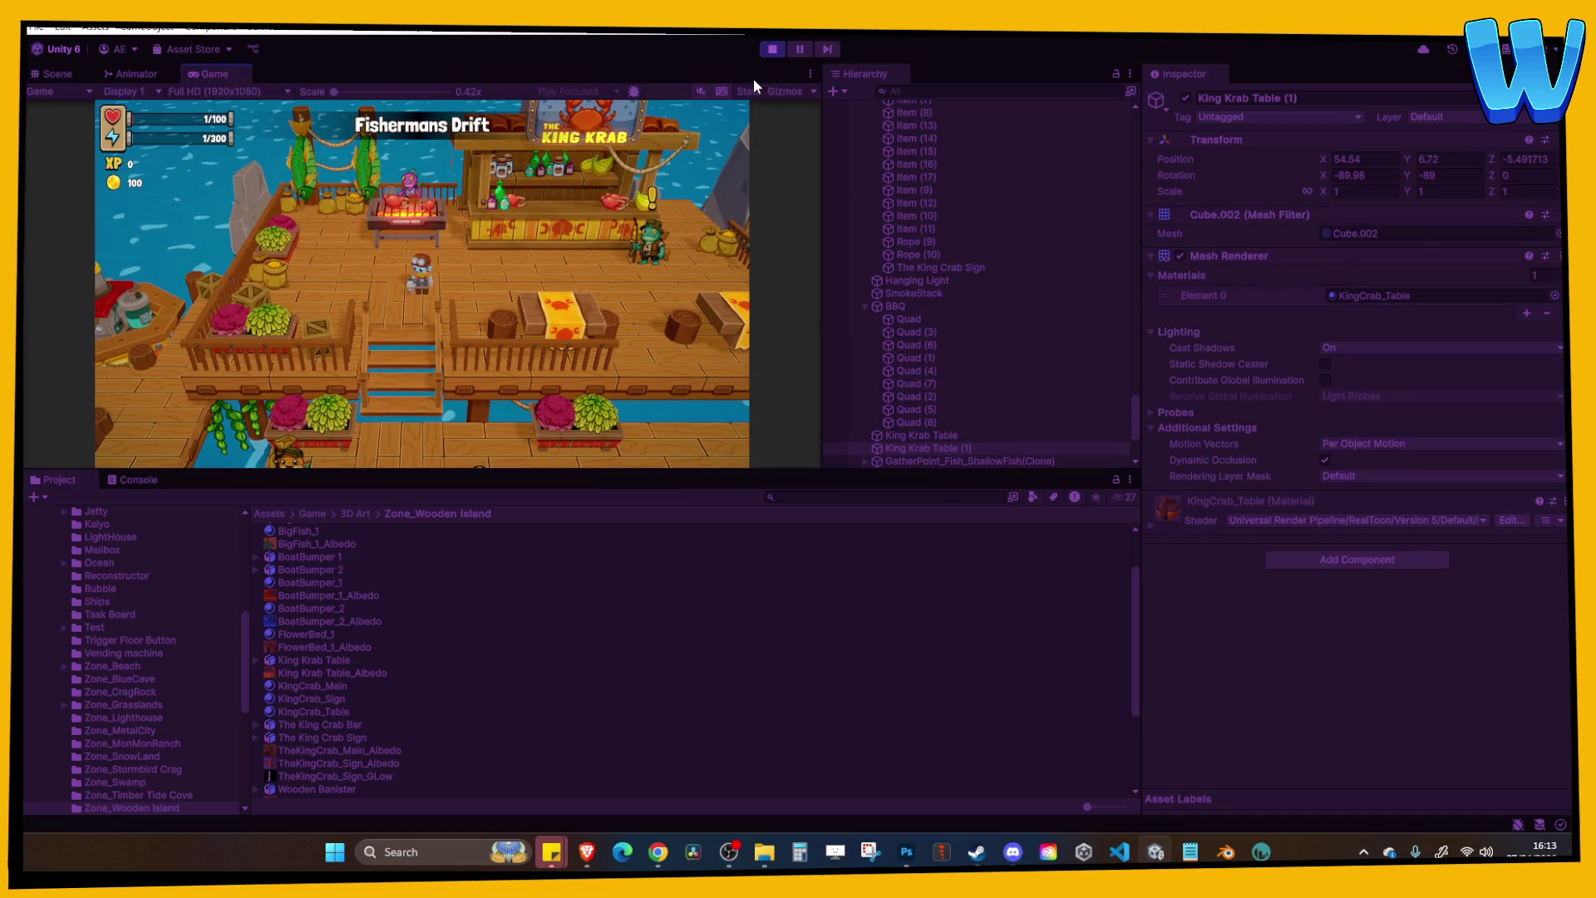
Maximize the Game view and walk the character left and right around the tables.
click(811, 73)
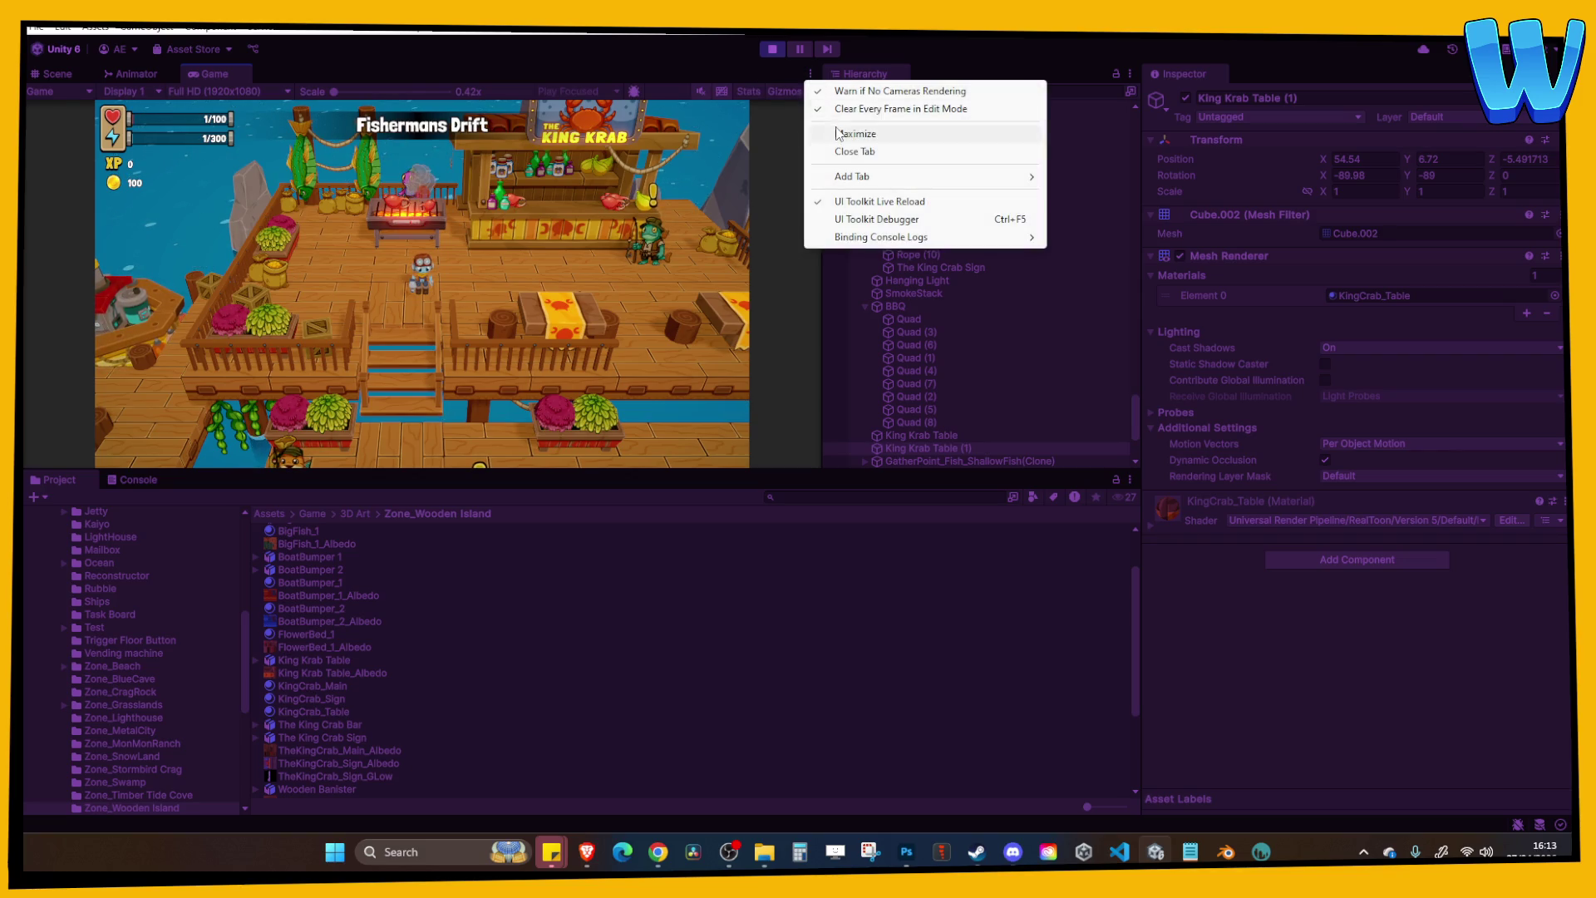
click(839, 131)
key(d)
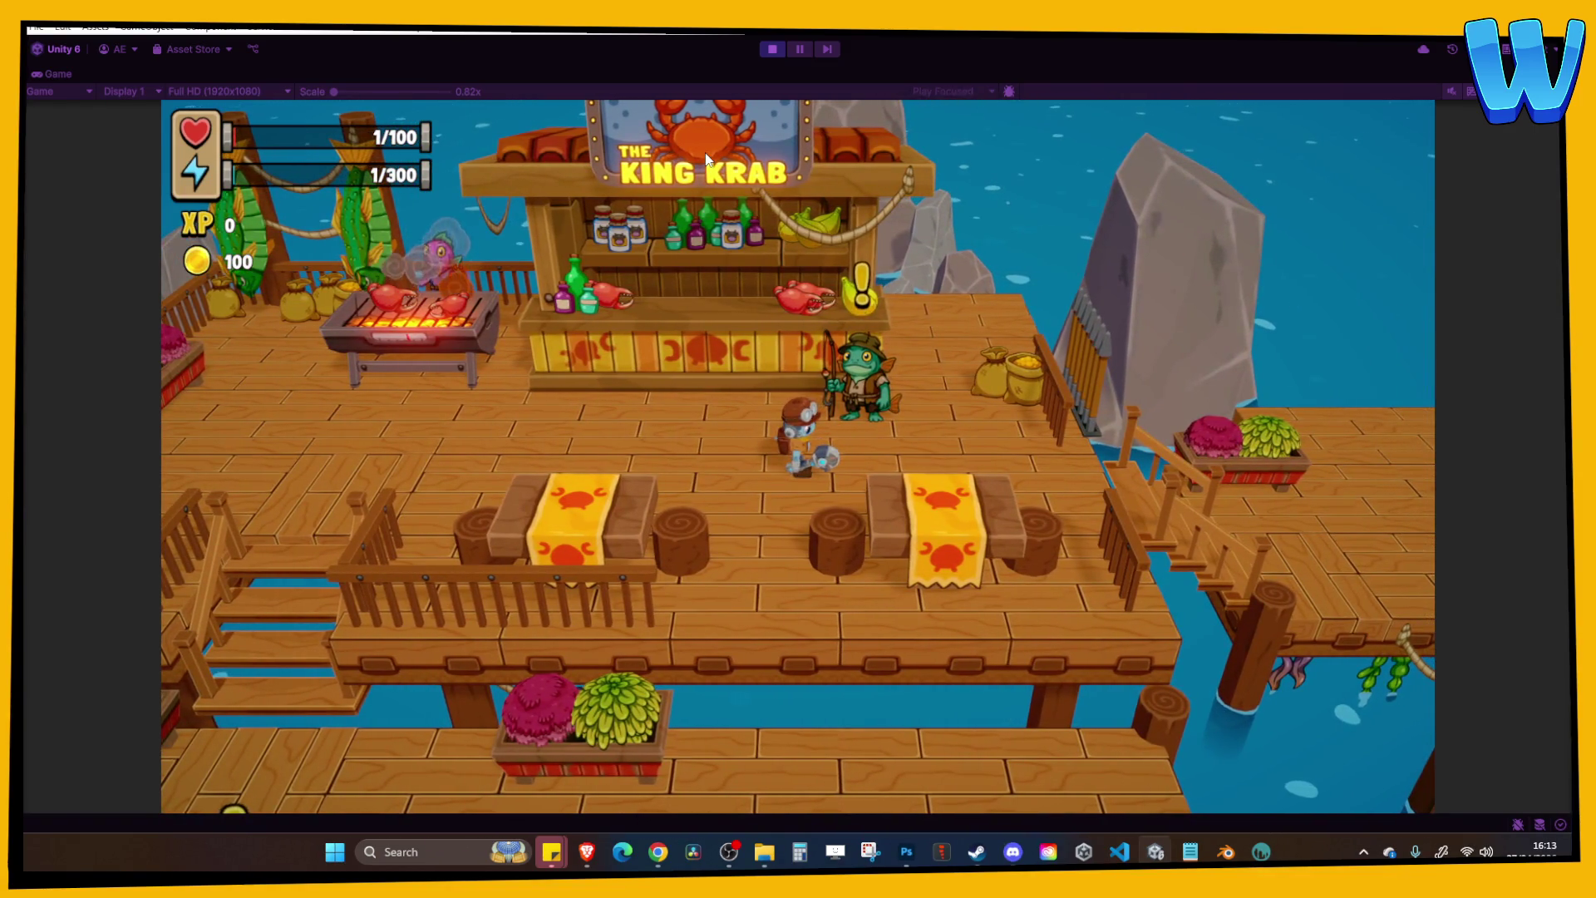
key(d)
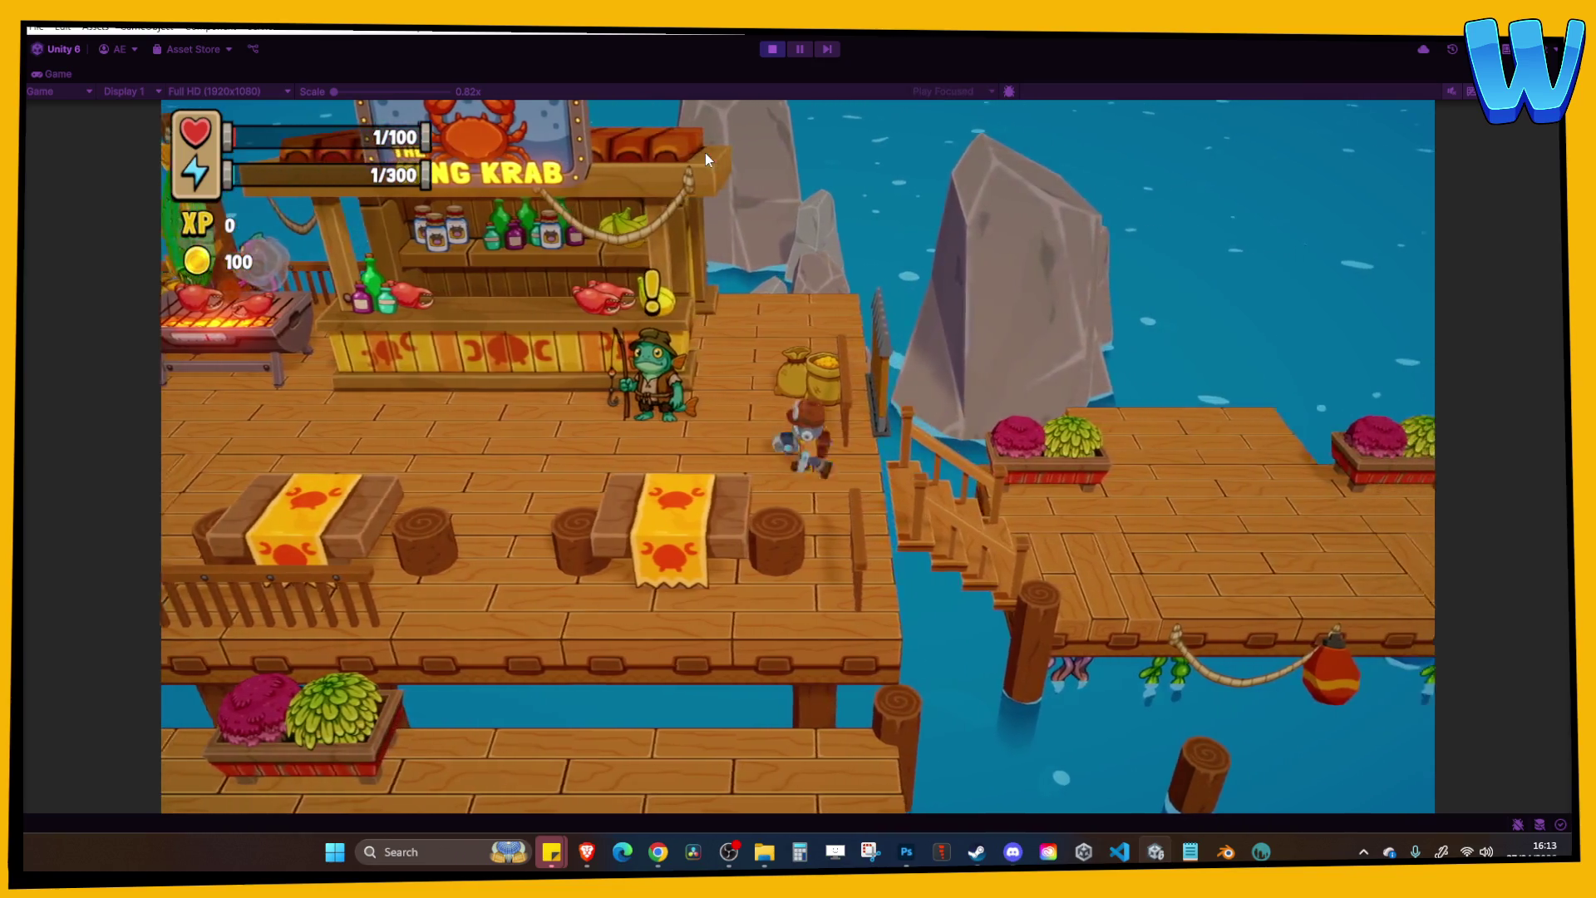
key(a)
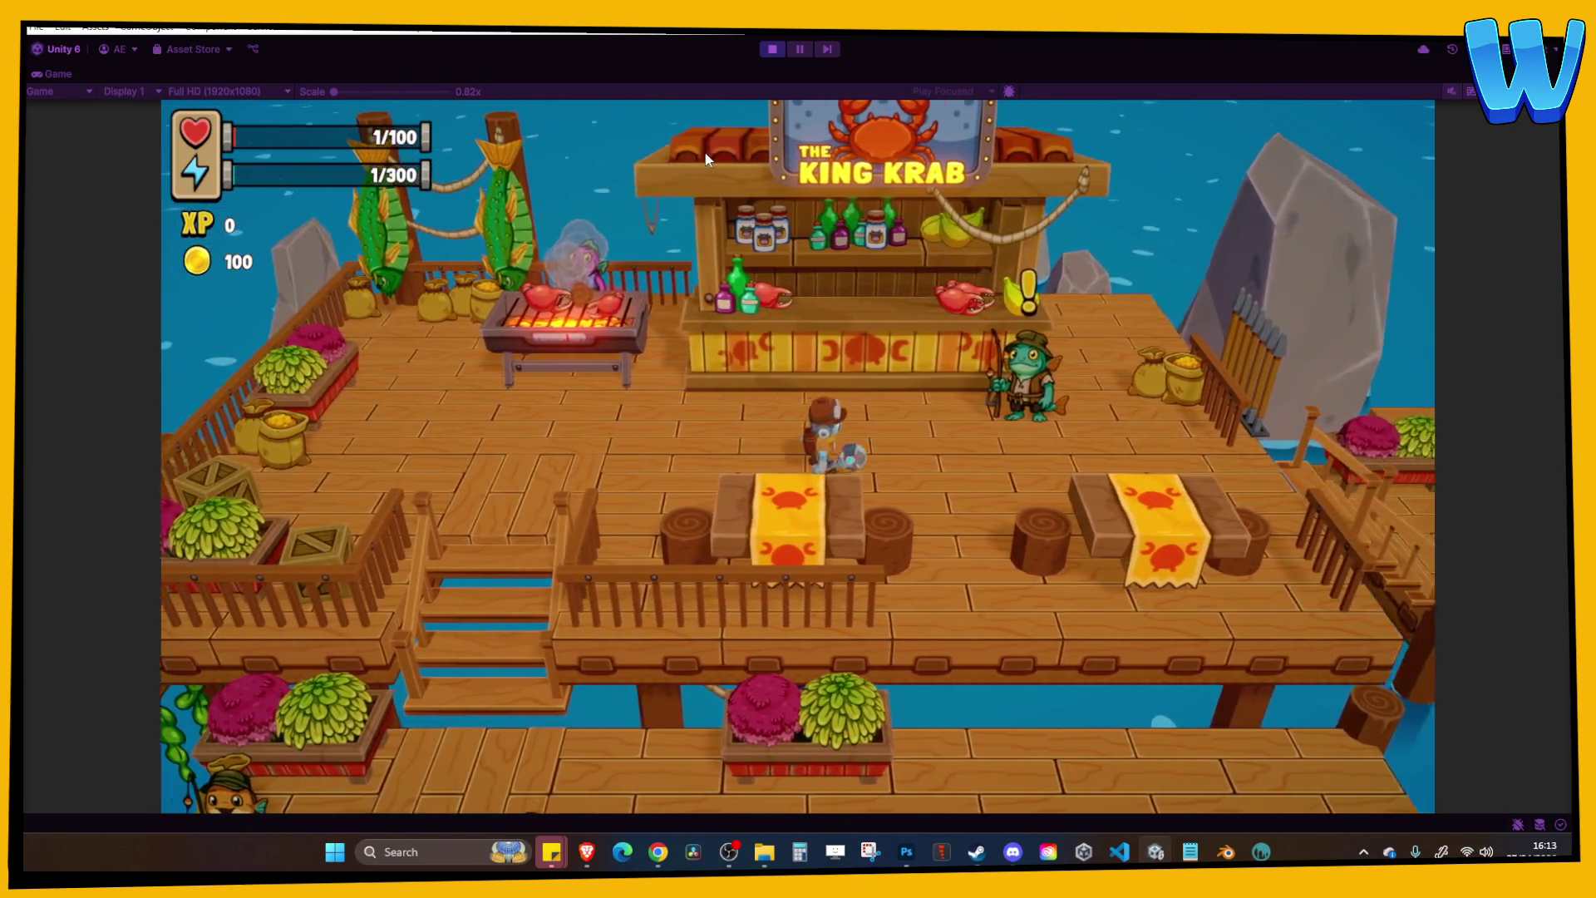
key(d)
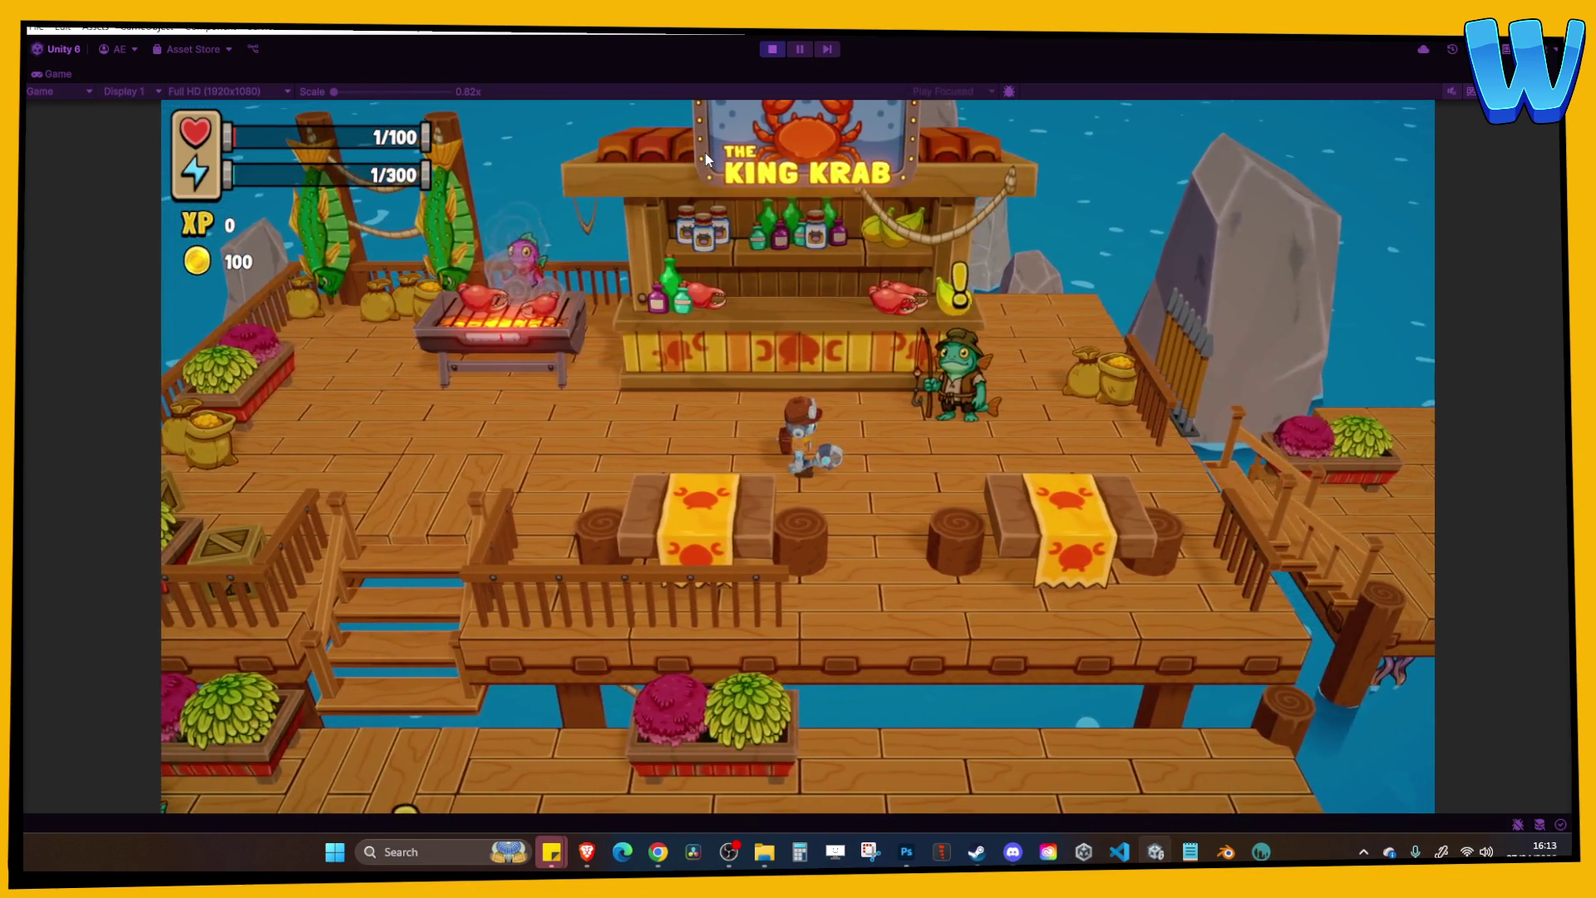
key(a)
key(a)
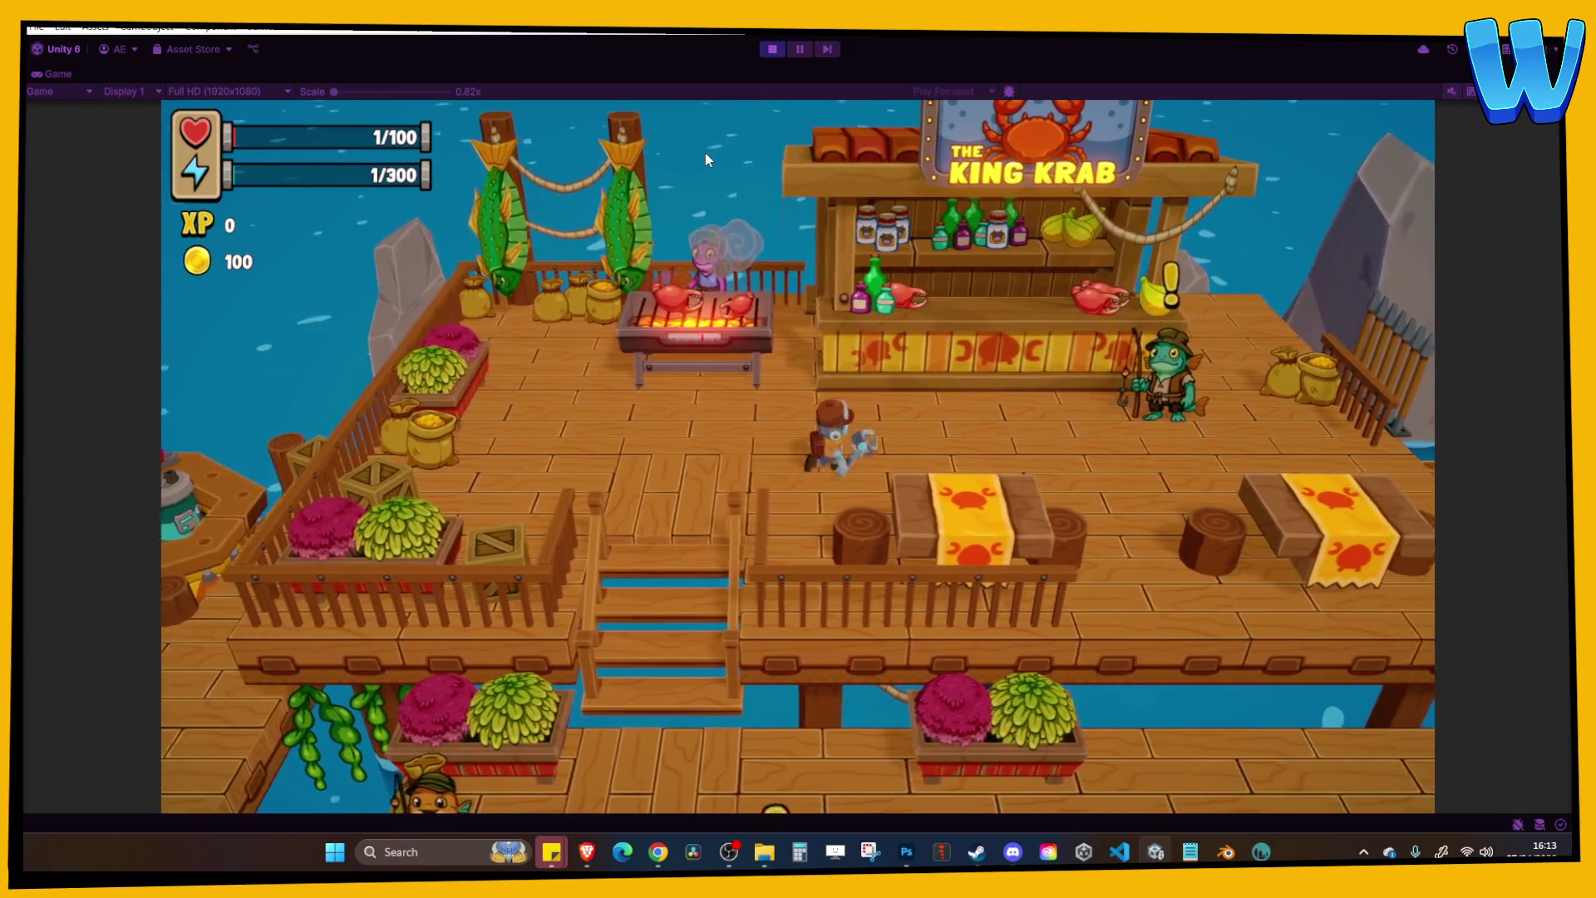
key(a)
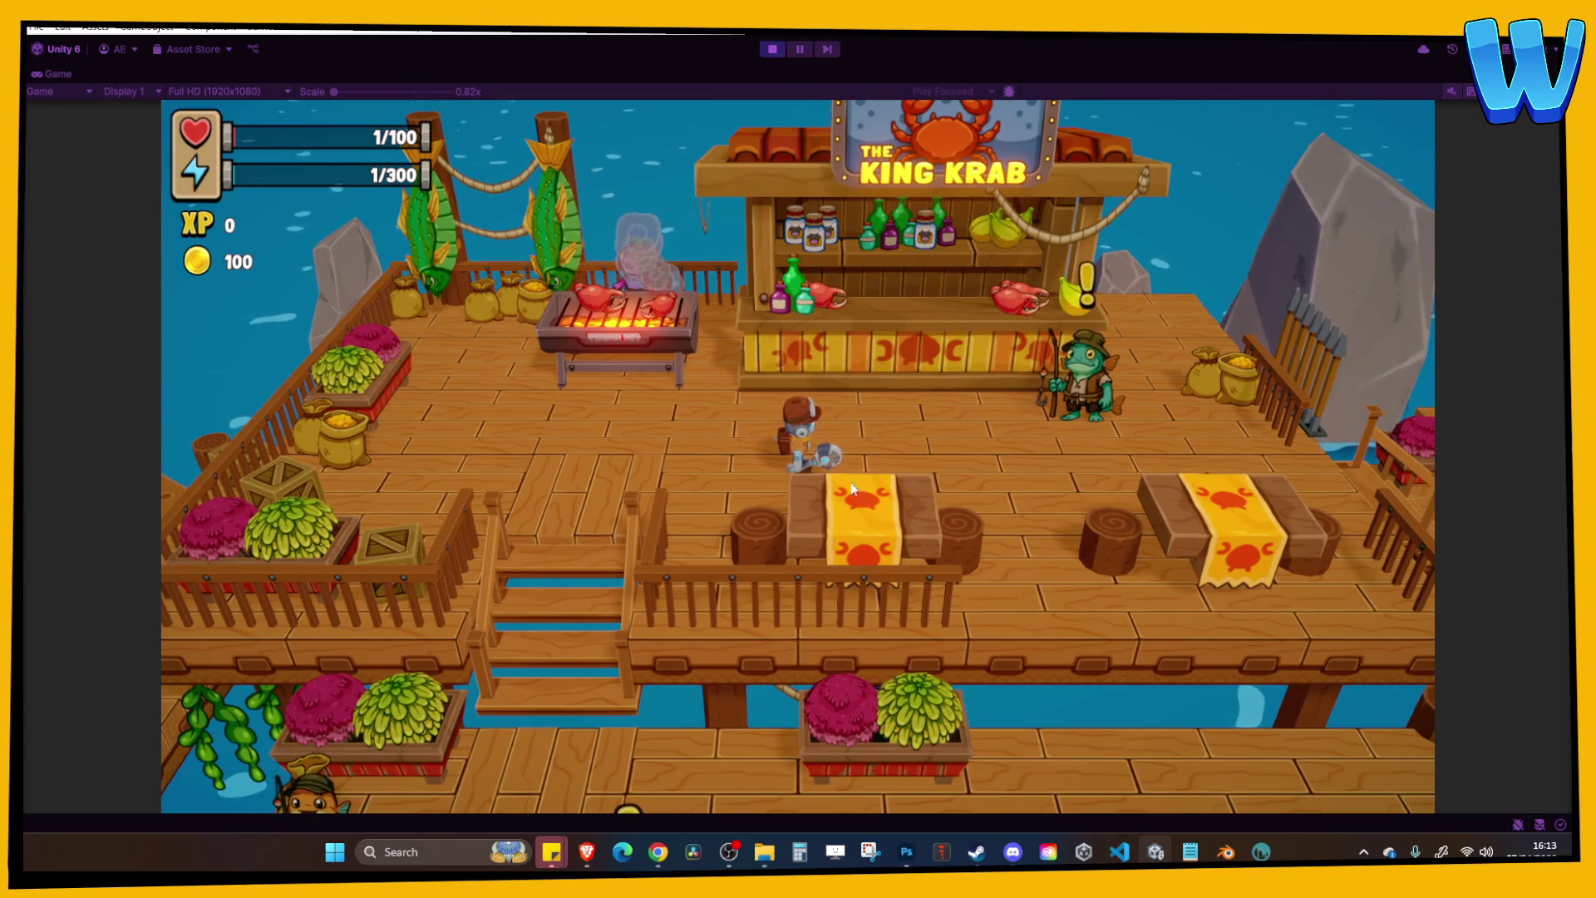
Stop Play mode and select the bottles prop Item (18) with the Move tool.
click(773, 49)
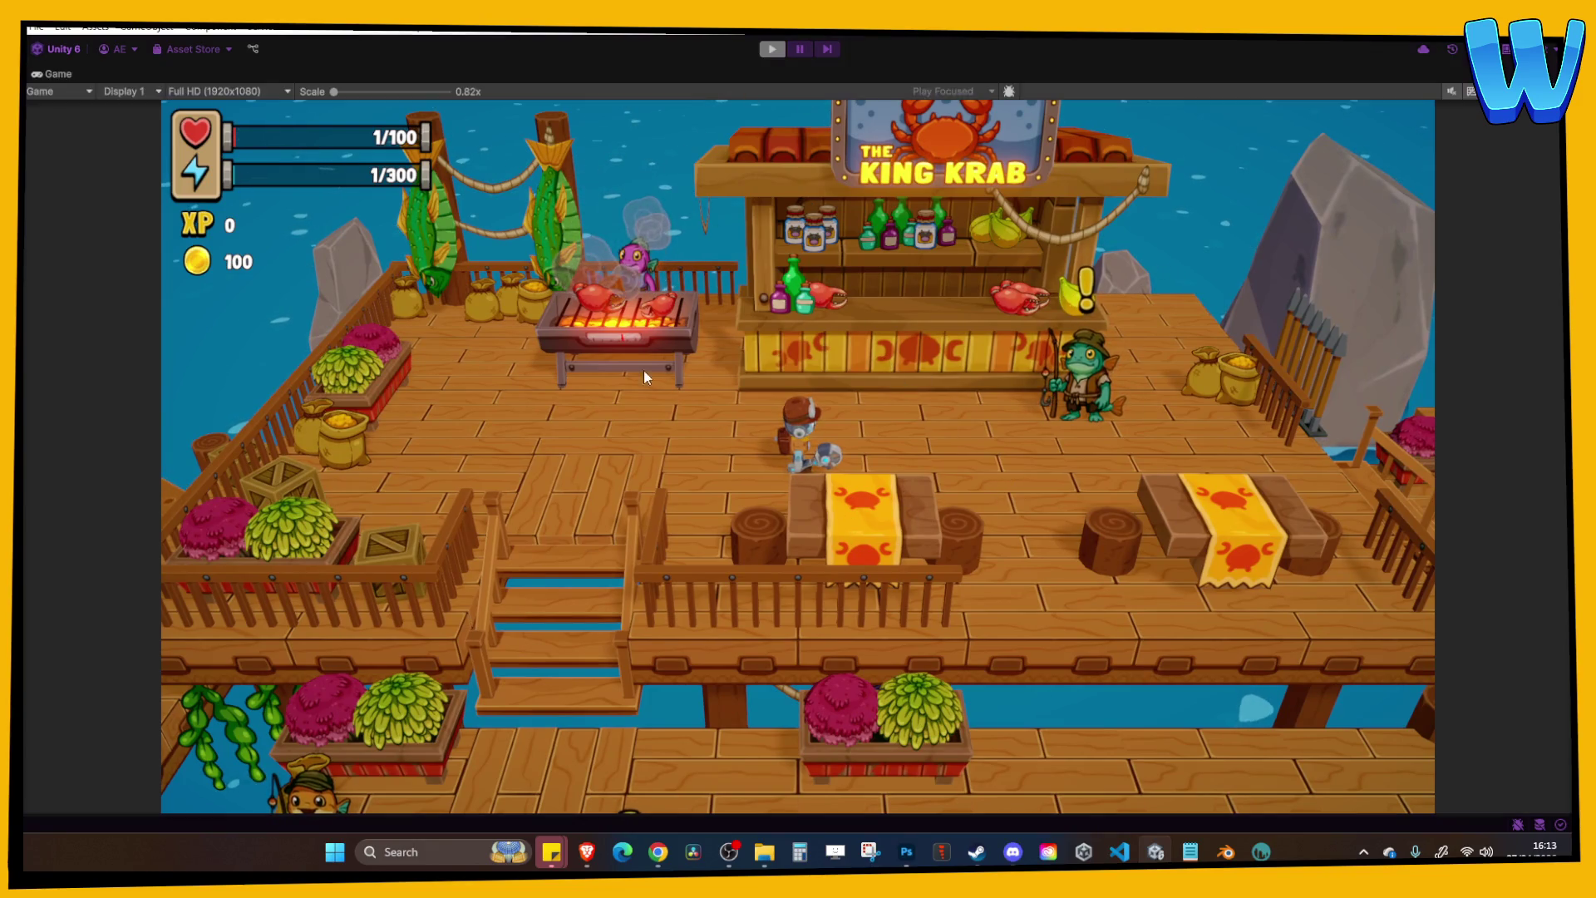
key(w)
click(291, 262)
Move the Item (18) bottles onto the right crab table at -13.09, 5.98, 3.043.
mouse_move(320, 258)
mouse_down()
mouse_move(367, 384)
mouse_move(437, 372)
mouse_move(388, 339)
mouse_up()
key(f)
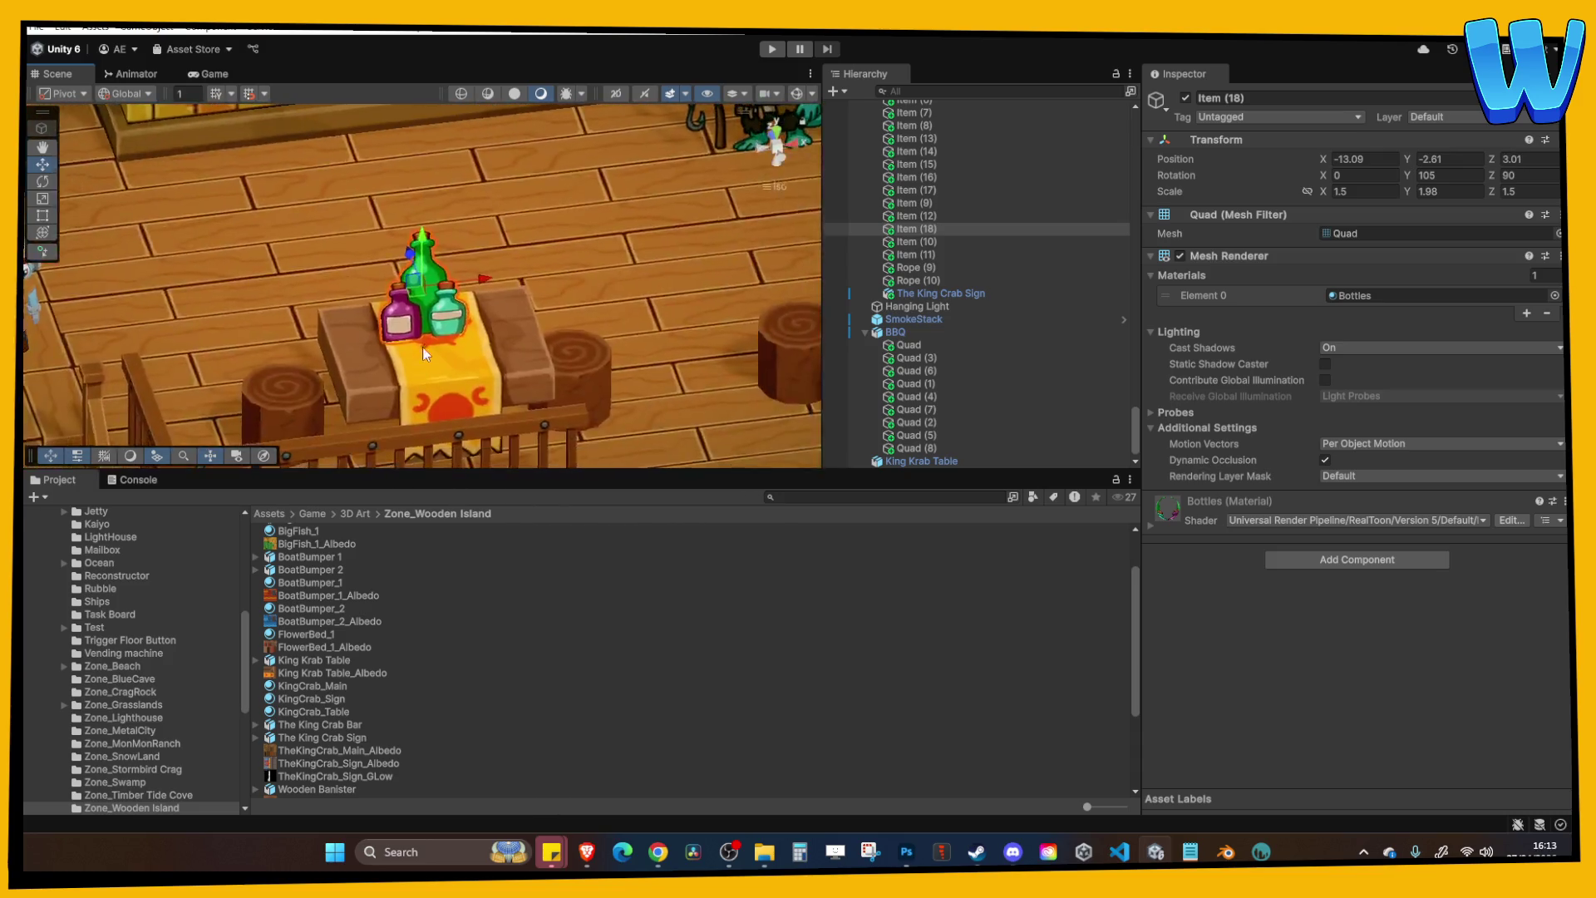
drag(405, 274, 626, 273)
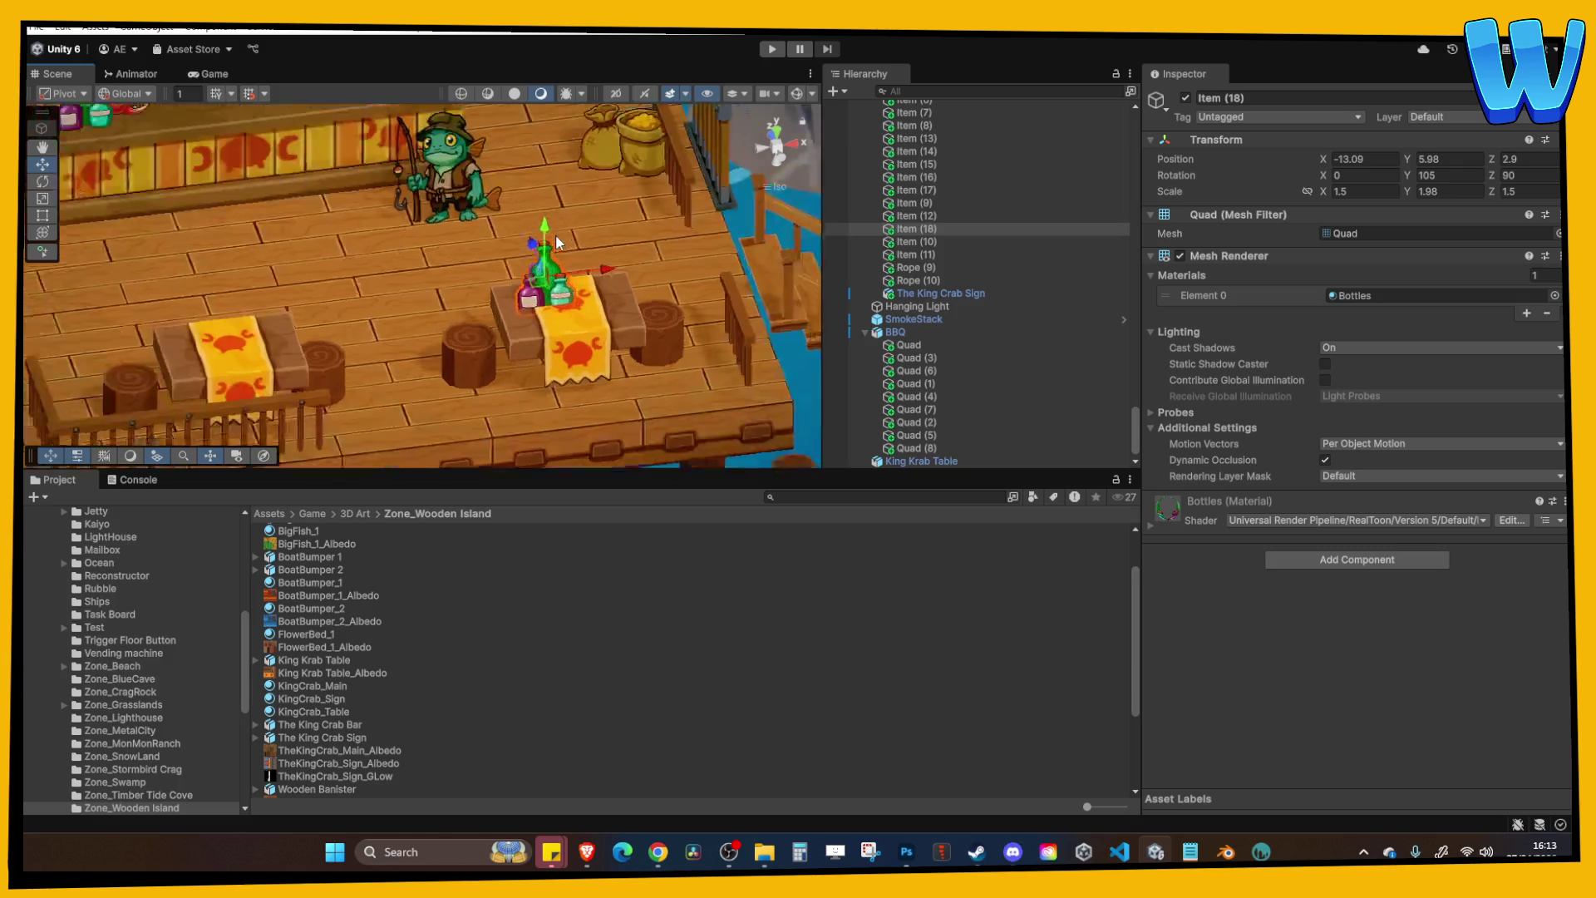
key(f)
drag(424, 233, 427, 231)
scroll(475, 247, down, 3)
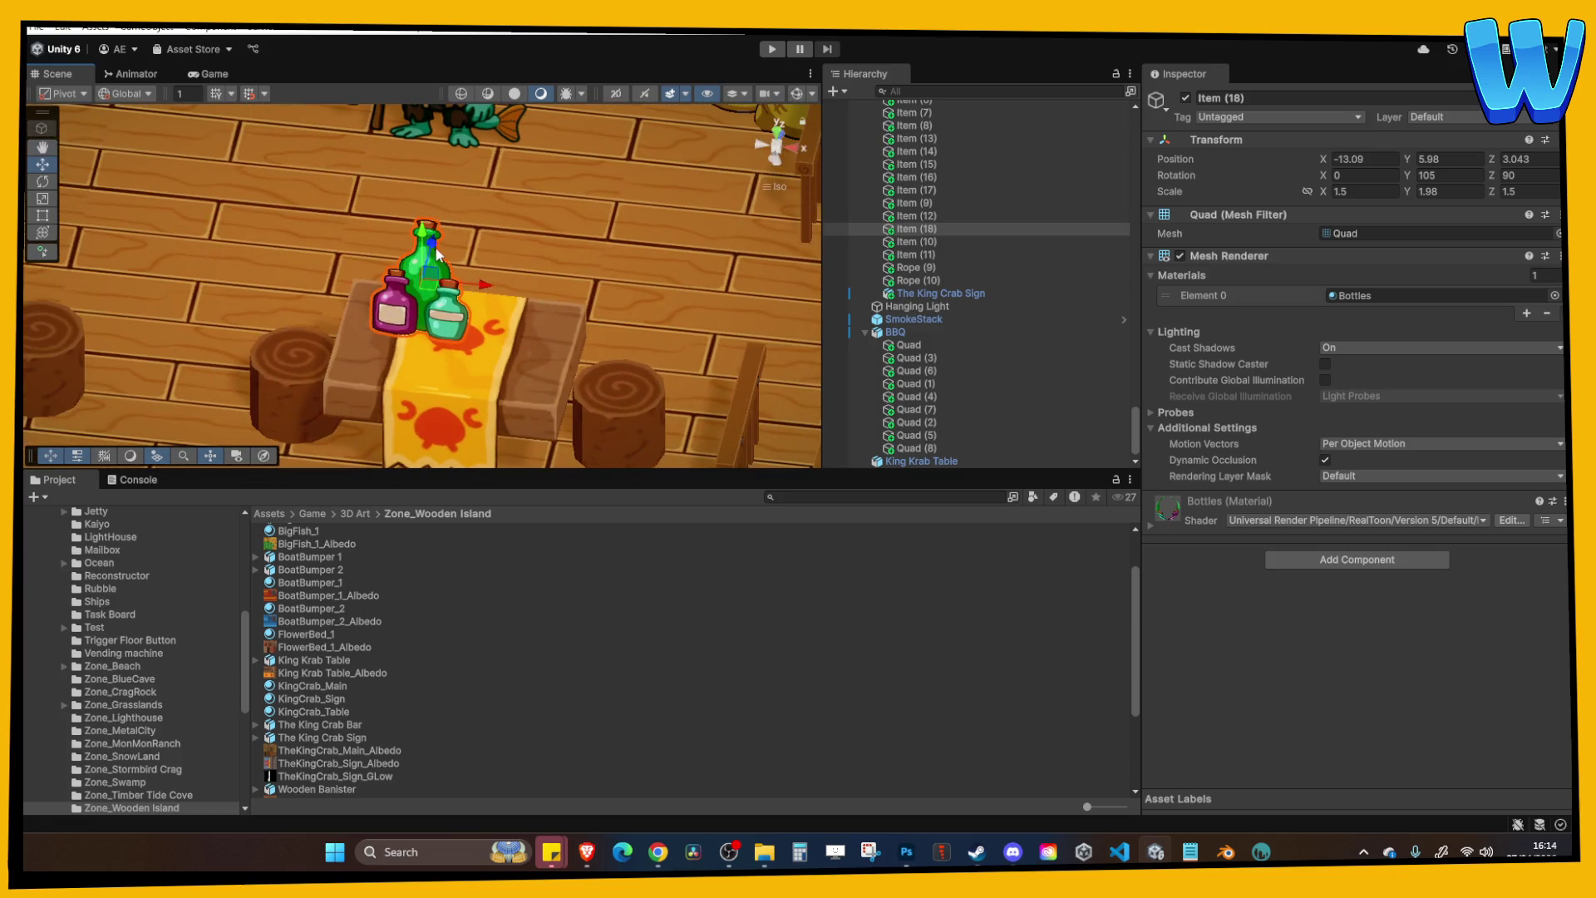
click(464, 242)
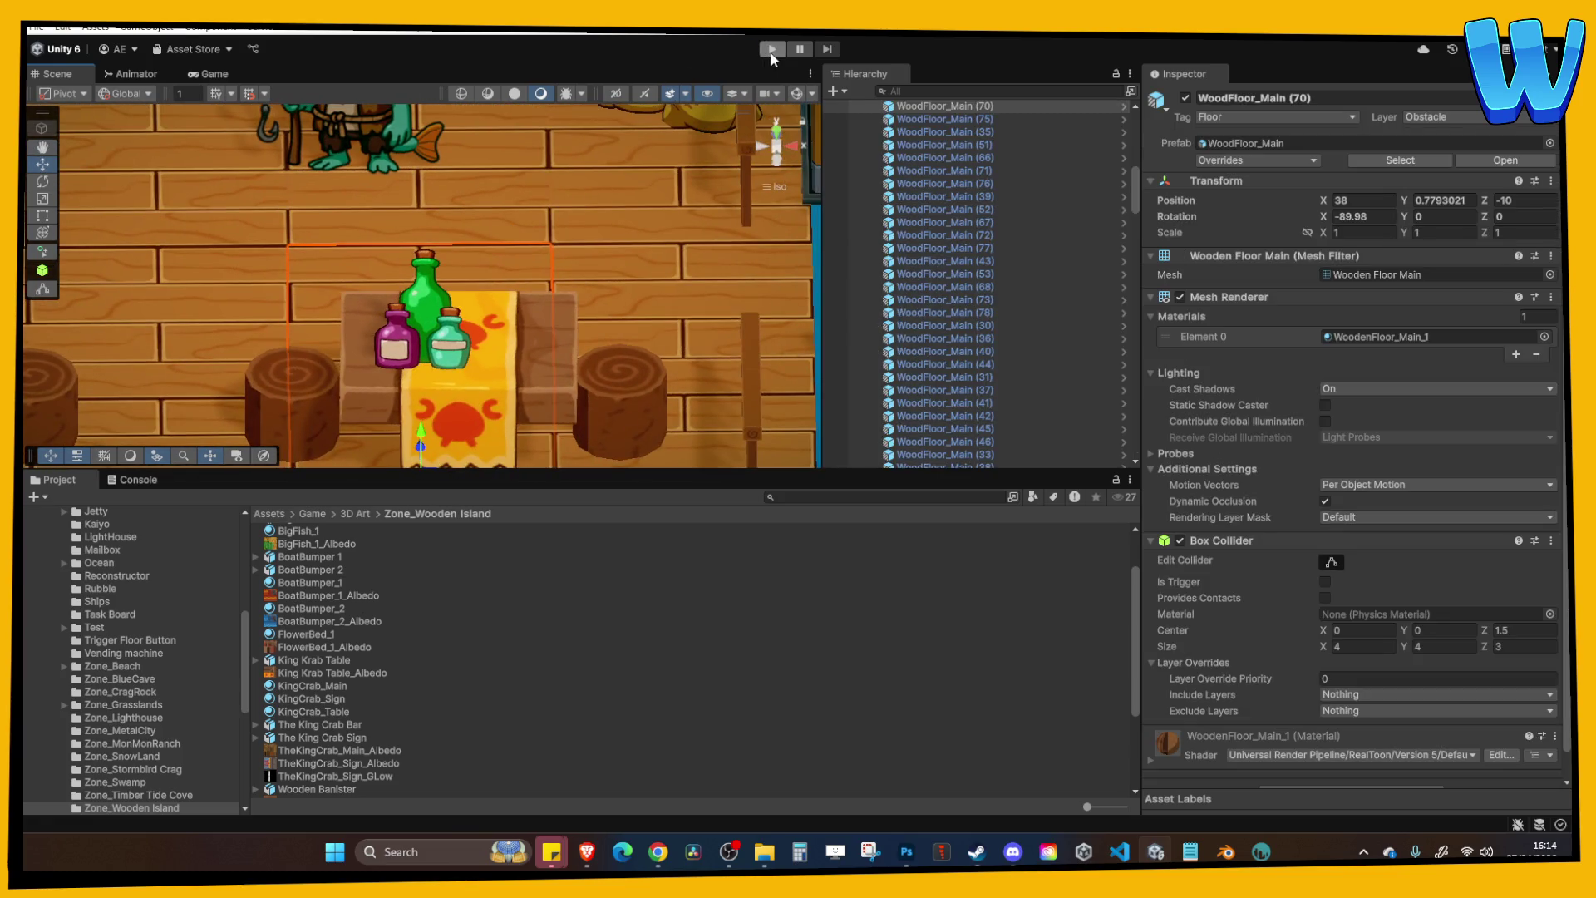
Restart the game and maximize the Game view.
click(208, 73)
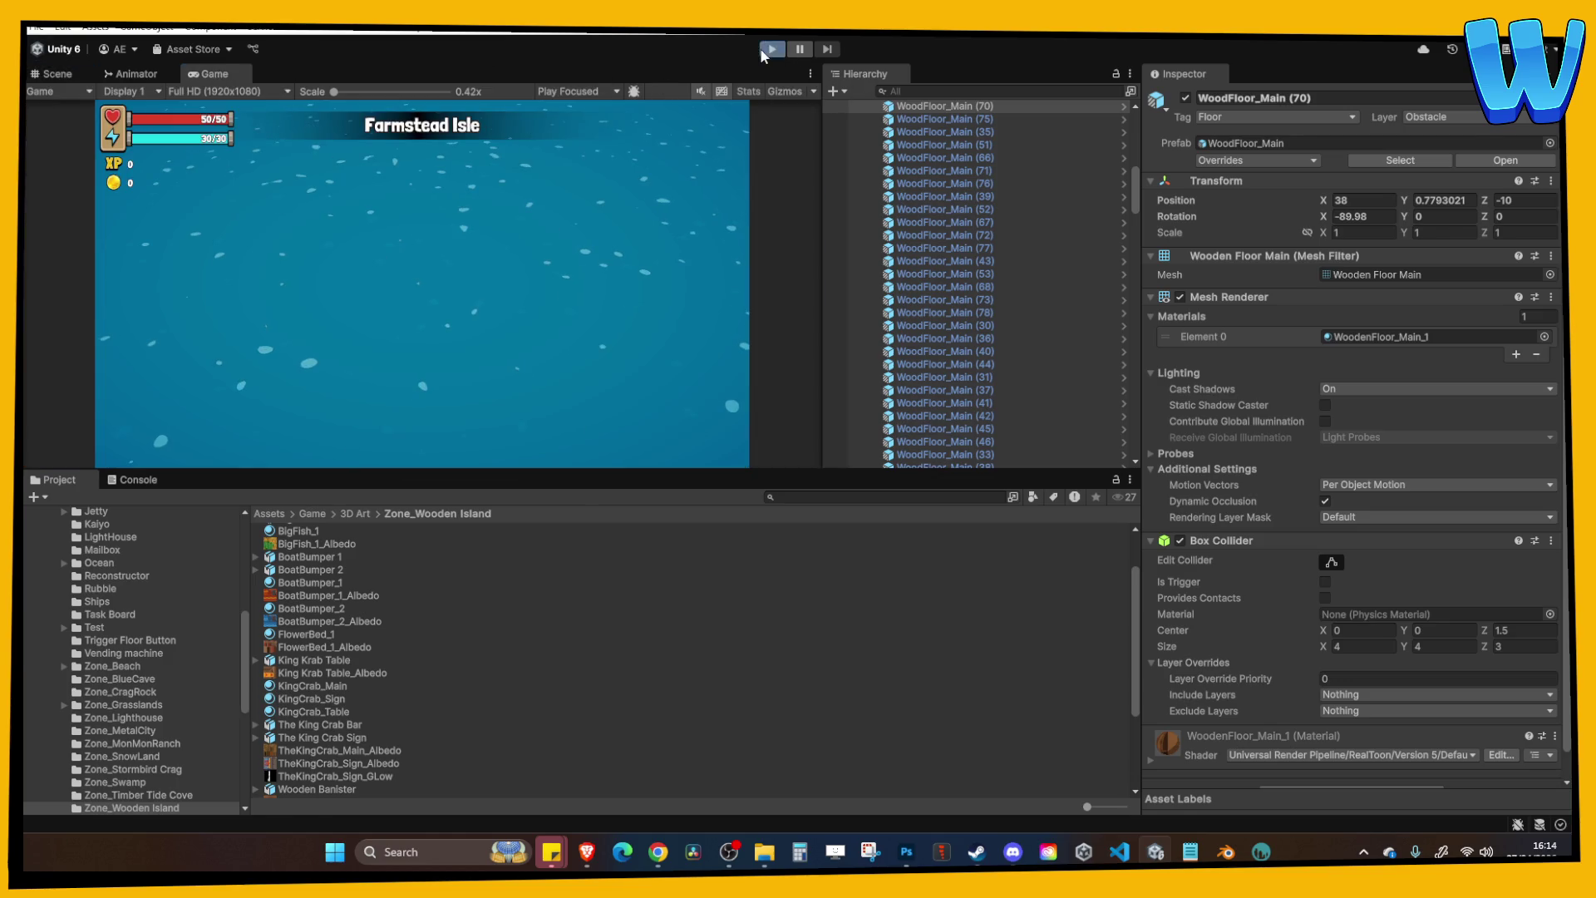
click(762, 52)
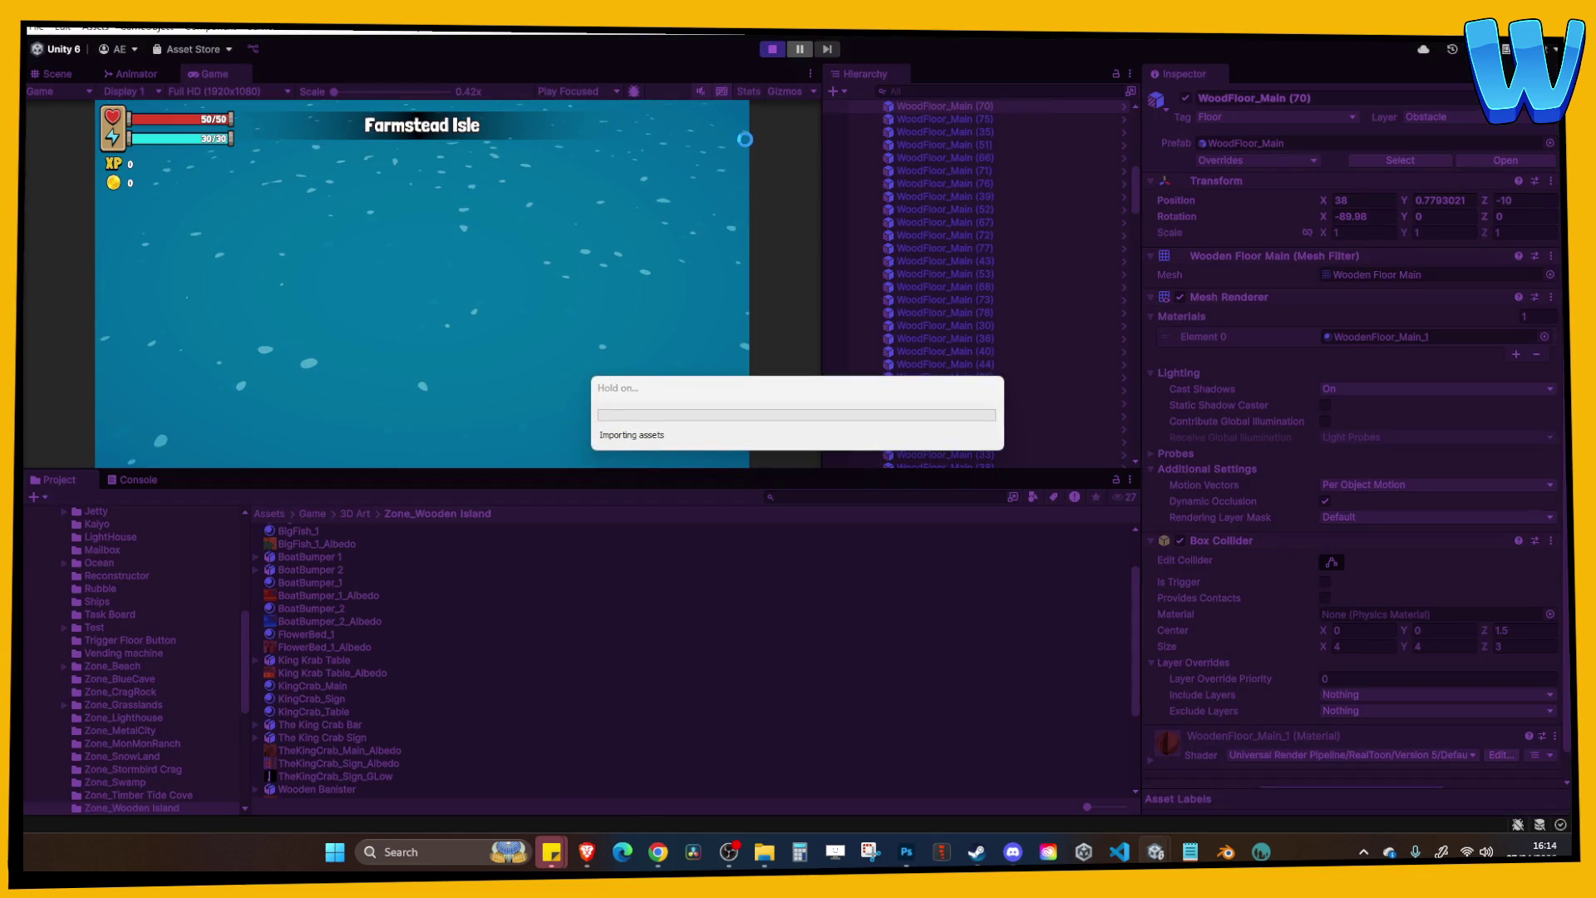
click(812, 73)
click(831, 133)
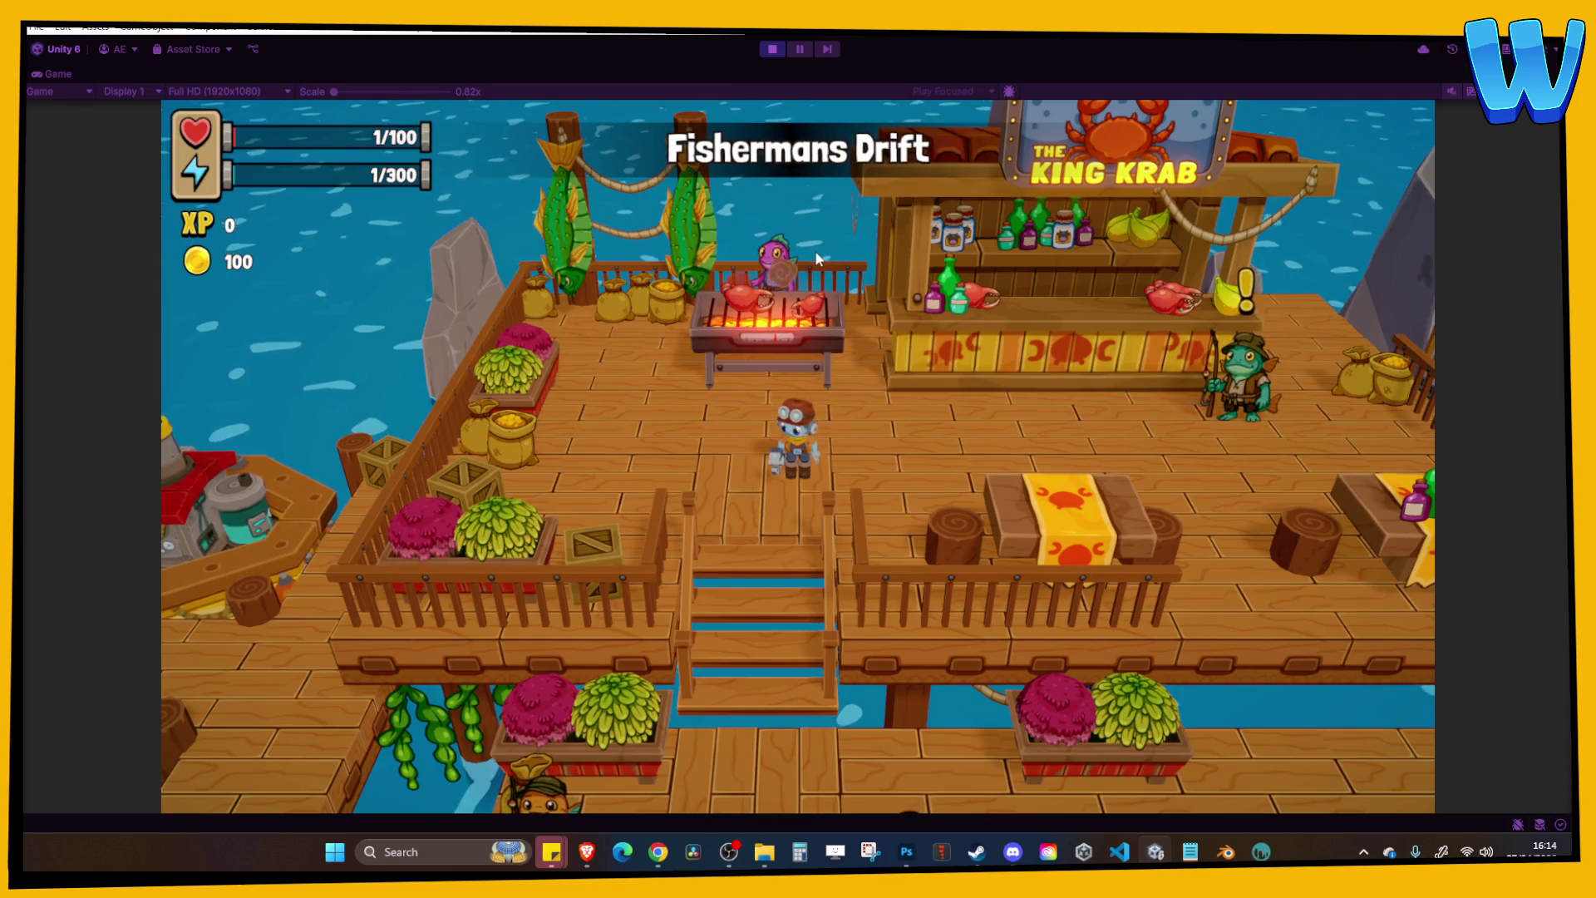
Walk the character around the King Krab counter and tables, then down to the lower dock.
key(d)
key(d)
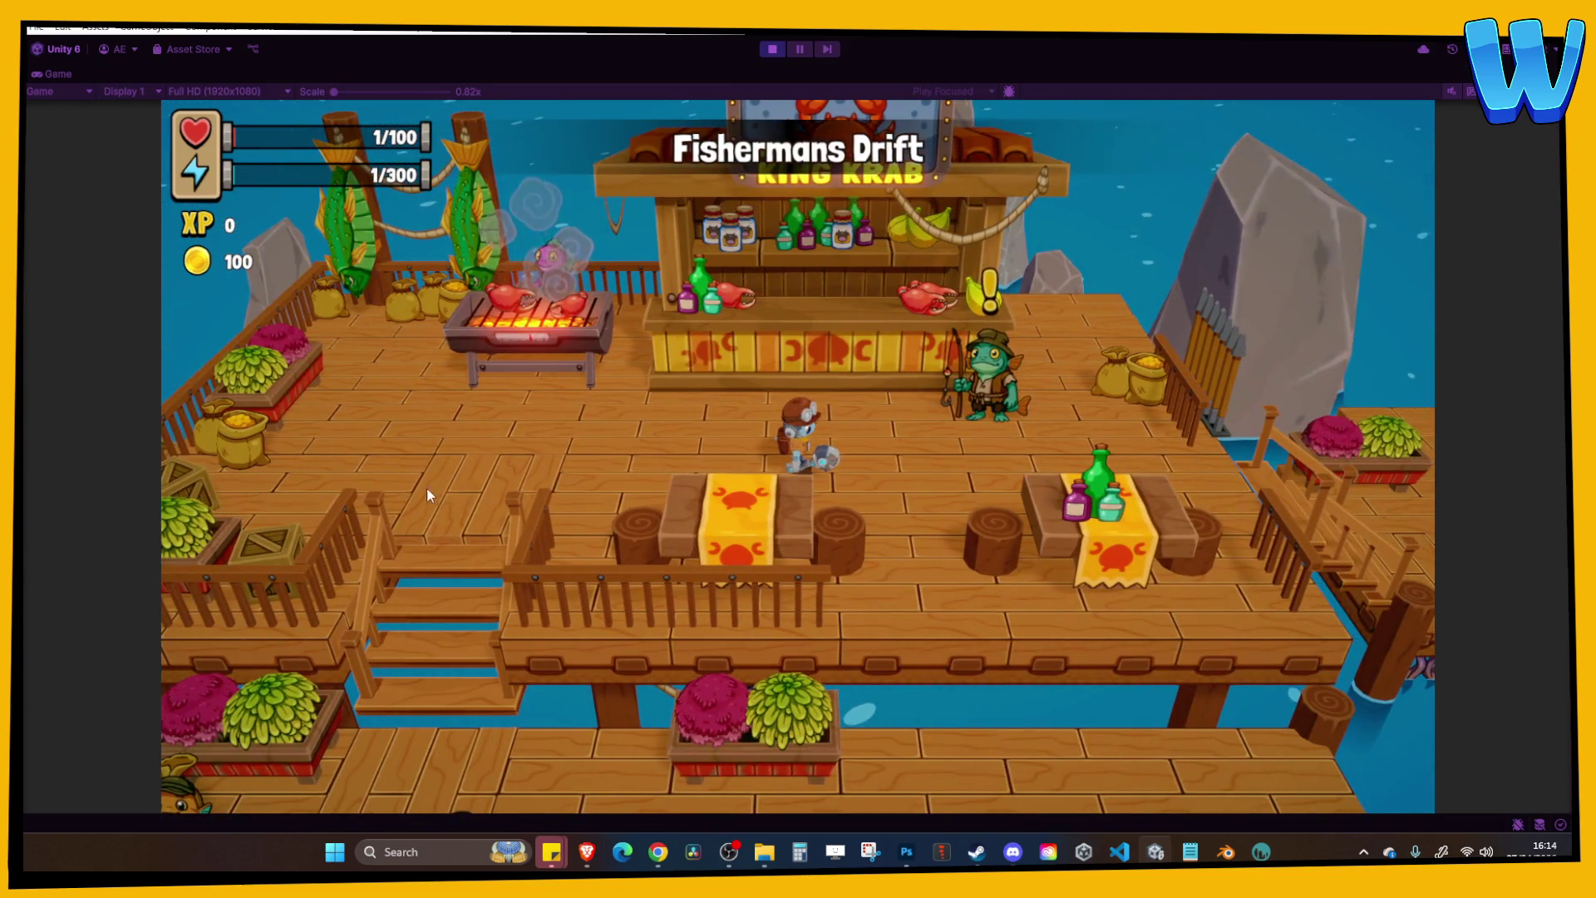
key(w)
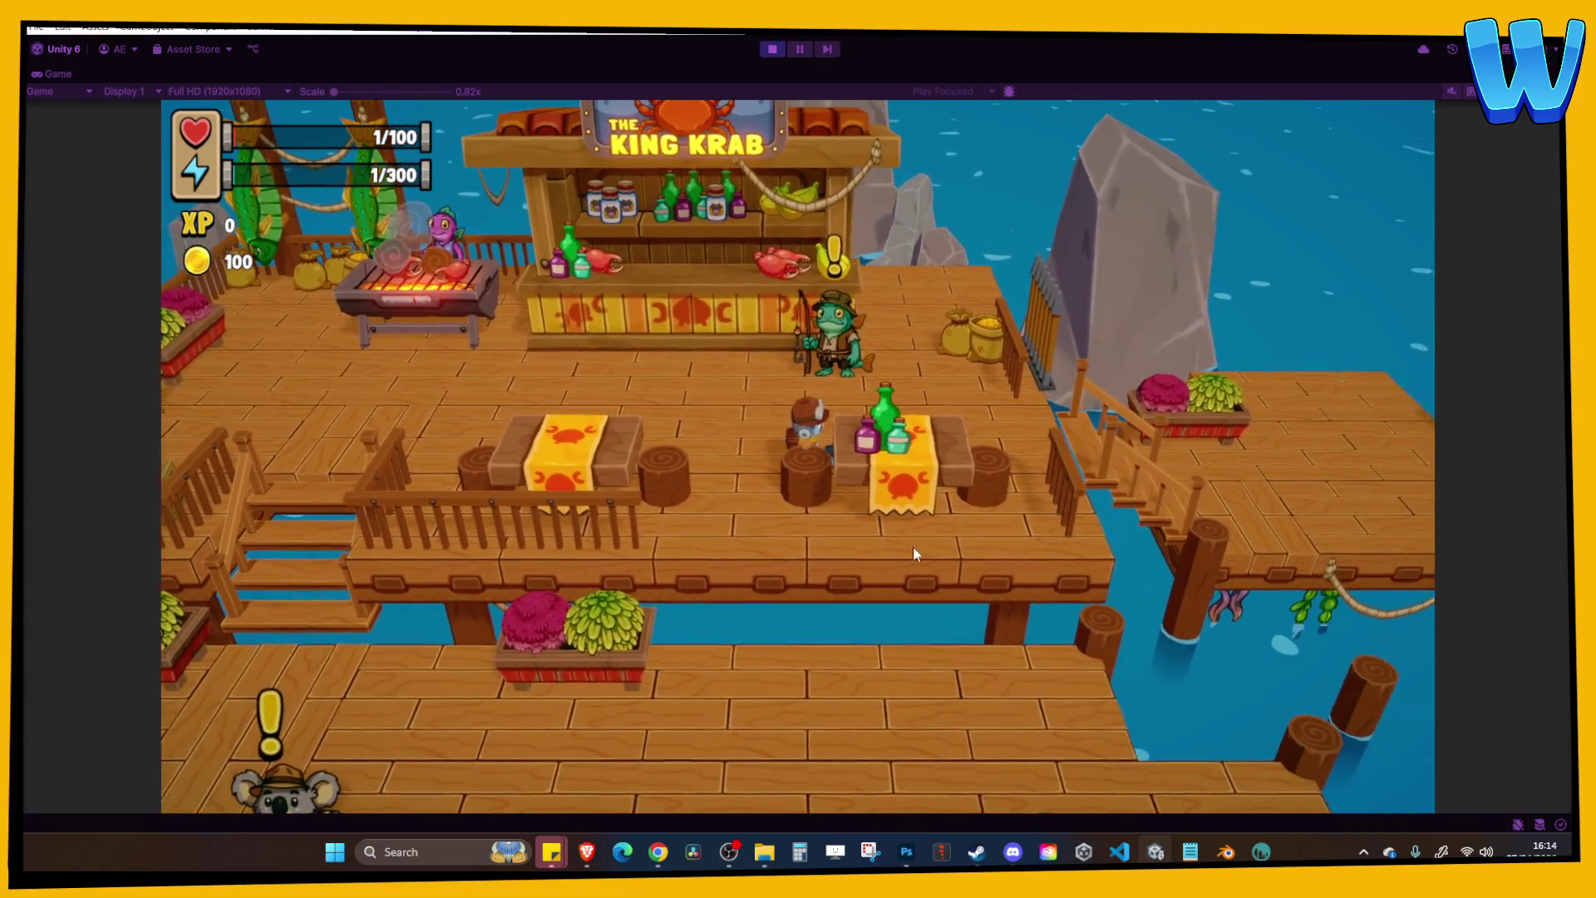
key(a)
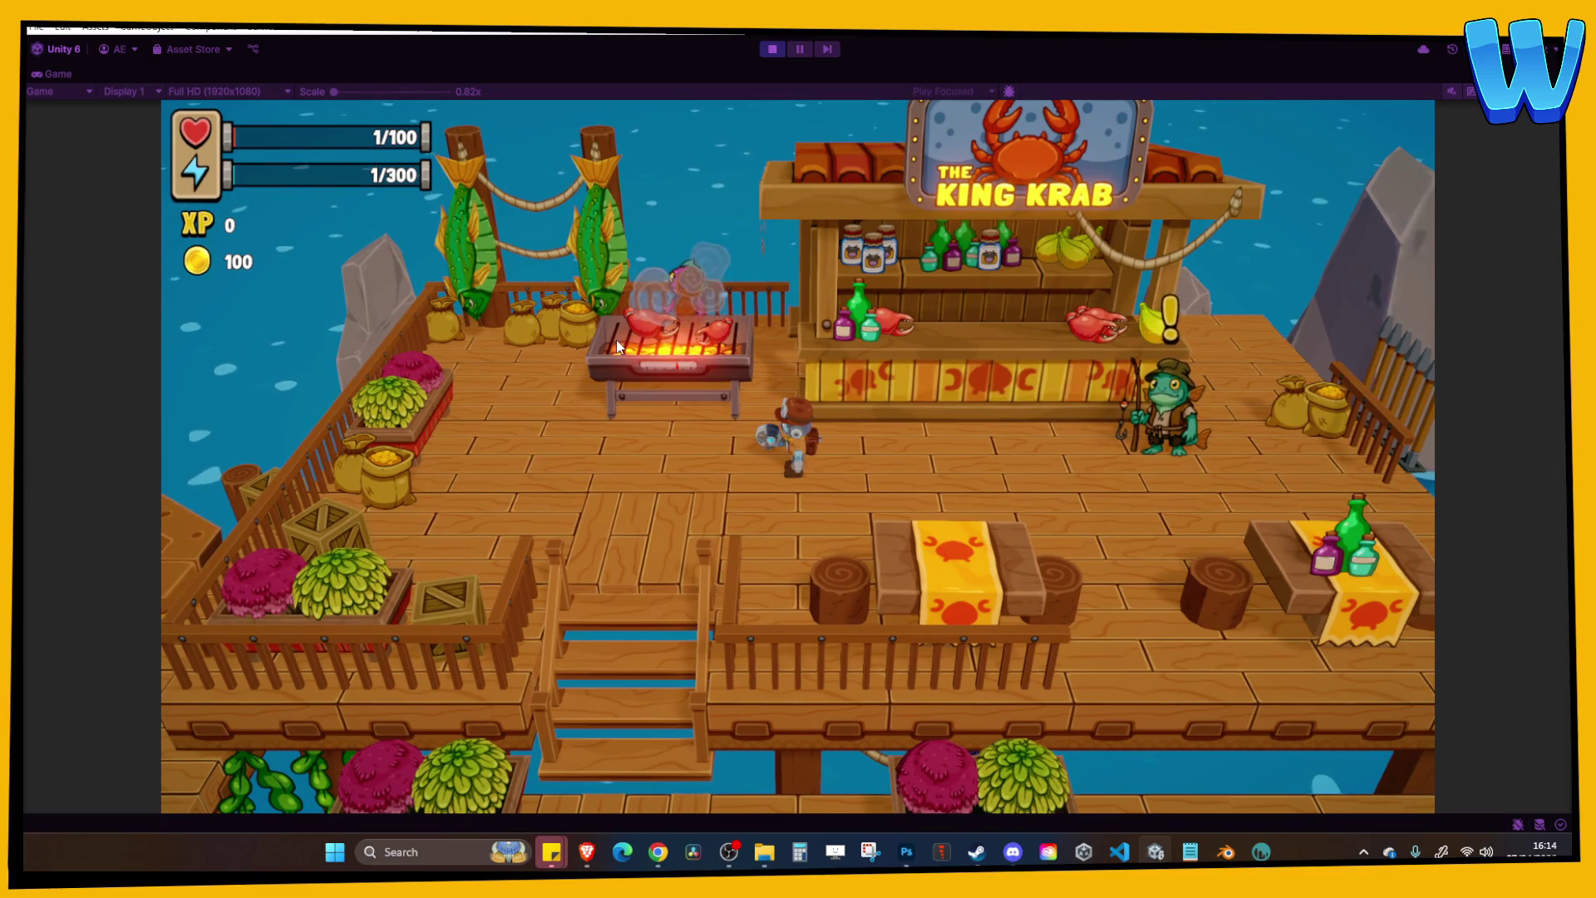
key(s)
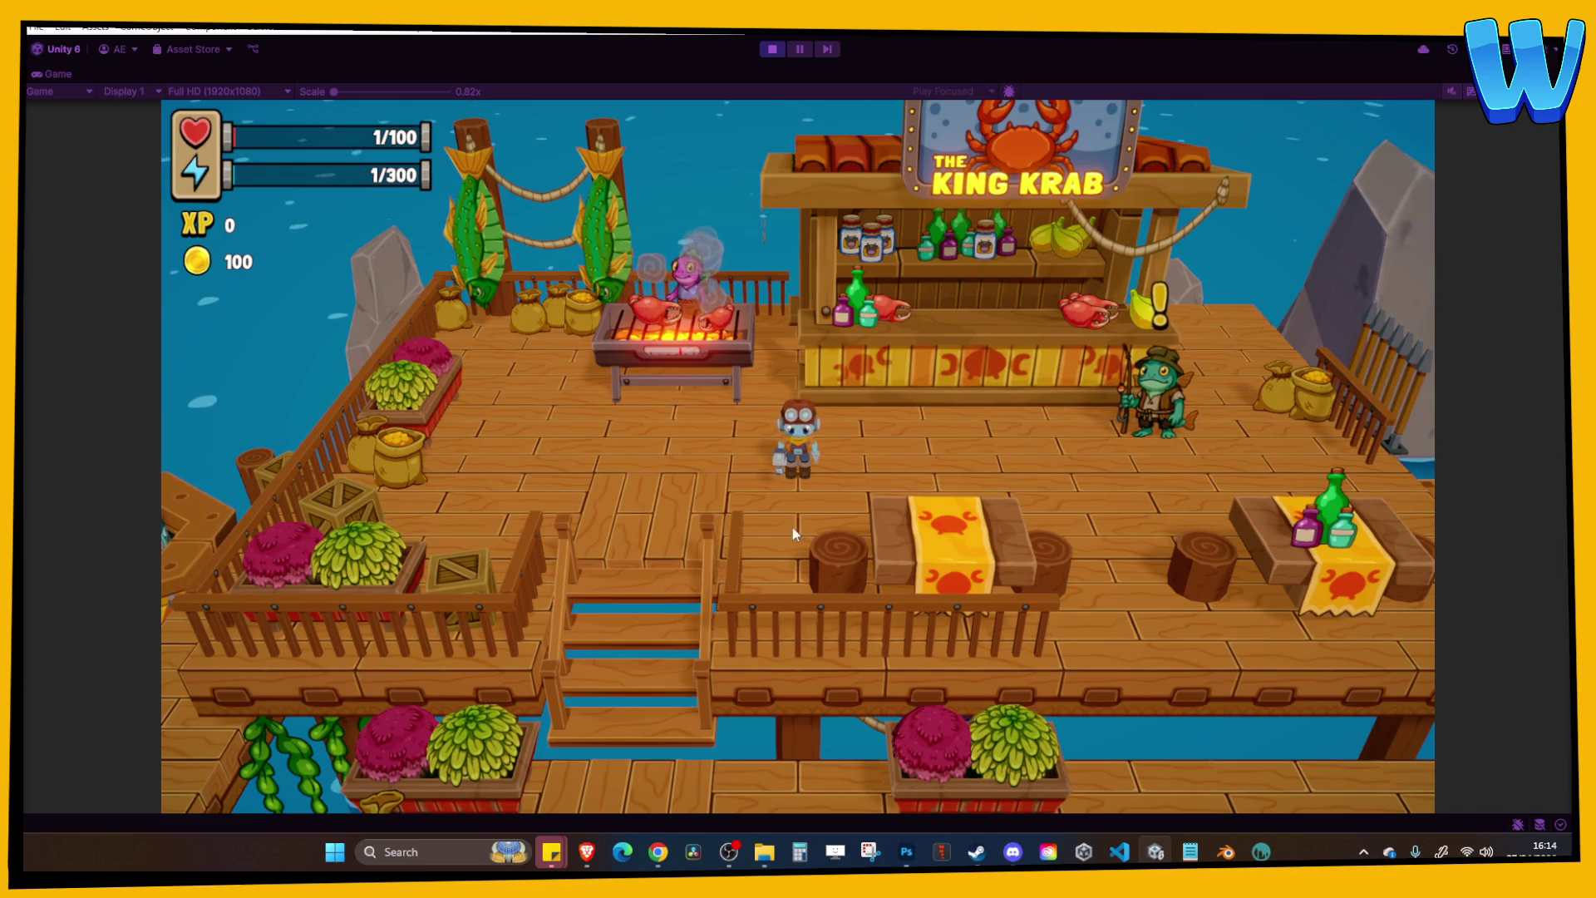
key(d)
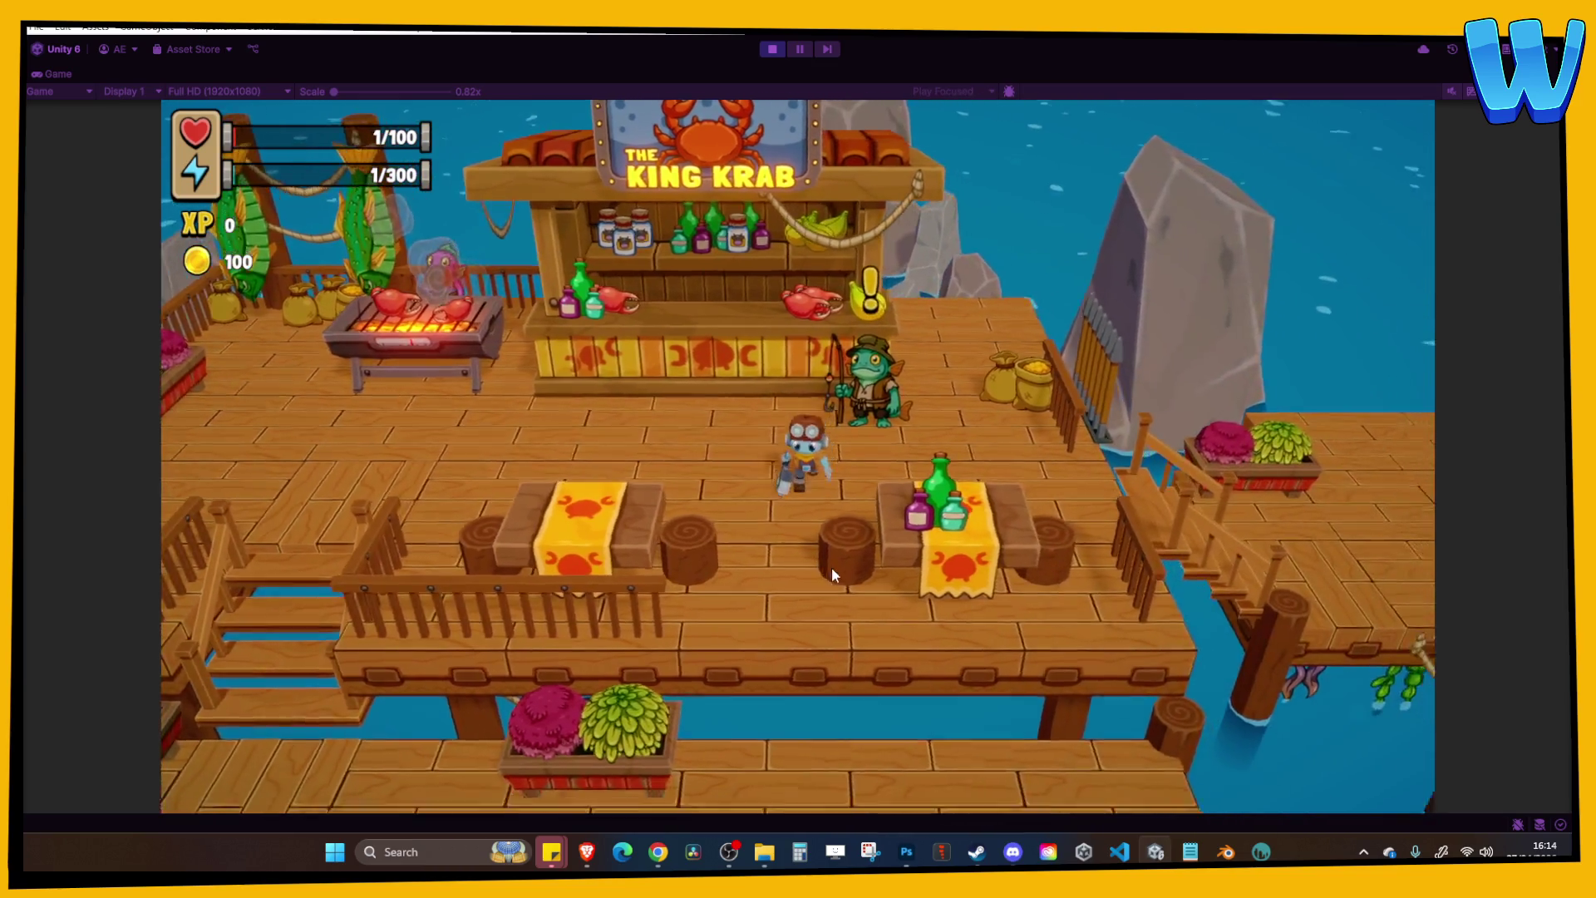
key(s)
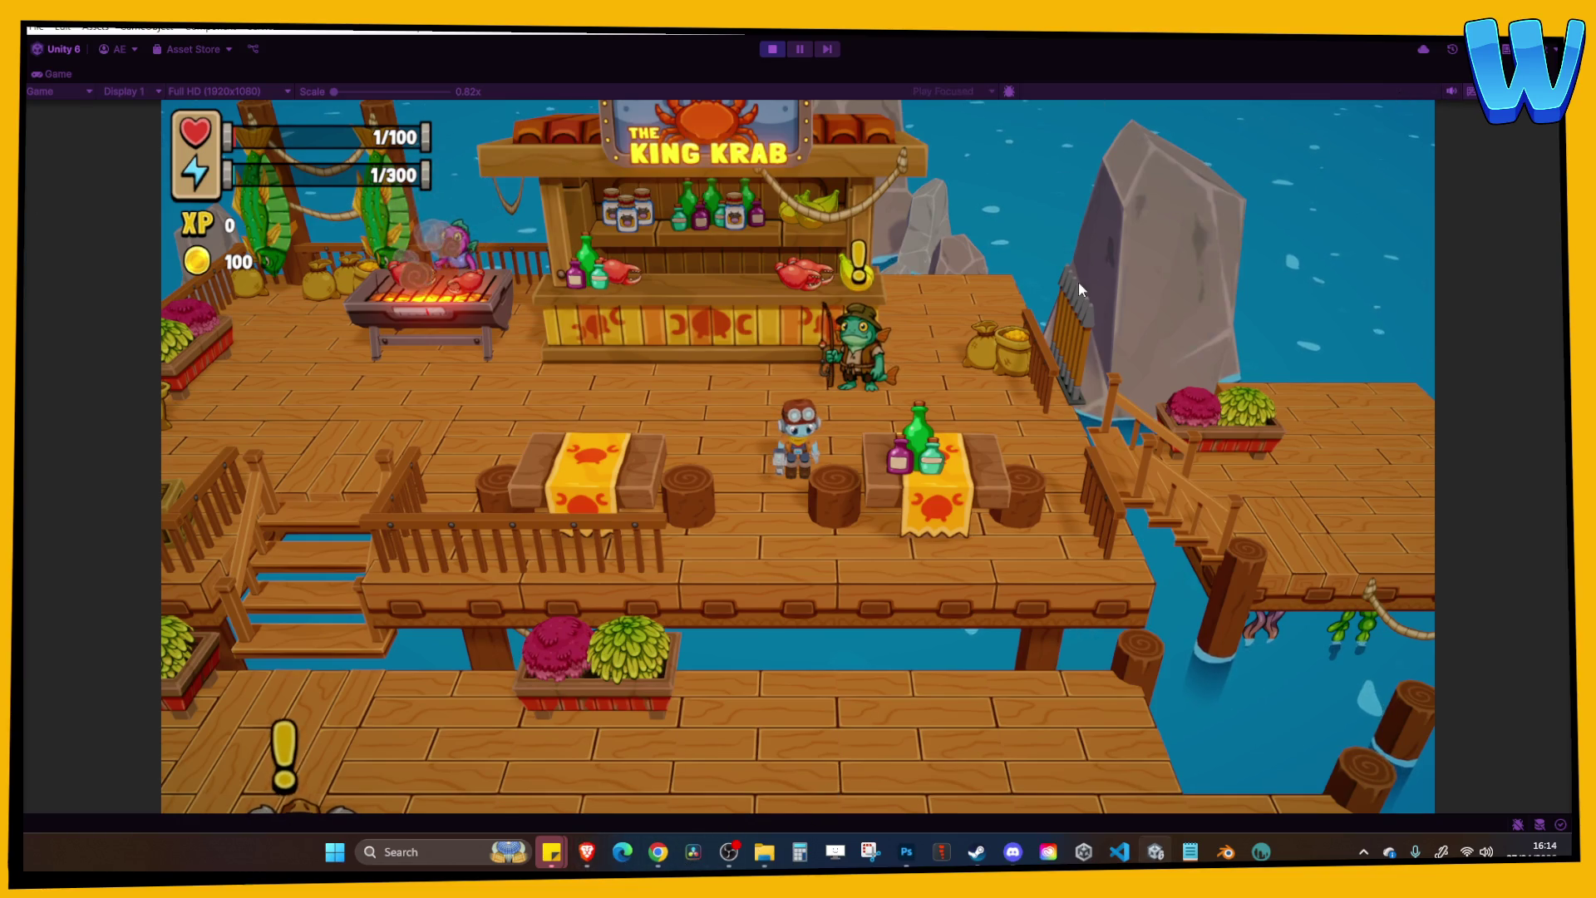
key(w)
key(a)
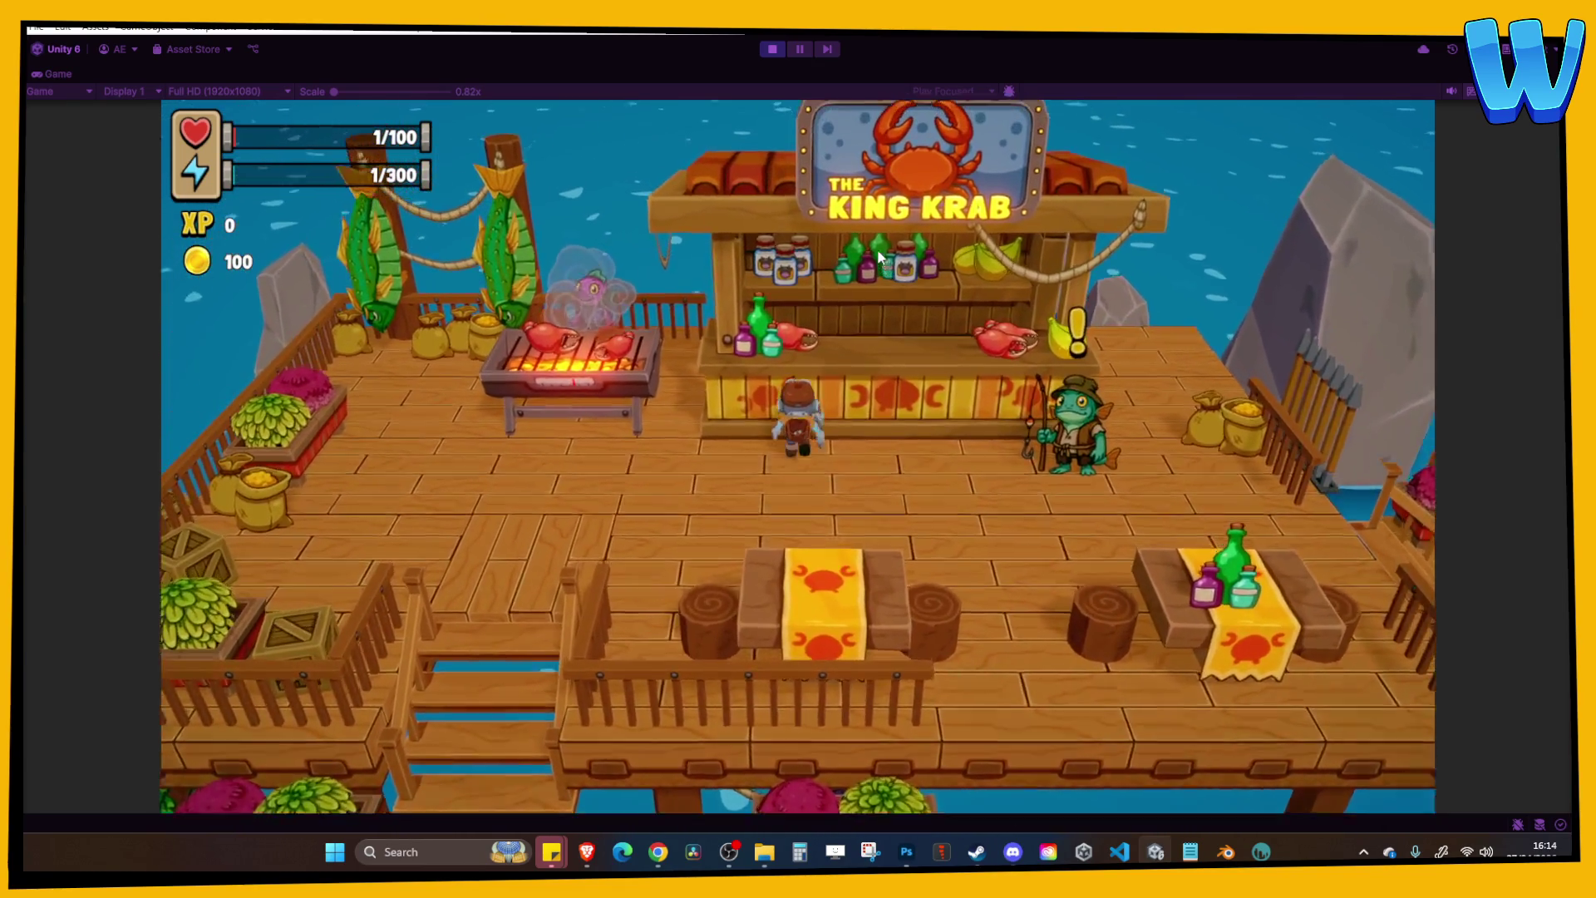
key(s)
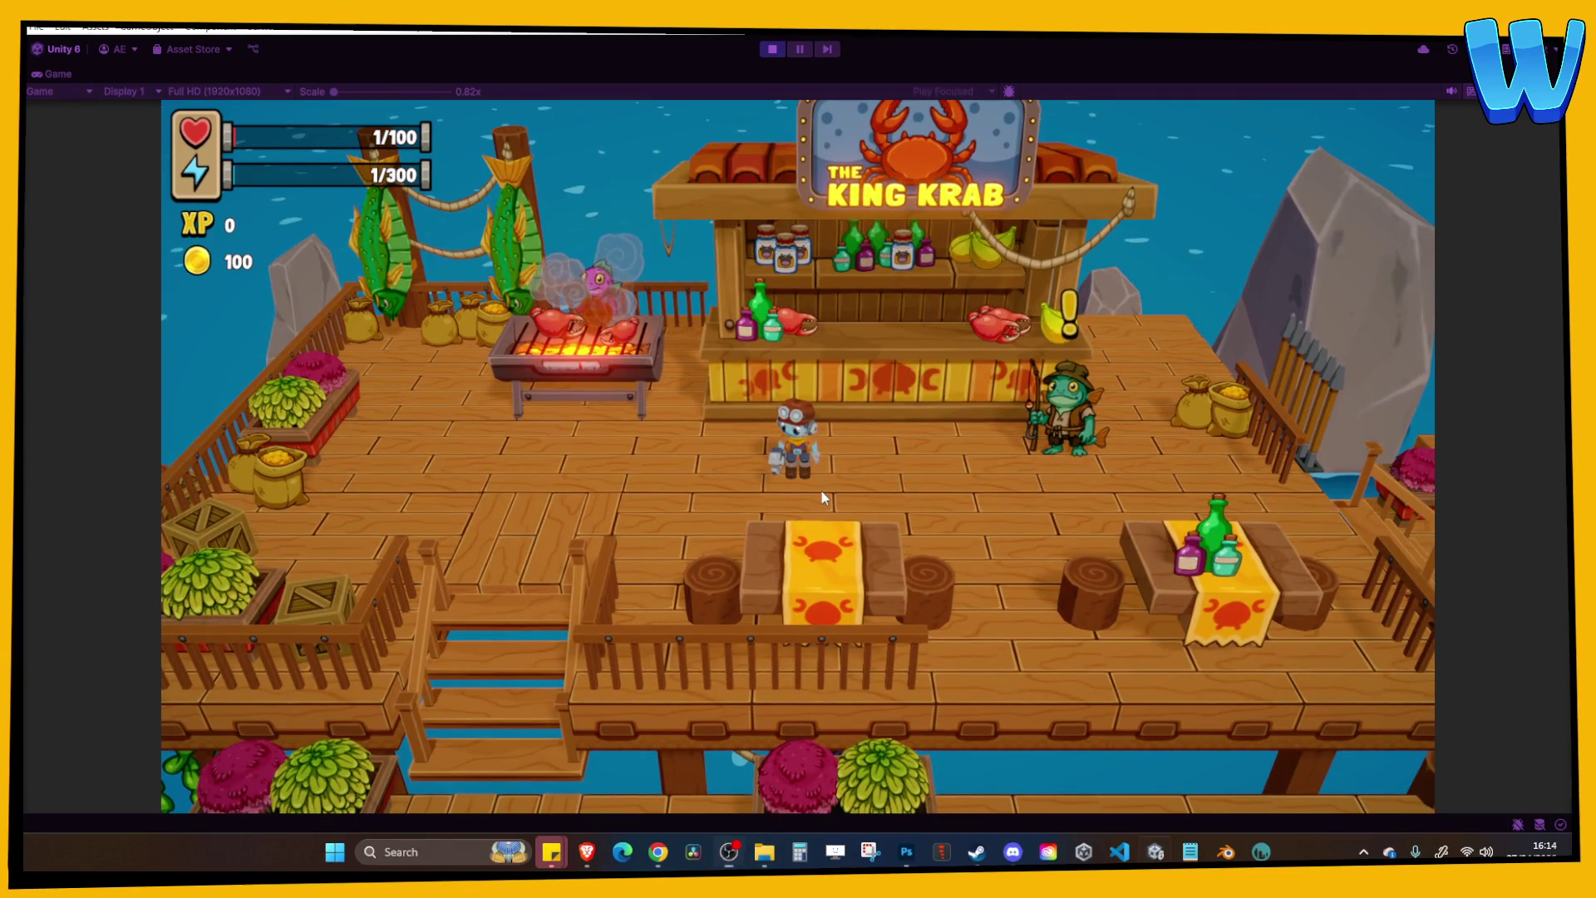
key(d)
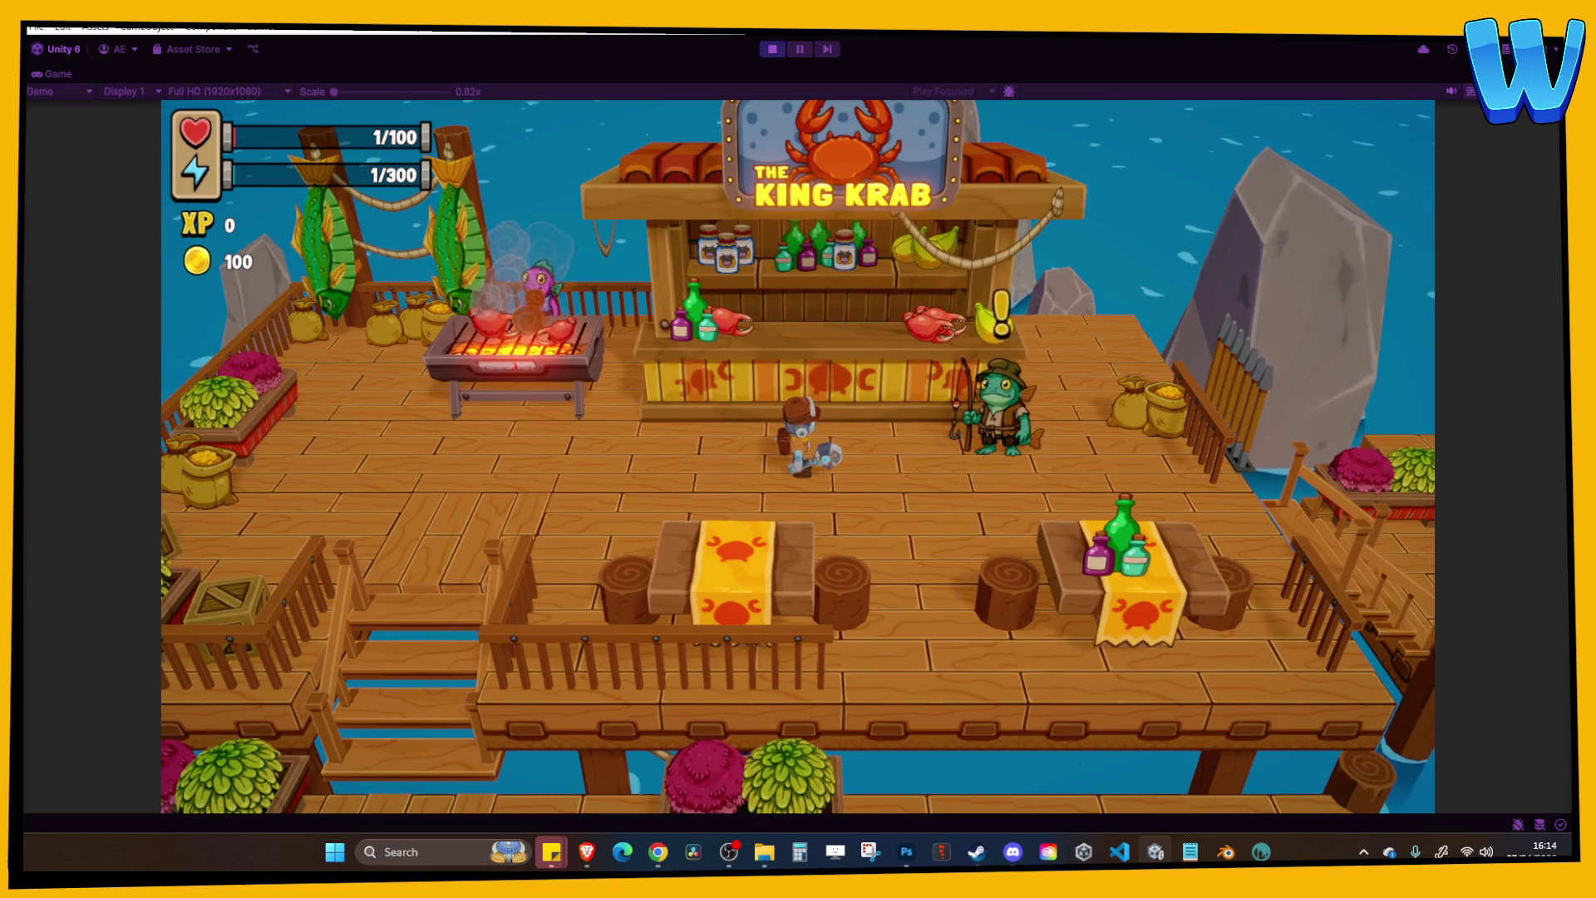
key(a)
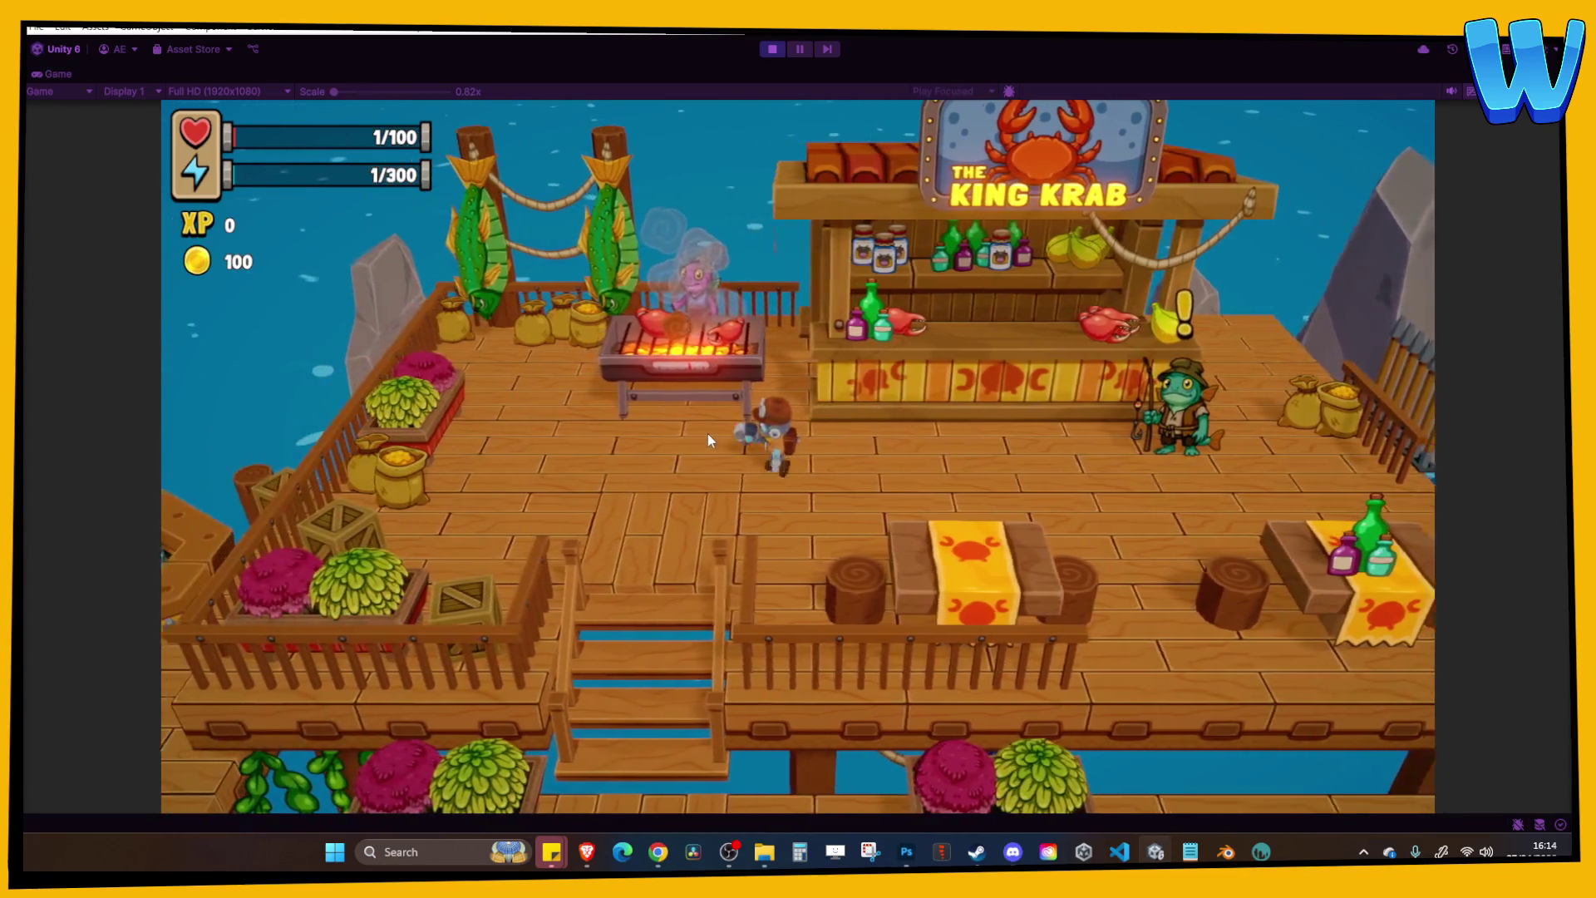
key(s)
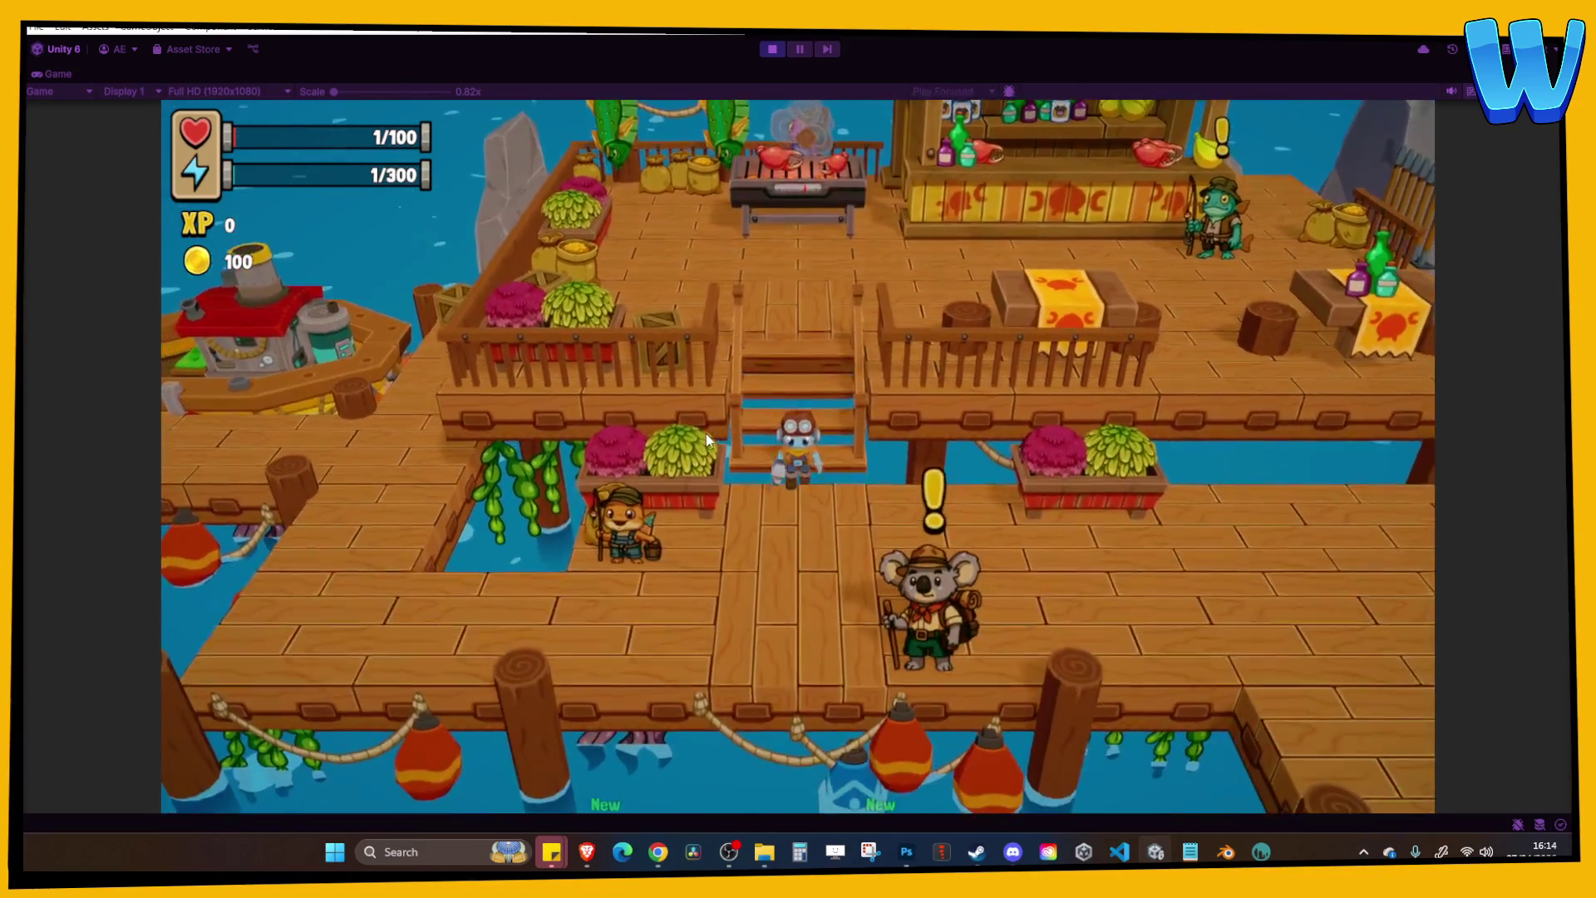
Walk from the lower dock up the stairs to the King Krab stall, then stop the game.
key(a)
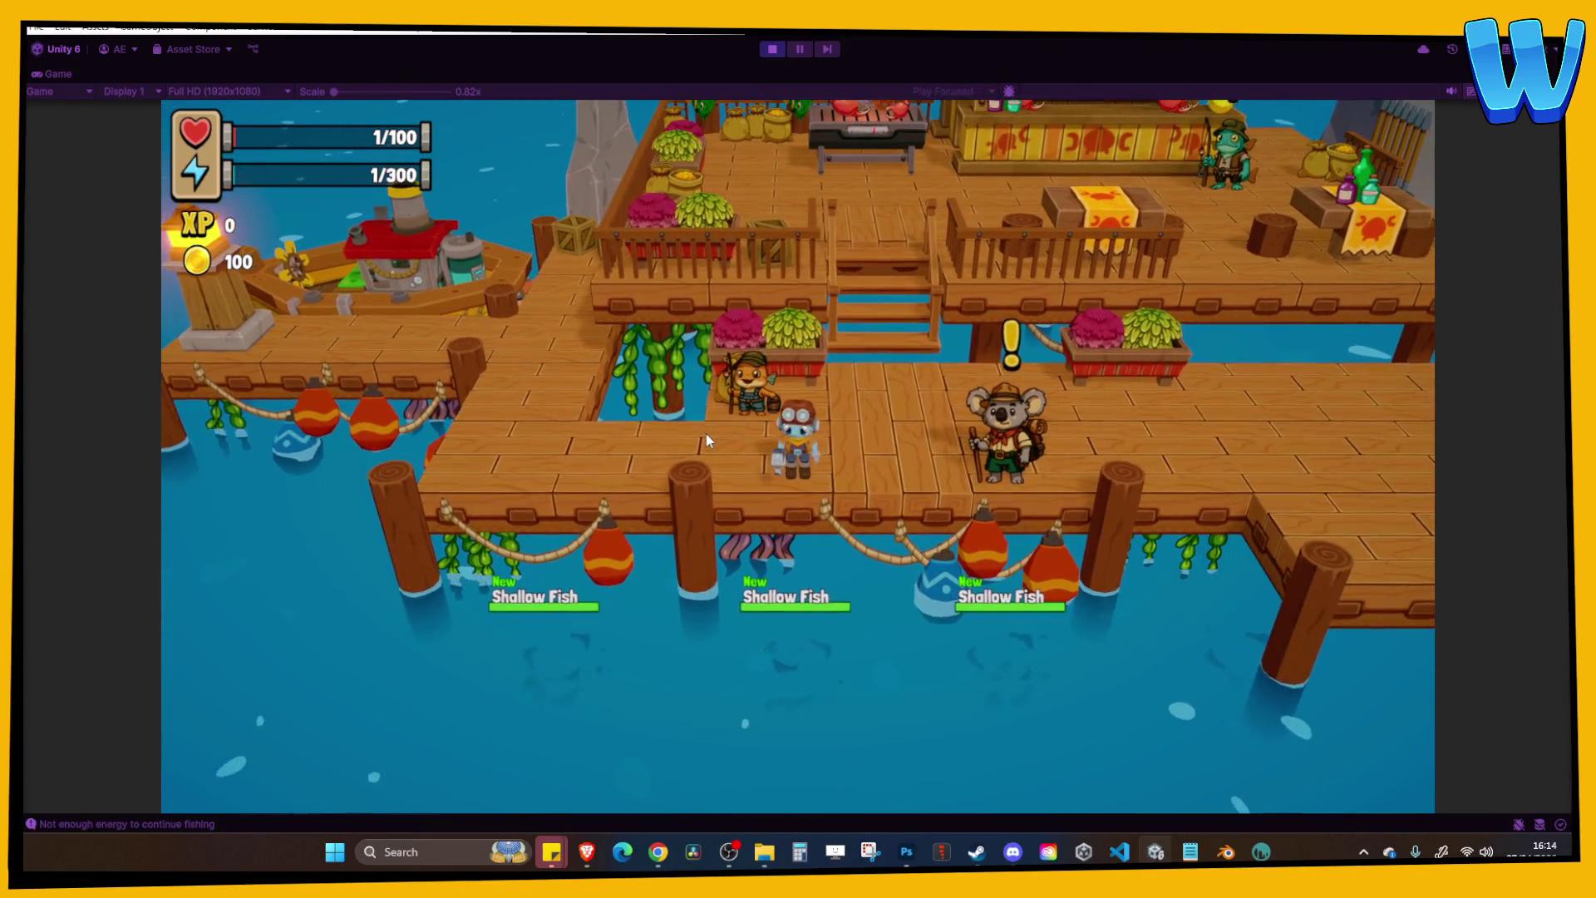
key(a)
key(d)
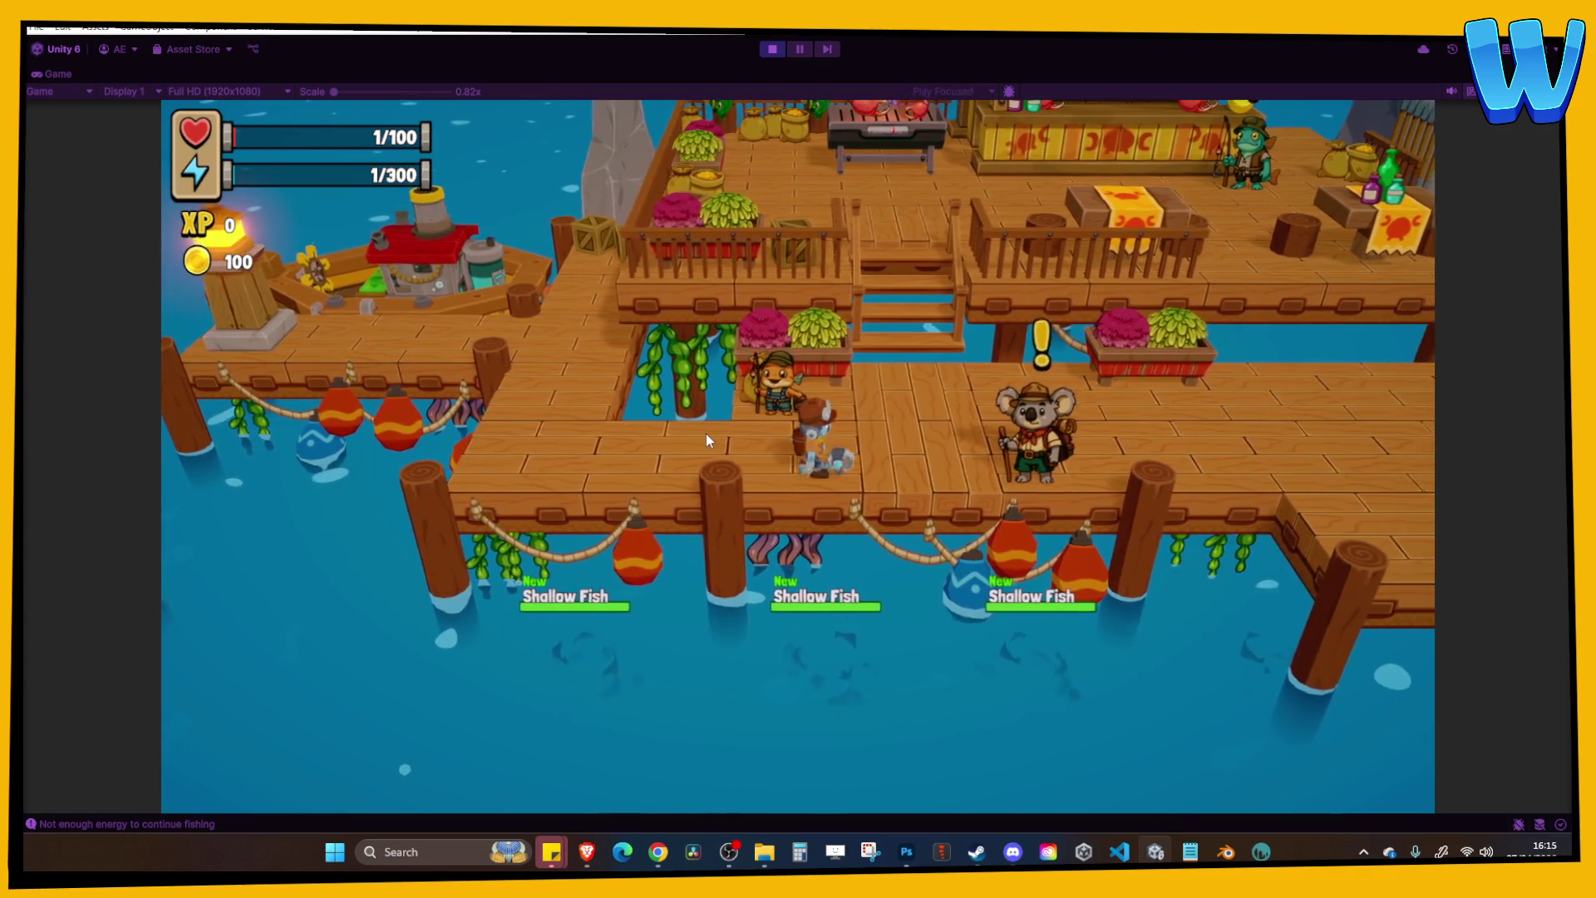
key(w)
key(w)
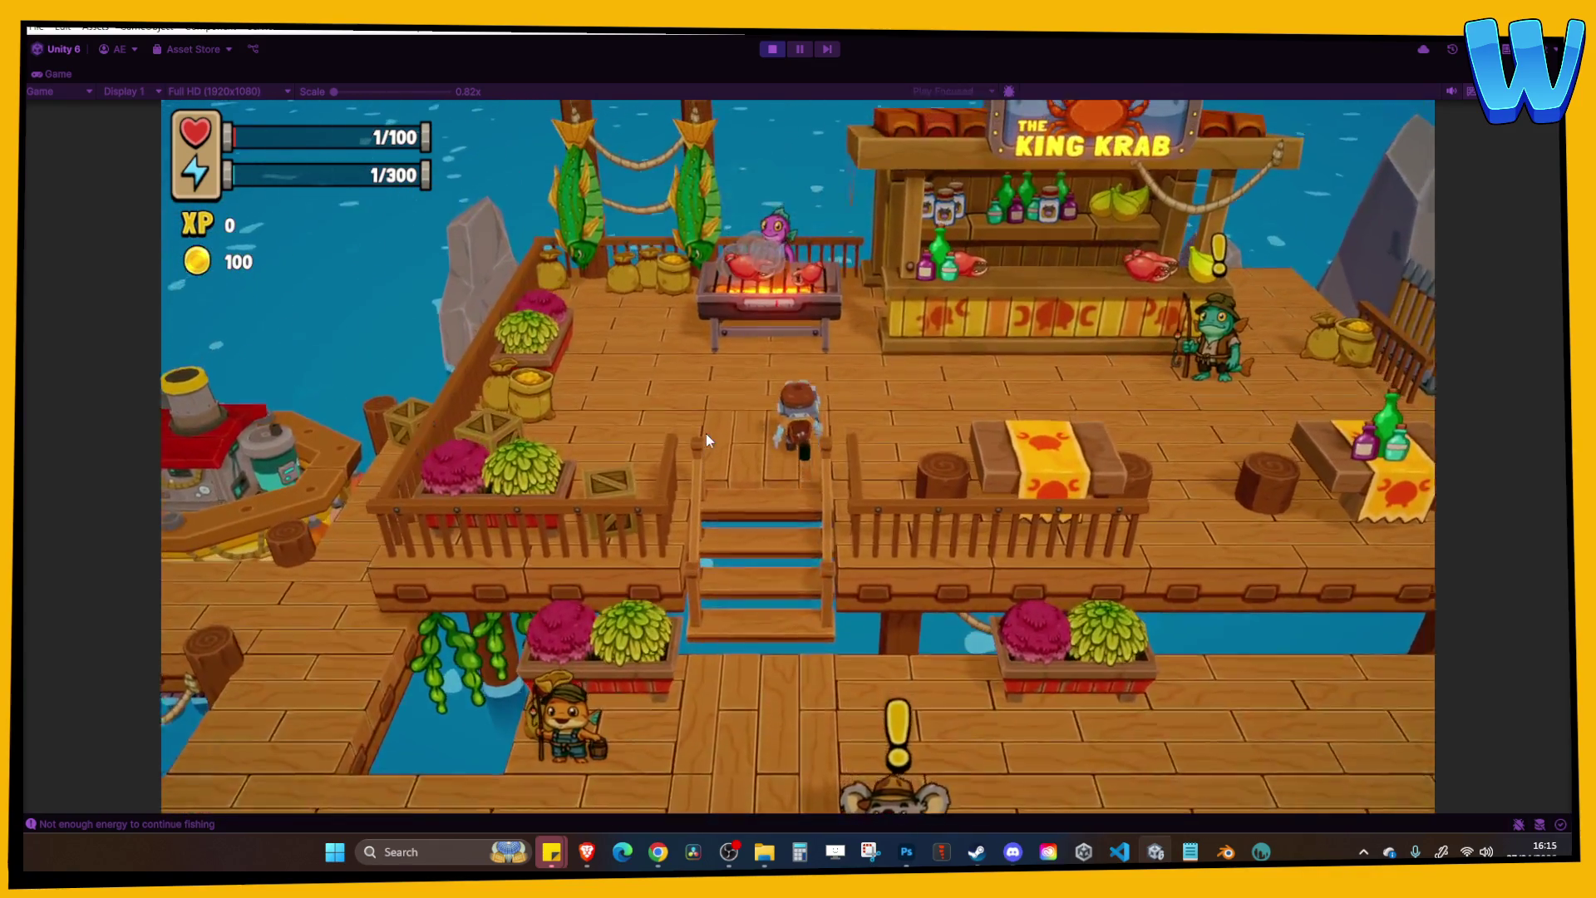
key(d)
key(d)
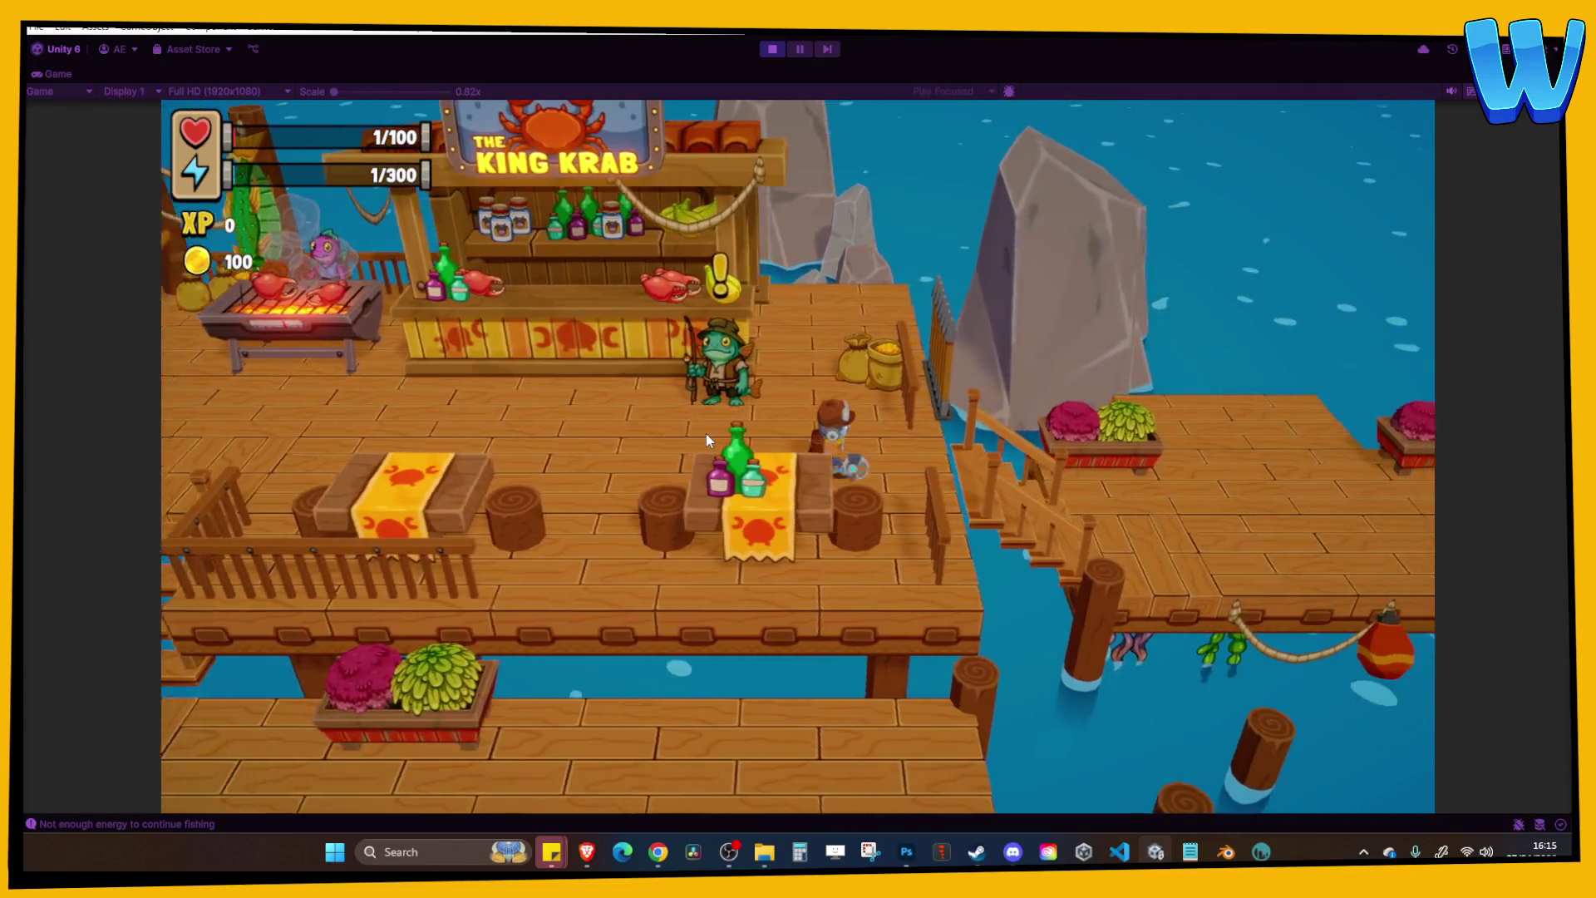
key(a)
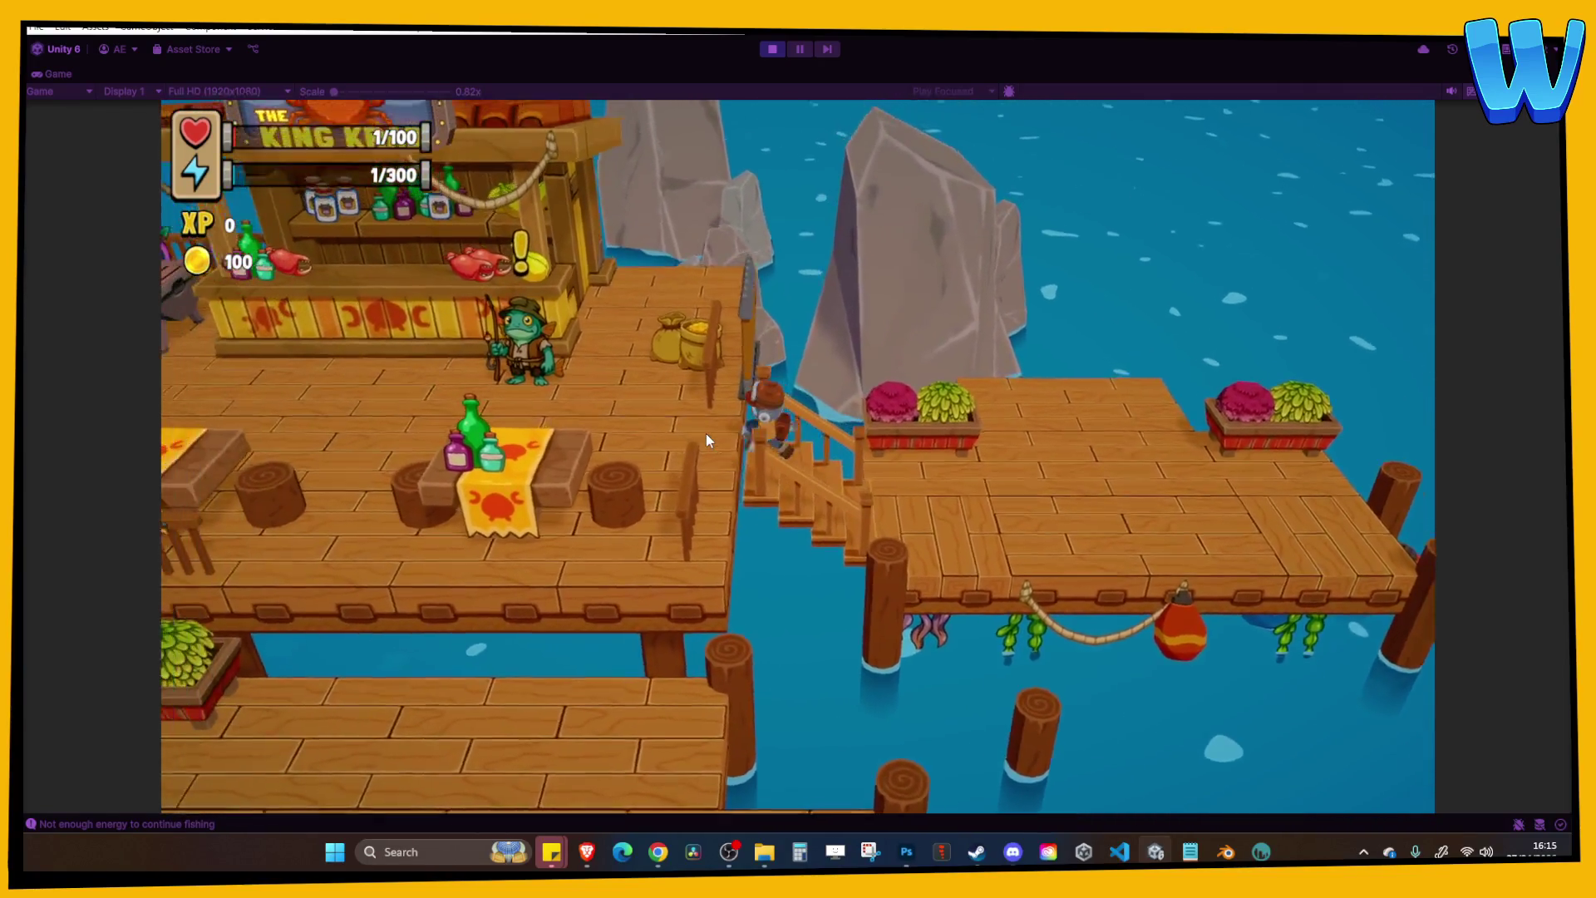
key(a)
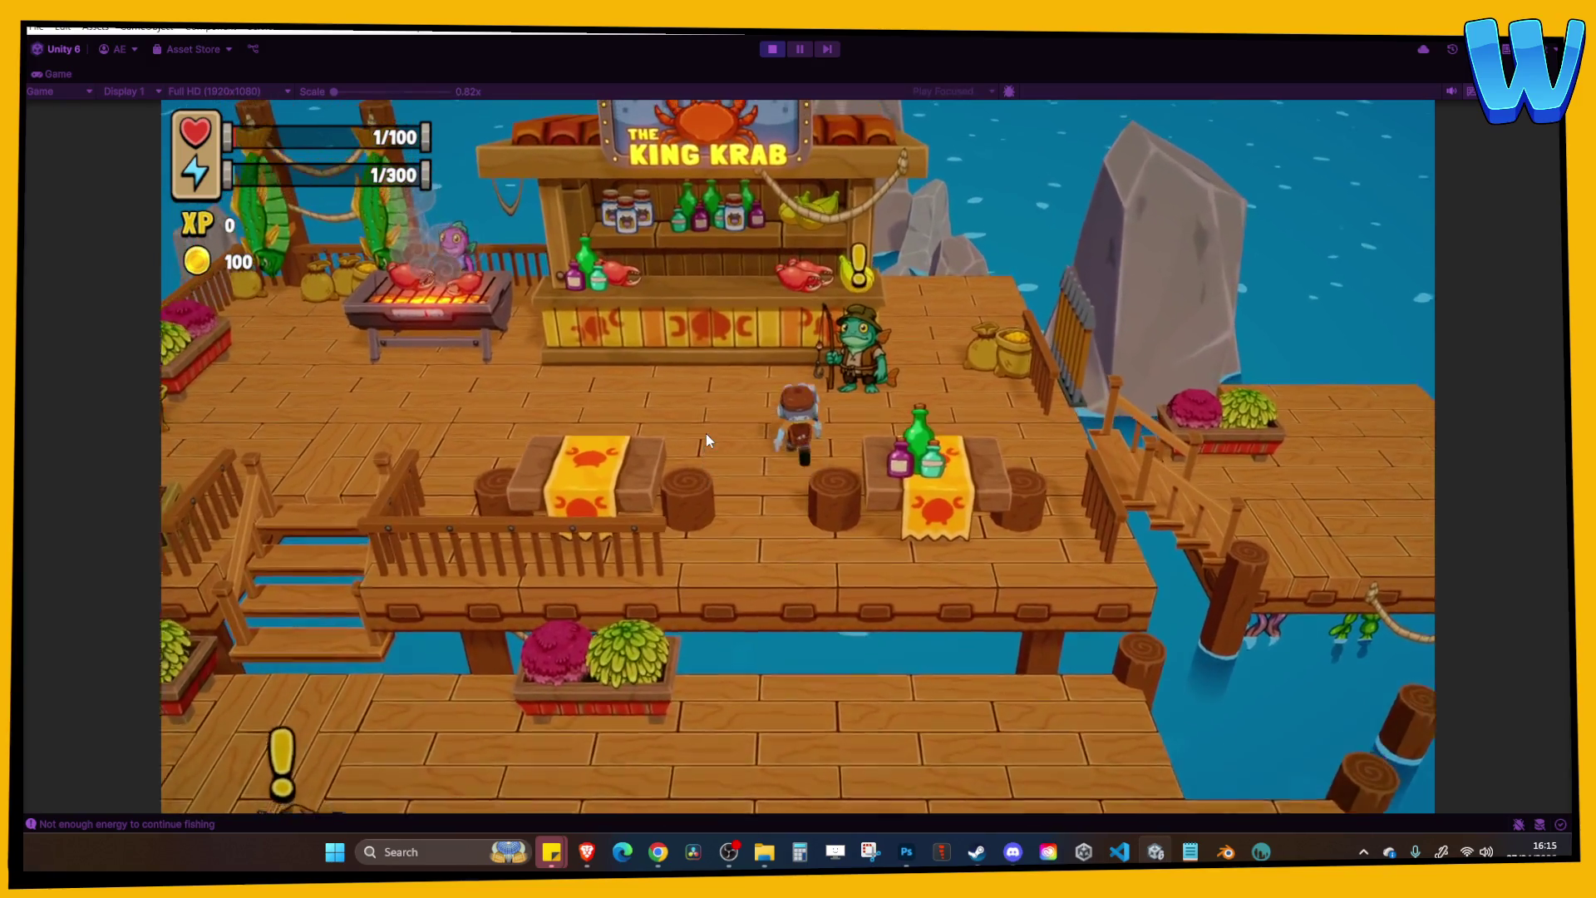
key(a)
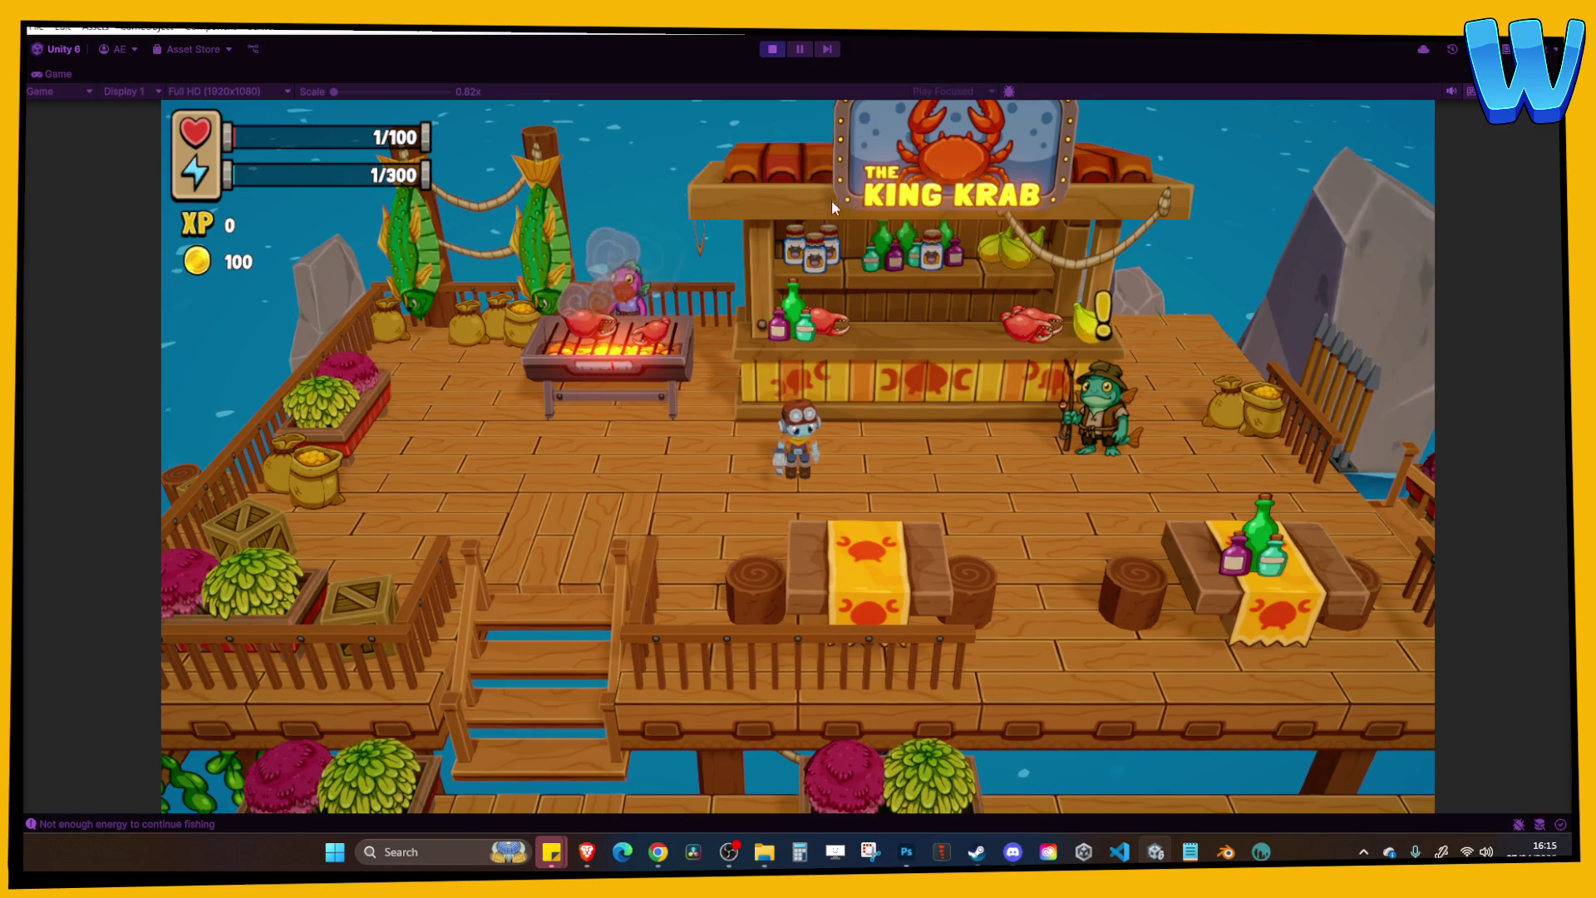
click(775, 52)
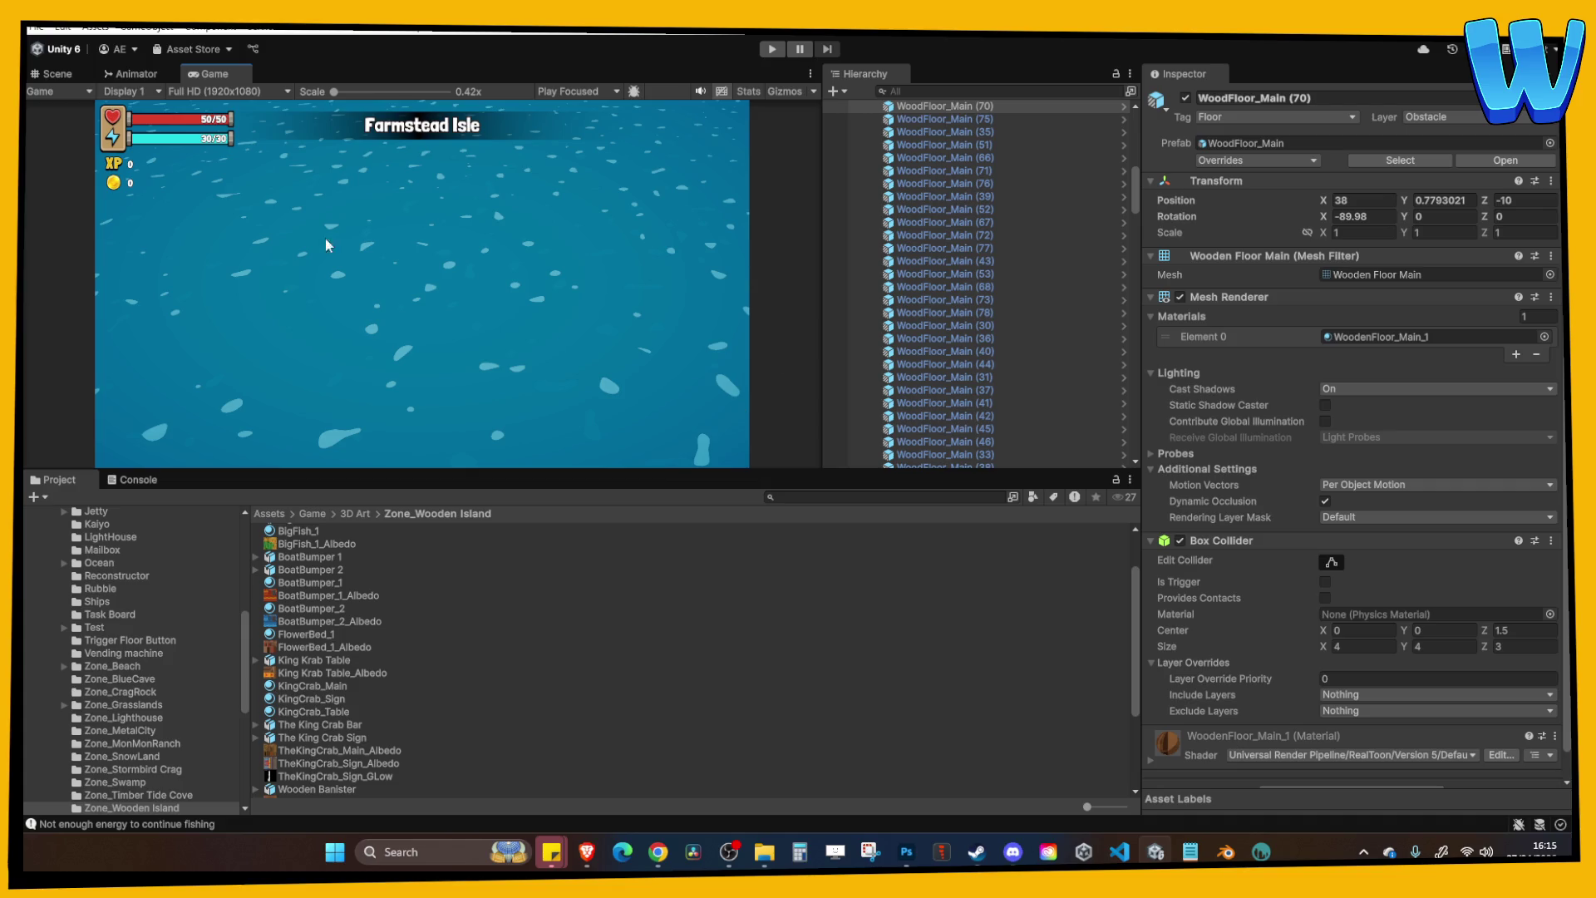
Delete the Wooden Banister segments in front of the left crab table and start Play again.
click(57, 73)
drag(465, 236, 612, 227)
key(w)
click(316, 314)
click(356, 314)
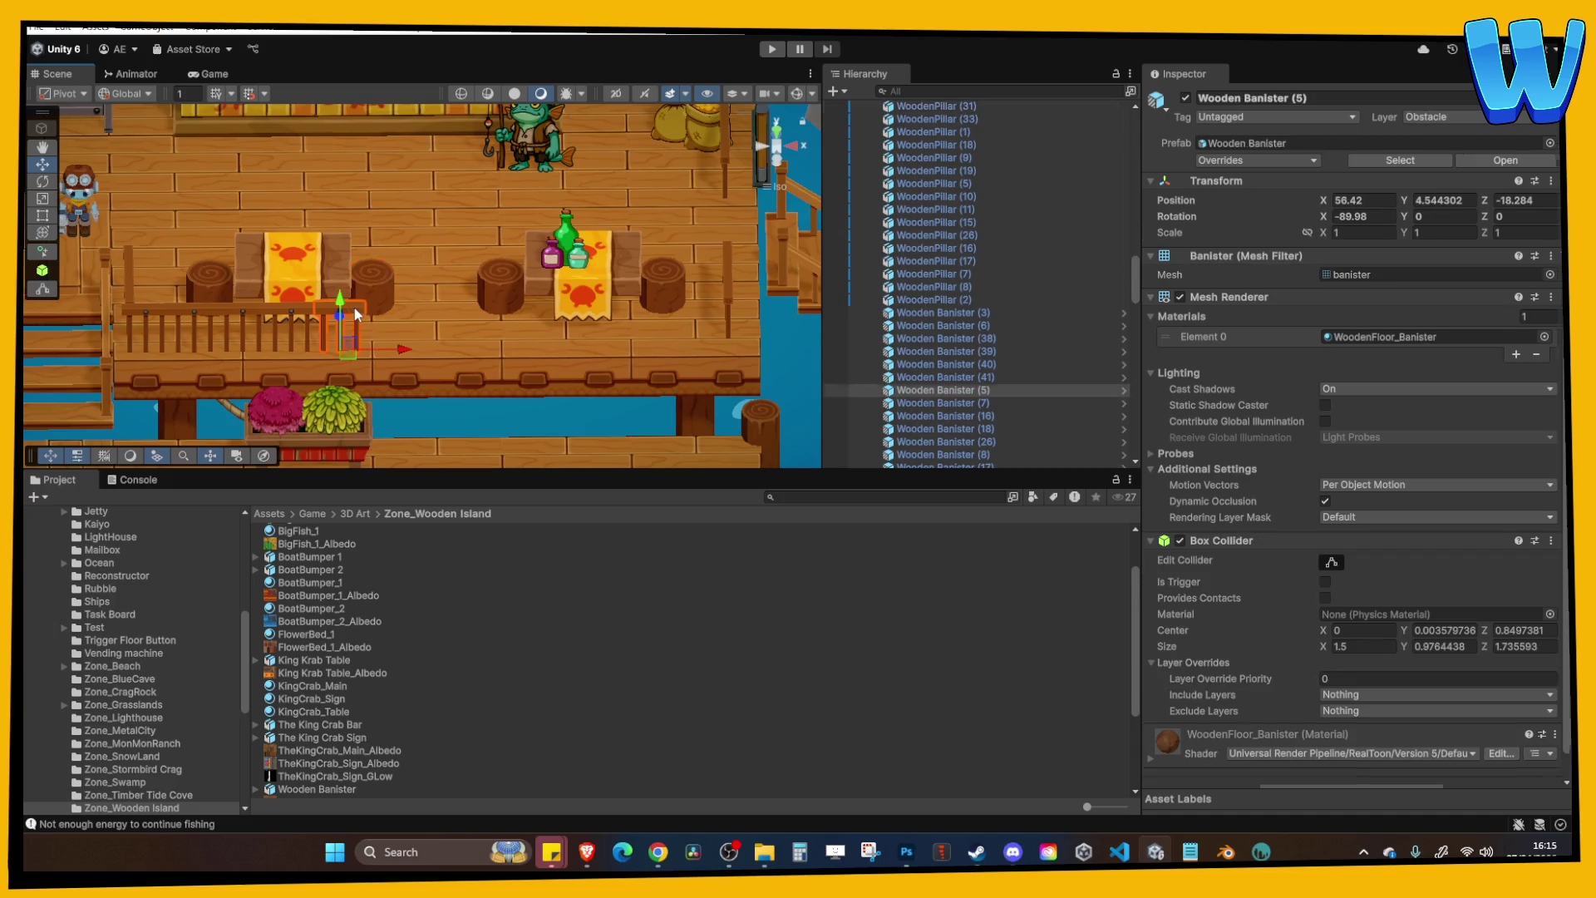
shift+click(293, 314)
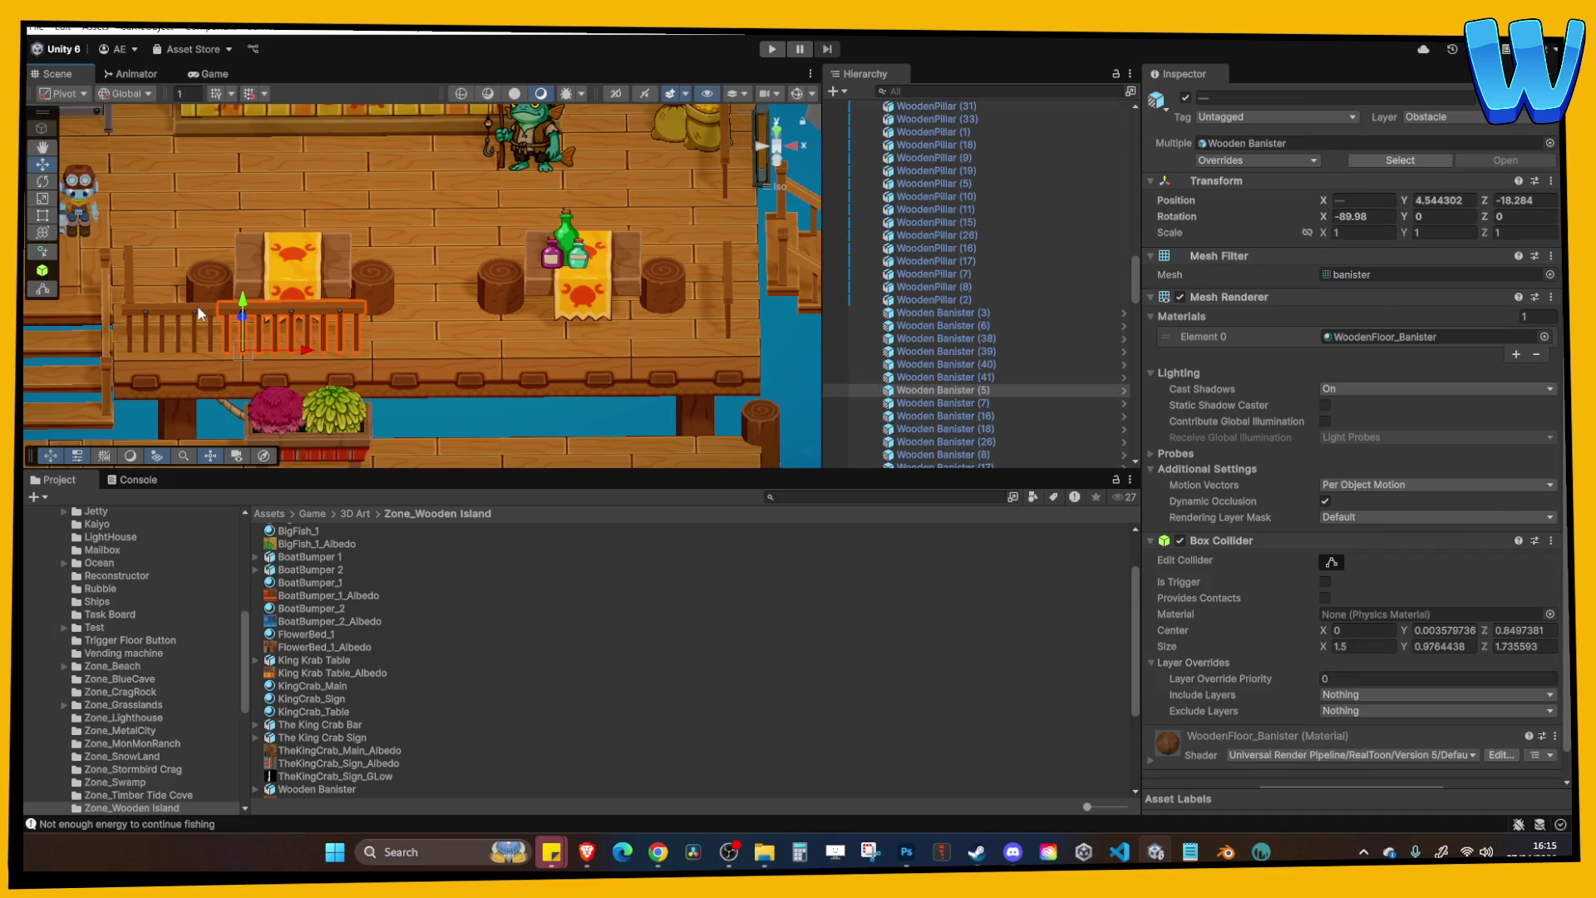
key(Delete)
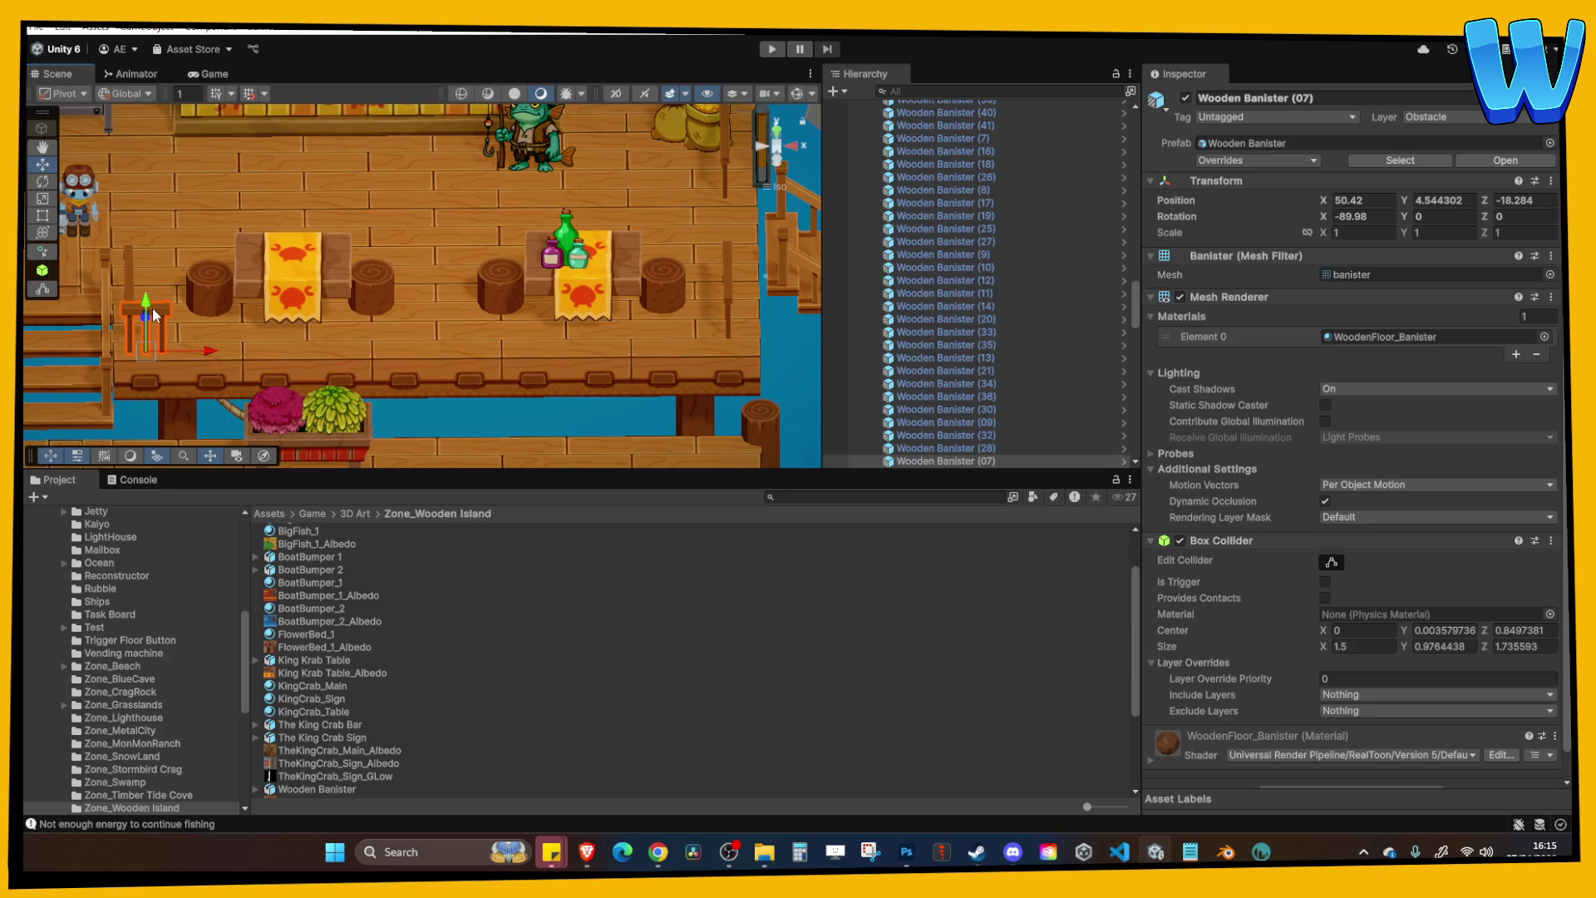
scroll(152, 308, up, 3)
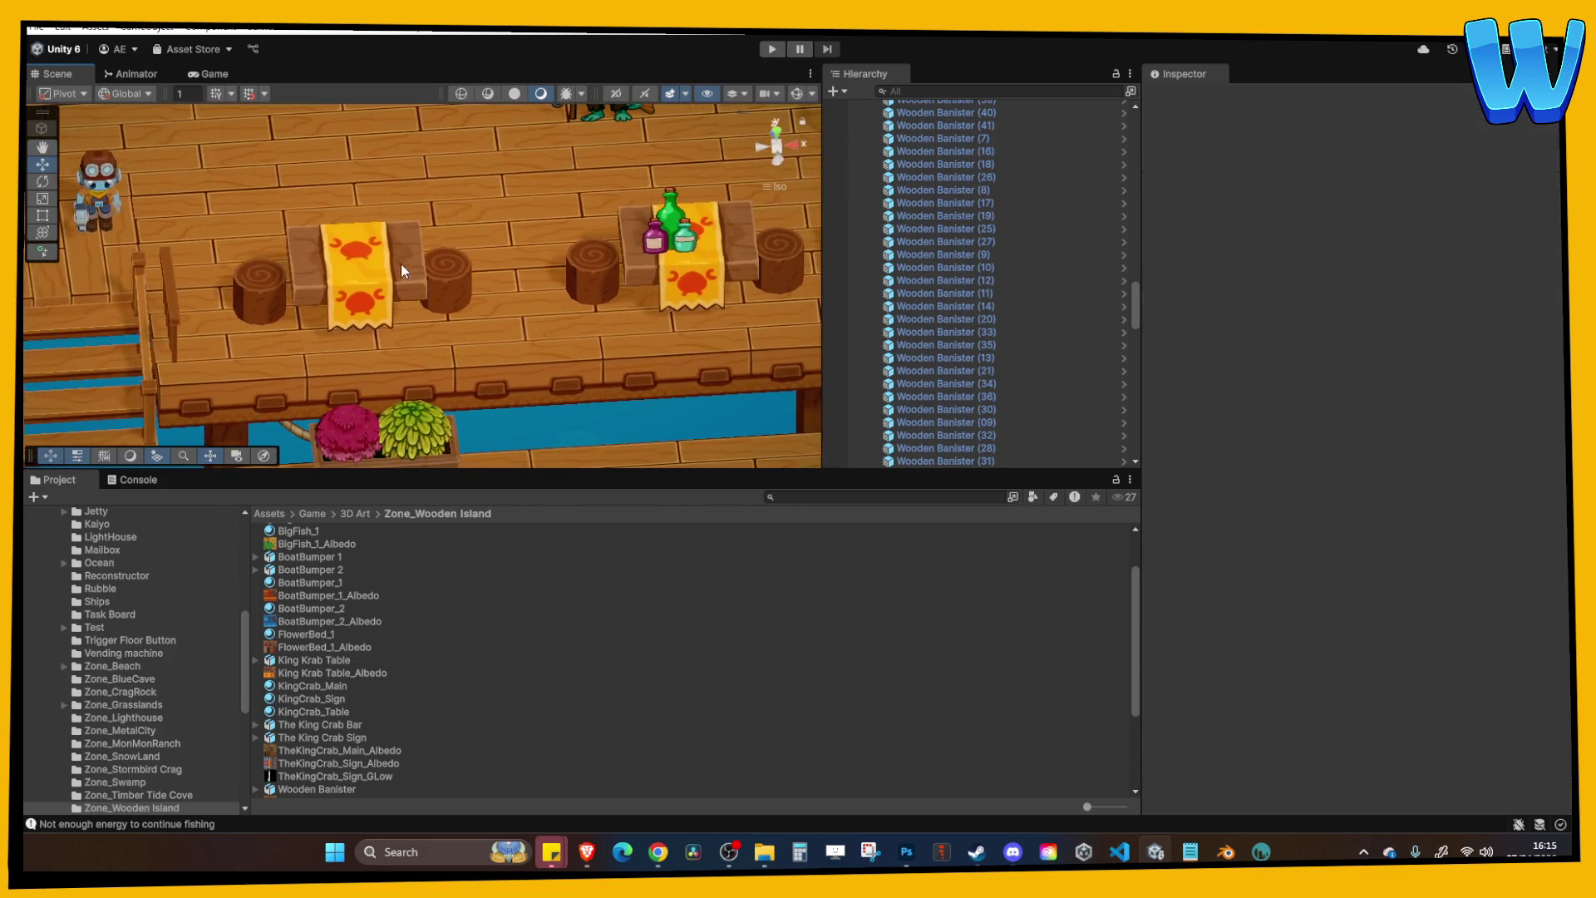
click(771, 52)
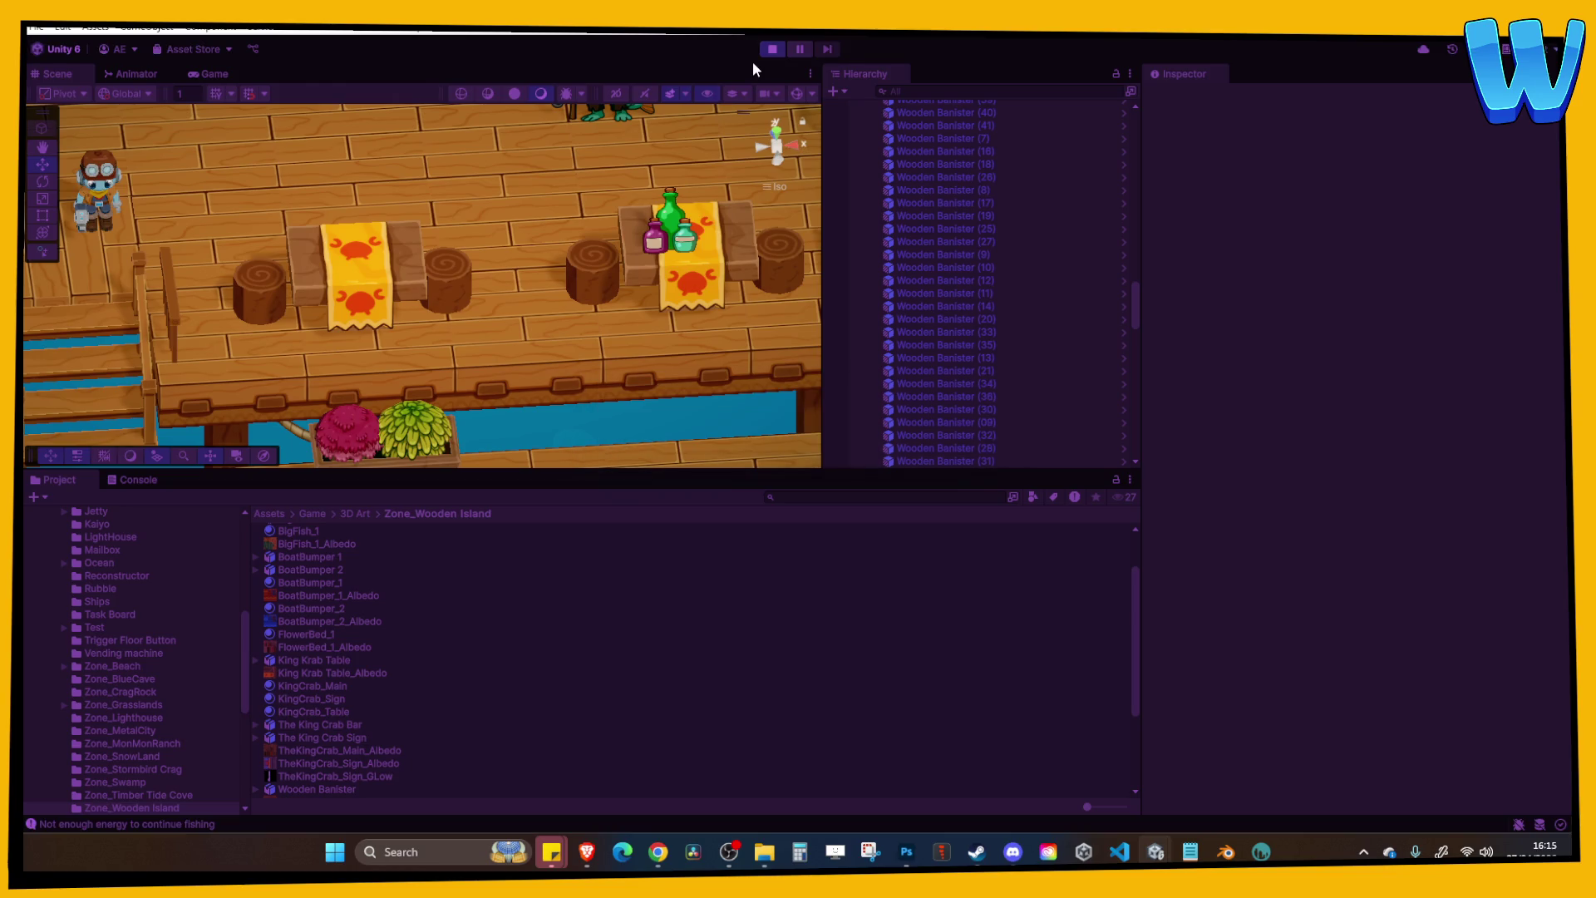
Walk the character along the dock toward the grill, then maximize the Game view.
key(d)
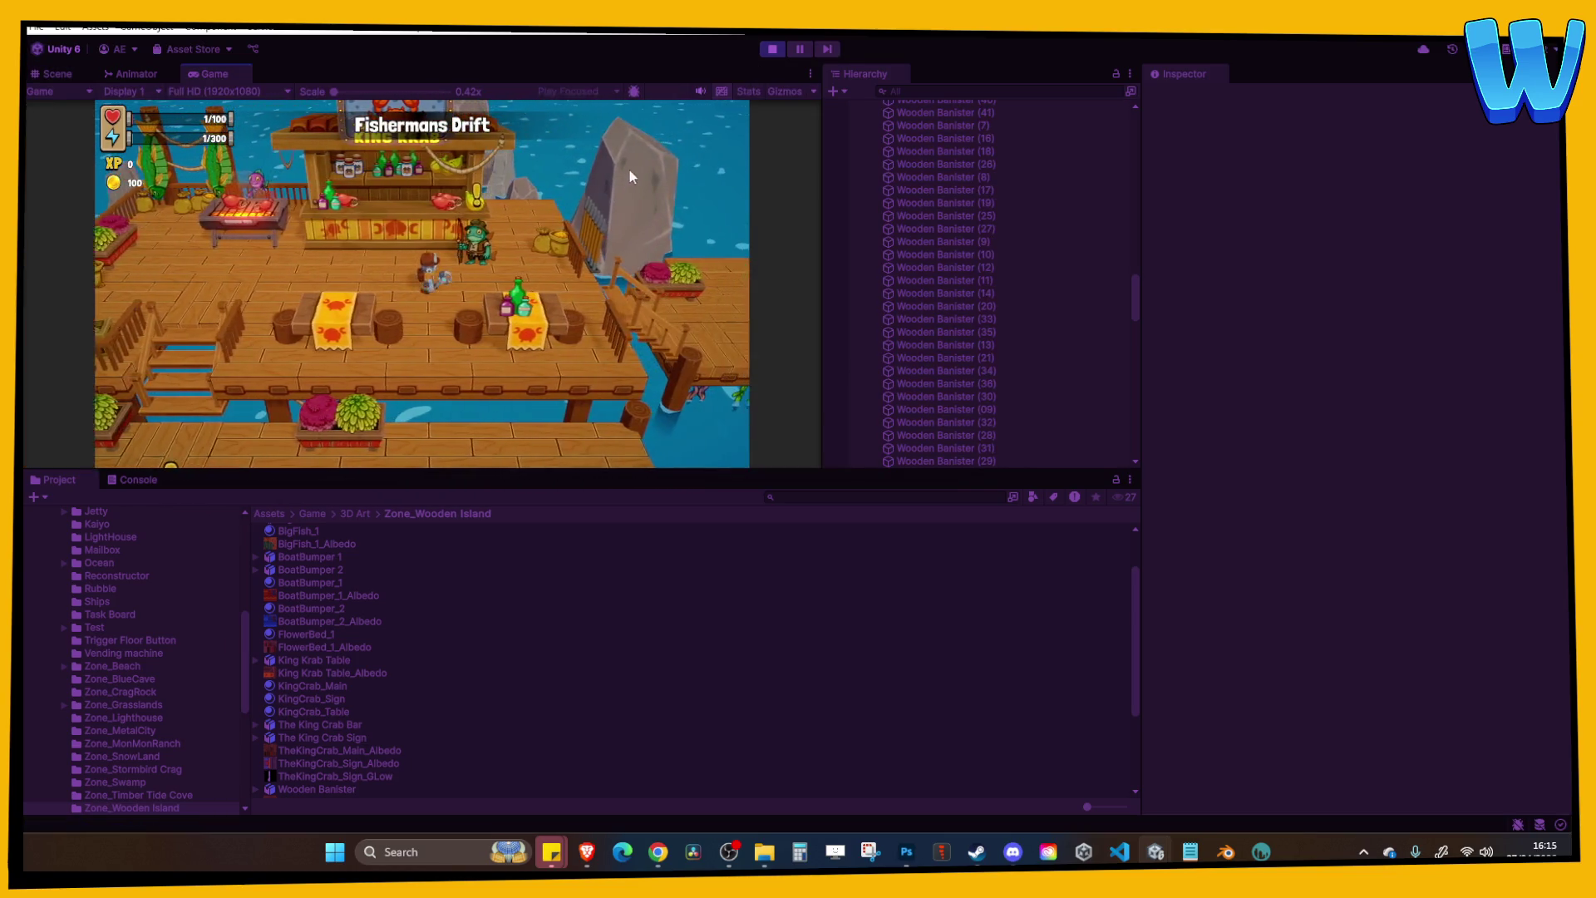
key(a)
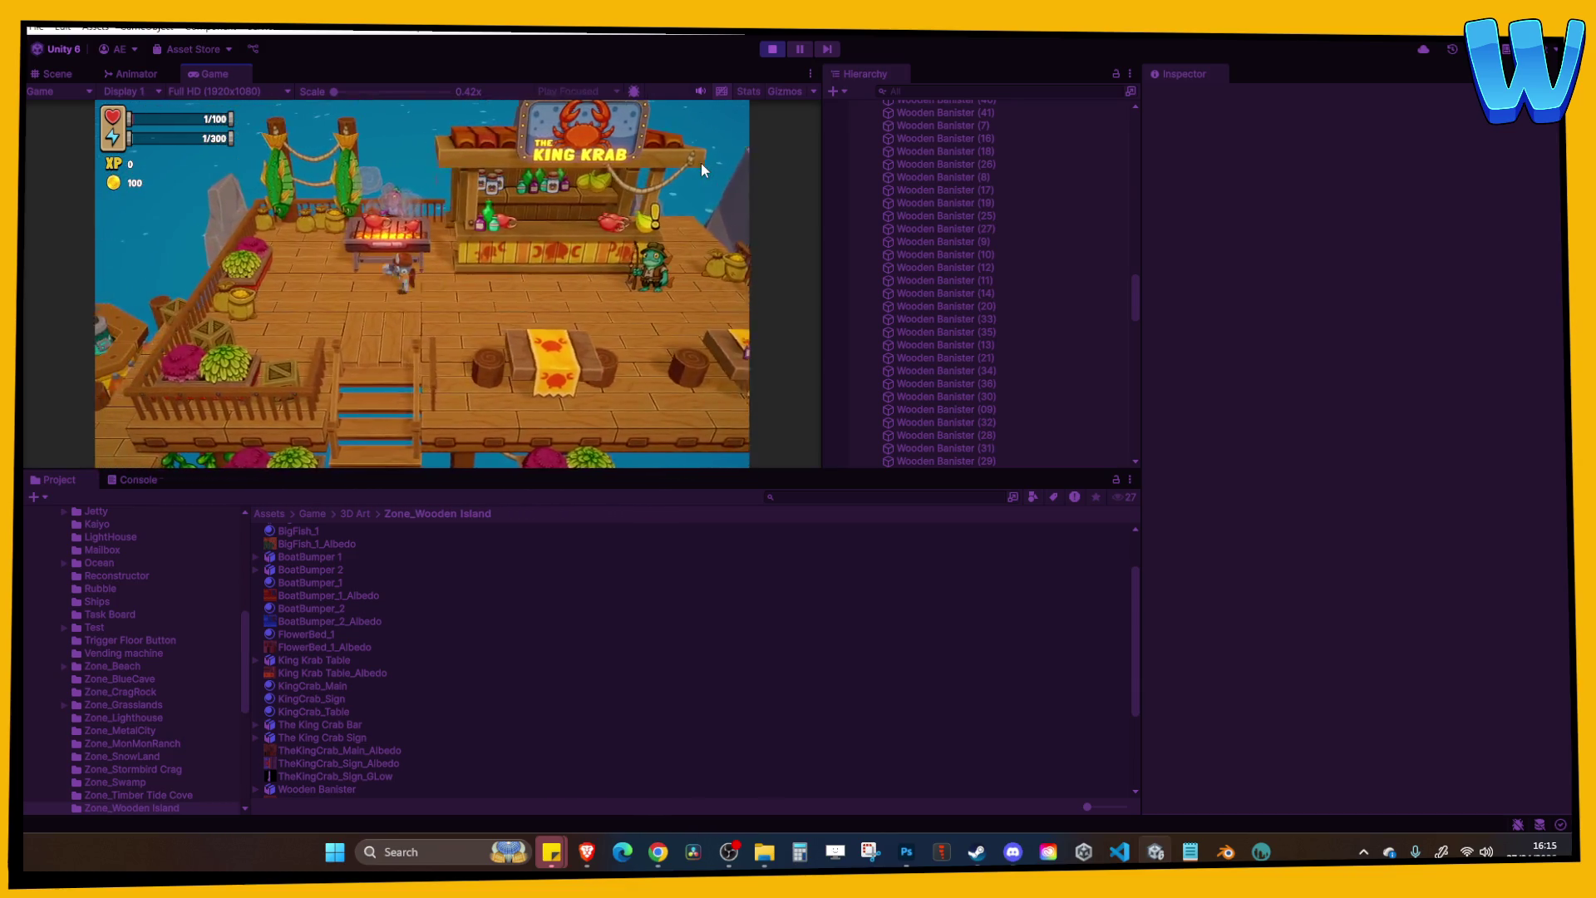
key(s)
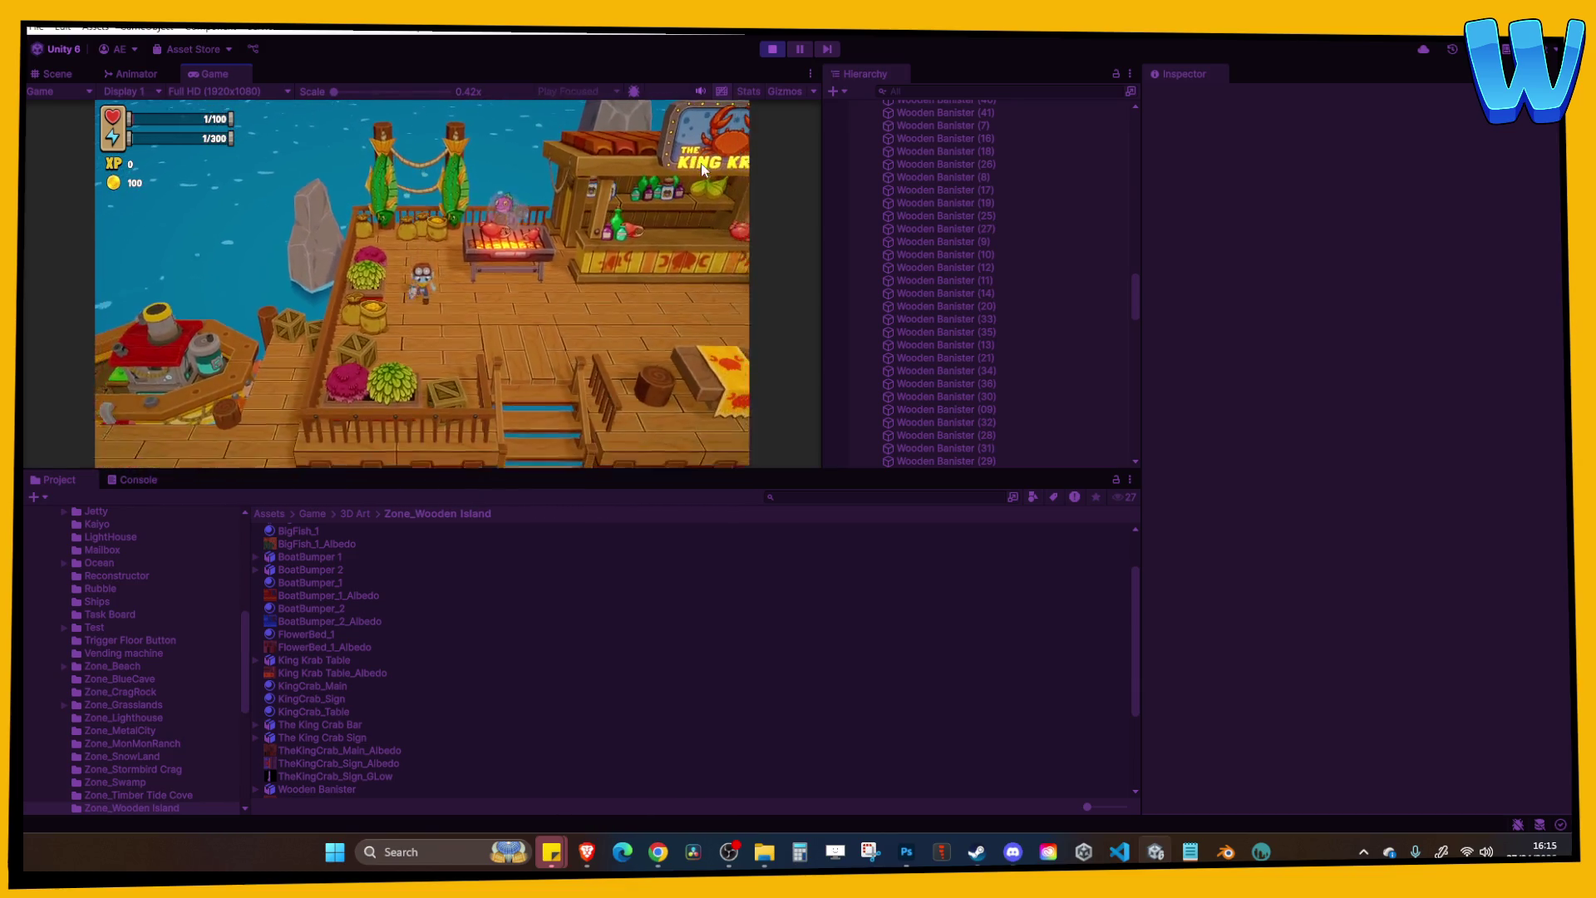
key(d)
key(a)
click(810, 74)
click(828, 136)
Walk from the shop dock down to the lower dock and back up beside the King Krab stall.
key(d)
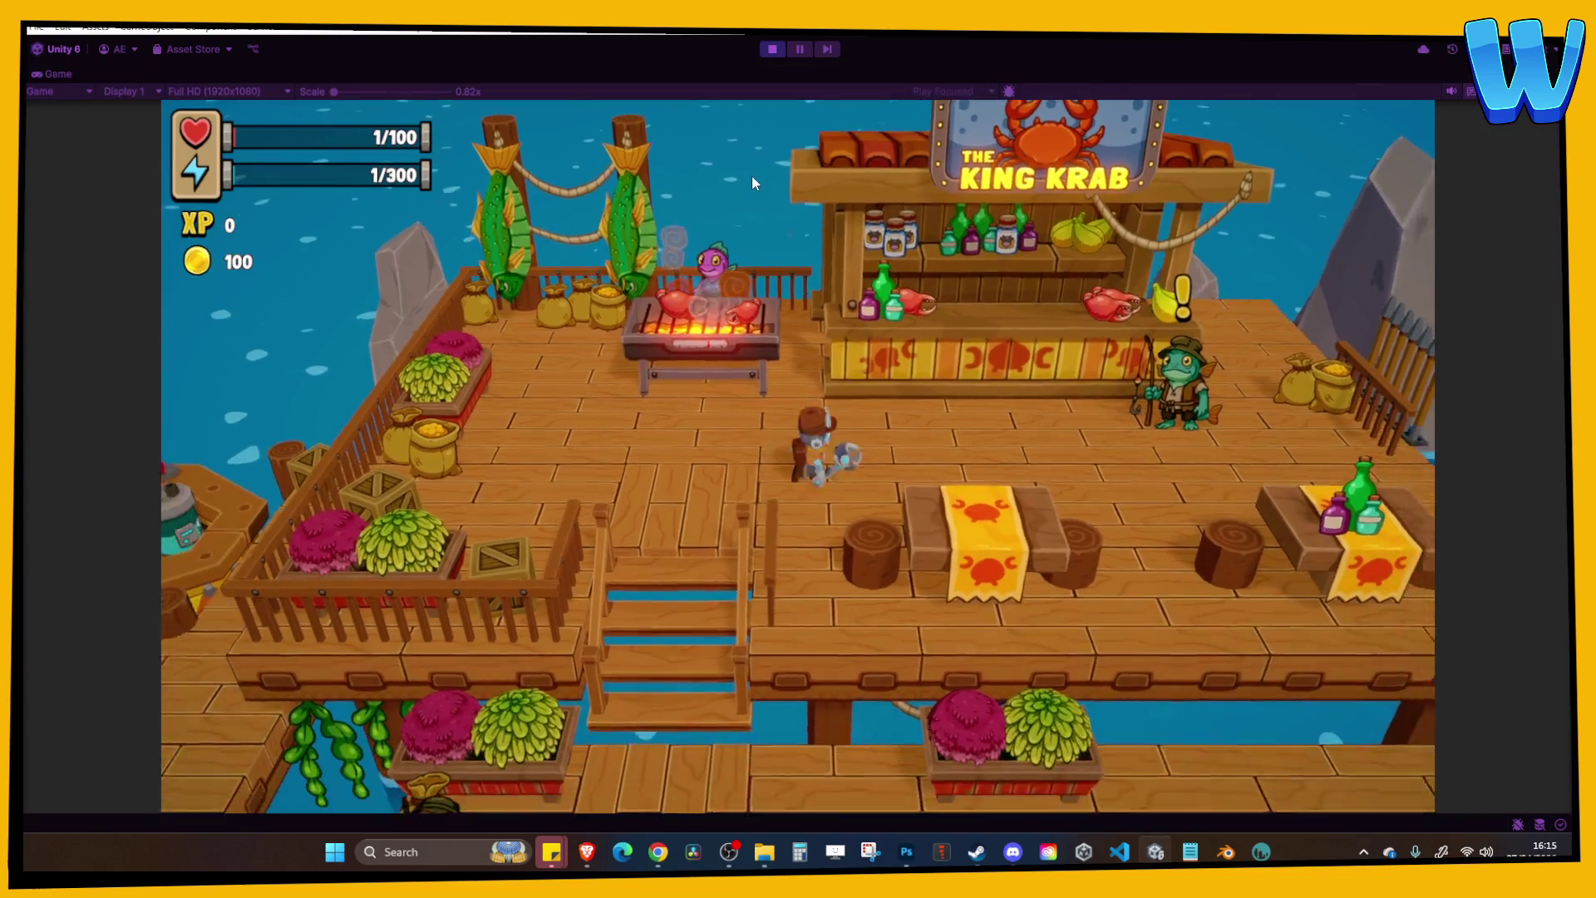
key(a)
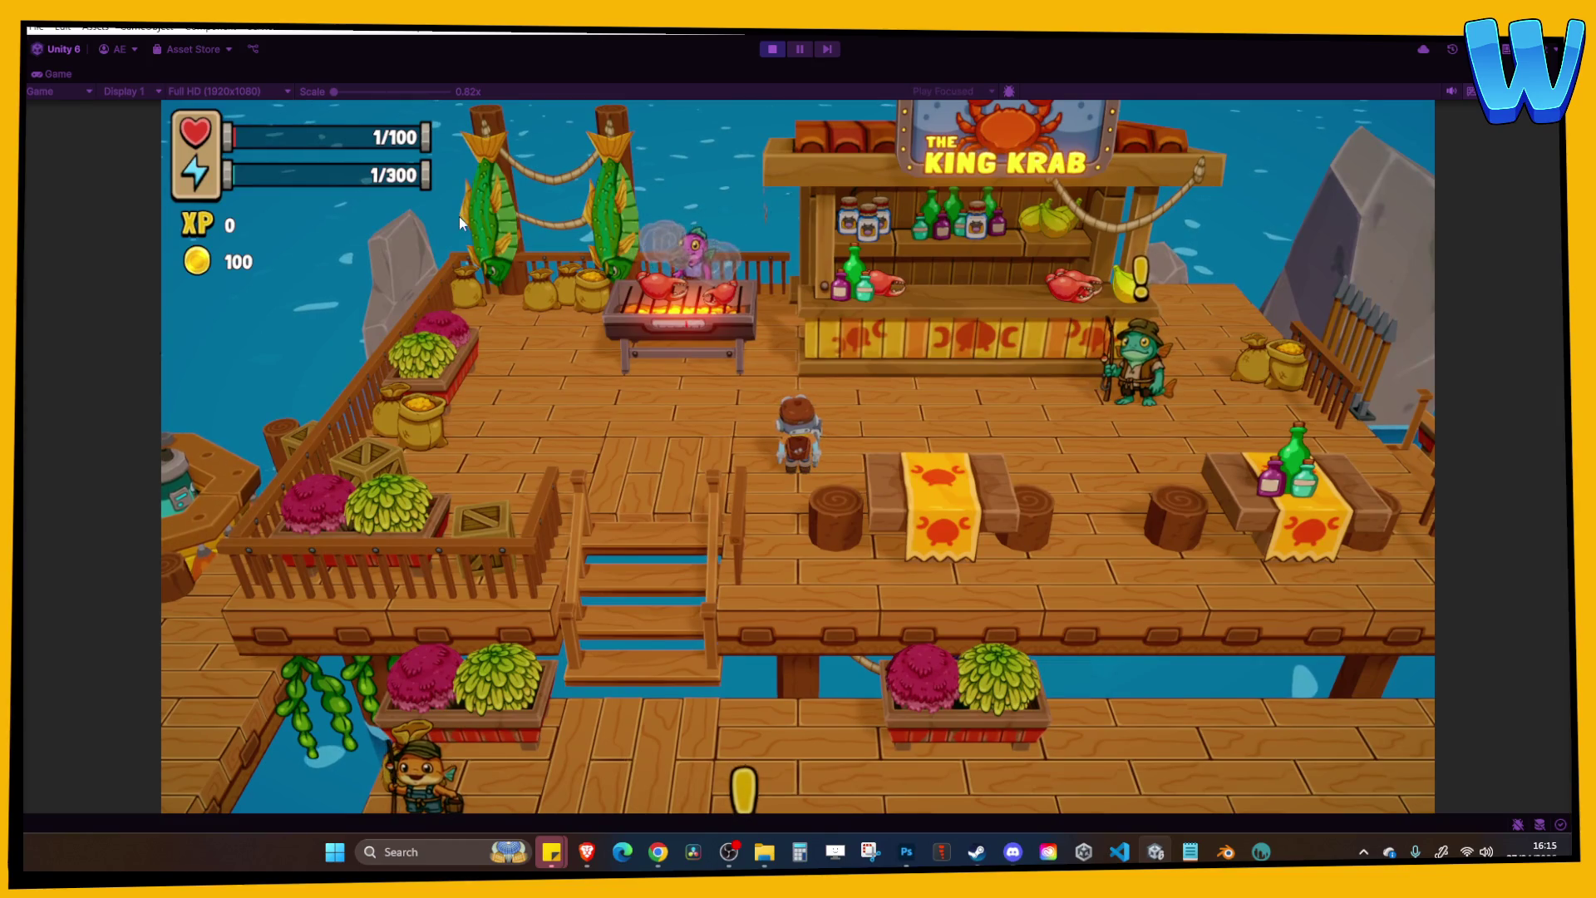
key(d)
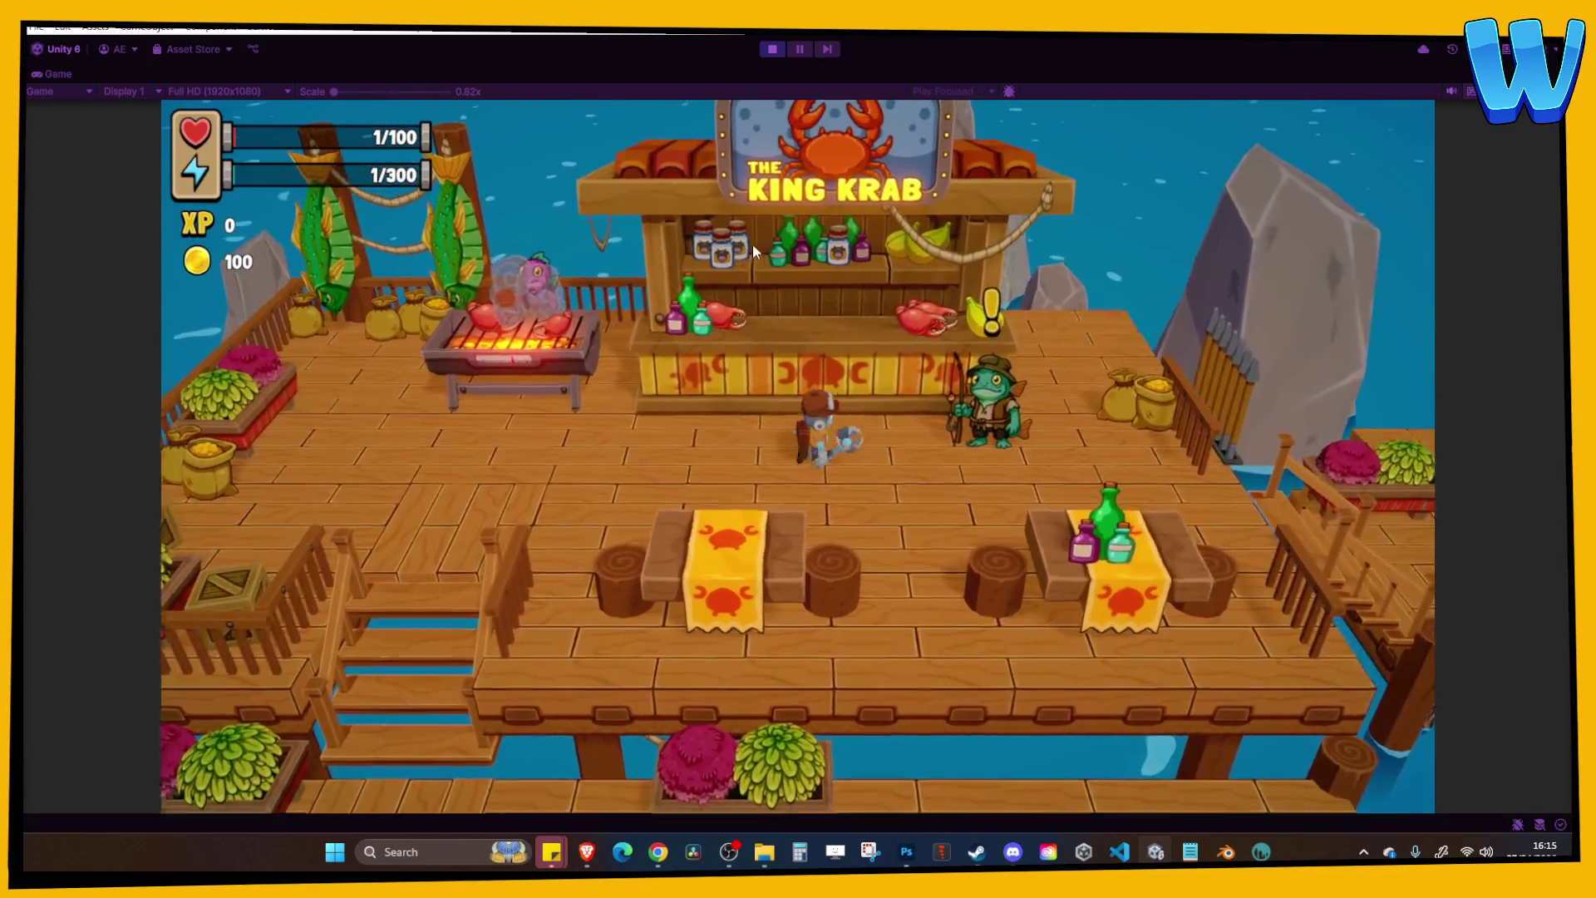
key(d)
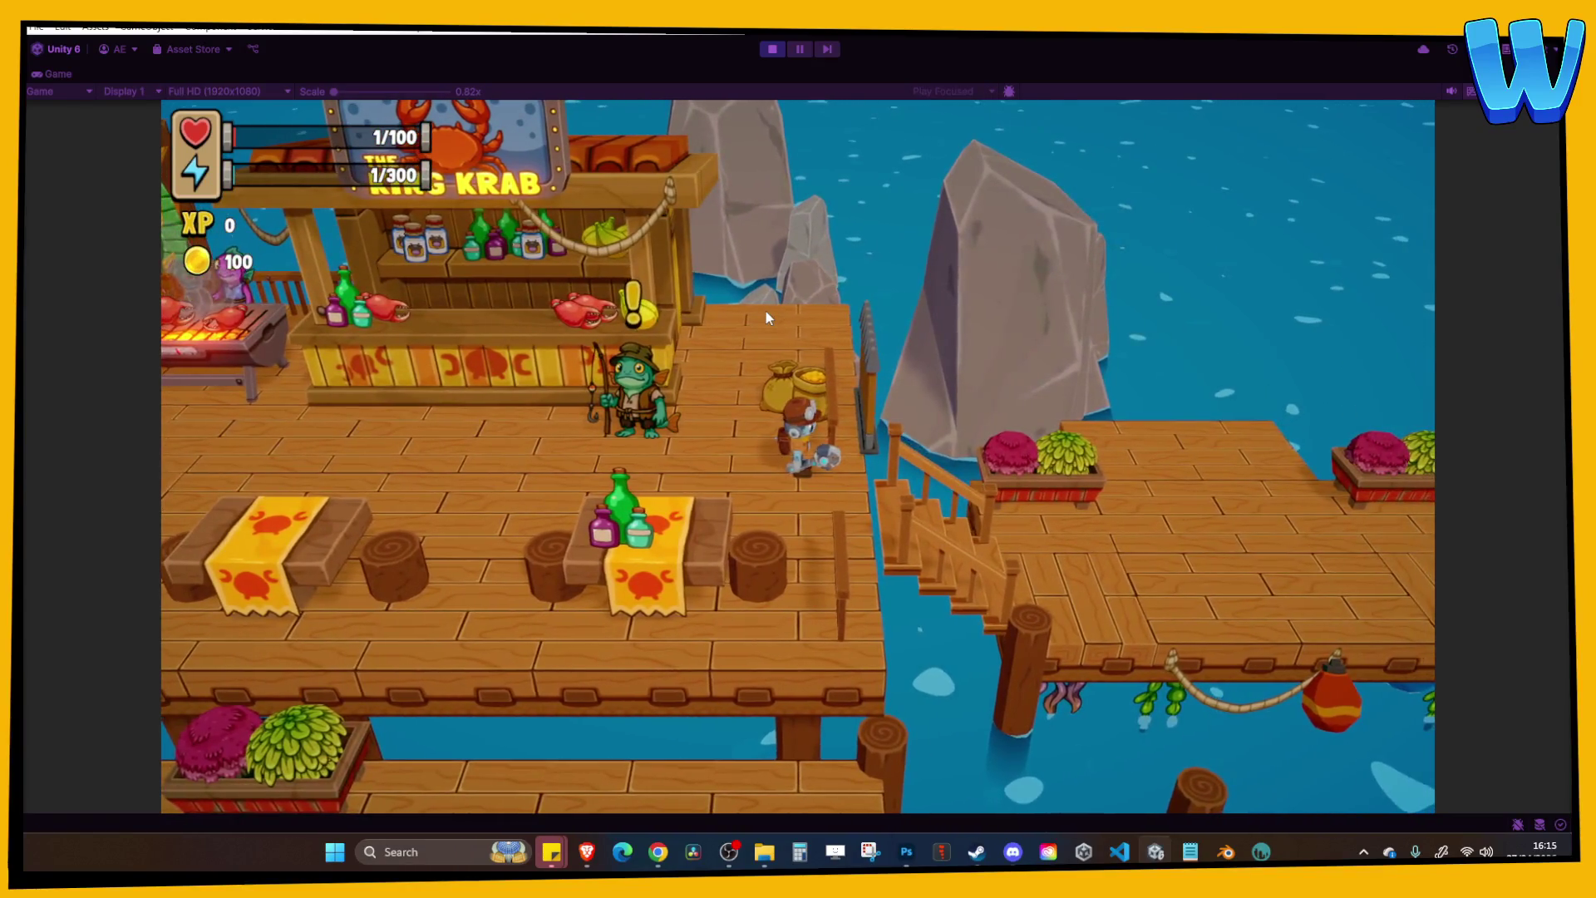
key(a)
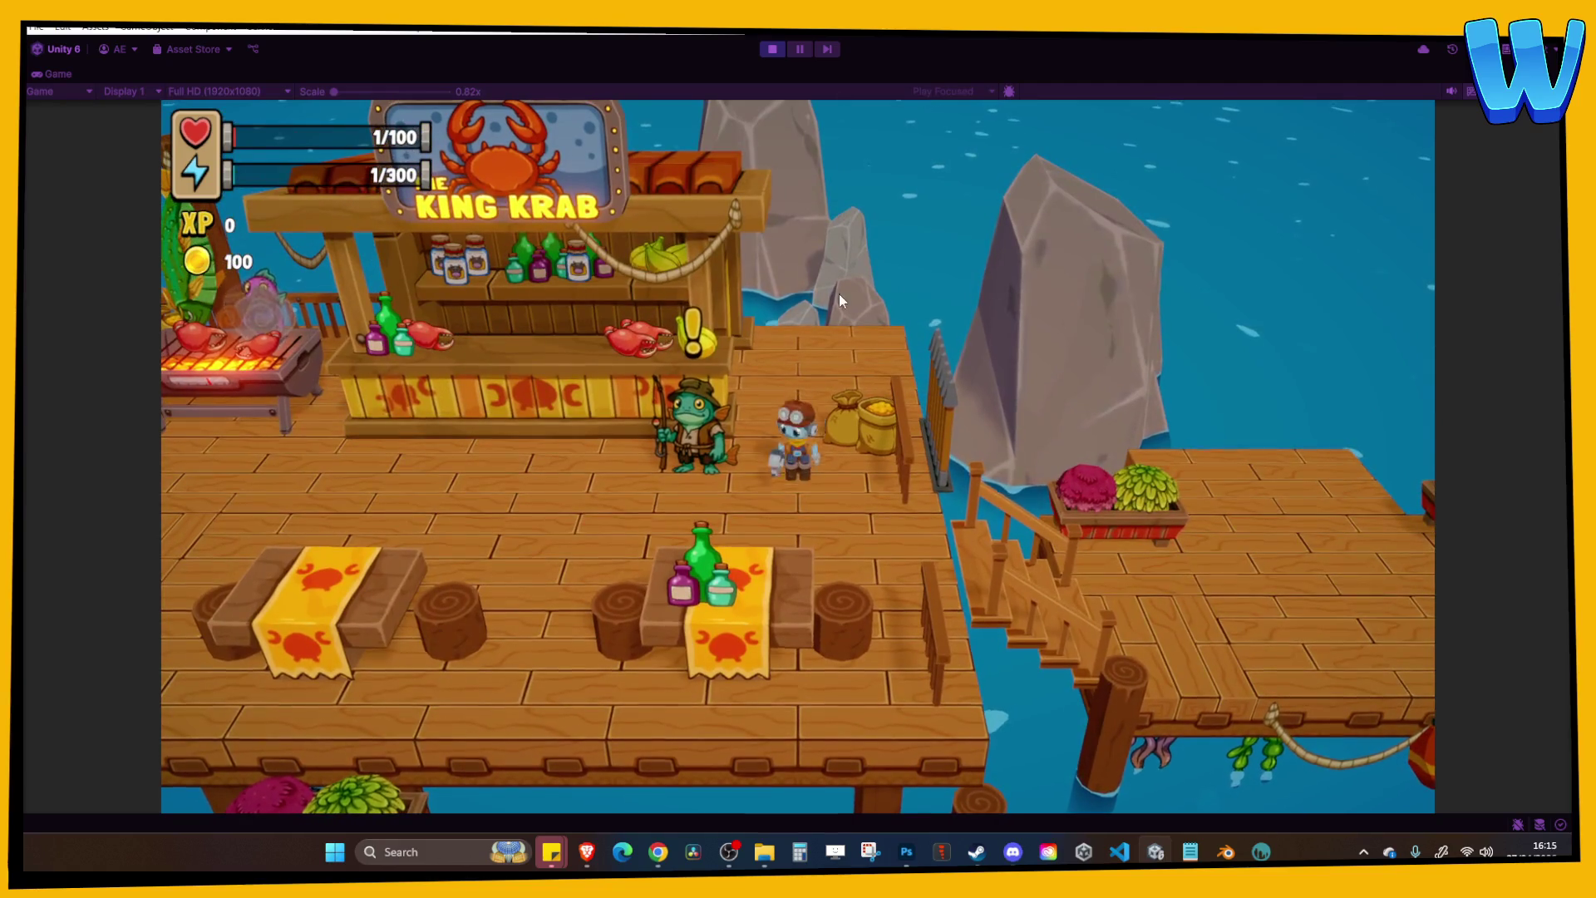
key(a)
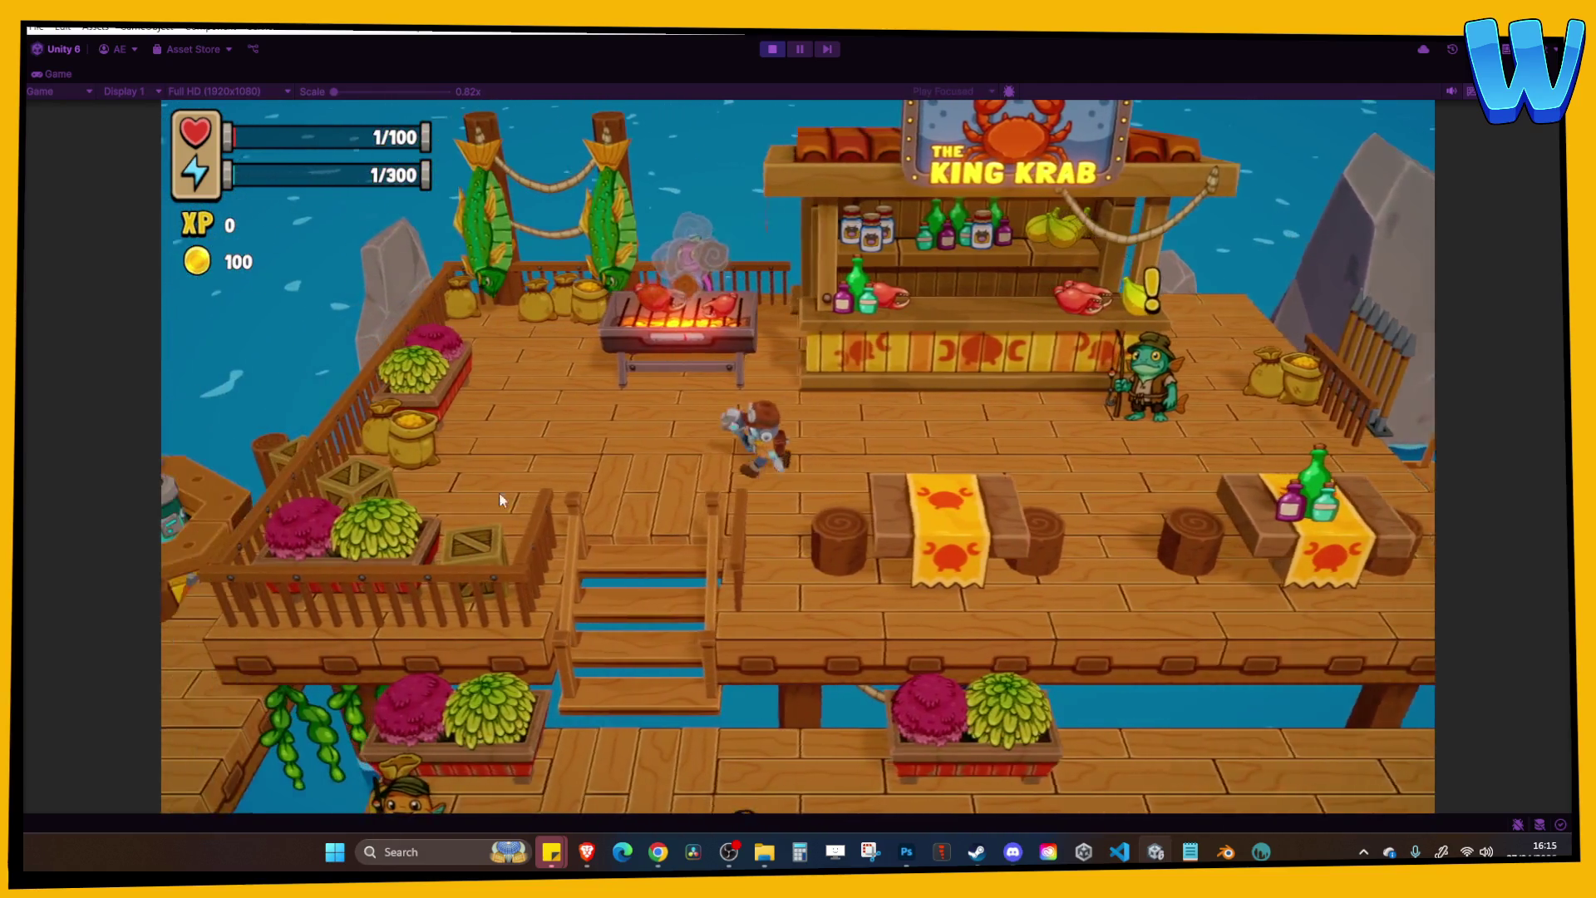
key(d)
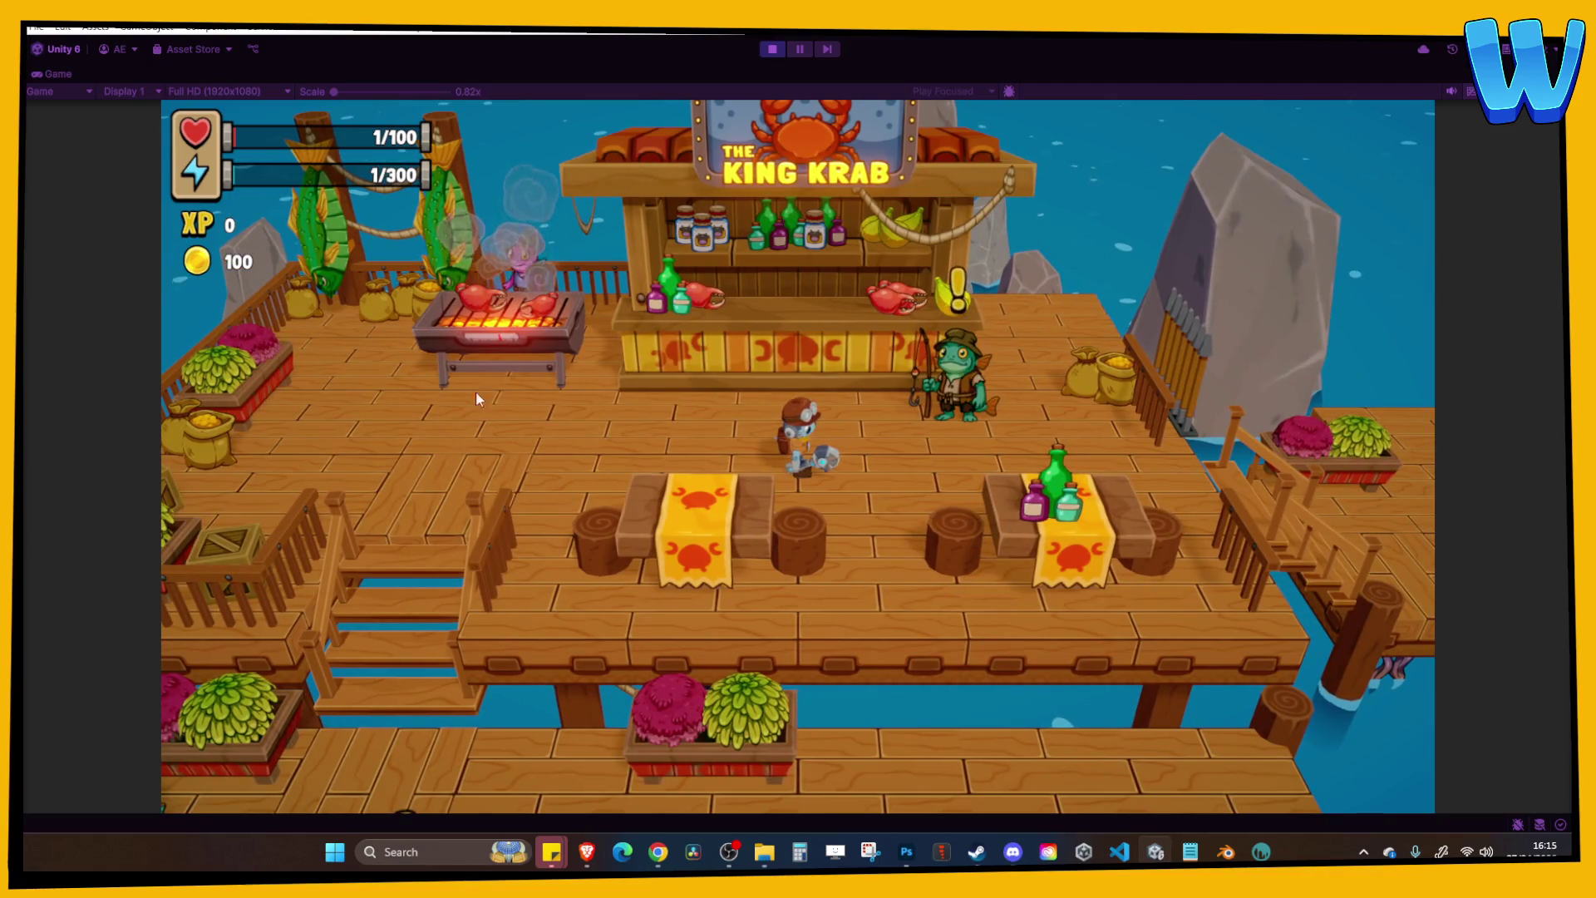
key(w)
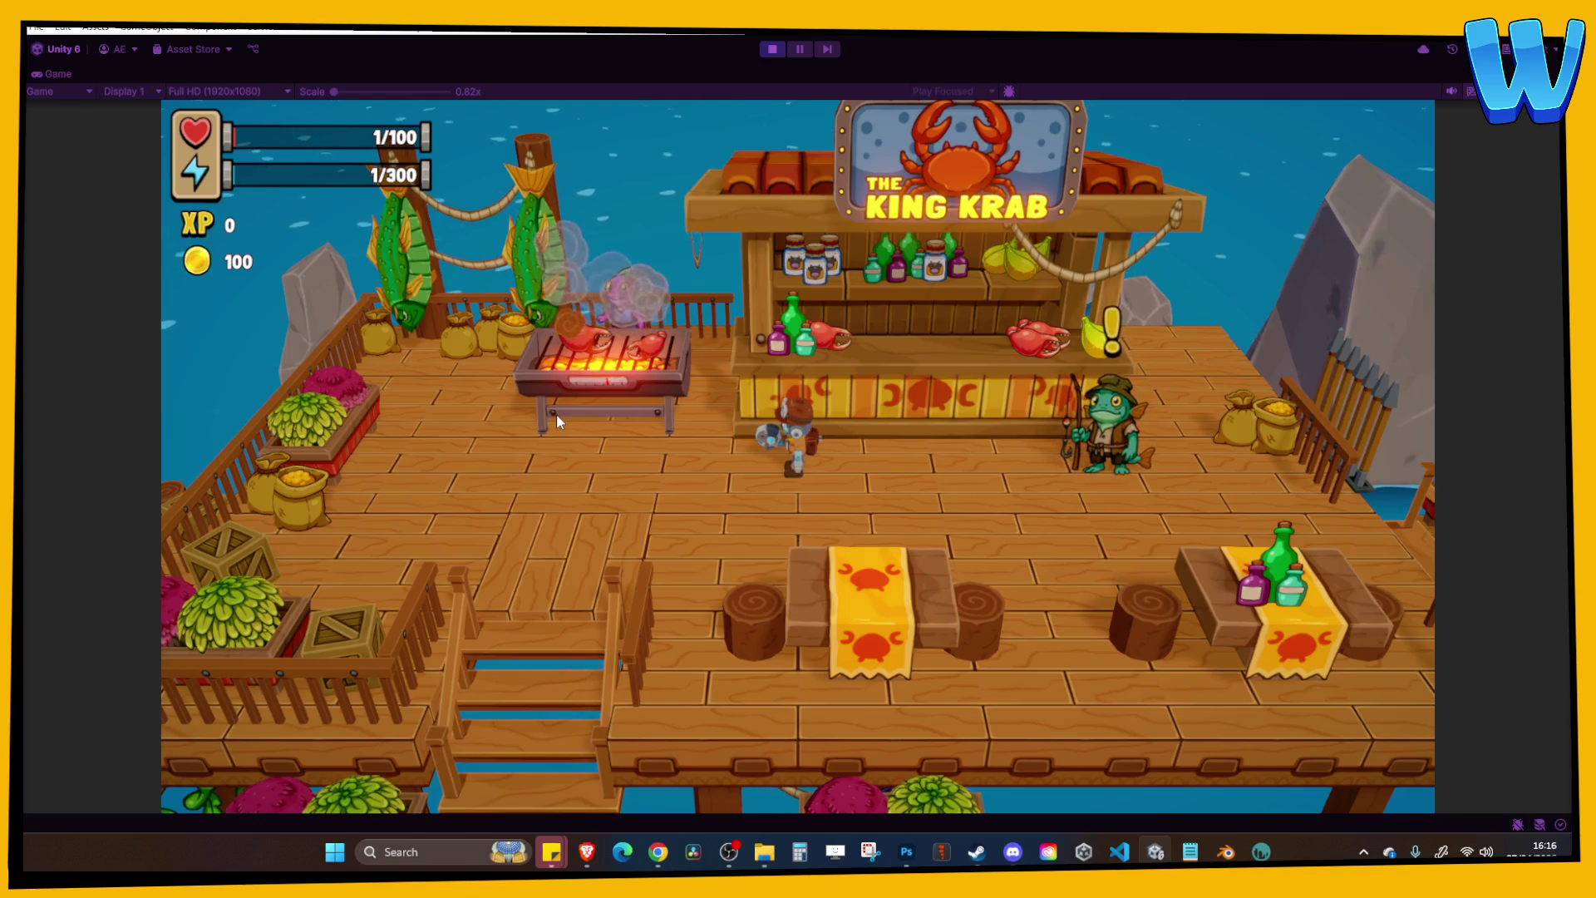
key(a)
key(s)
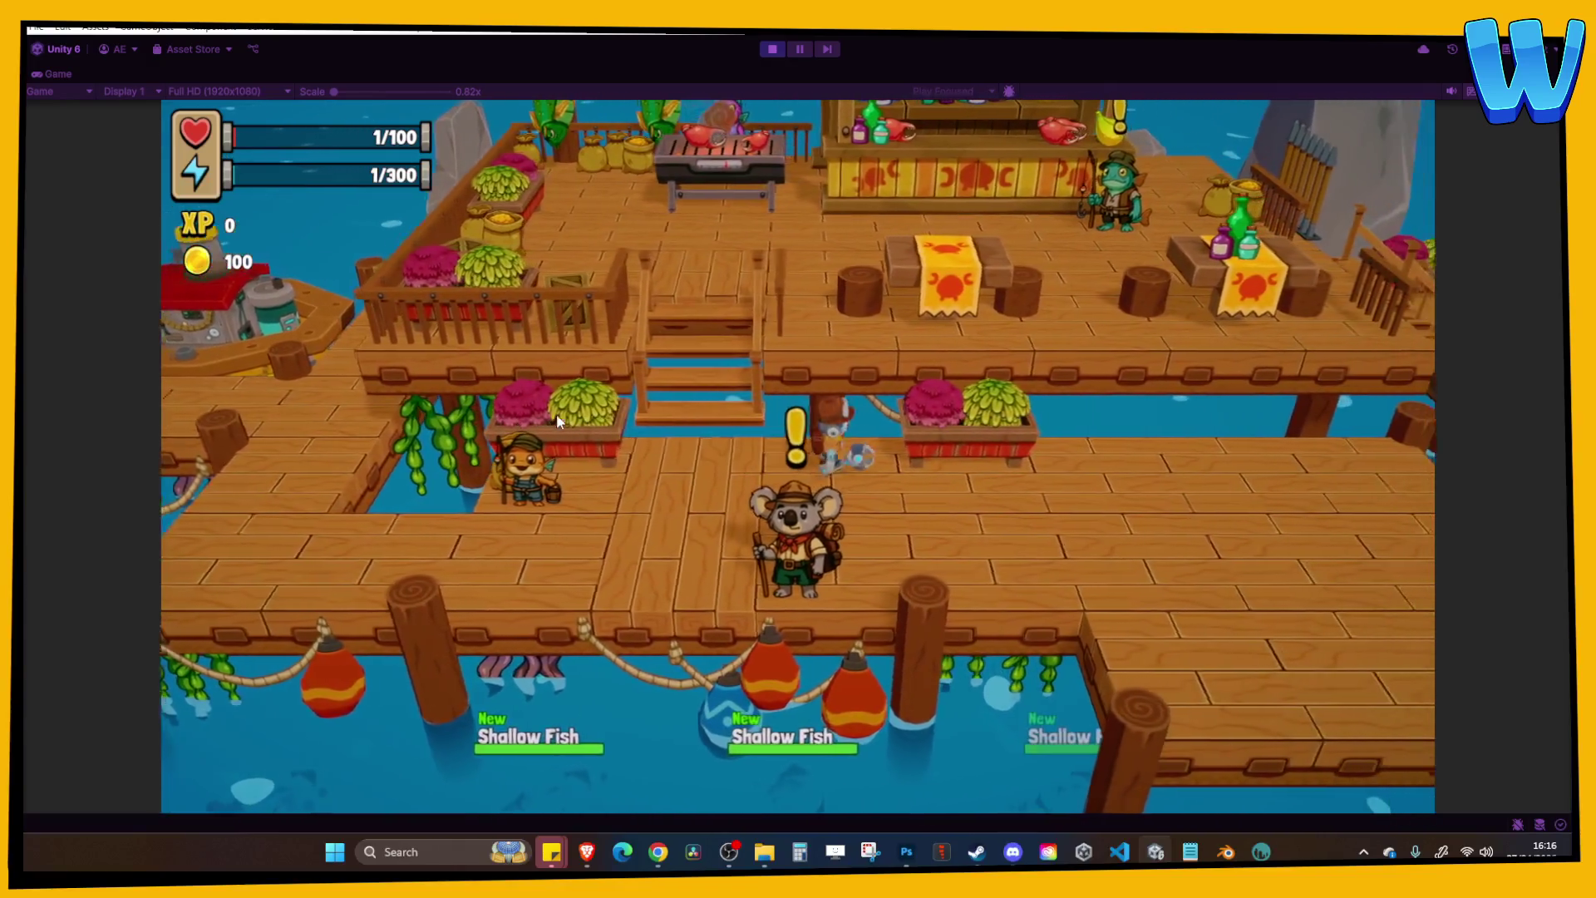
key(w)
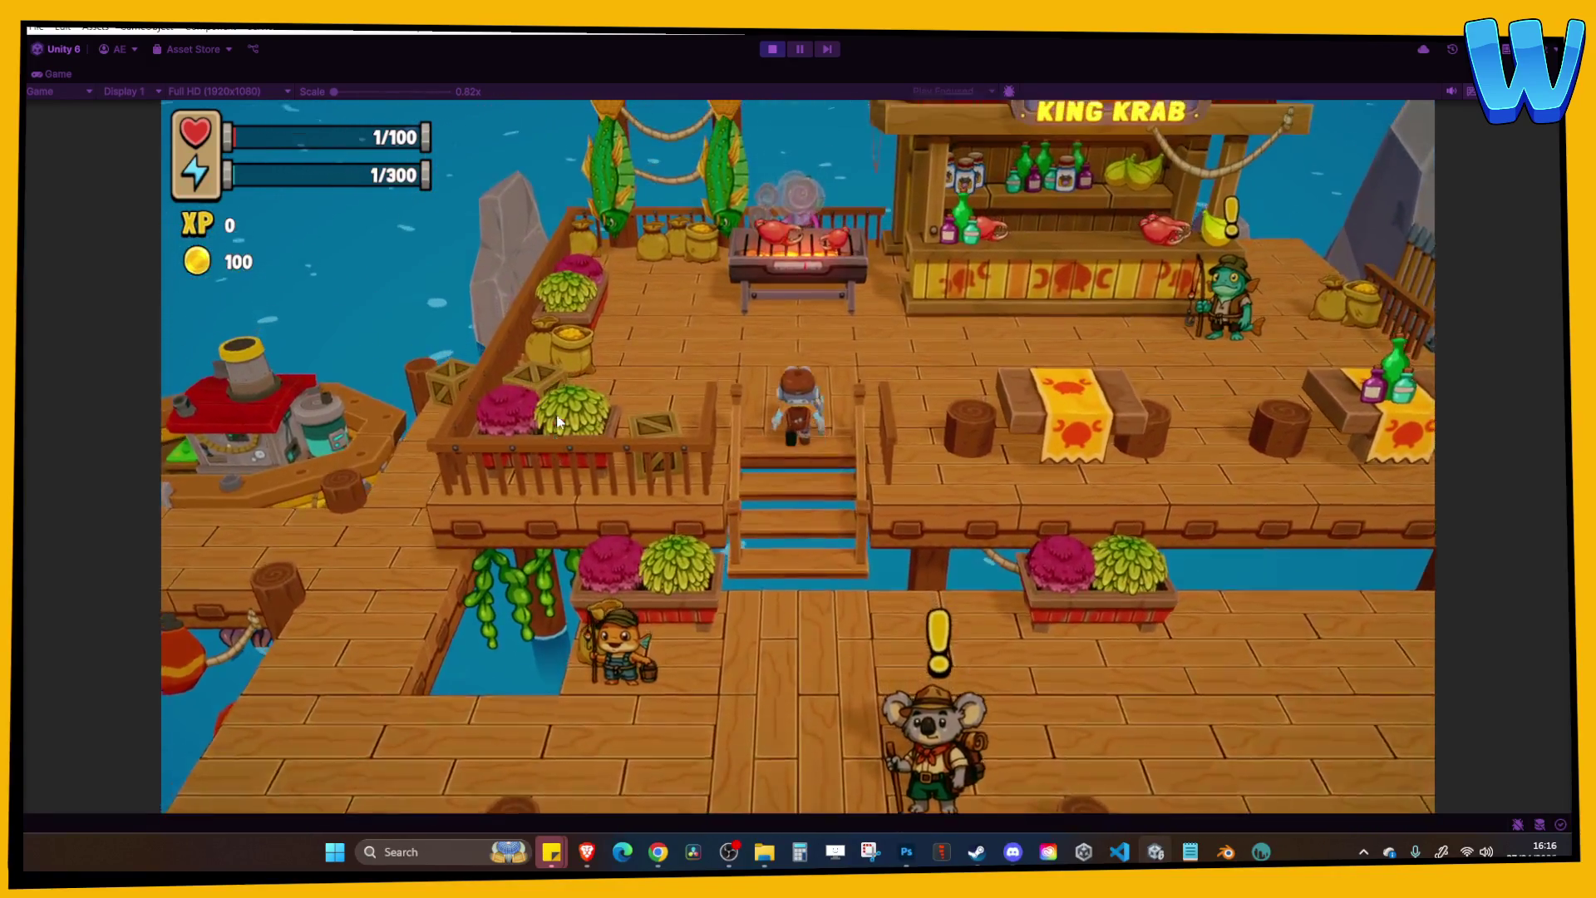
key(w)
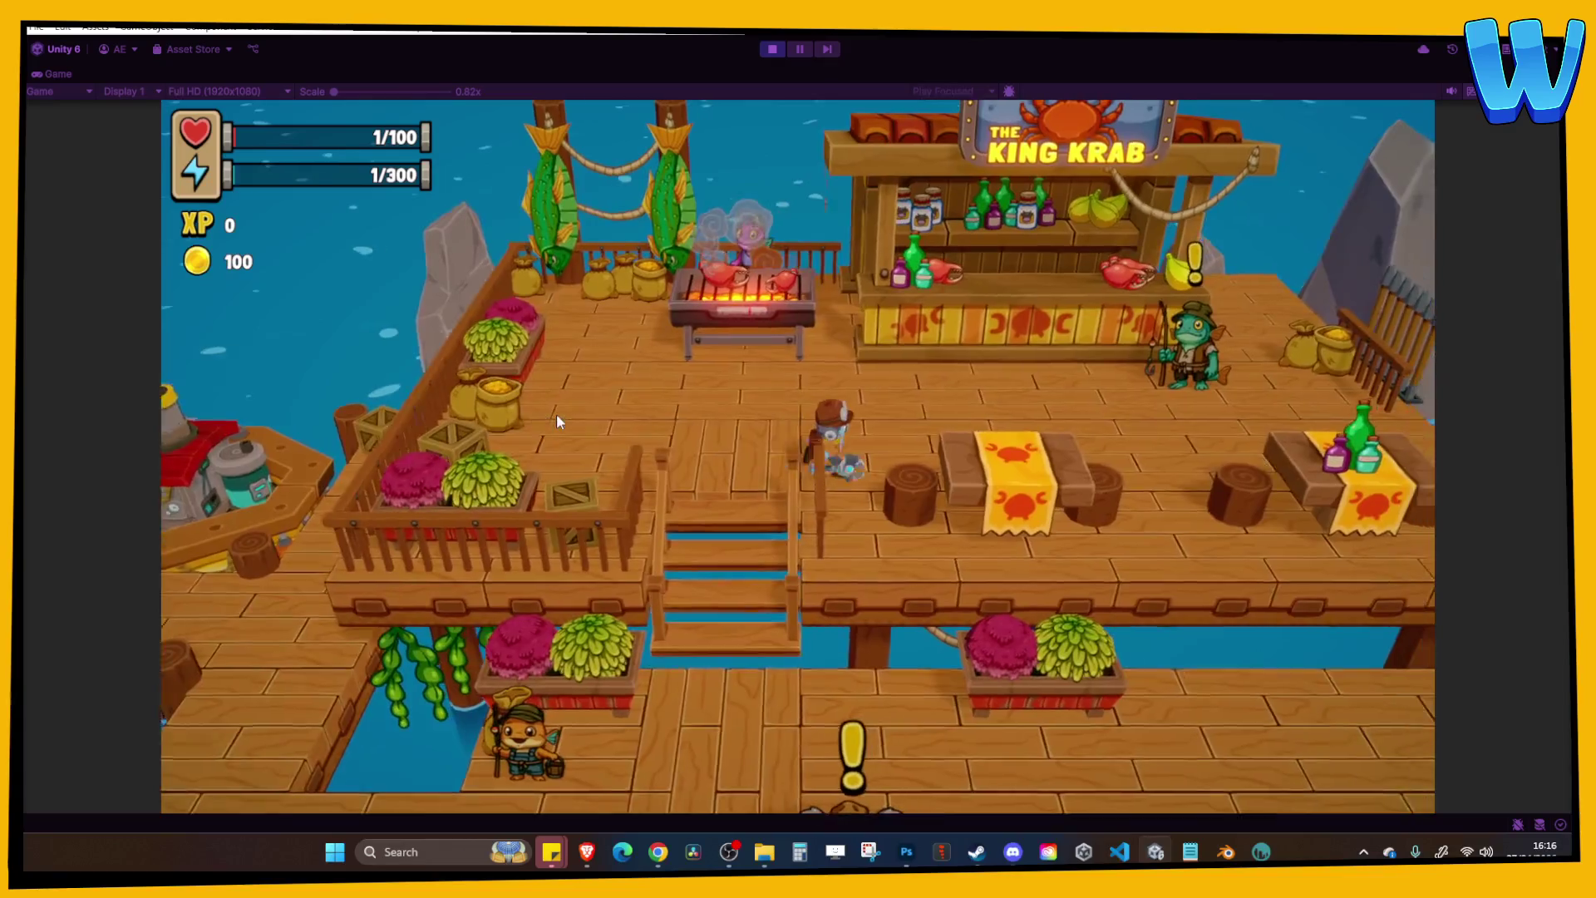